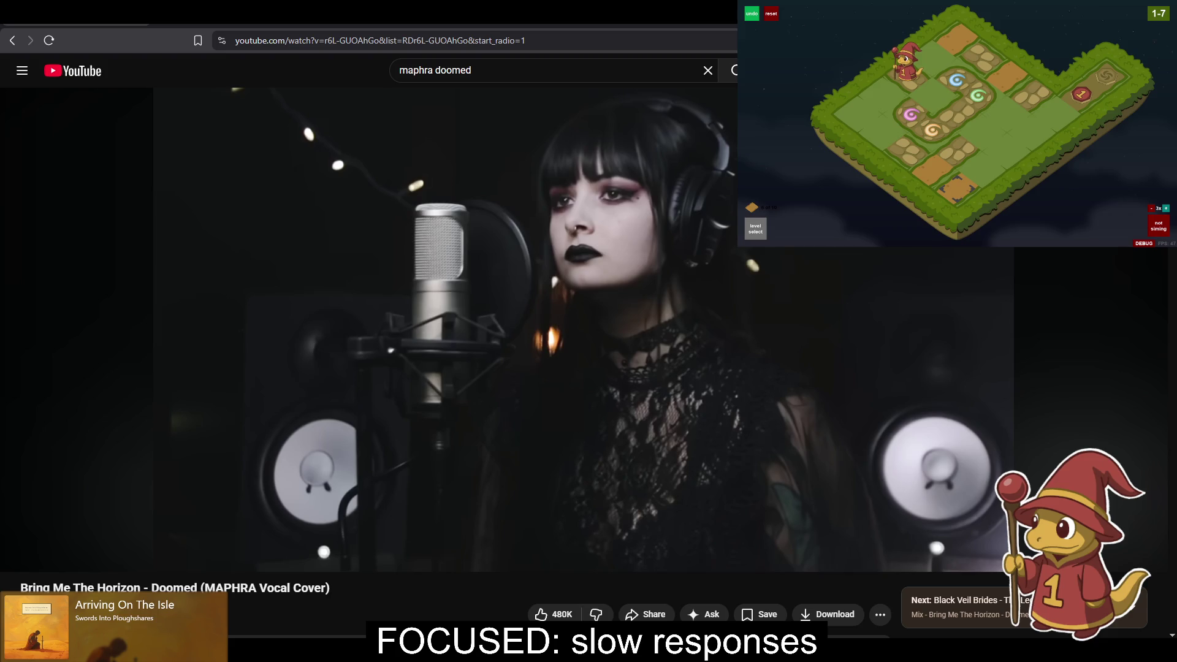
Toggle the Doomed vocal cover video between play and pause several times, leaving it playing.
left_click(402, 329)
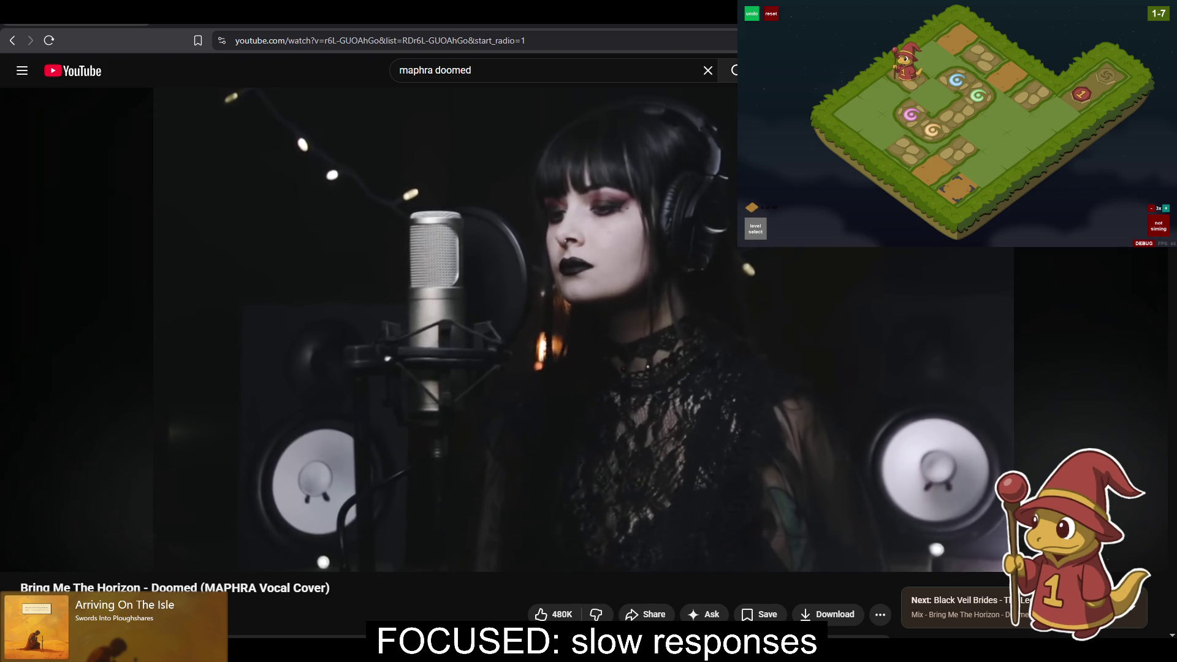
left_click(402, 325)
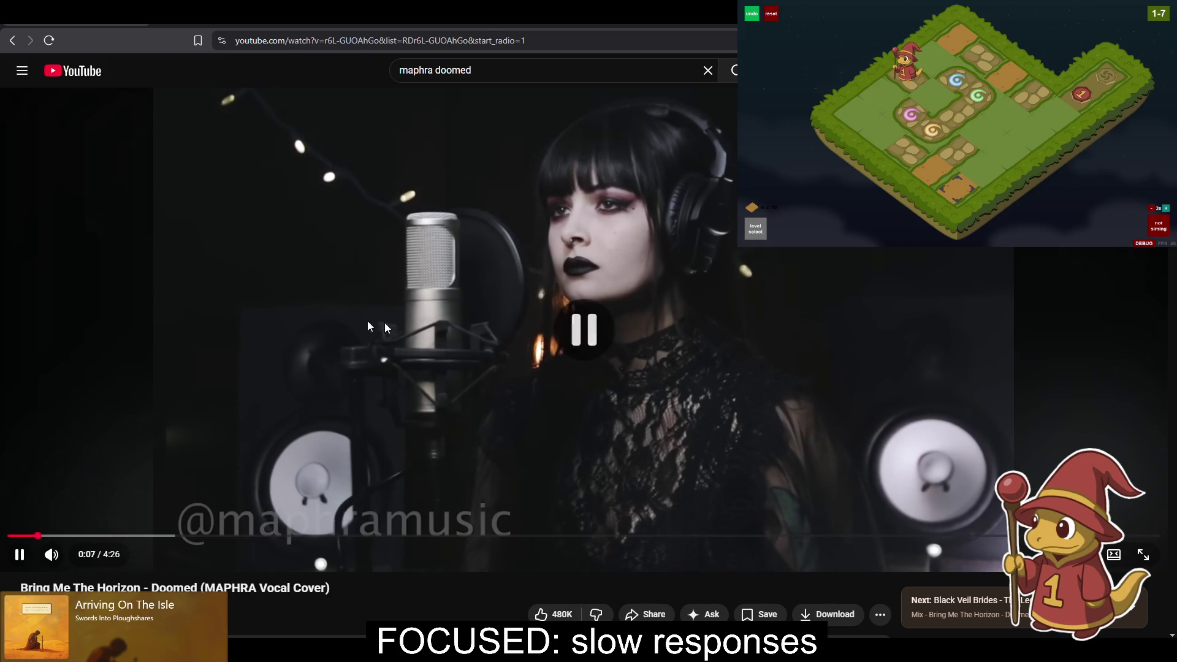
left_click(213, 316)
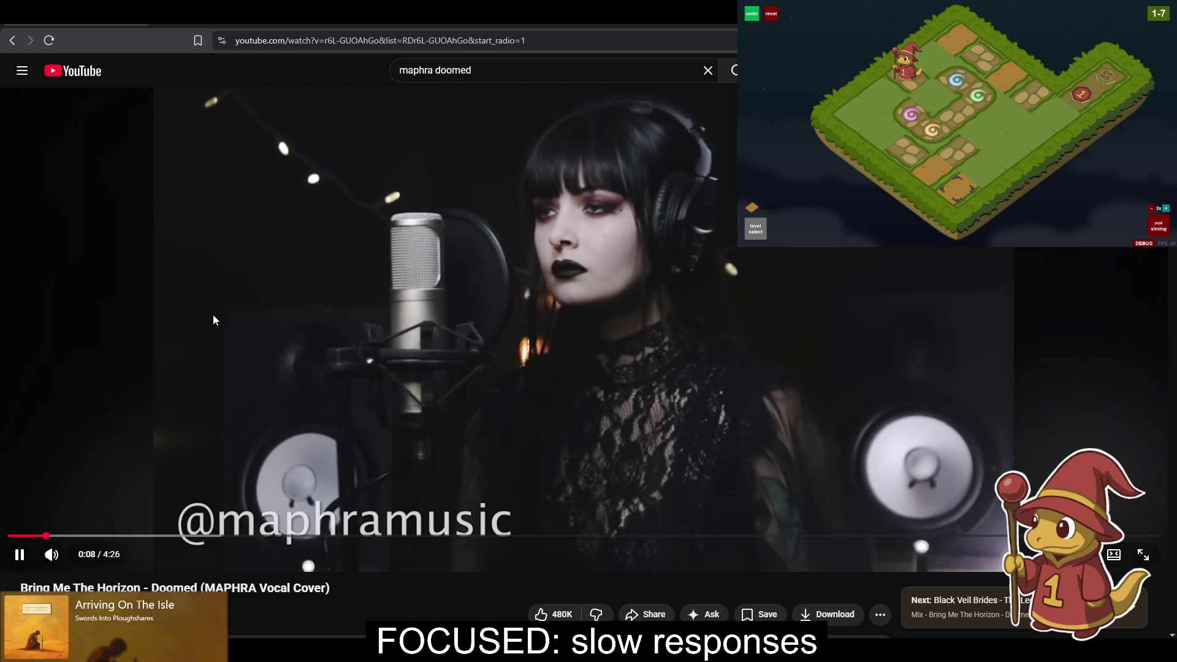
key("space")
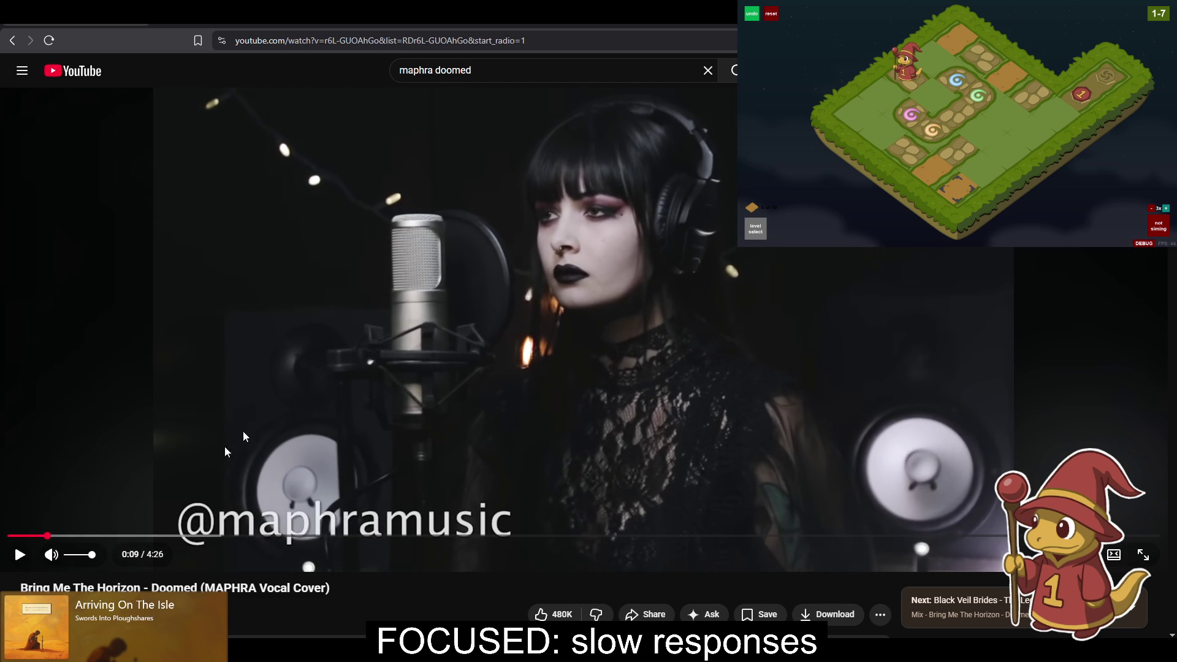
left_click(265, 399)
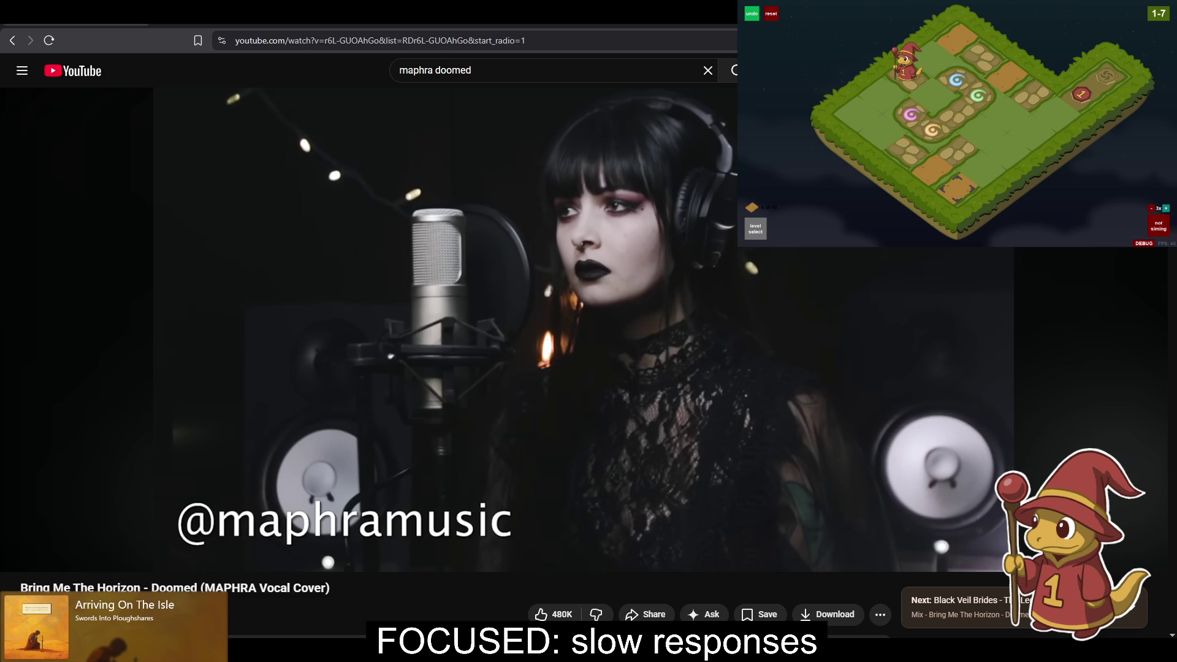
left_click(196, 380)
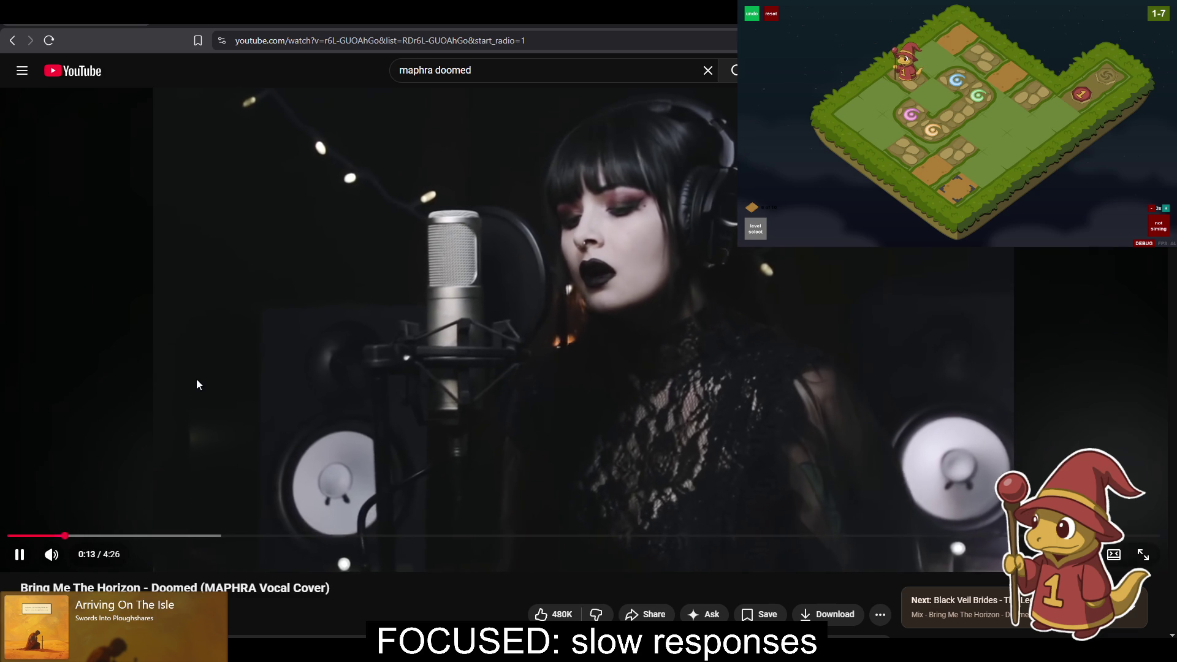
left_click(187, 380)
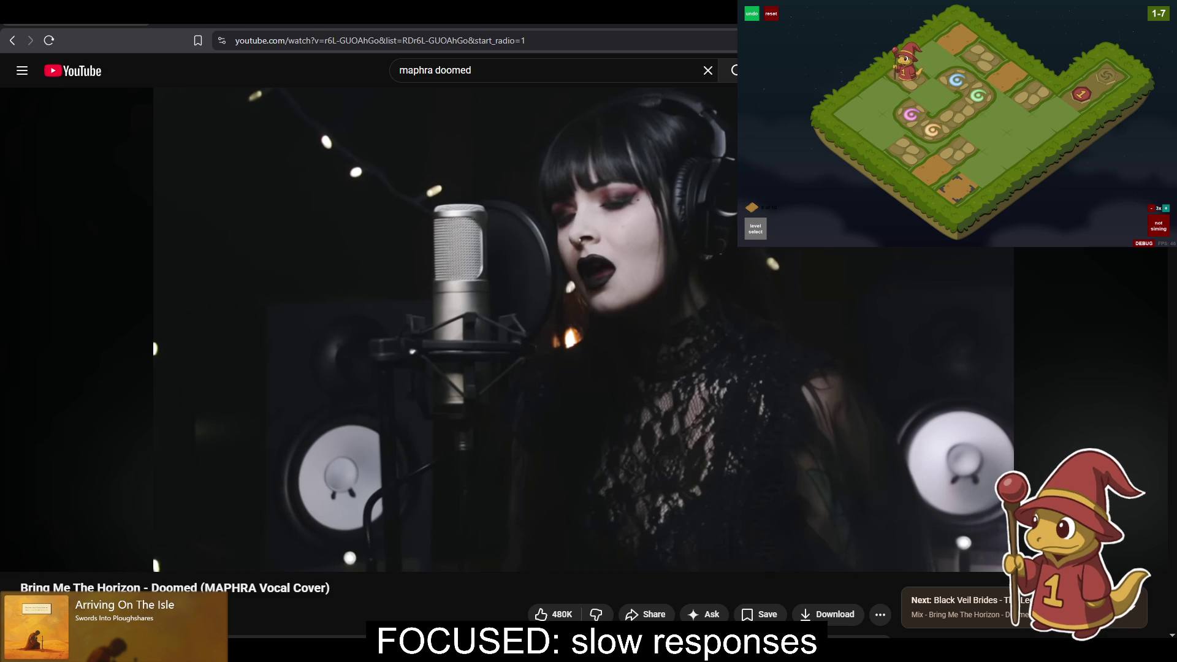
left_click(404, 317)
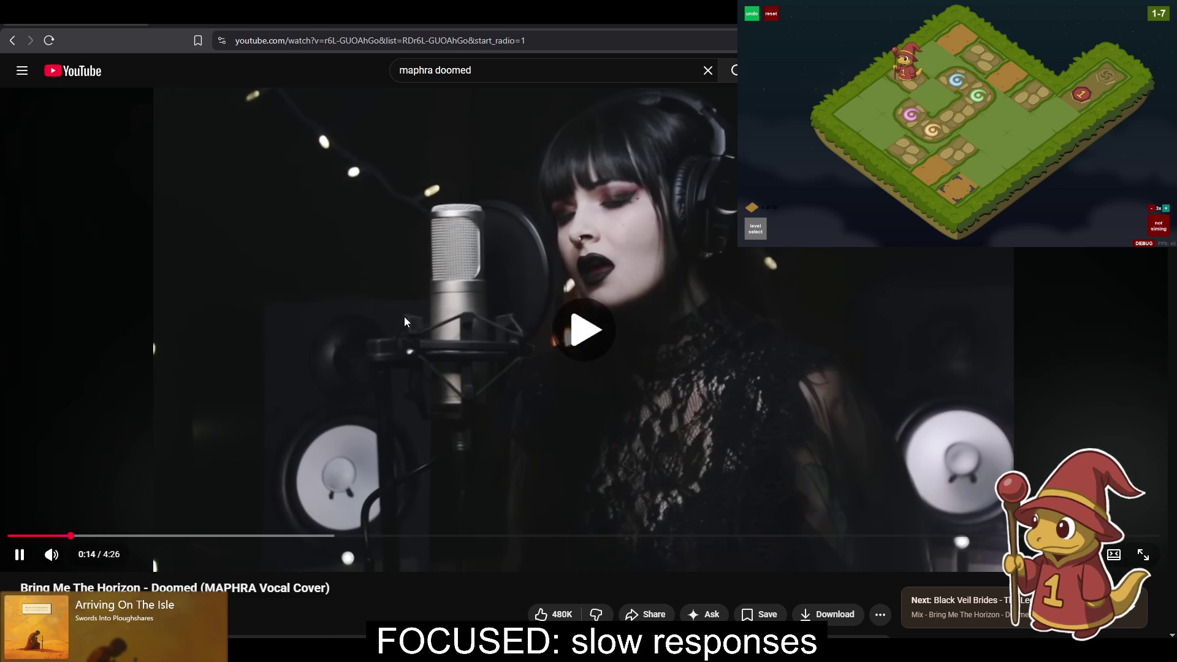
left_click(404, 316)
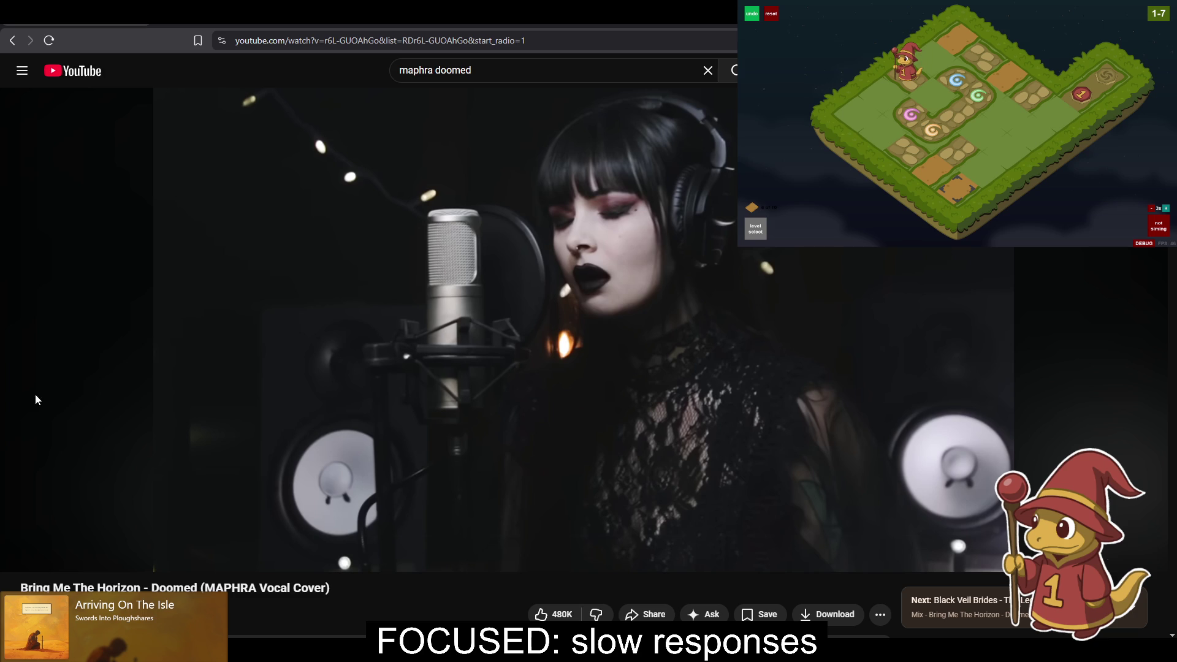
left_click(235, 370)
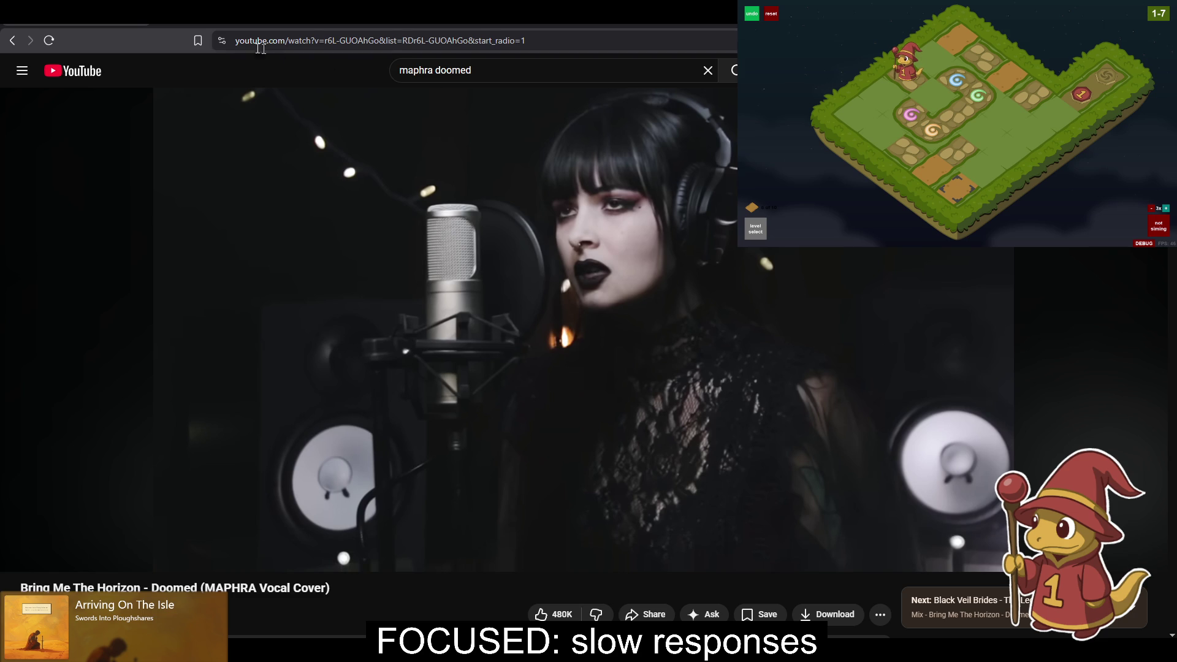
left_click(291, 31)
Reload the YouTube page, pause and resume the cover, then scrub it back to 0:05.
key("Return")
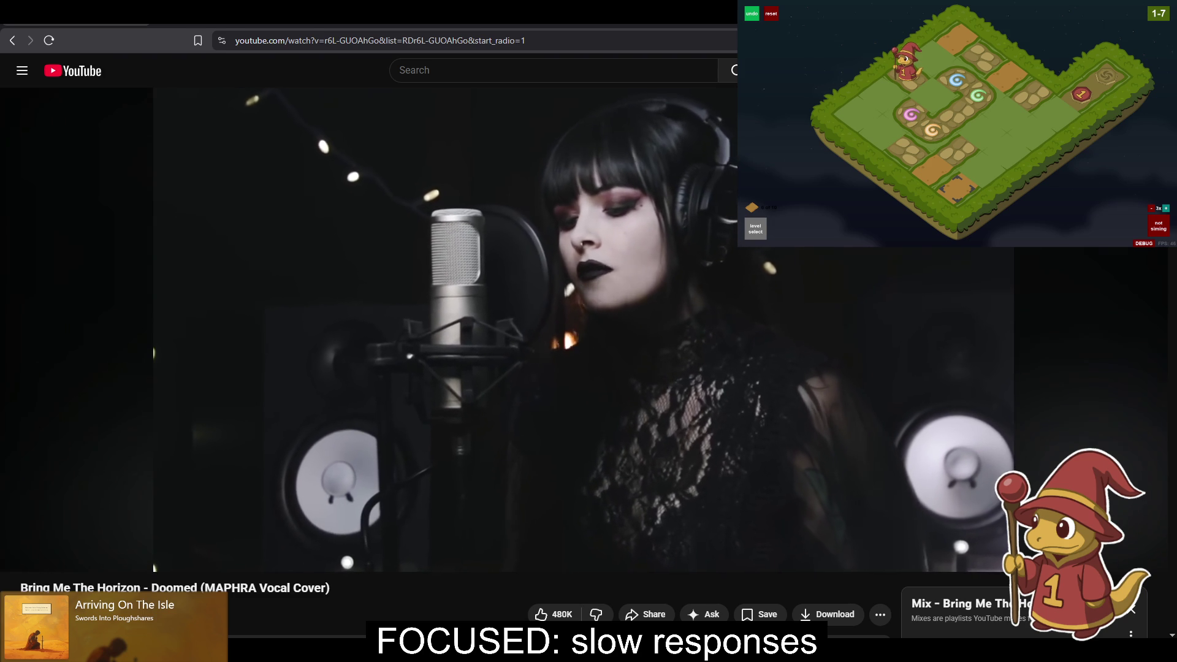
left_click(359, 258)
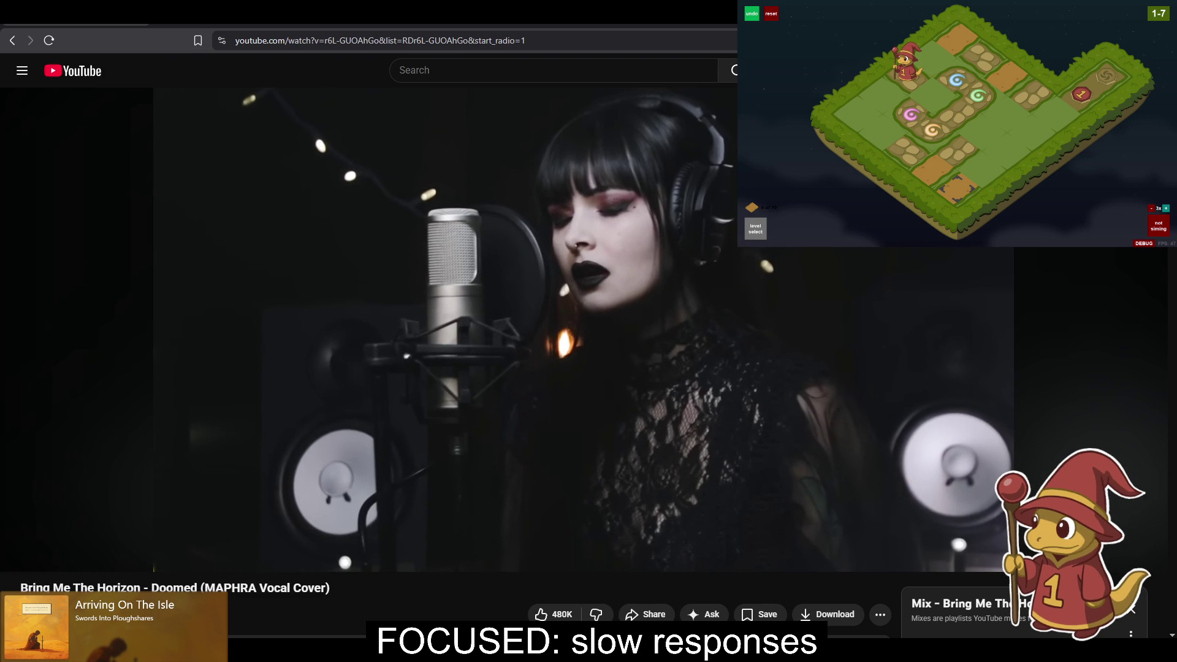
left_click(311, 326)
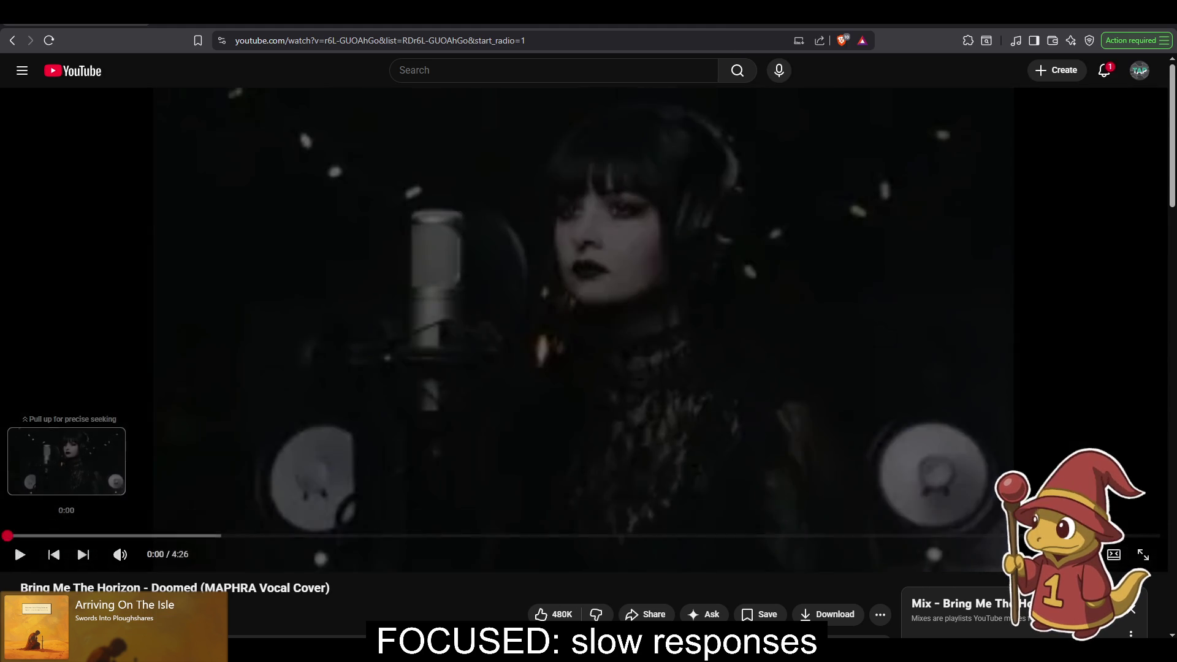
left_click_drag(31, 538, 31, 538)
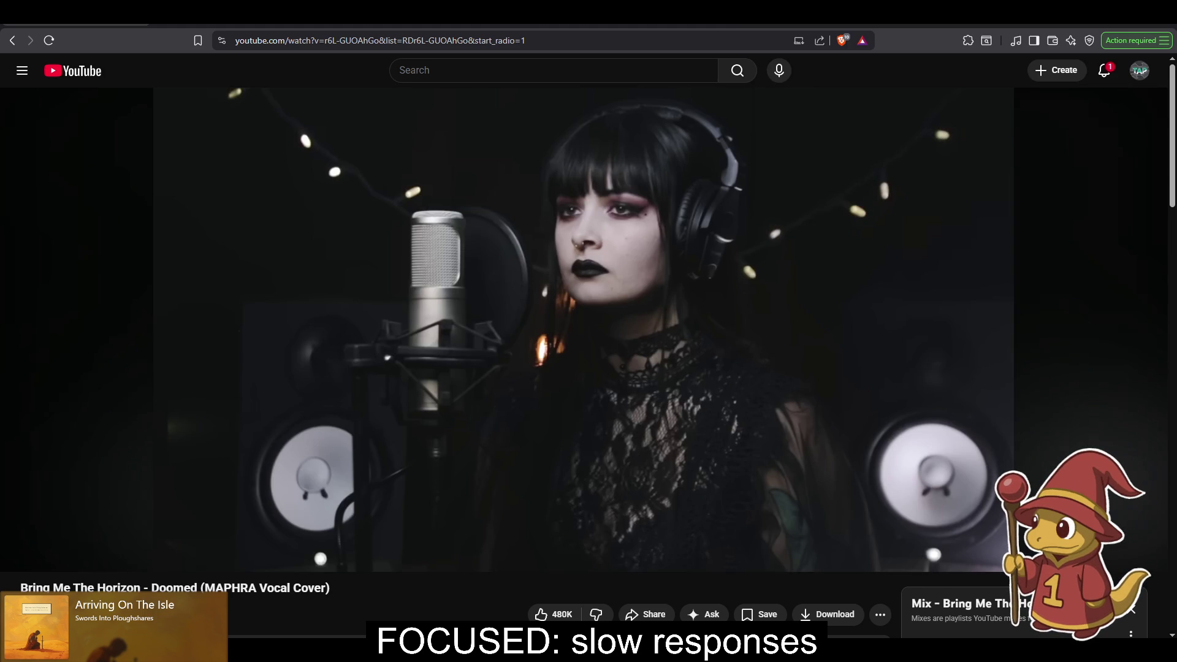
Resume the cover, watch it fullscreen to the end, then pause it.
left_click(336, 334)
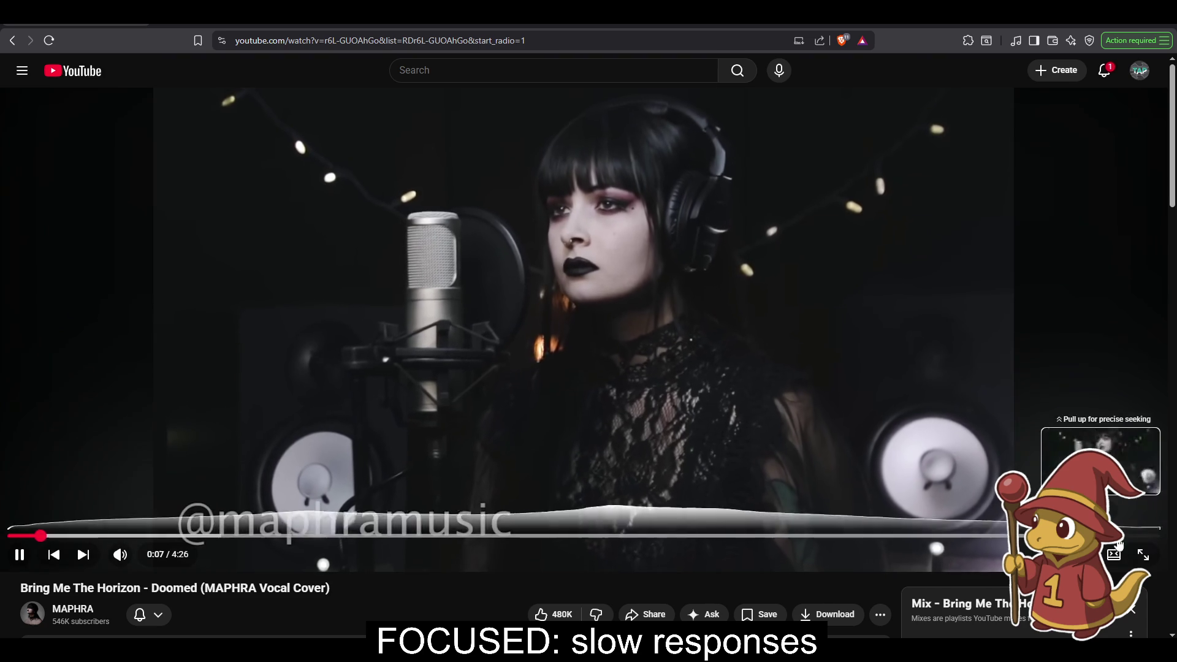
left_click(1144, 554)
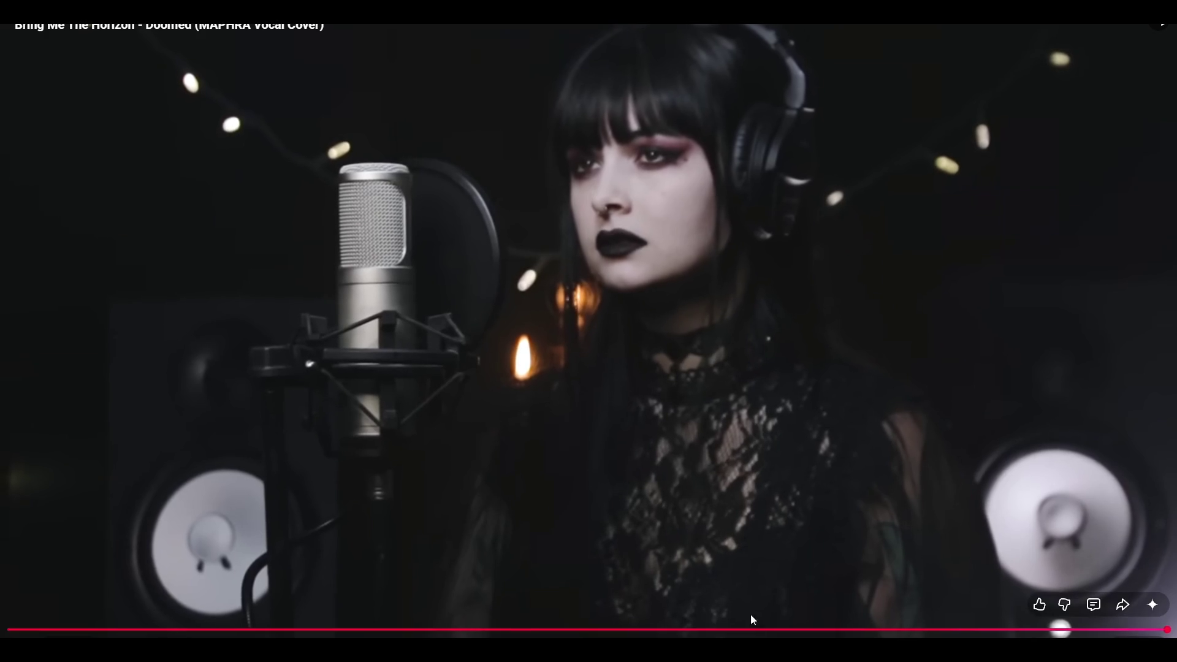
left_click(608, 502)
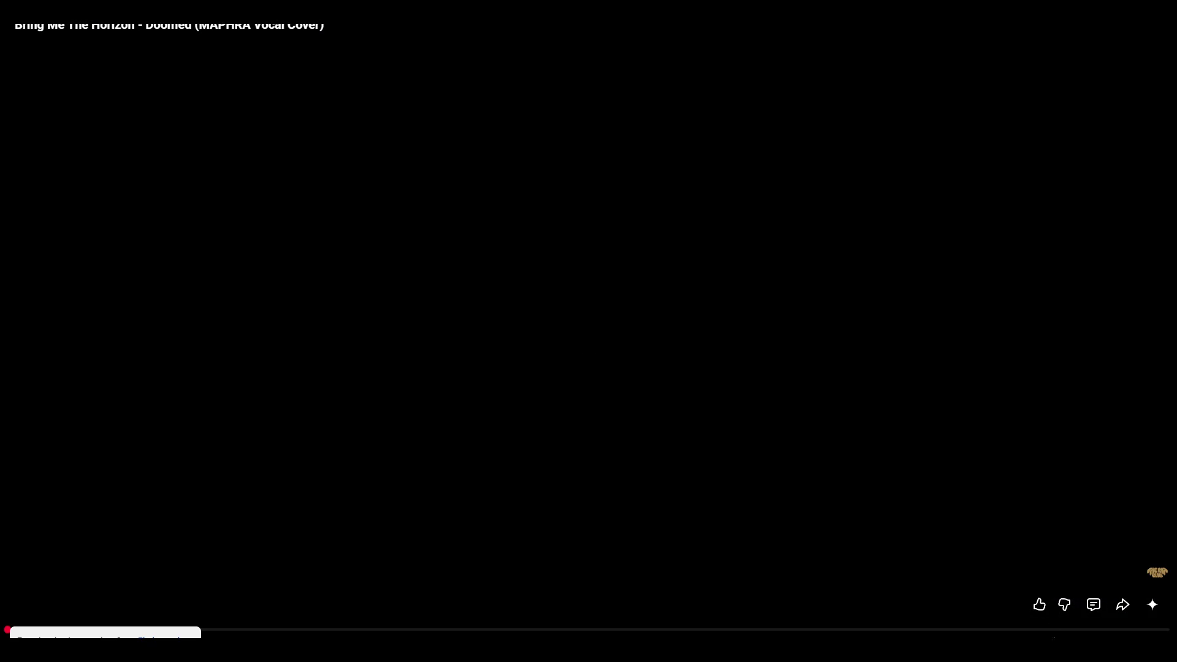
Exit fullscreen and minimize the browser to return to Illustrator.
key("Escape")
key("super+Down")
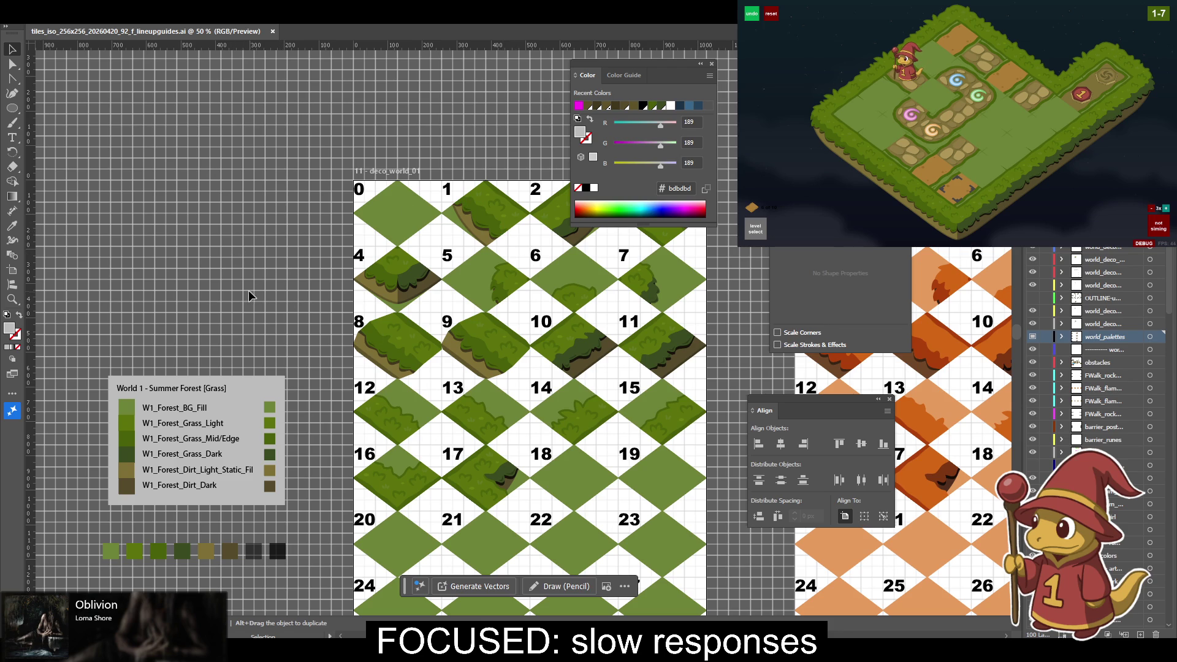
Zoom to 150% on tile 0's grass diamond, then bring tiles 4, 8 and 12 into view.
key("space")
left_click_drag(268, 364, 210, 359)
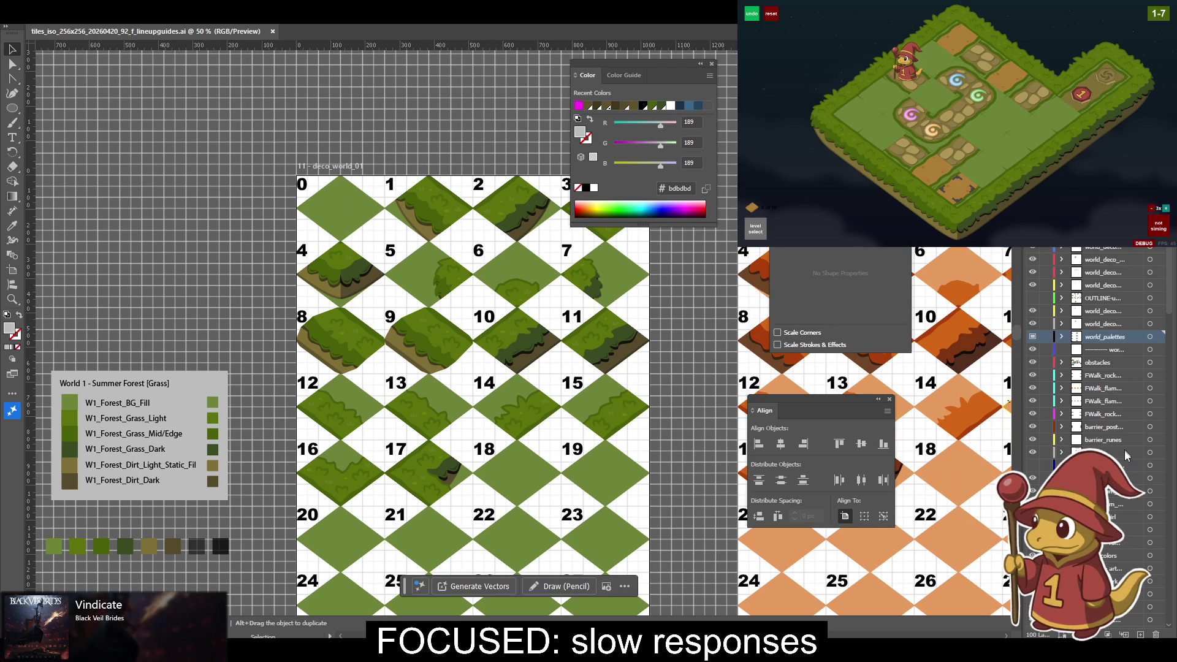
scroll(1078, 429, "down", 5)
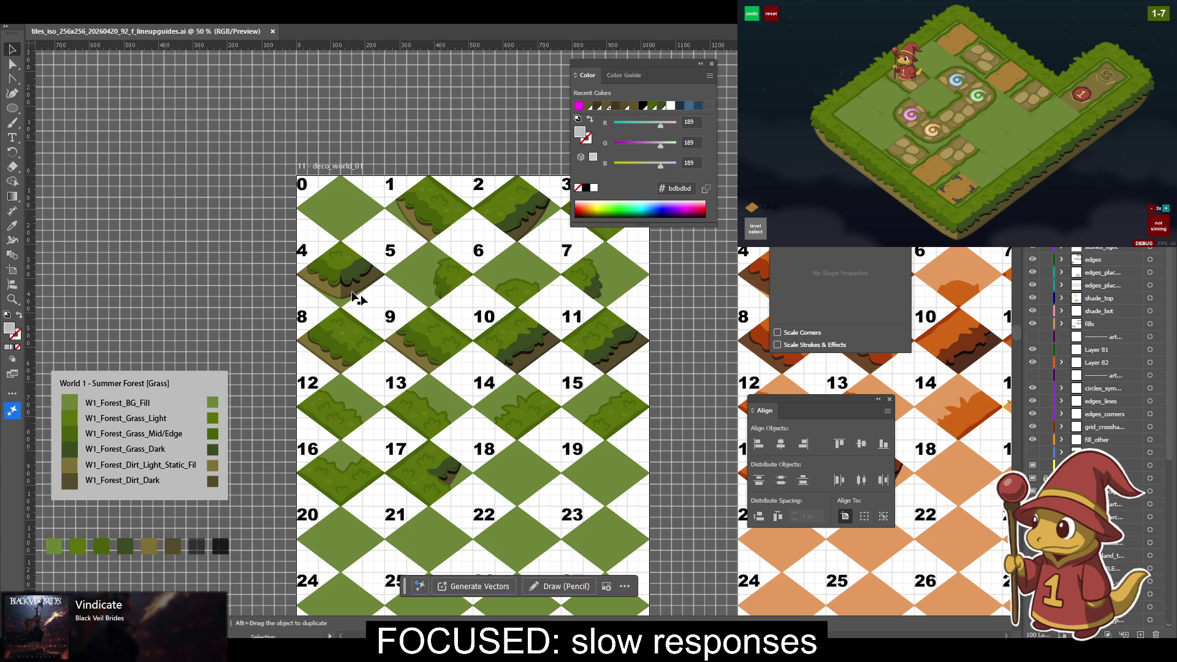
left_click(340, 212)
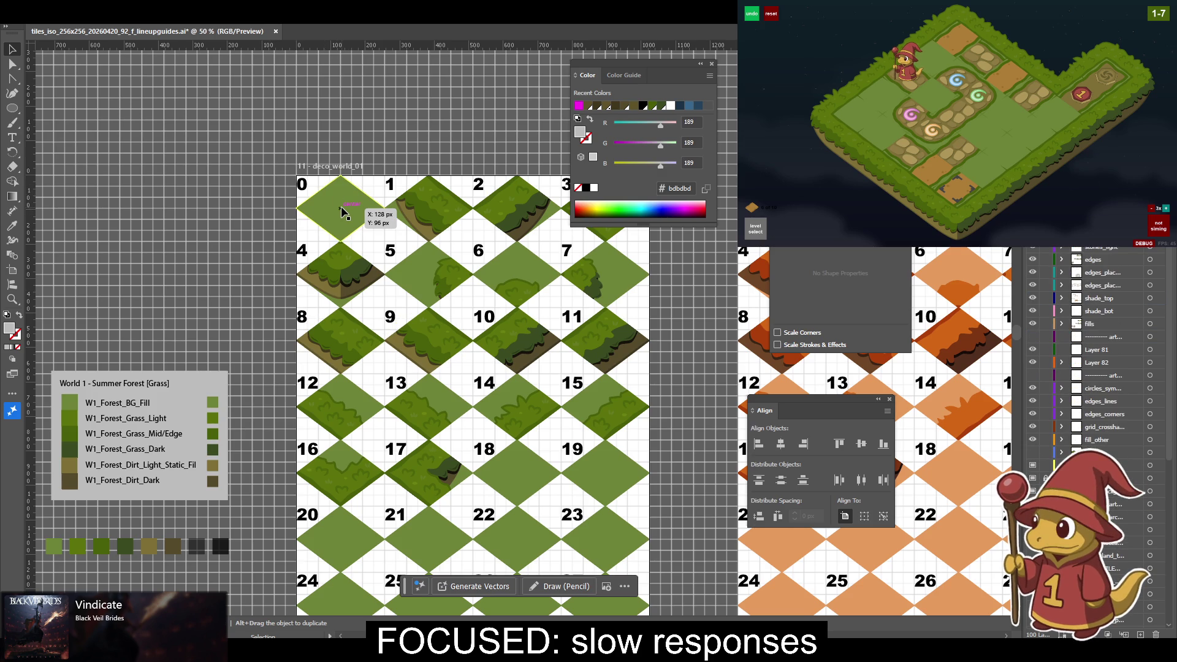
key("ctrl+equal")
key("ctrl+equal")
key("ctrl+equal")
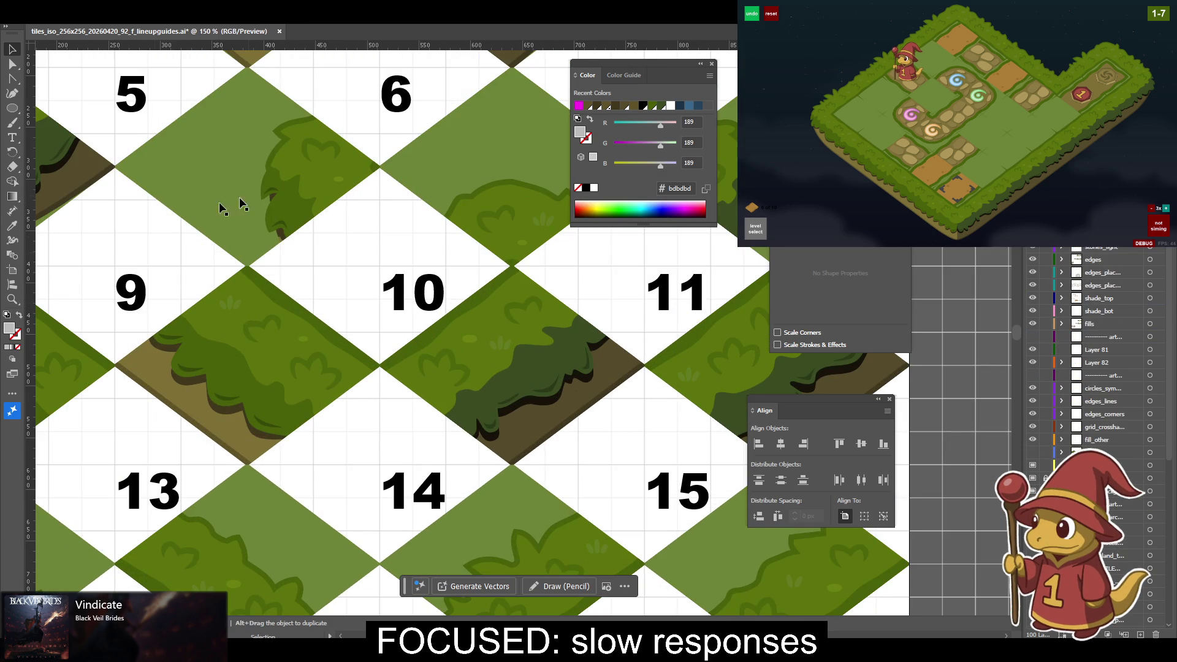
scroll(165, 231, "up", 5)
scroll(165, 231, "left", 5)
left_click(378, 313)
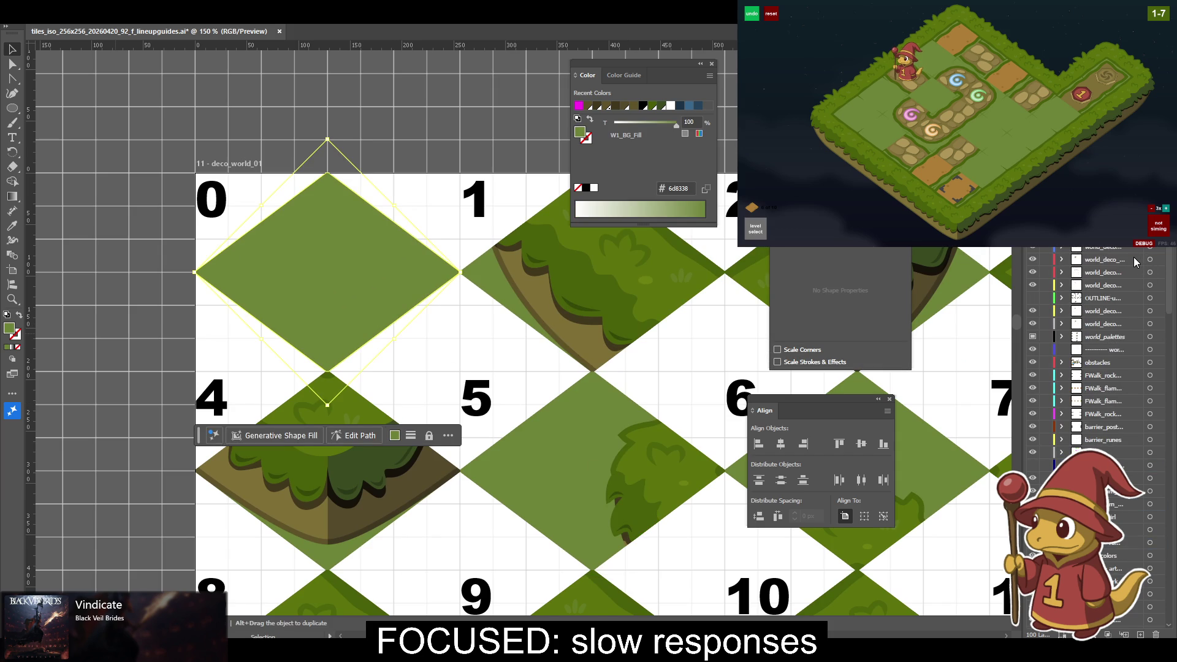
mouse_move(502, 475)
left_mouse_down()
mouse_move(547, 255)
mouse_move(532, 326)
mouse_move(519, 313)
left_mouse_up()
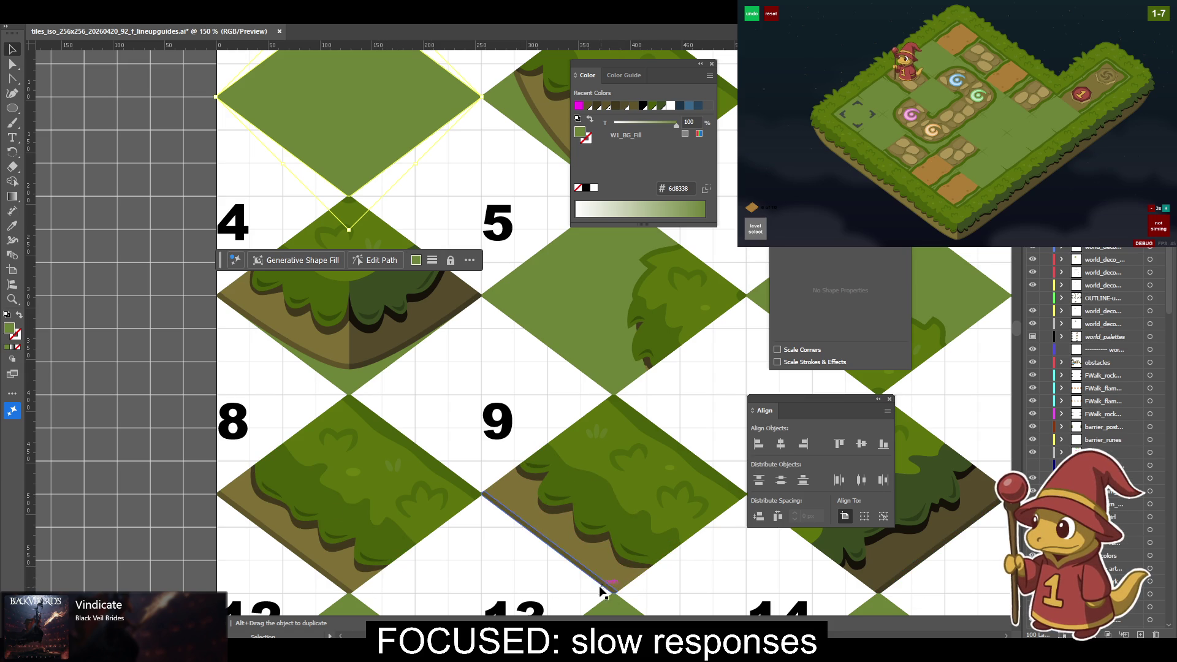
scroll(682, 396, "right", 2)
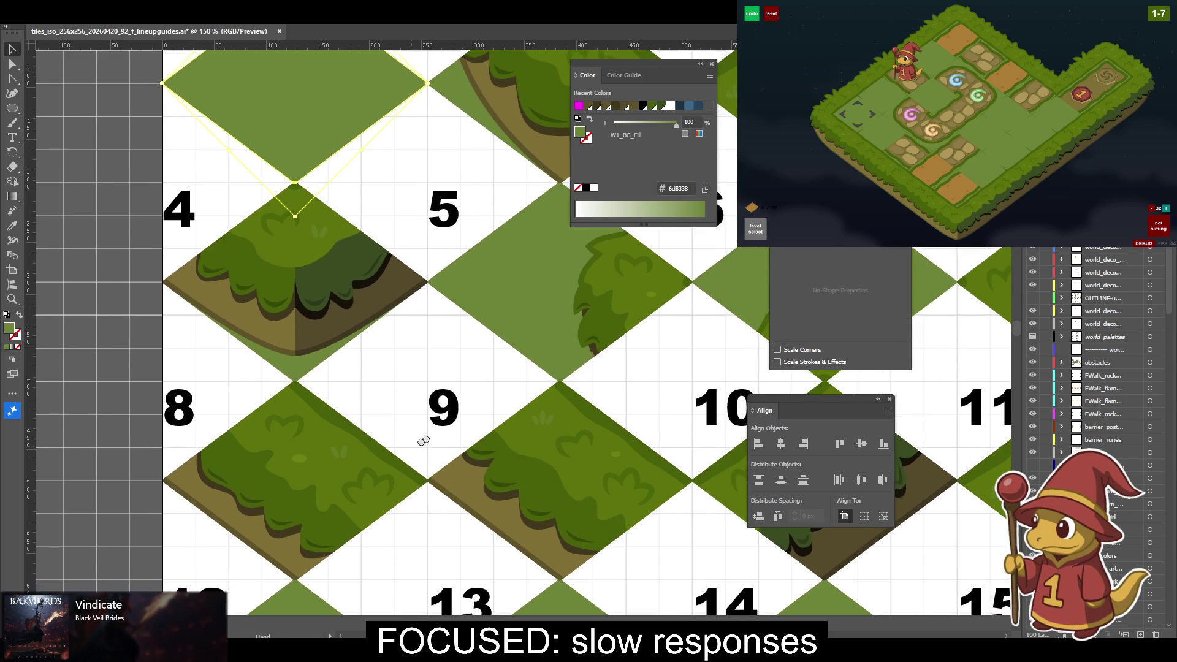
left_click_drag(412, 447, 487, 408)
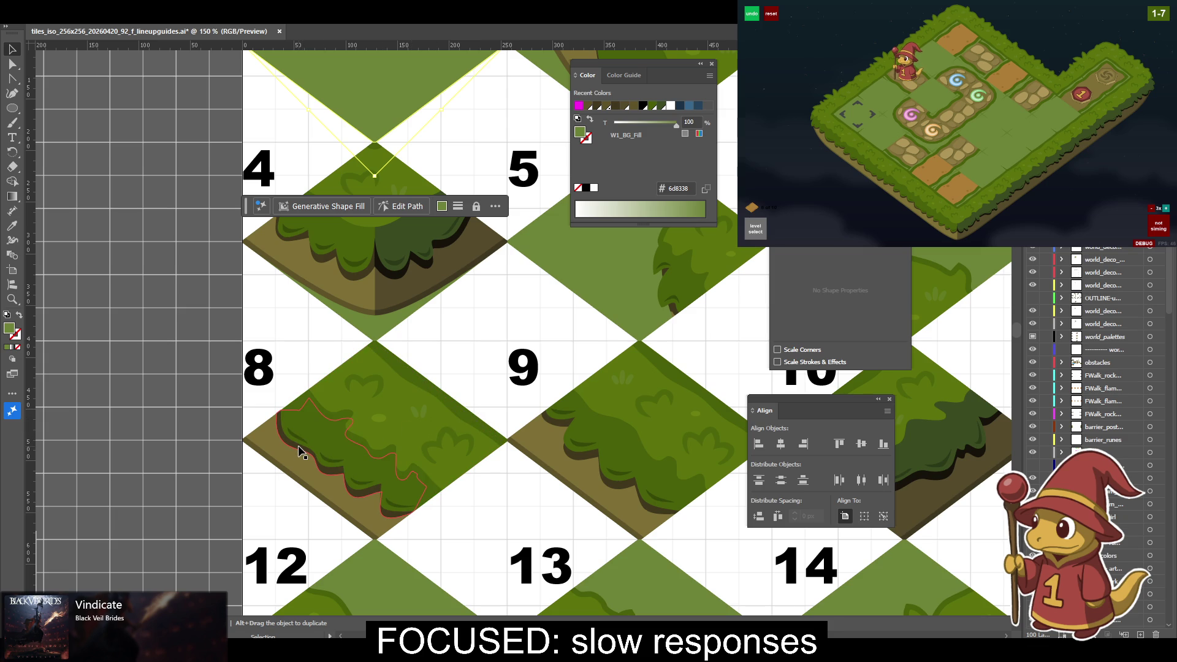
left_click_drag(300, 451, 291, 448)
key("ctrl+z")
left_click_drag(293, 438, 361, 431)
key("ctrl+z")
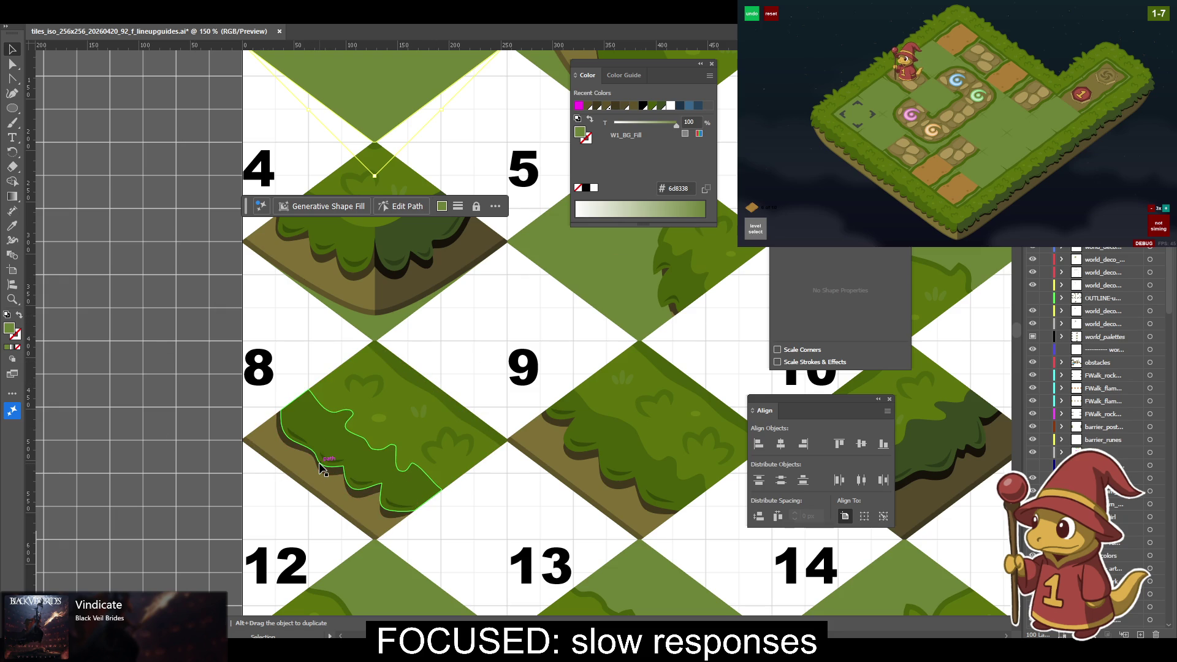
left_click(358, 463)
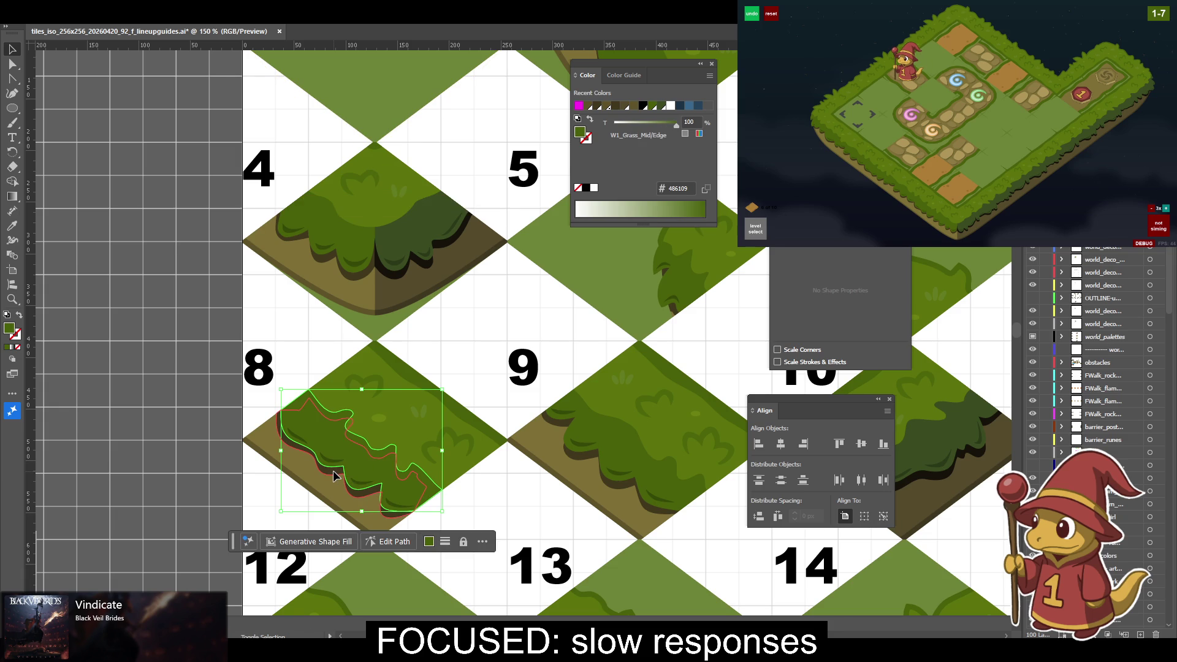
Hide the world_deco decoration and brown cliff layers, then select tile 8's bush shape.
left_click(334, 472, "shift")
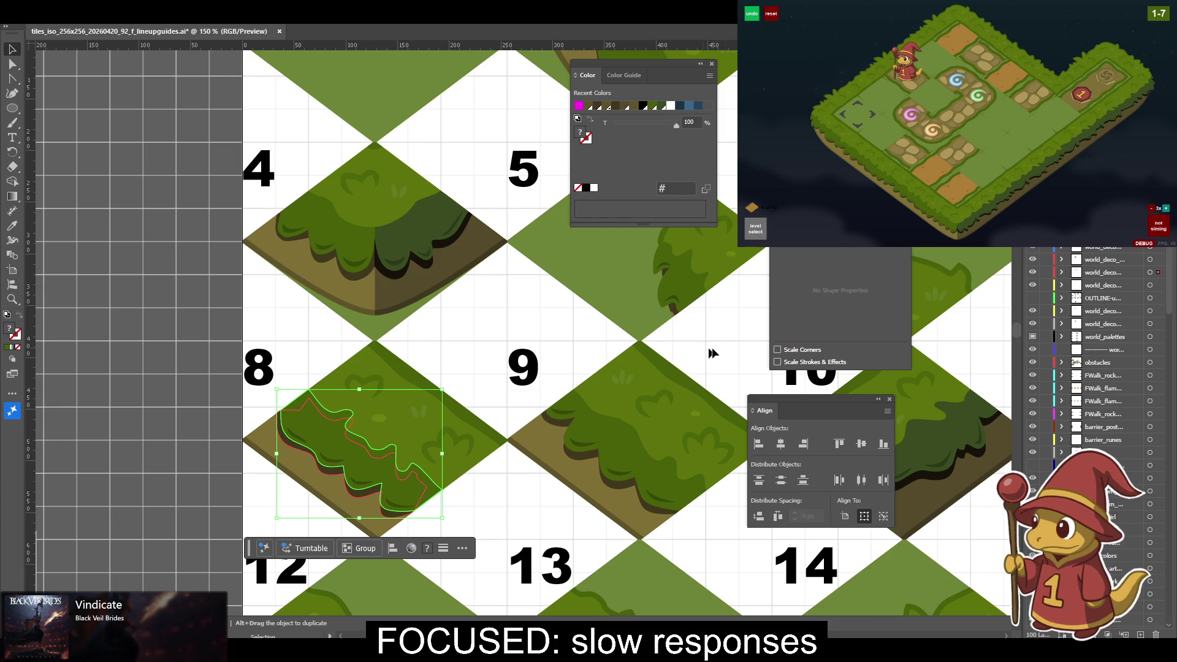
left_click(1032, 260)
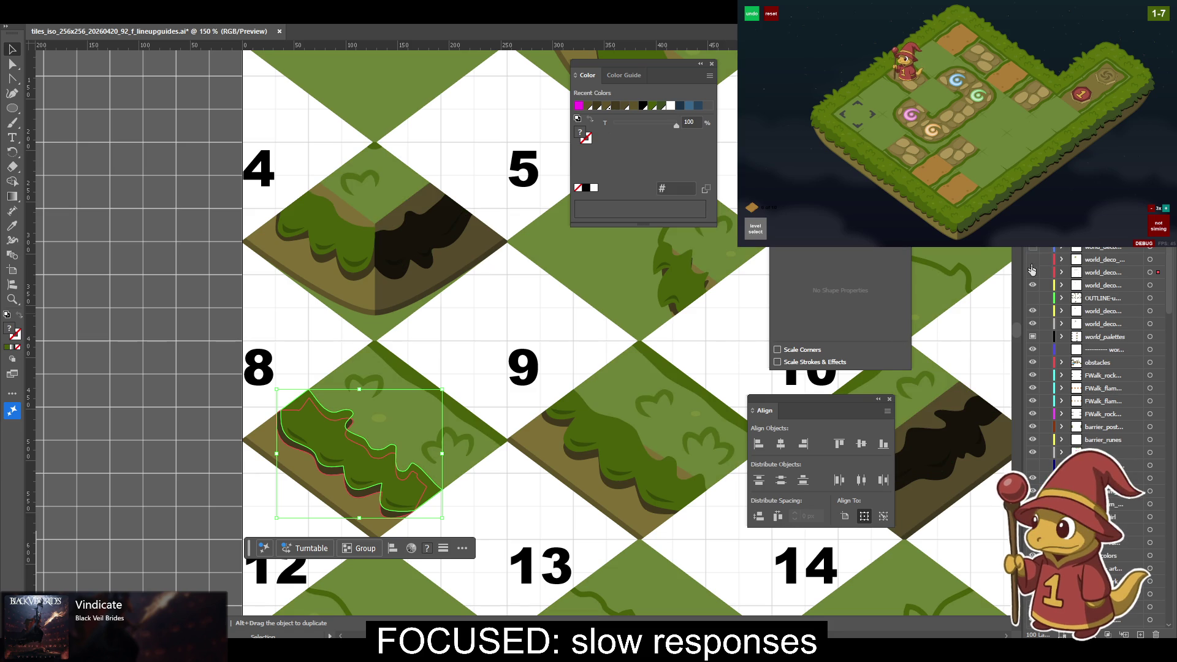
left_click(1032, 285)
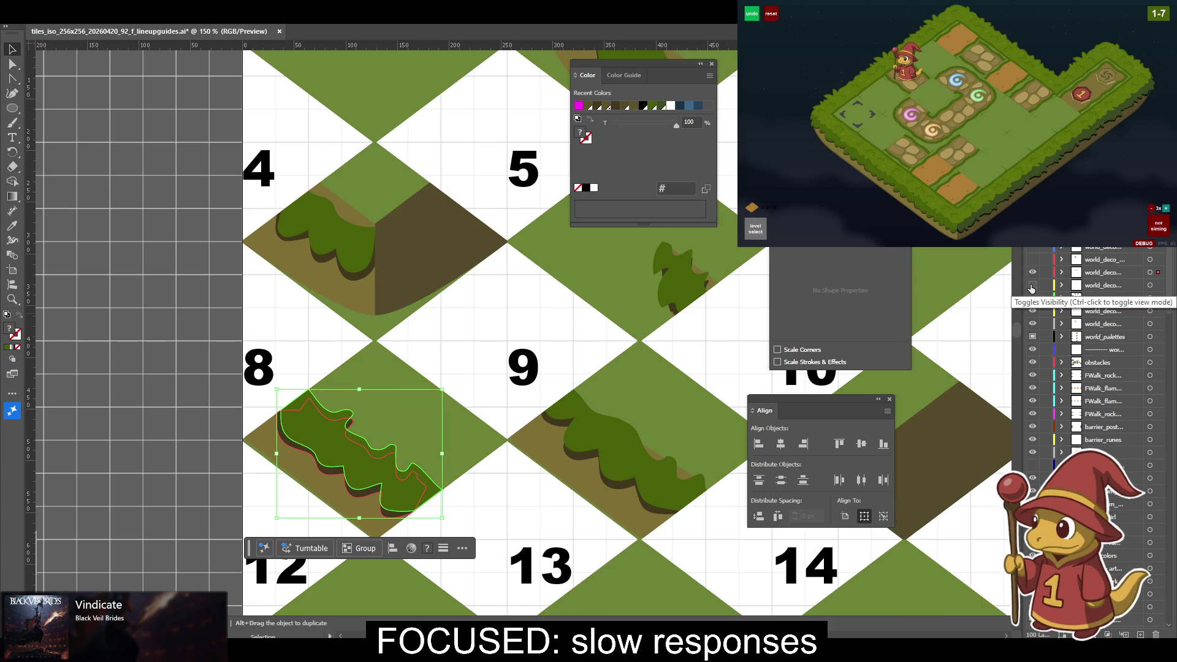
left_click(1032, 311)
left_click(1032, 324)
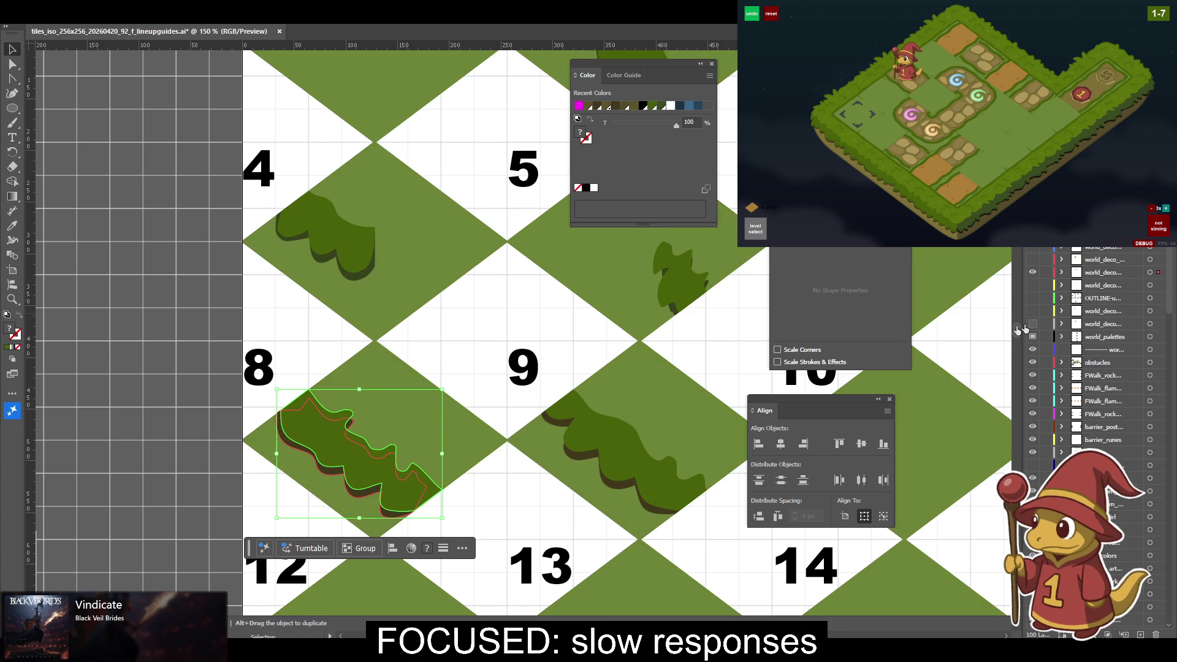
left_click(454, 512)
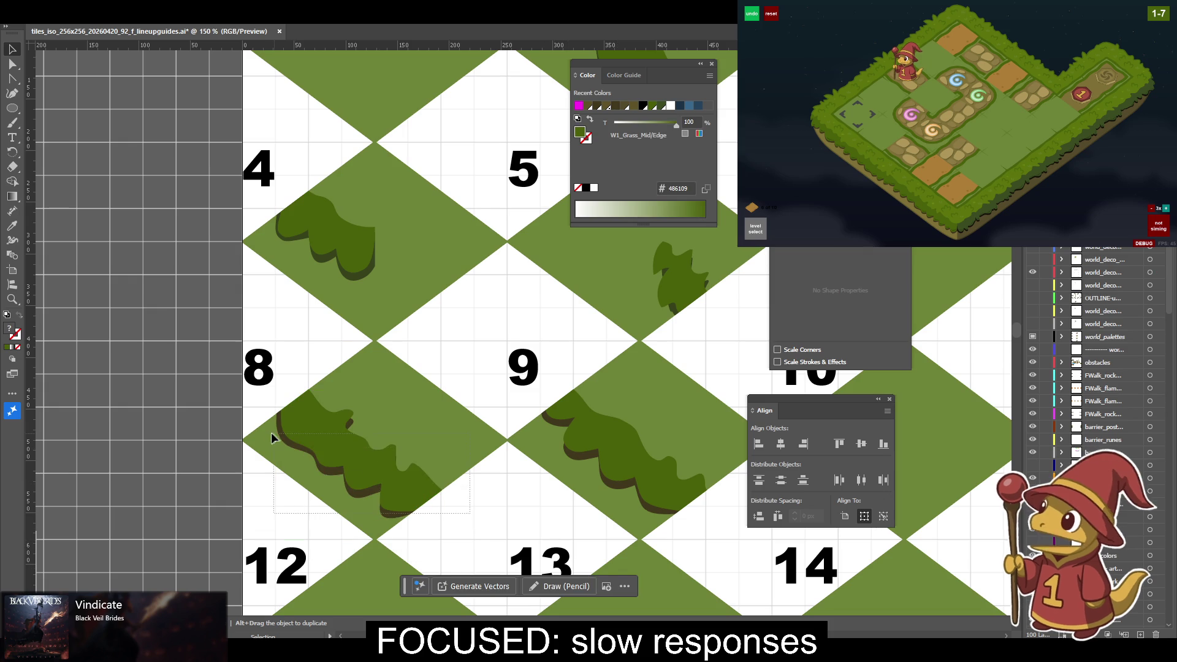
left_click(391, 439)
mouse_move(391, 439)
left_mouse_down()
mouse_move(553, 428)
mouse_move(257, 325)
left_mouse_up()
Alt-drag a copy of tile 8 onto the pasteboard and flatten it into a square.
left_click_drag(395, 327, 576, 353)
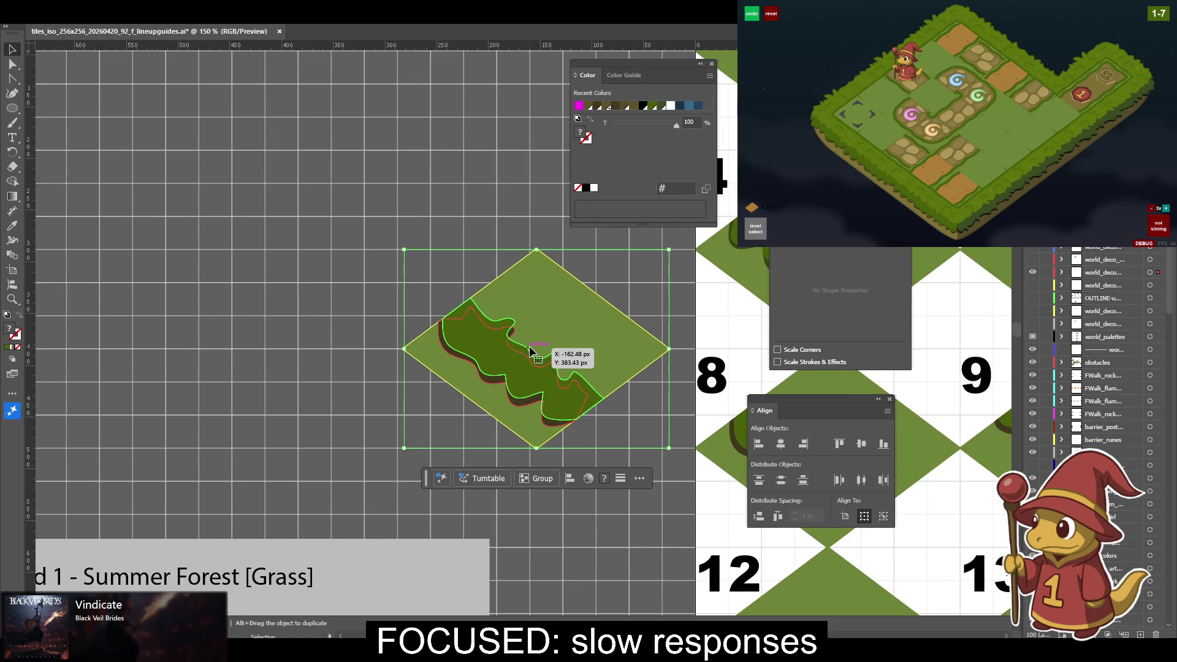
left_click_drag(384, 341, 293, 323)
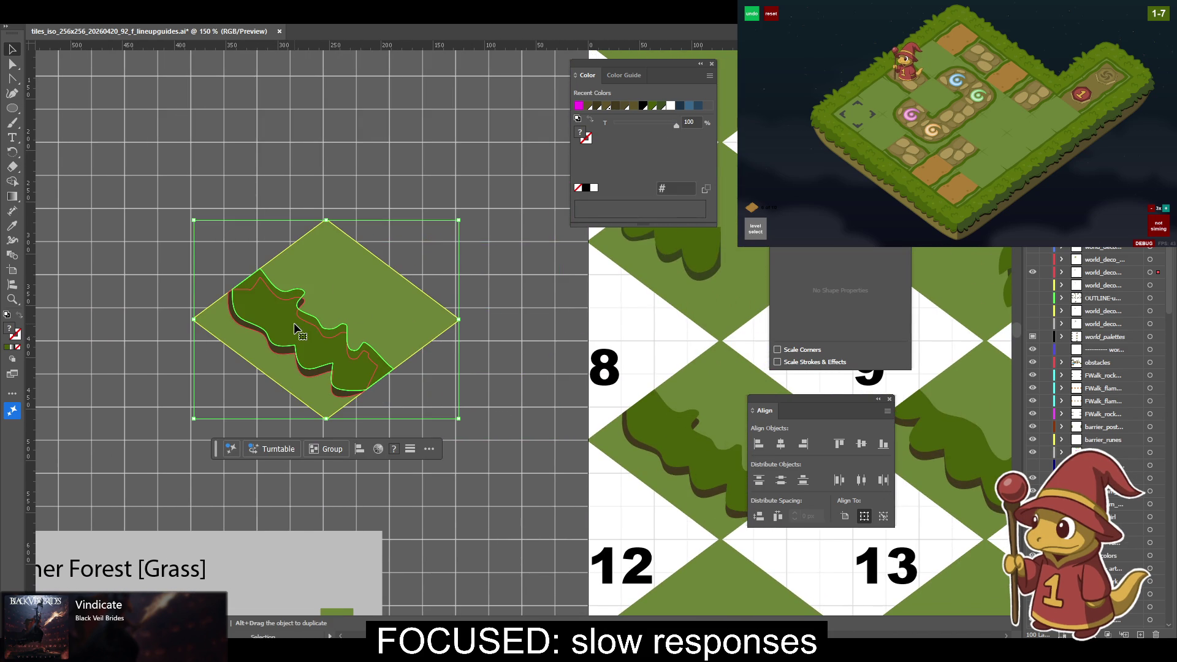
key("F1")
key("F2")
left_click(470, 355)
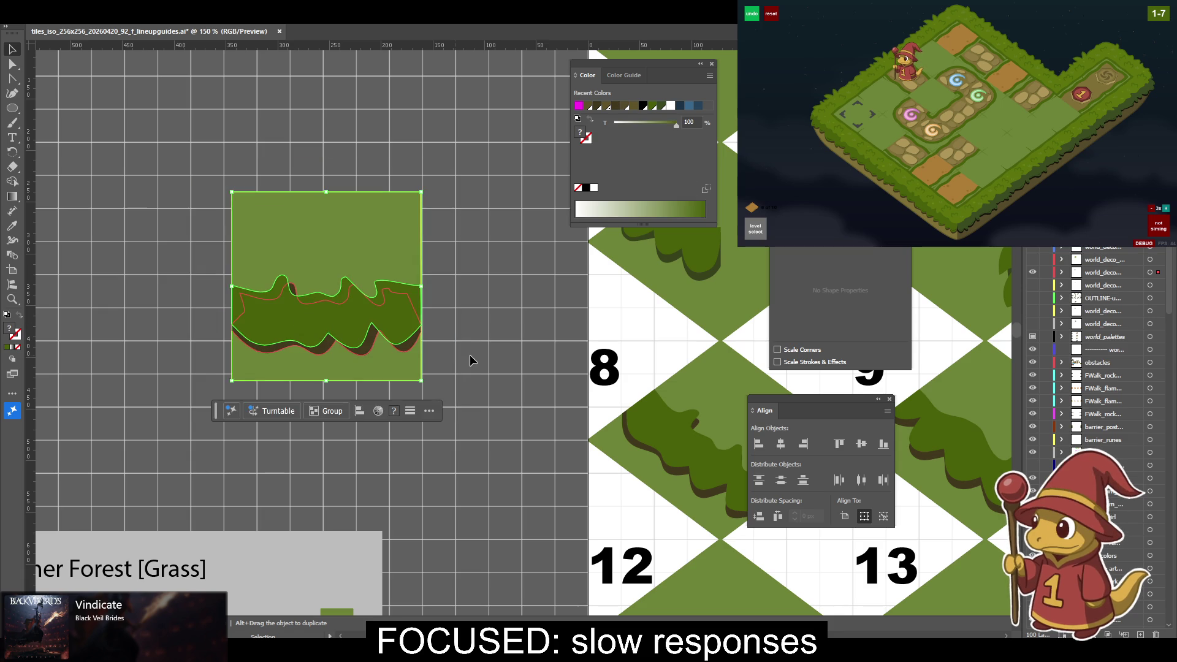
Zoom to 300% on the flat square tile and choose the Rectangle tool.
key("ctrl+equal")
key("ctrl+equal")
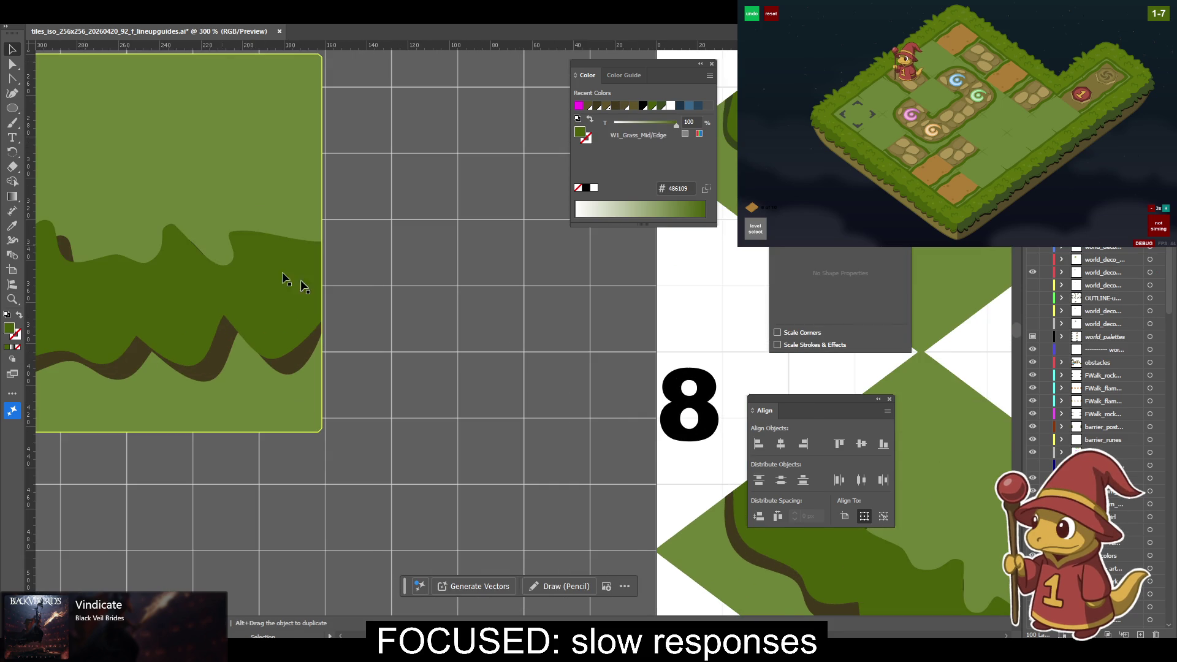
left_click_drag(260, 263, 496, 268)
left_click(186, 347)
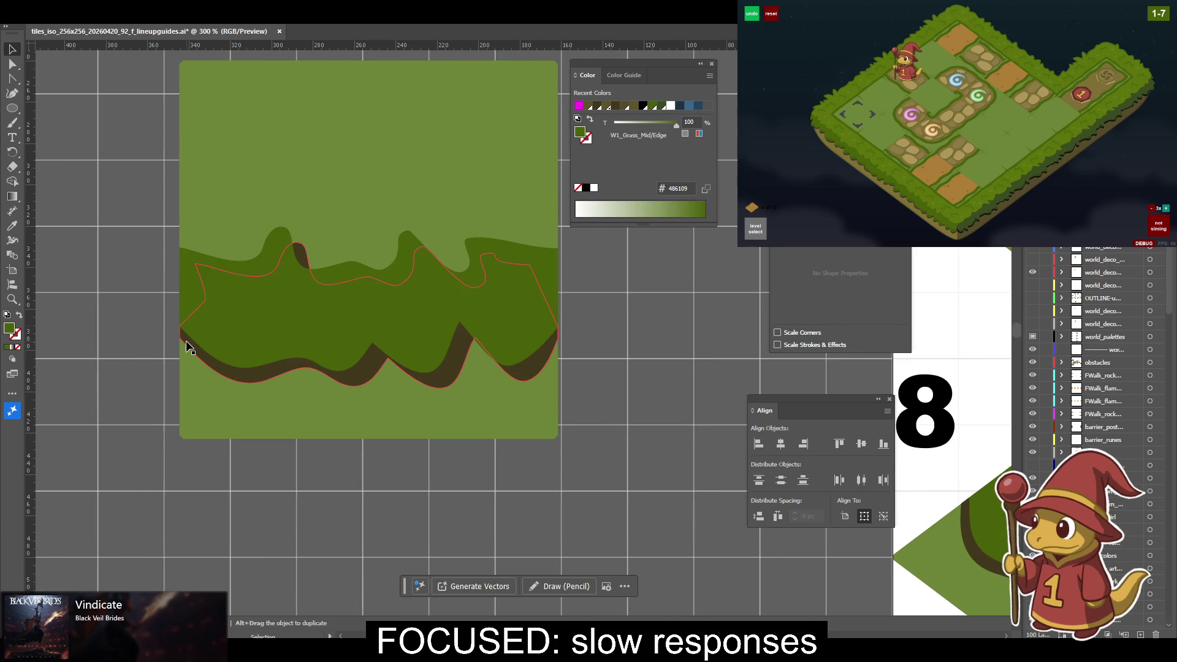
left_click(140, 205)
left_click(14, 110)
left_click_drag(17, 111, 60, 109)
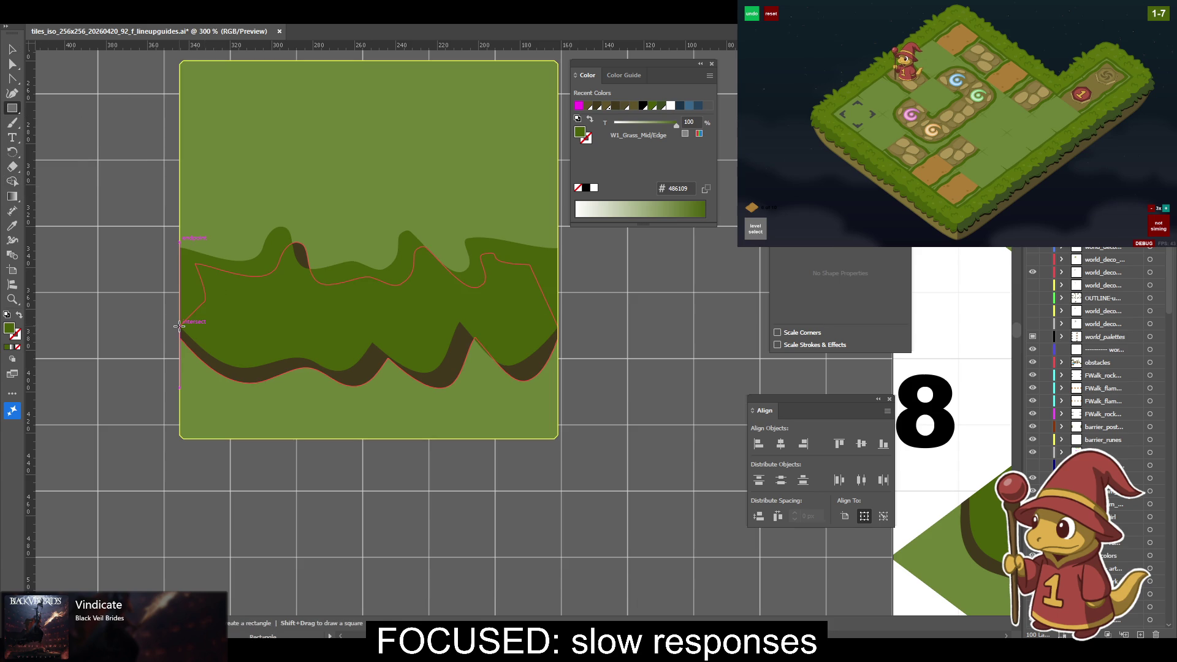
Draw a thin rectangle across the bush band, filled with the leaf-shadow colour.
left_click_drag(179, 325, 559, 339)
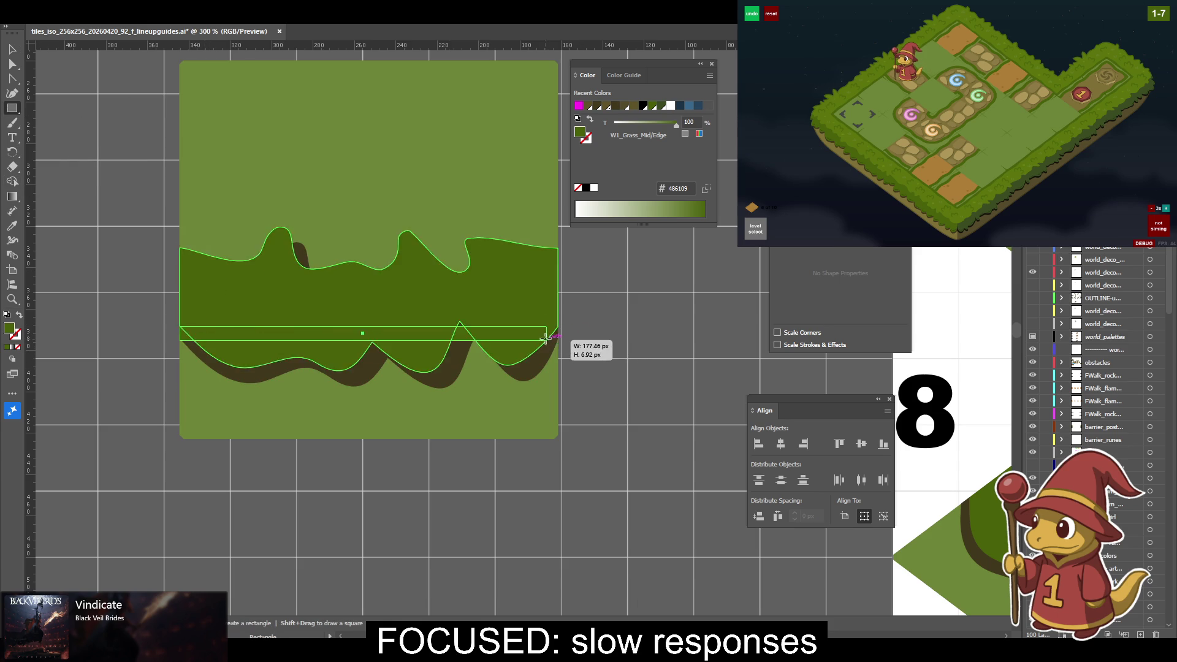
key("i")
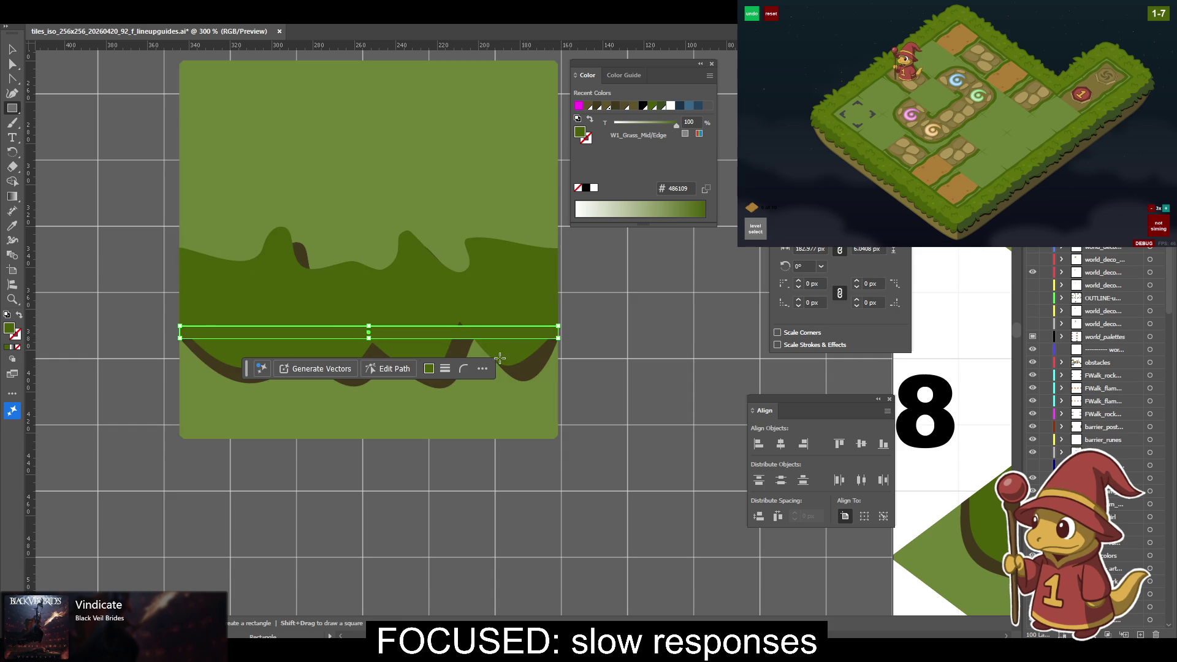
left_click(510, 361)
key("v")
key("ctrl+equal")
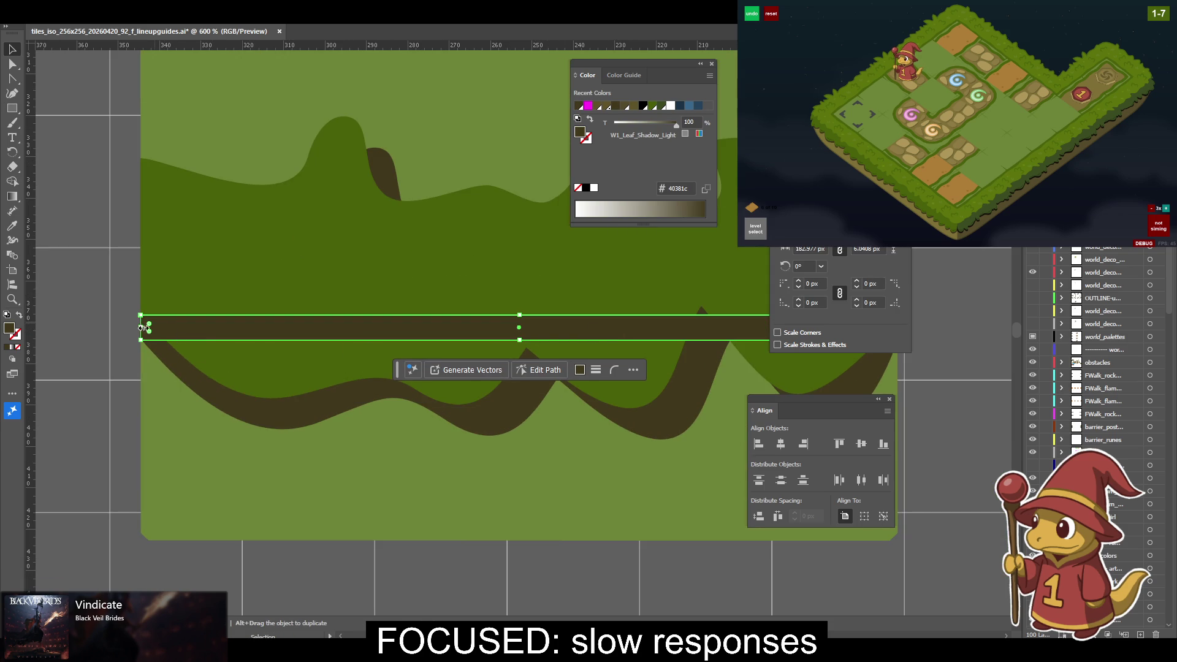
left_click_drag(142, 329, 128, 327)
Extend the rectangle's left edge and nudge its top edge down using Direct Selection.
key("a")
left_click_drag(123, 310, 190, 337)
scroll(176, 341, "right", 5)
scroll(390, 340, "right", 3)
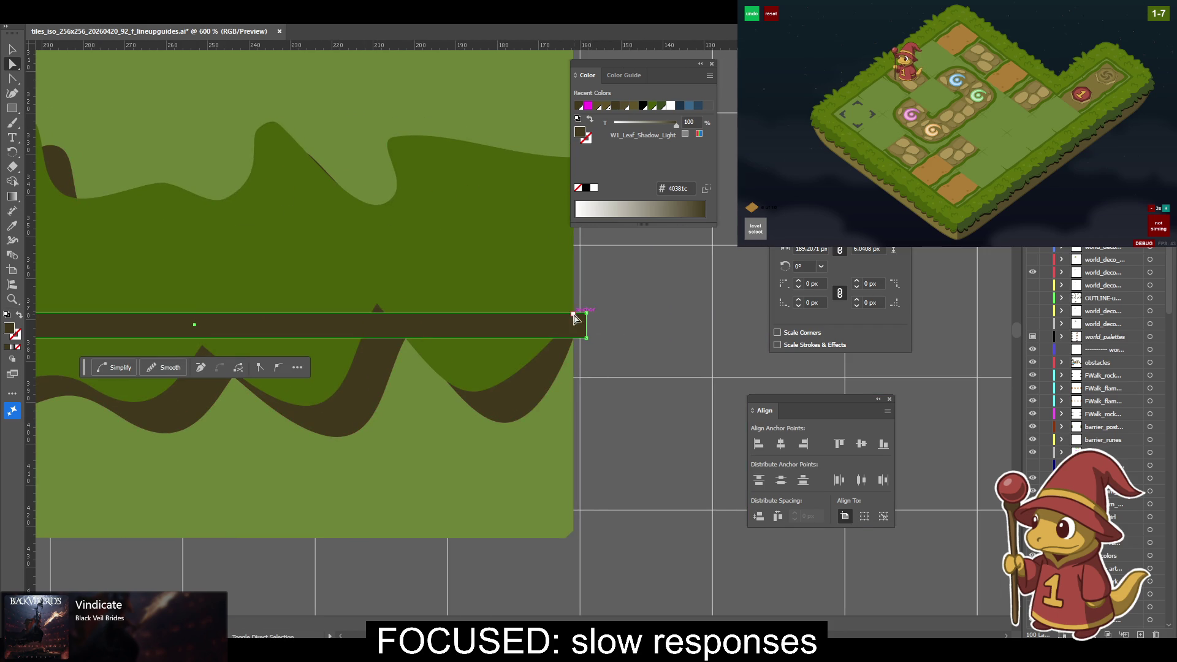
left_click_drag(586, 314, 583, 318)
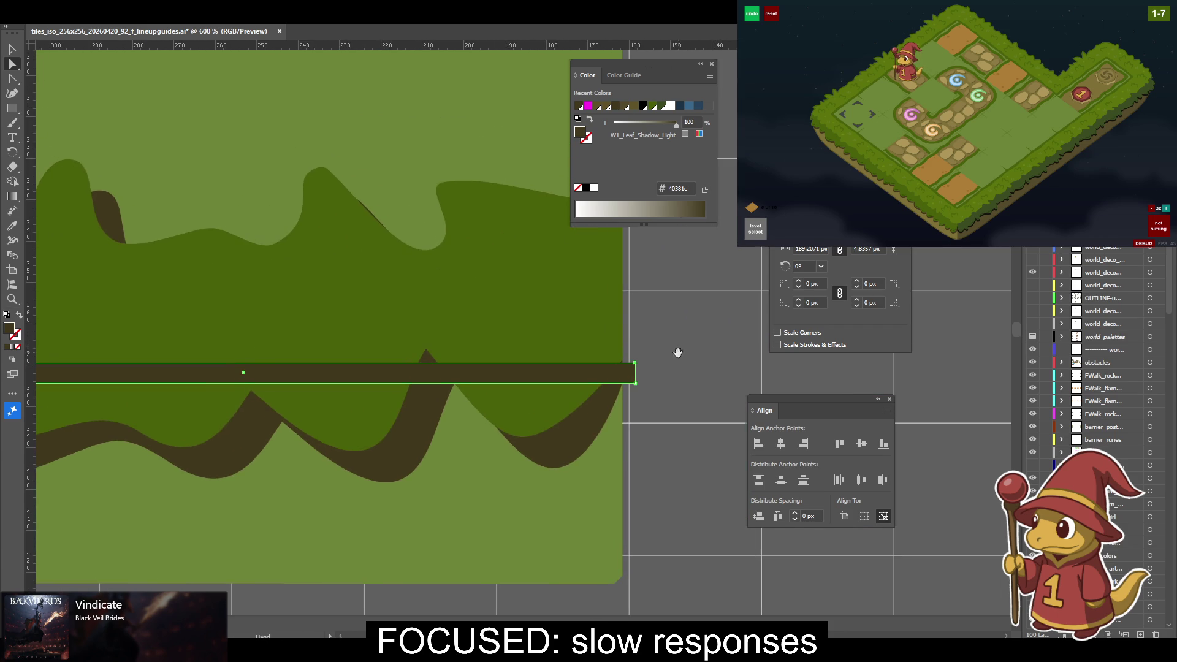
key("ctrl+minus")
key("ctrl+plus")
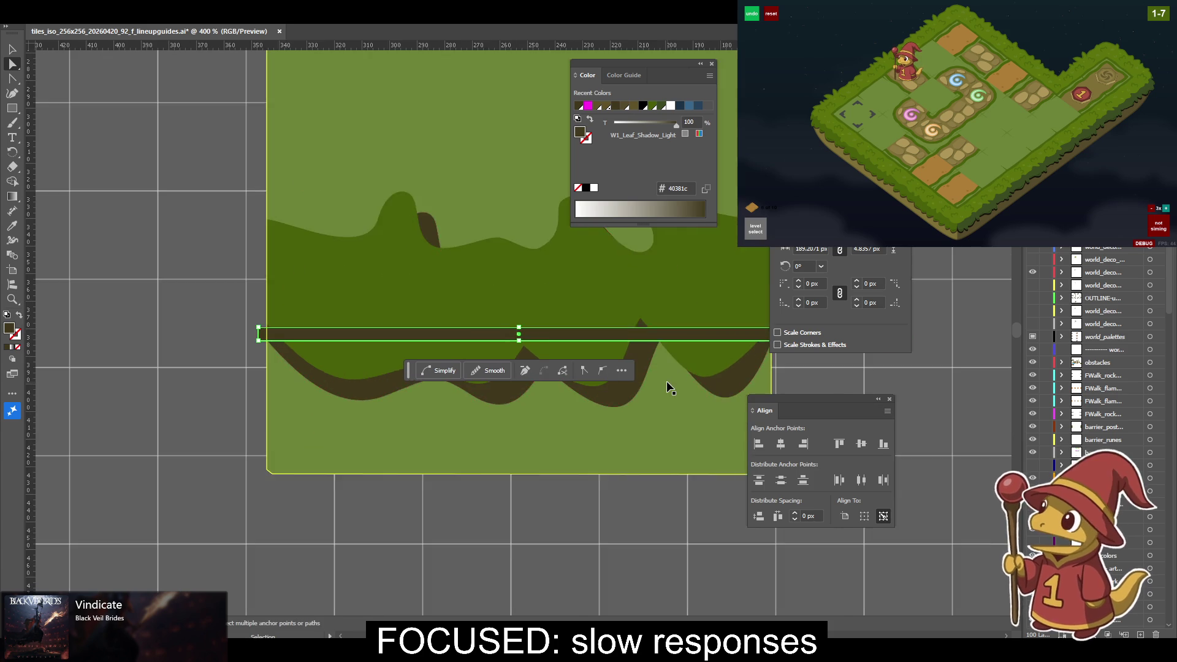
Select the dark band's top anchors together with the wavy bush shape.
left_click(117, 328)
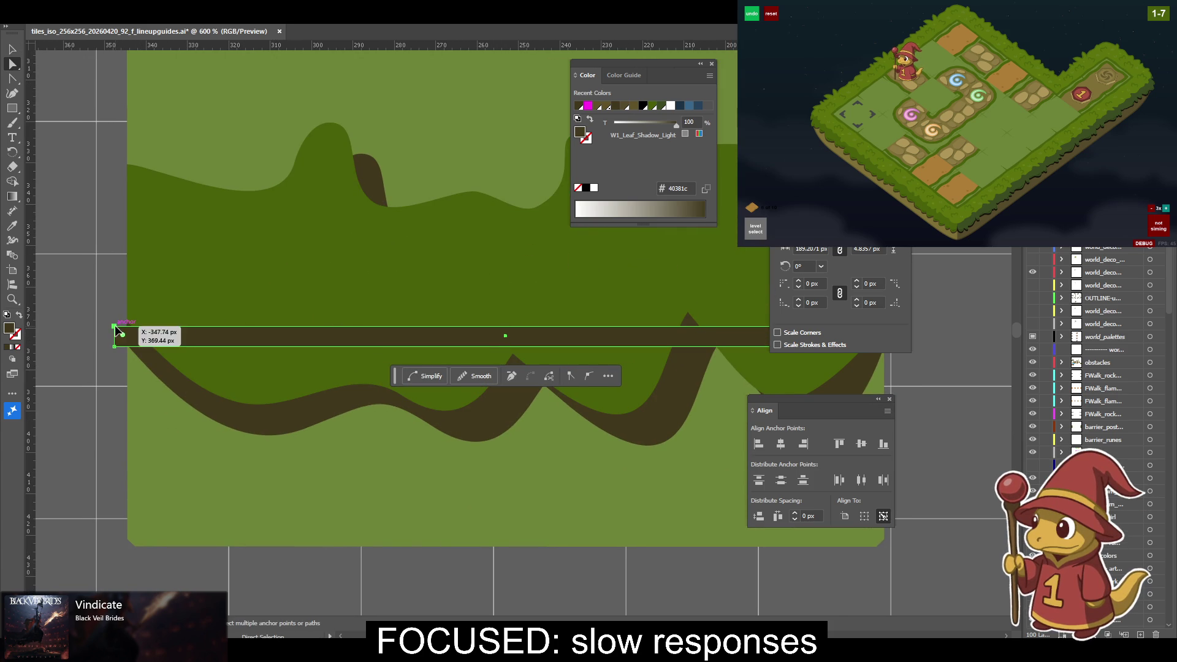
scroll(420, 302, "right", 5)
left_click(617, 308, "shift")
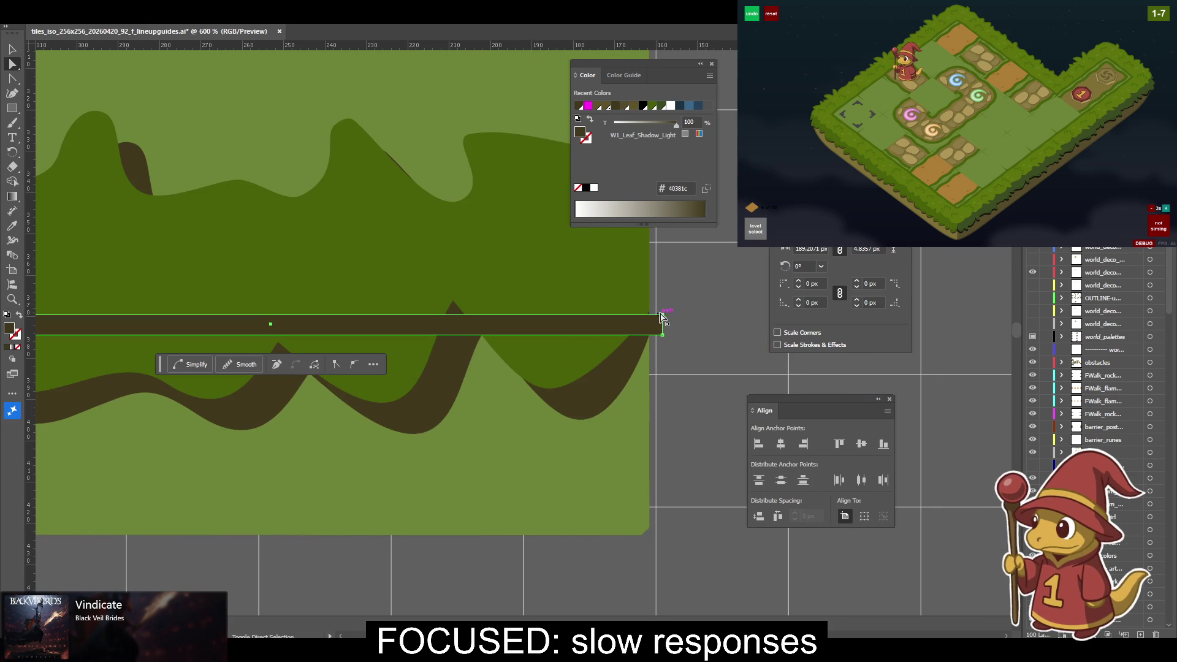
scroll(665, 316, "left", 10)
left_click(319, 357)
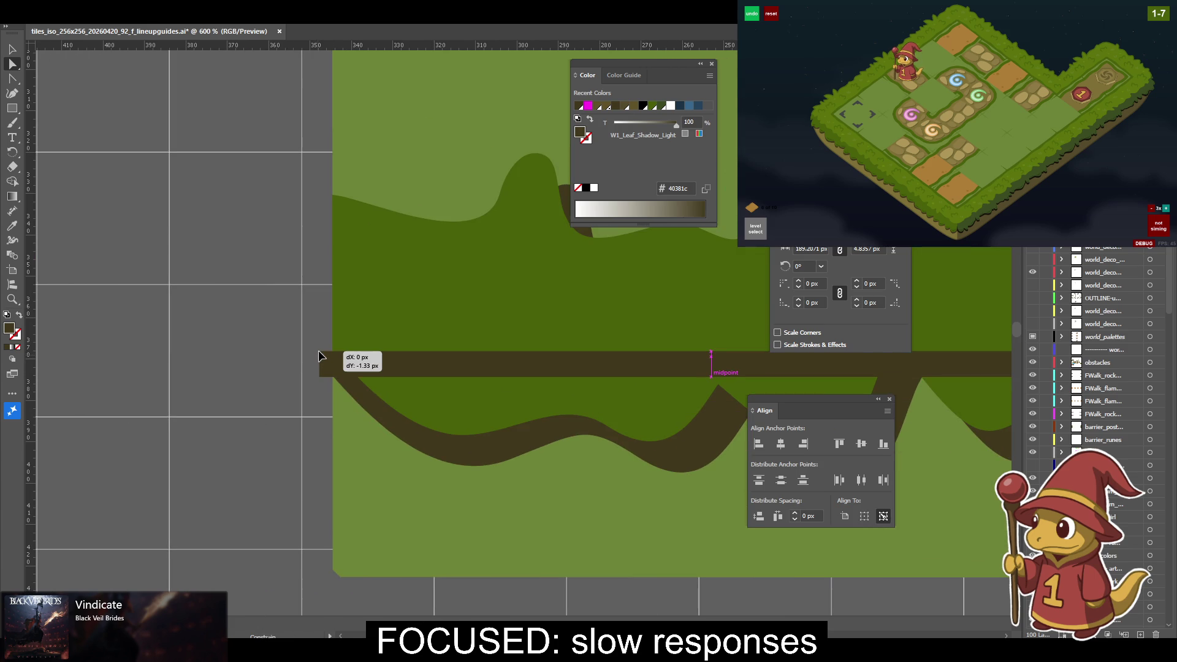
left_click(318, 353)
left_click(330, 357)
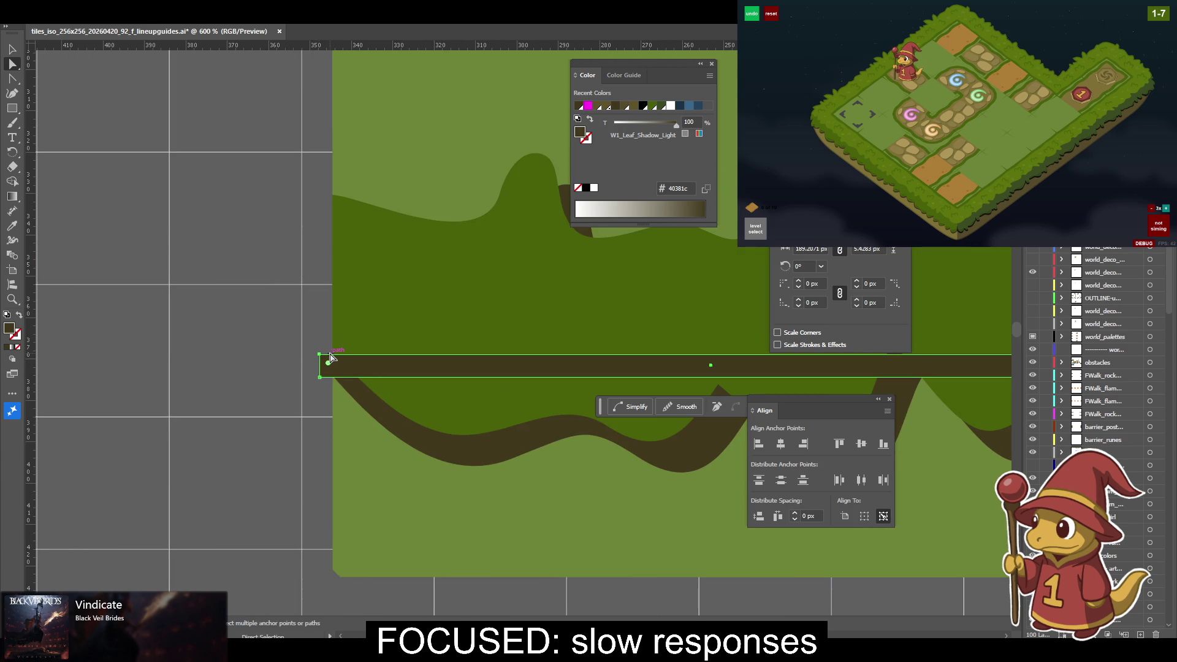
left_click(331, 357, "shift")
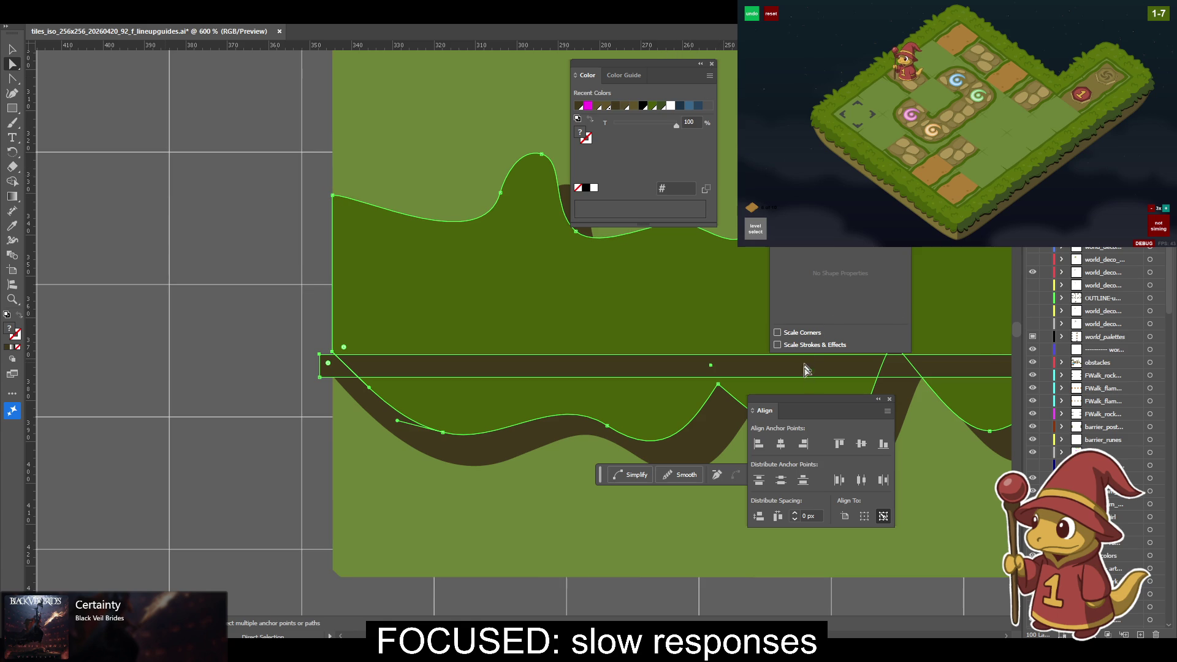
Align the selected shapes' tops and reselect the brown band.
left_click(840, 445)
left_click_drag(844, 369, 343, 319)
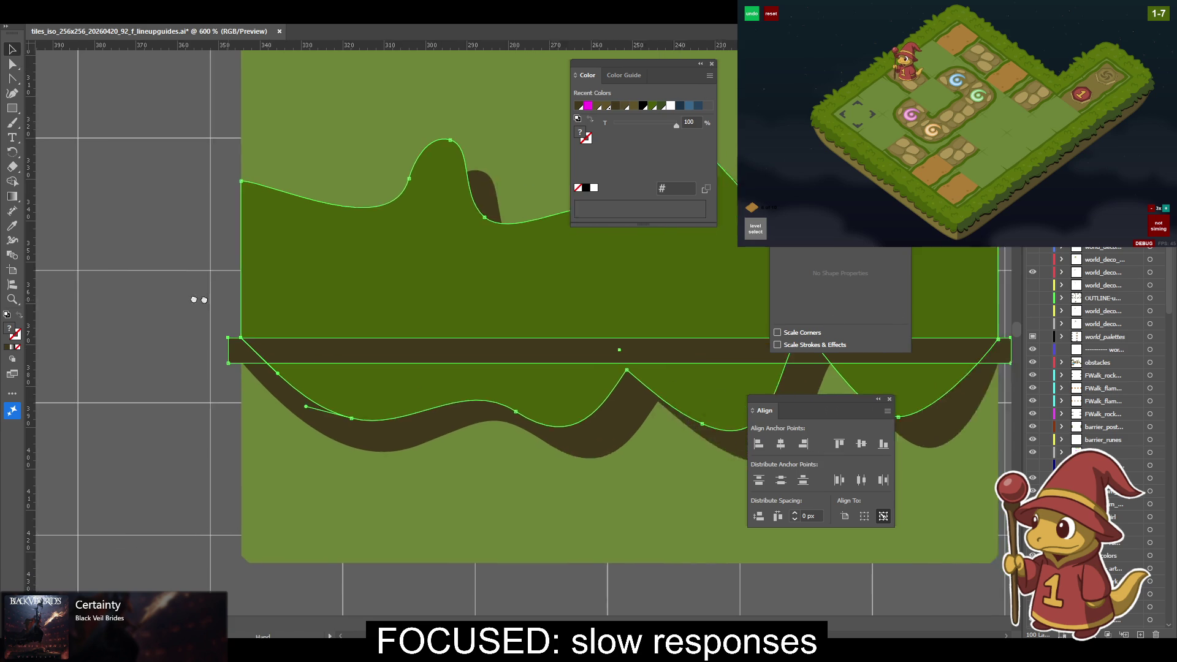
left_click(589, 319)
mouse_move(587, 321)
left_mouse_down()
mouse_move(702, 371)
mouse_move(727, 412)
mouse_move(706, 396)
left_mouse_up()
left_click(638, 338)
left_click(692, 332)
Select the band's anchor points and recolour it grass green 486109 with the Eyedropper.
key("a")
left_click(525, 389)
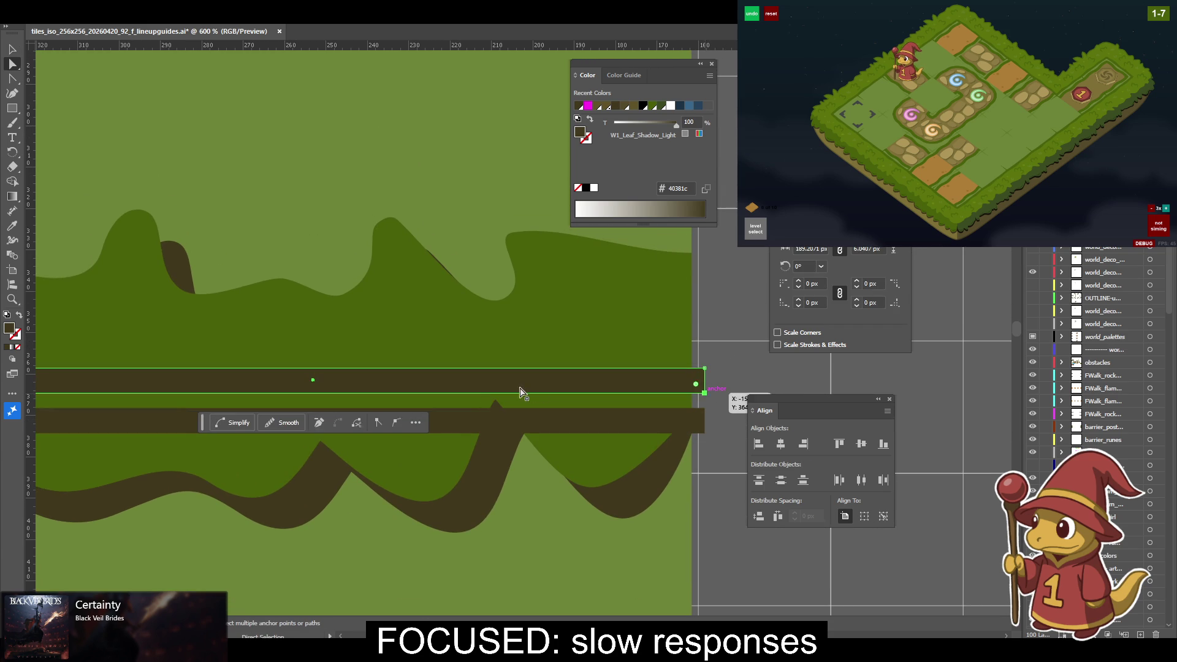
left_click_drag(274, 388, 522, 381)
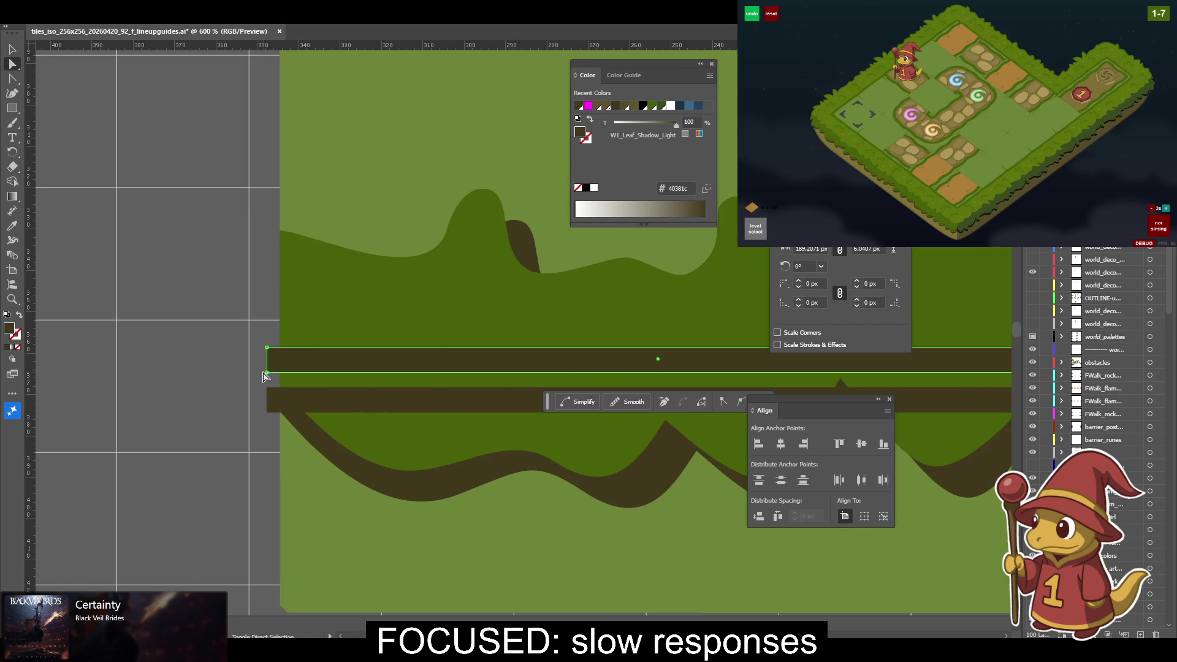
left_click_drag(267, 371, 267, 387)
key("i")
left_click(349, 318)
key("a")
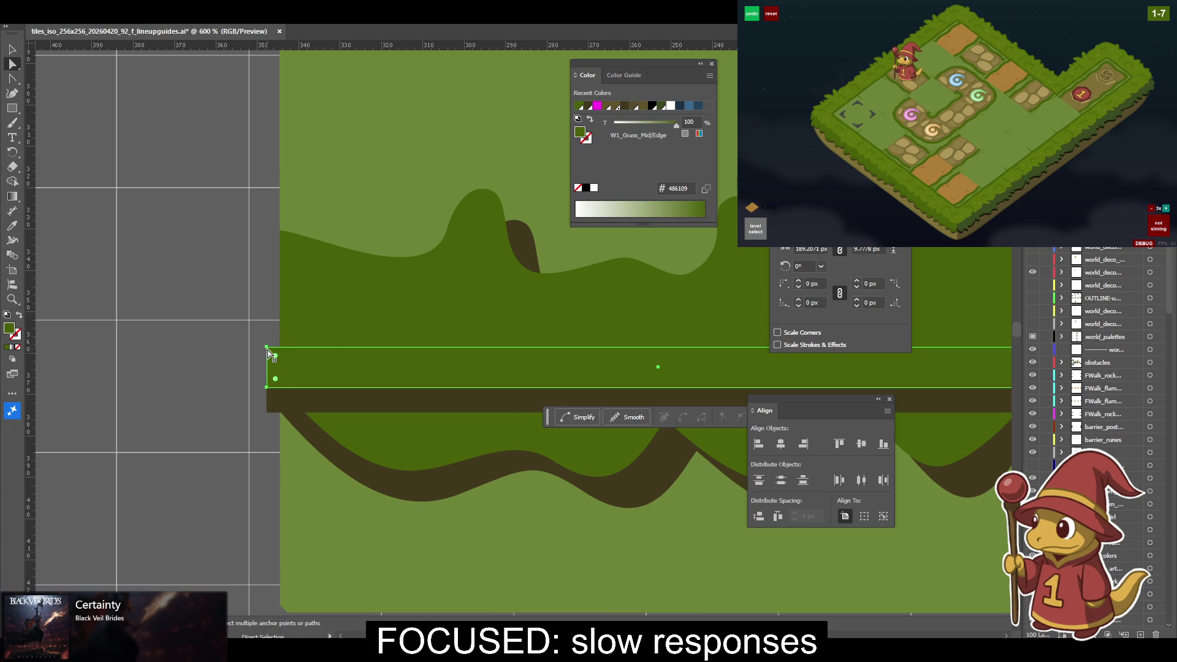
Raise the band's top-right corner about 18 px and align its top anchors to one height.
scroll(440, 312, "right", 5)
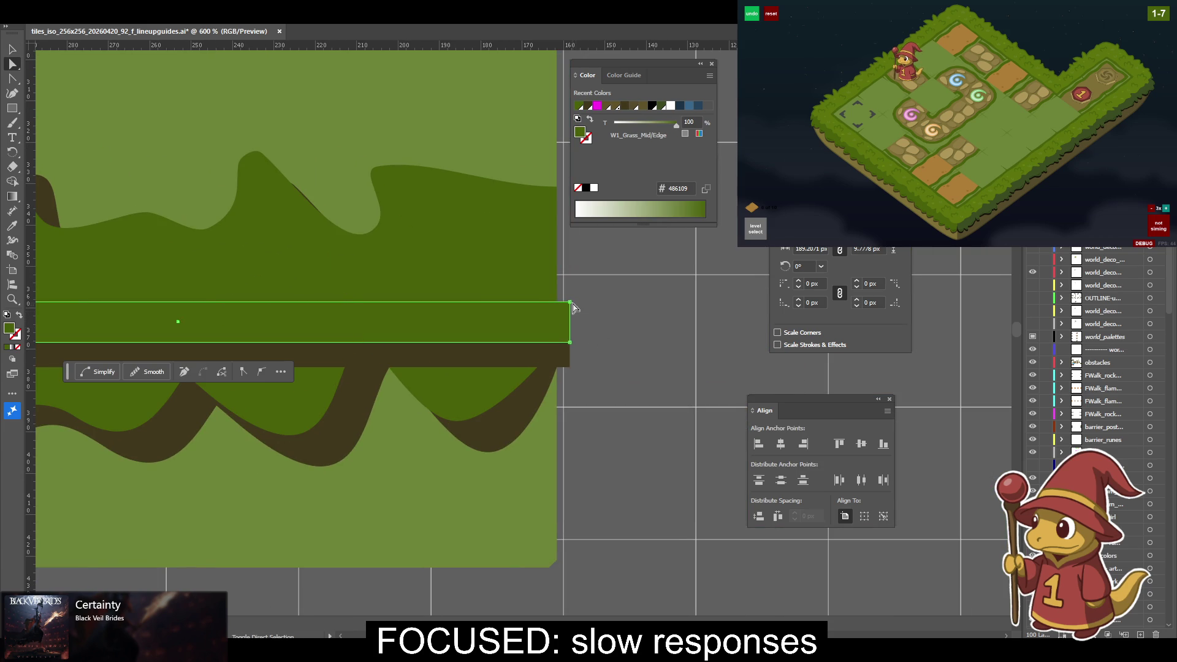
scroll(619, 291, "up", 3)
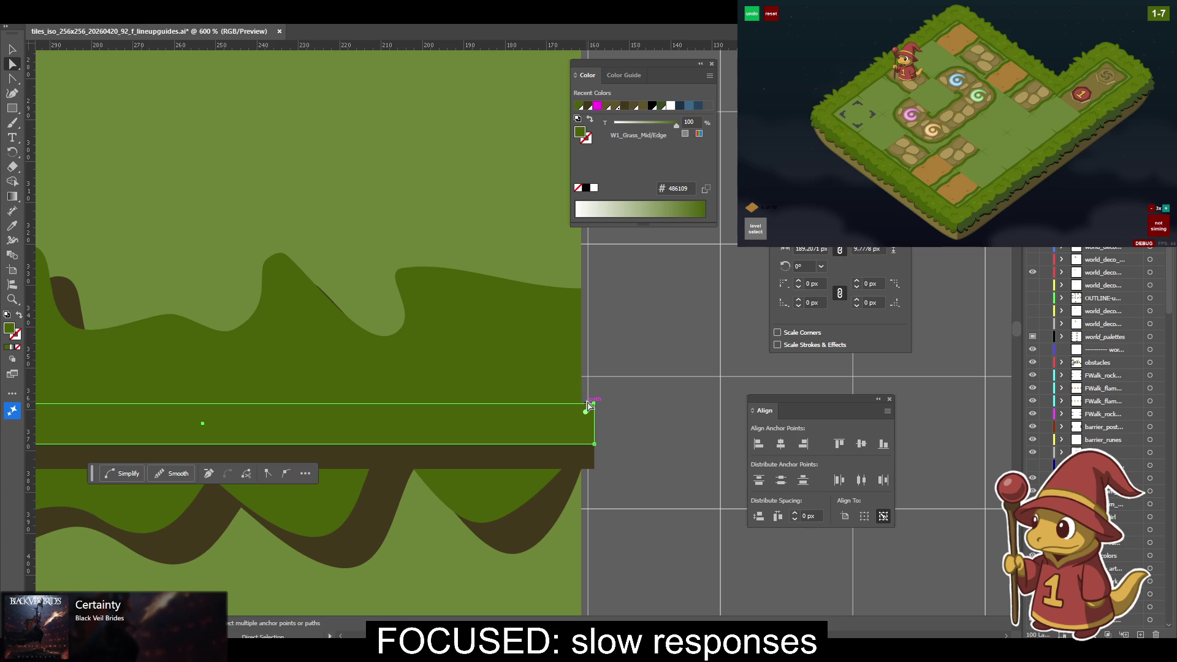
mouse_move(593, 403)
left_mouse_down()
mouse_move(609, 325)
mouse_move(590, 297)
left_mouse_up()
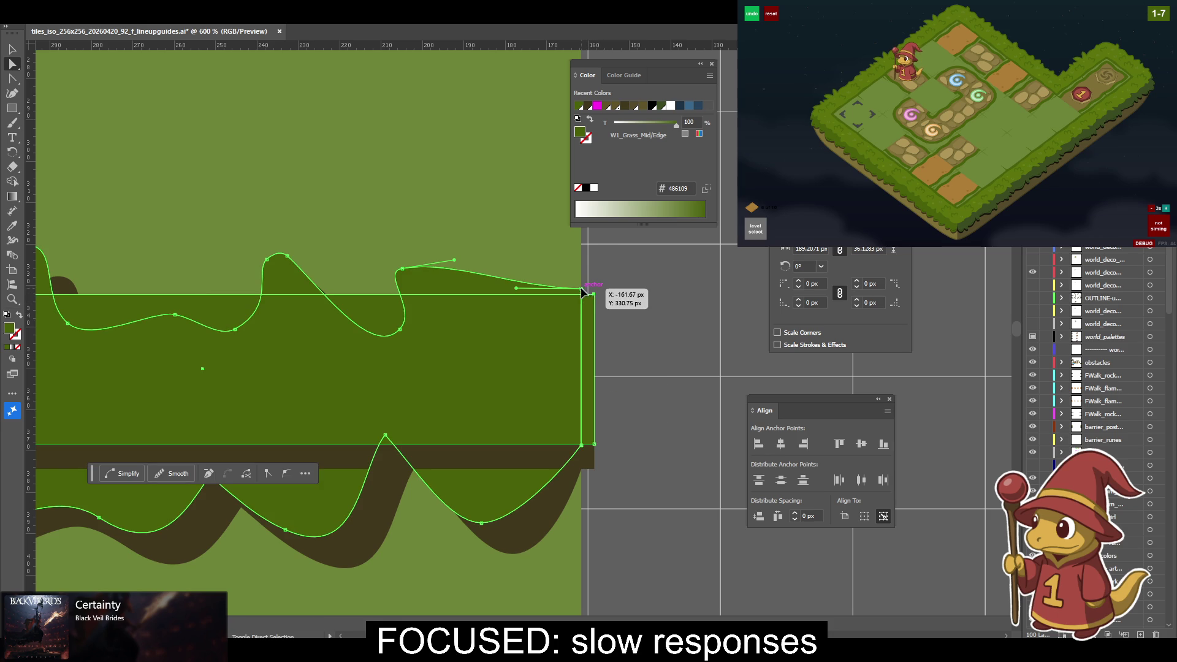
left_click(837, 443)
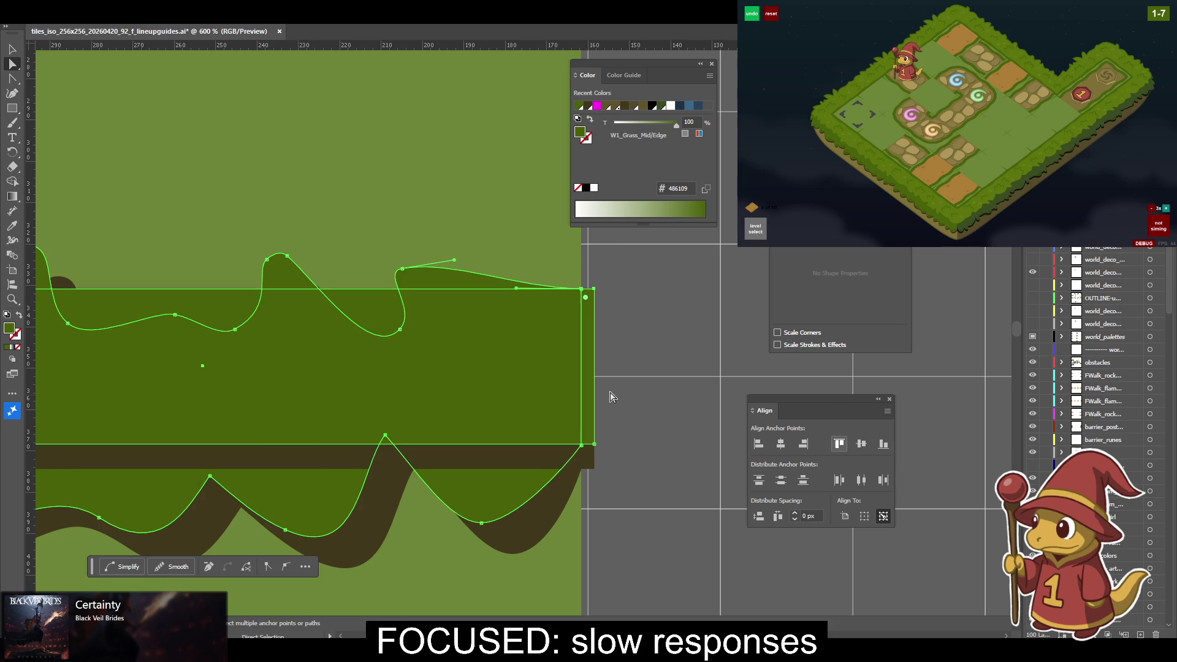
key("v")
mouse_move(589, 348)
left_mouse_down()
mouse_move(709, 347)
mouse_move(664, 355)
mouse_move(478, 278)
mouse_move(380, 264)
left_mouse_up()
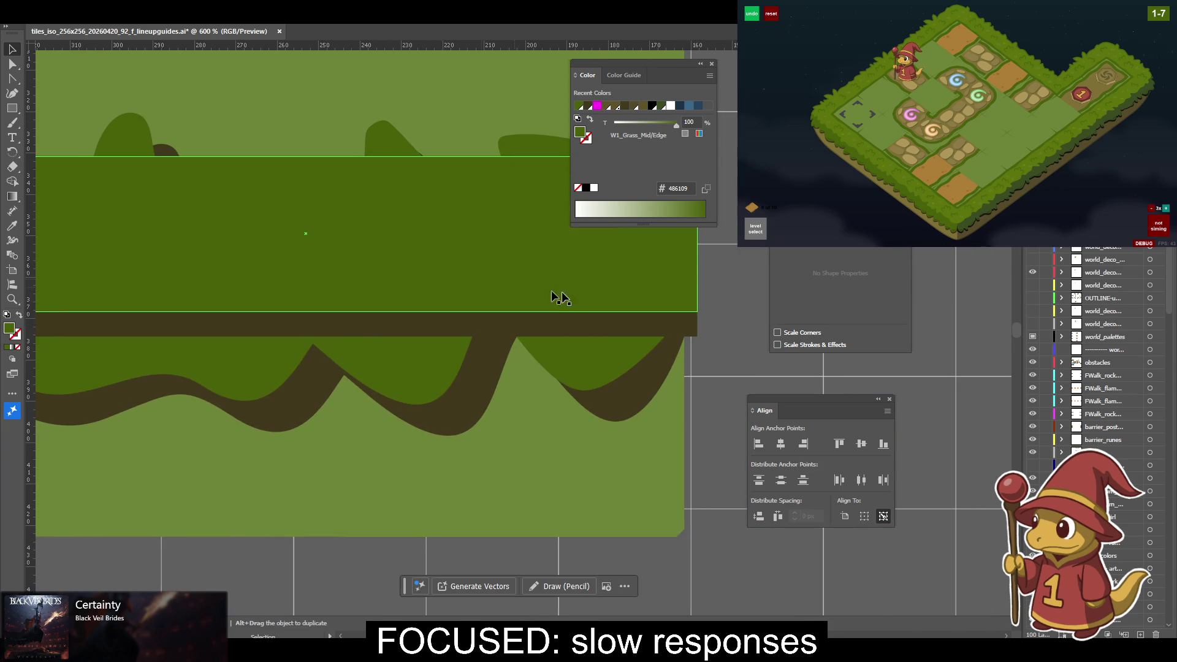
Delete the wavy leaf-shadow group from the flat tile.
scroll(533, 331, "up", 5)
scroll(606, 343, "down", 3)
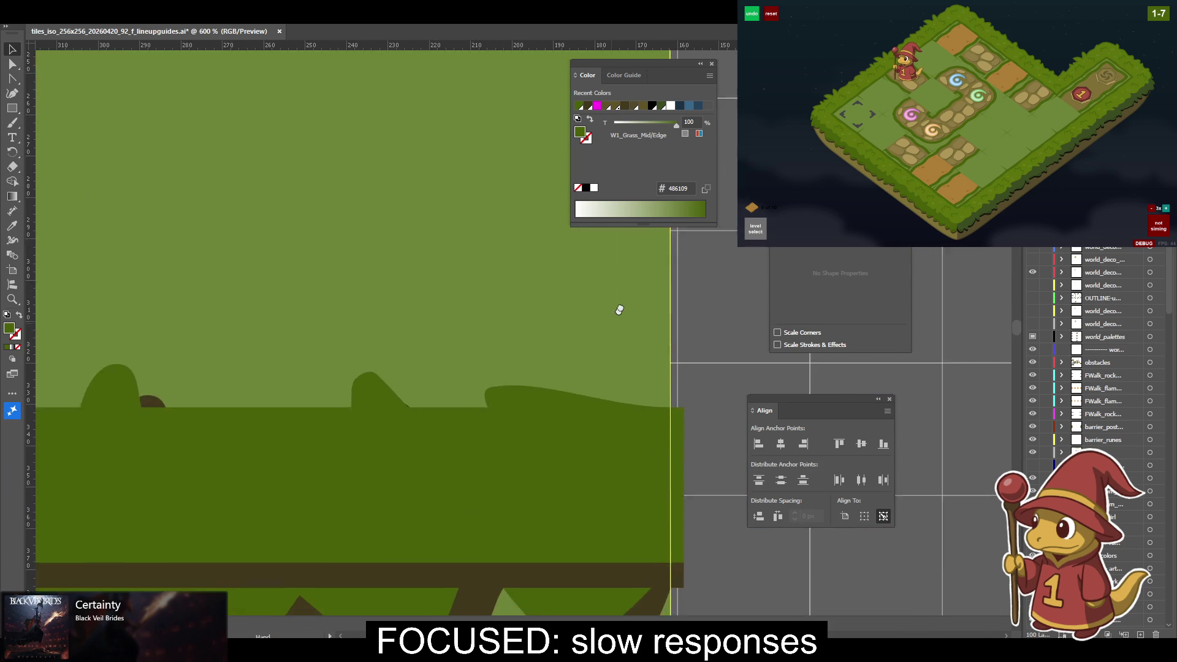
key("ctrl+minus")
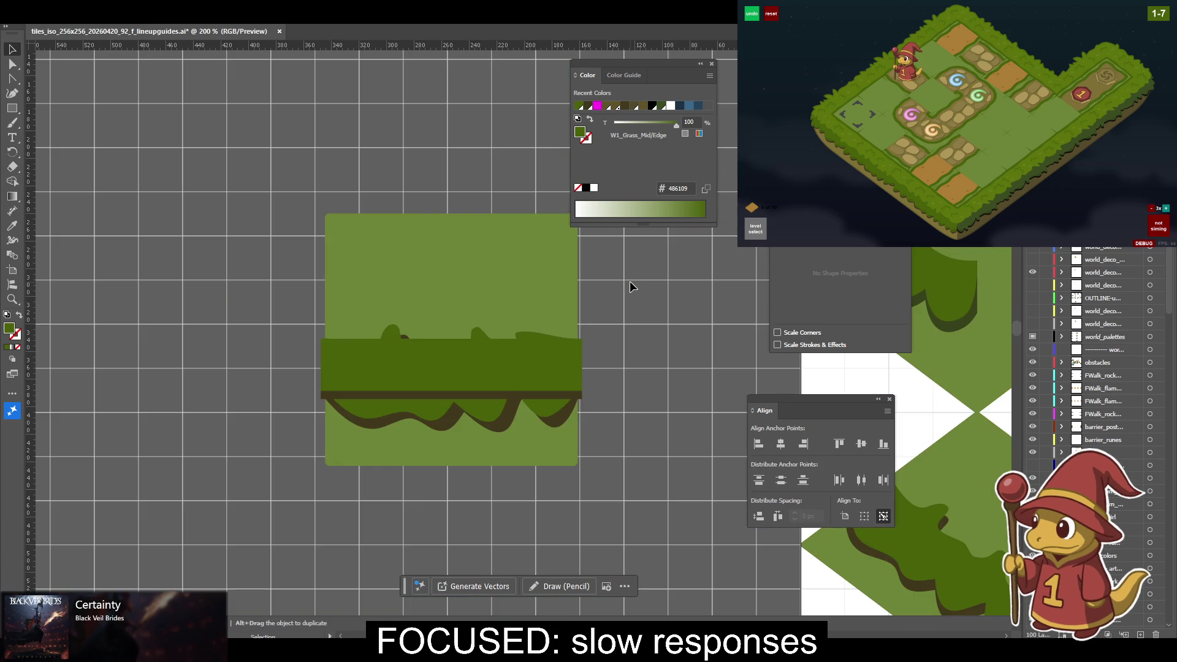
left_click(544, 415)
left_click(562, 411)
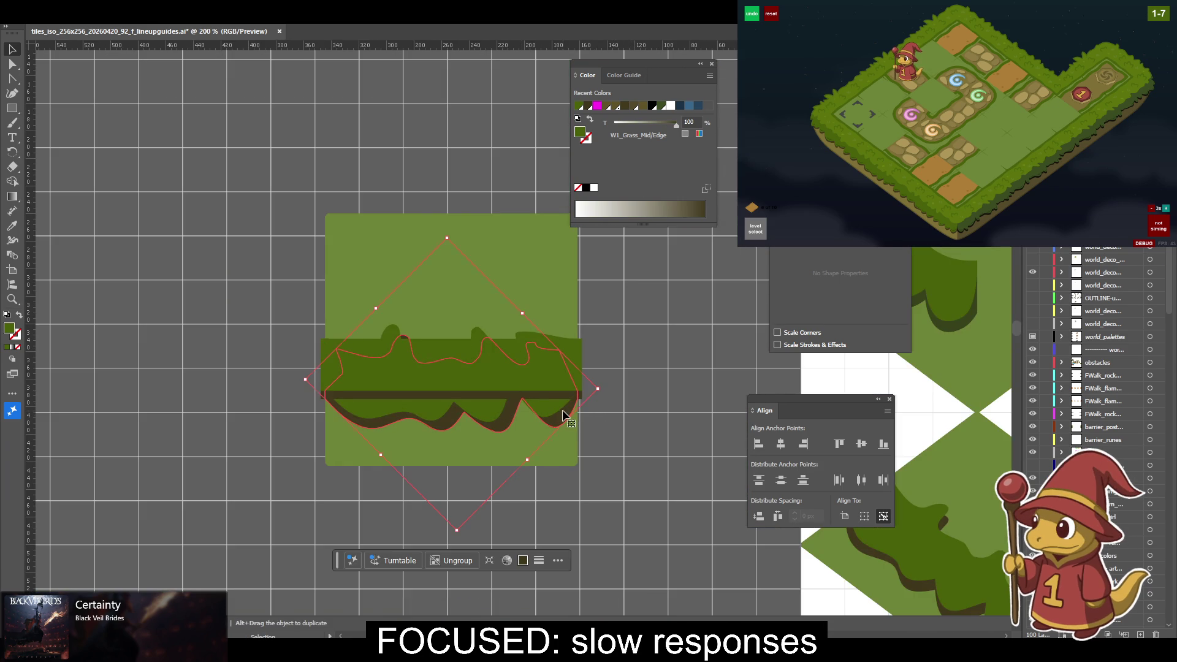
left_click_drag(620, 439, 463, 399)
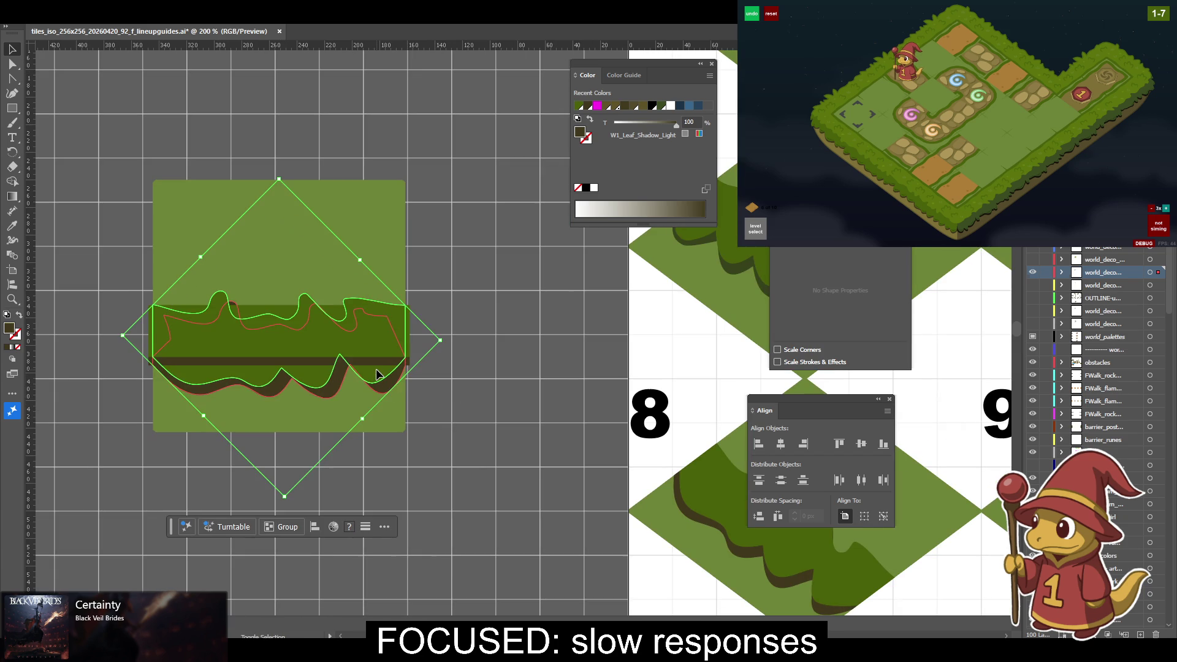
key("Delete")
Turn the tile group back into an isometric diamond, then cut and paste it in place.
left_click(269, 216)
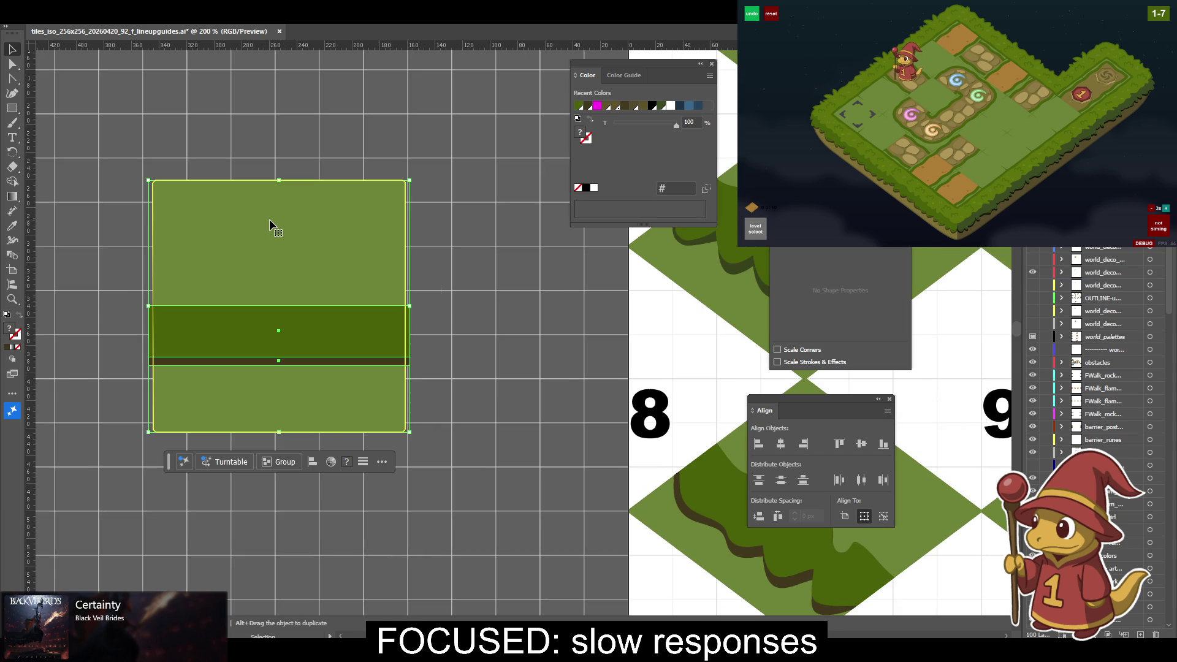
key("F5")
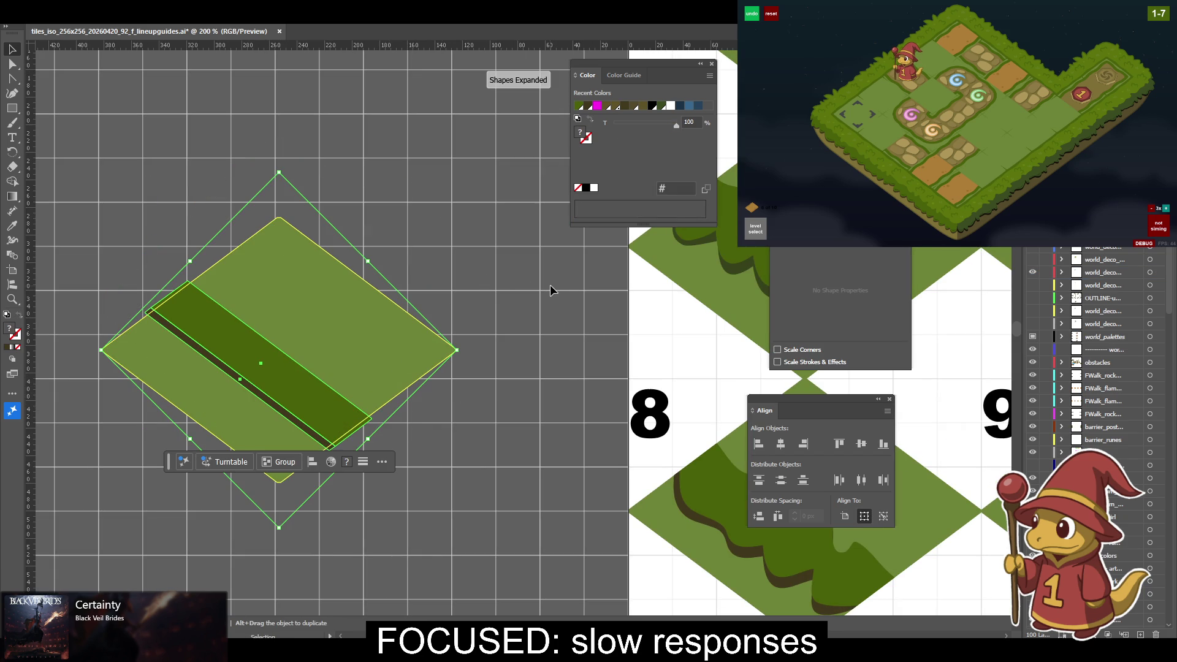
left_click(550, 284)
left_click(214, 352)
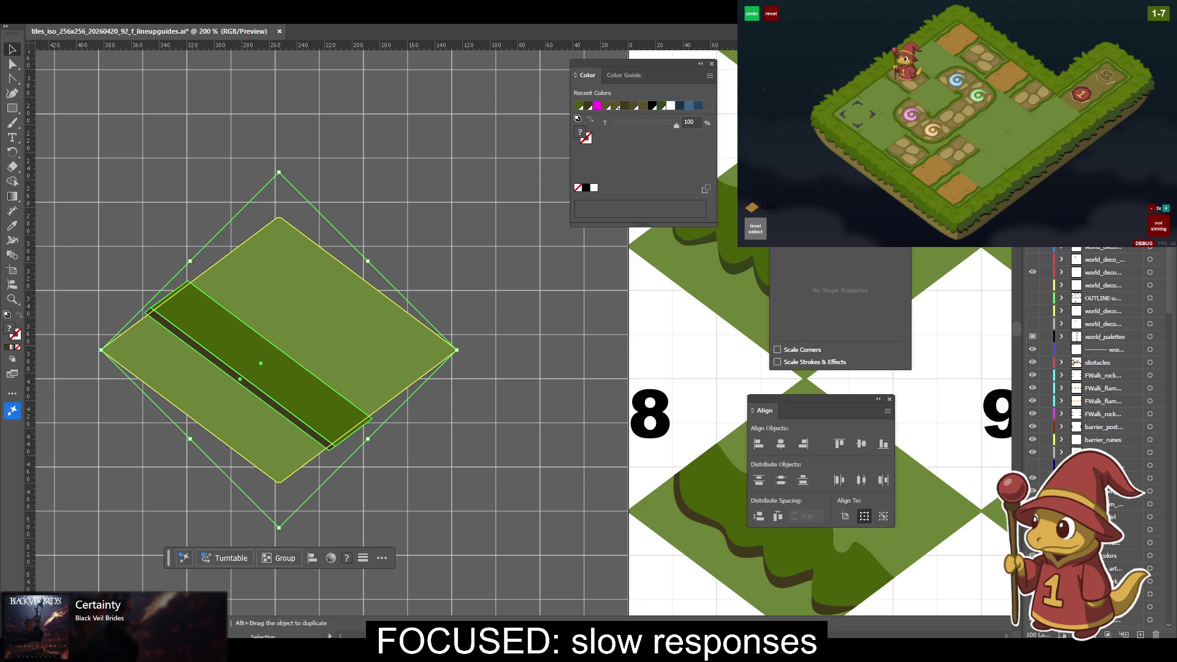
key("ctrl+x")
key("ctrl+f")
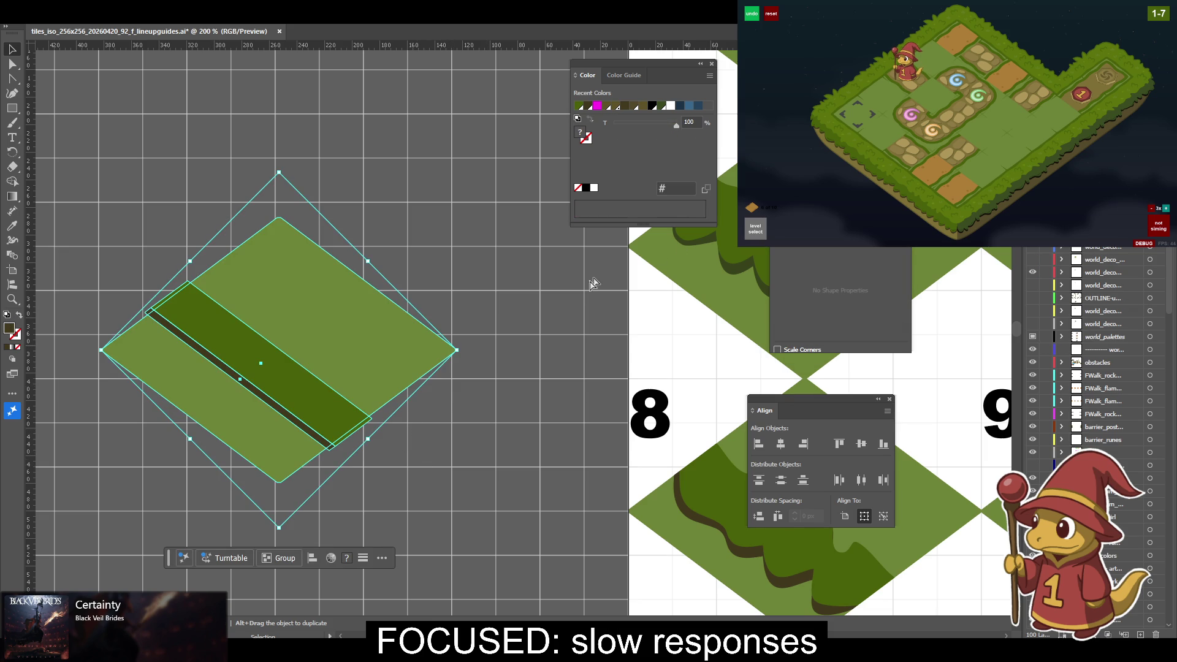
scroll(490, 330, "right", 3)
scroll(398, 316, "down", 2)
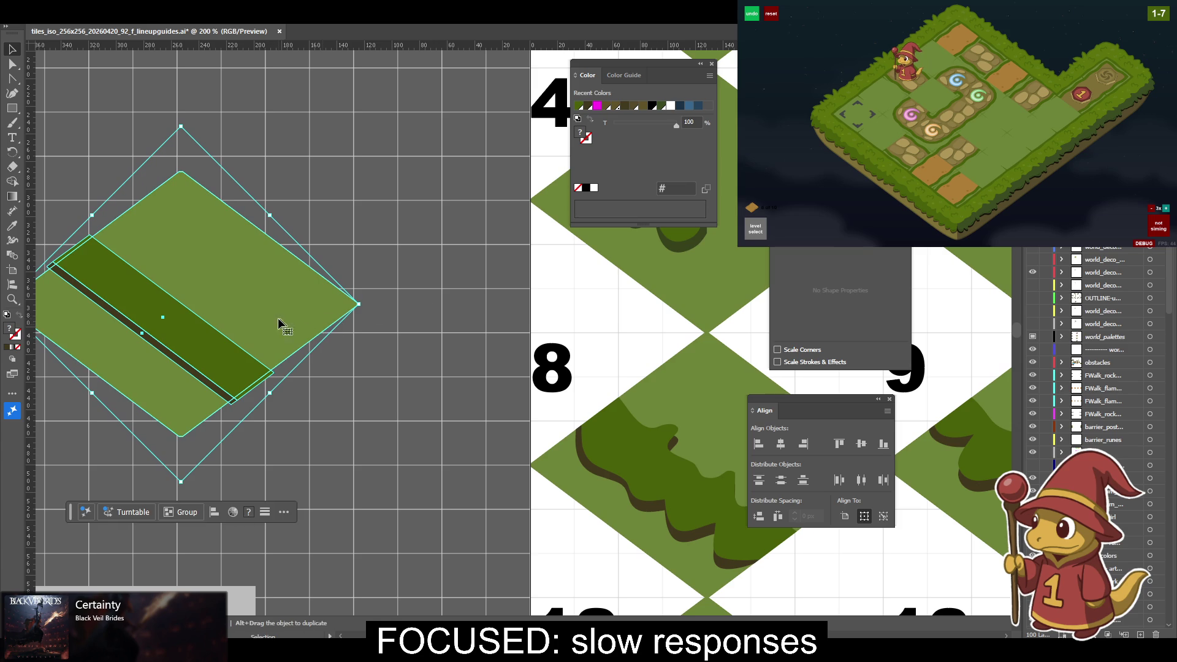
Move the diamond tile onto artboard 8, then back onto the pasteboard, and zoom in on the band.
left_click_drag(288, 328, 741, 482)
left_click_drag(411, 402, 138, 355)
key("v")
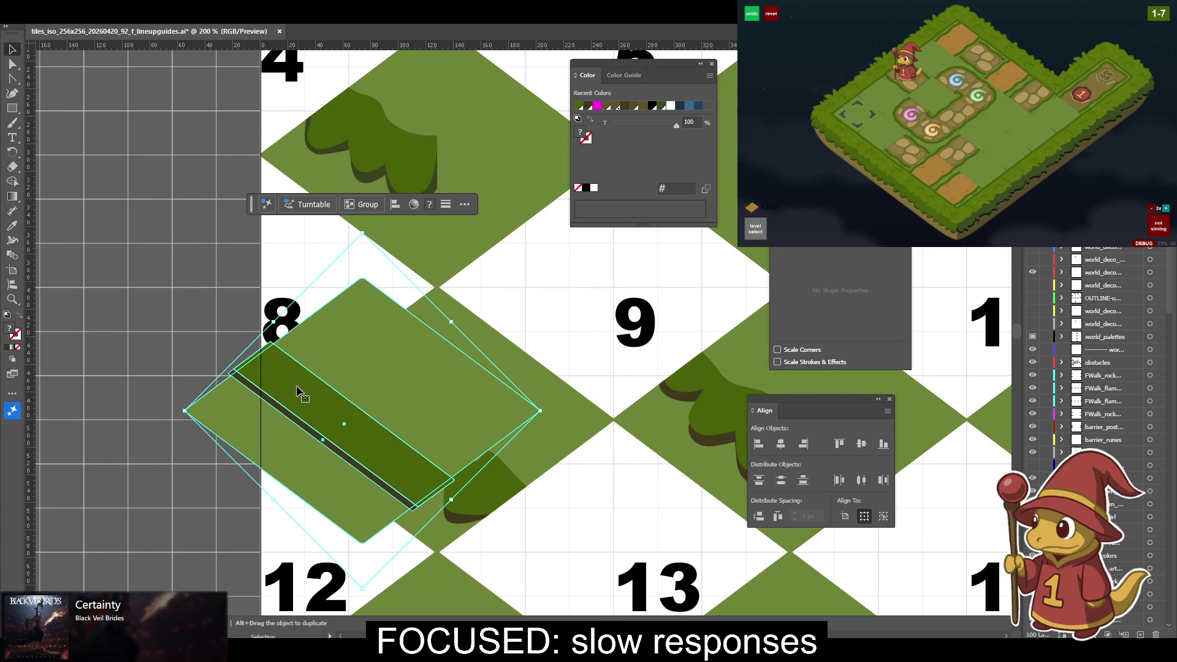
left_click_drag(271, 389, 214, 301)
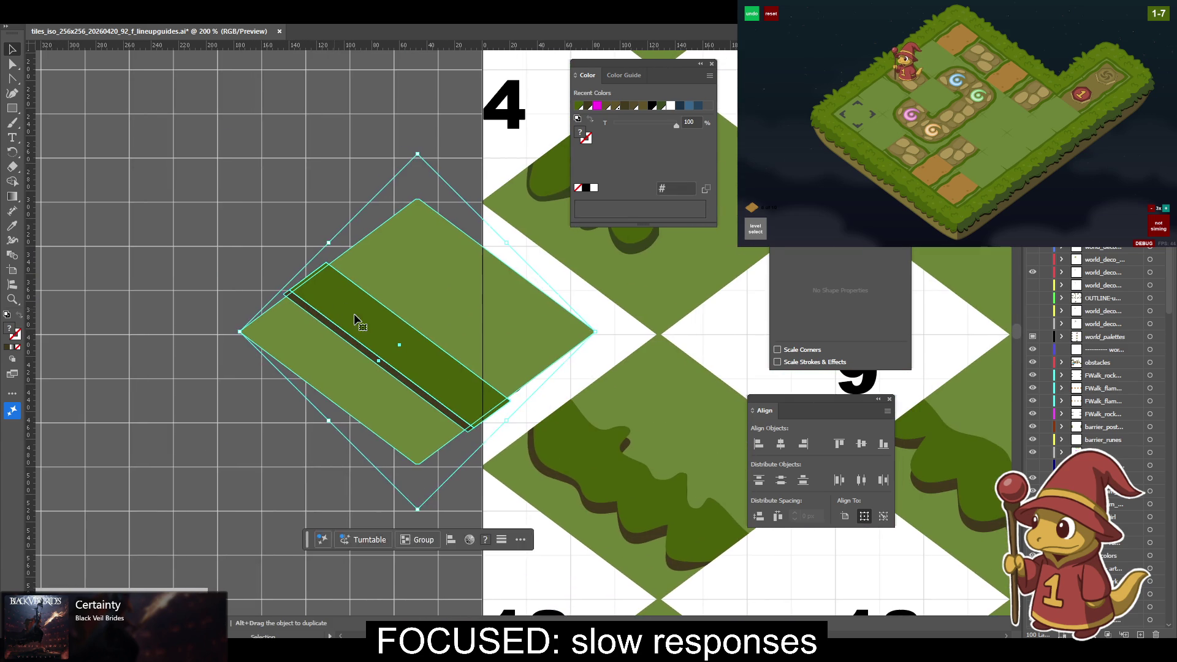
scroll(213, 301, "up", 2)
scroll(215, 300, "up", 2)
left_click_drag(262, 136, 344, 215)
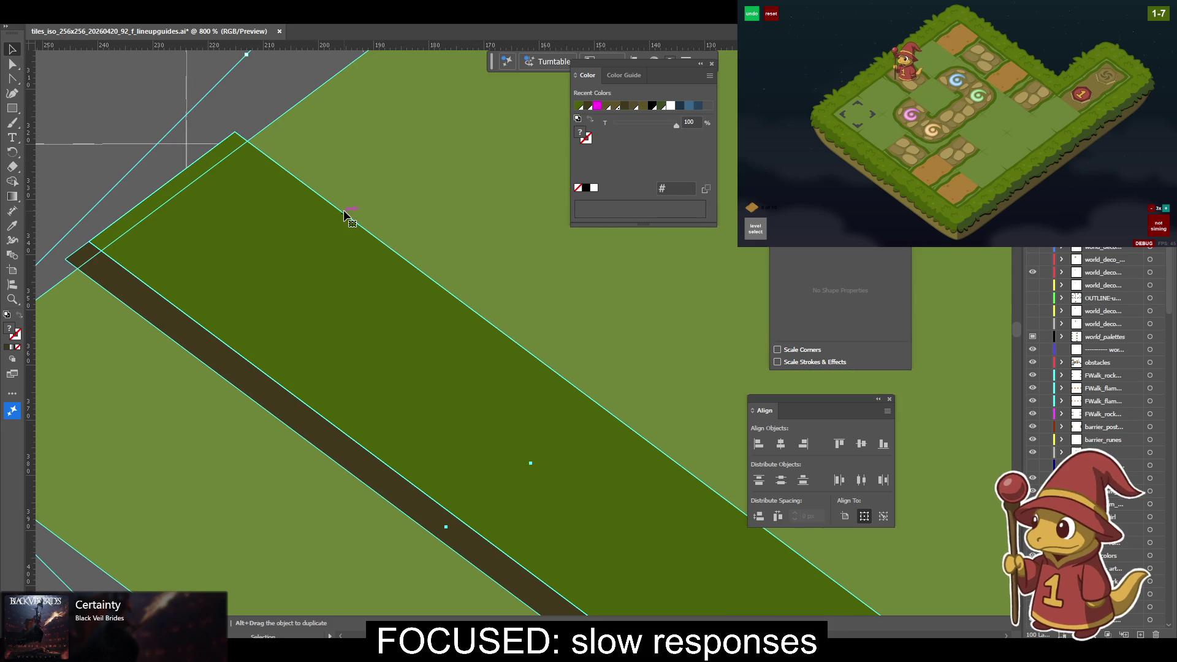
Add anchor points on the grass band's upper and upper-left edges and select its anchors.
key("plus")
left_click(247, 141)
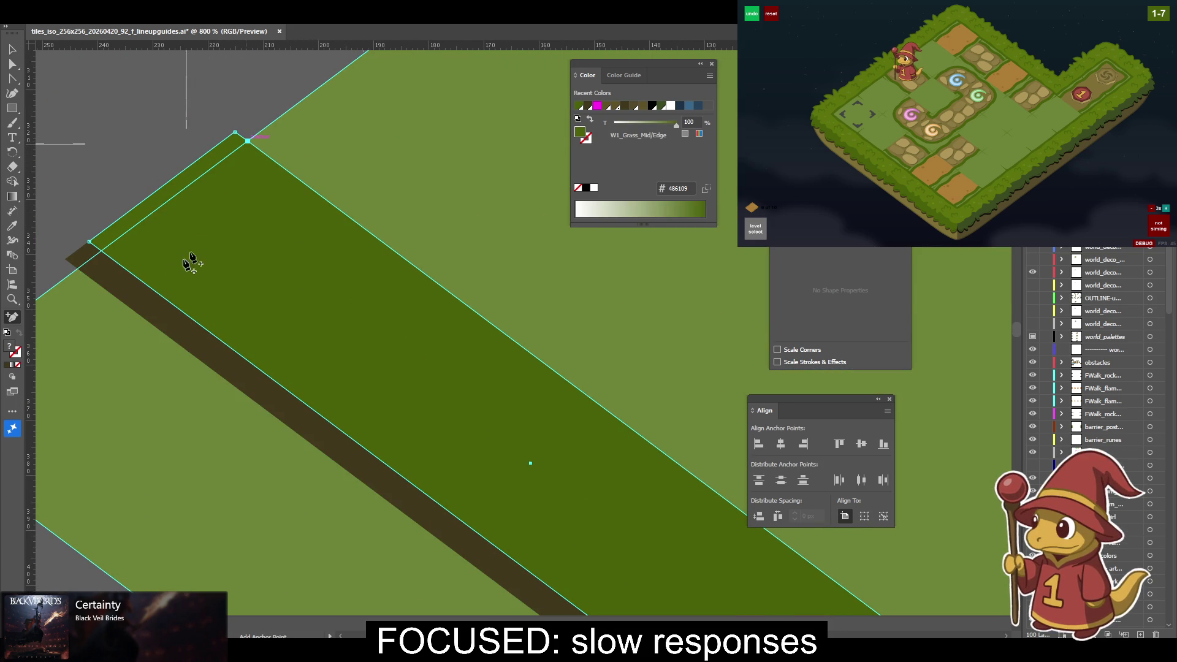
left_click(102, 252)
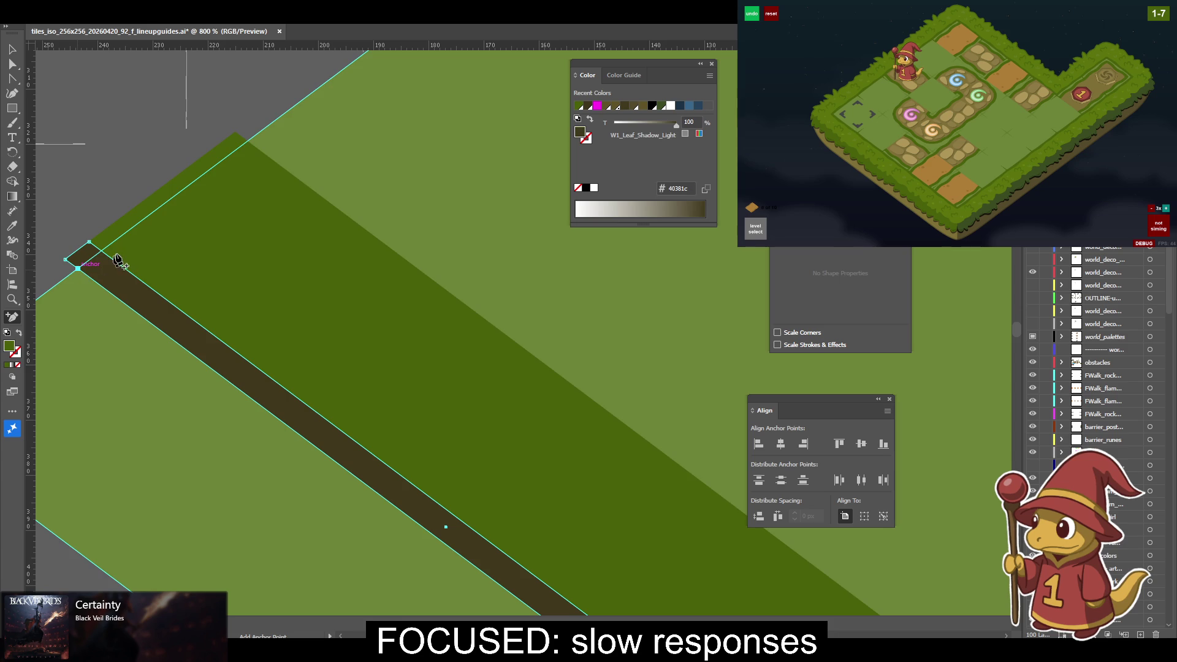
left_click(103, 264, "ctrl")
left_click(103, 264, "ctrl+shift")
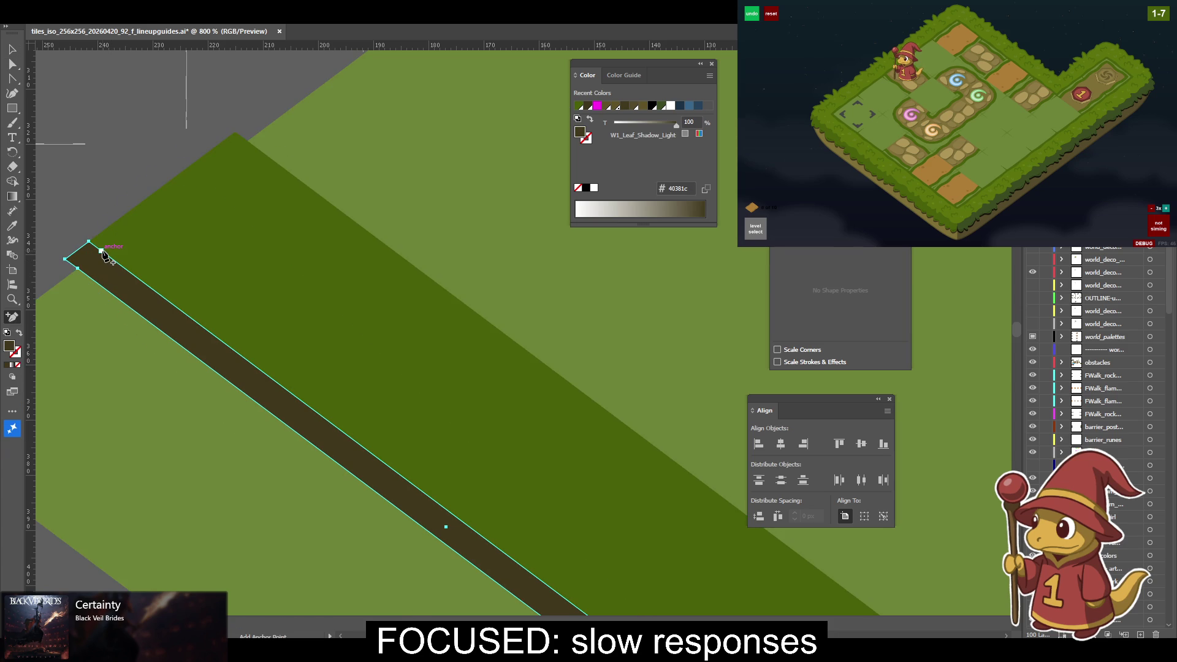
left_click(190, 258, "ctrl")
key("v")
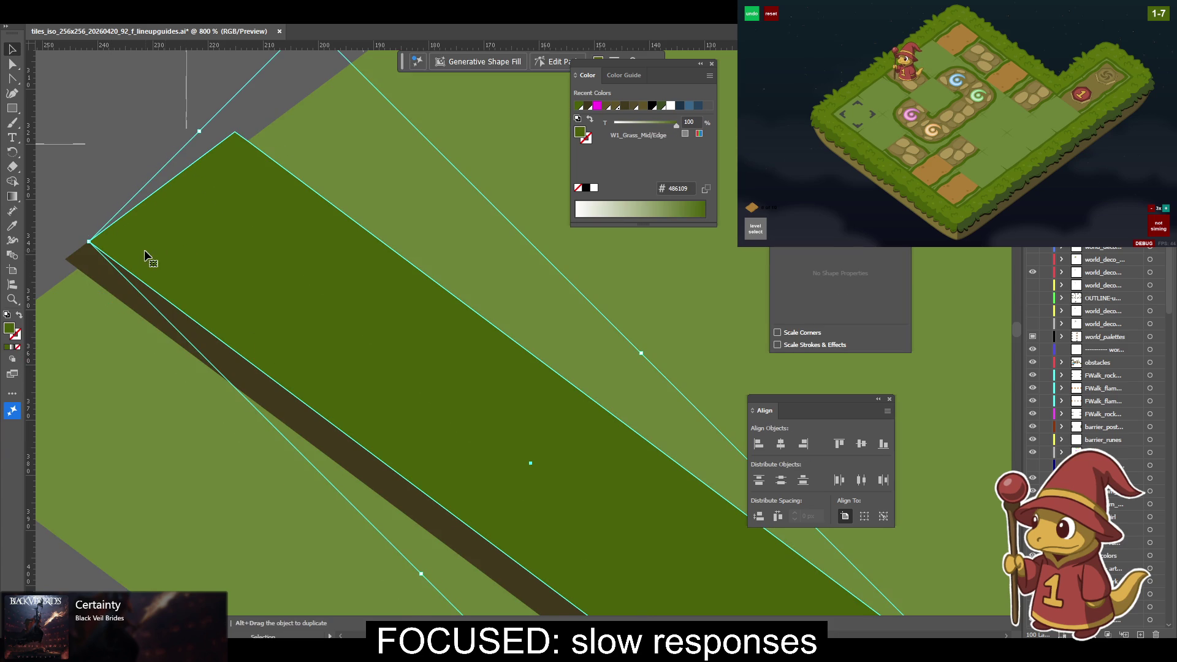
key("a")
left_click(136, 257)
scroll(235, 237, "down", 1)
Add an anchor on the dirt strip's lower edge near the lower-right corner, then zoom out.
left_click_drag(629, 469, 286, 248)
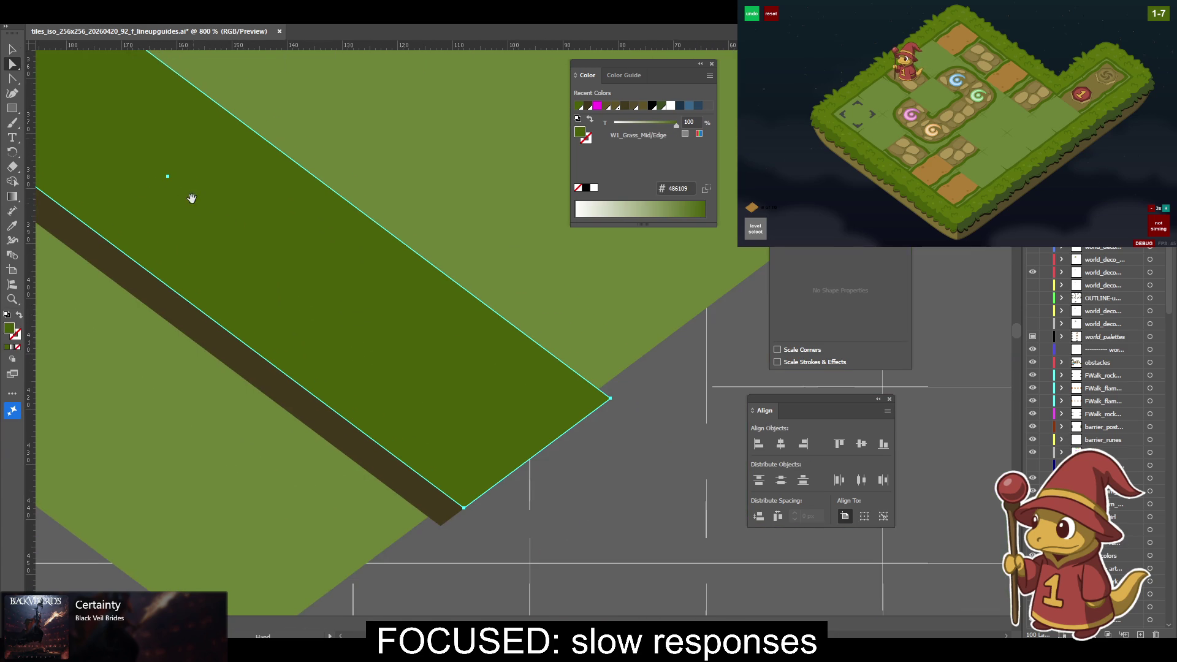
key("plus")
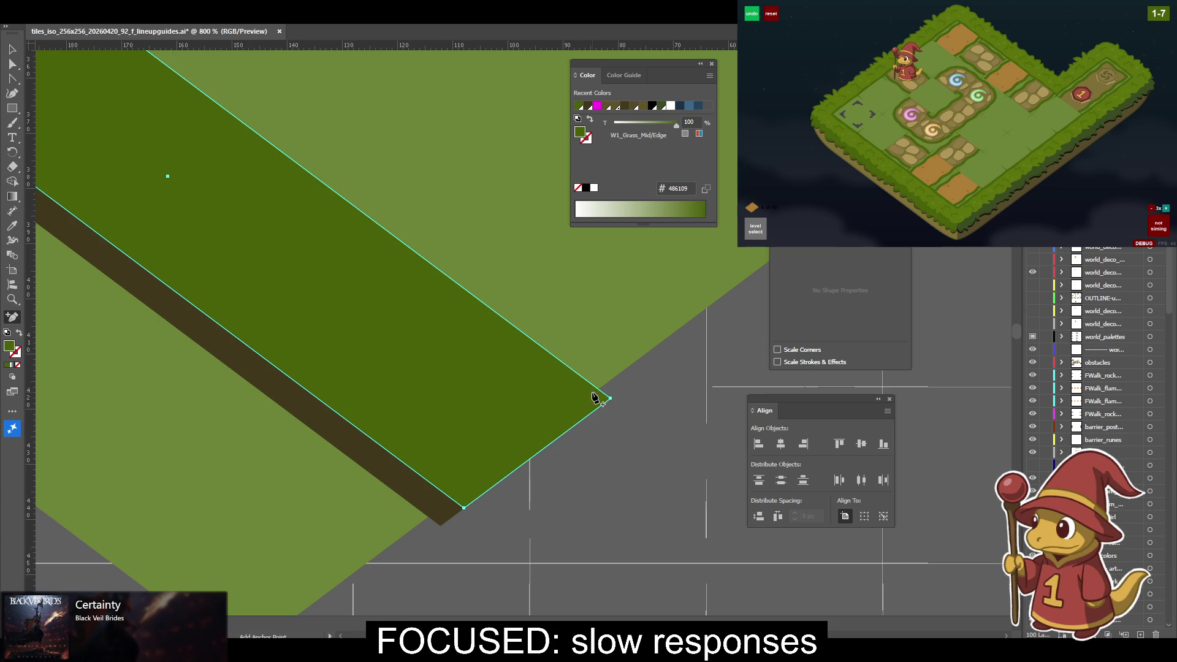
left_click(452, 502)
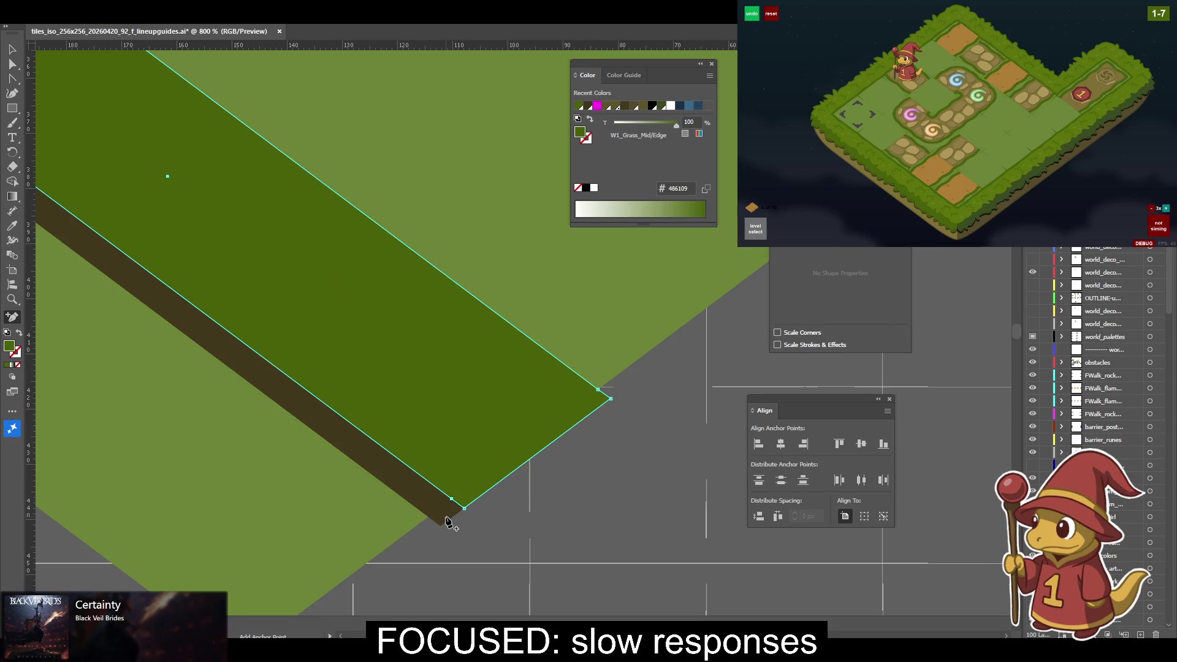
key("v")
left_click(446, 520)
left_click(452, 502)
key("p")
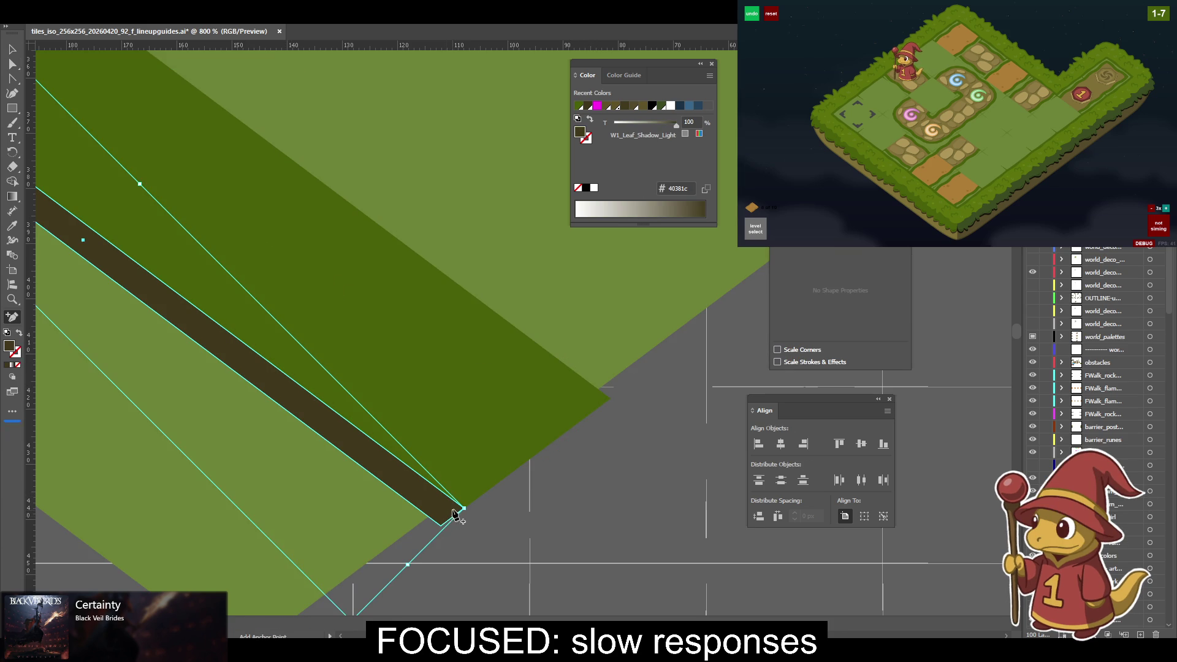
left_click(427, 517)
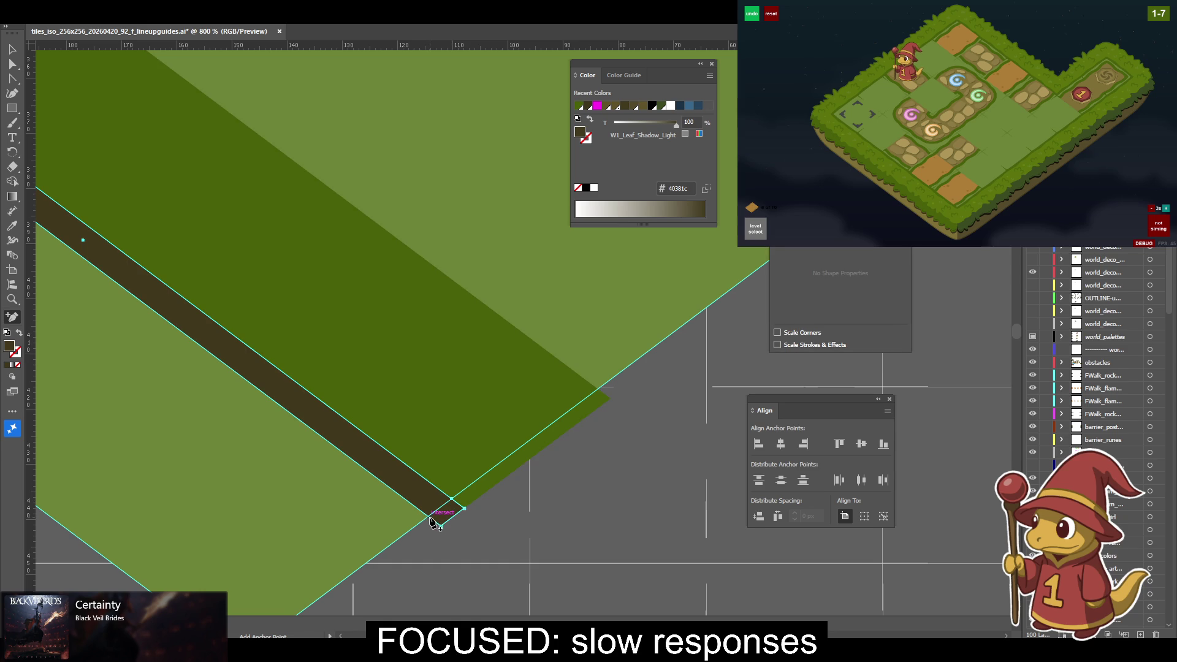
key("v")
left_click(521, 521)
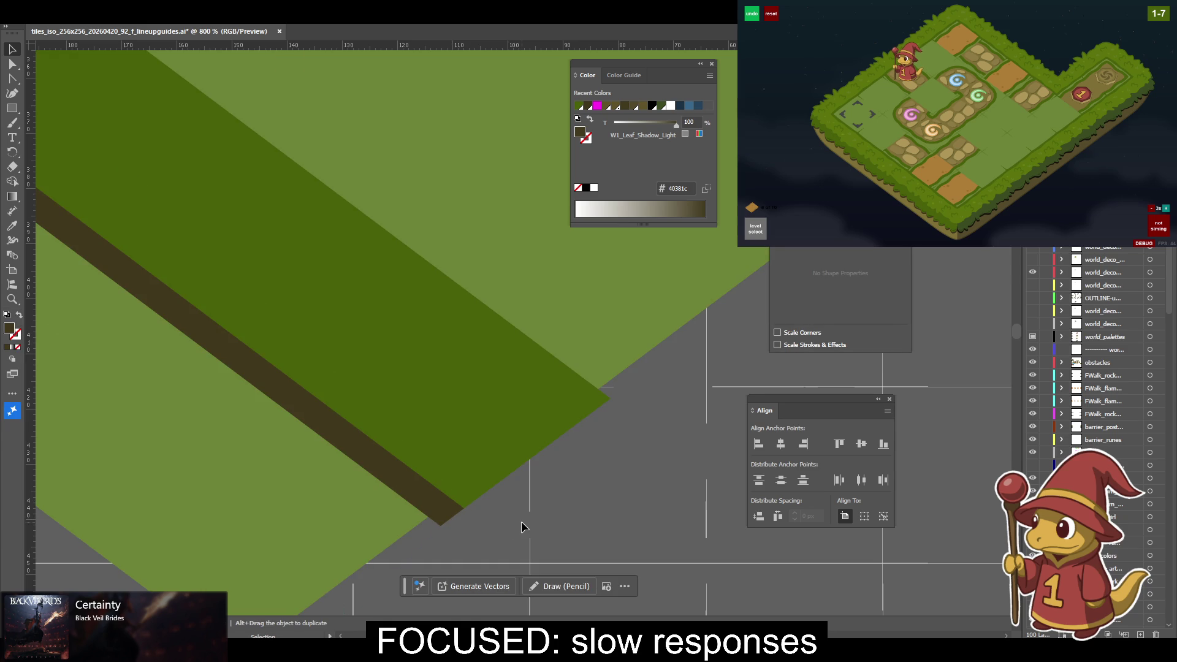
key("ctrl+minus")
key("ctrl+minus")
key("ctrl+minus")
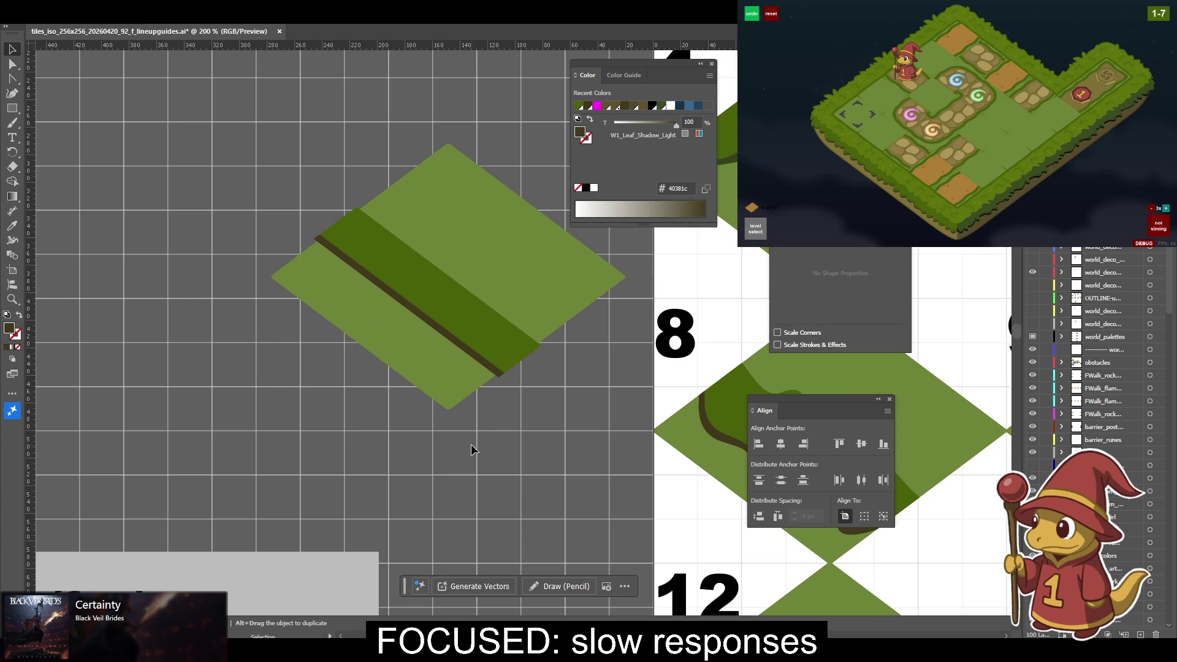
Place the edited tile onto the tile 8 area and check its placement at 200%.
left_click_drag(472, 449, 341, 480)
left_click(331, 368)
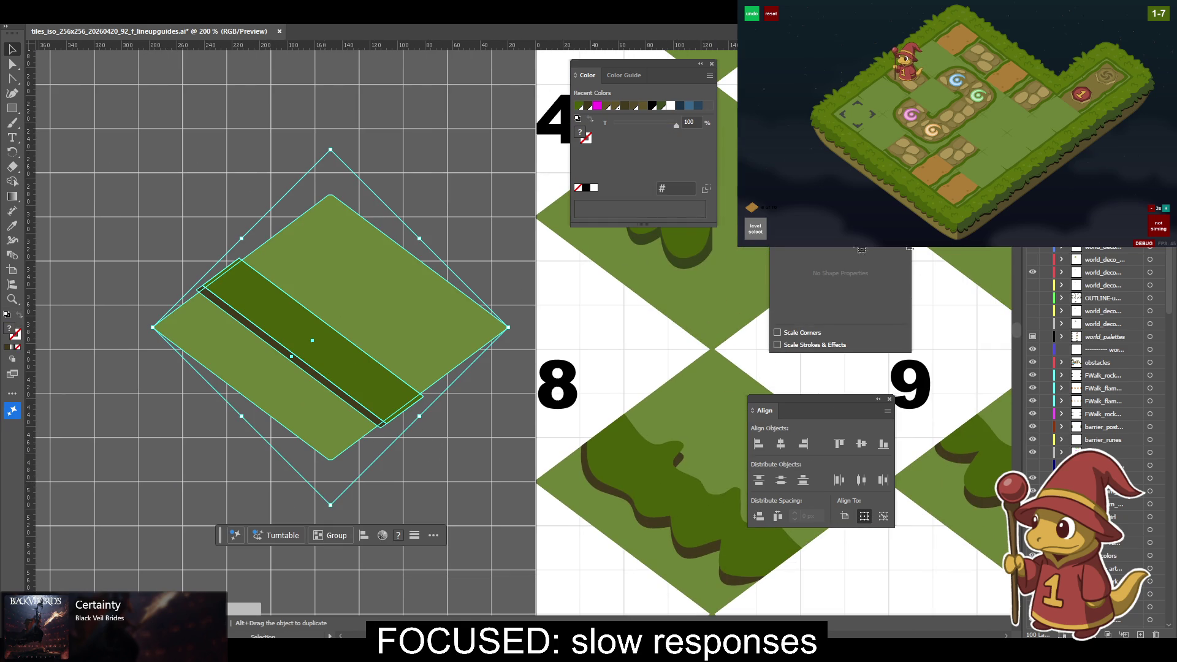
key("Delete")
key("ctrl+z")
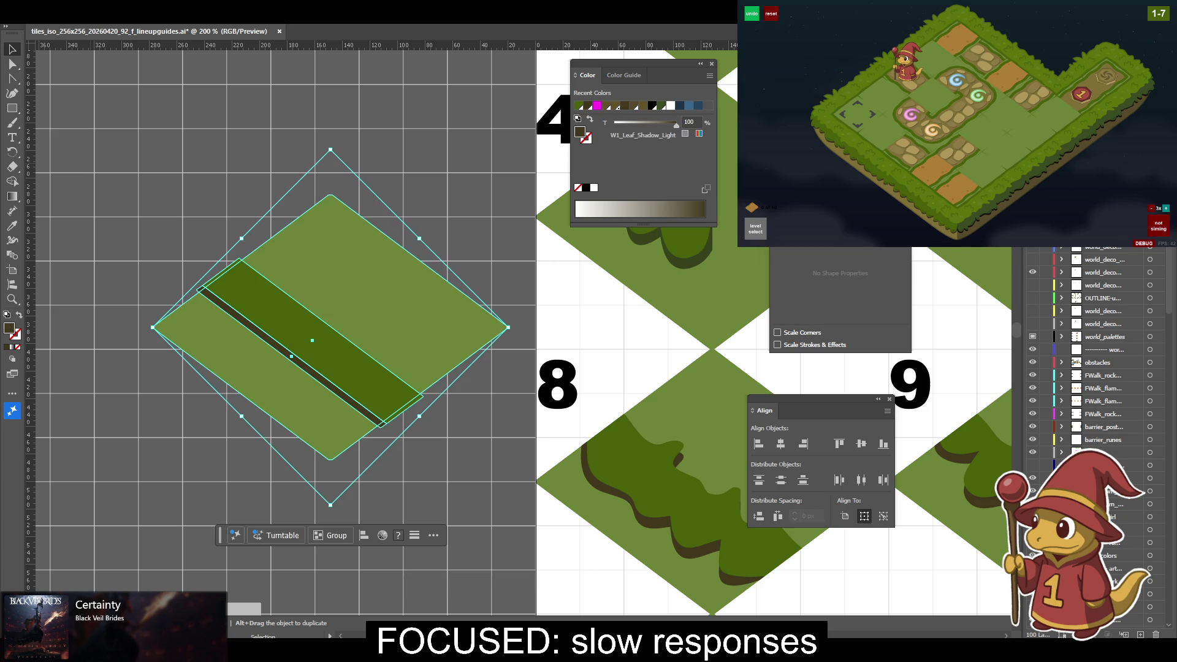
left_click_drag(417, 466, 325, 354)
left_click_drag(321, 253, 670, 391)
key("ctrl+minus")
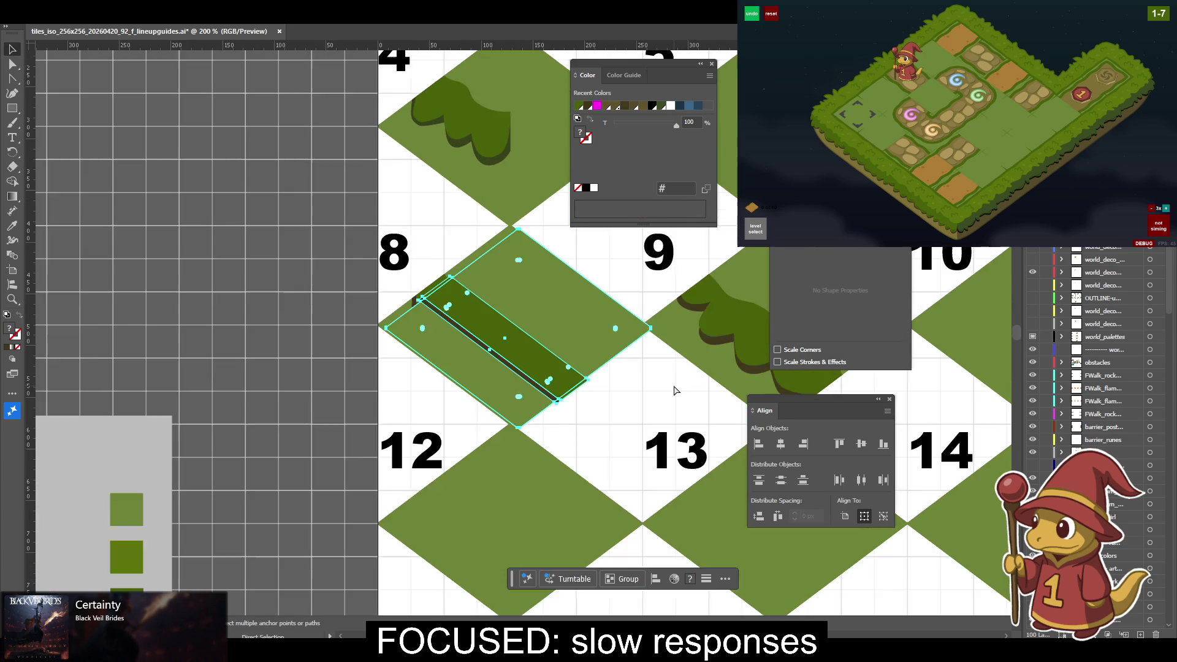
key("ctrl+plus")
scroll(729, 387, "up", 2)
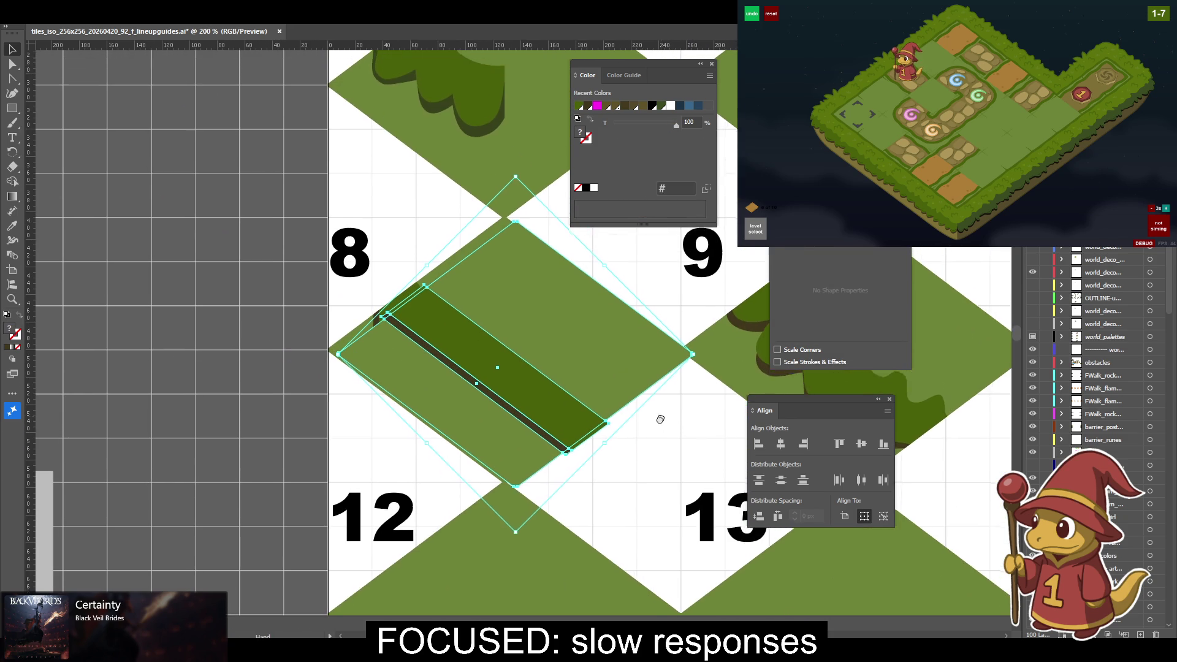
scroll(728, 386, "right", 2)
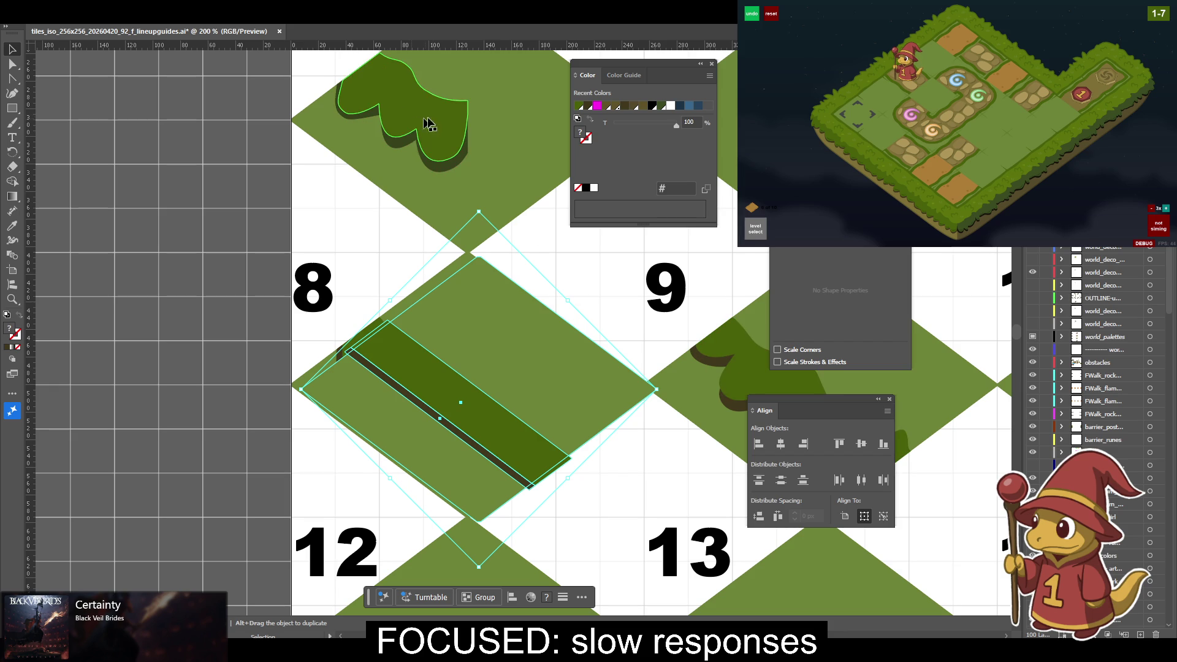
Nudge the grass band group left and up onto tile 8, and move the GUIDE layer above world_palettes.
key("shift+Left")
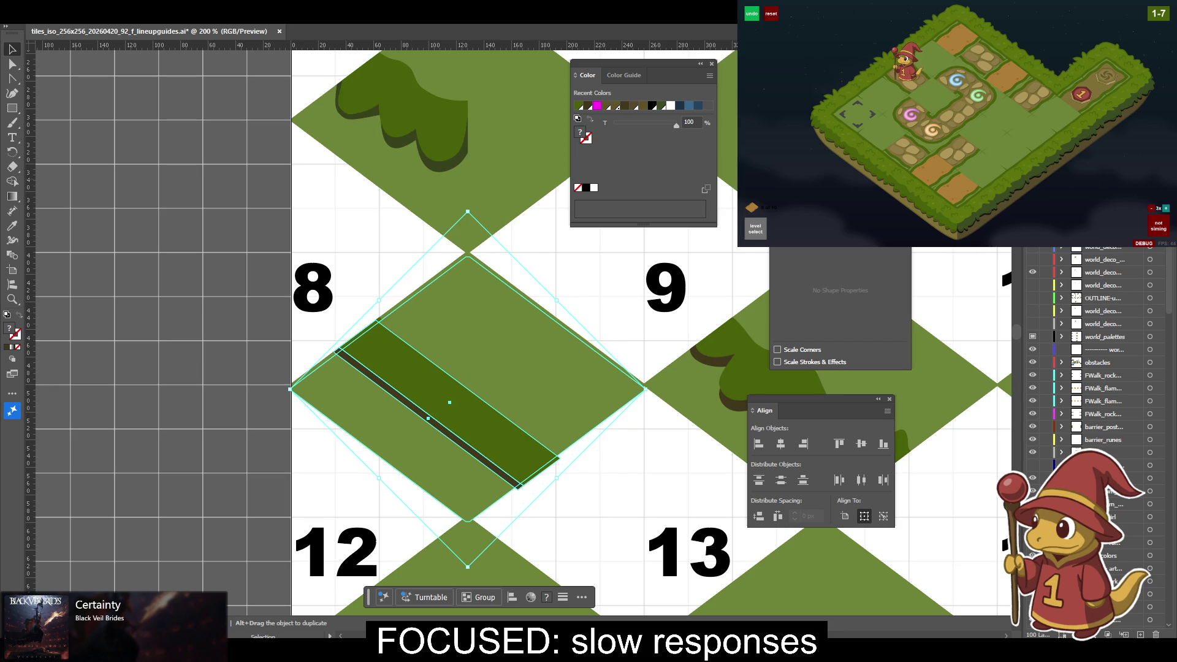
key("Up")
key("Up")
key("Up")
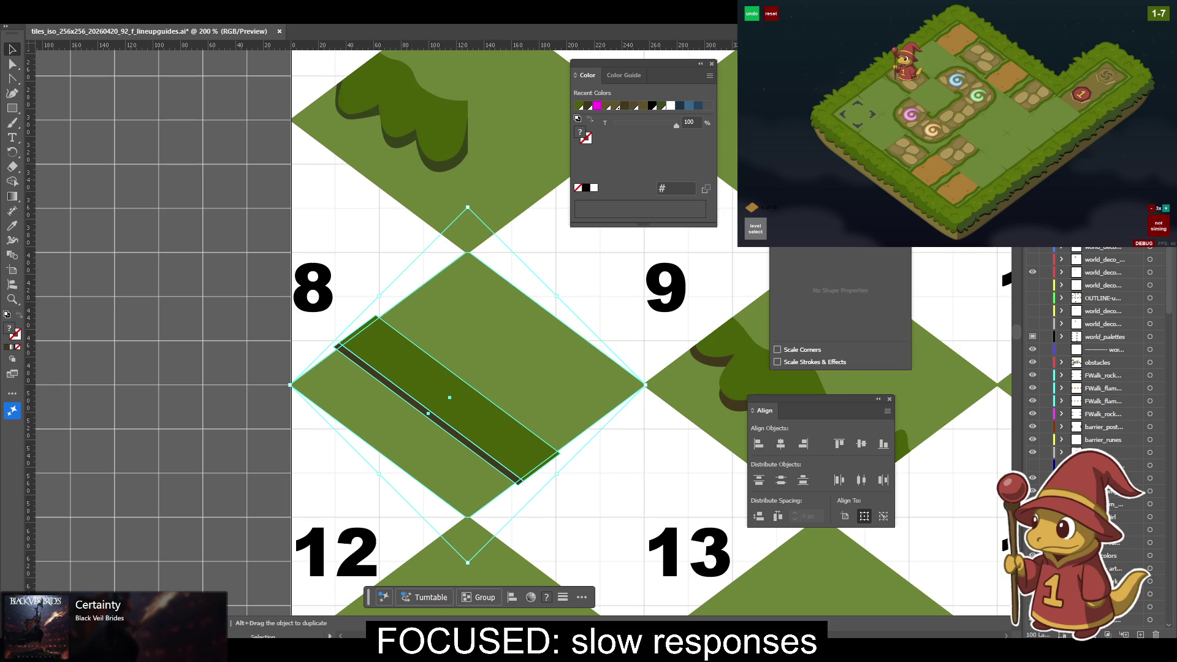
left_click_drag(1107, 349, 1108, 330)
left_click(616, 342)
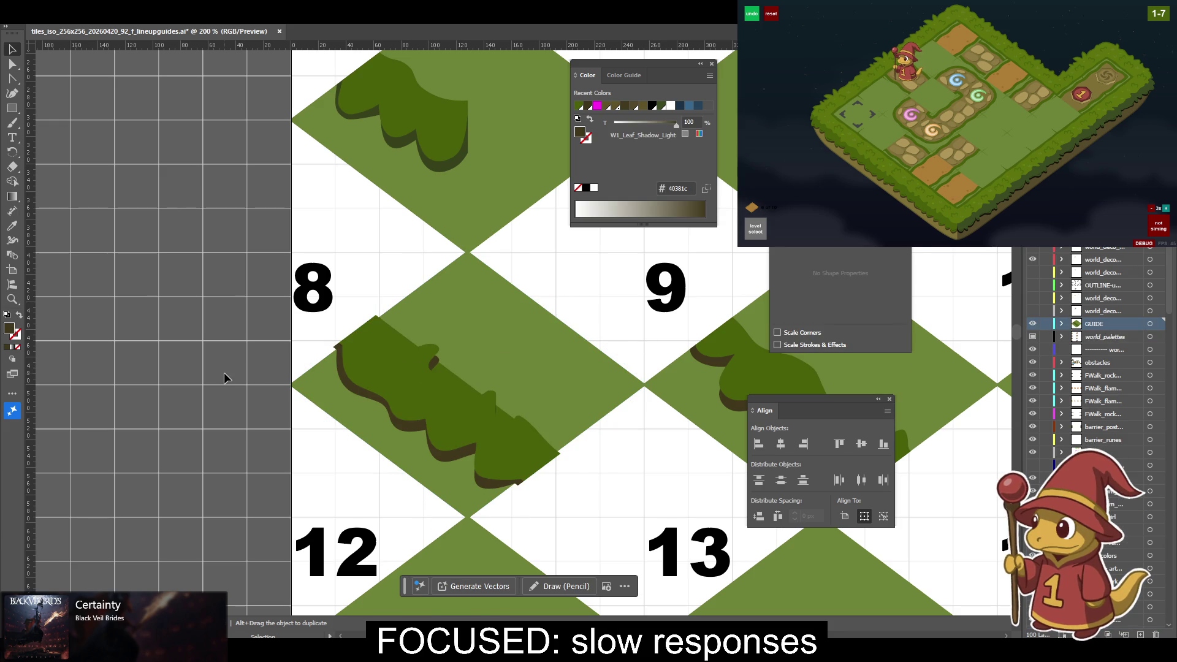
Select tile 8's dark leaf band together with its overlapping leaf shadow path.
scroll(331, 375, "right", 5)
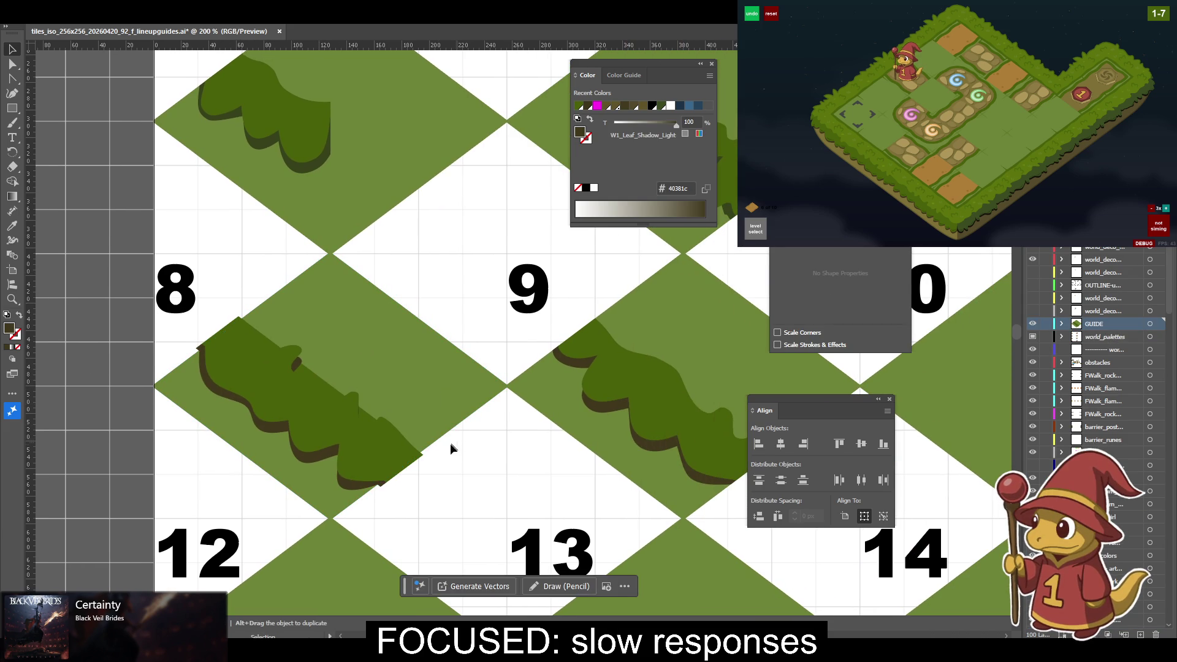
left_click(411, 469)
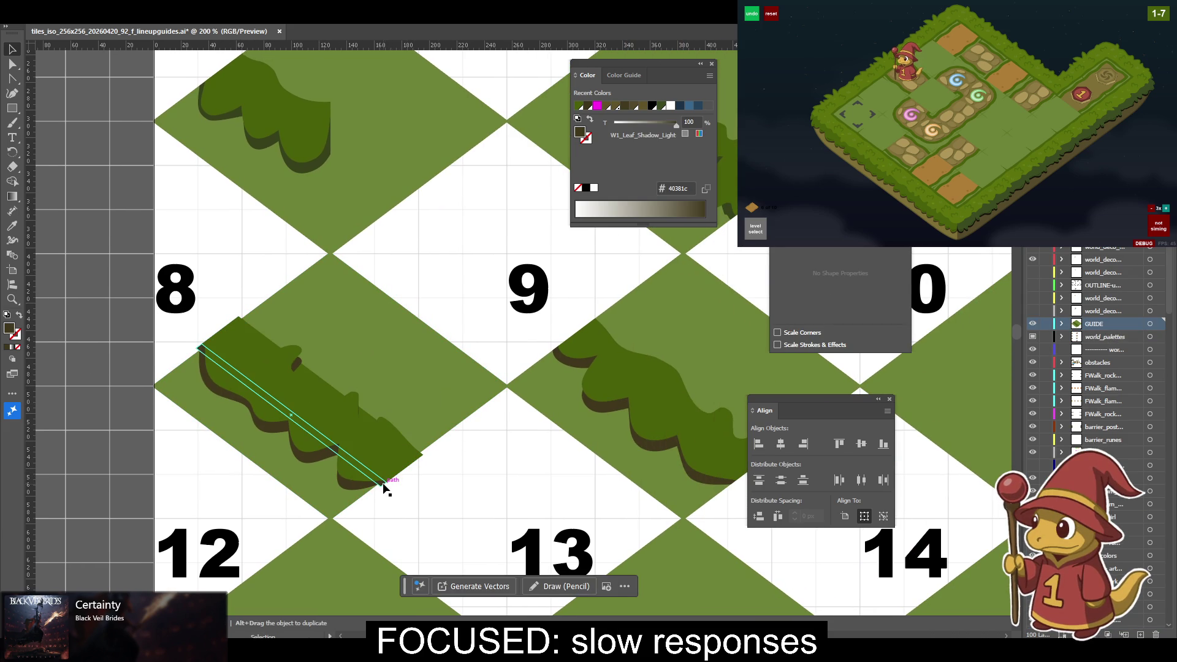
left_click(408, 483)
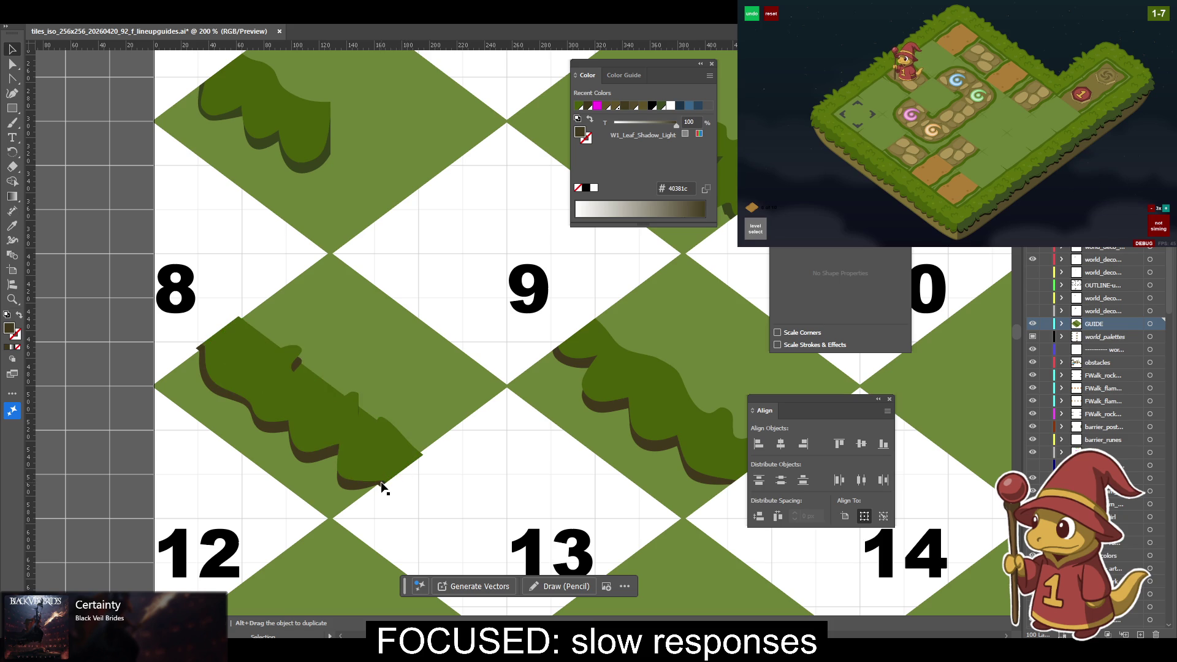
left_click(382, 486)
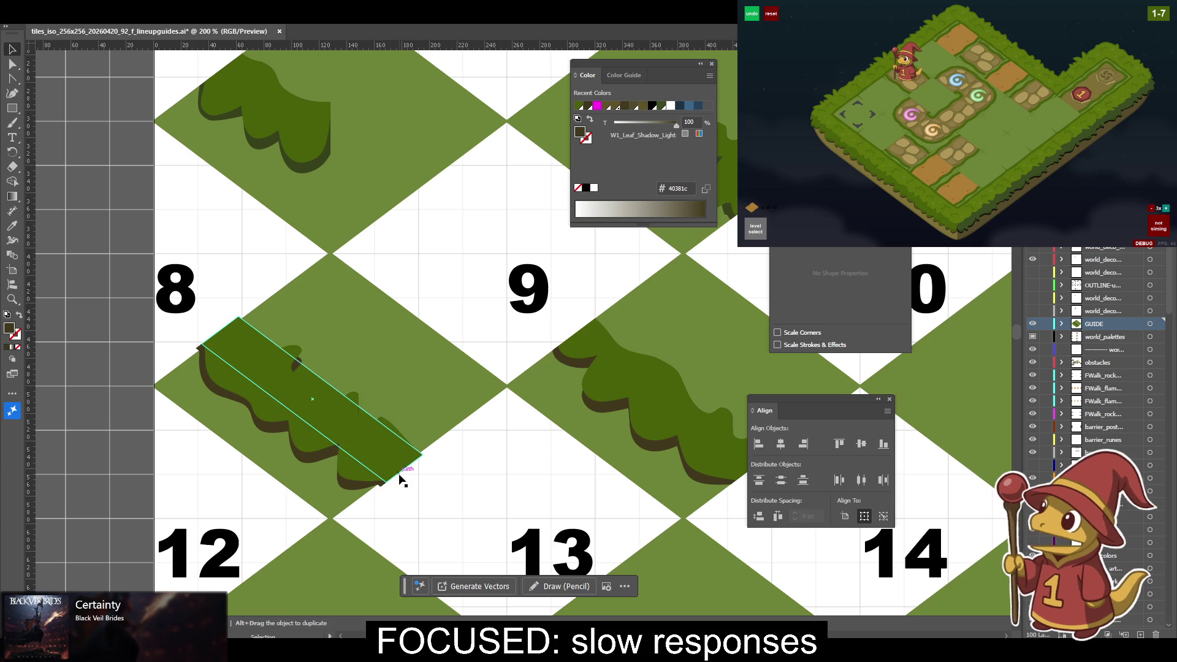
left_click(400, 479, "shift")
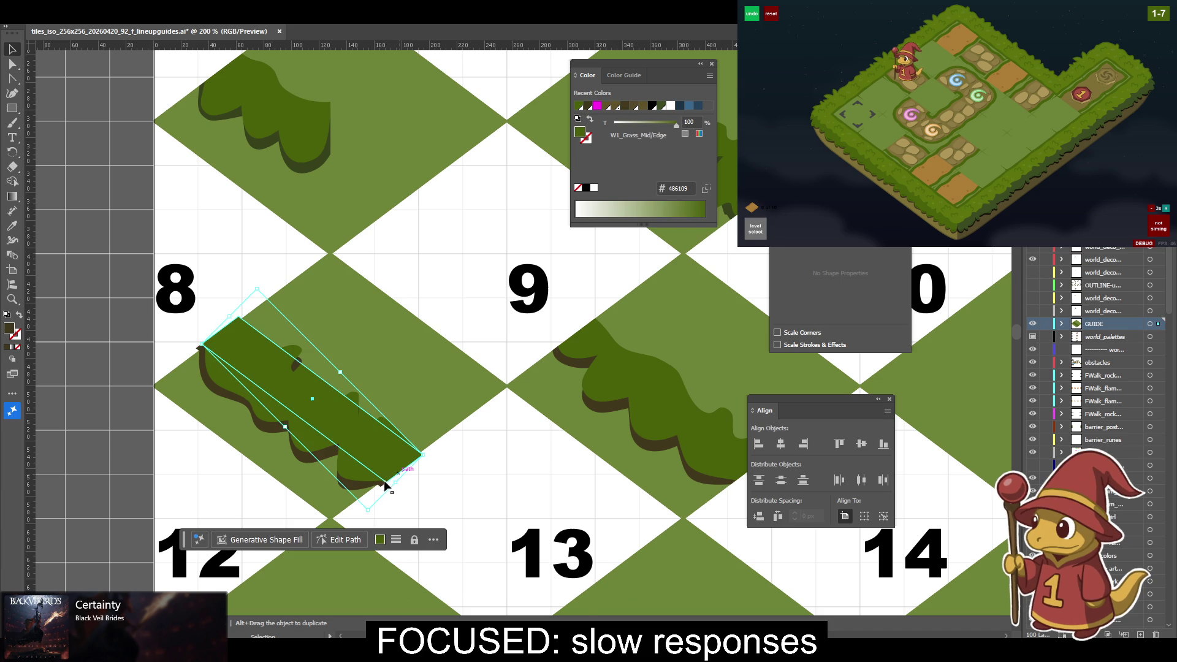
left_click_drag(456, 474, 590, 480)
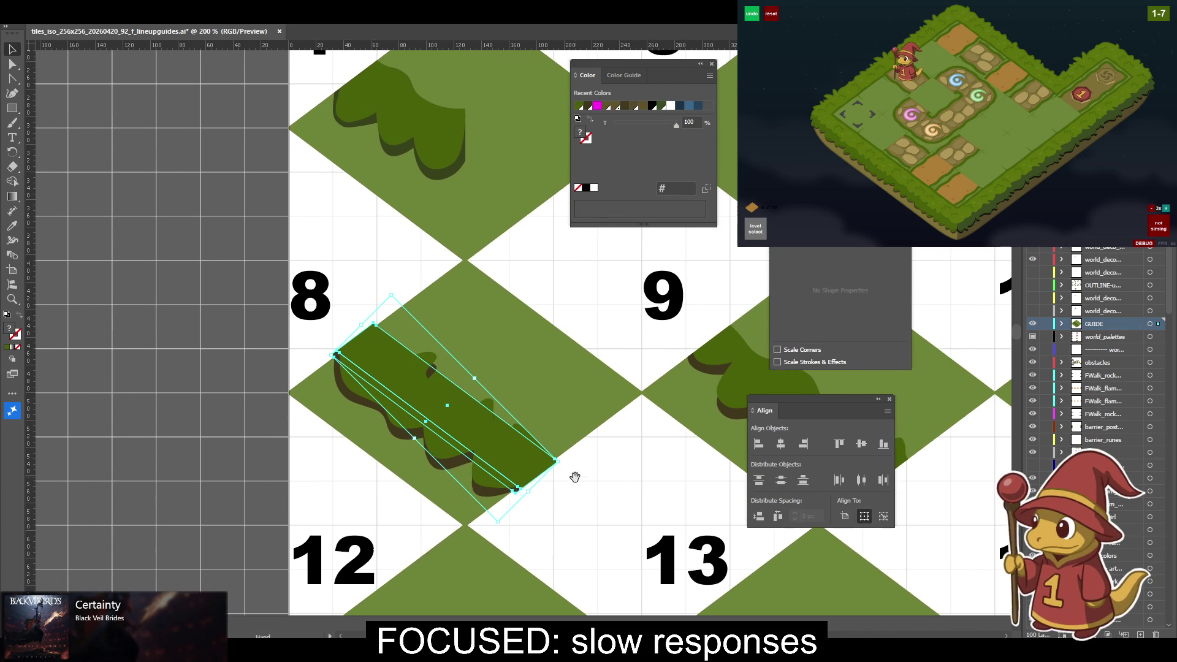
Show the hidden deco layer and Alt-drag a copy of tile 8's art onto the pasteboard.
left_click(1032, 311)
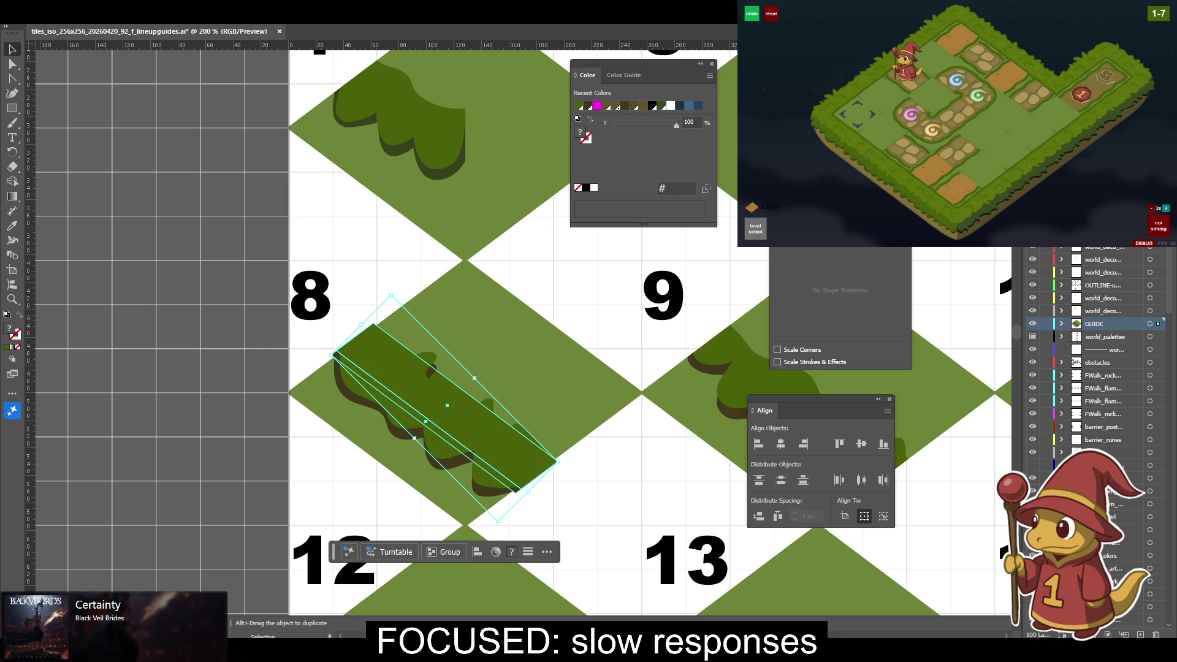
mouse_move(368, 301)
left_mouse_down()
mouse_move(451, 297)
mouse_move(706, 514)
left_mouse_up()
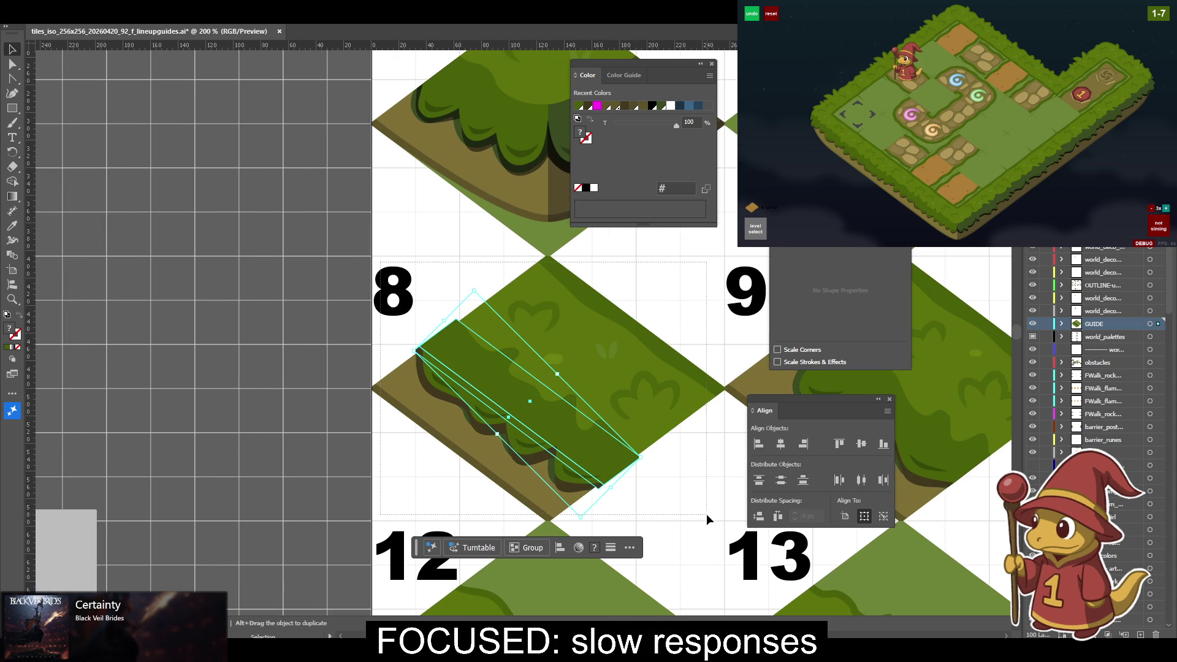
mouse_move(632, 435)
left_mouse_down()
mouse_move(275, 277)
mouse_move(407, 310)
left_mouse_up()
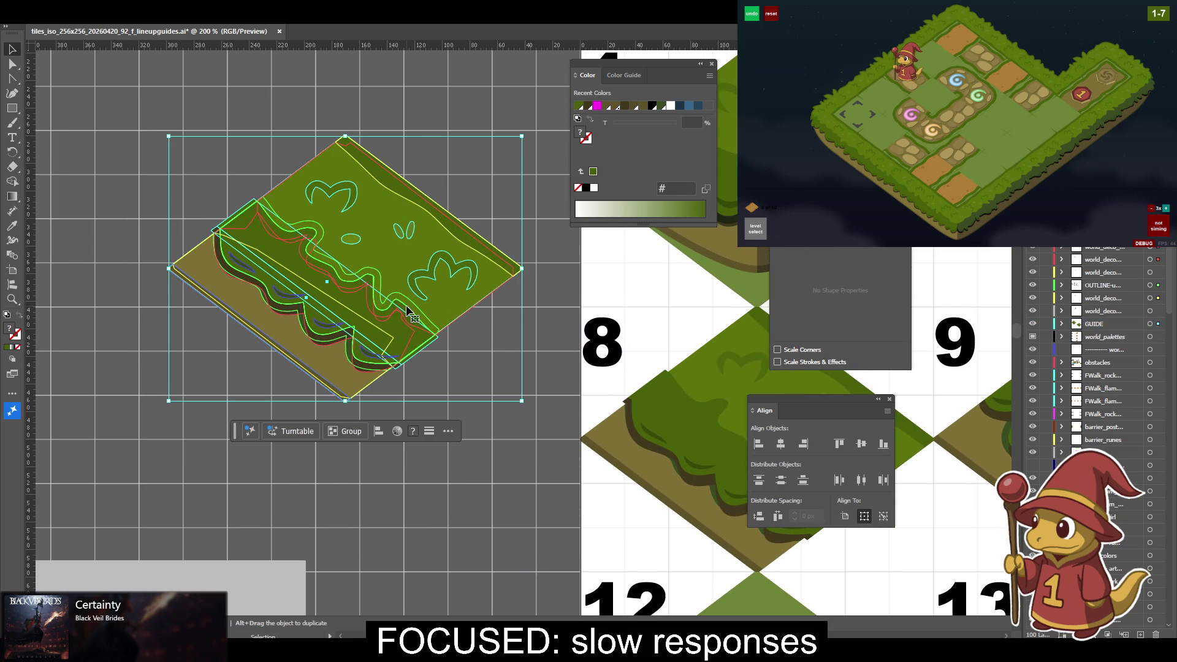
Unskew the copied tile art into a flat top-down square with F2 and move it left.
key("F2")
left_click_drag(457, 389, 315, 392)
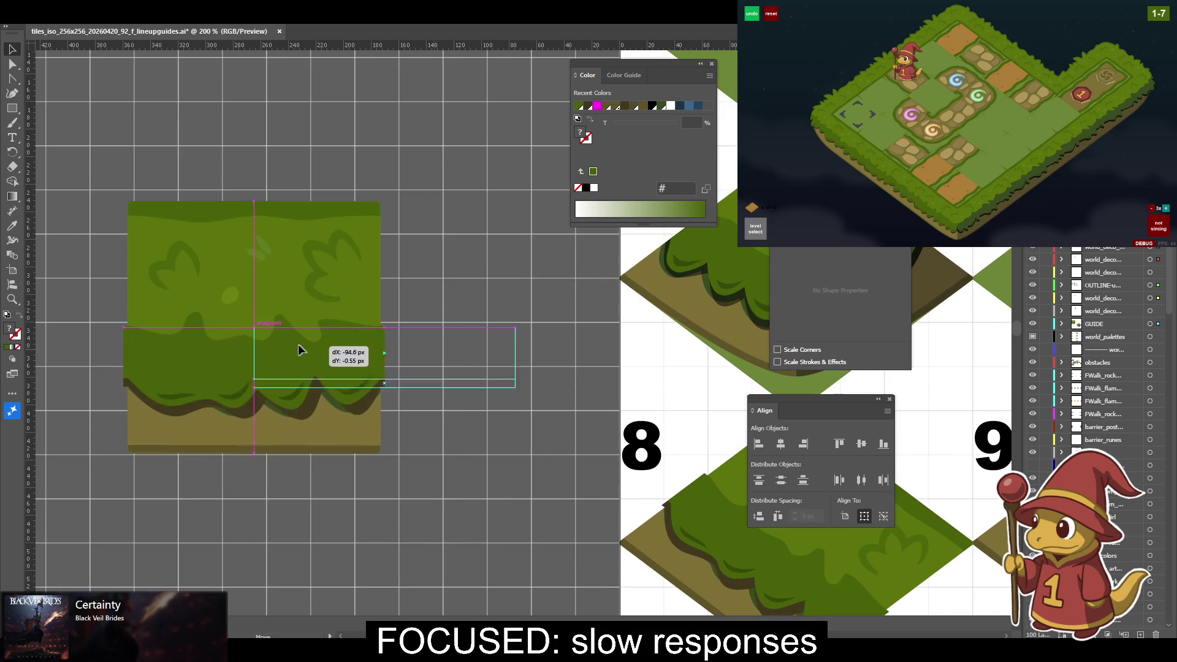
left_click_drag(455, 302, 561, 302)
Zoom to 600% and Alt-drag a copy of the green rectangle straight upward.
key("ctrl+shift+a")
key("a")
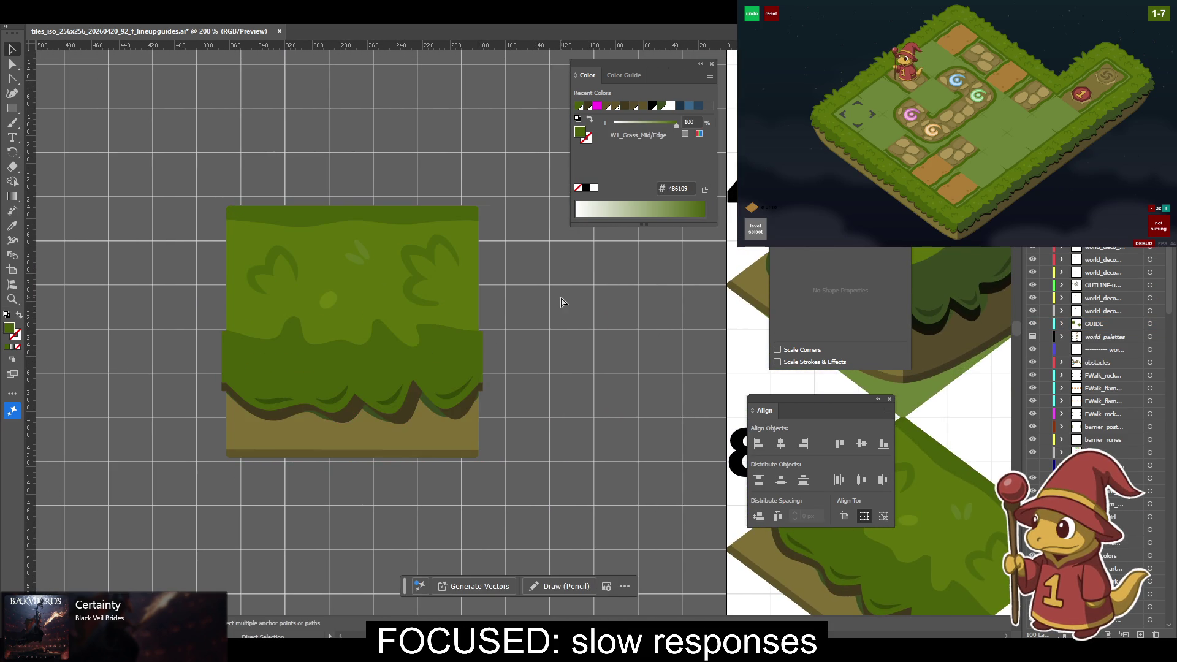
key("ctrl+equal")
key("ctrl+equal")
key("ctrl+equal")
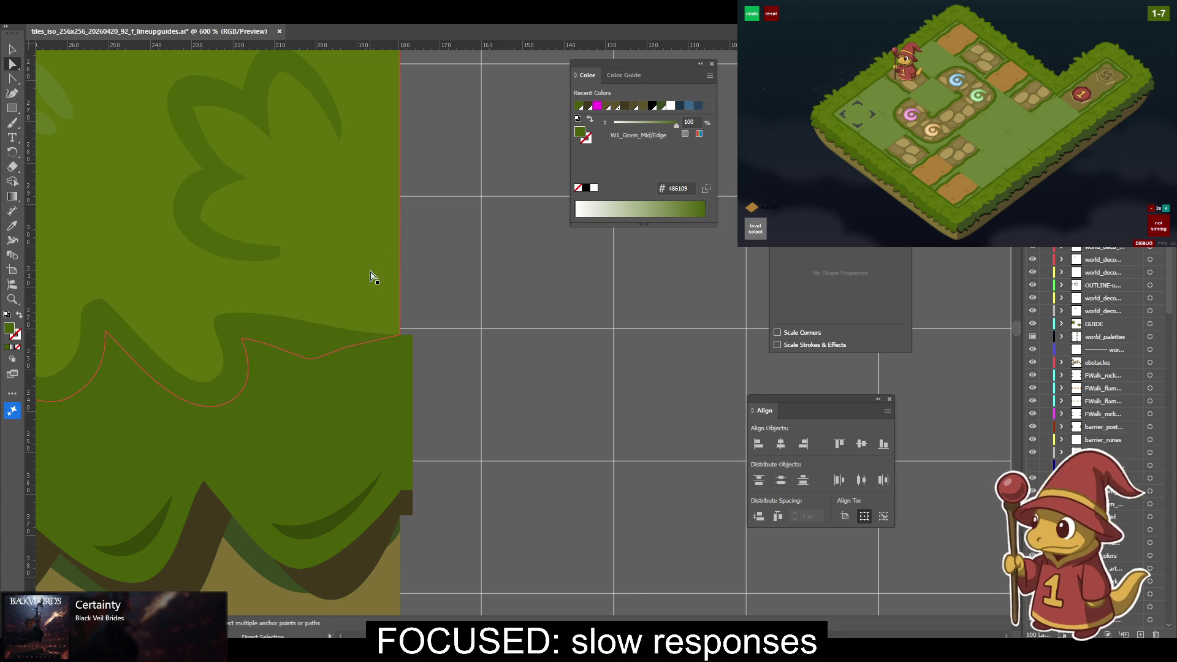
left_click(396, 357)
left_click(409, 371)
left_click_drag(409, 371, 409, 203)
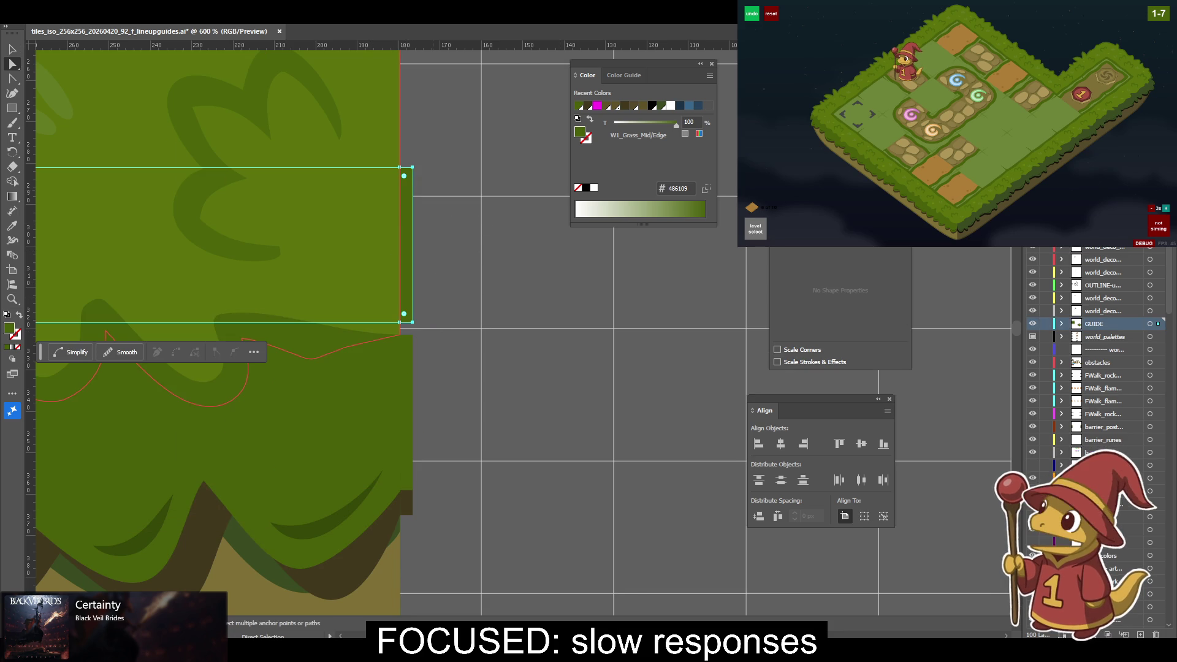
Lock the top five layers and deselect the rectangle.
left_click_drag(1046, 246, 1045, 301)
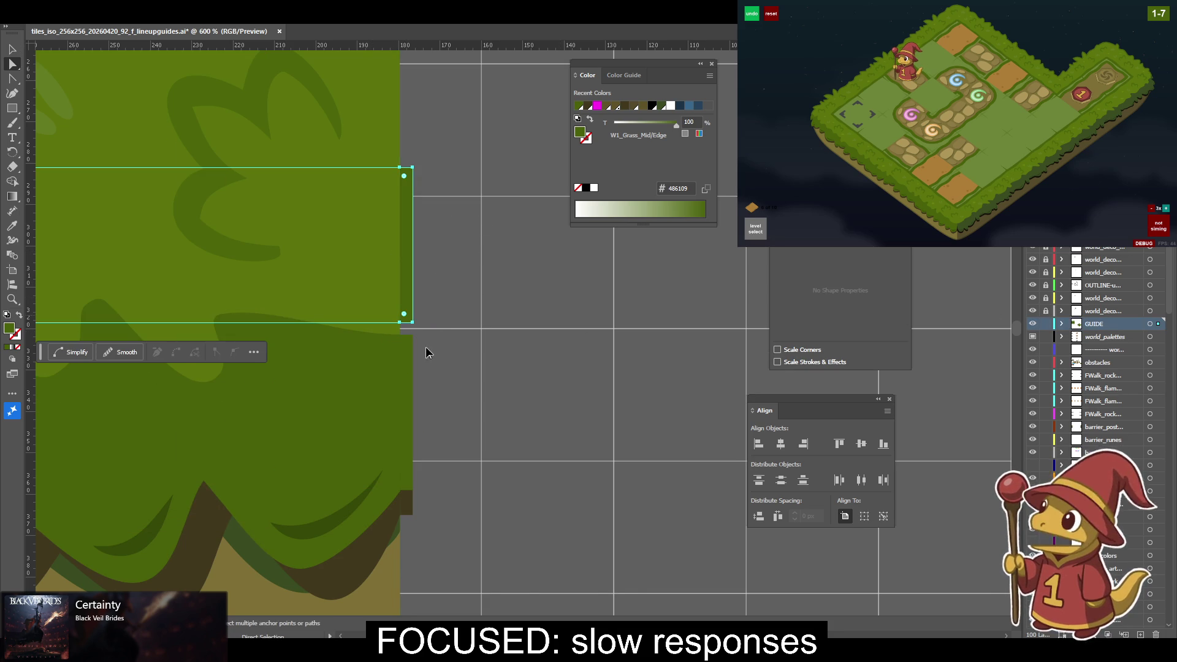
key("v")
left_click(472, 344)
scroll(478, 245, "up", 3)
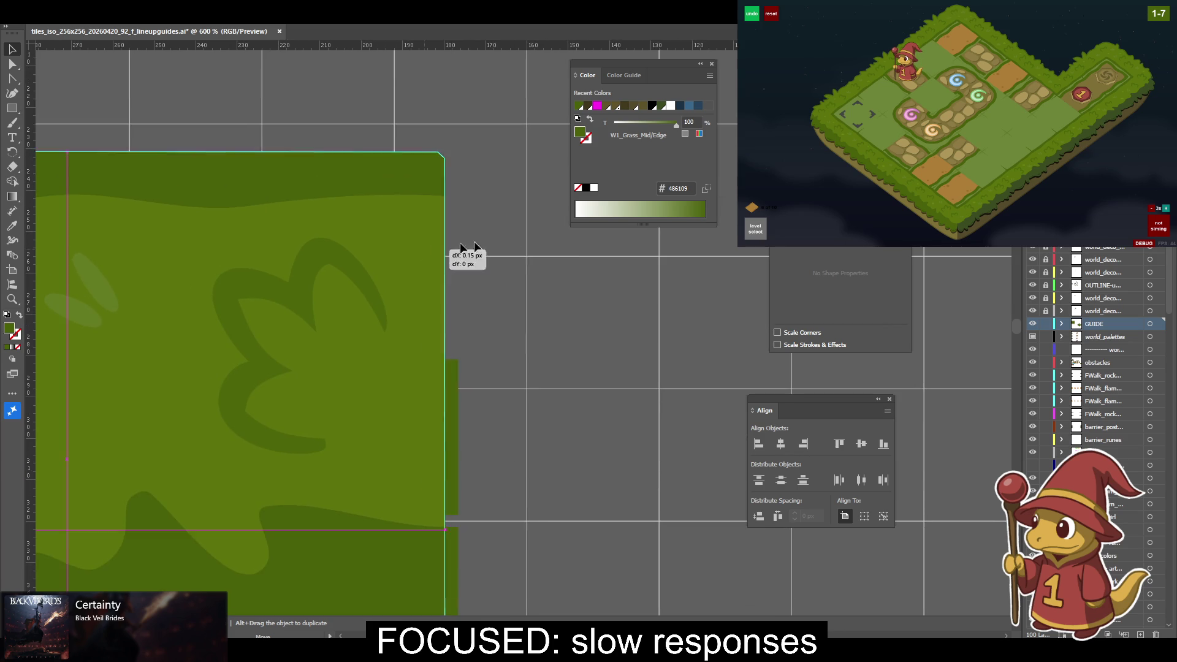
Drag the green grass rectangle's bottom-right corner anchor so its edge aligns with the tile edge.
left_click(441, 252)
scroll(1168, 414, "down", 3)
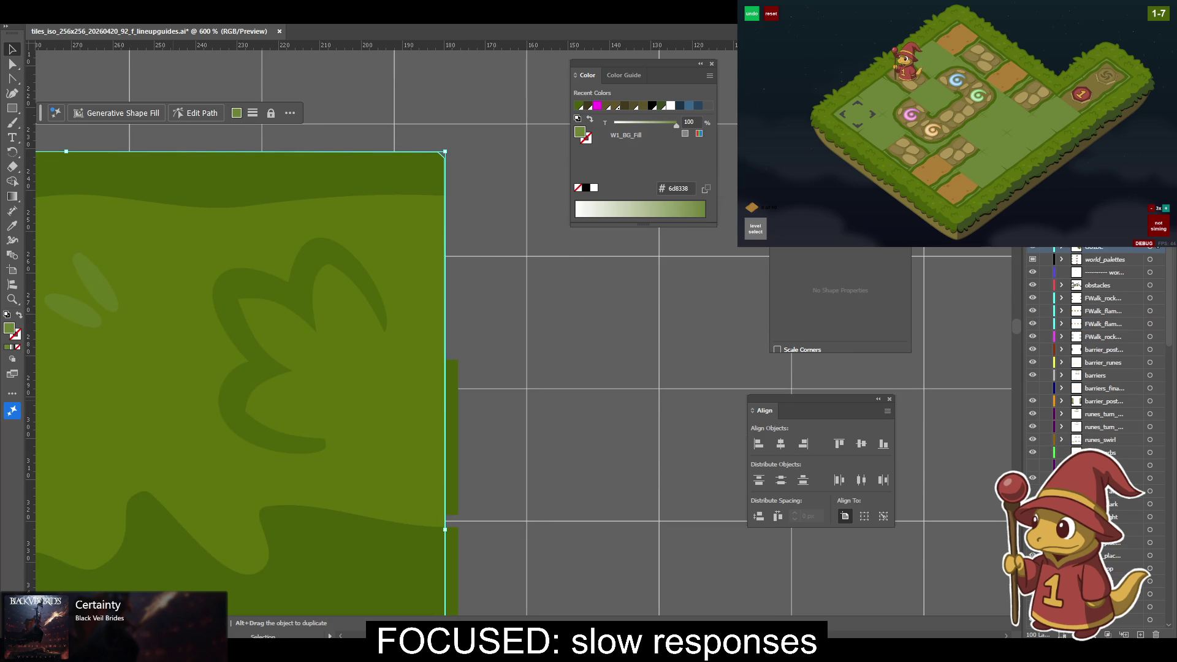
left_click(1159, 413)
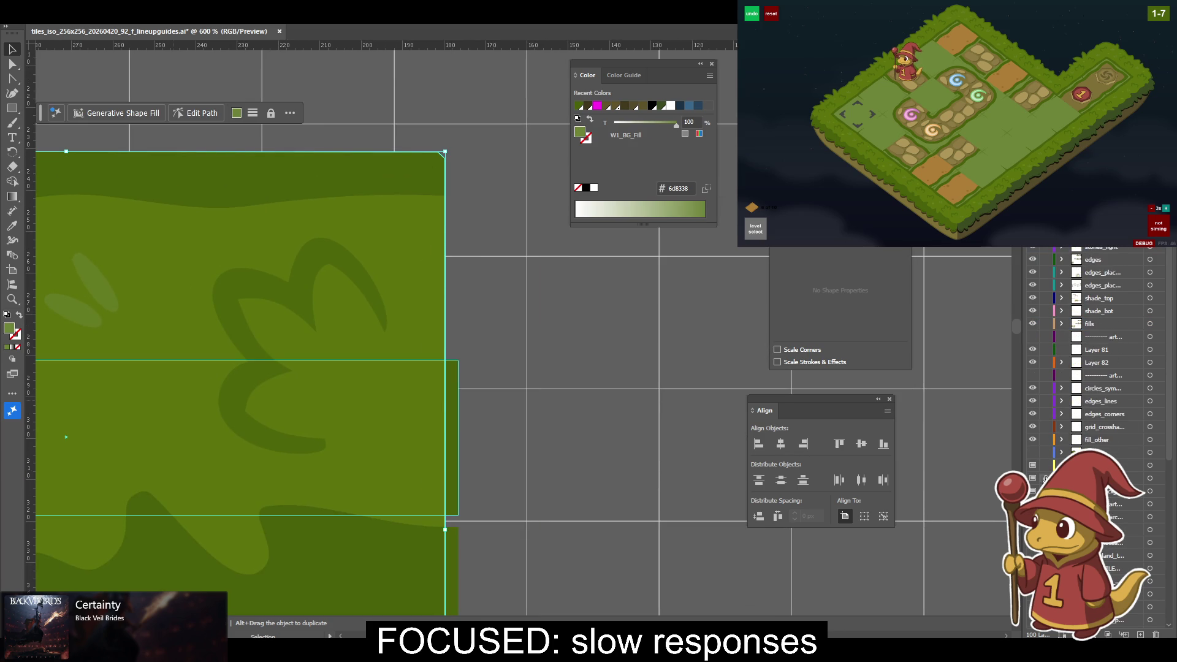
left_click_drag(594, 428, 714, 364)
key("a")
left_click(595, 414)
mouse_move(559, 522)
left_mouse_down()
mouse_move(540, 472)
mouse_move(586, 478)
left_mouse_up()
left_click(691, 411)
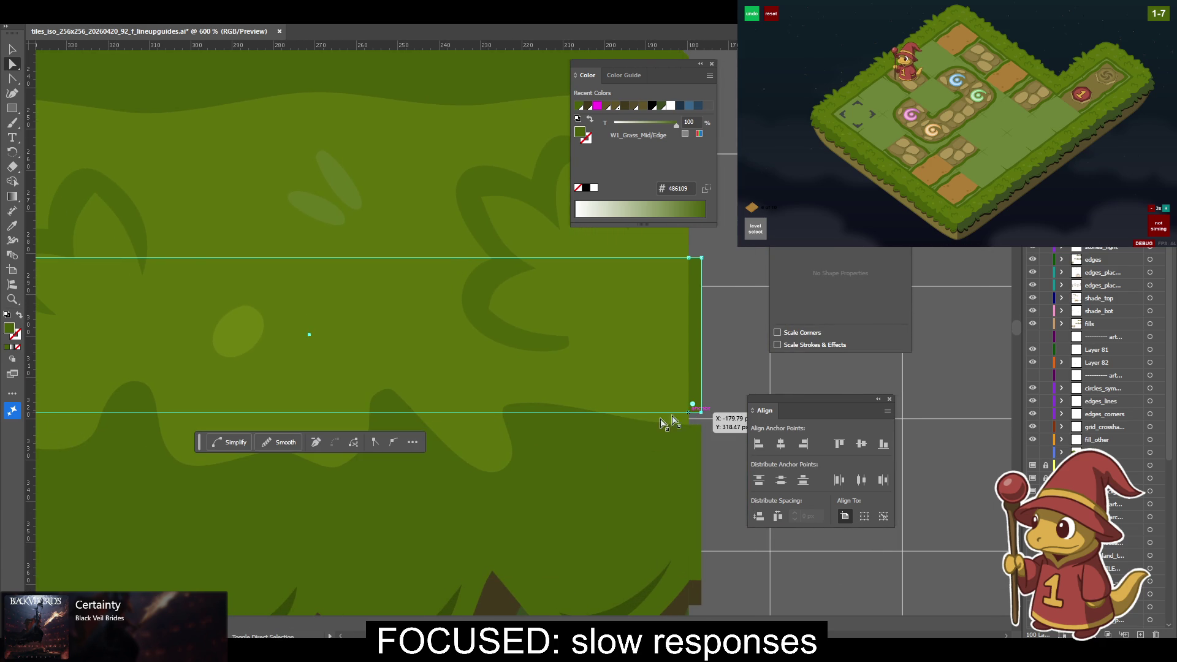
scroll(678, 447, "left", 3)
scroll(318, 413, "left", 3)
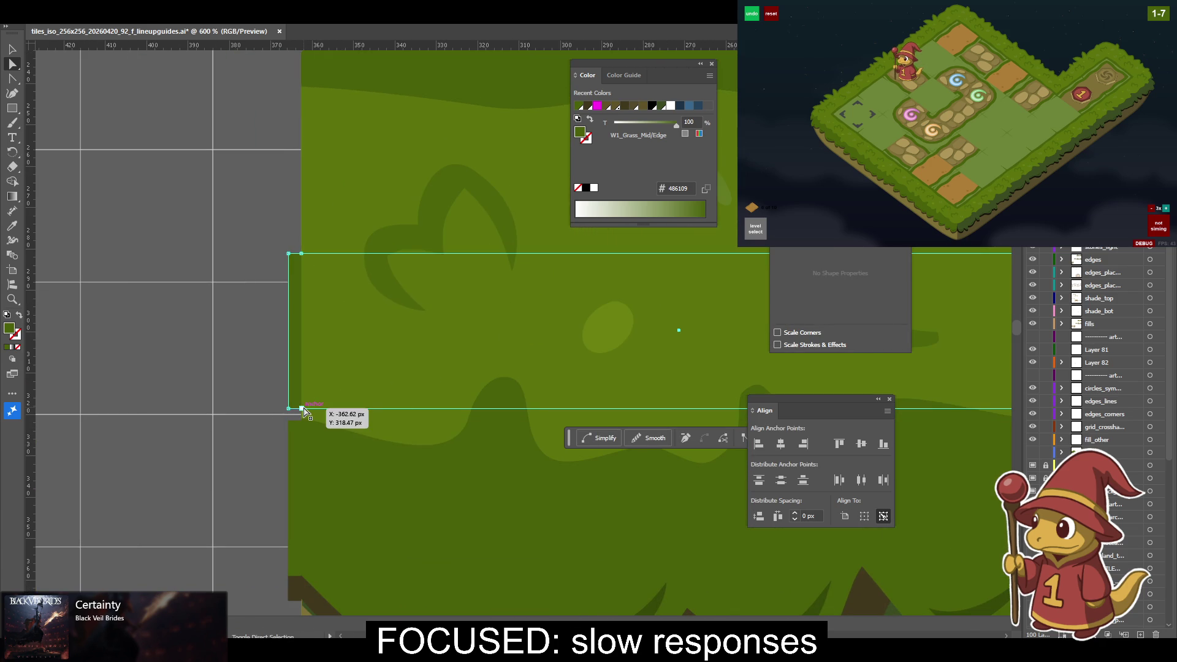
left_click_drag(305, 421, 303, 420)
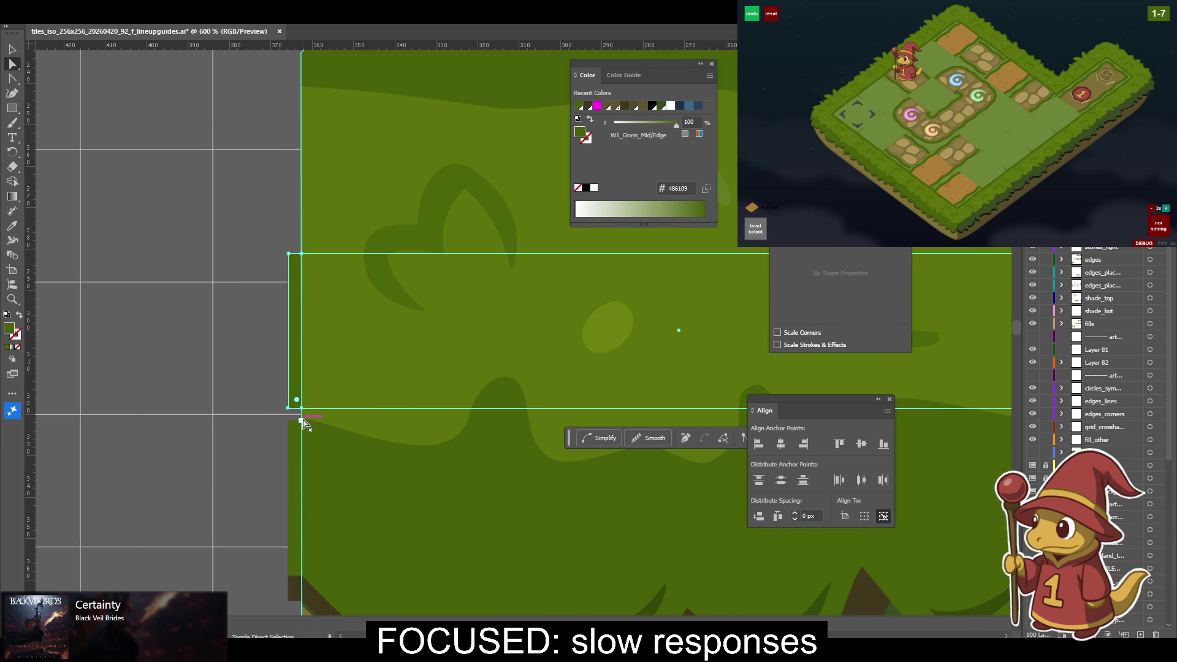
key("ctrl+equal")
key("ctrl+equal")
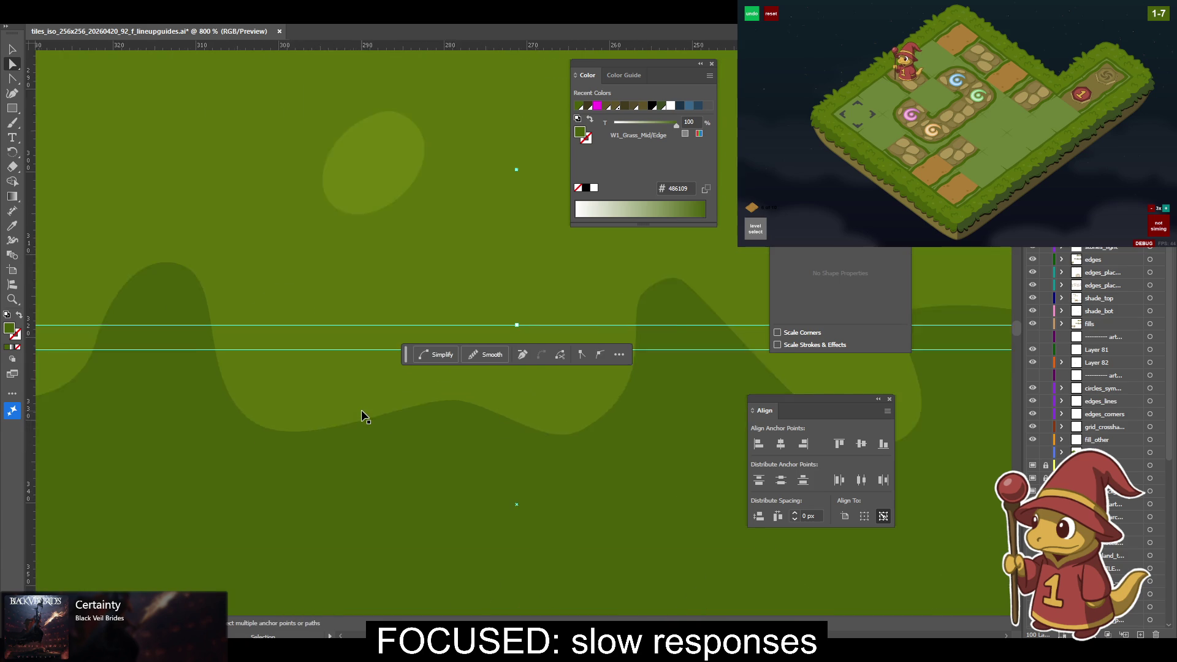
At 1600%, select the corner anchors of two grass paths and align them to one height.
key("ctrl+equal")
scroll(361, 417, "right", 10)
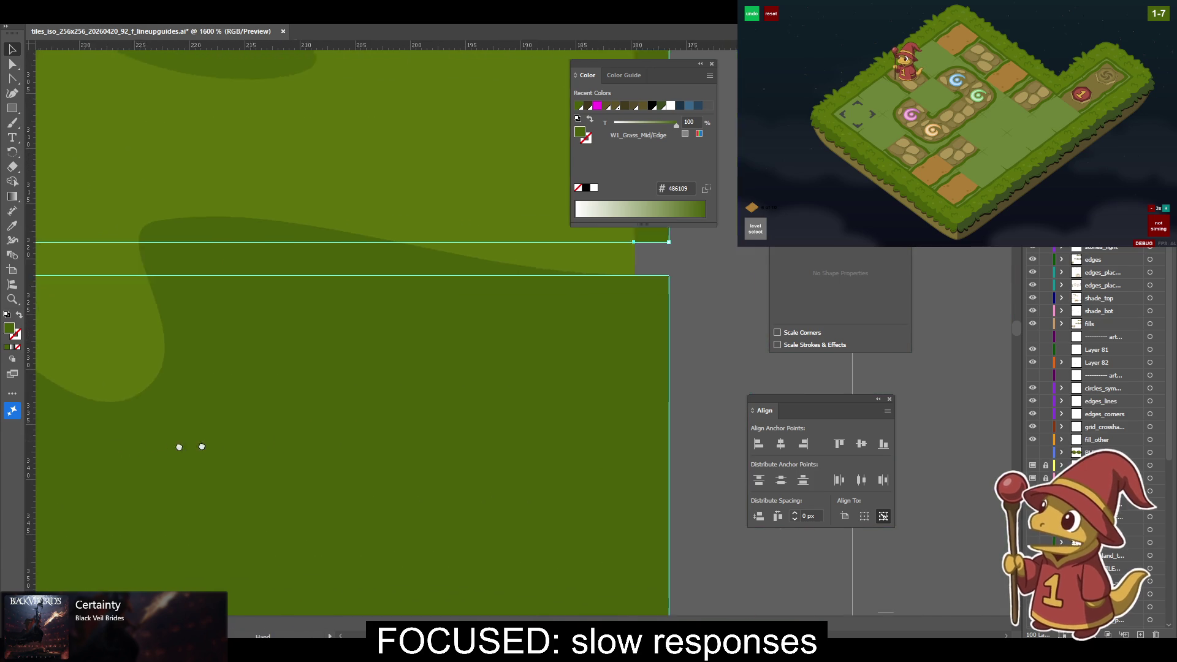
scroll(361, 417, "down", 1)
left_click_drag(362, 417, 365, 435)
scroll(508, 421, "left", 15)
scroll(507, 473, "up", 2)
scroll(561, 499, "right", 2)
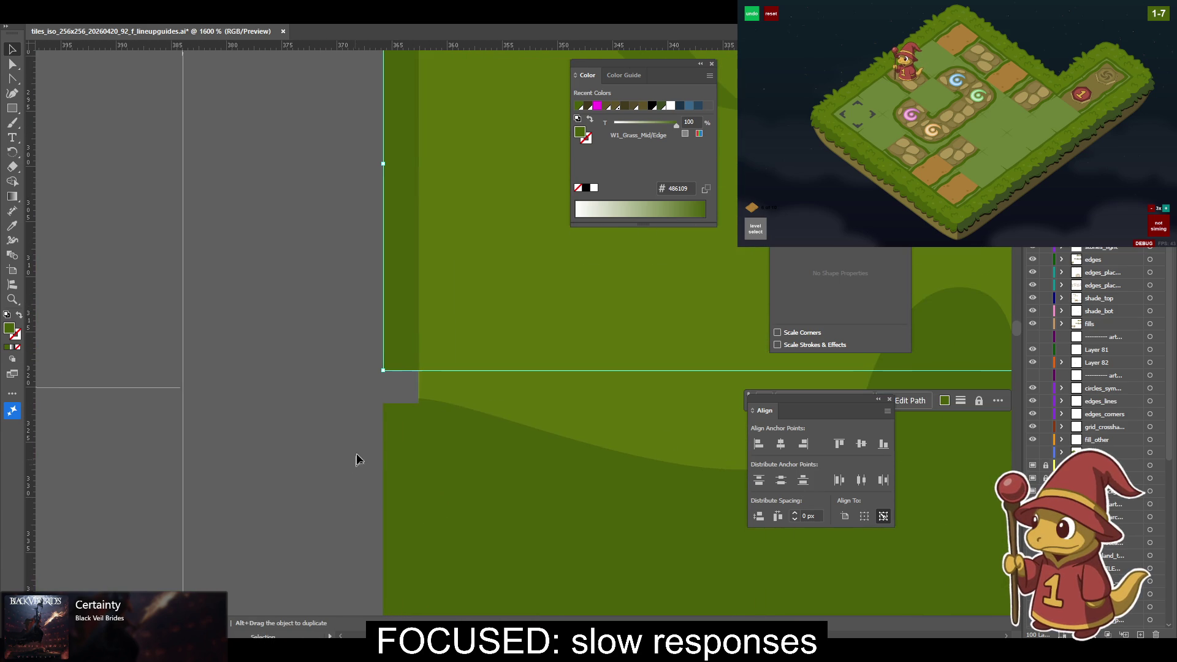
key("a")
left_click(419, 371)
left_click_drag(419, 383, 244, 387)
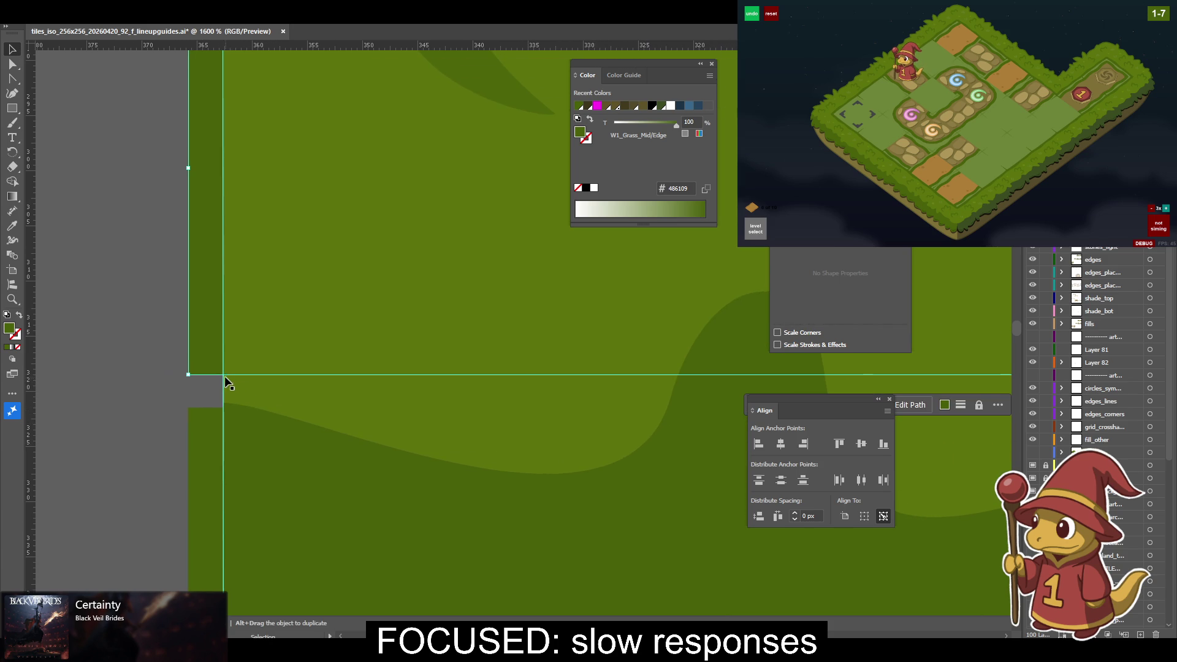
key("a")
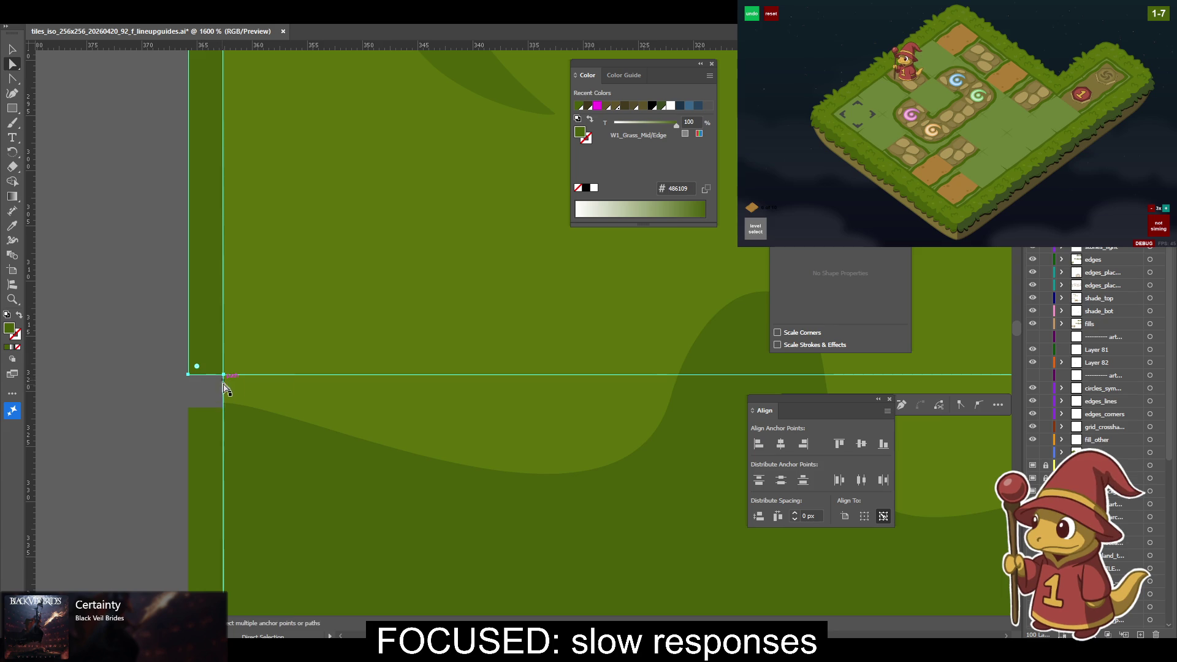
left_click(223, 406, "shift")
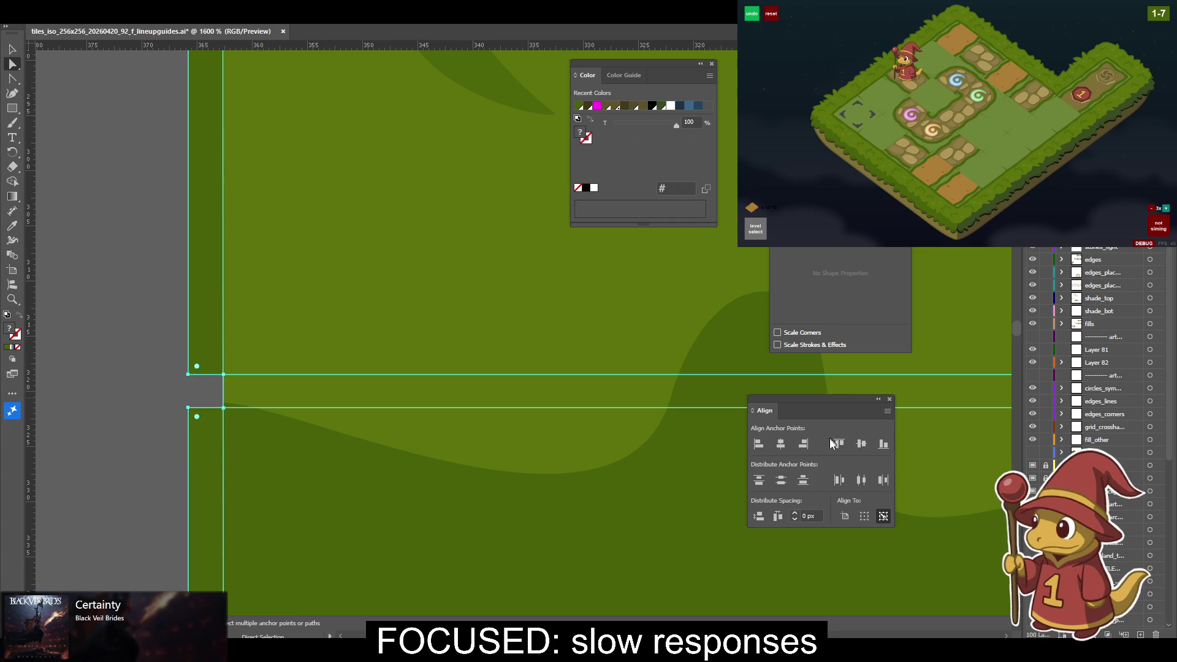
left_click(861, 444)
Recolour the edge strip, settling on the darker W1_Grass_Mid/Edge green.
left_click(266, 292)
left_click(127, 251)
left_click(191, 428)
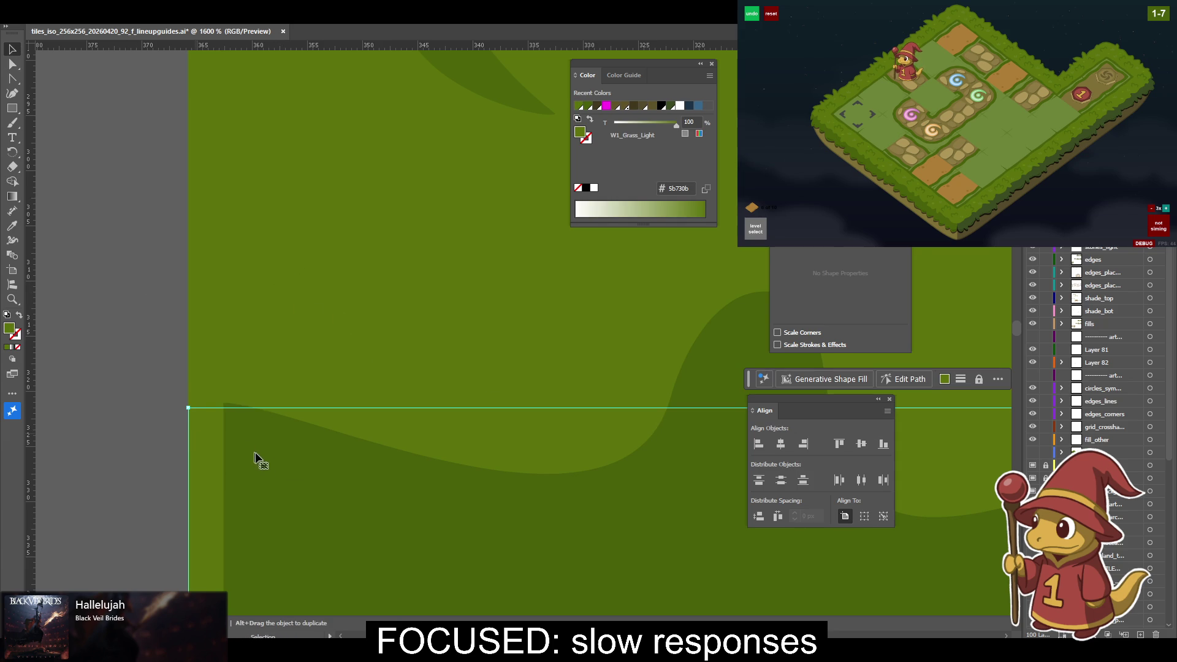
key("i")
left_click(314, 473)
key("ctrl+shift+a")
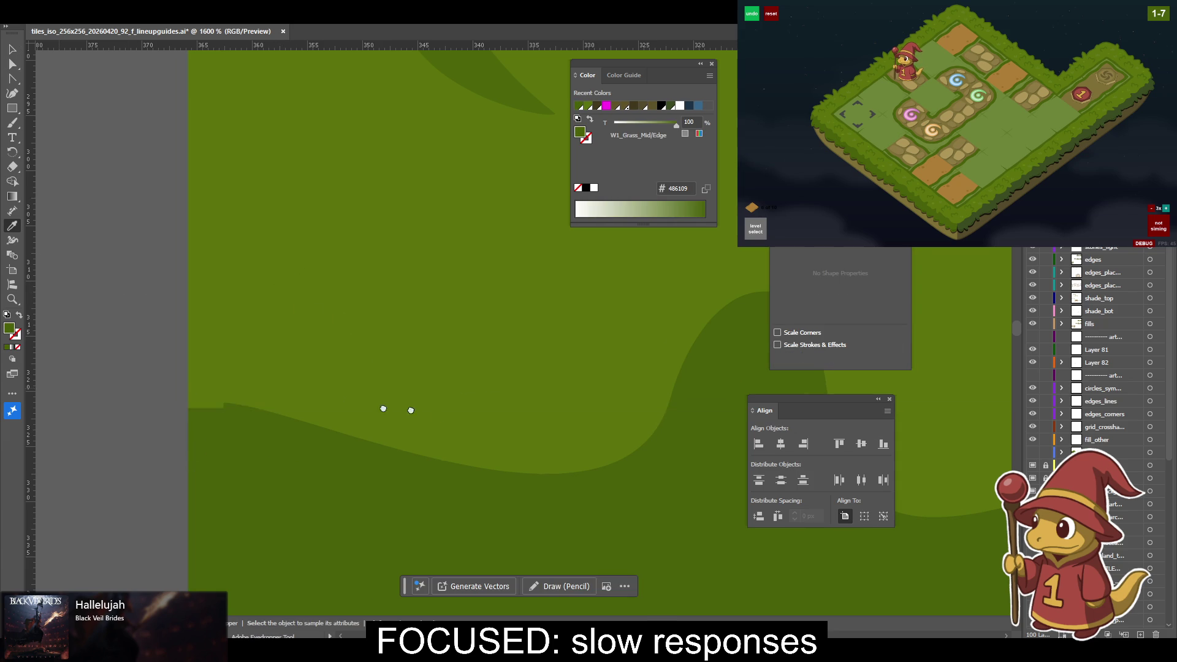
key("v")
Raise the grass corner anchor about 13 px and top-align the guide edge with it.
scroll(423, 394, "right", 10)
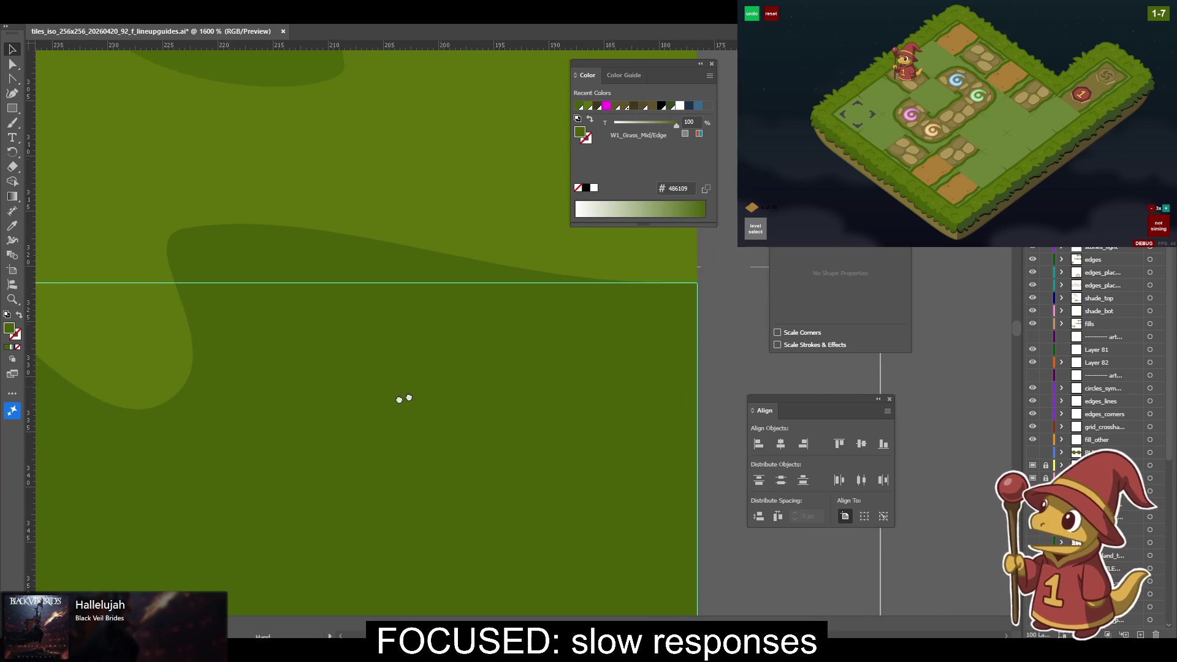
scroll(423, 393, "up", 5)
scroll(651, 499, "up", 6)
scroll(637, 558, "up", 5)
left_click(609, 494)
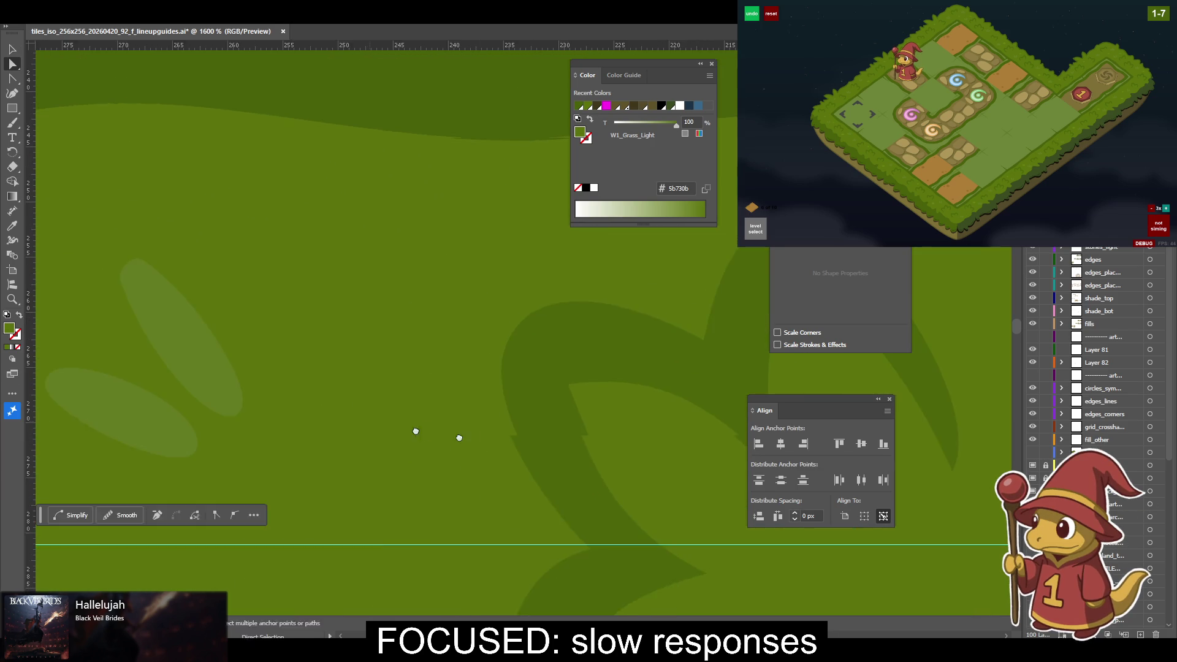
left_click_drag(381, 425, 705, 446)
left_click_drag(229, 434, 528, 407)
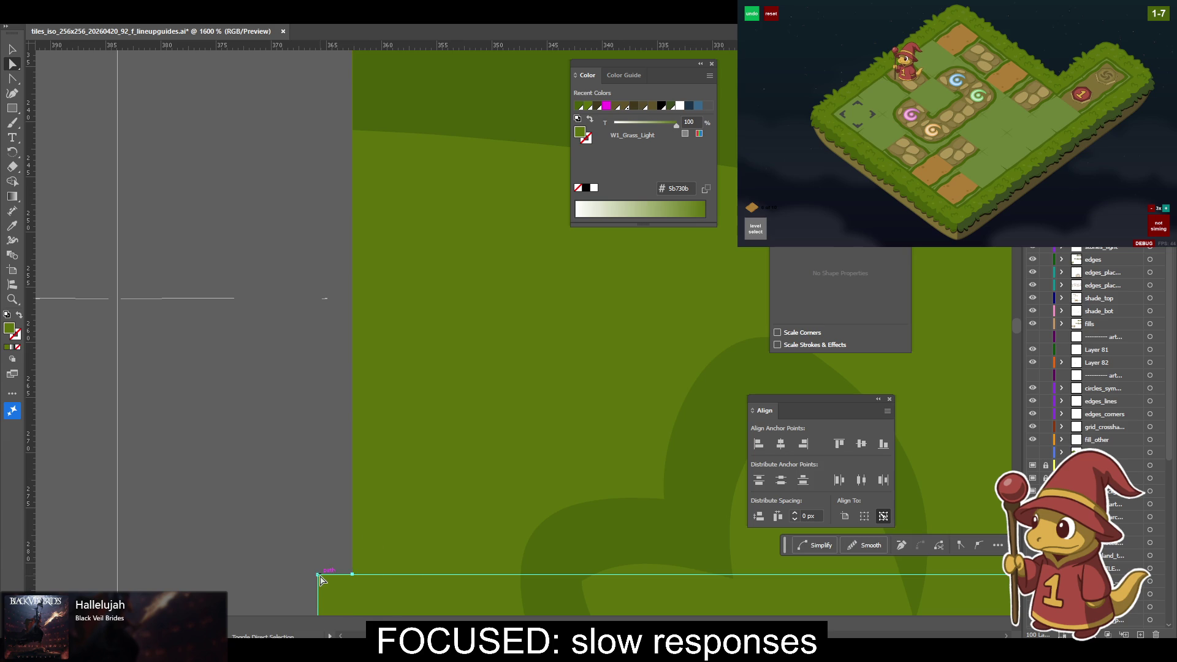
left_click_drag(319, 579, 325, 403)
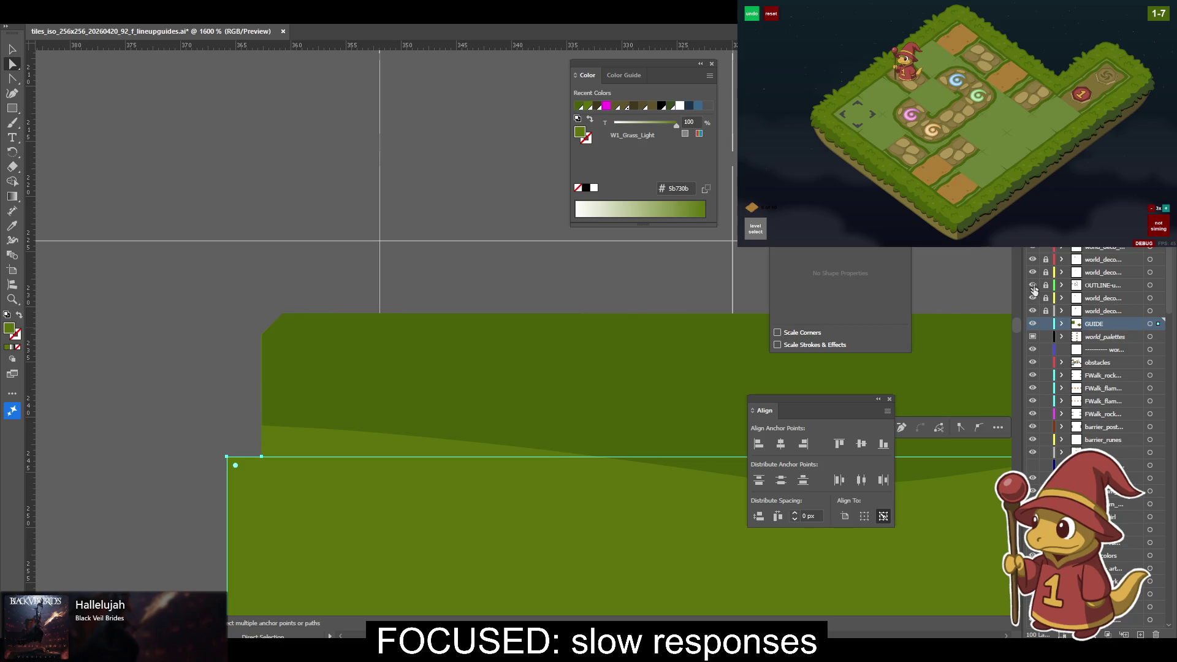
left_click(261, 426, "shift")
left_click(838, 445)
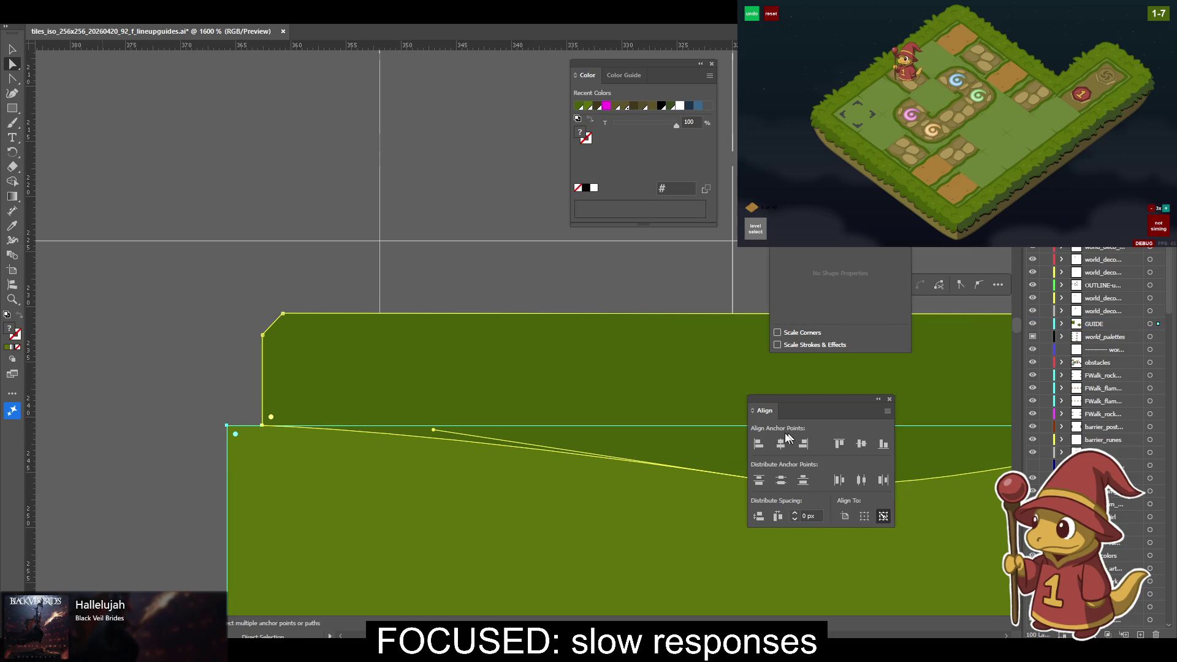
Move the light-green grass shape up flush with the guide and sample the W1_Grass_Mid/Edge green.
key("v")
left_click(173, 368)
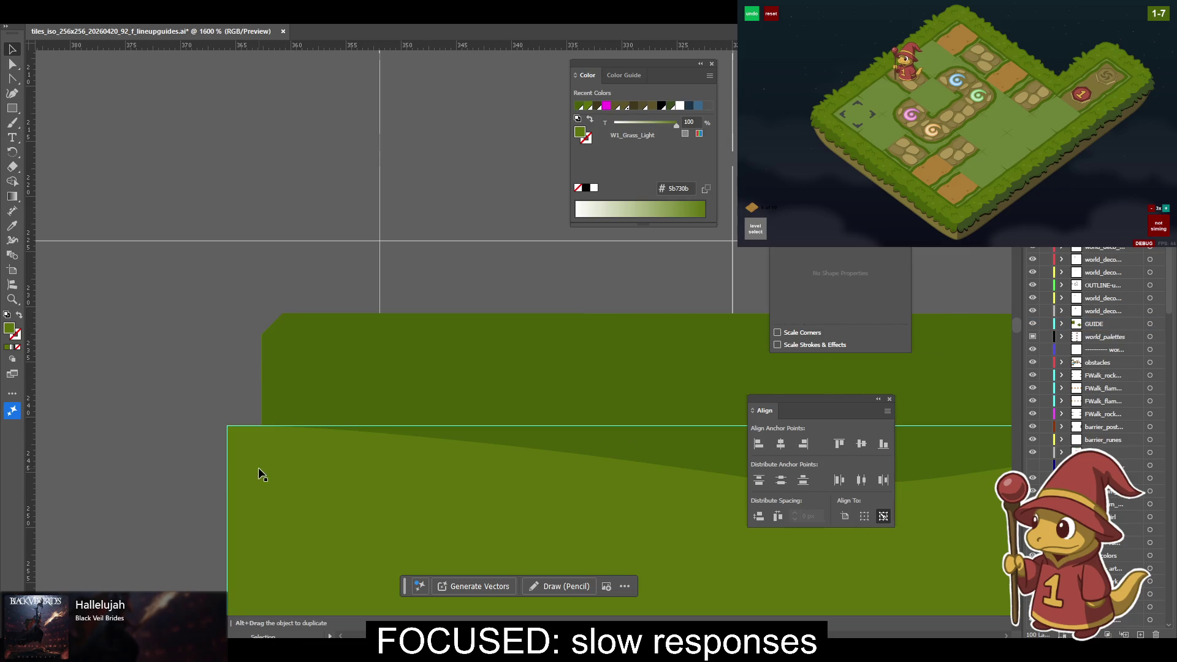
mouse_move(245, 482)
left_mouse_down()
mouse_move(267, 297)
mouse_move(261, 348)
left_mouse_up()
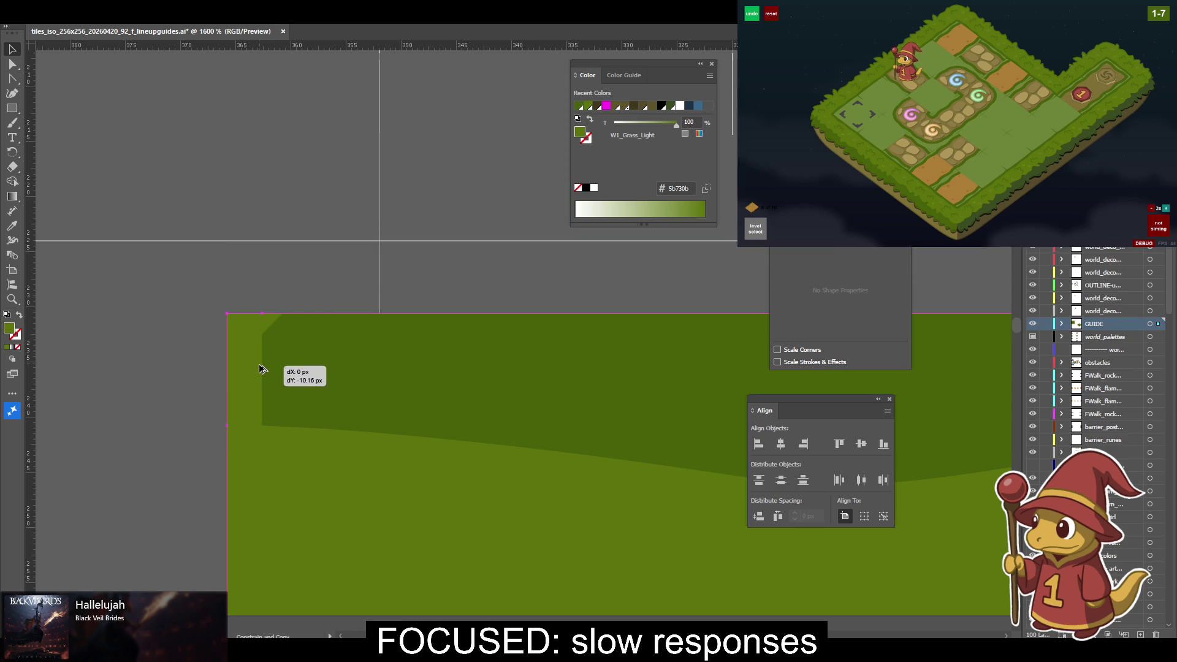
mouse_move(189, 410)
left_mouse_down()
mouse_move(88, 308)
mouse_move(66, 313)
left_mouse_up()
key("i")
left_click(288, 265)
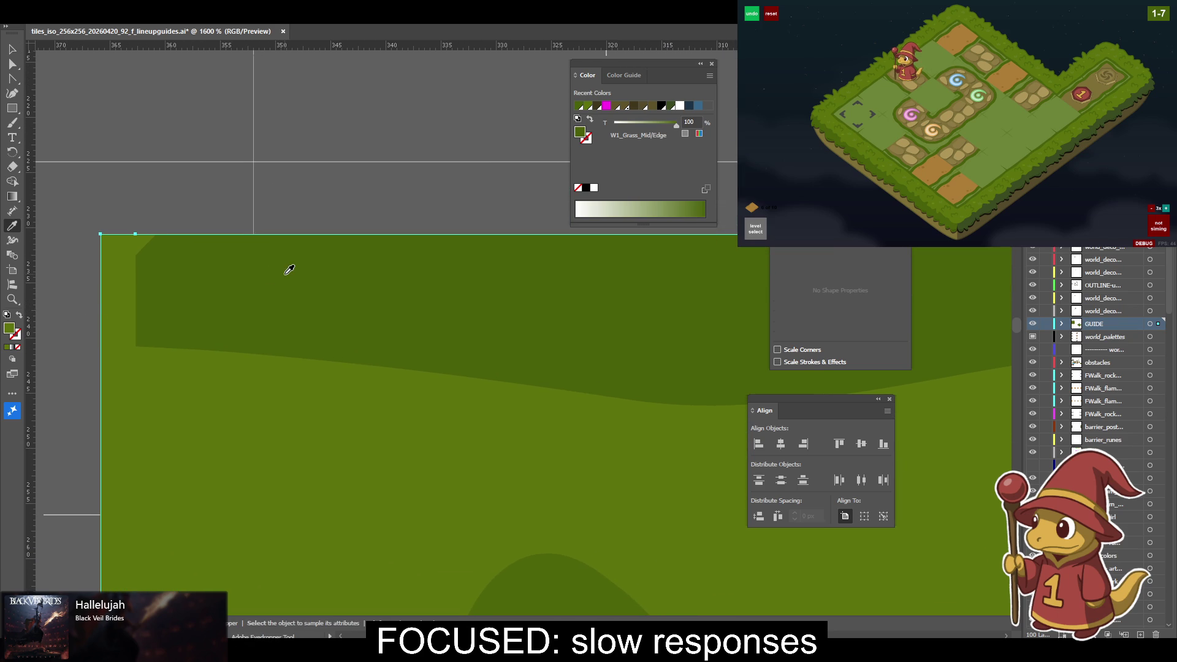
Top-align the dark-green edge shape's right-end corner anchors so they sit level.
scroll(255, 301, "down", 5)
key("v")
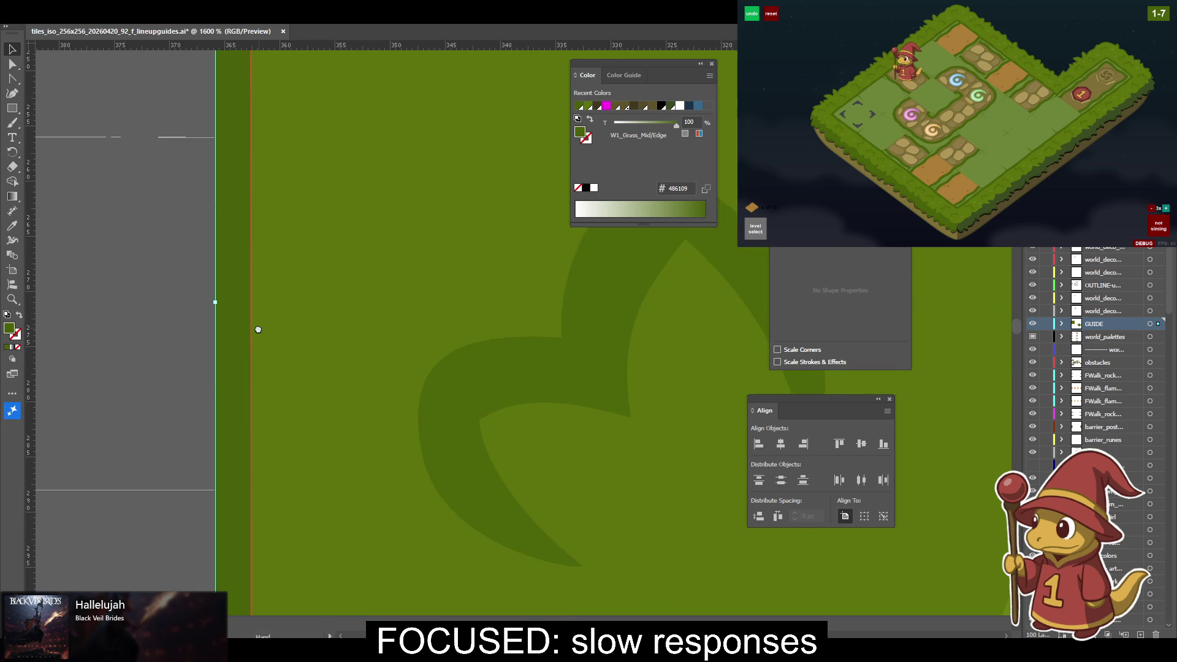
scroll(256, 331, "down", 6)
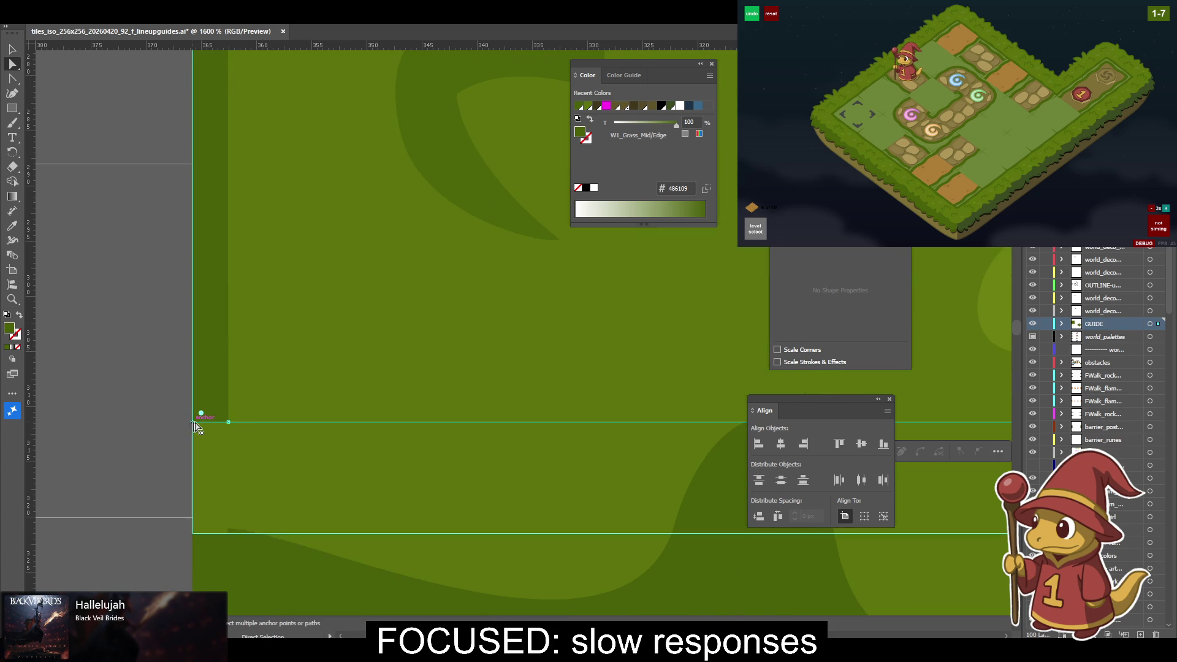
mouse_move(197, 415)
left_mouse_down()
mouse_move(231, 420)
mouse_move(83, 413)
left_mouse_up()
scroll(254, 367, "right", 15)
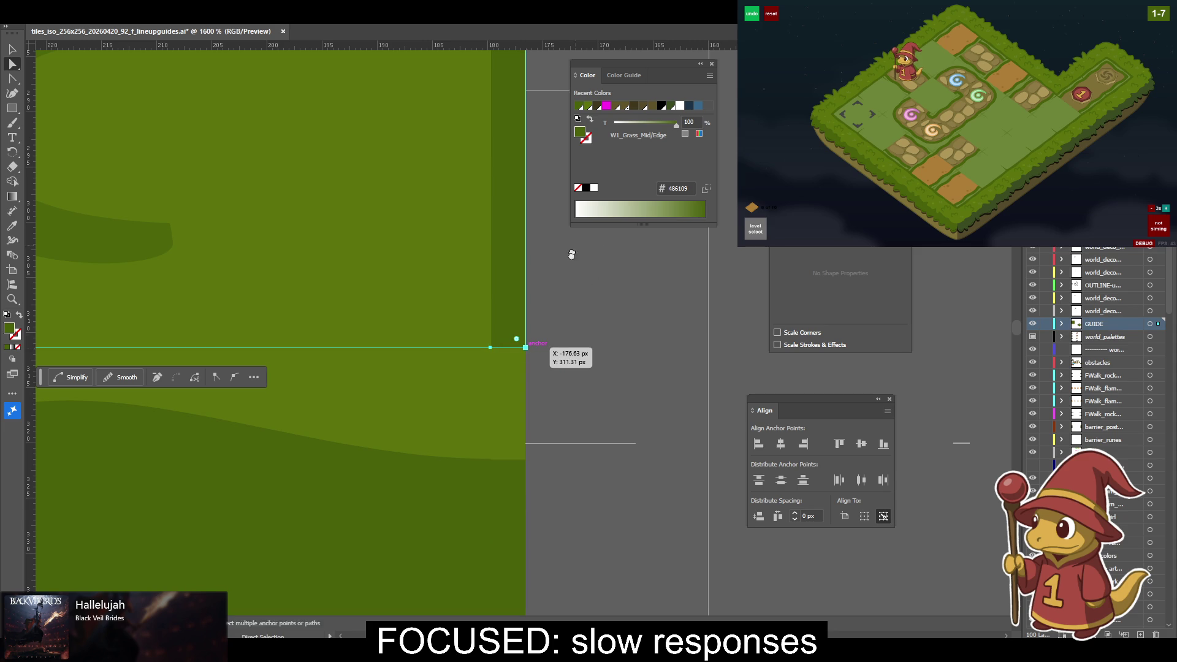
scroll(552, 255, "up", 5)
scroll(515, 260, "up", 4)
scroll(490, 275, "up", 4)
left_click(484, 267)
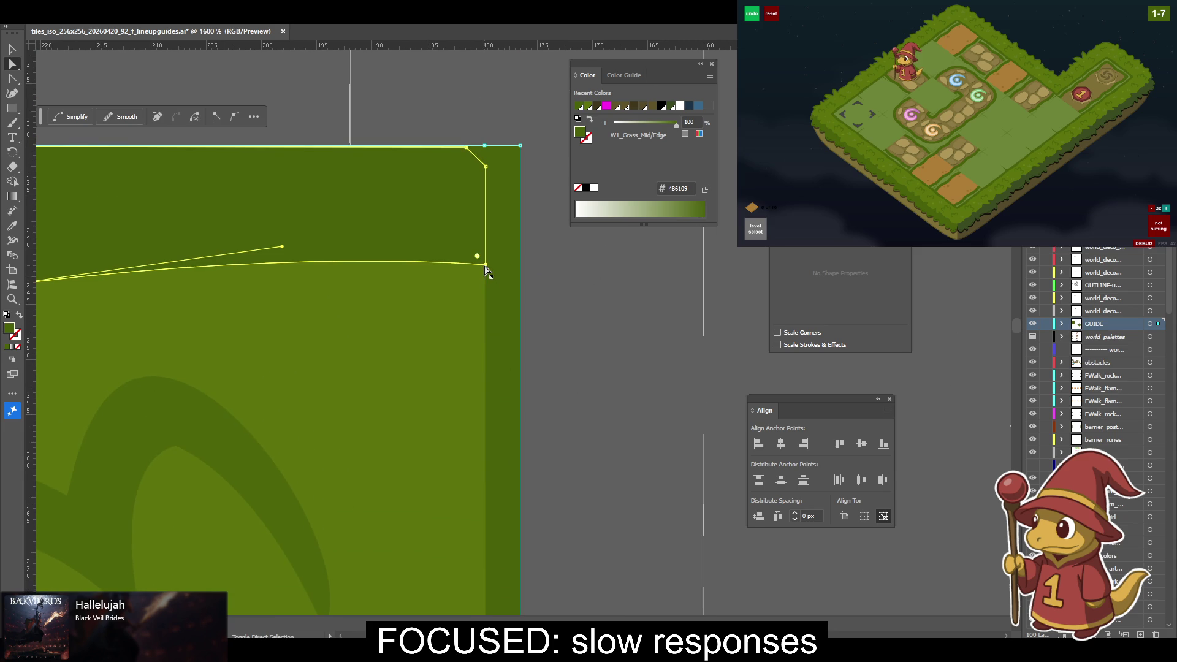
left_click(840, 443)
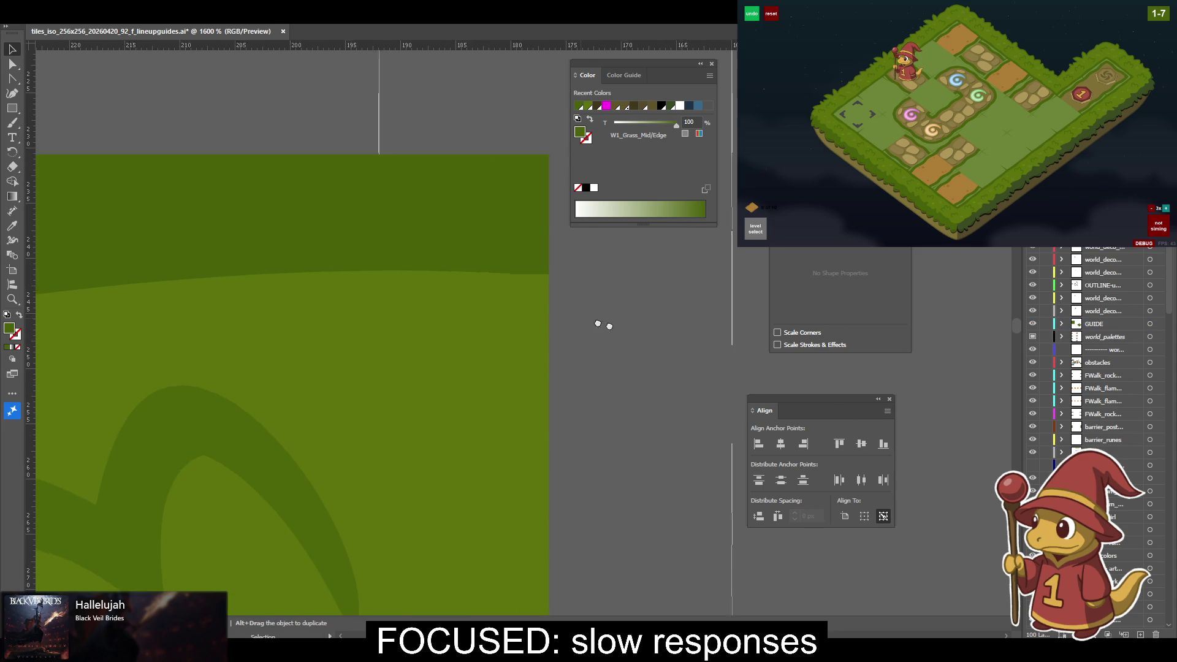
Bevel the dark edge shape's top-right corner by pulling it inward and down.
left_click_drag(573, 315, 707, 346)
mouse_move(394, 297)
left_mouse_down()
mouse_move(631, 310)
mouse_move(477, 319)
mouse_move(793, 351)
left_mouse_up()
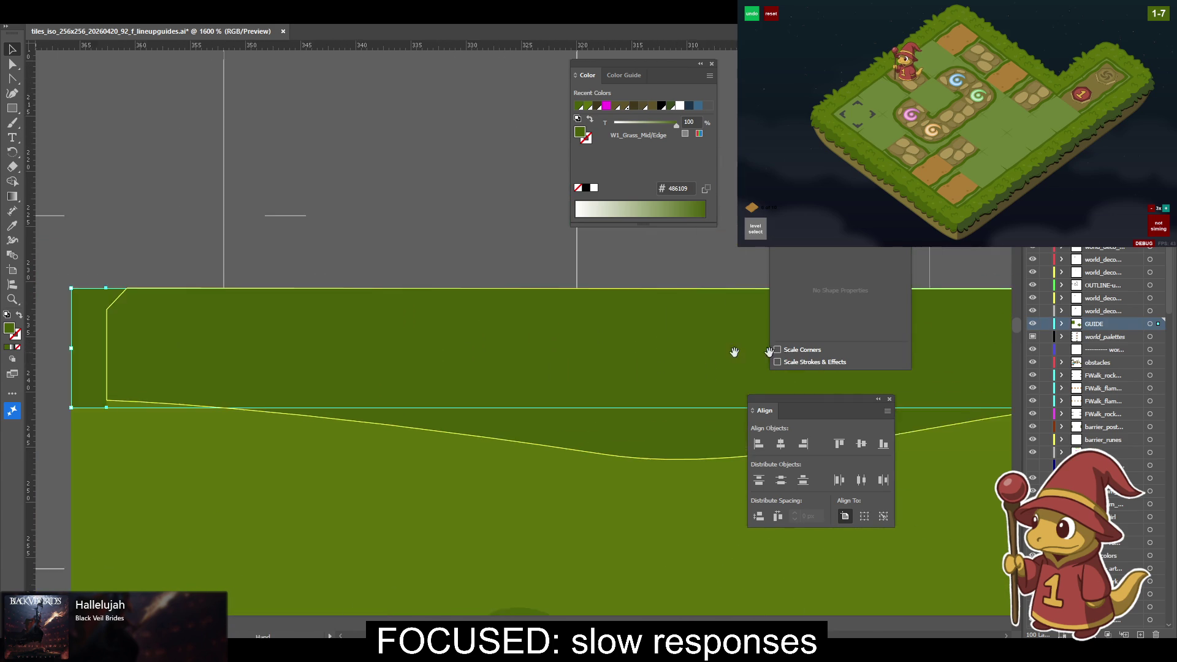
left_click_drag(318, 316, 583, 334)
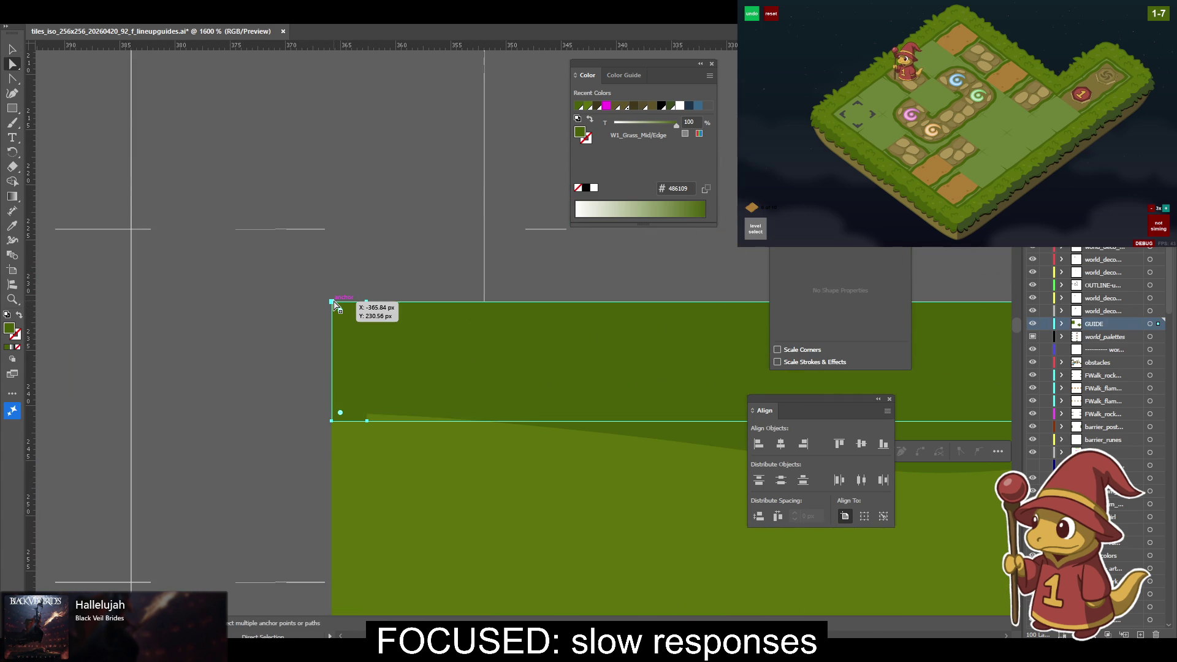
left_click_drag(573, 334, 187, 325)
scroll(188, 324, "right", 15)
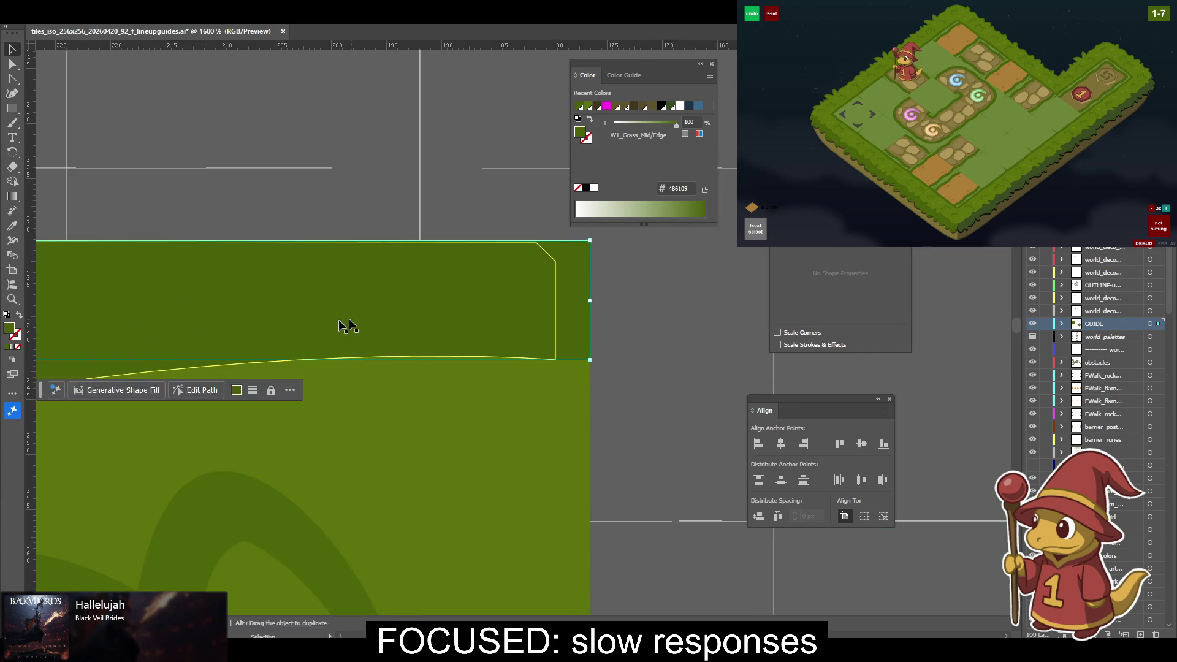
key("a")
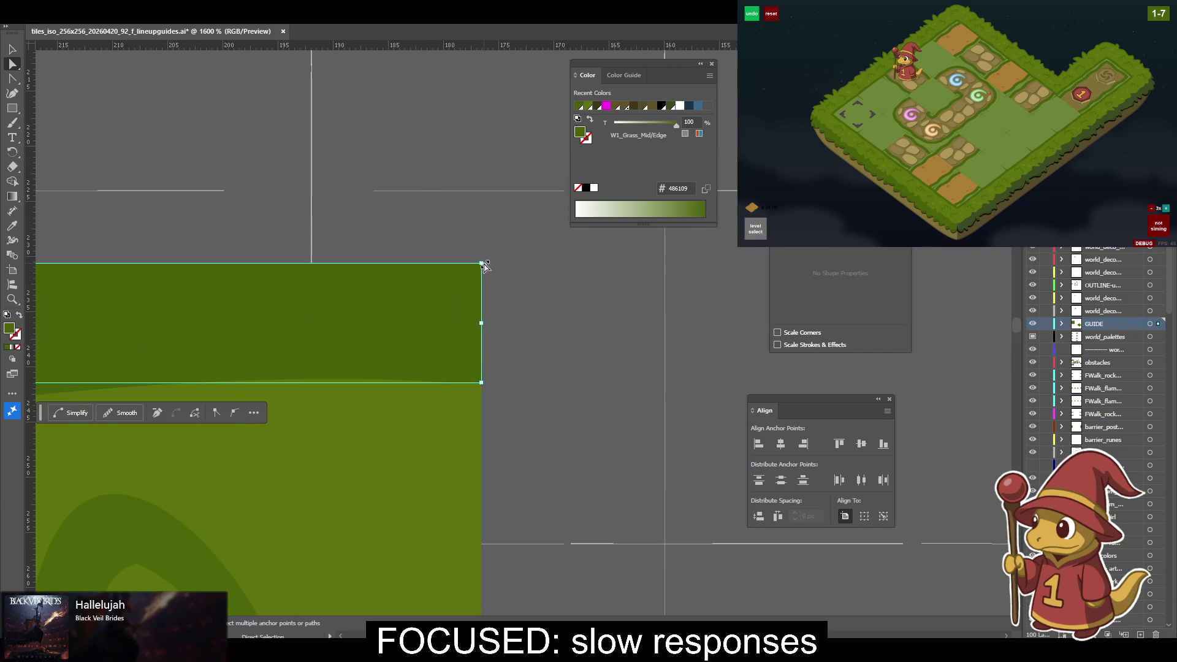
mouse_move(480, 264)
left_mouse_down()
mouse_move(446, 263)
mouse_move(447, 315)
left_mouse_up()
left_click_drag(185, 294, 638, 349)
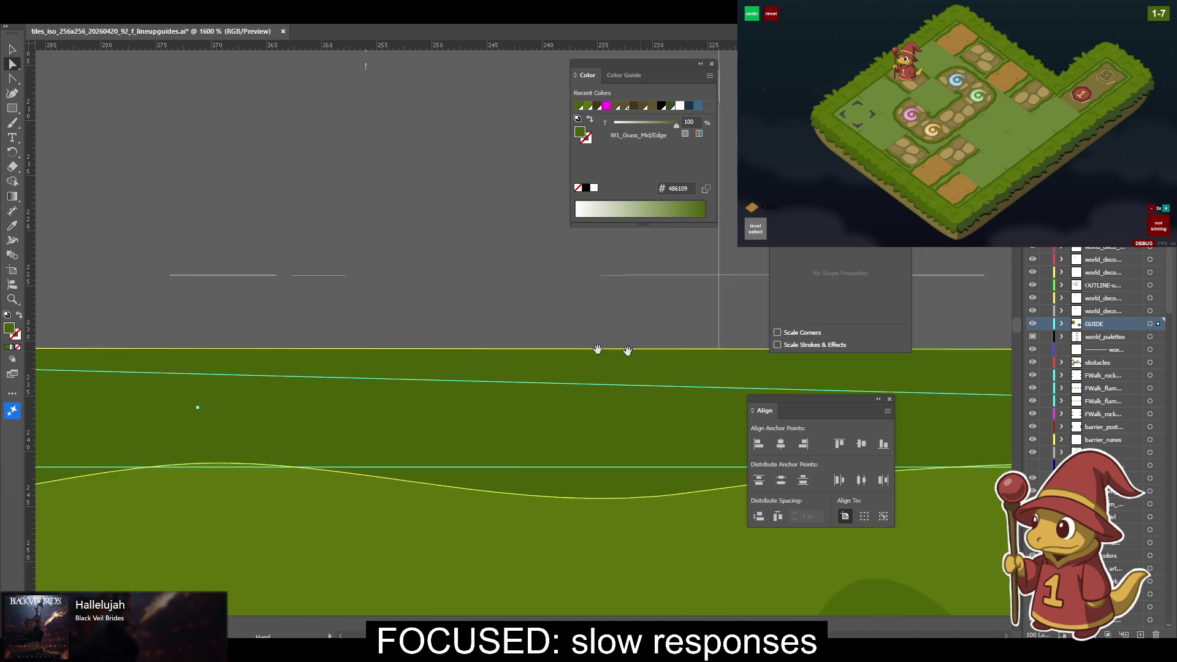
Level the top-left corner anchor with the top edge and nudge it slightly right.
mouse_move(320, 365)
left_mouse_down()
mouse_move(377, 363)
mouse_move(344, 387)
left_mouse_up()
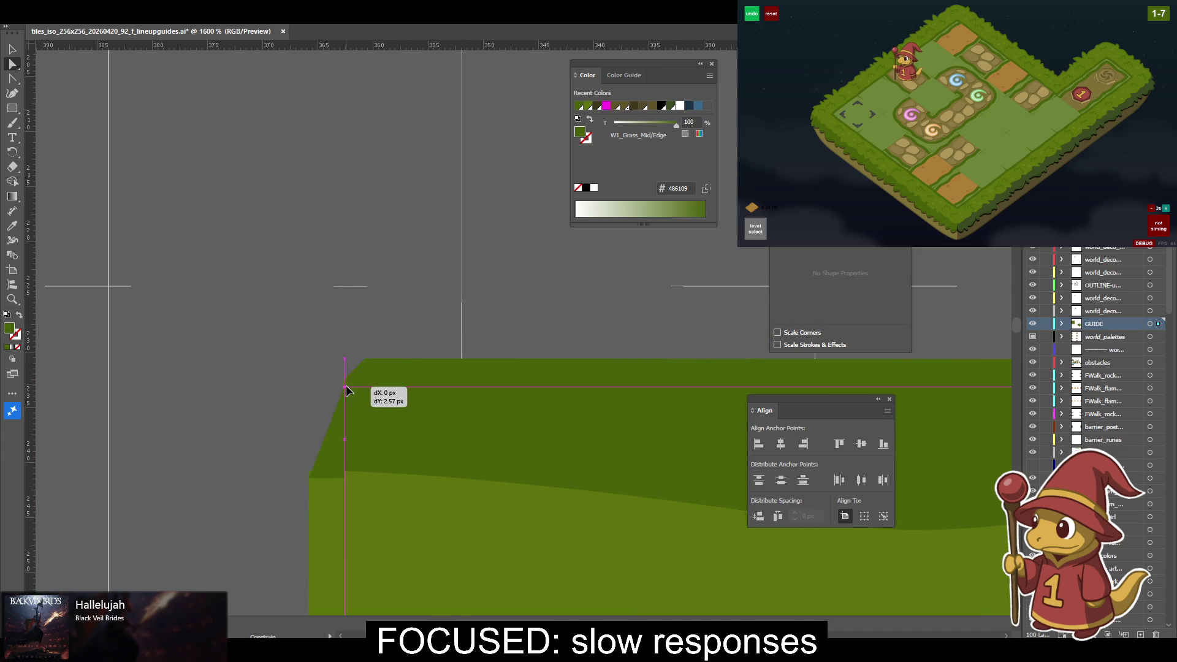
left_click(366, 359)
left_click(839, 443)
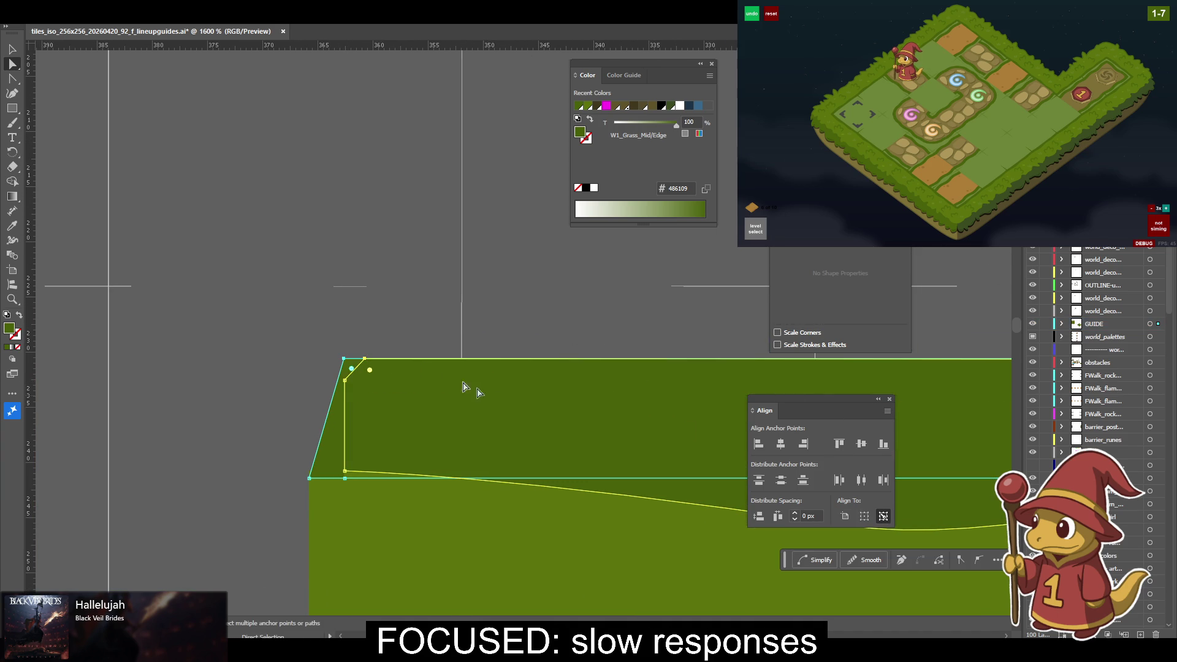
key("v")
left_click(441, 353)
key("a")
mouse_move(305, 364)
left_mouse_down()
mouse_move(332, 366)
mouse_move(304, 389)
mouse_move(331, 381)
left_mouse_up()
Snap the right corner onto the guide's anchor and reselect the dark edge shape.
scroll(343, 331, "right", 15)
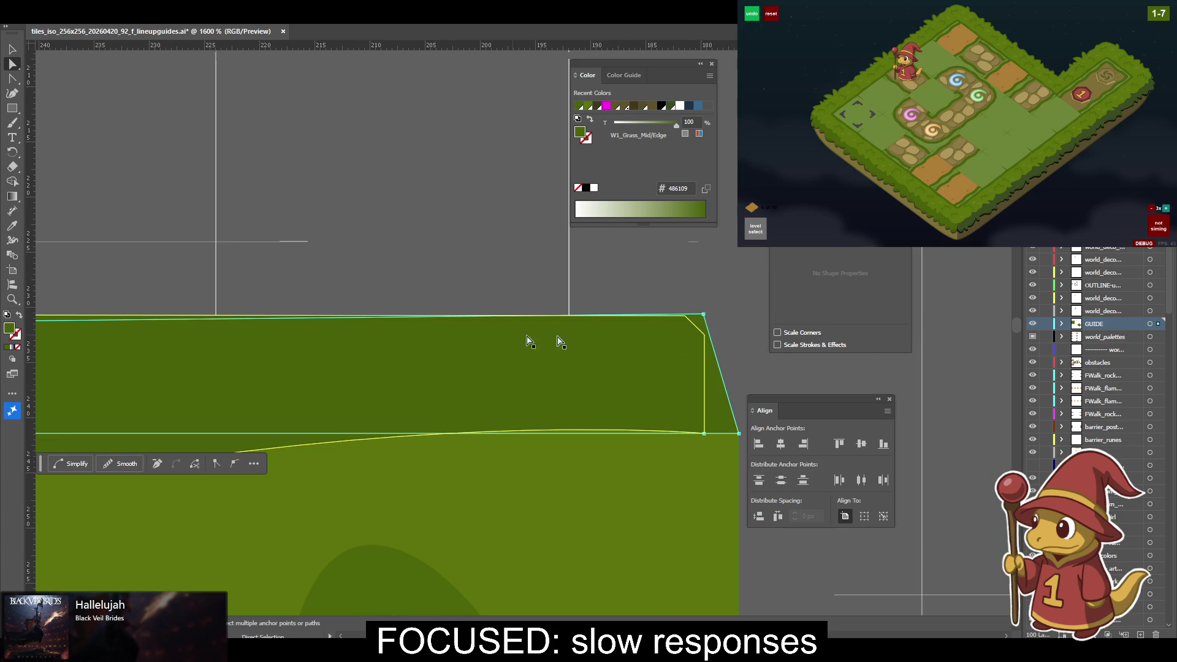
left_click_drag(699, 314, 704, 334)
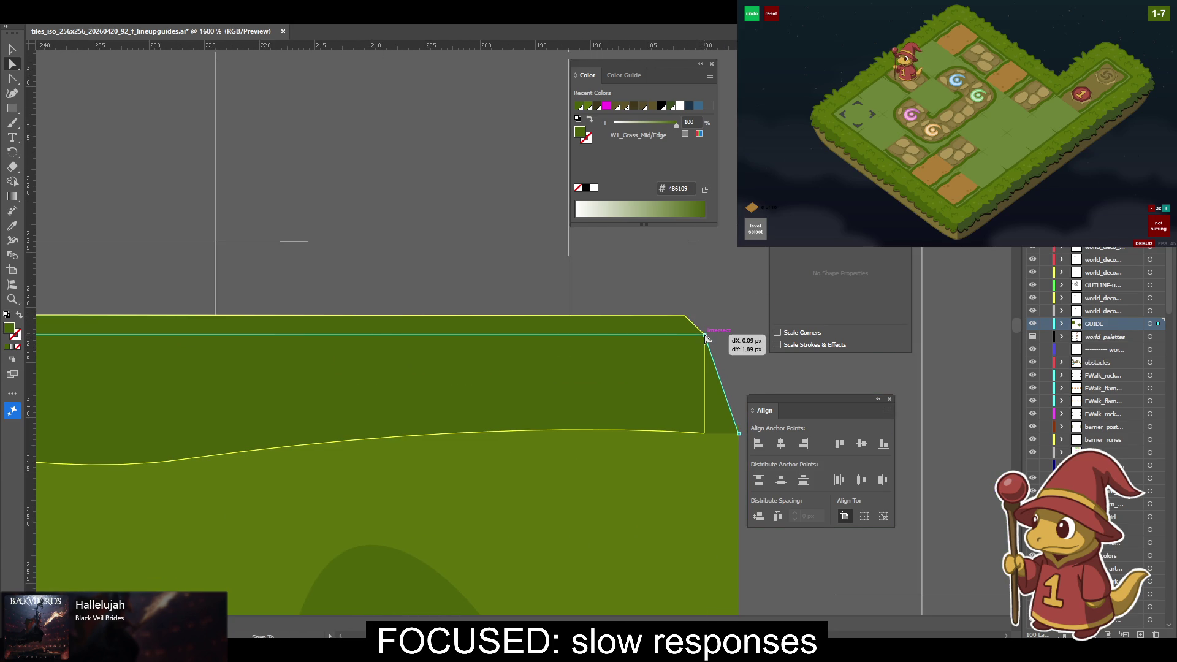
key("v")
left_click(569, 343)
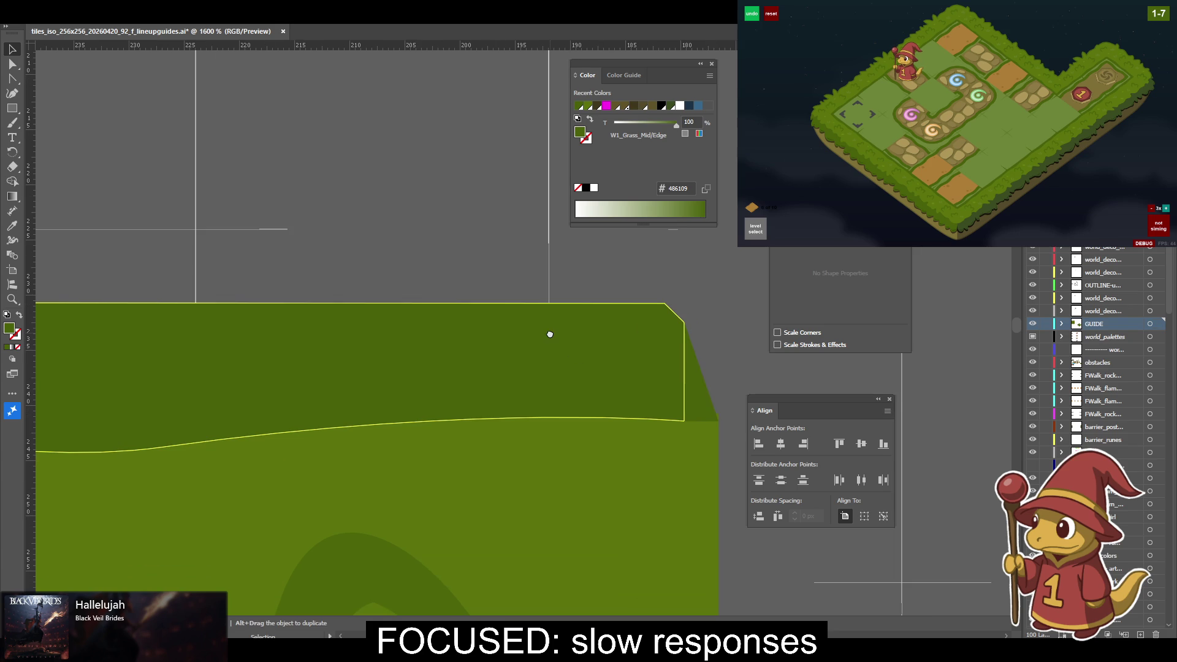
Select the darker W1_Grass_Mid/Edge grass shape on the flattened tile copy.
scroll(624, 325, "down", 2)
scroll(623, 325, "right", 3)
left_click(621, 379)
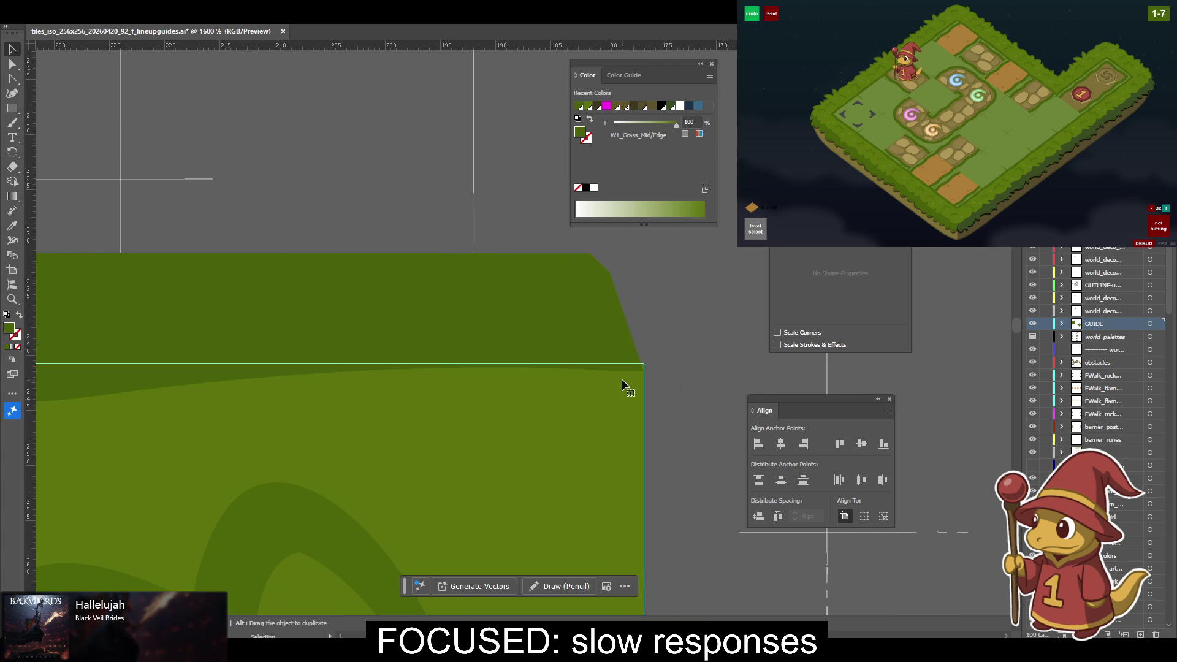
left_click_drag(453, 385, 764, 418)
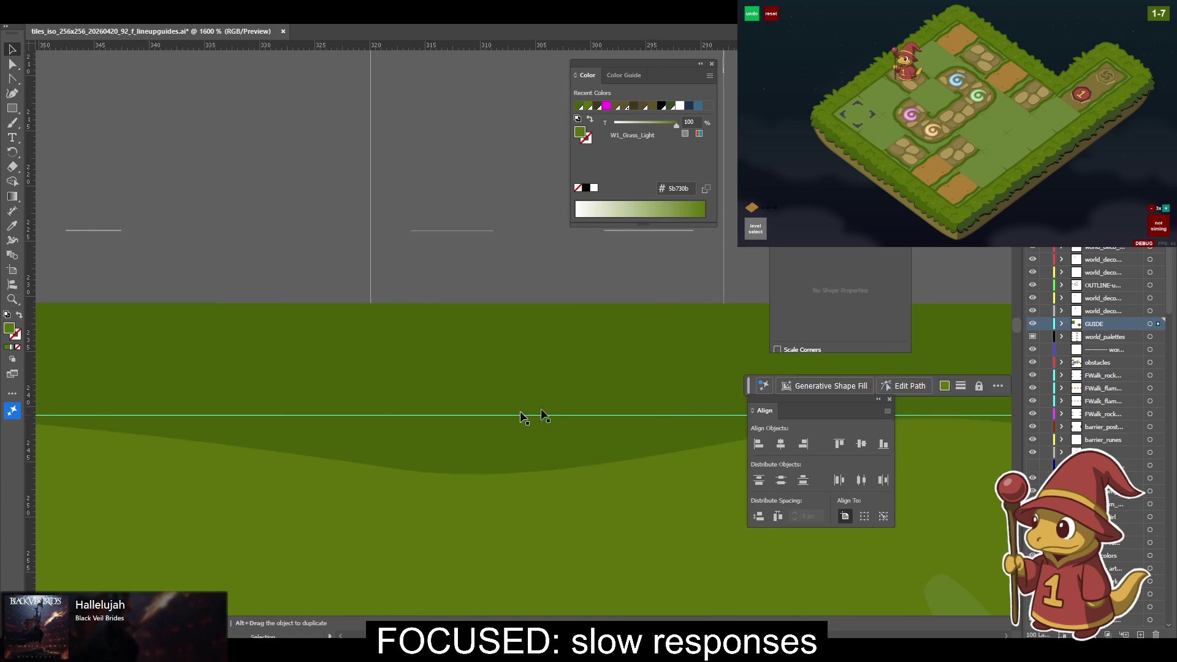
scroll(703, 429, "left", 5)
scroll(703, 429, "up", 1)
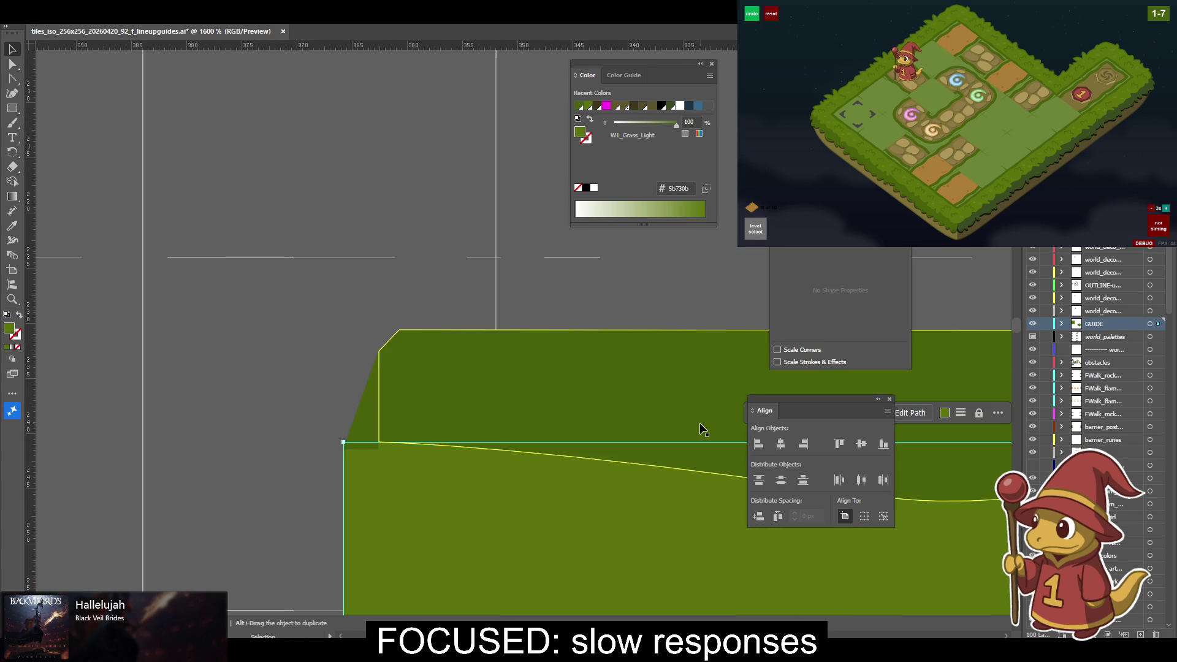
left_click(366, 414)
scroll(366, 417, "down", 2)
left_click(365, 414)
scroll(361, 392, "right", 1)
left_click(315, 349)
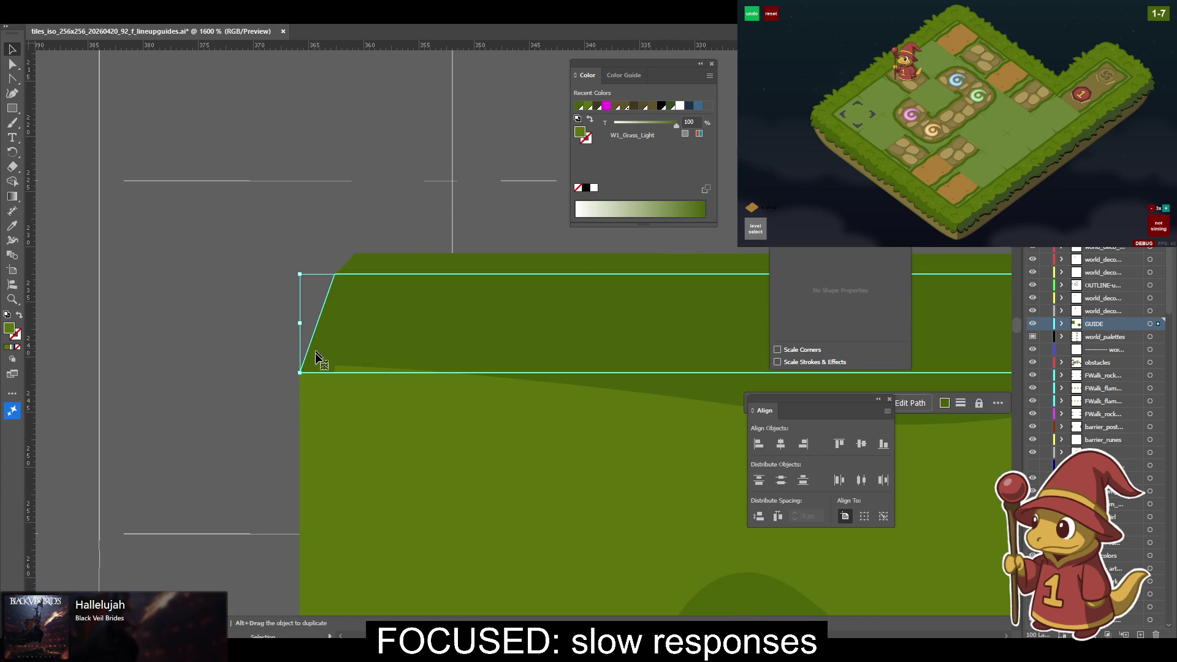
Move the band's lower-right anchor onto the guide line and top-align the selected anchors.
key("a")
left_click(317, 376)
left_click(302, 372)
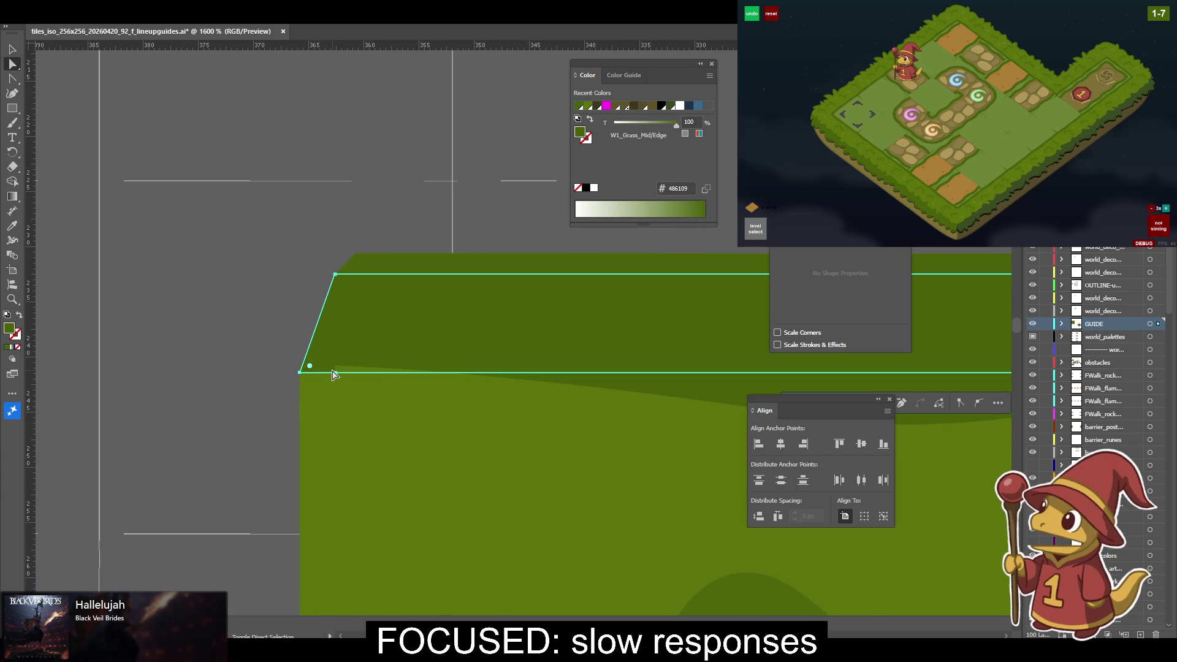
left_click_drag(334, 376, 30, 352)
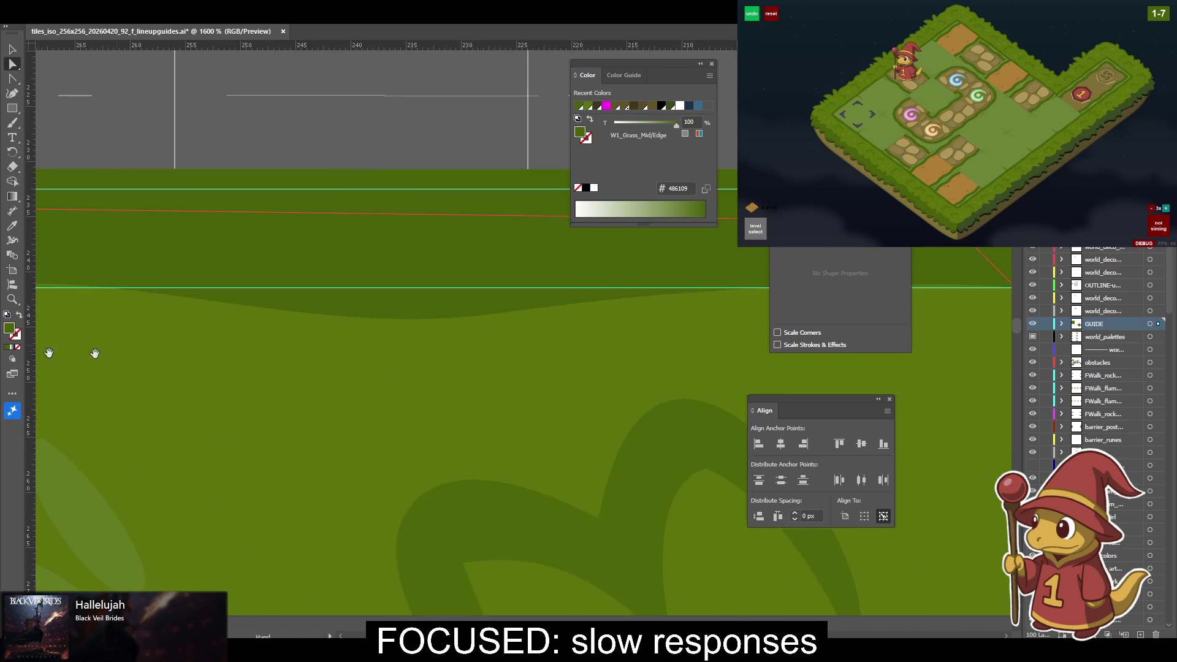
left_click_drag(1042, 292, 477, 399)
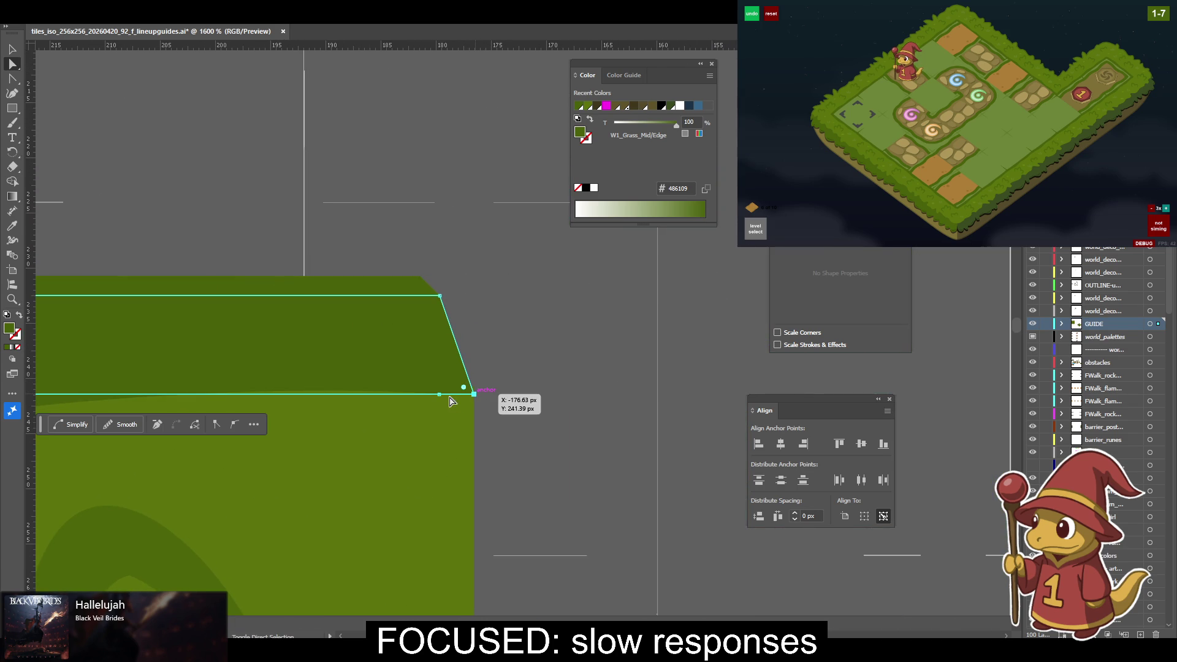
left_click_drag(476, 393, 497, 383)
left_click(840, 443)
Nudge the band's opposite corner anchor up onto the edge line.
key("v")
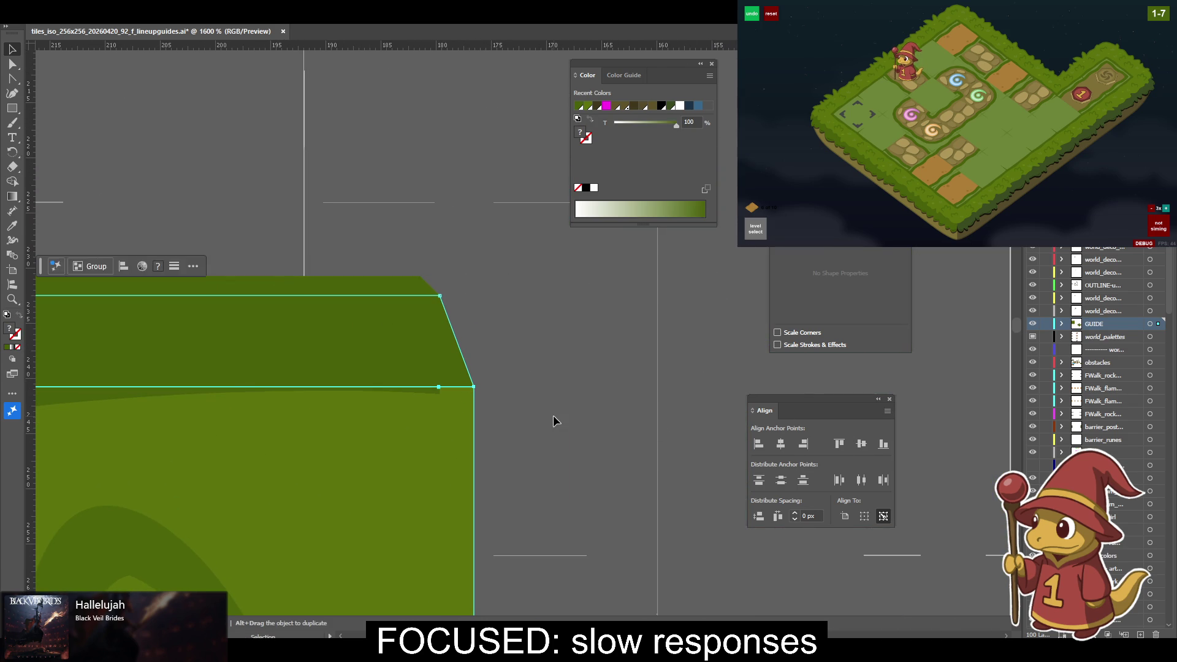
left_click(553, 414)
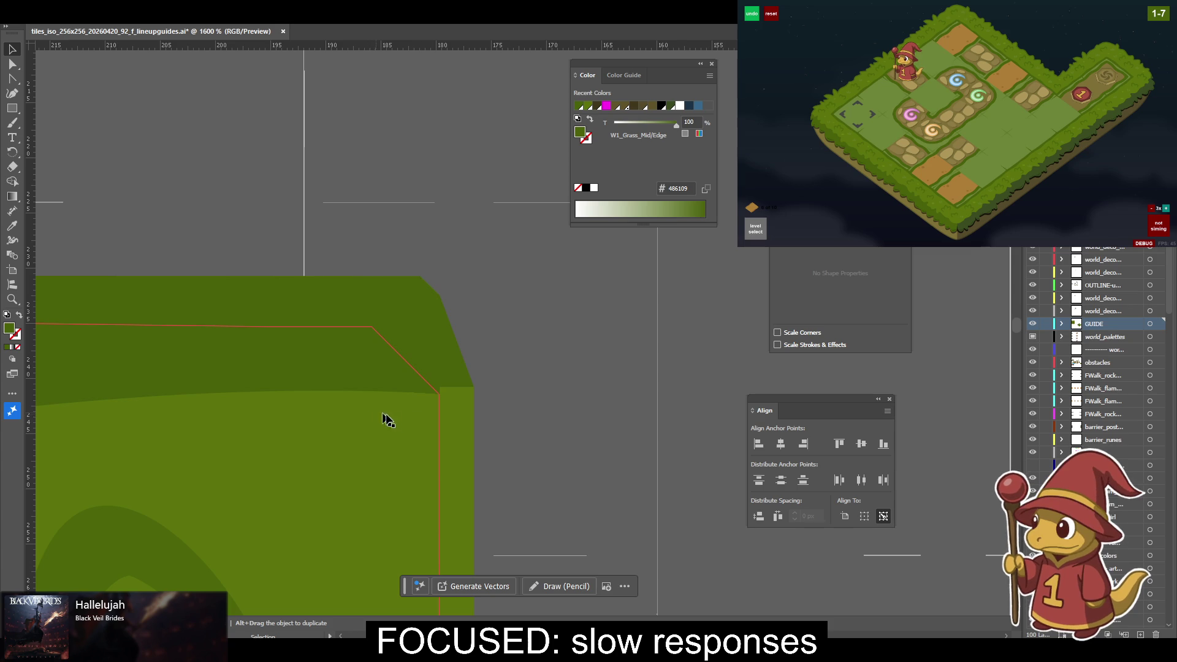
left_click_drag(377, 419, 592, 420)
mouse_move(237, 399)
left_mouse_down()
mouse_move(731, 426)
mouse_move(652, 425)
left_mouse_up()
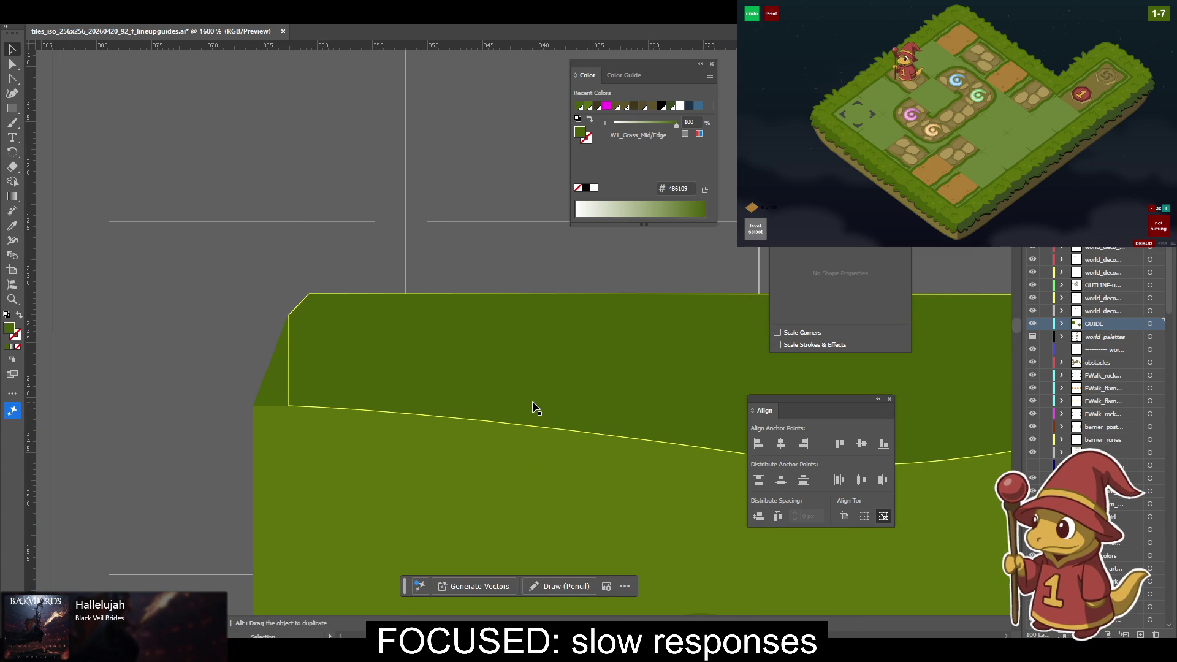
left_click_drag(536, 408, 326, 352)
left_click_drag(429, 343, 224, 307)
left_click_drag(598, 343, 335, 324)
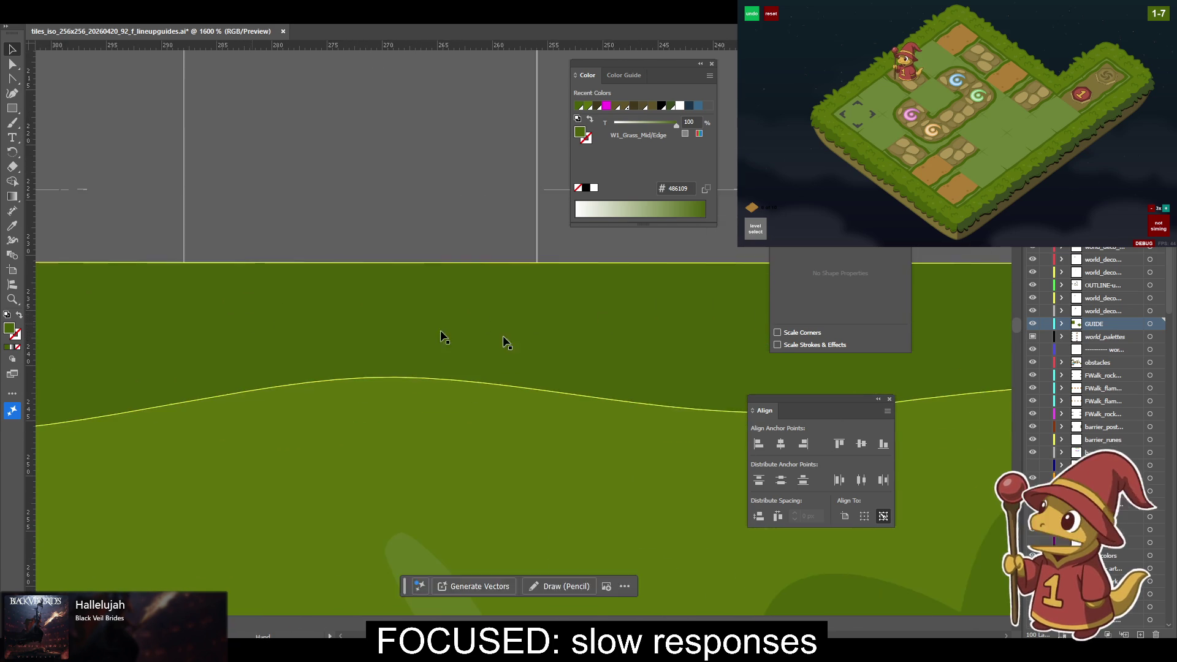
left_click_drag(491, 333, 426, 342)
key("a")
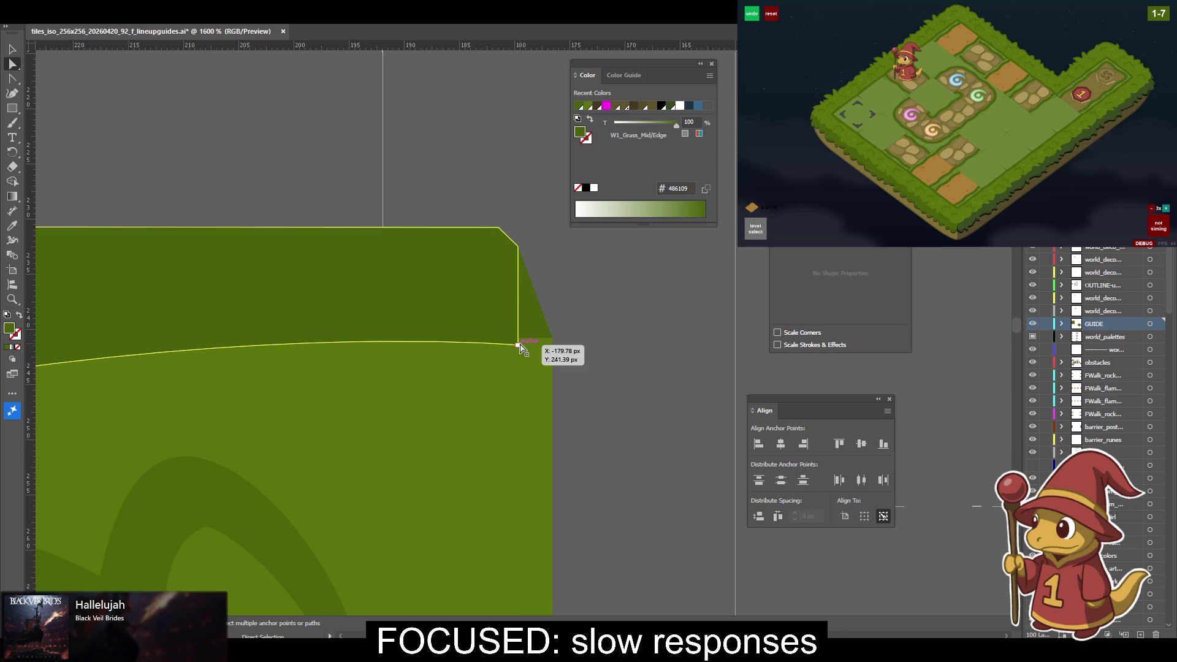
left_click_drag(519, 347, 519, 342)
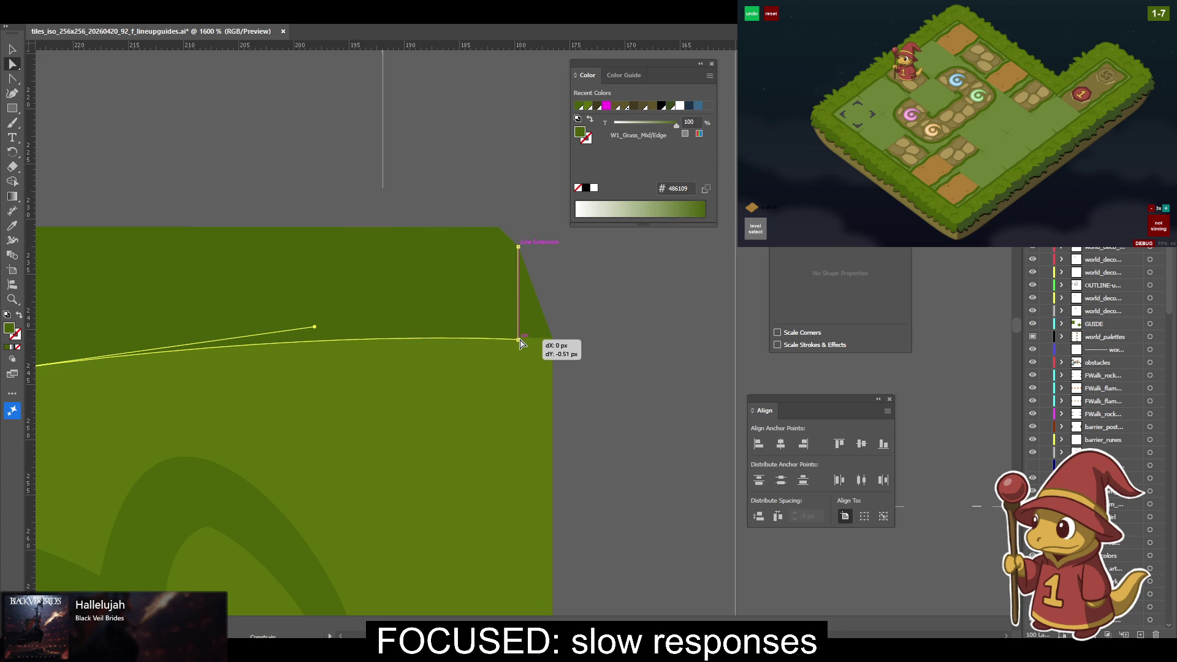
Review the grass band path's anchors along its length, then zoom out.
key("v")
left_click(643, 335)
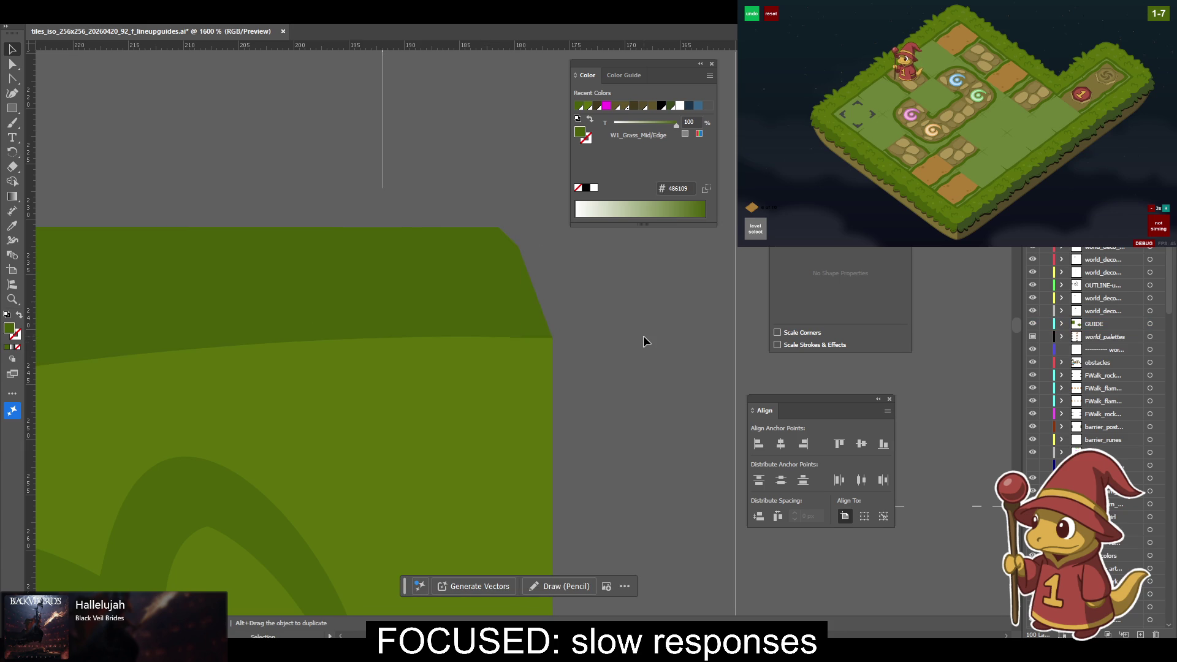
key("a")
left_click(511, 337)
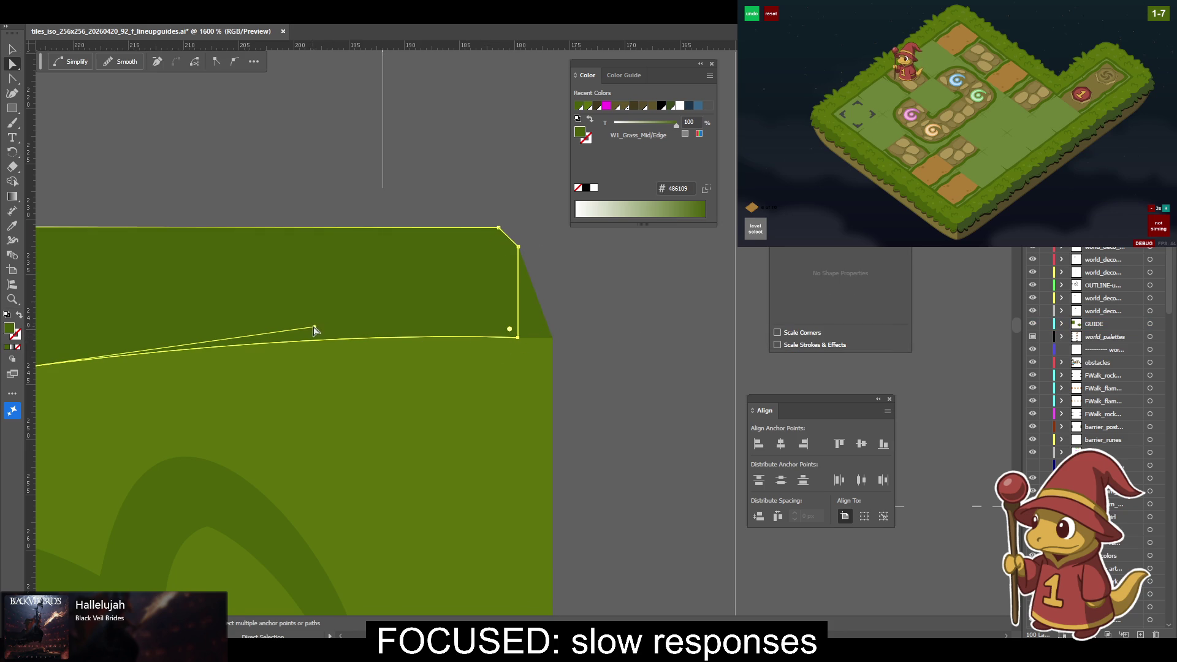
left_click_drag(357, 334, 455, 342)
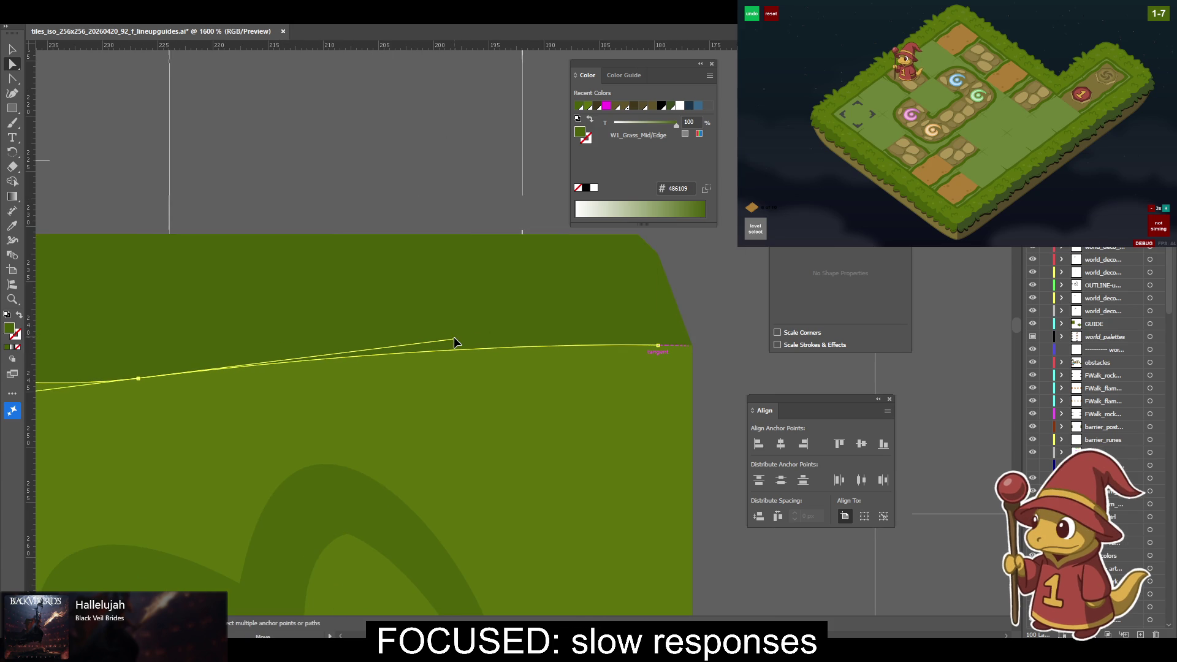
left_click(434, 179)
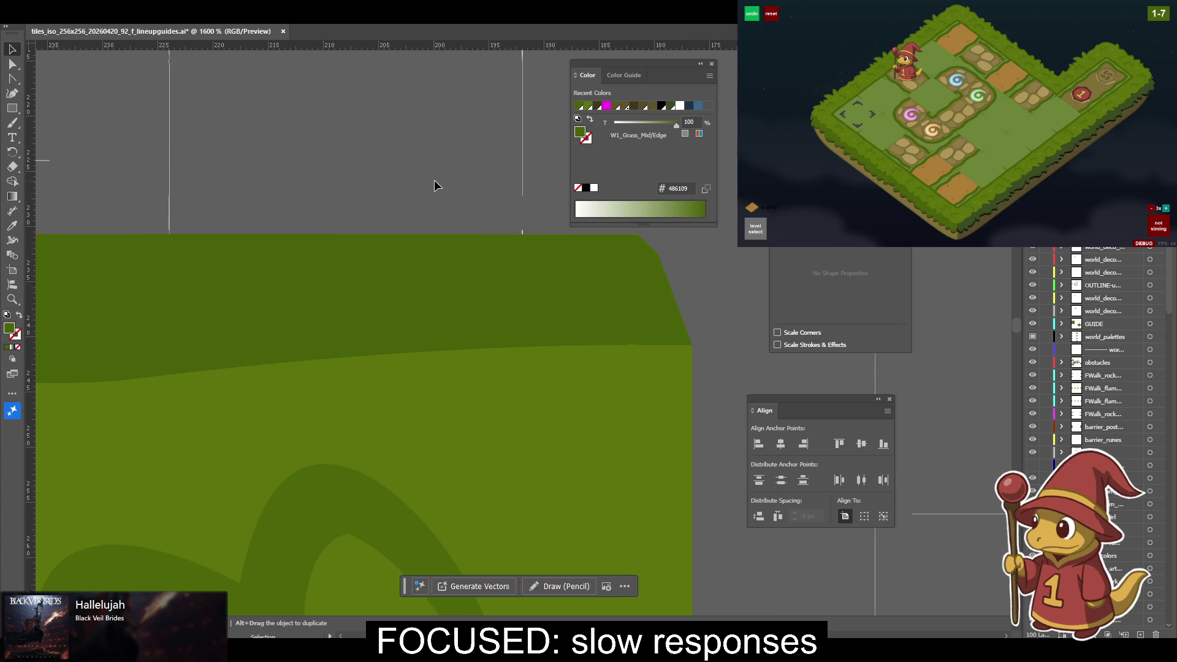
key("ctrl+minus")
key("ctrl+minus")
key("ctrl+minus")
key("ctrl+minus")
key("ctrl+minus")
key("ctrl+minus")
key("ctrl+minus")
Drag the light-green wavy path's top-left anchor onto the guide corner at the tile's left edge.
key("v")
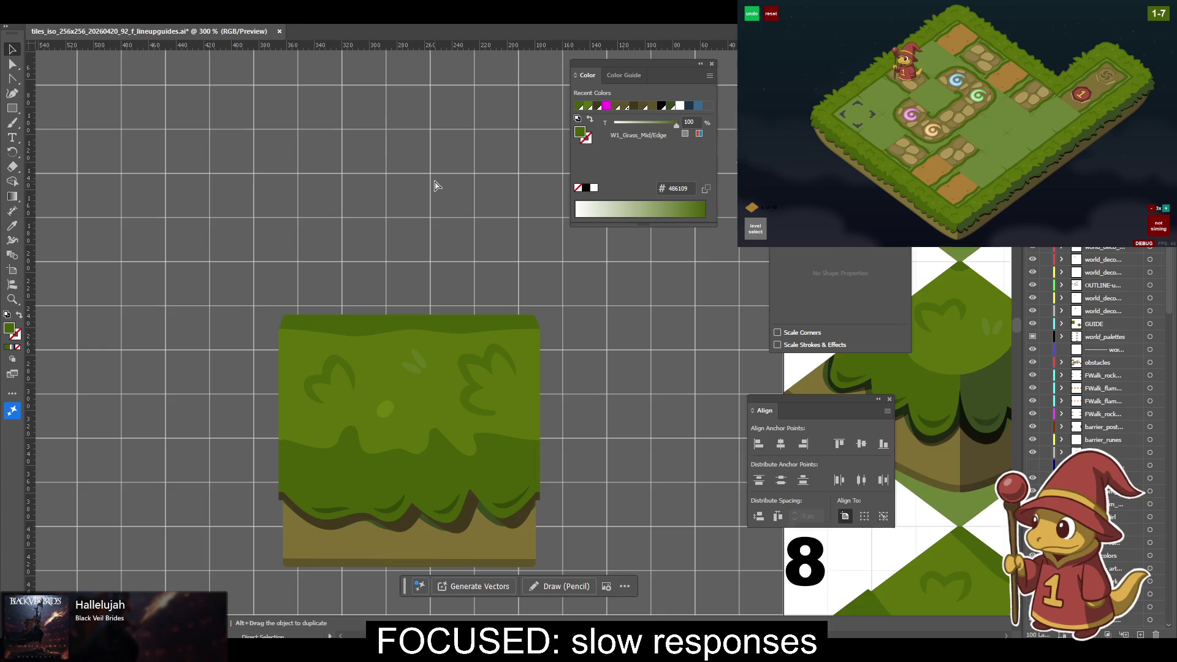
scroll(417, 536, "down", 3)
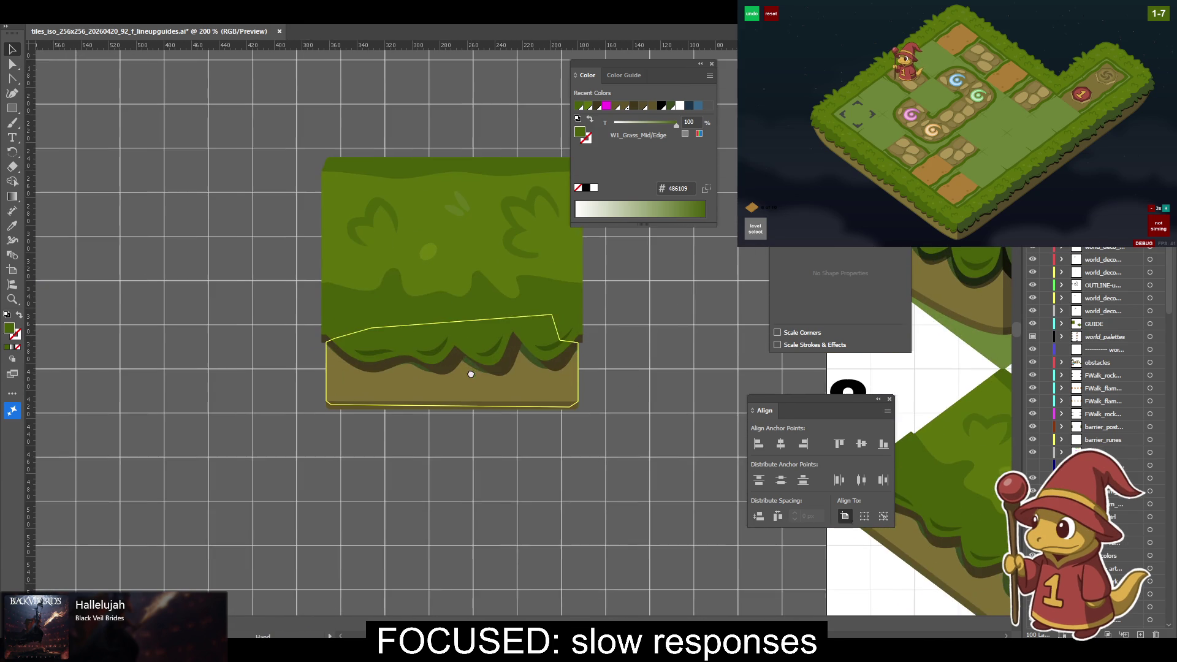
key("a")
key("v")
scroll(529, 332, "up", 2)
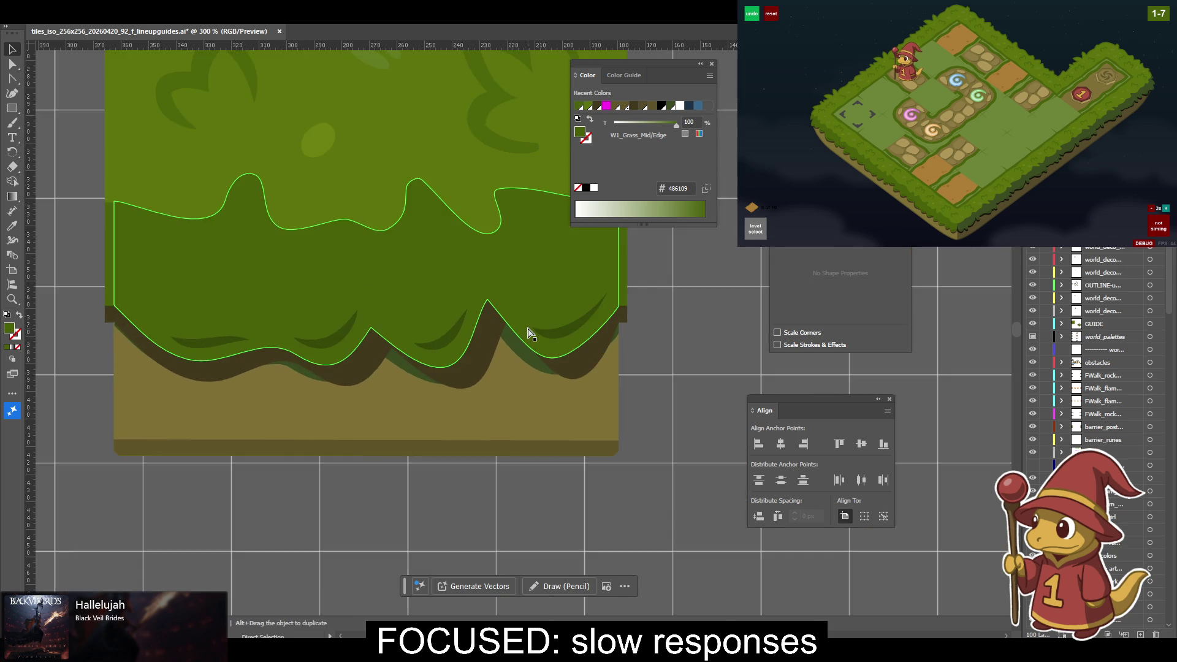
scroll(529, 333, "up", 2)
scroll(529, 334, "up", 1)
left_click_drag(536, 332, 668, 616)
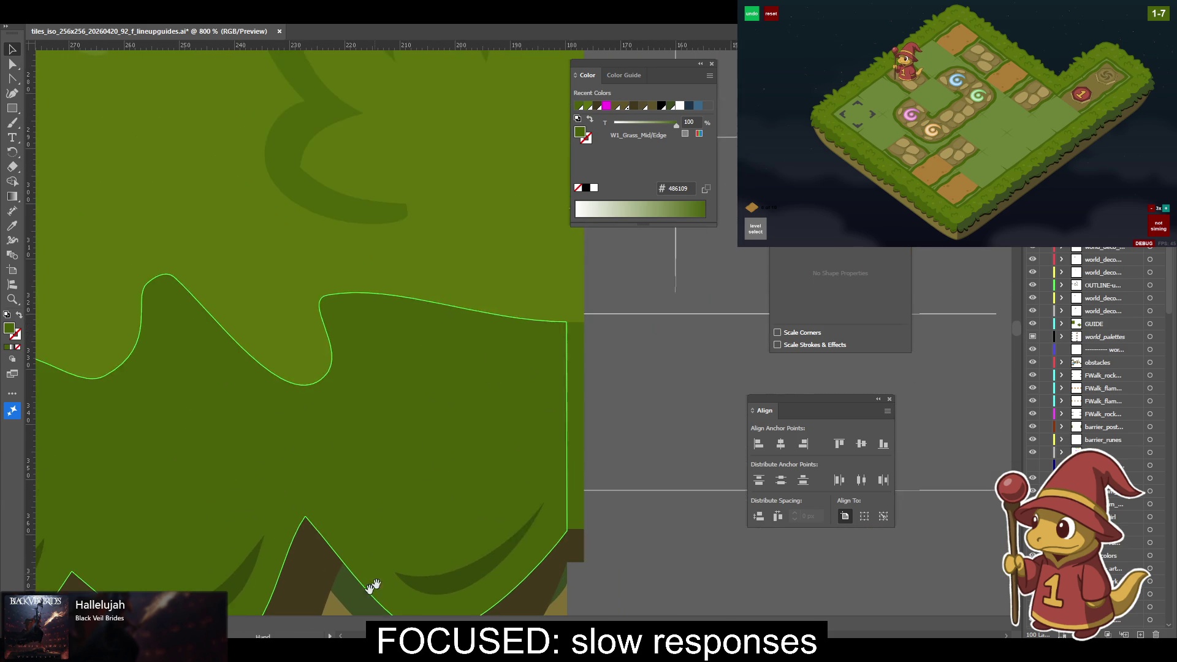
left_click_drag(257, 439, 681, 415)
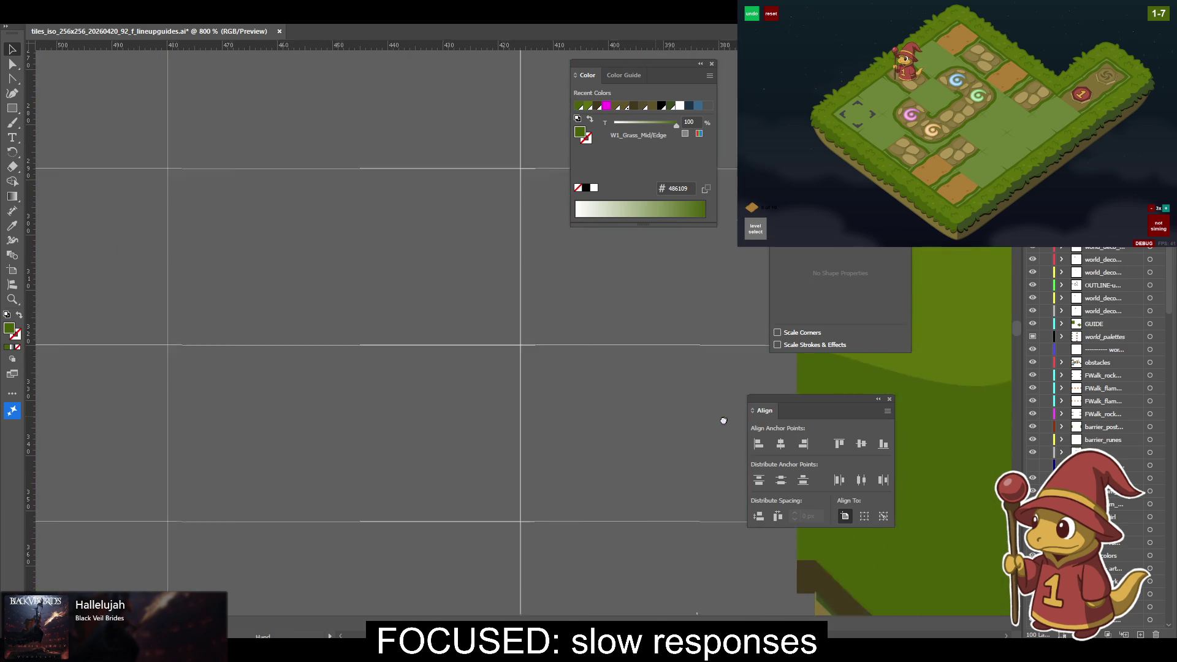
key("a")
mouse_move(398, 330)
left_mouse_down()
mouse_move(419, 365)
mouse_move(402, 330)
left_mouse_up()
Move the W1_Grass_Dark wavy grass shape about 8 px down, then zoom out to review it.
left_click(400, 341, "ctrl")
key("v")
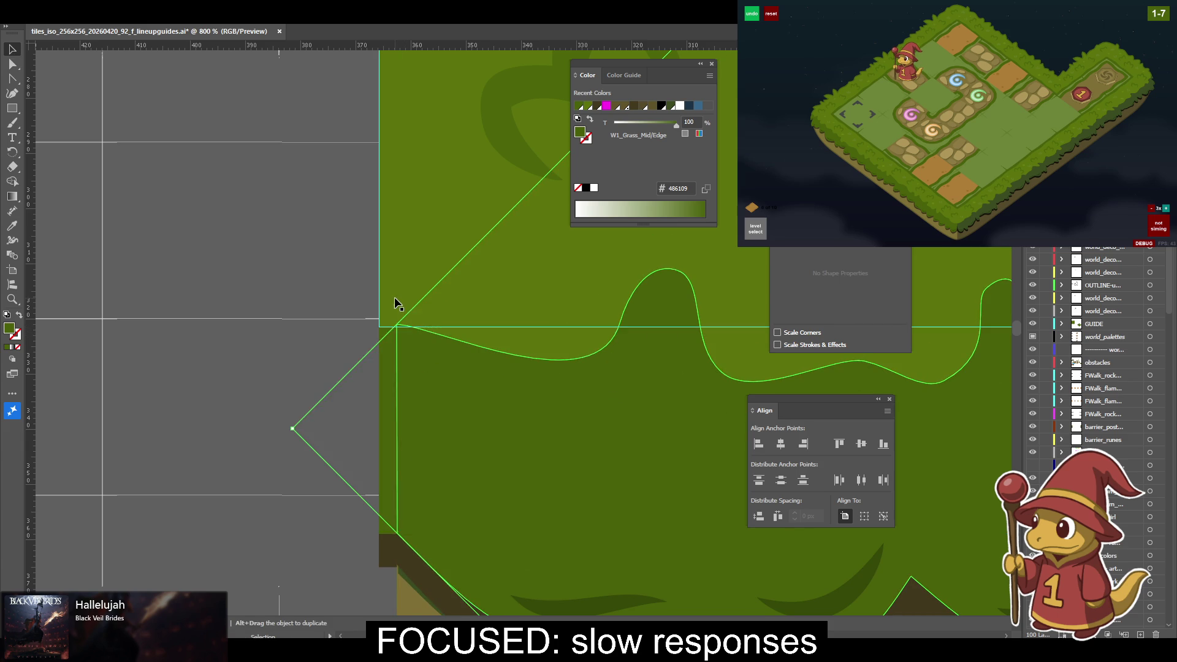
left_click(395, 304)
left_click(383, 508)
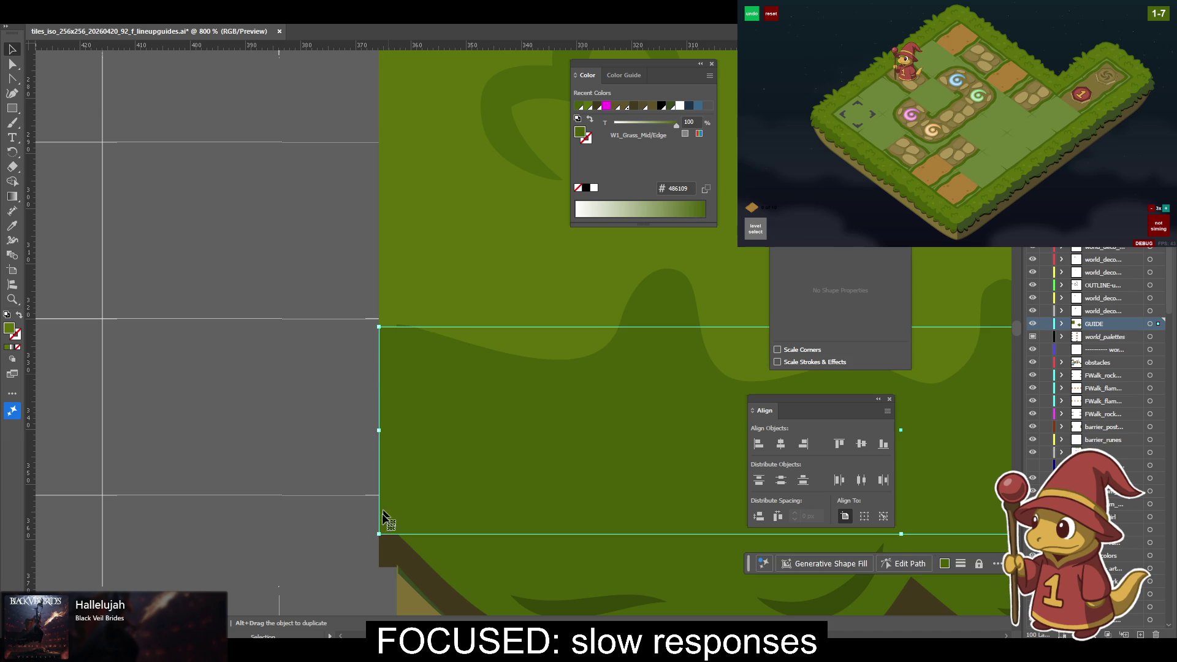
left_click(390, 560)
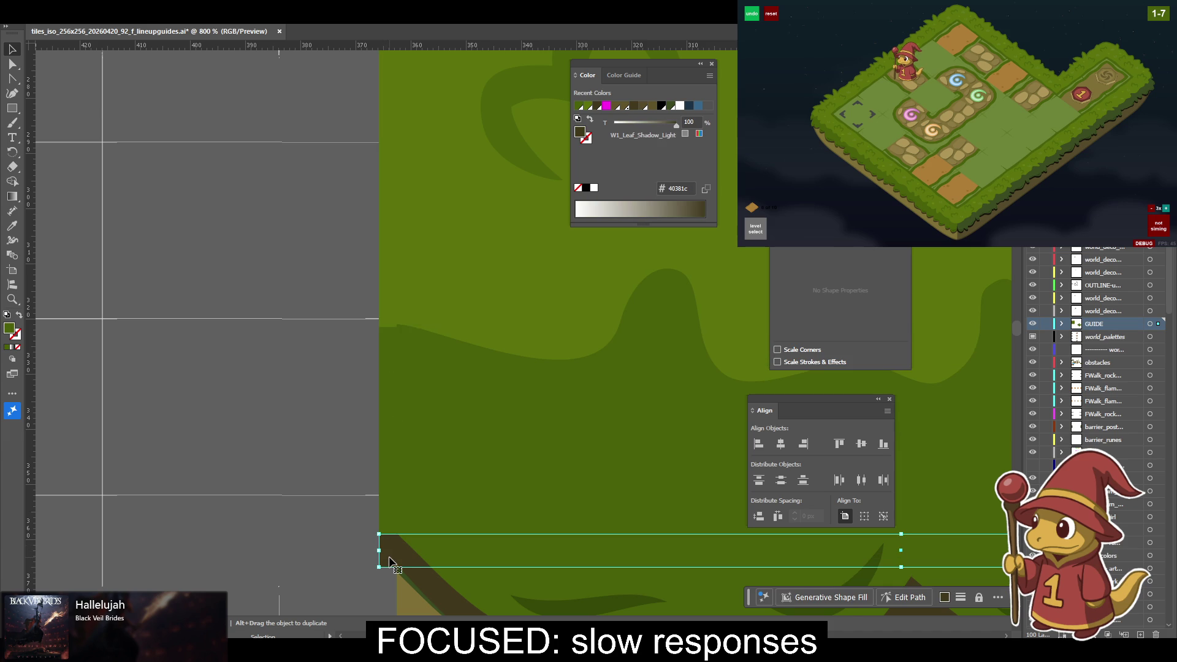
left_click(409, 590)
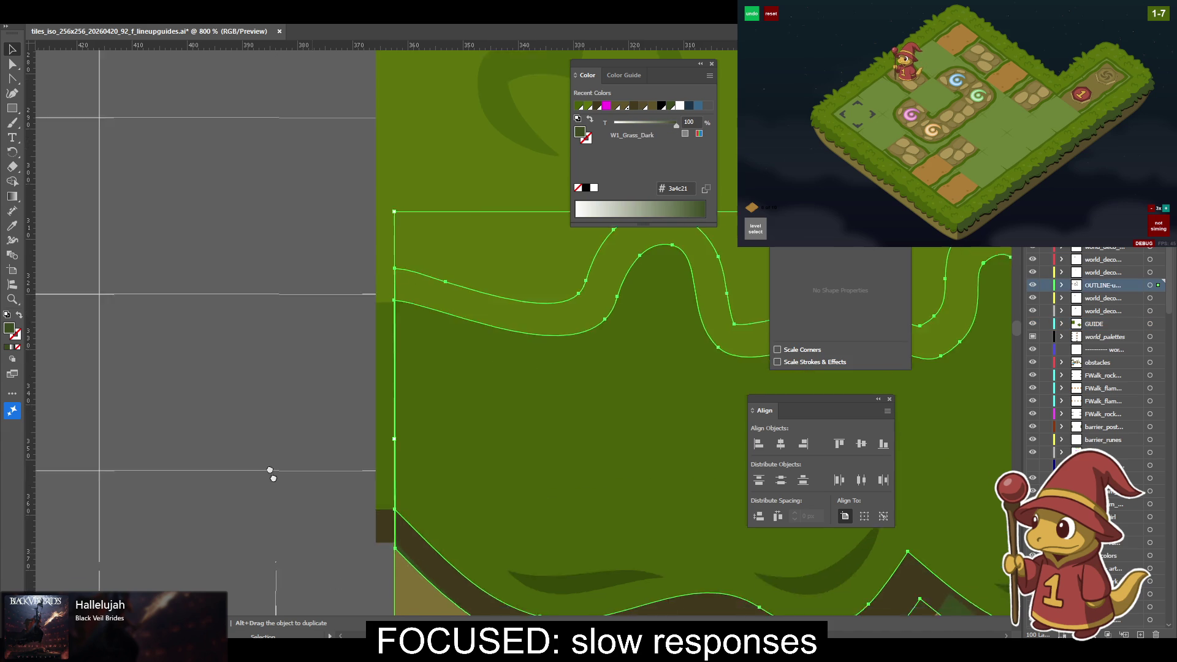
left_click_drag(276, 488, 83, 412)
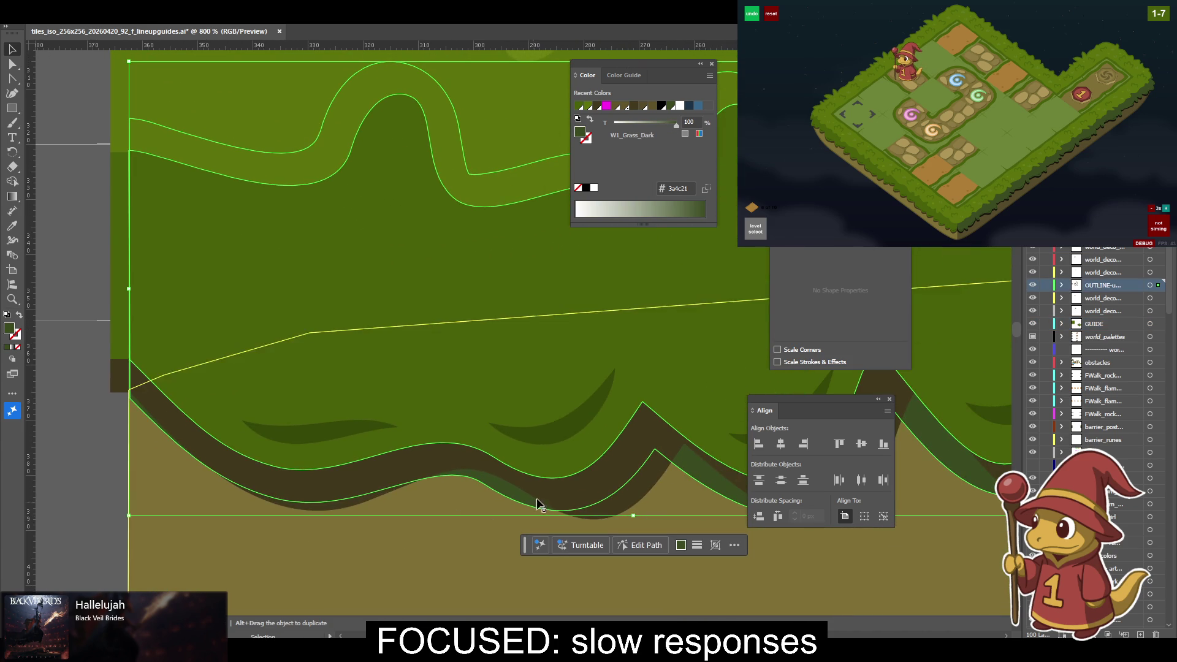
mouse_move(528, 518)
left_mouse_down()
mouse_move(528, 559)
mouse_move(583, 564)
mouse_move(272, 520)
left_mouse_up()
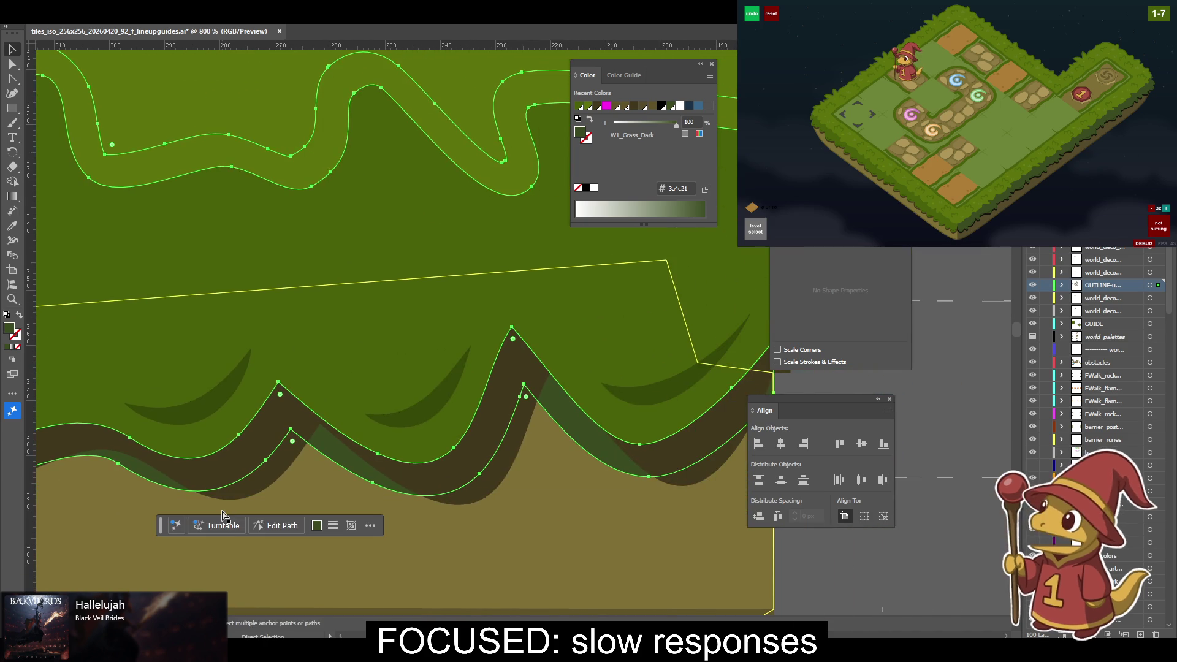
key("ctrl+minus")
key("ctrl+minus")
key("ctrl+minus")
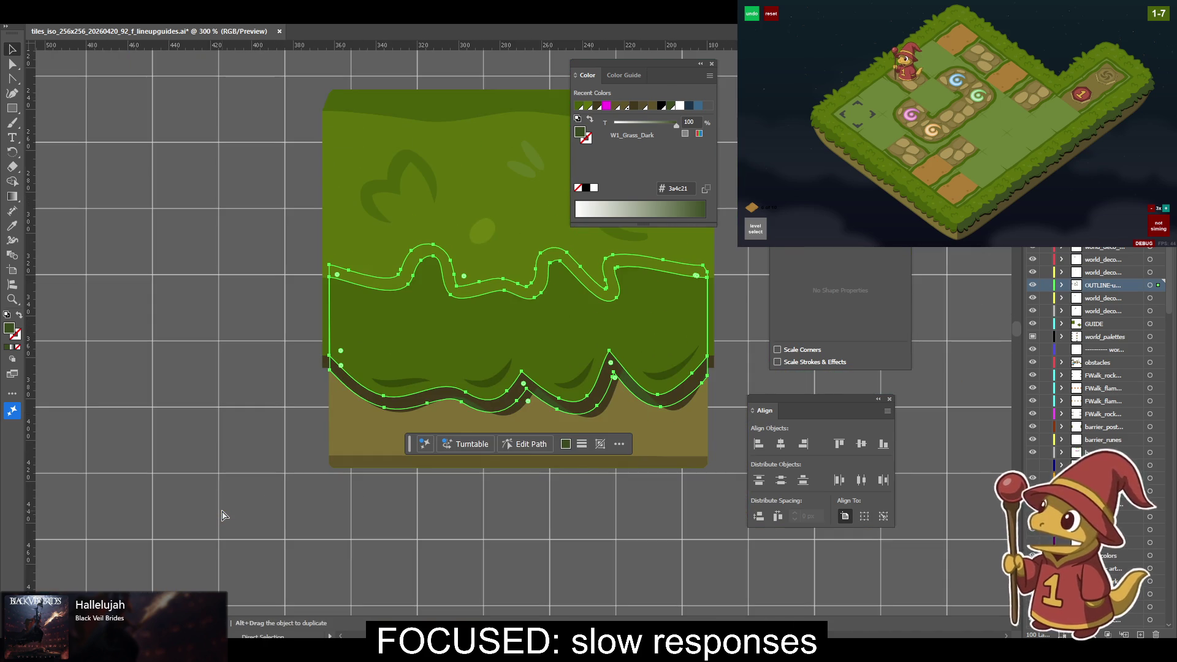
key("ctrl+minus")
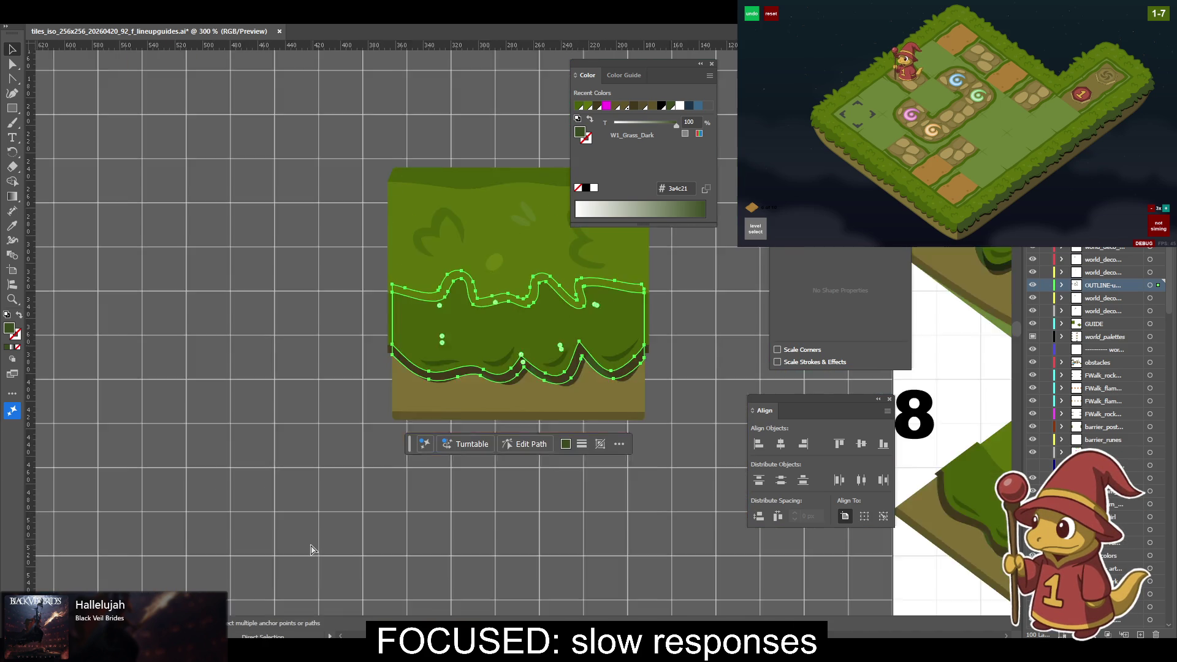
key("ctrl+minus")
key("ctrl+minus")
key("ctrl+minus")
key("ctrl+plus")
key("ctrl+plus")
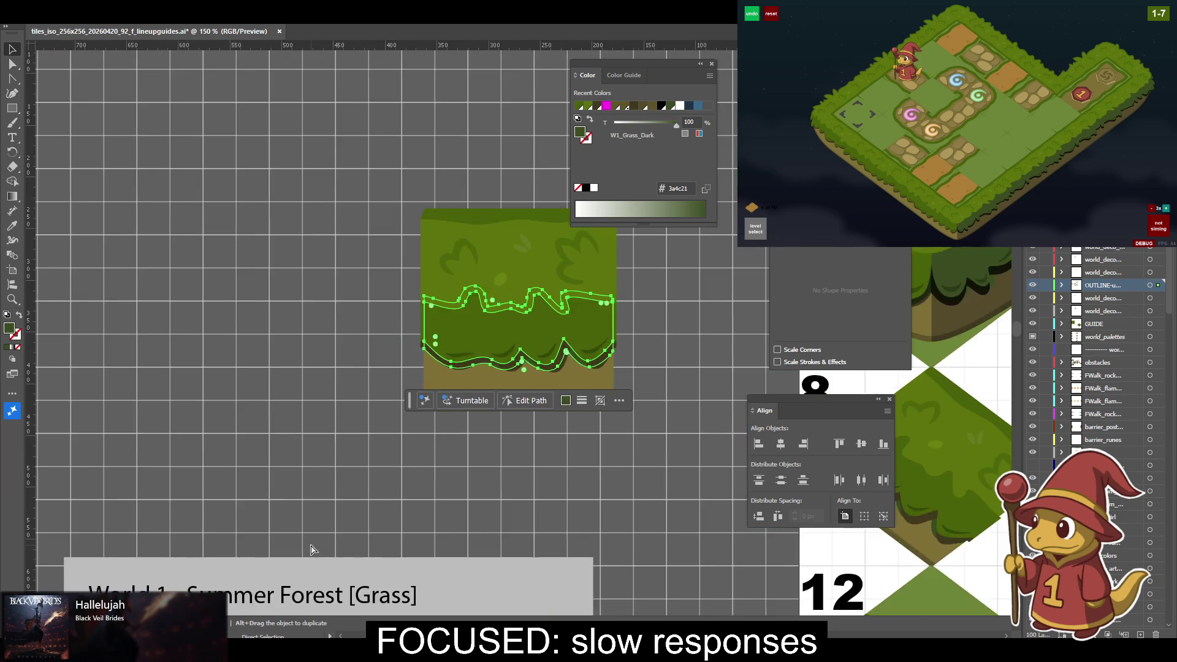
key("ctrl+plus")
key("ctrl+plus")
key("ctrl+plus")
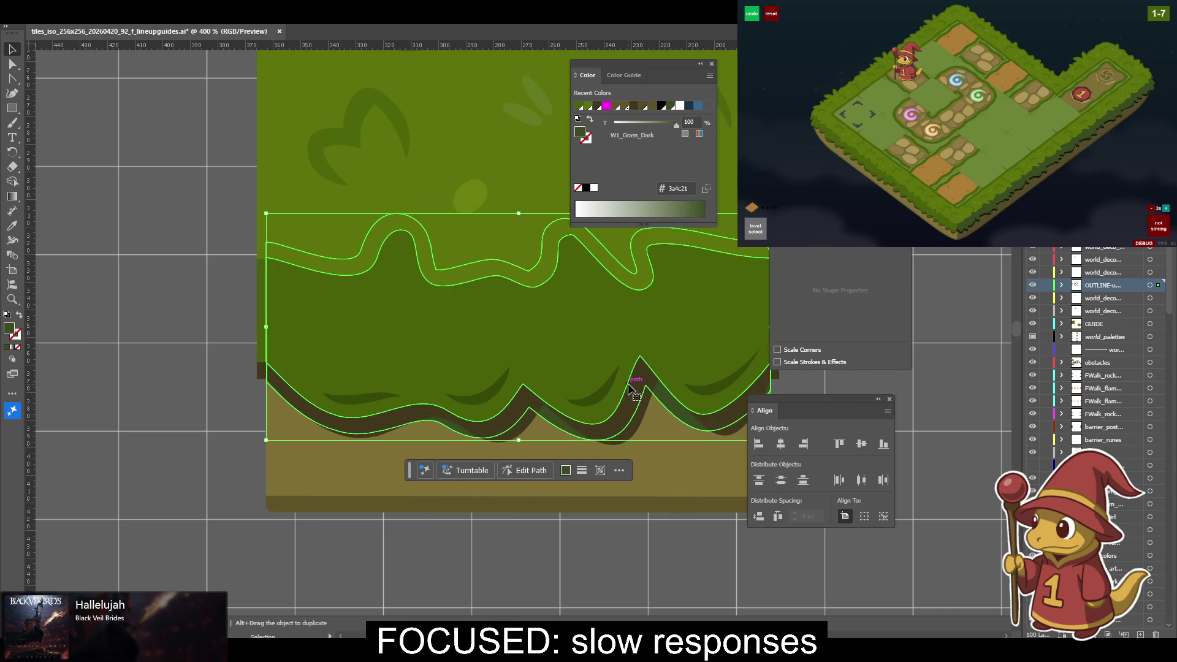
key("ctrl+shift+a")
left_click_drag(635, 391, 549, 426)
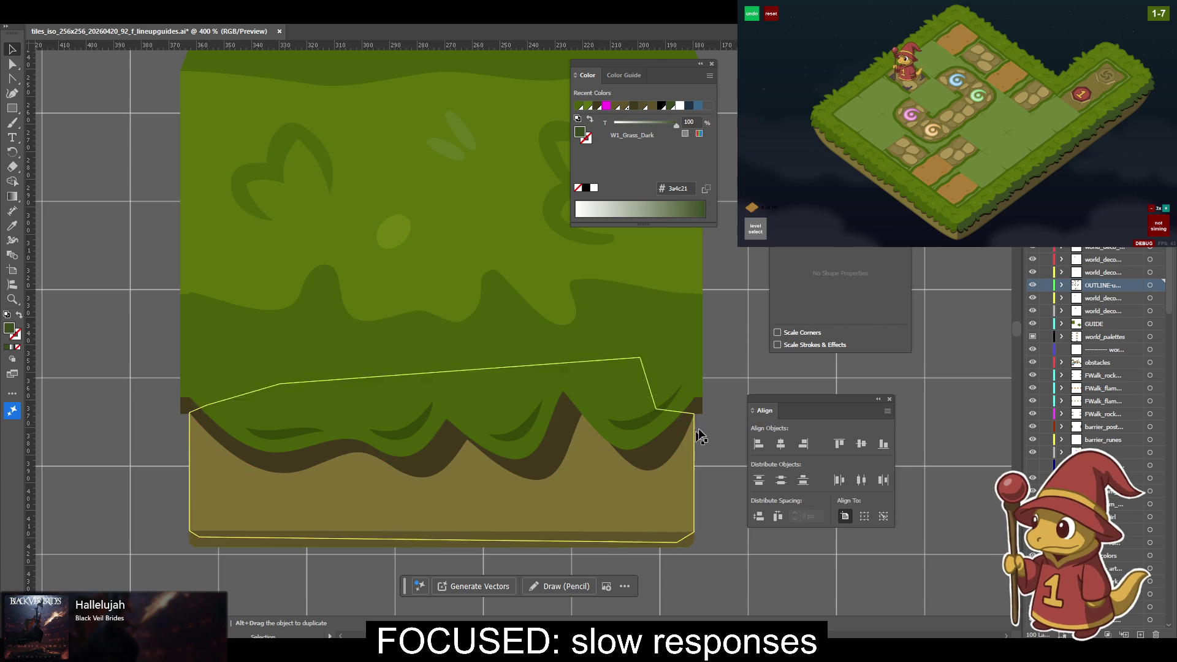
left_click(688, 457)
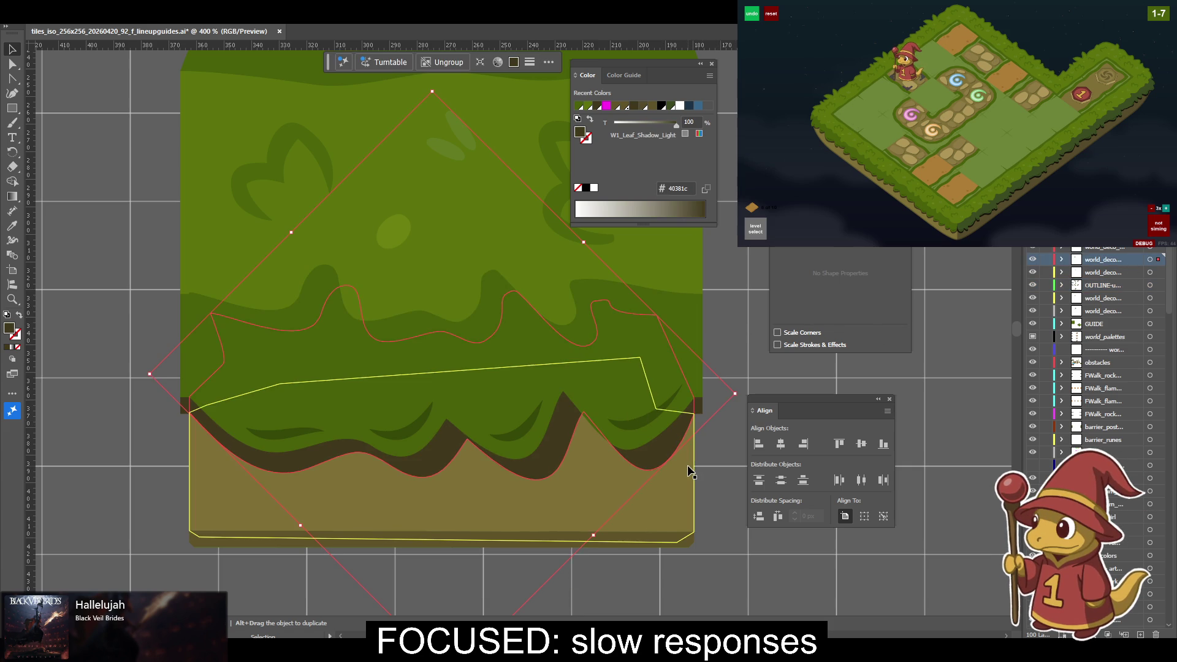
Move the thin band down and bottom-align its lower anchors with the base strip's corner.
left_click(705, 411)
left_click(705, 409)
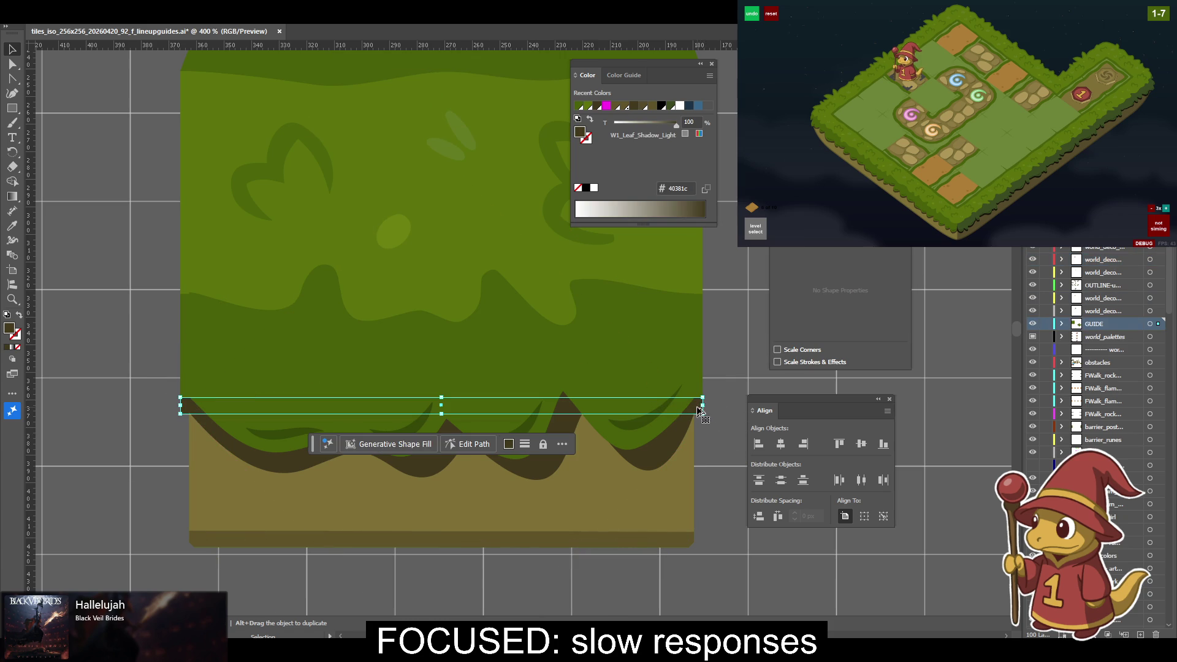
left_click_drag(699, 409, 703, 430)
key("a")
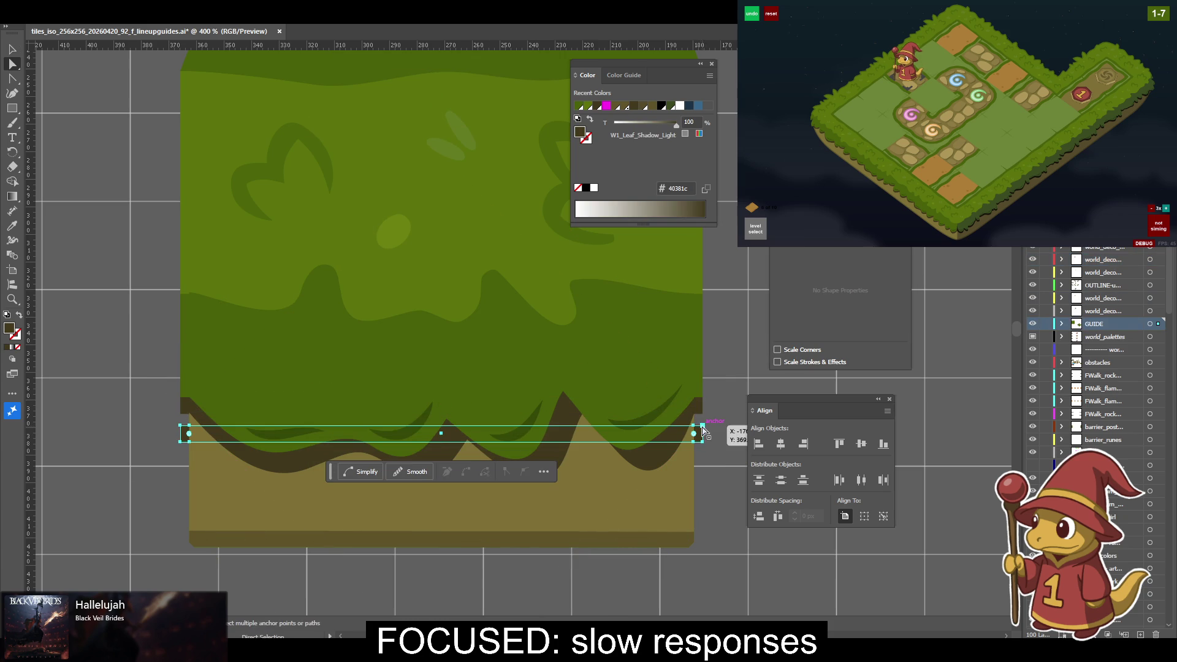
left_click(695, 427)
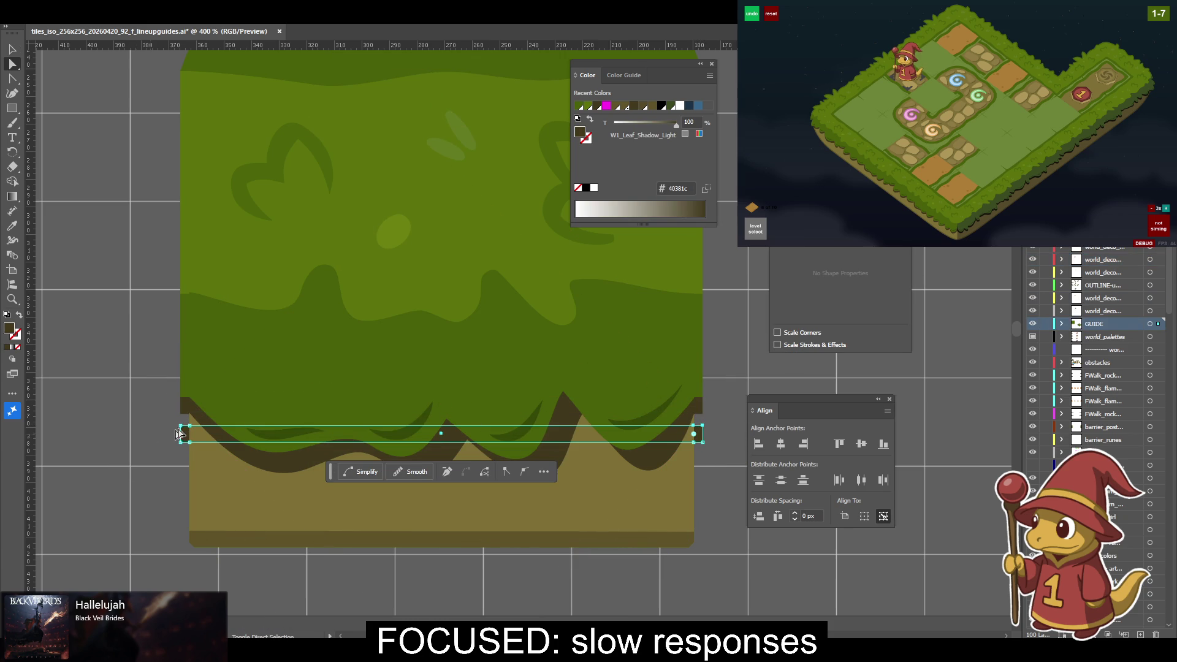
left_click_drag(179, 415, 182, 415)
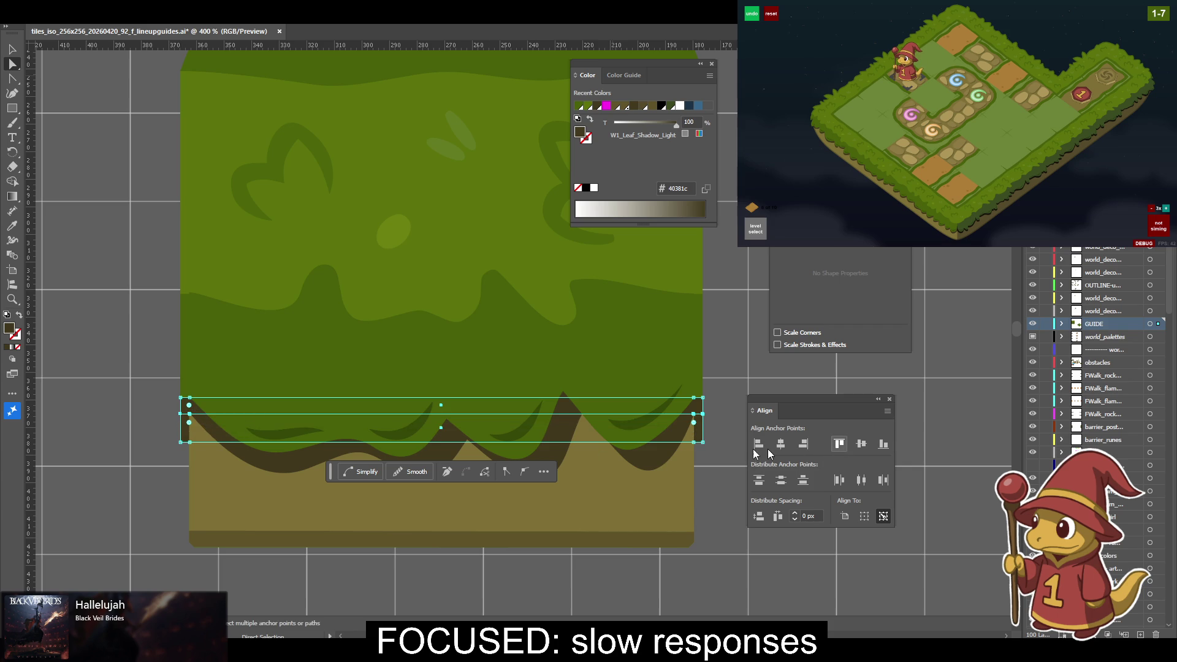
key("ctrl+z")
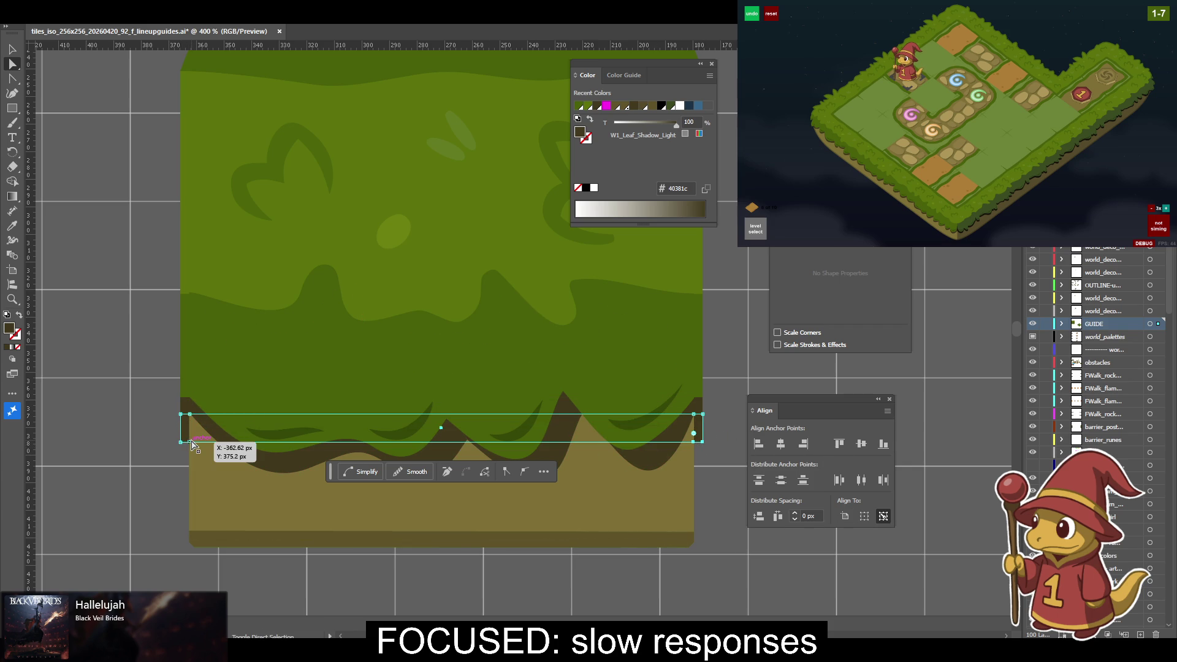
left_click(190, 536, "shift")
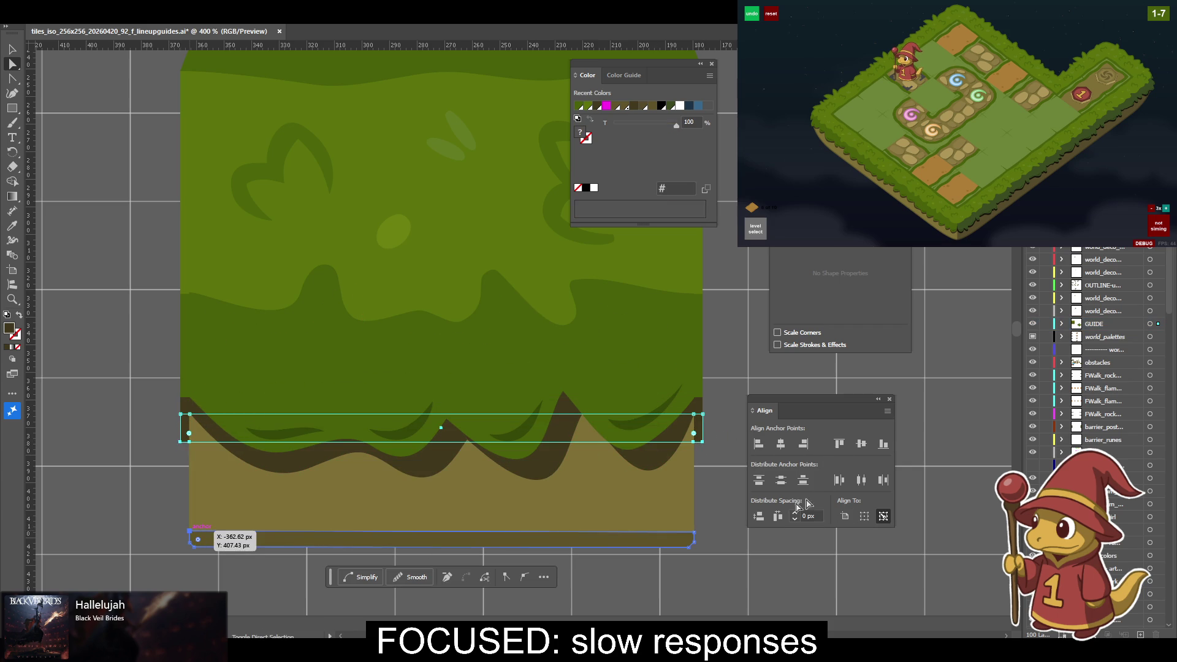
left_click(882, 444)
Fill the dirt shape with the light dirt colour 7f7037 using the Eyedropper.
key("v")
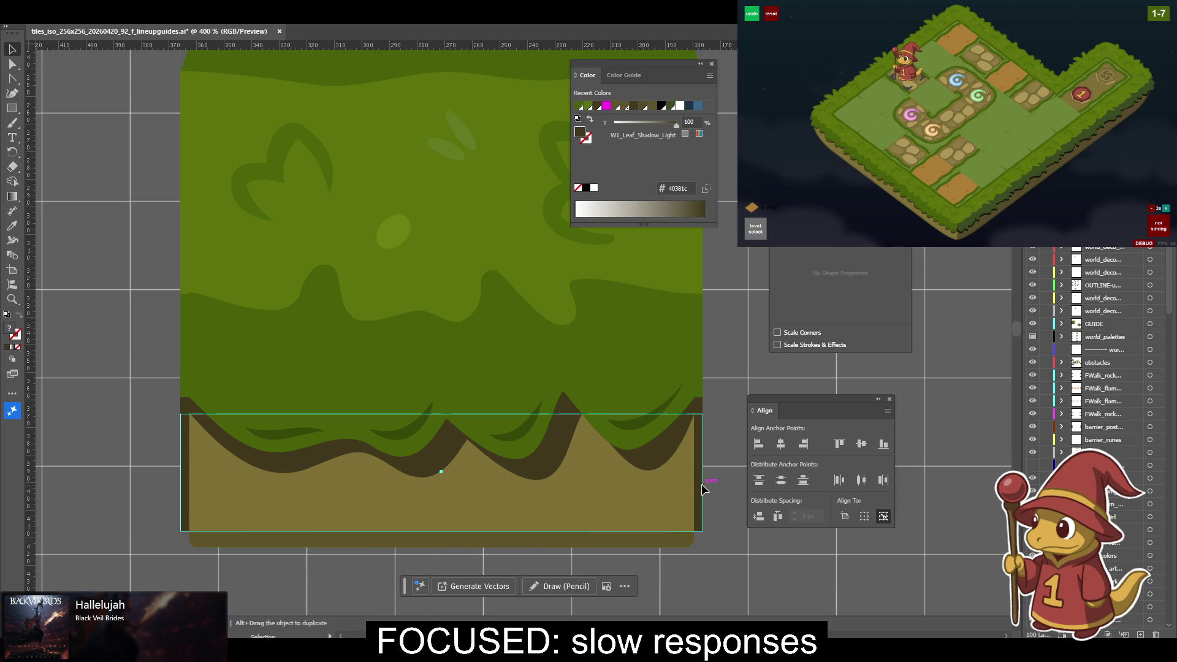
left_click(703, 487)
key("i")
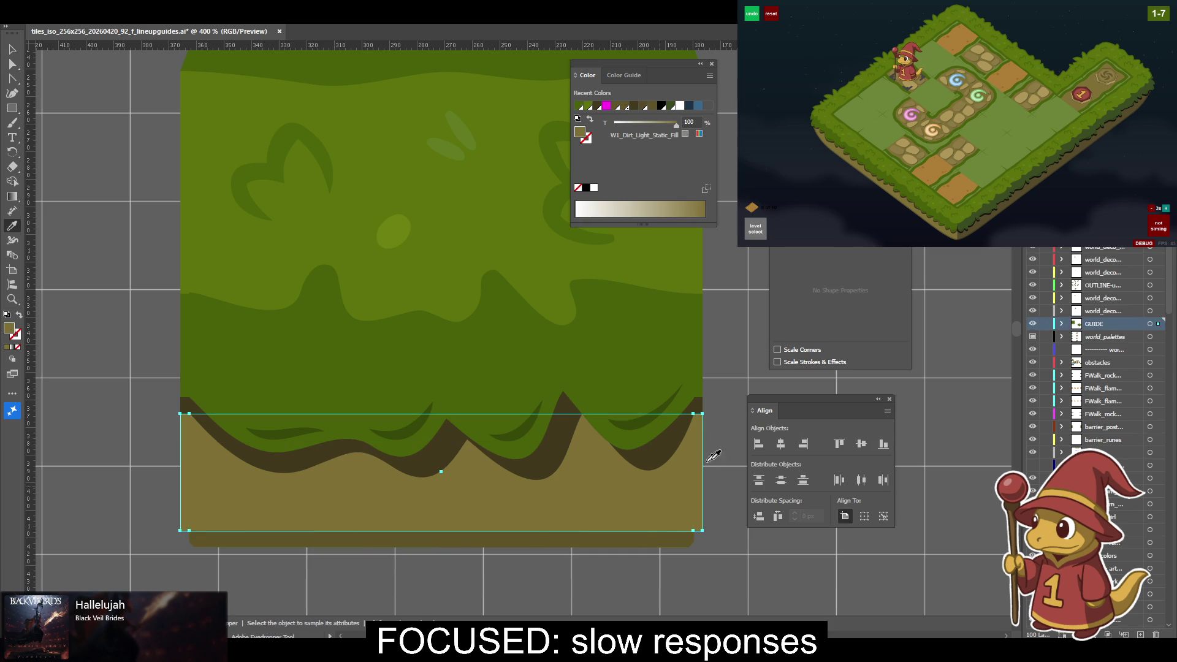
left_click(699, 464)
key("v")
left_click(734, 433)
Discard the trial dark-green rectangle over the grass band and zoom in on the bottom dirt strip.
scroll(518, 372, "up", 2)
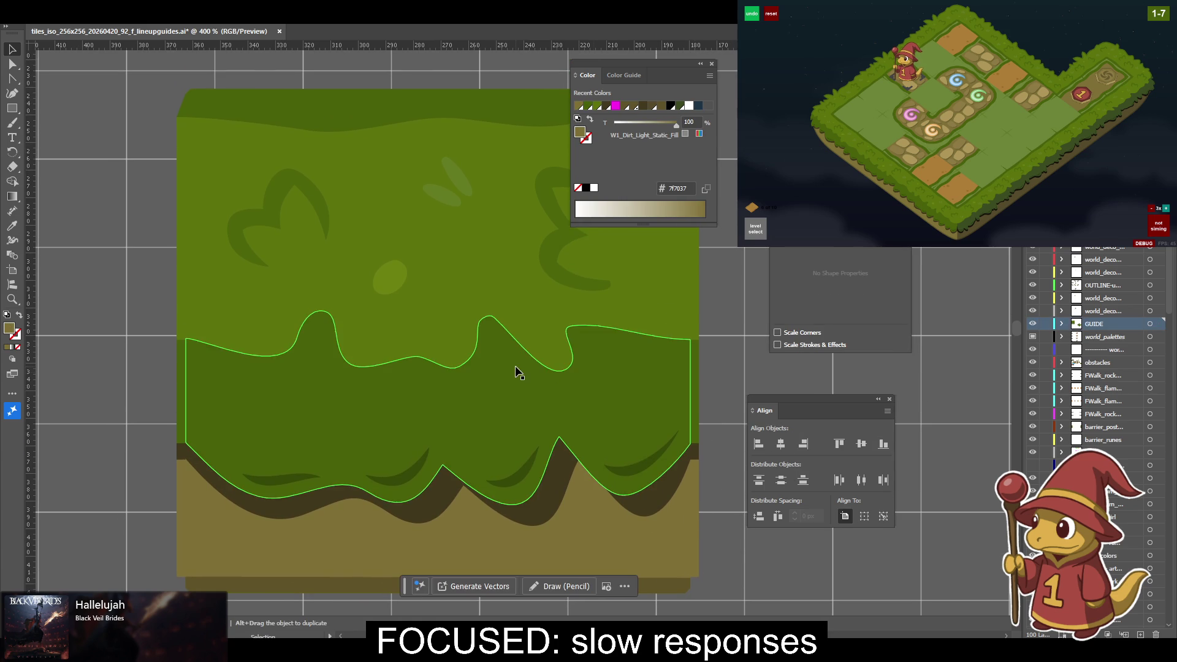
left_click(518, 372)
mouse_move(518, 372)
left_mouse_down()
mouse_move(319, 357)
mouse_move(332, 298)
left_mouse_up()
key("ctrl+z")
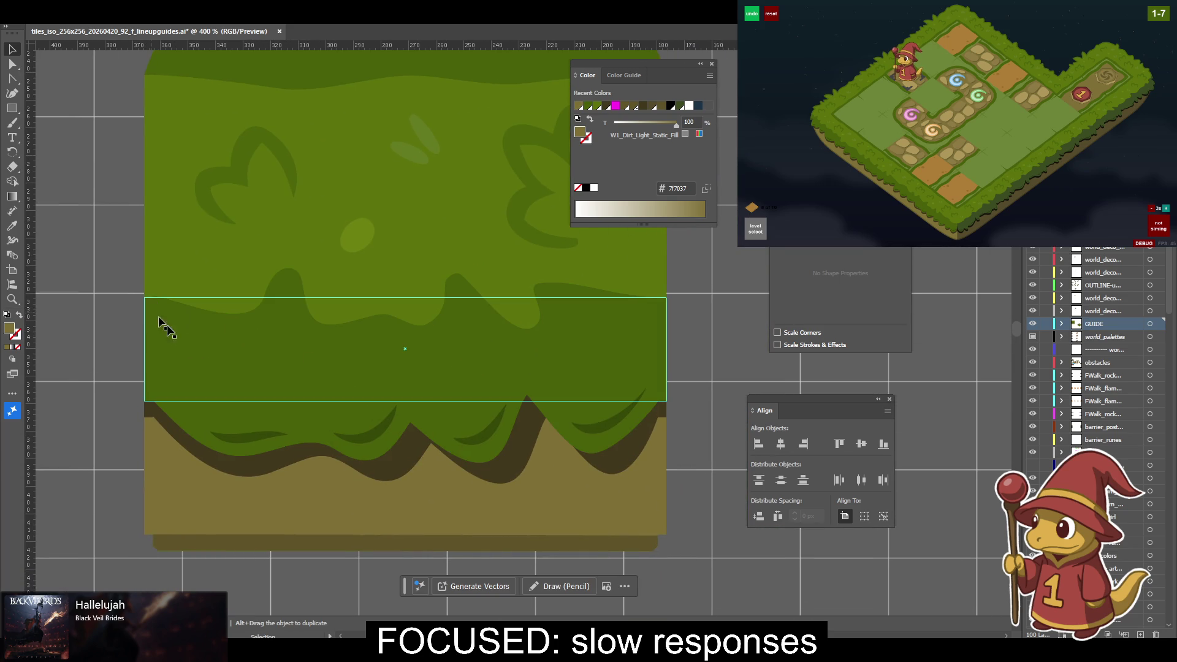
key("ctrl+z")
scroll(295, 294, "down", 5)
left_click(189, 388)
key("a")
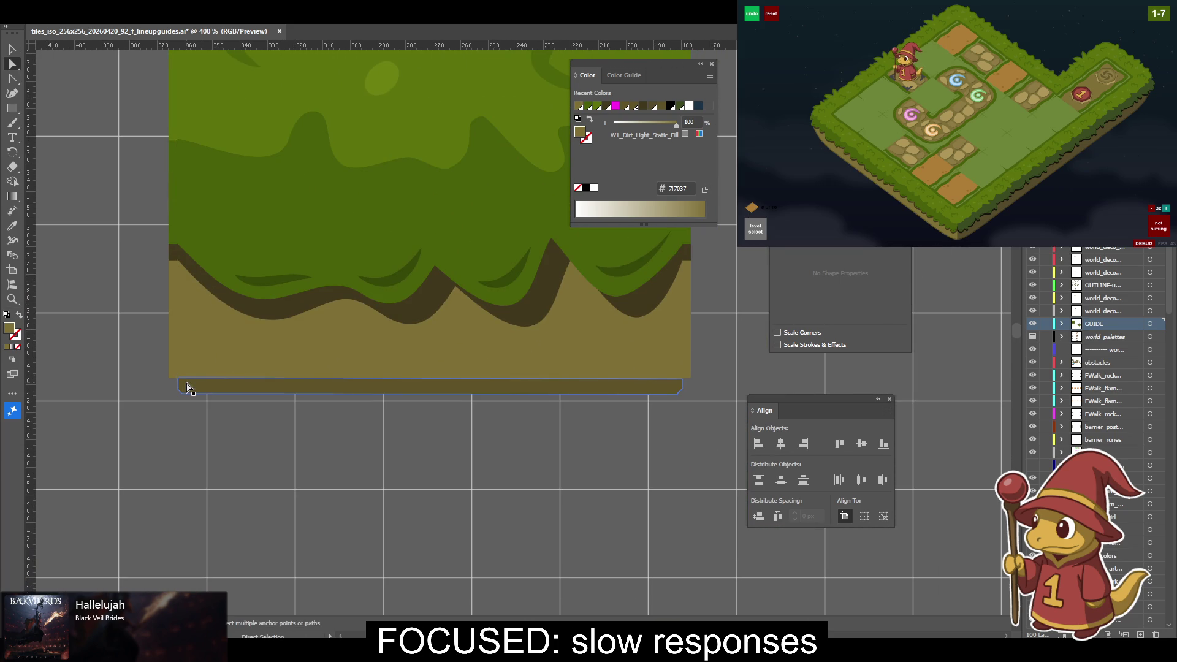
key("ctrl+equal")
key("ctrl+equal")
key("ctrl+equal")
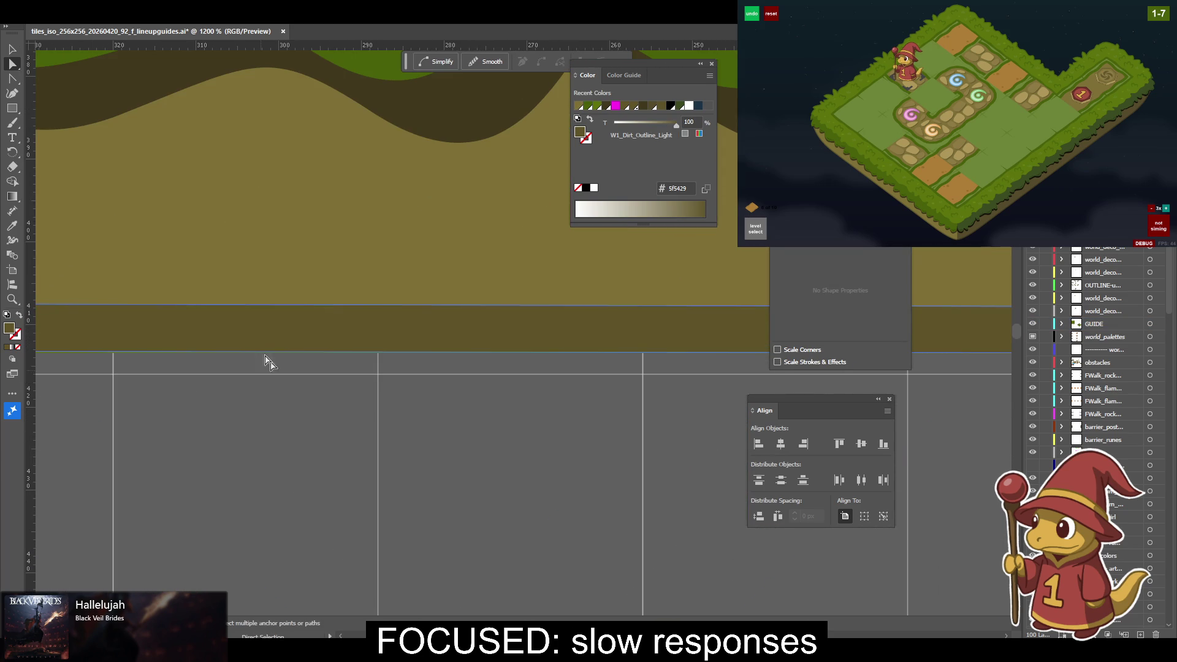
Drag the dark base strip's top-left and top-right anchors out to the dirt fill's edges.
left_click_drag(268, 371, 454, 426)
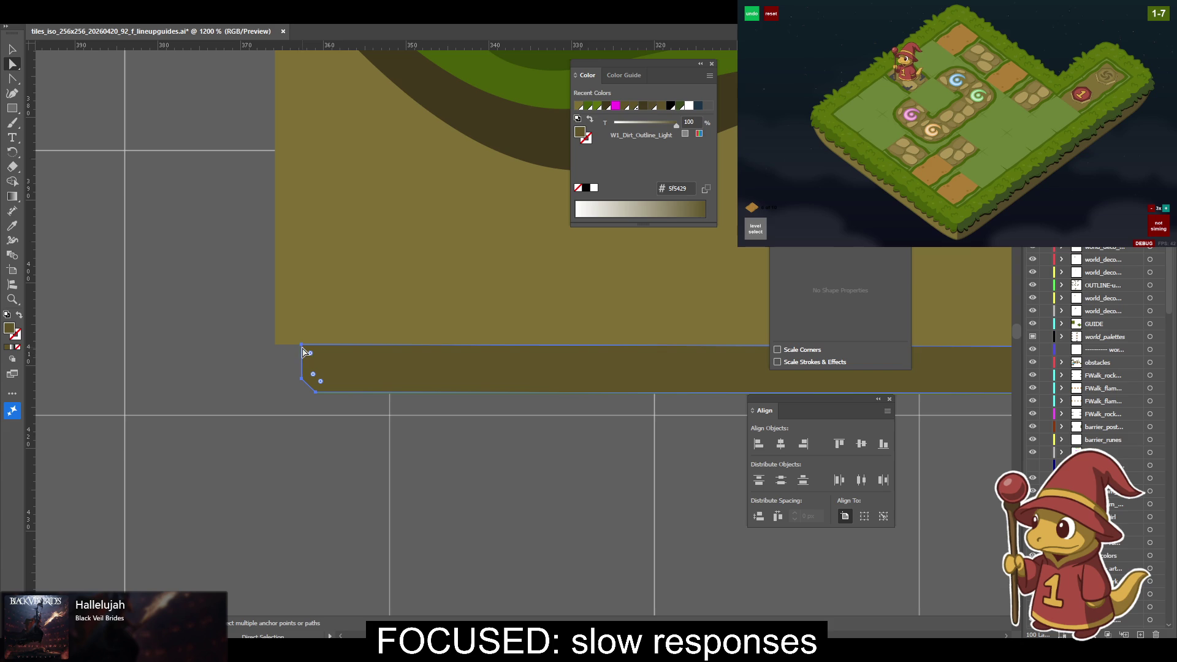
left_click_drag(303, 345, 275, 345)
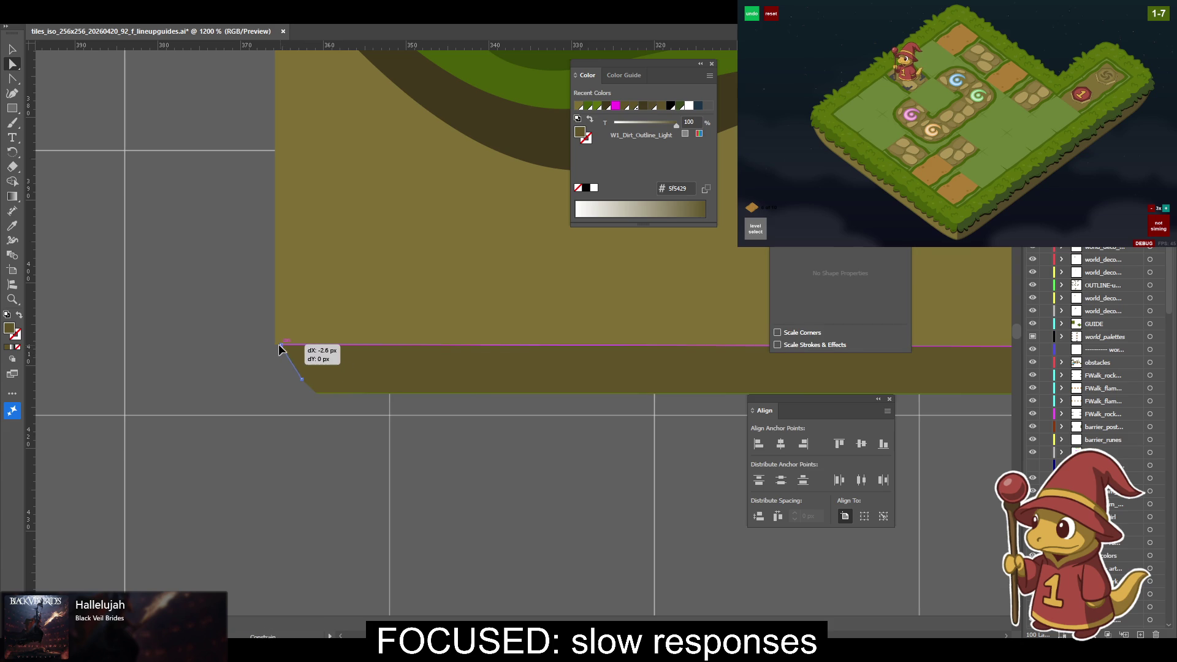
scroll(440, 371, "right", 15)
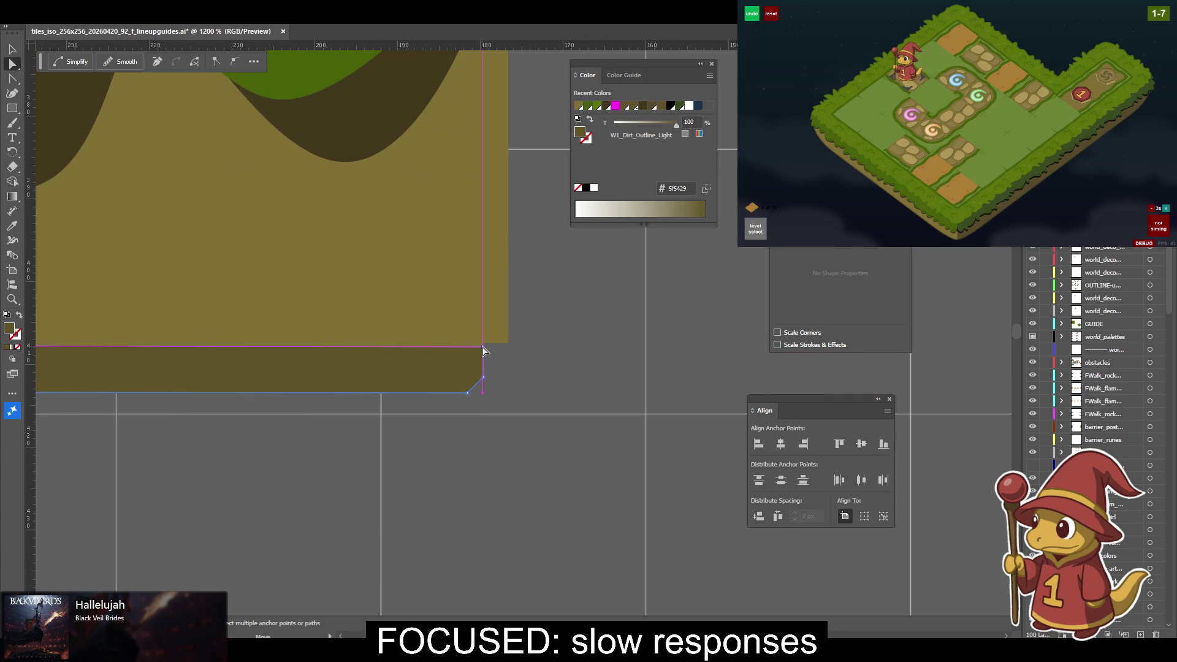
left_click_drag(483, 347, 508, 346)
left_click_drag(497, 336, 587, 347)
left_click(483, 346)
Zoom out to 150% and select the slanted grass band on tile 8 of the isometric sheet.
key("v")
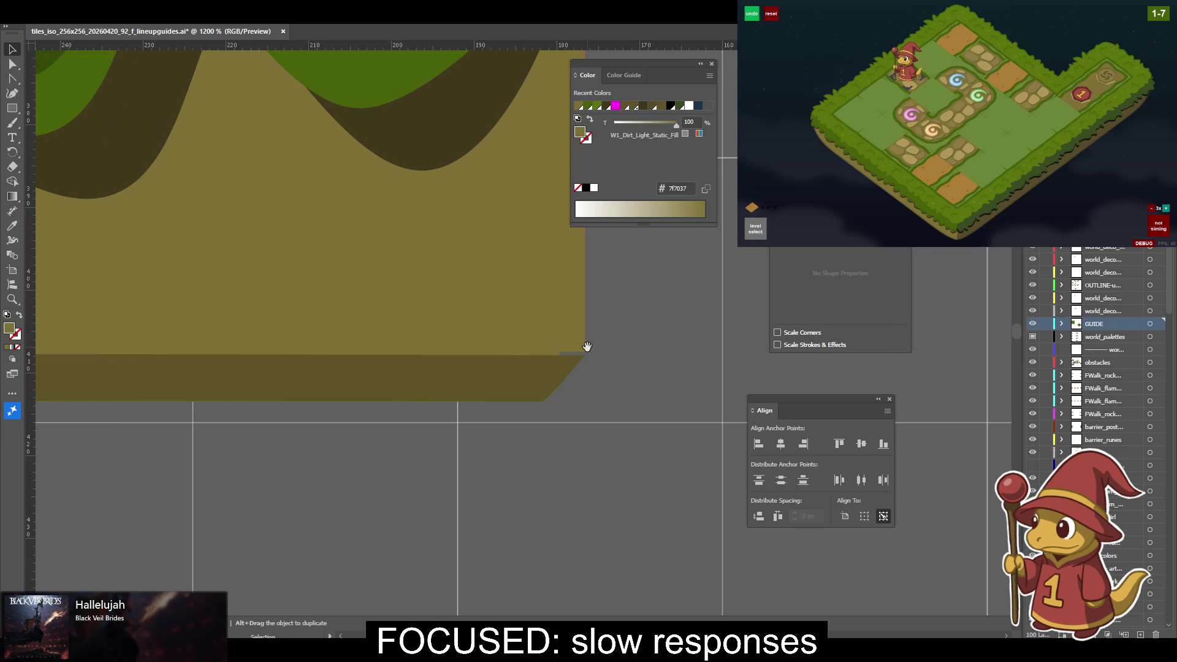
scroll(564, 332, "left", 10)
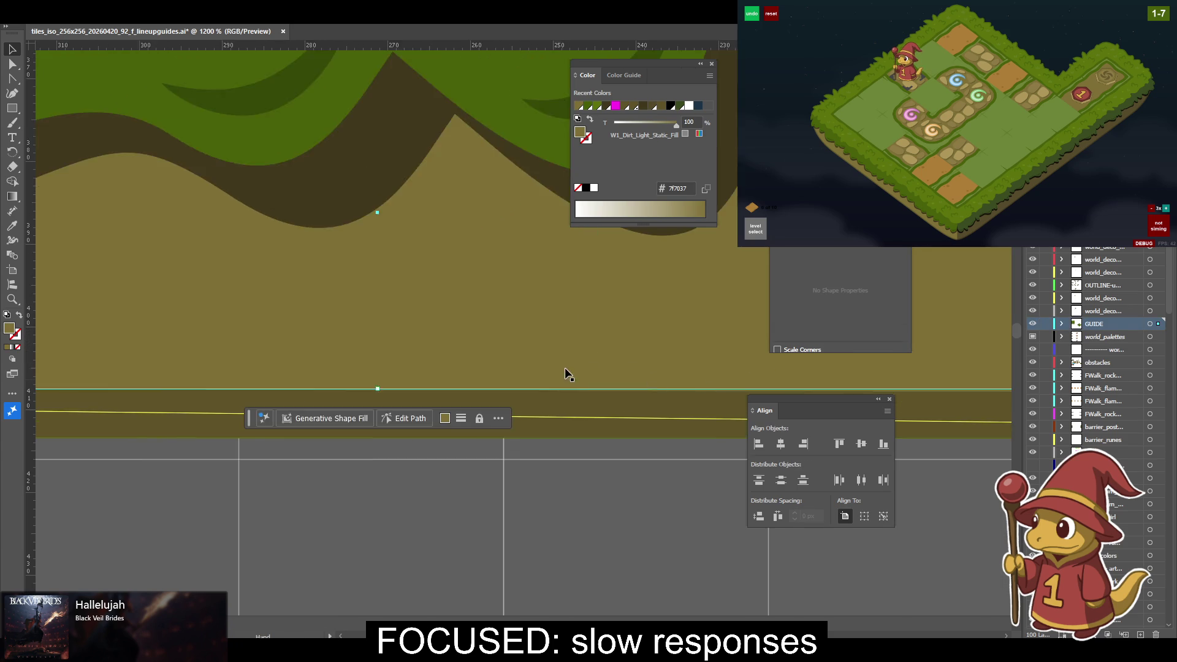
scroll(618, 378, "up", 2)
scroll(609, 450, "left", 3)
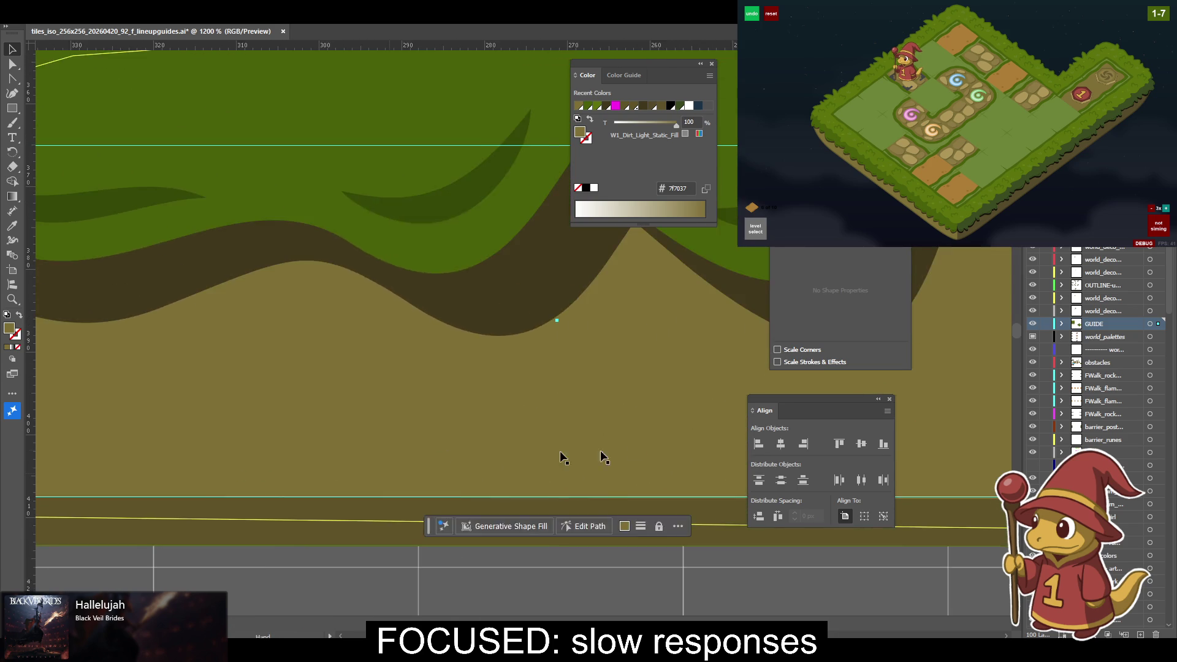
scroll(583, 428, "right", 5)
scroll(366, 414, "right", 5)
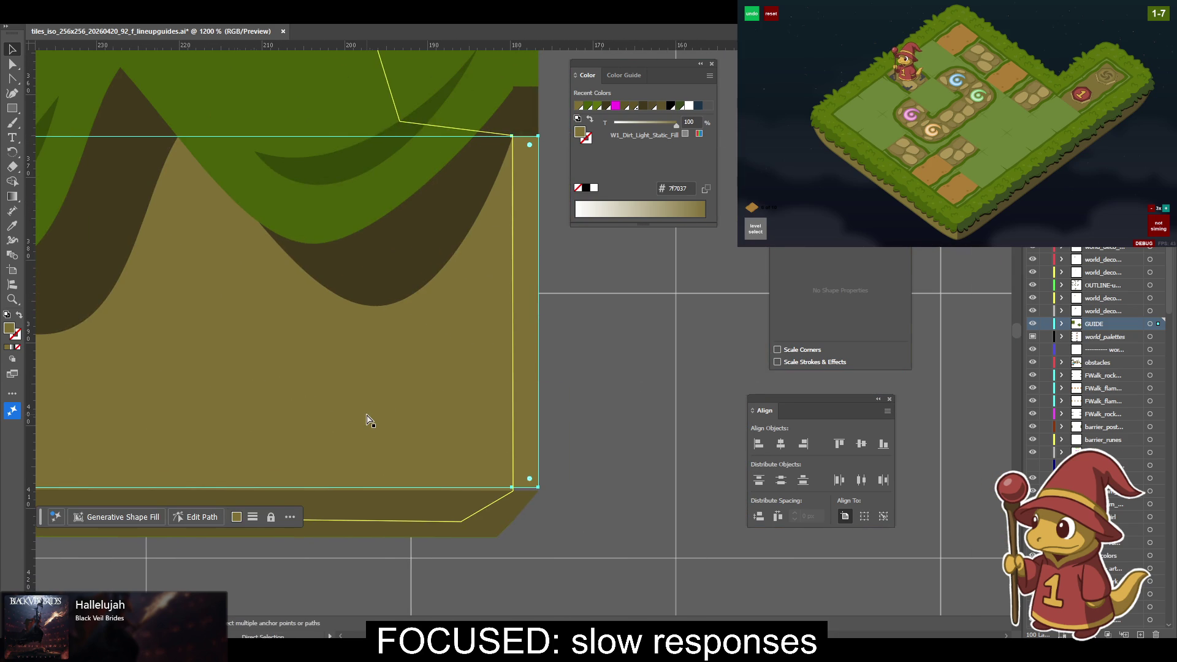
scroll(366, 420, "down", 4)
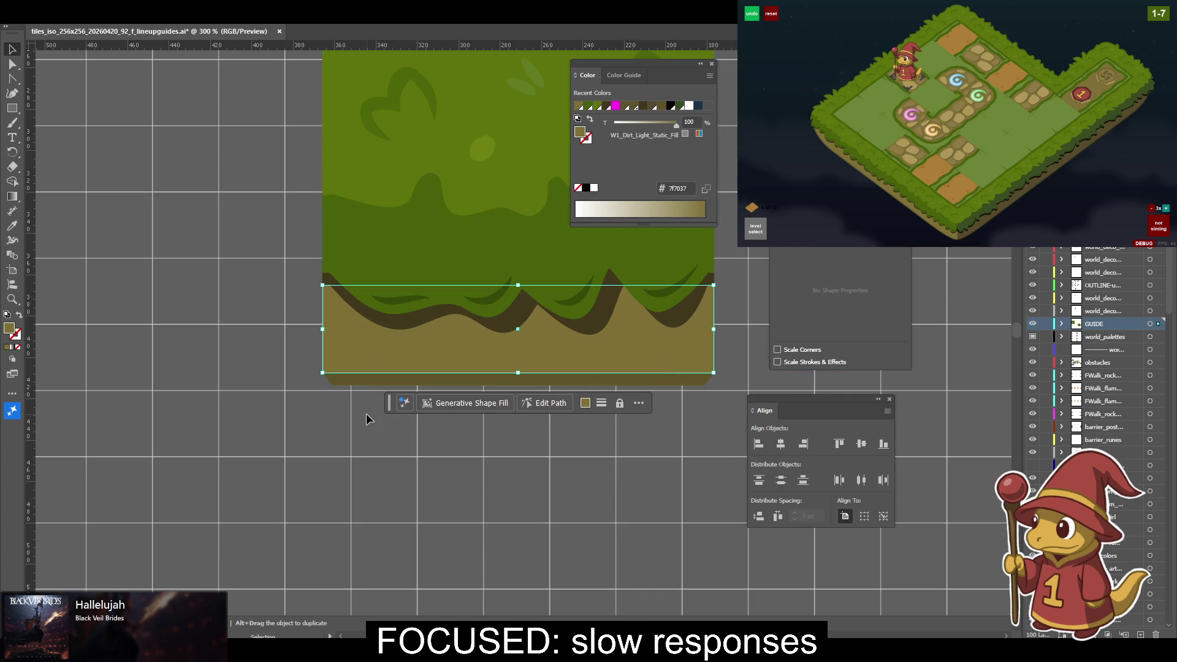
scroll(380, 427, "up", 2)
scroll(281, 425, "right", 3)
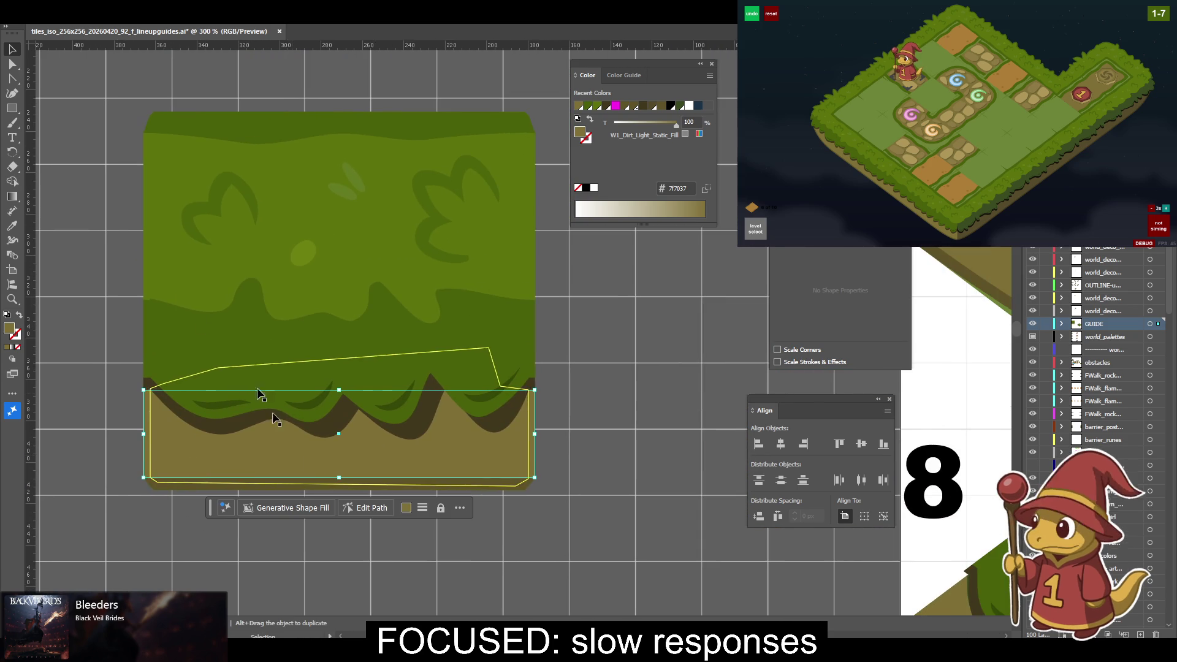
scroll(421, 317, "down", 2)
scroll(420, 314, "down", 1)
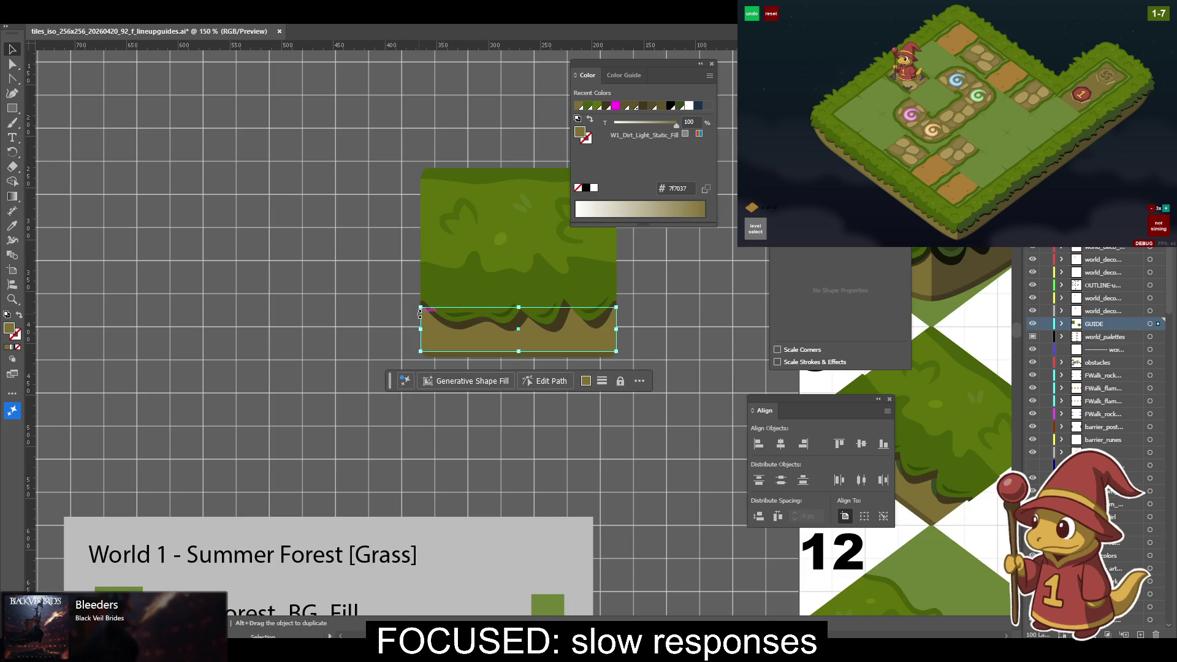
scroll(668, 377, "right", 6)
left_click(487, 382)
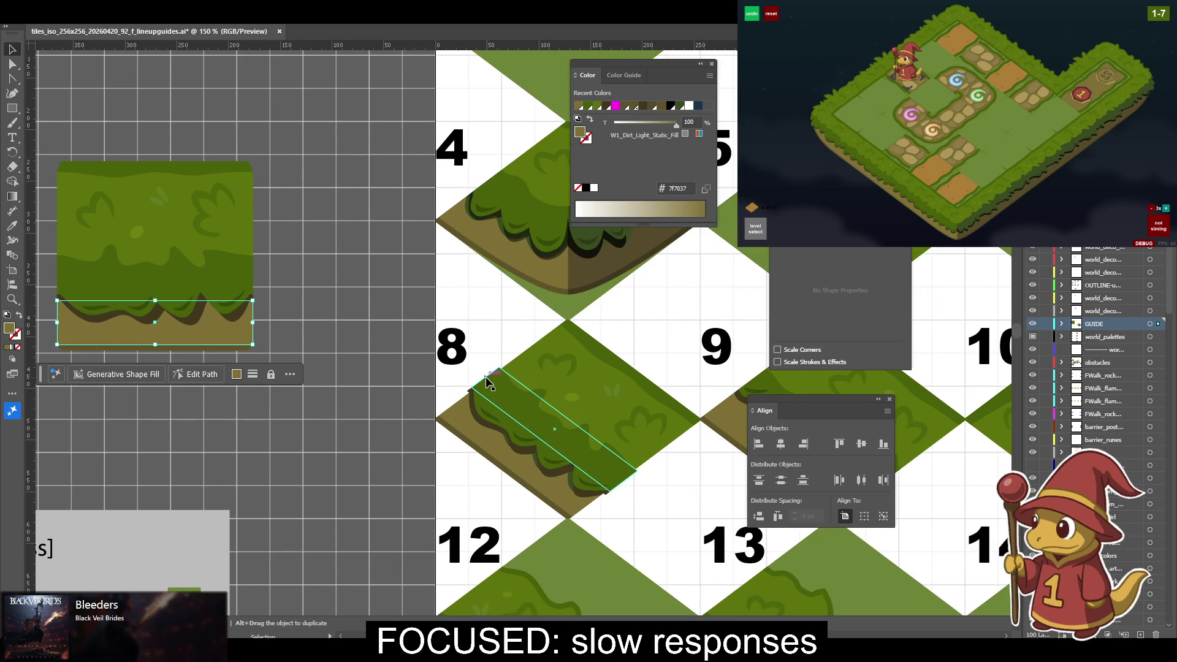
Inspect tile 8's leaf-shadow shape and the flat grass tile by selecting each in turn.
left_click(478, 390)
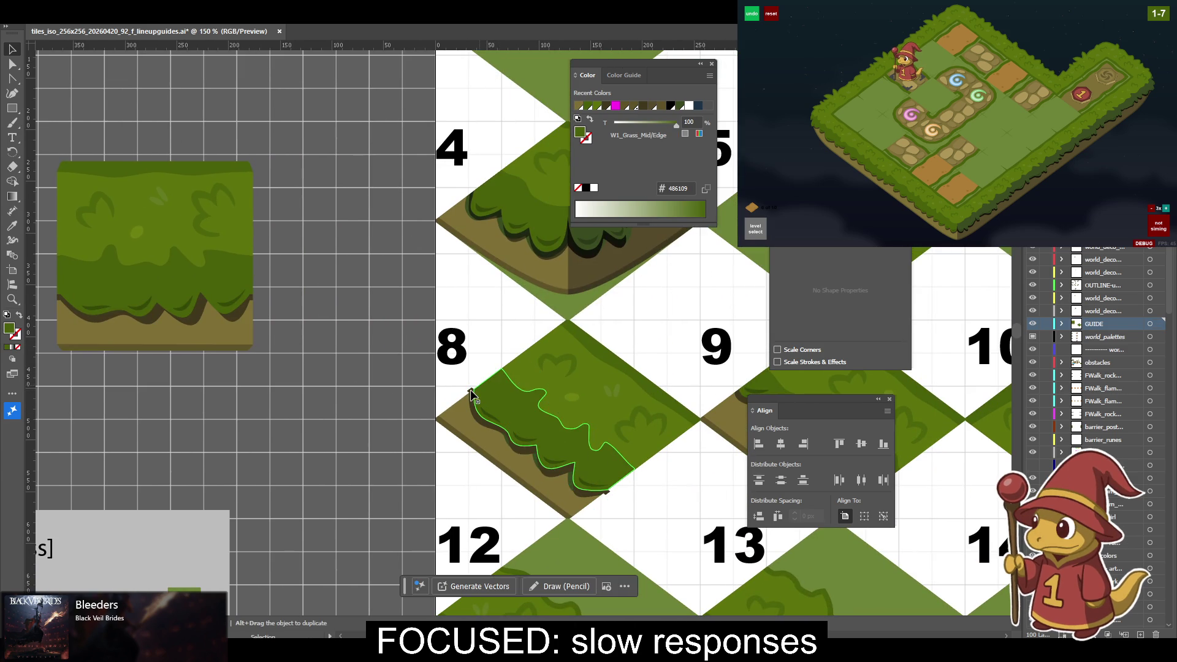
left_click(389, 340)
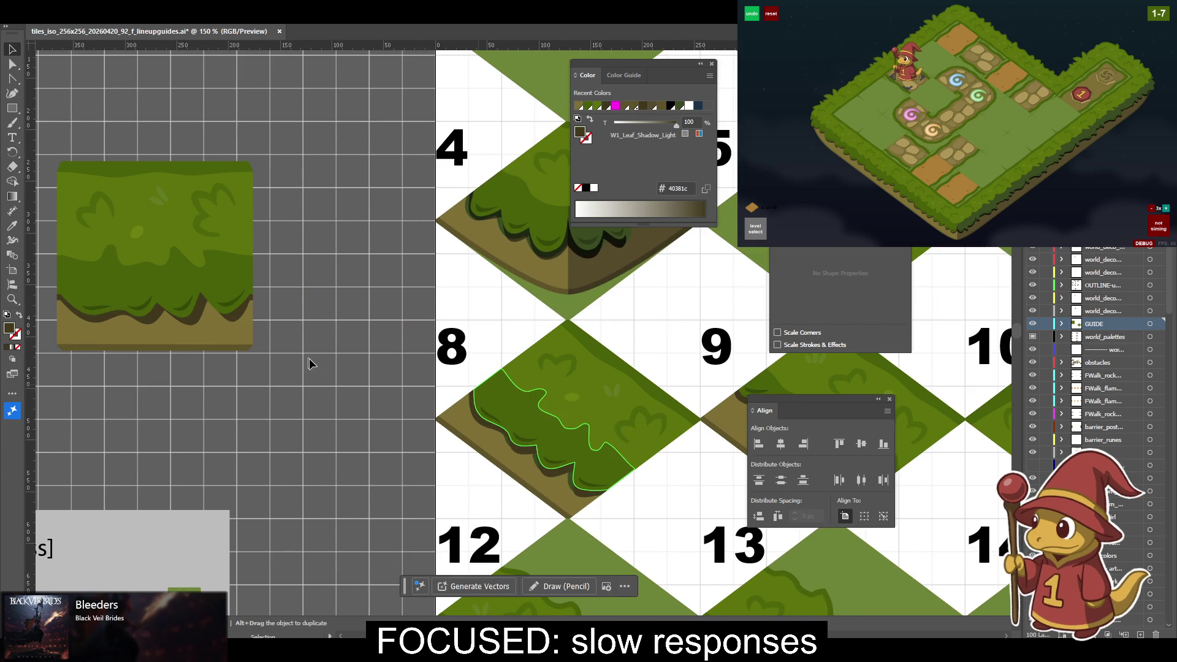
scroll(49, 159, "left", 2)
left_click(184, 184)
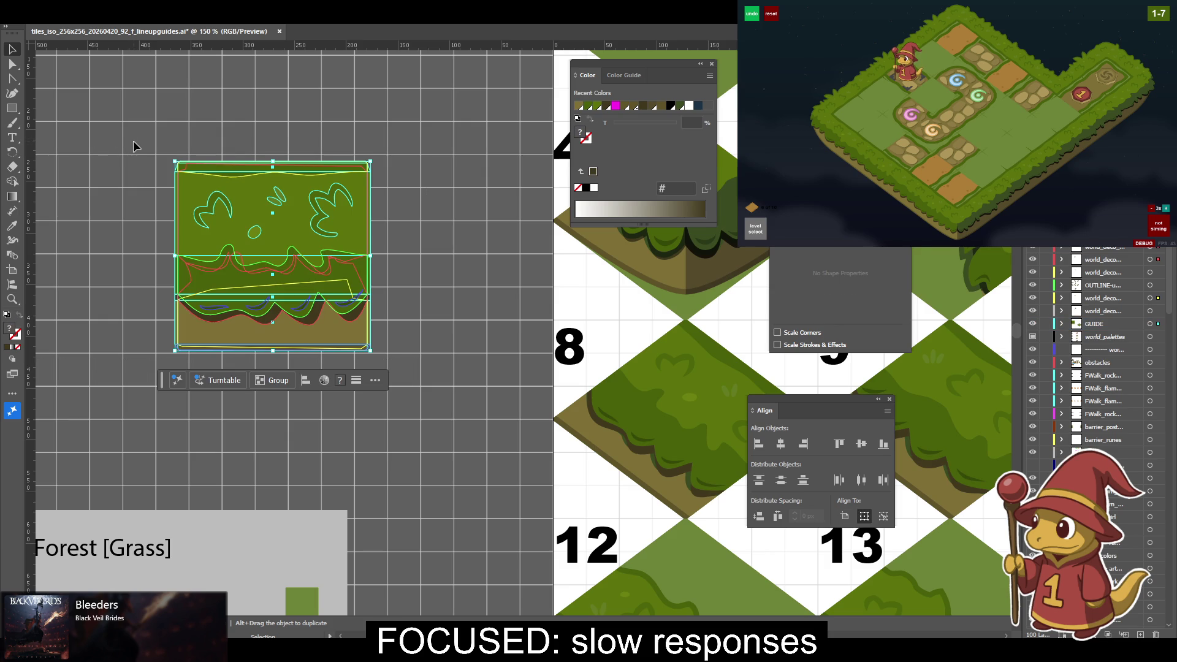
left_click(162, 160)
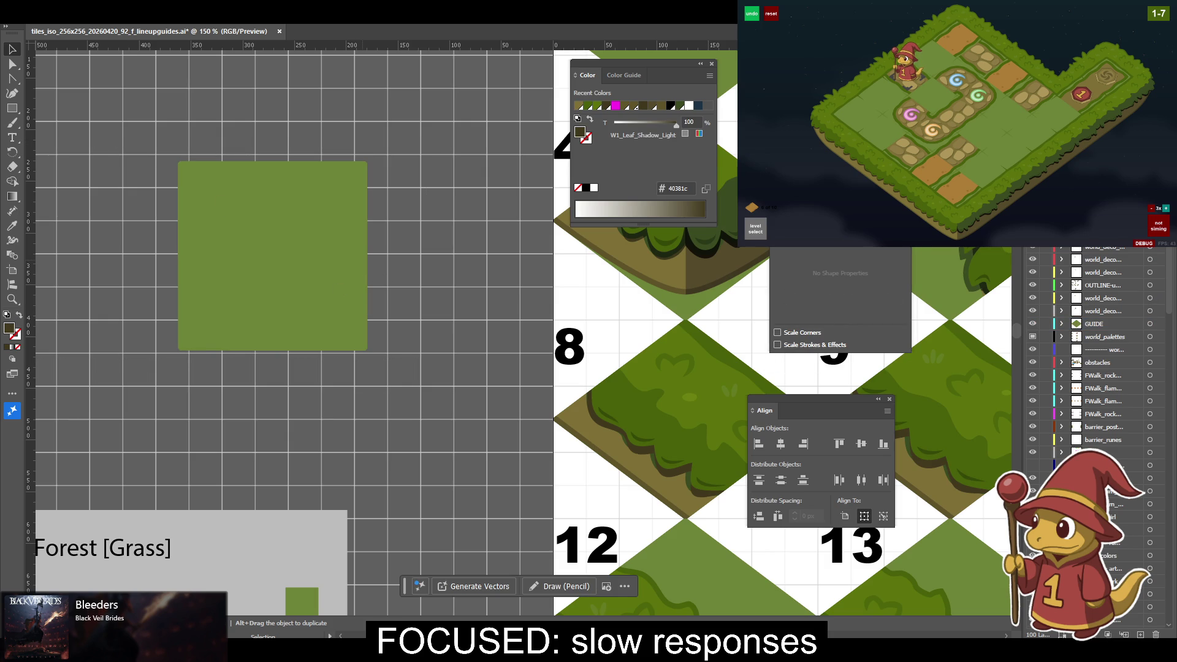
scroll(1110, 494, "down", 3)
scroll(1111, 494, "down", 3)
scroll(1110, 494, "down", 3)
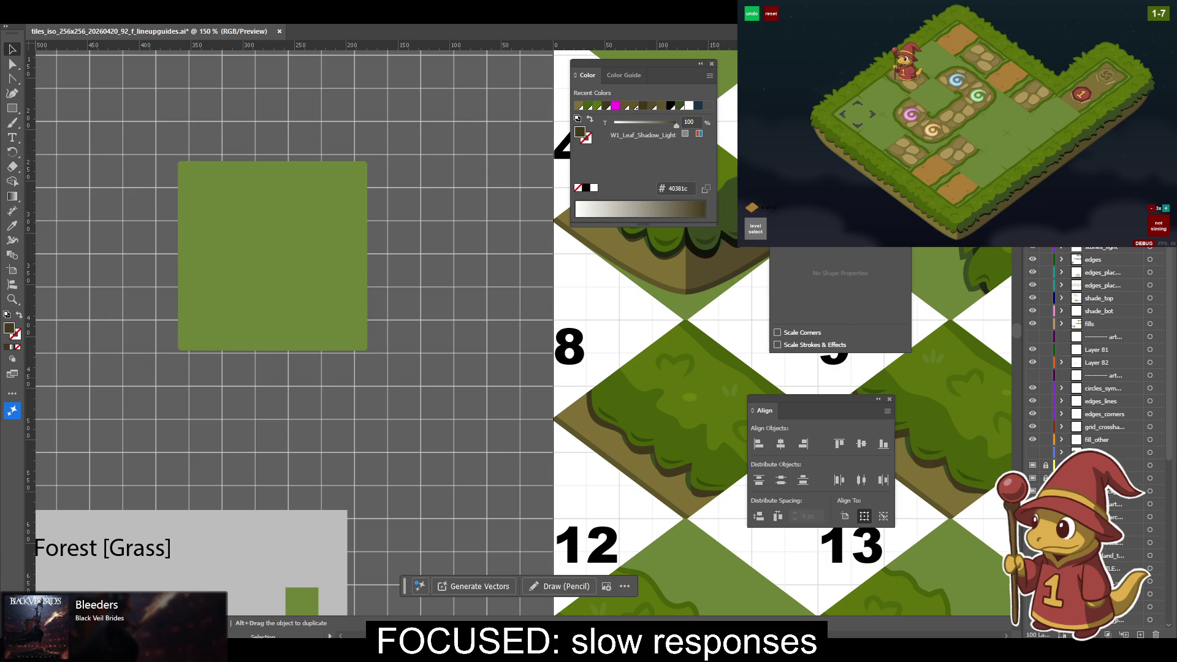
Unlock the layer and delete the loose green square.
left_click(1045, 467)
left_click(258, 318)
key("Delete")
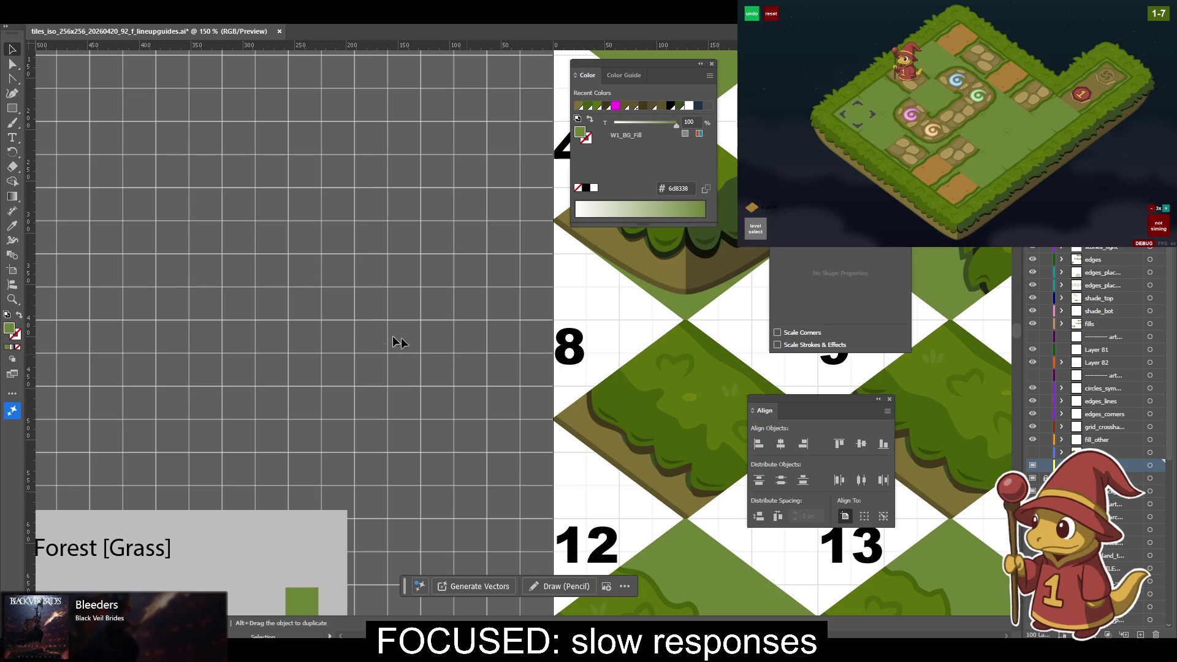
Check tile 8's dark grass shape, then zoom out to show the whole tile sheet.
scroll(376, 330, "right", 5)
scroll(450, 411, "right", 5)
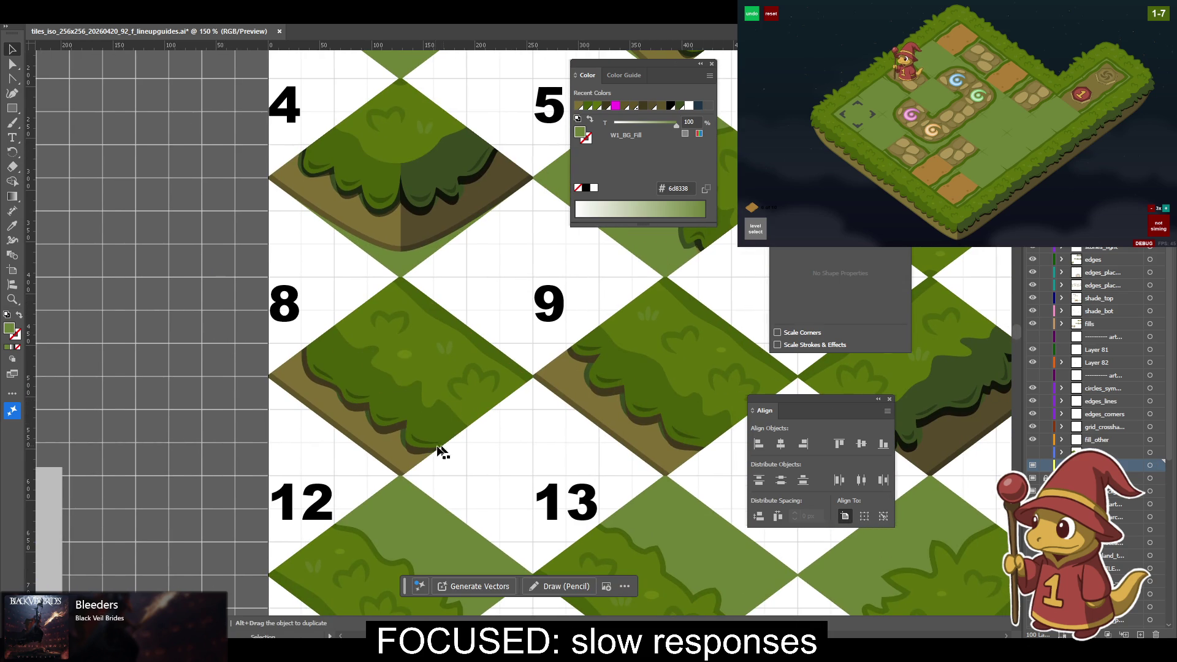
left_click(403, 446)
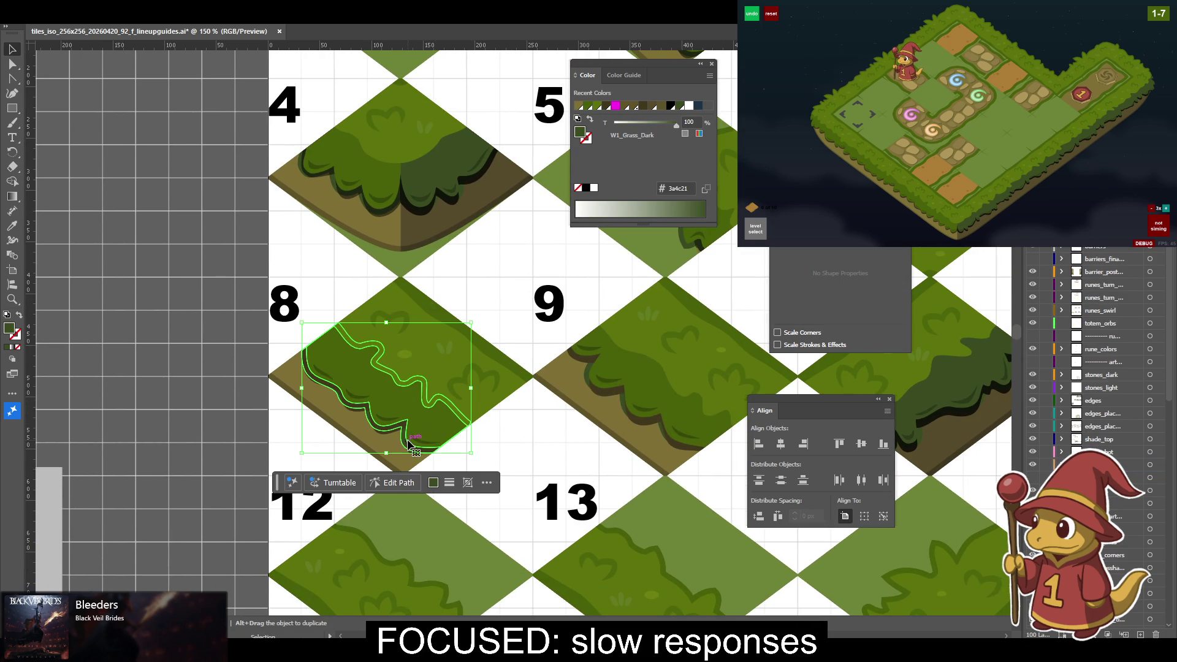
left_click(543, 356)
scroll(1097, 367, "up", 3)
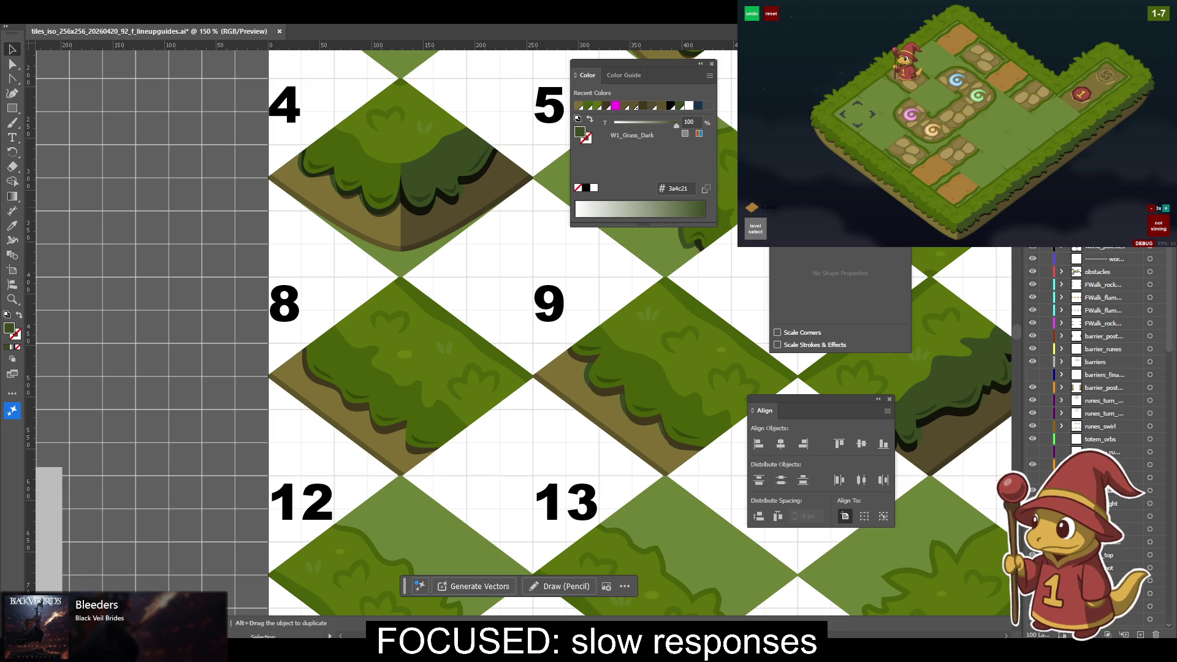
key("ctrl+minus")
key("ctrl+minus")
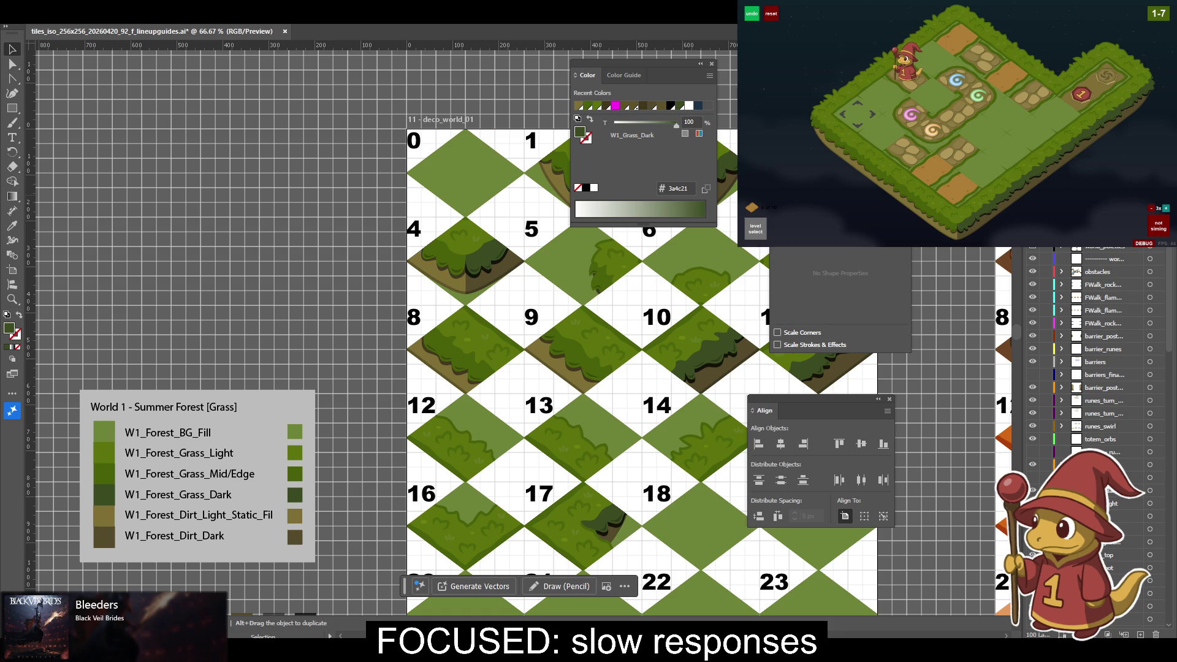
Zoom in on tile 8, marquee-select all its paths, and drag a copy onto empty canvas.
left_click(1141, 607)
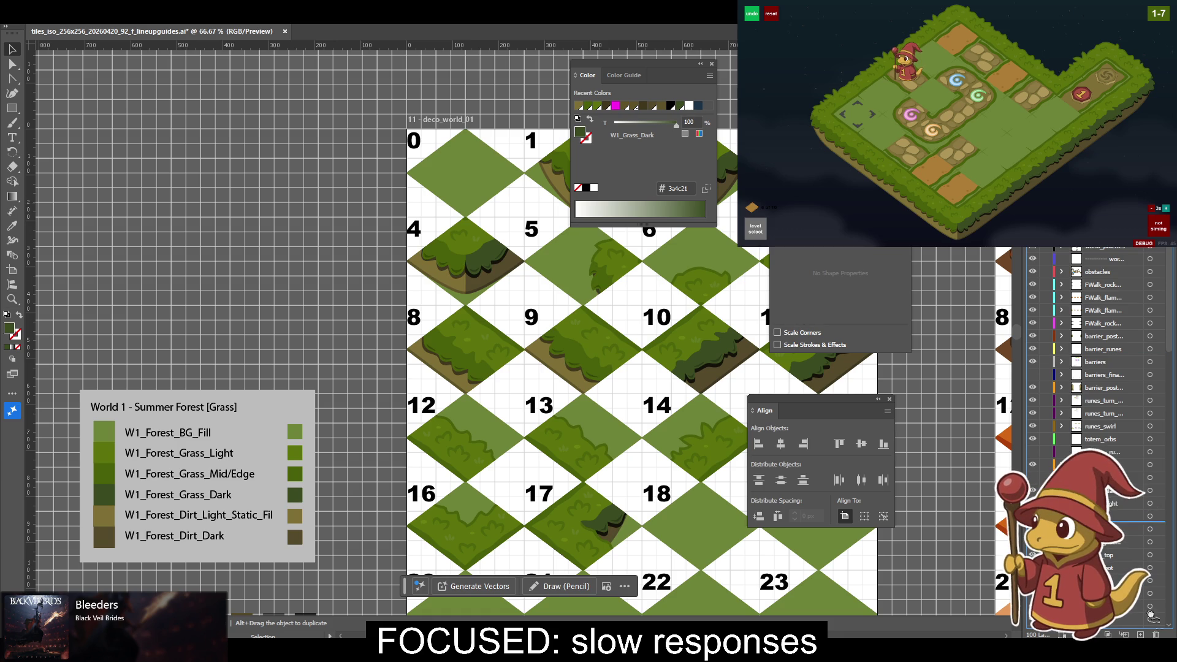
scroll(1142, 607, "down", 1)
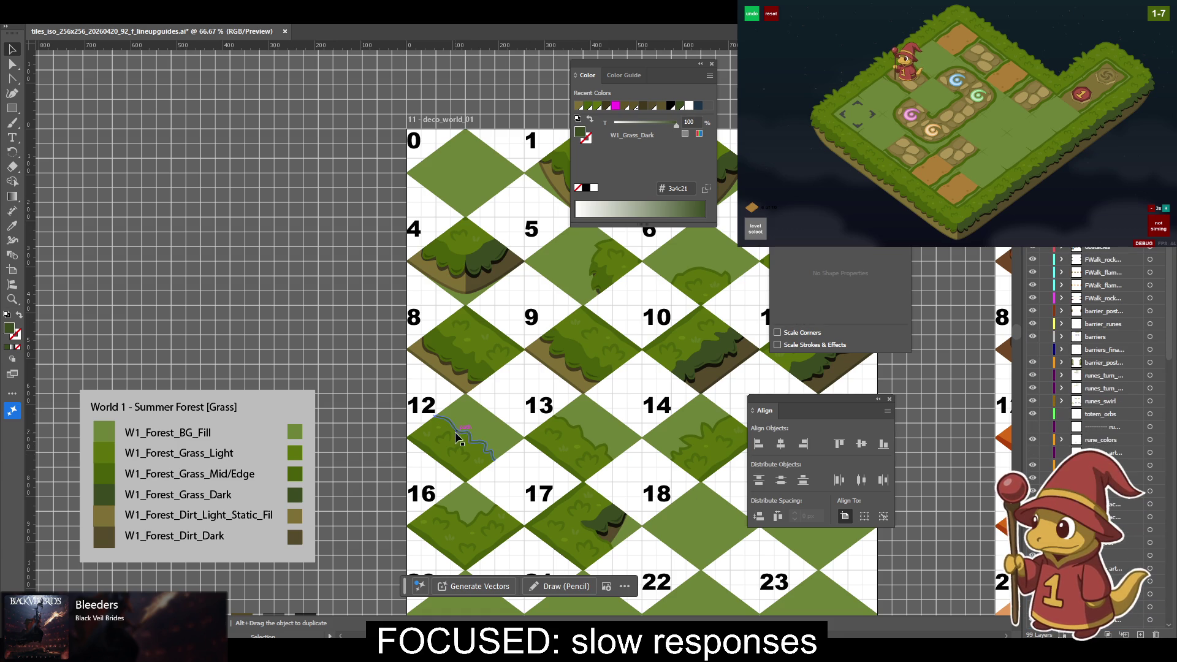
left_click_drag(525, 367, 436, 380)
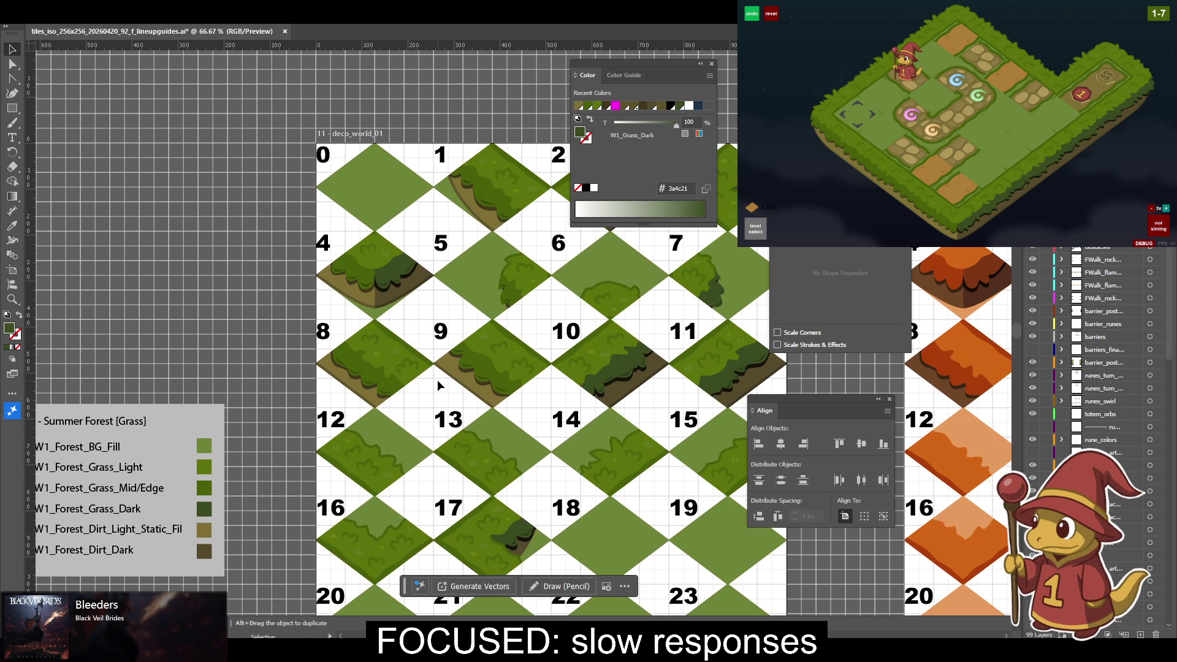
left_click_drag(438, 385, 473, 374)
key("a")
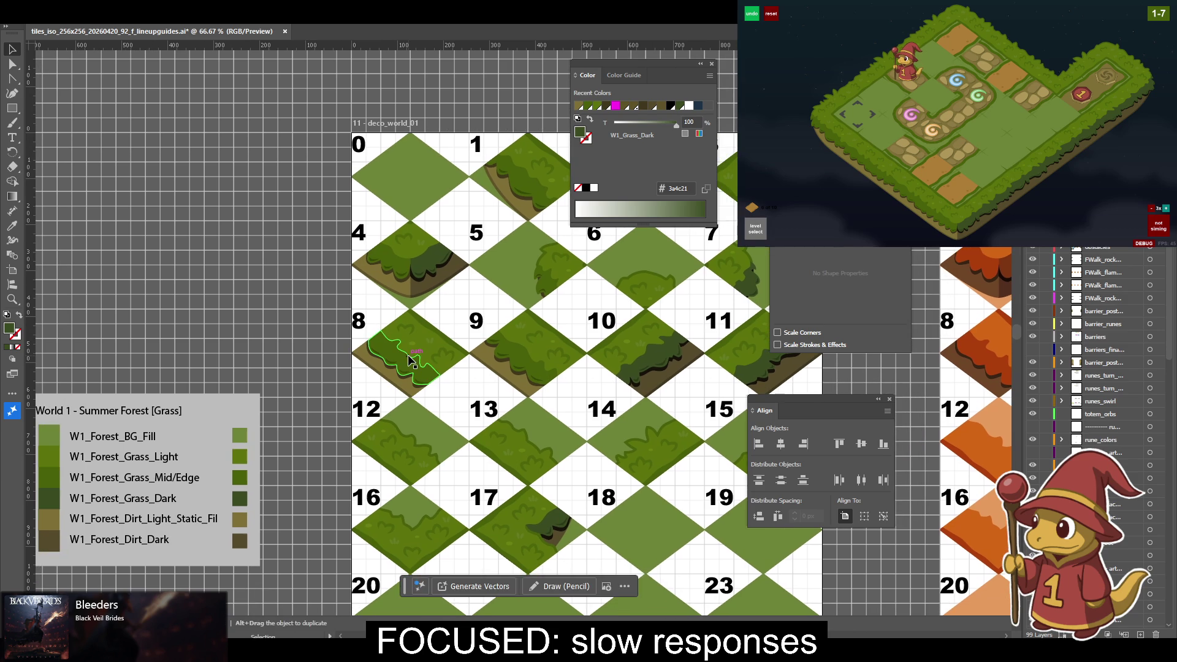
scroll(409, 358, "up", 1)
scroll(407, 359, "up", 1)
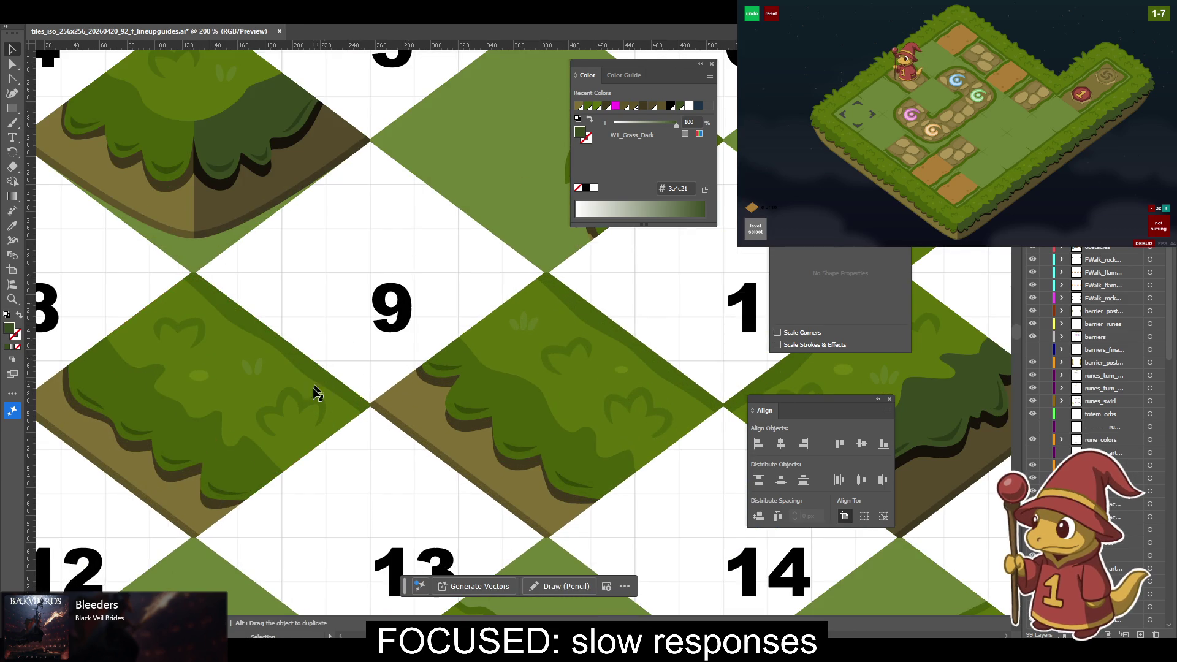
scroll(320, 389, "up", 1)
left_click_drag(589, 489, 284, 240)
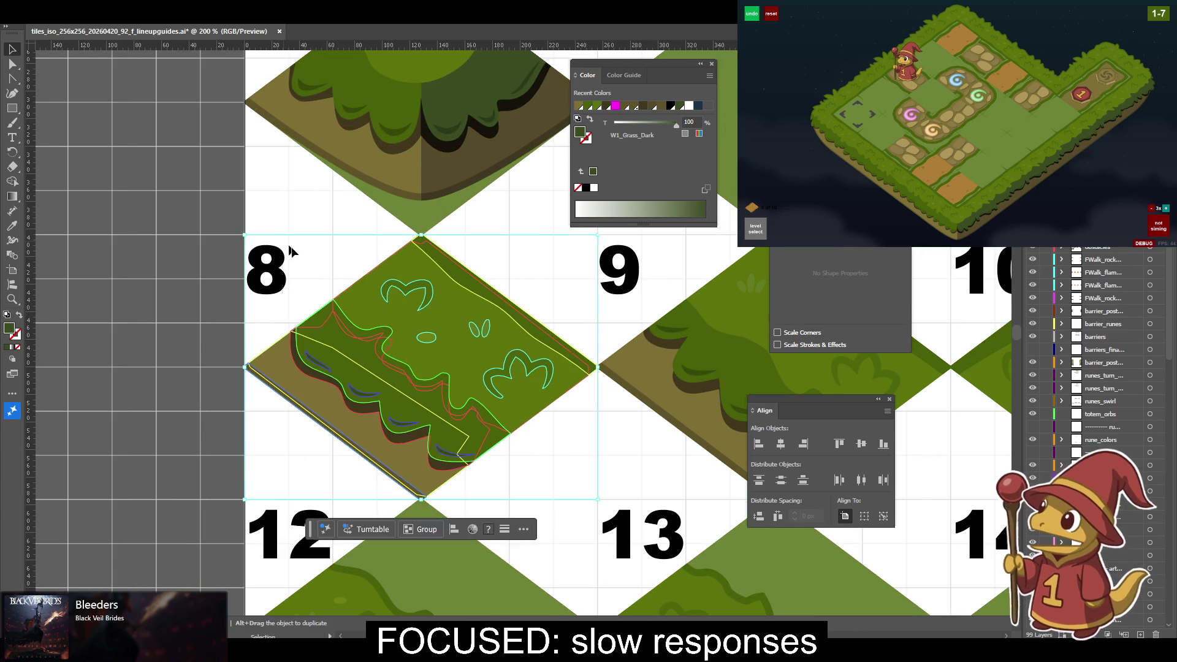
mouse_move(560, 298)
left_mouse_down()
mouse_move(466, 297)
mouse_move(187, 242)
left_mouse_up()
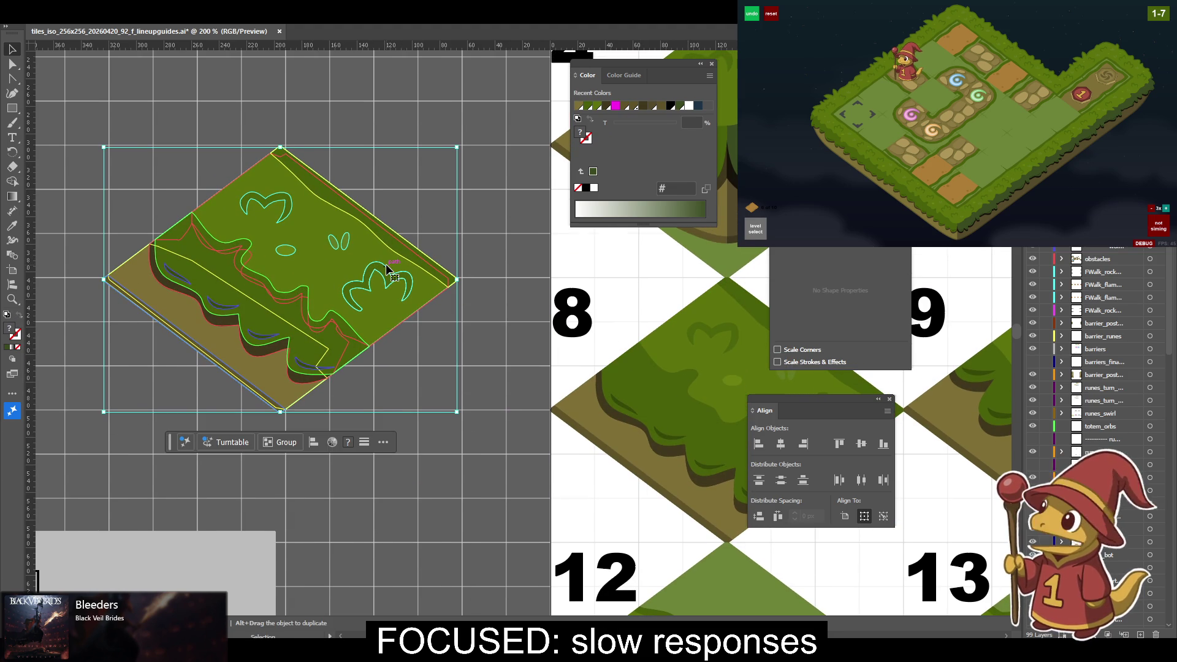
Unskew the copied tile 8 diamond into a flat top-down square with the F2 transform.
left_click_drag(386, 266, 411, 260)
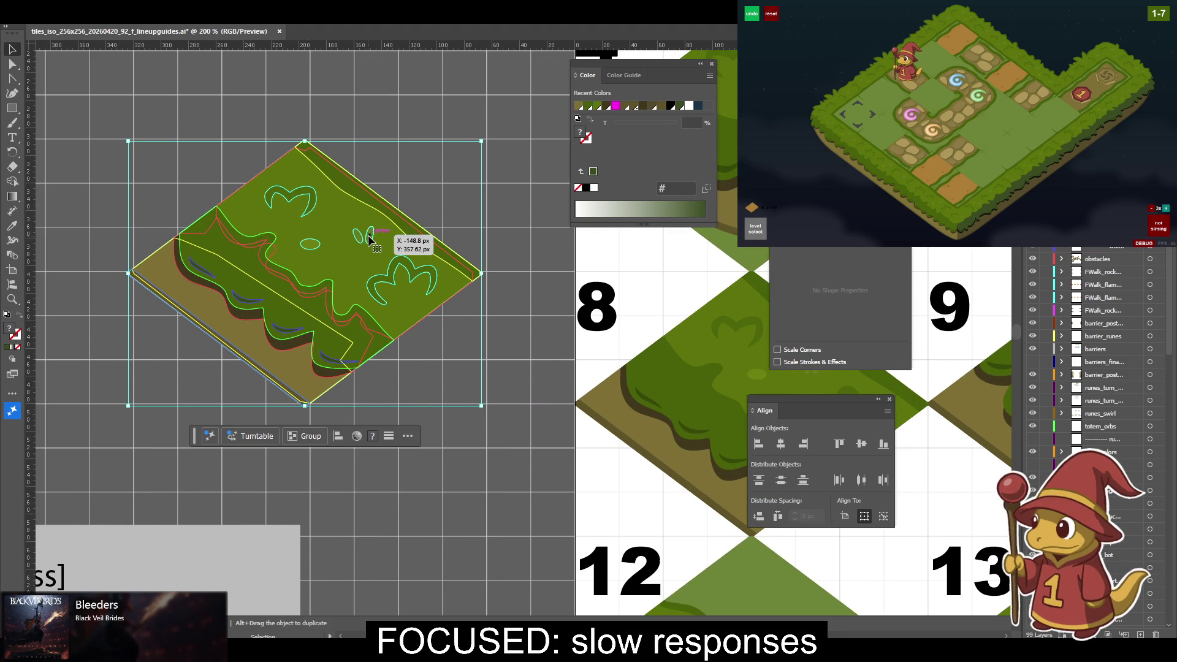
key("F2")
mouse_move(387, 315)
left_mouse_down()
mouse_move(595, 376)
mouse_move(393, 331)
left_mouse_up()
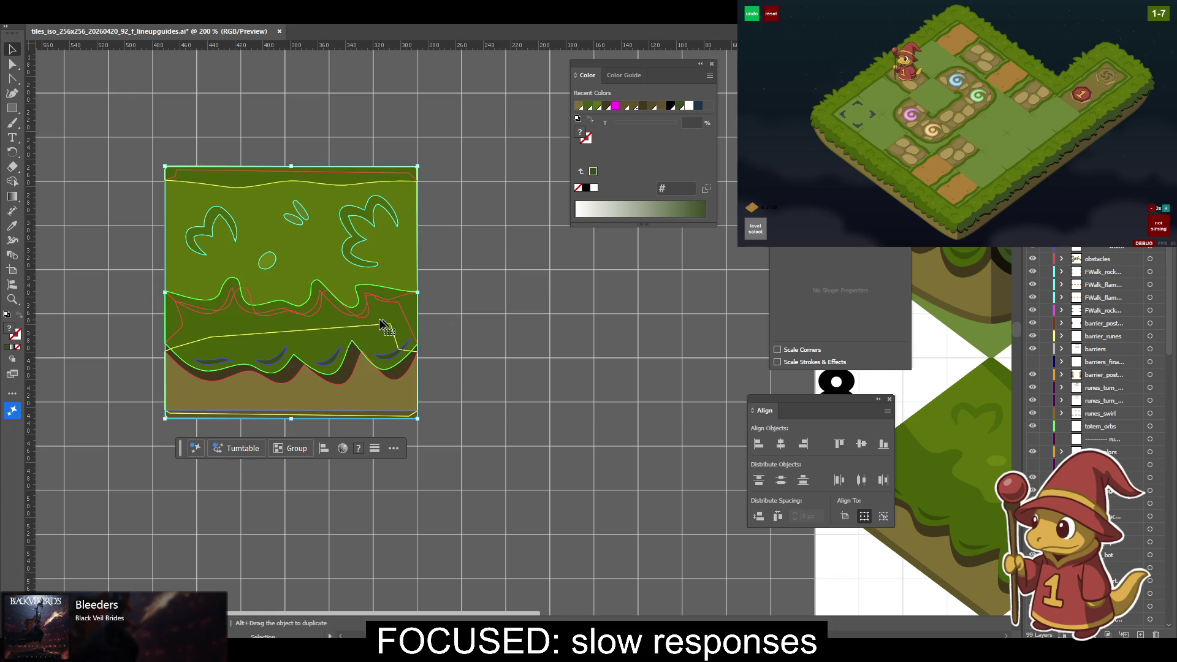
key("a")
scroll(385, 323, "left", 5)
key("ctrl+equal")
key("v")
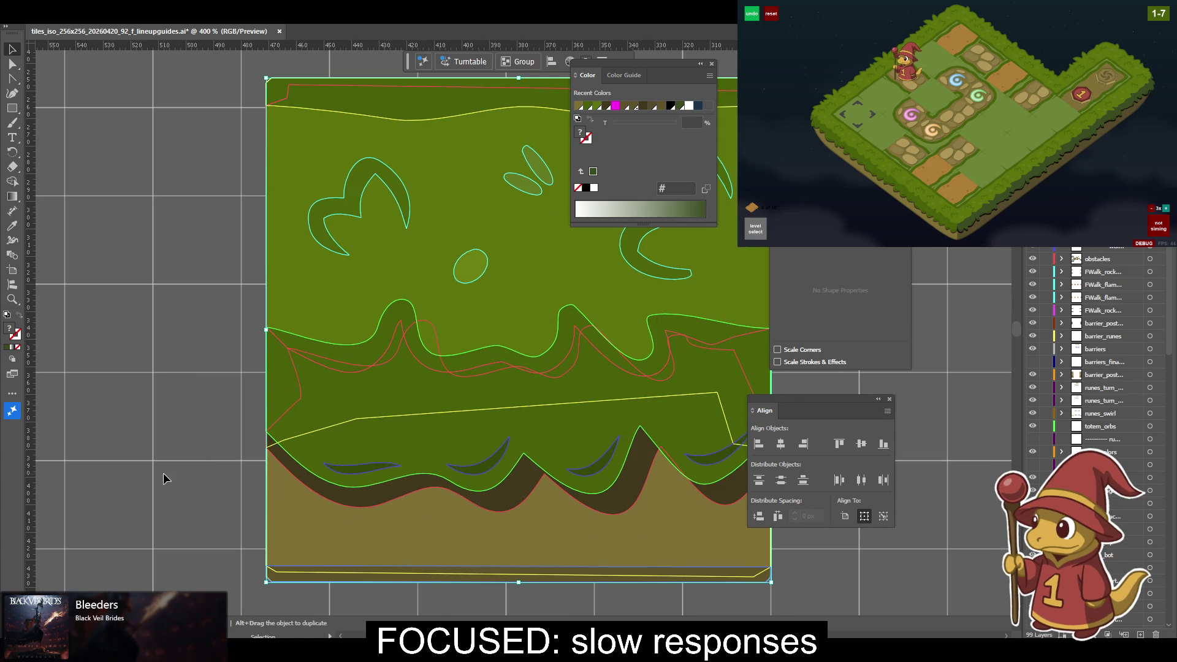
left_click(165, 478)
scroll(162, 398, "down", 2)
scroll(263, 473, "right", 2)
Select all anchors on the square tile and align them flush to the left edge.
key("a")
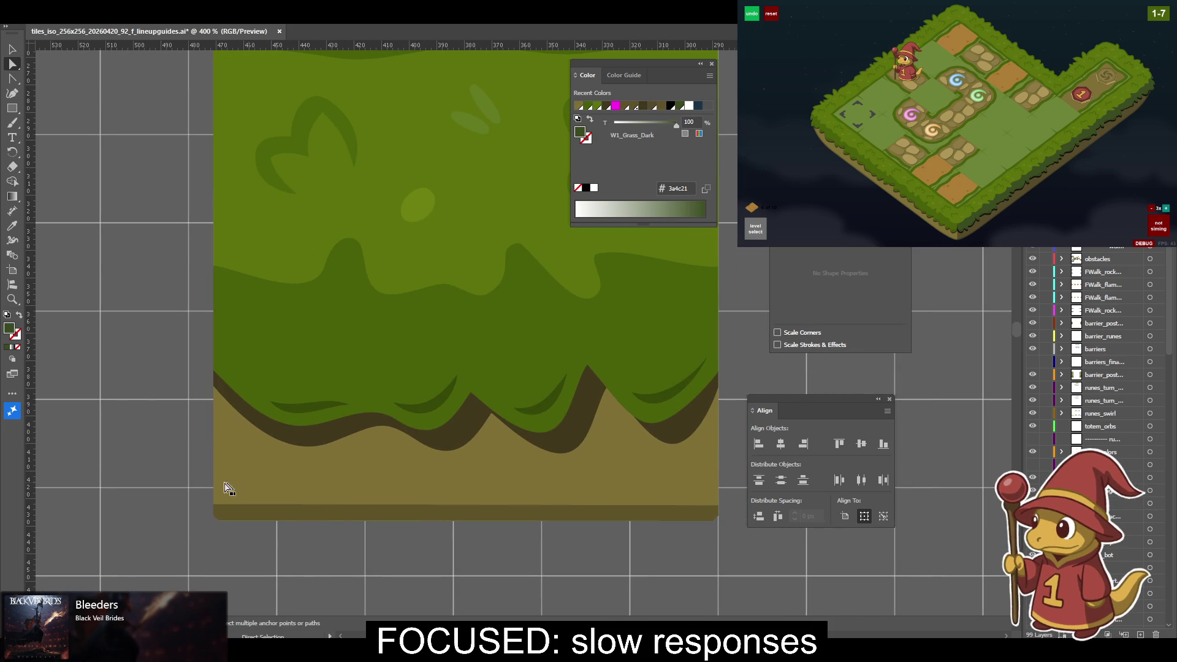
left_click_drag(232, 488, 303, 547)
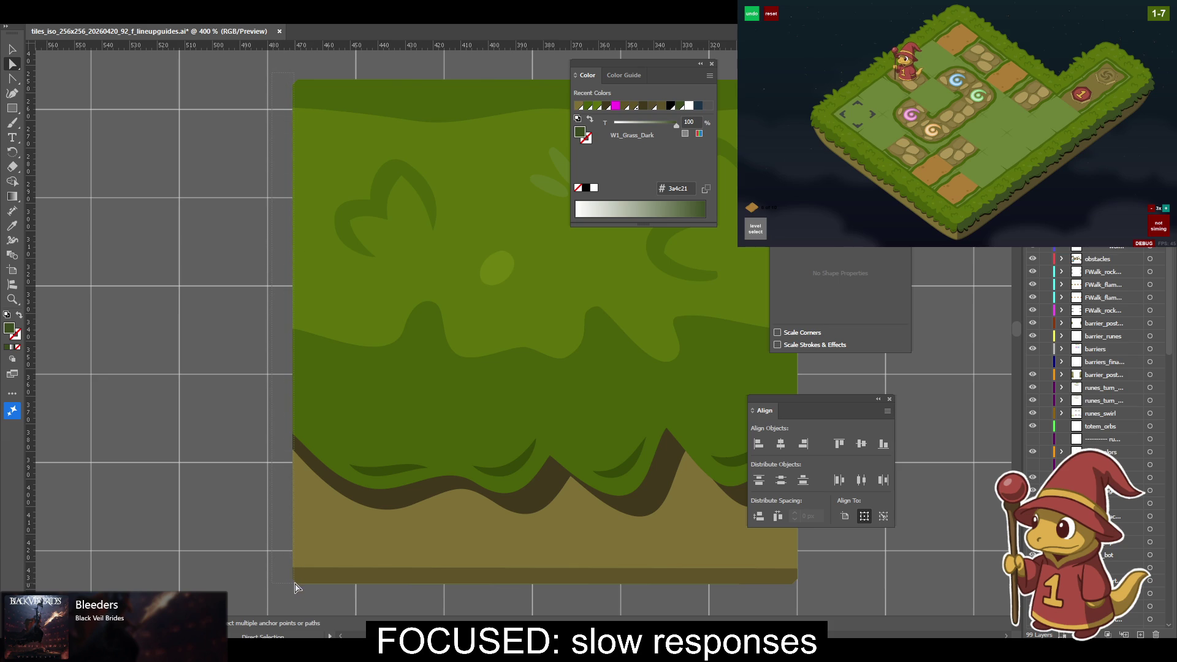
key("ctrl+a")
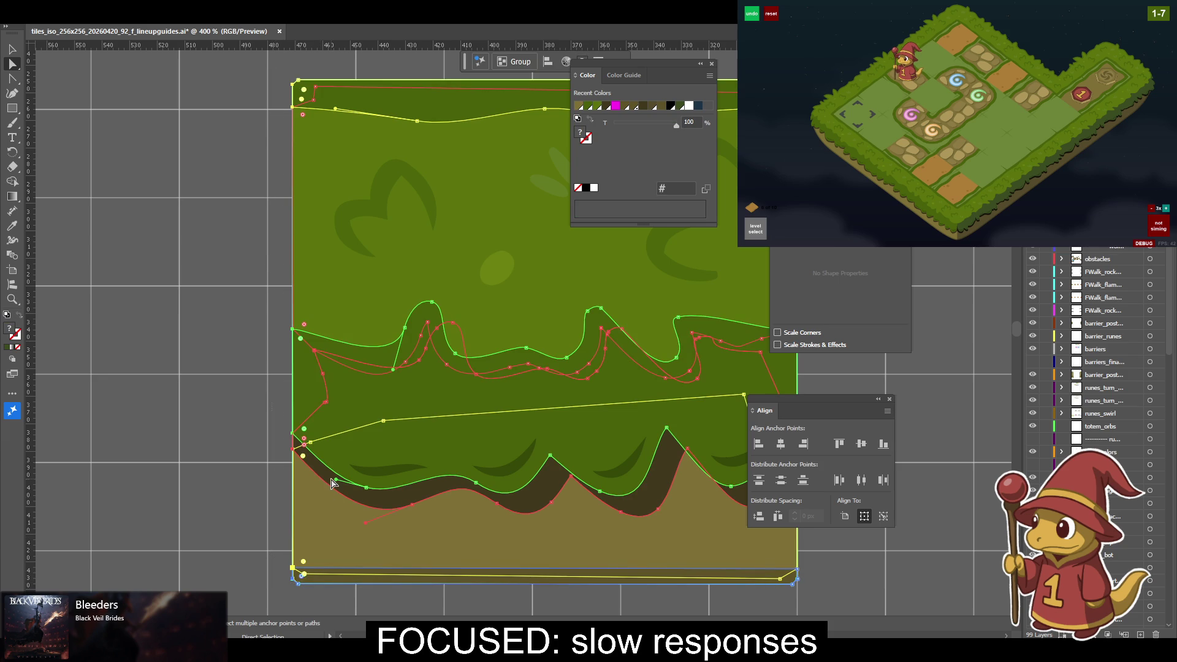
left_click(757, 446)
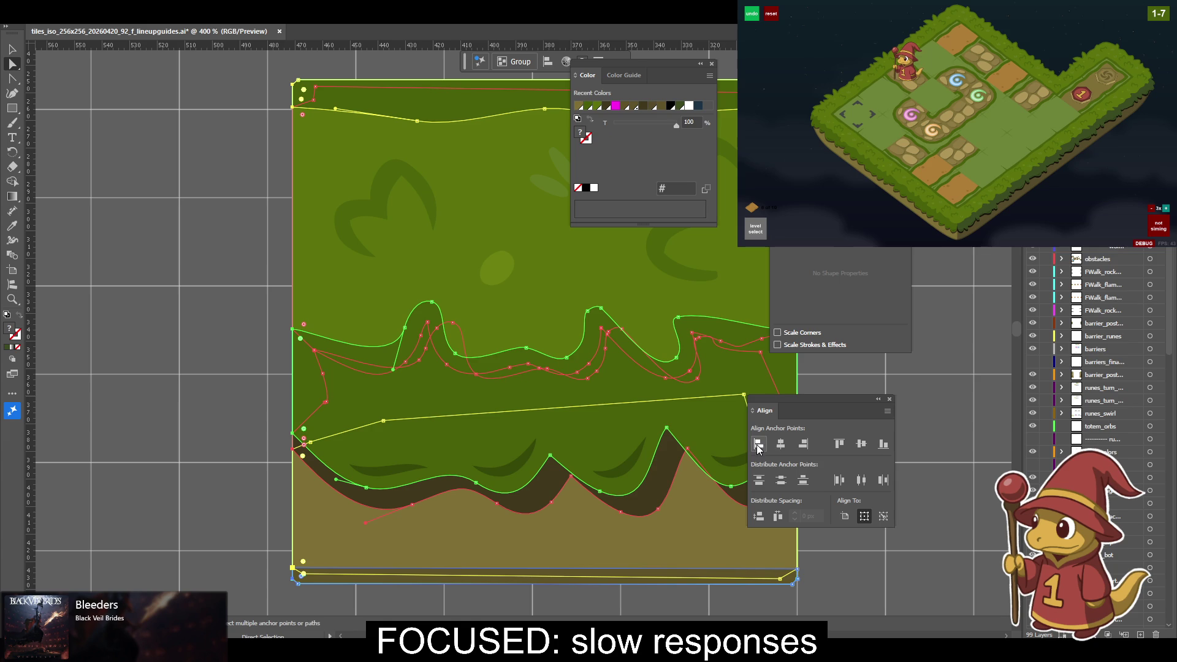
Clear the selection and pick the light-green grass shape.
key("v")
left_click(235, 398)
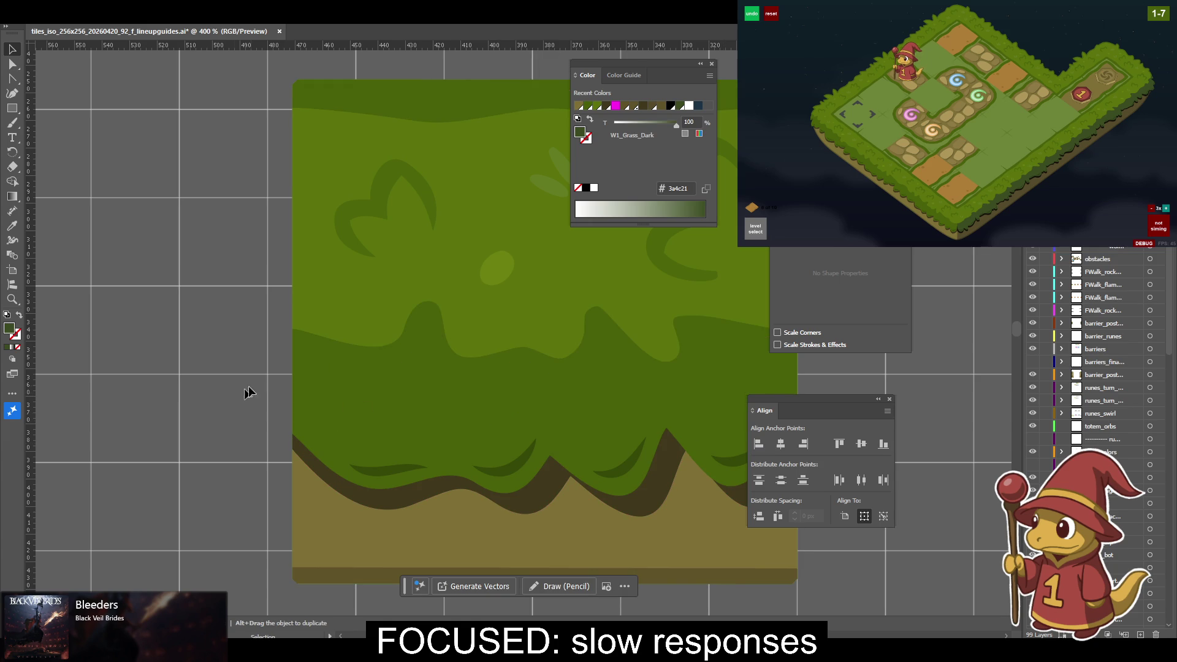
scroll(267, 318, "right", 3)
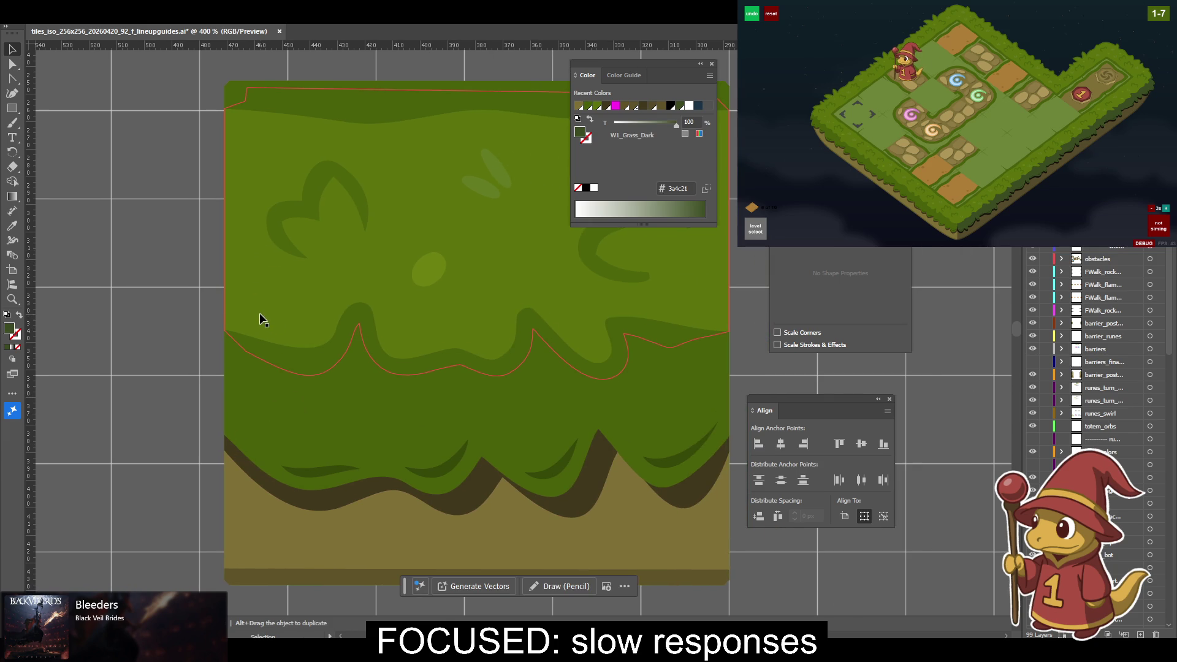
left_click(260, 318)
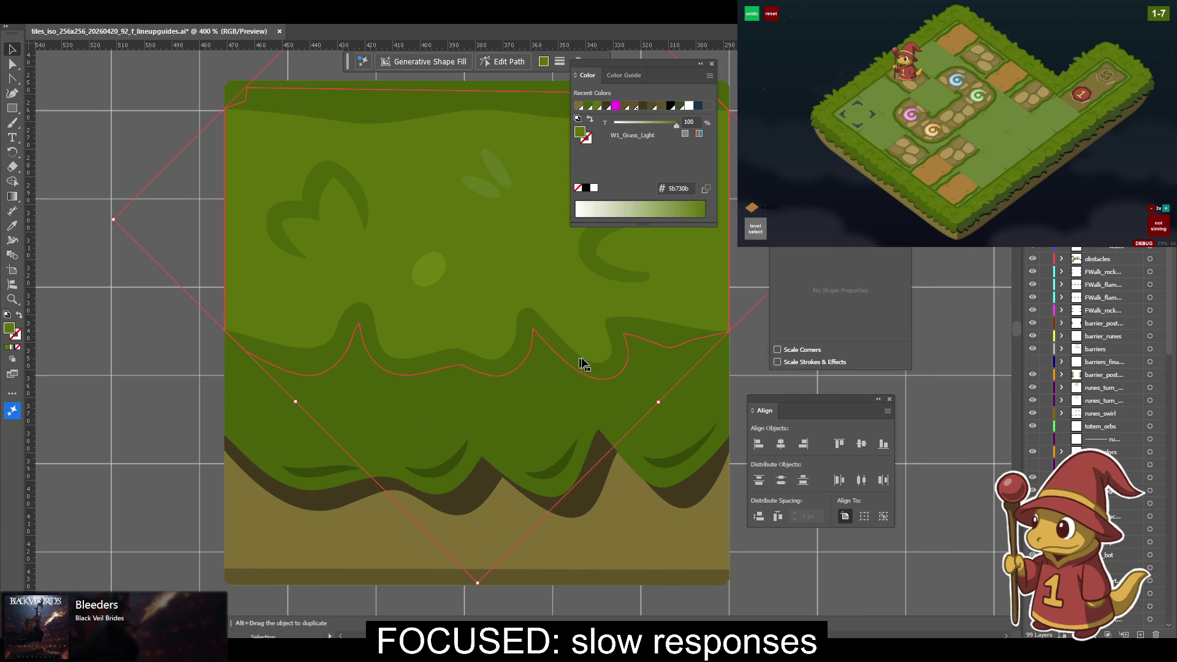
left_click(678, 384)
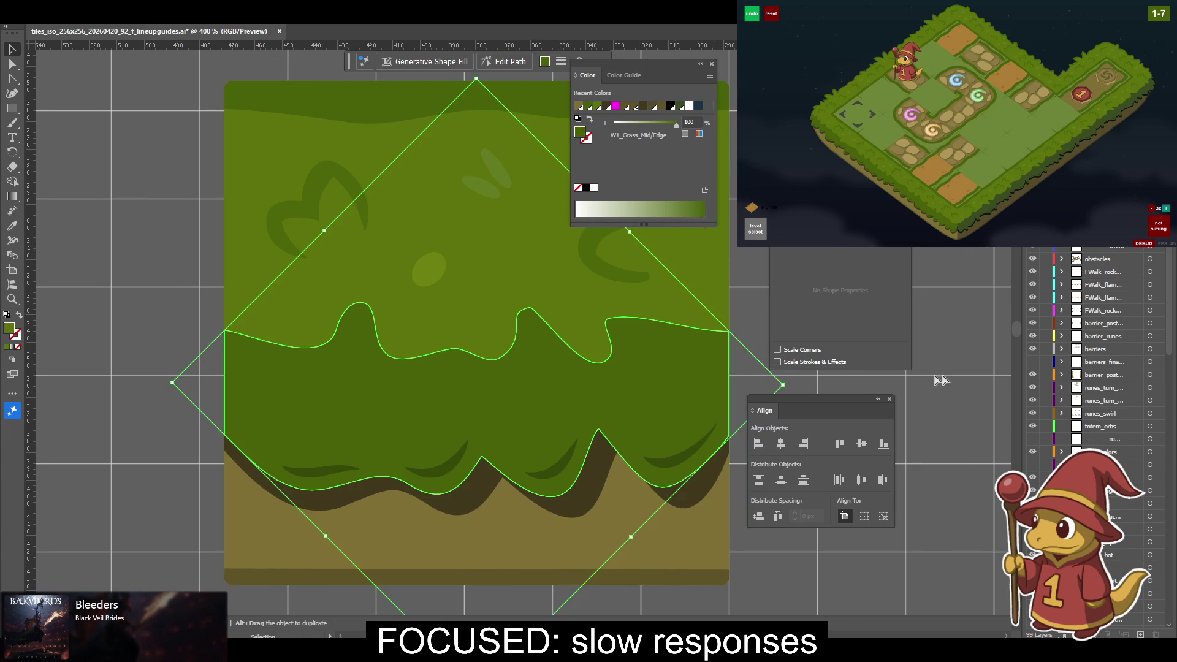
scroll(1091, 339, "up", 5)
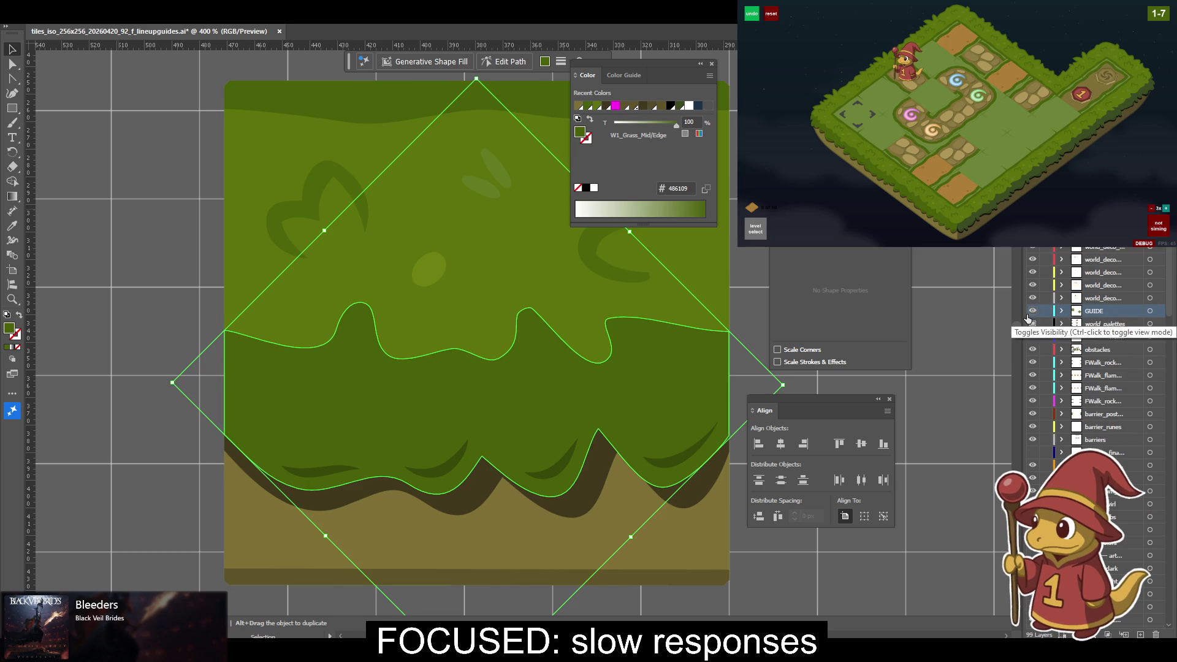
left_click(739, 294)
left_click(718, 359)
key("ctrl+minus")
key("ctrl+minus")
key("v")
left_click(1150, 543)
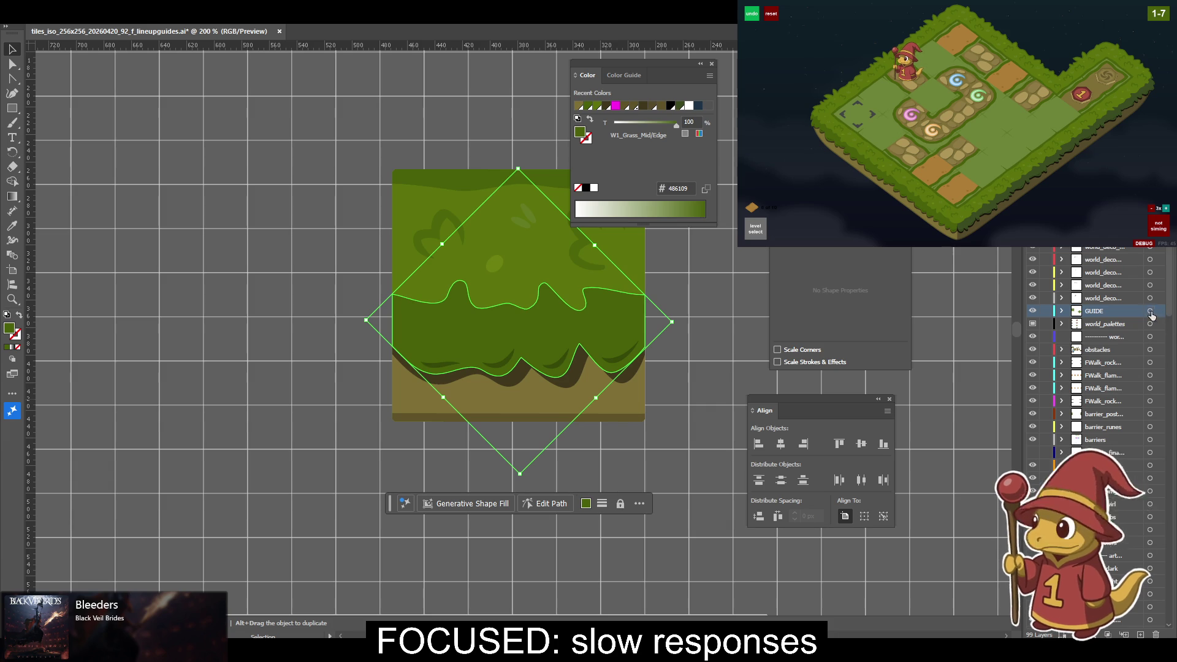
left_click(1150, 310)
mouse_move(926, 447)
left_mouse_down()
mouse_move(507, 431)
mouse_move(420, 442)
mouse_move(602, 439)
left_mouse_up()
left_click_drag(384, 423, 616, 481)
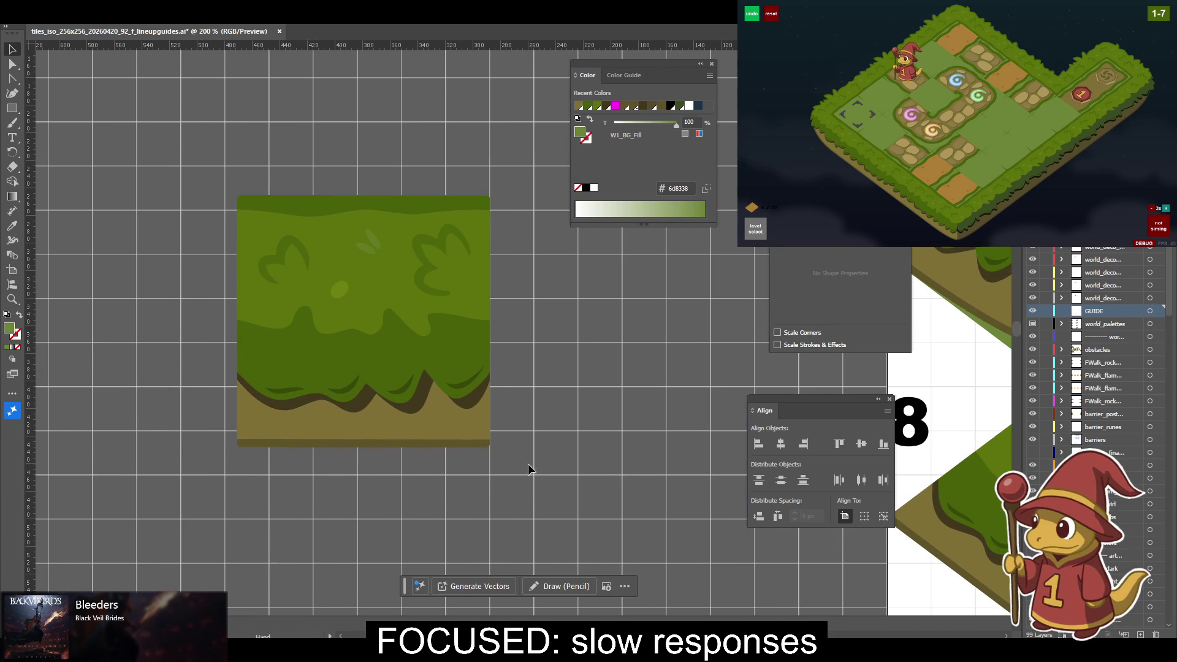
left_click_drag(503, 449, 543, 339)
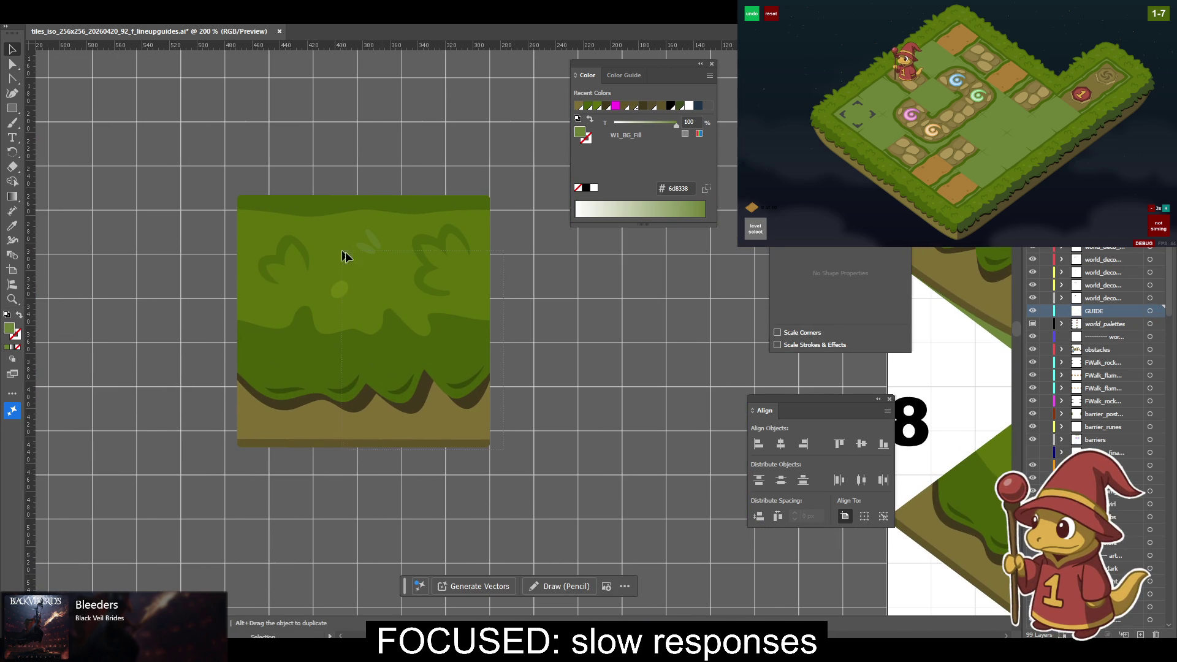
left_click(405, 347)
key("a")
key("ctrl+equal")
key("v")
key("ctrl+equal")
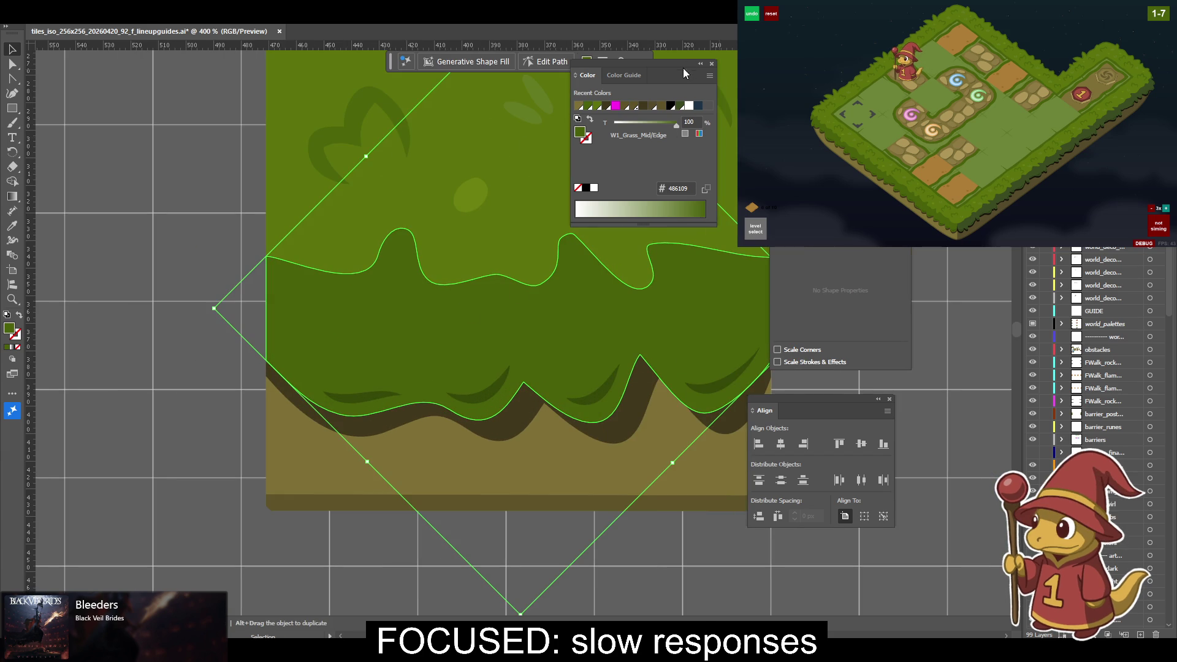
Zoom in on the grass tile and select its leaf and dot detail shapes.
left_click_drag(494, 279, 382, 285)
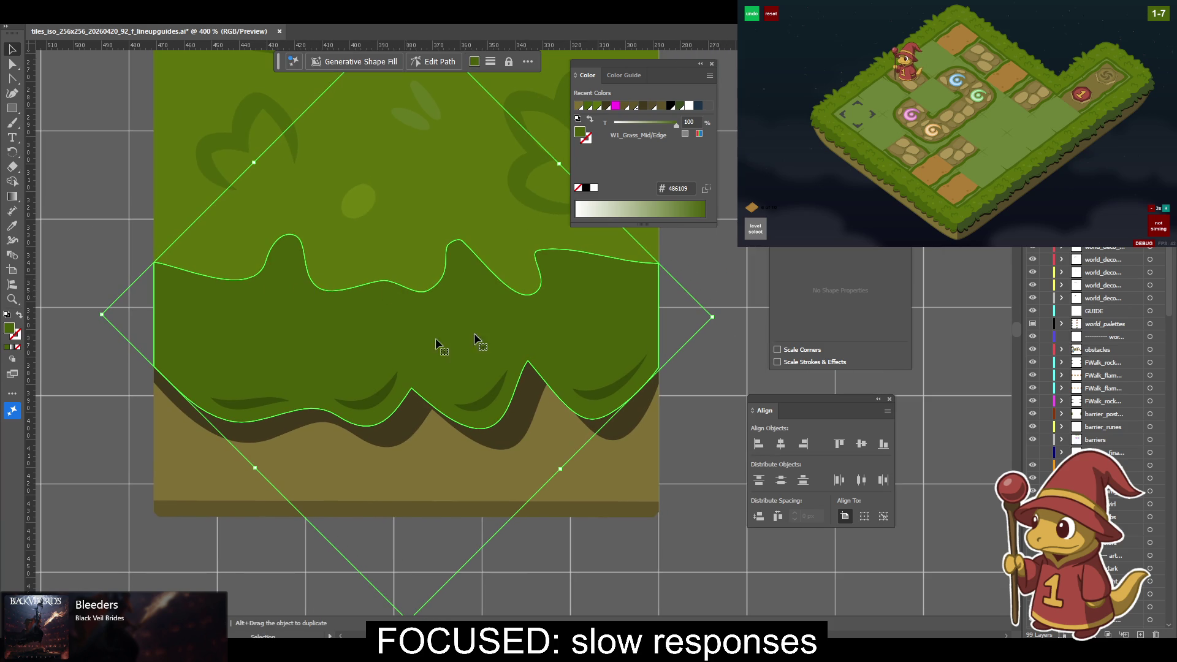
key("ctrl+minus")
key("ctrl+minus")
key("ctrl+minus")
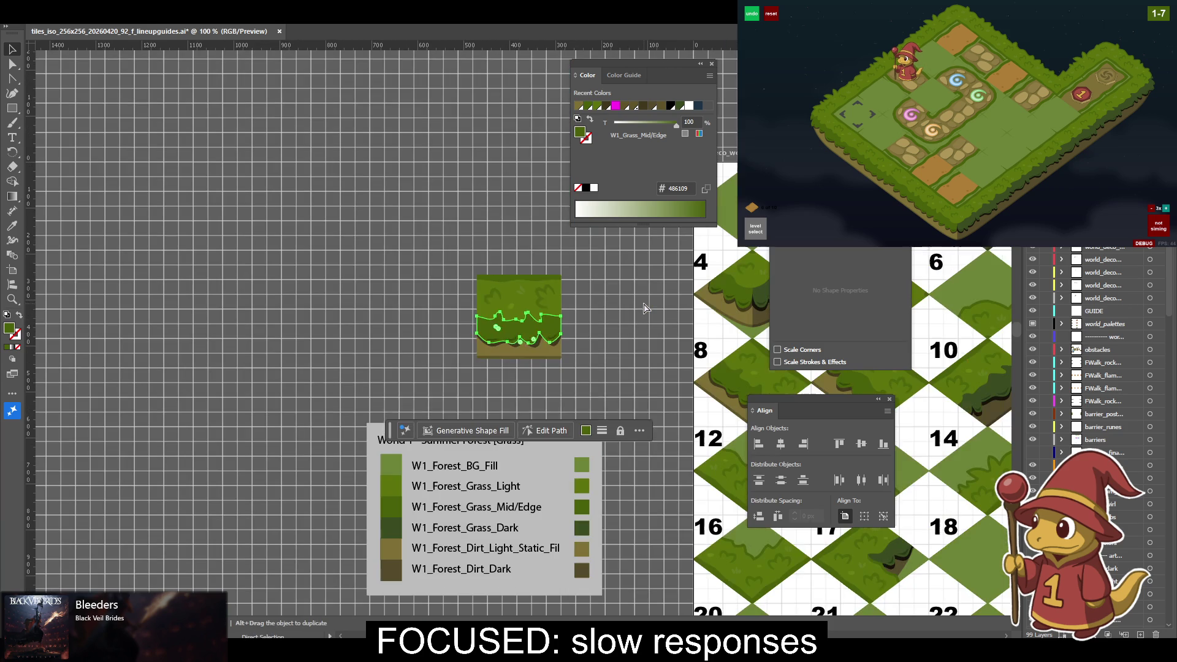
left_click(455, 263)
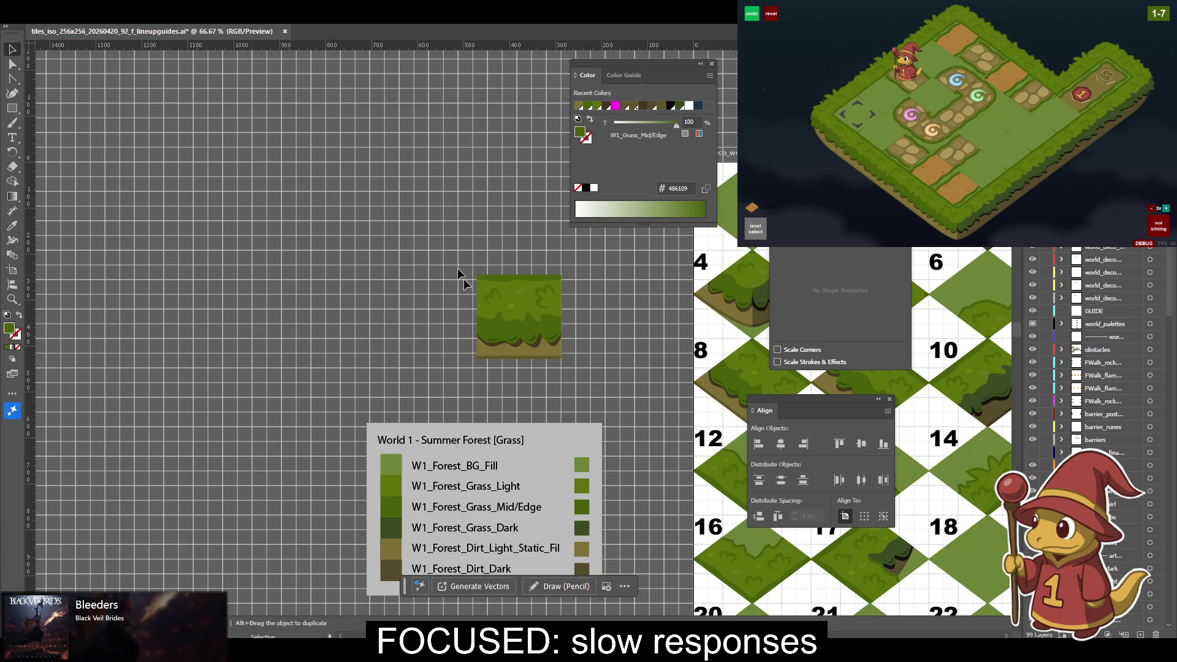
key("ctrl+a")
key("ctrl+plus")
key("ctrl+plus")
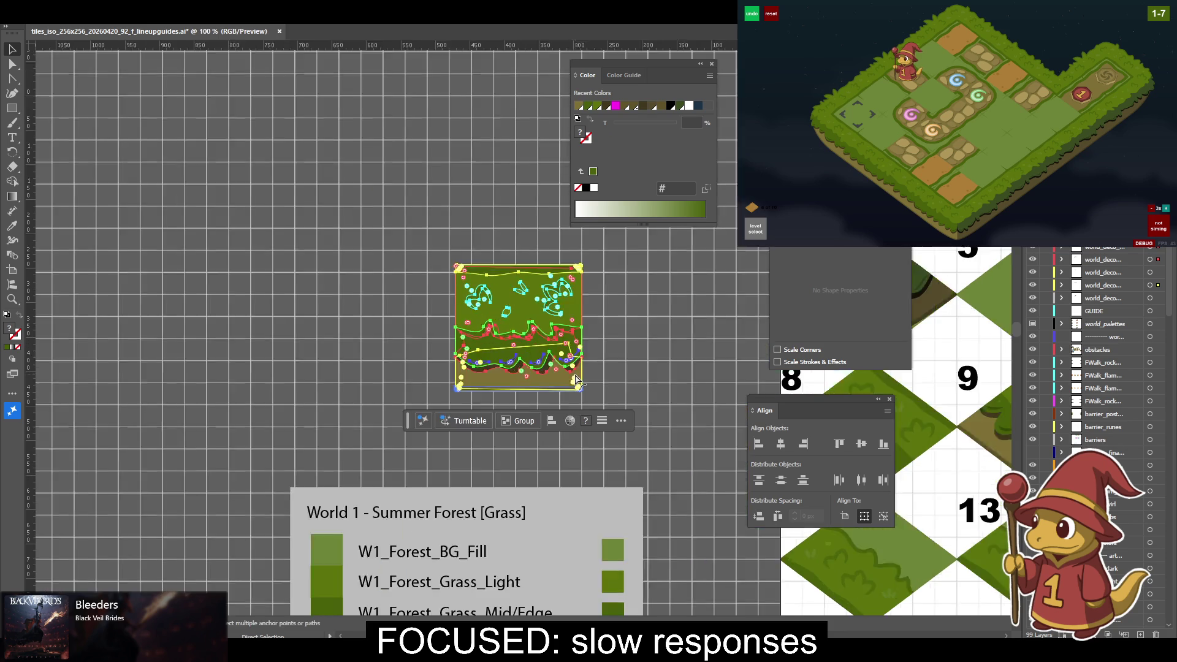
key("ctrl+plus")
key("ctrl+plus")
left_click(274, 230)
scroll(274, 229, "right", 4)
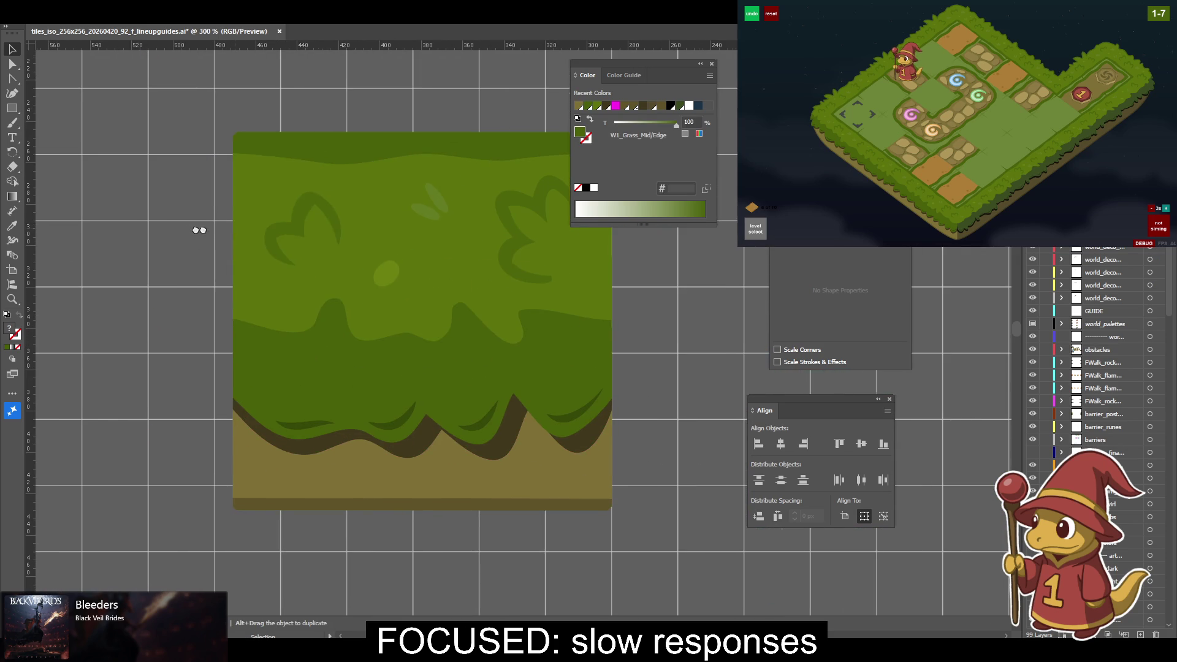
left_click(304, 223)
left_click(424, 212, "shift")
left_click(386, 272, "shift")
left_click(524, 248, "shift")
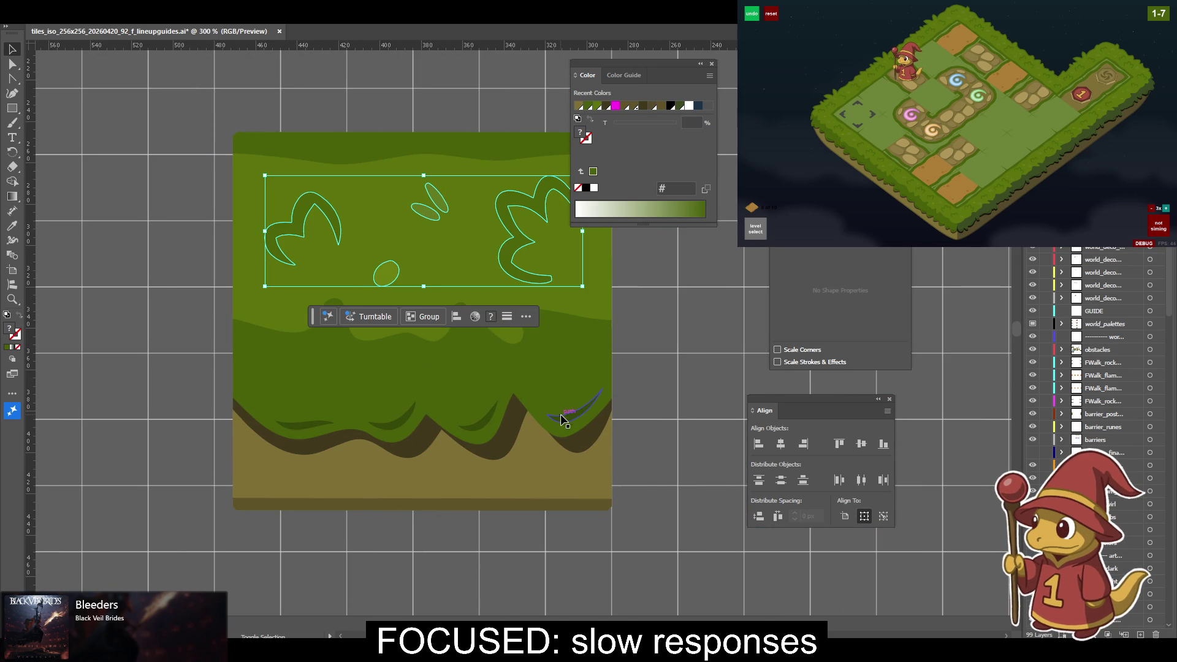
Add the three lower grass strokes to the selection and delete all these details.
left_click(489, 420, "shift")
left_click(392, 422, "shift")
left_click(309, 424, "shift")
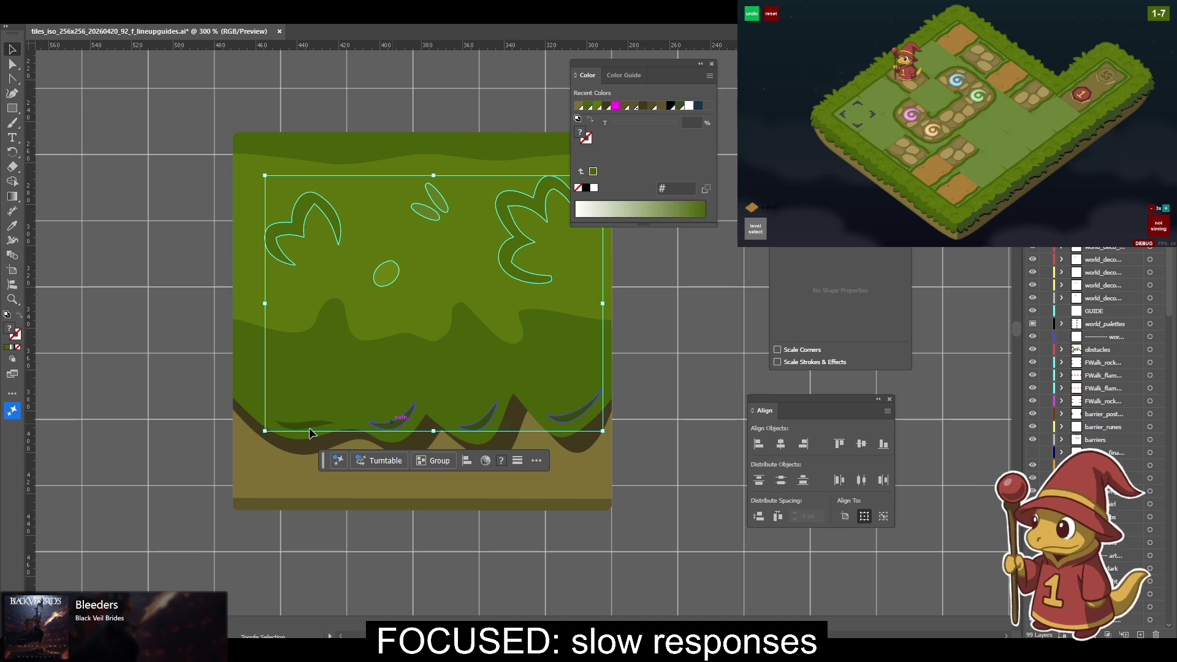
key("Delete")
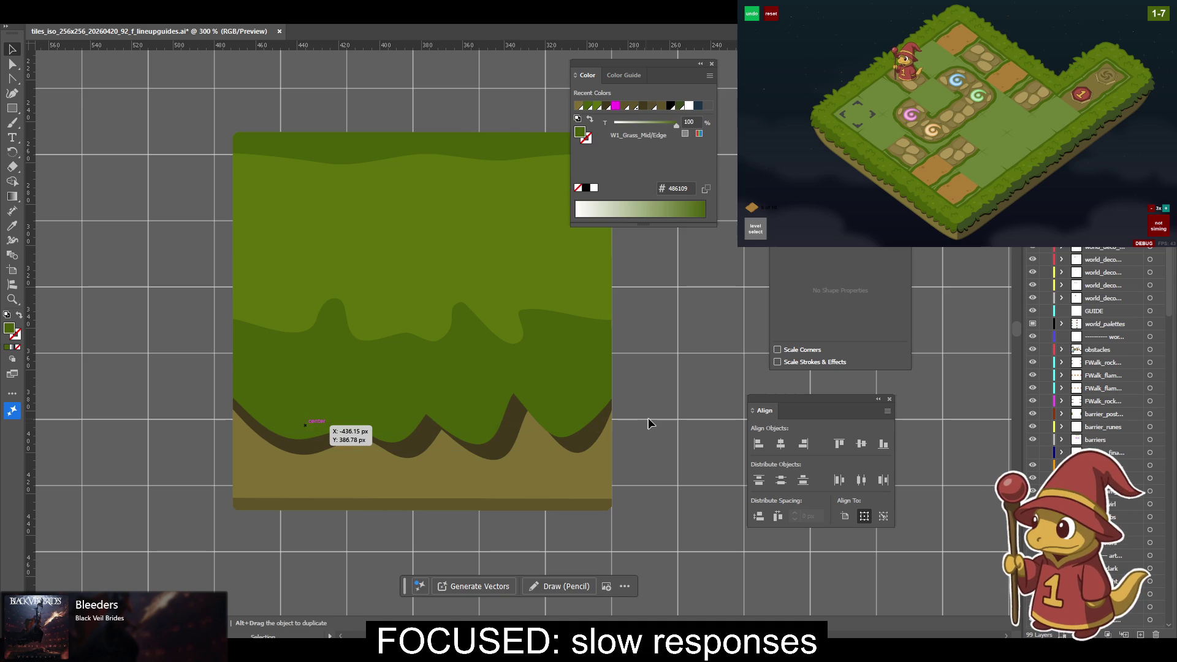
Move the whole grass tile onto the GUIDE layer with Paste in Place.
key("ctrl+a")
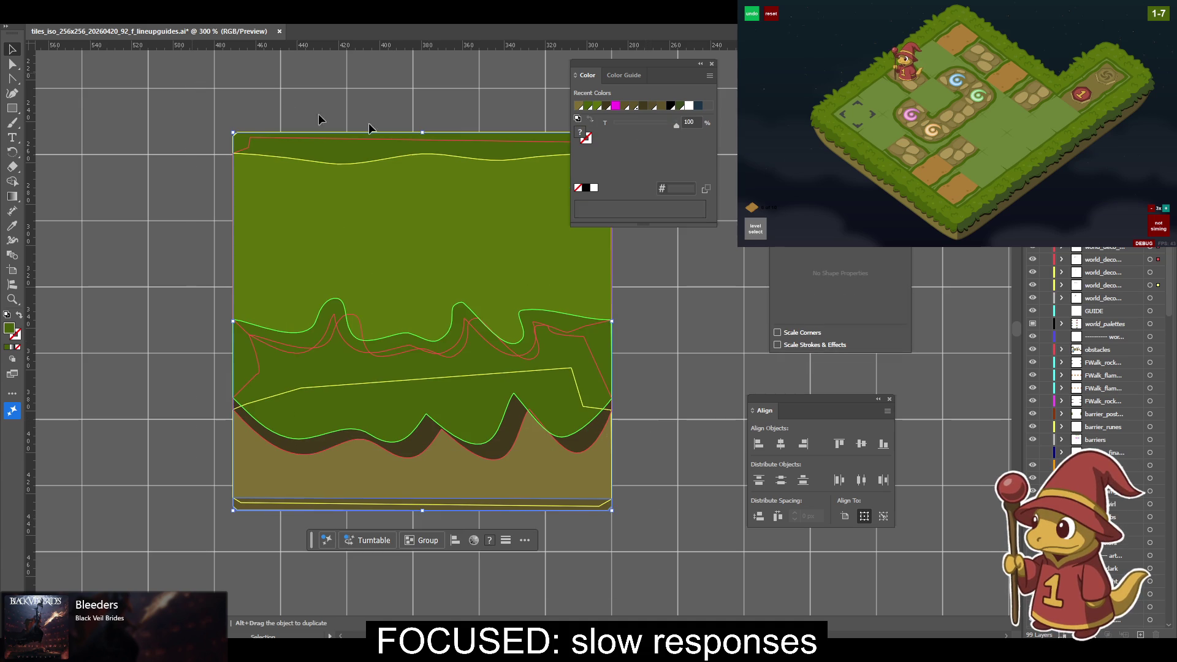
key("Delete")
left_click(1101, 309)
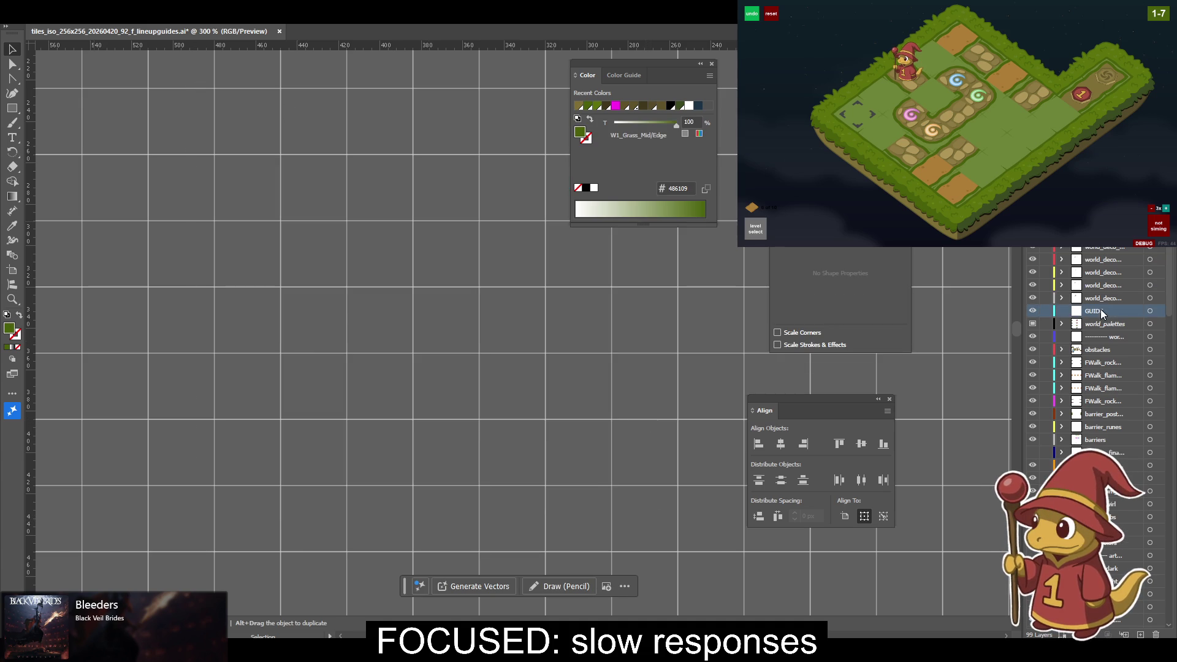
key("ctrl+f")
left_click(687, 358)
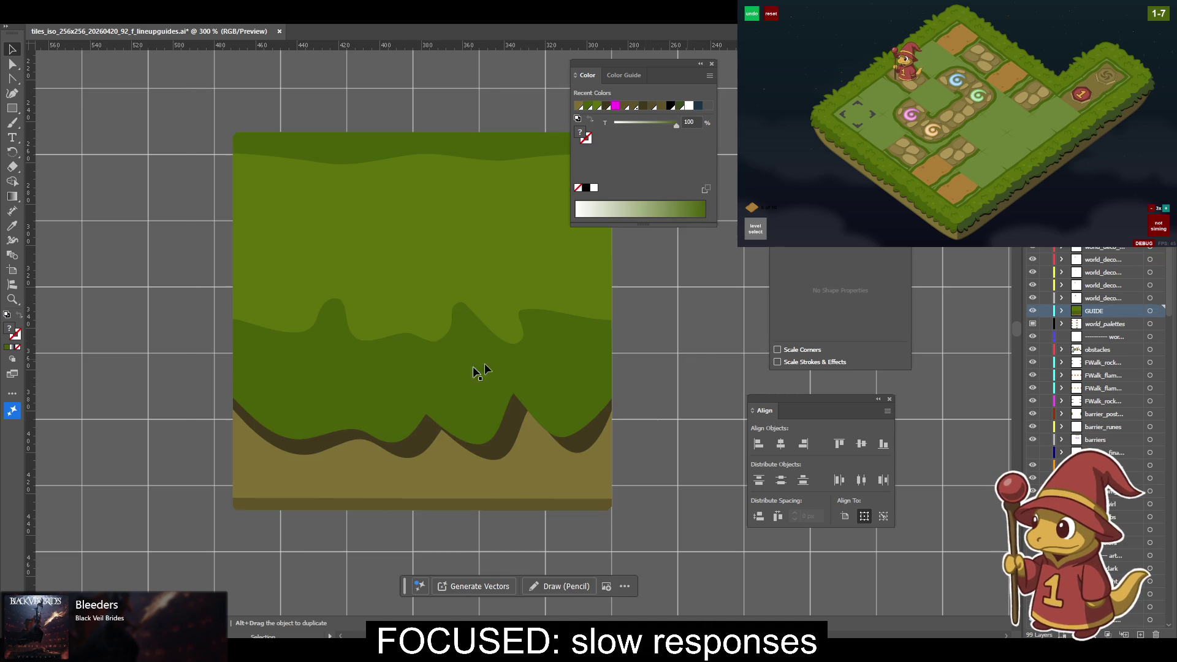
left_click(342, 384)
scroll(348, 343, "down", 2)
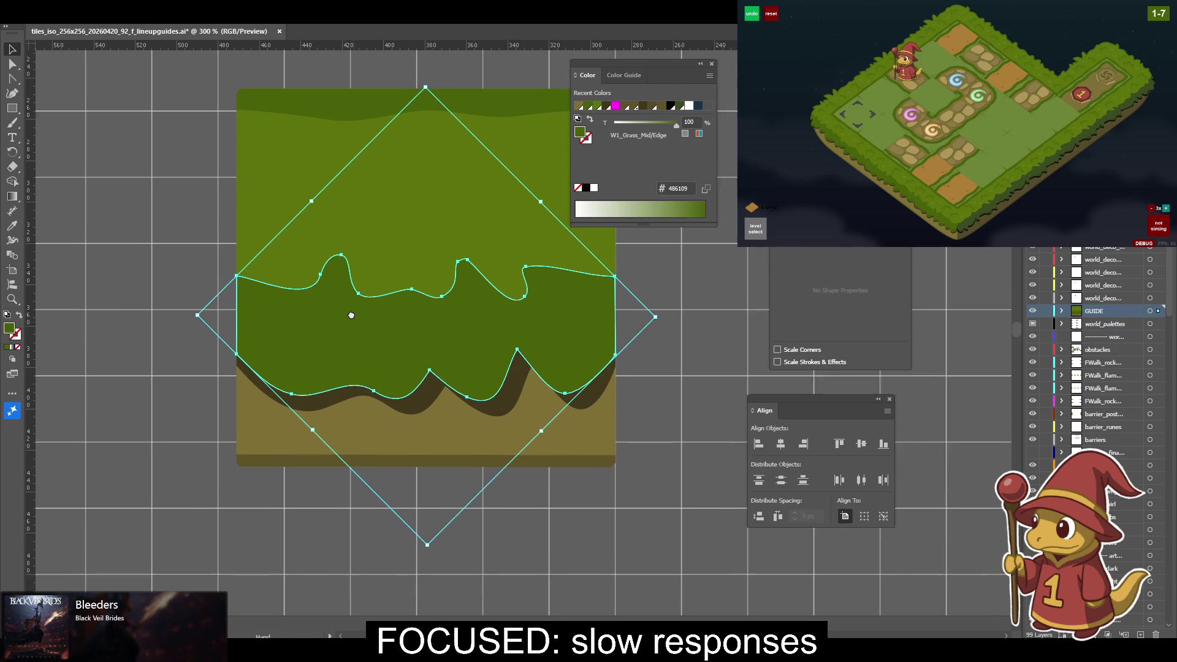
Delete the peak and dip anchors so the mid-green band's top edge is straight.
left_click(352, 319)
scroll(352, 319, "up", 1)
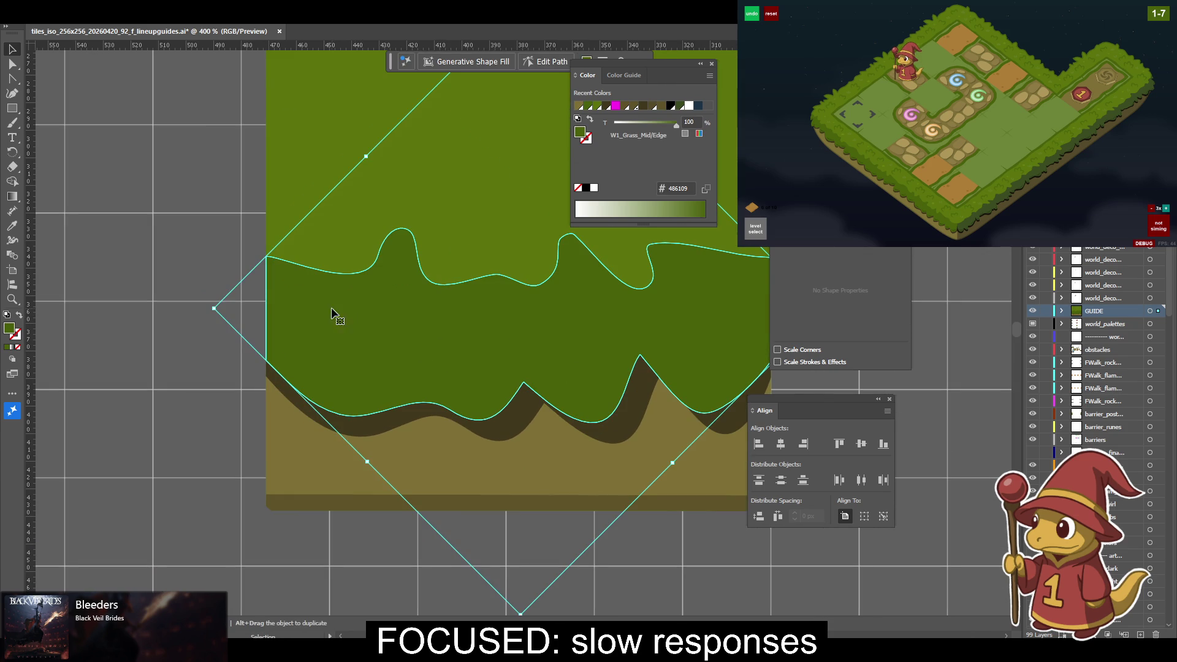
left_click_drag(341, 315, 314, 284)
key("minus")
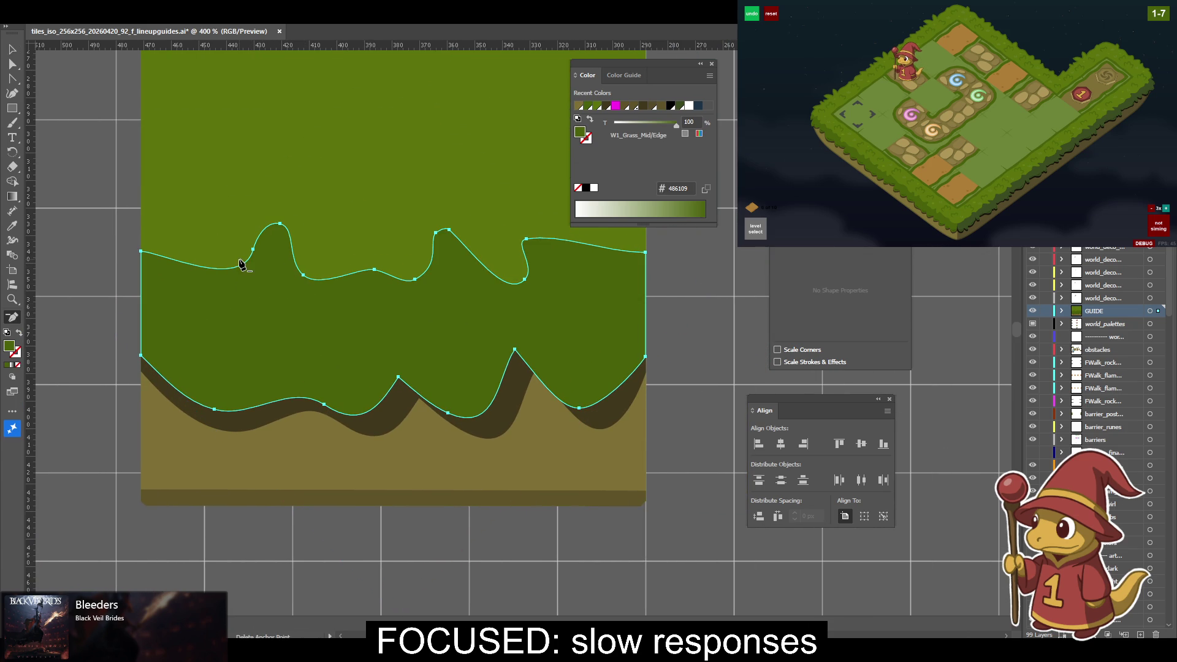
left_click(253, 249)
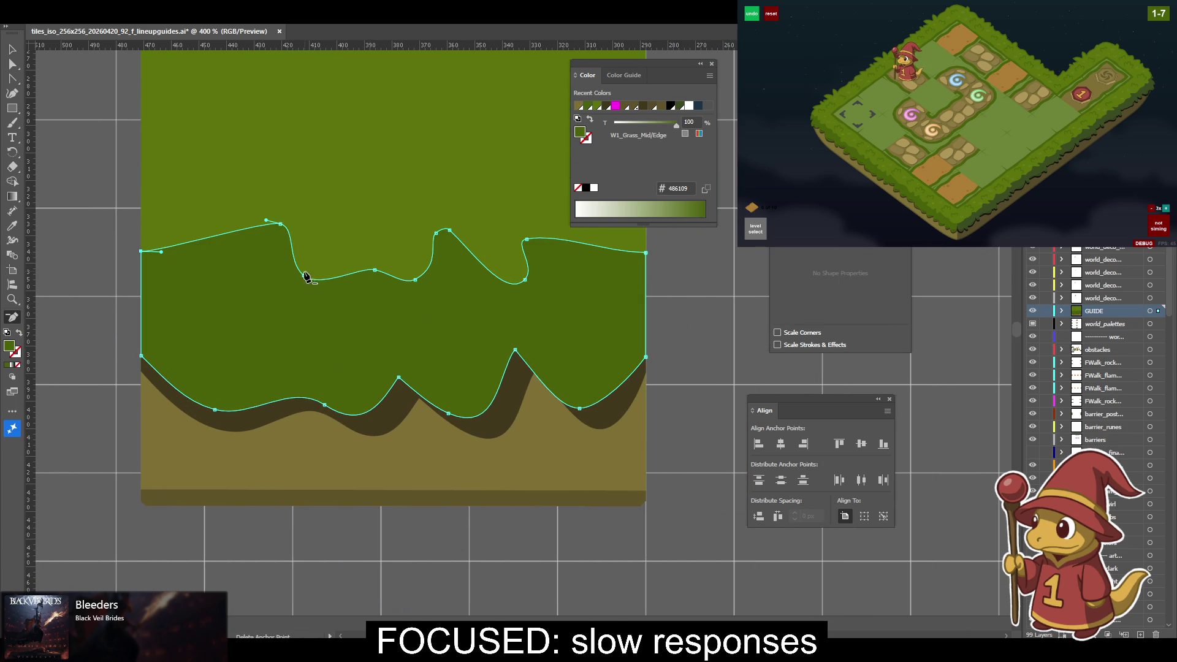
left_click(278, 224)
left_click(304, 277)
left_click(414, 280)
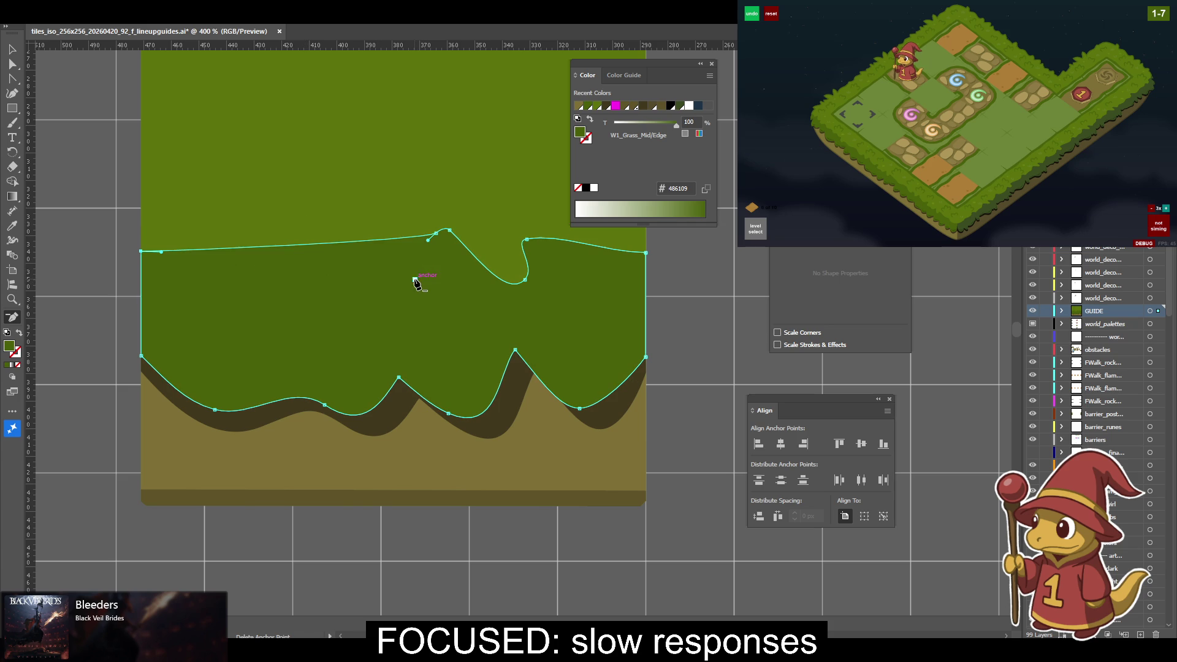
left_click(449, 230)
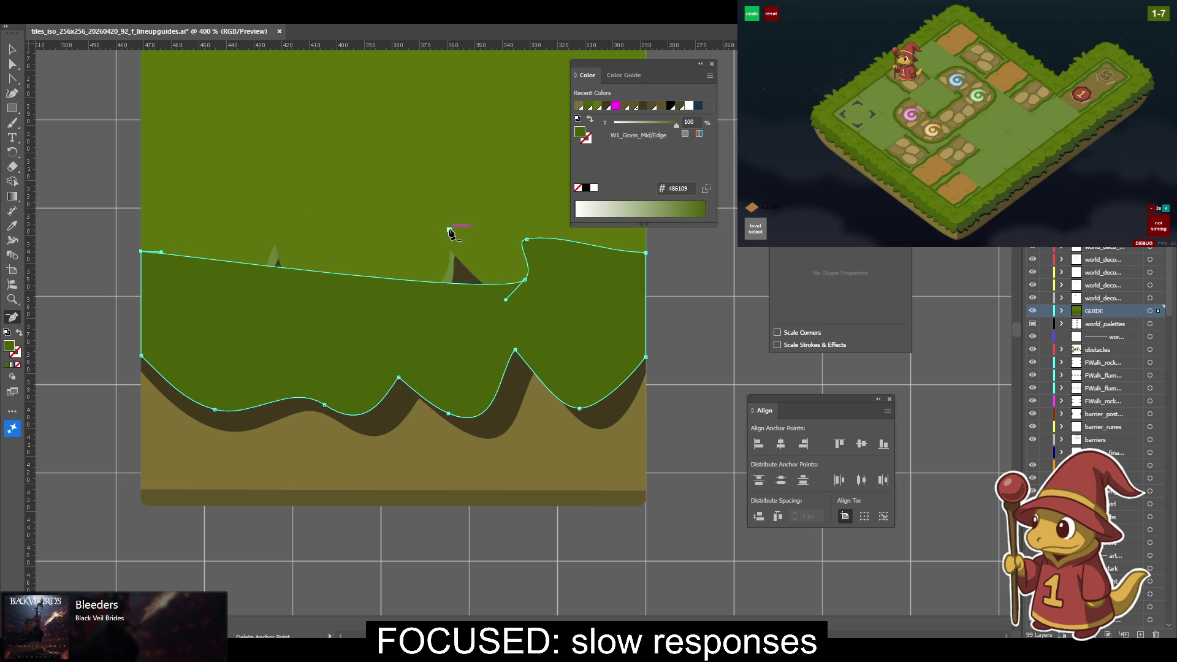
left_click(524, 281)
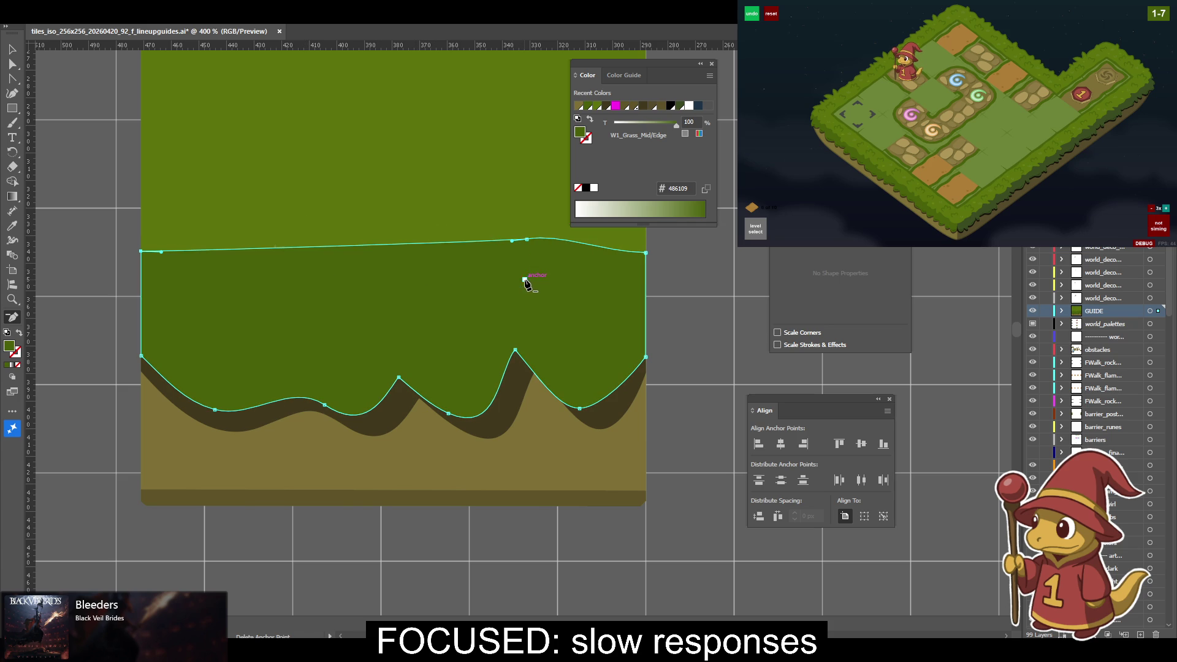
left_click(525, 241)
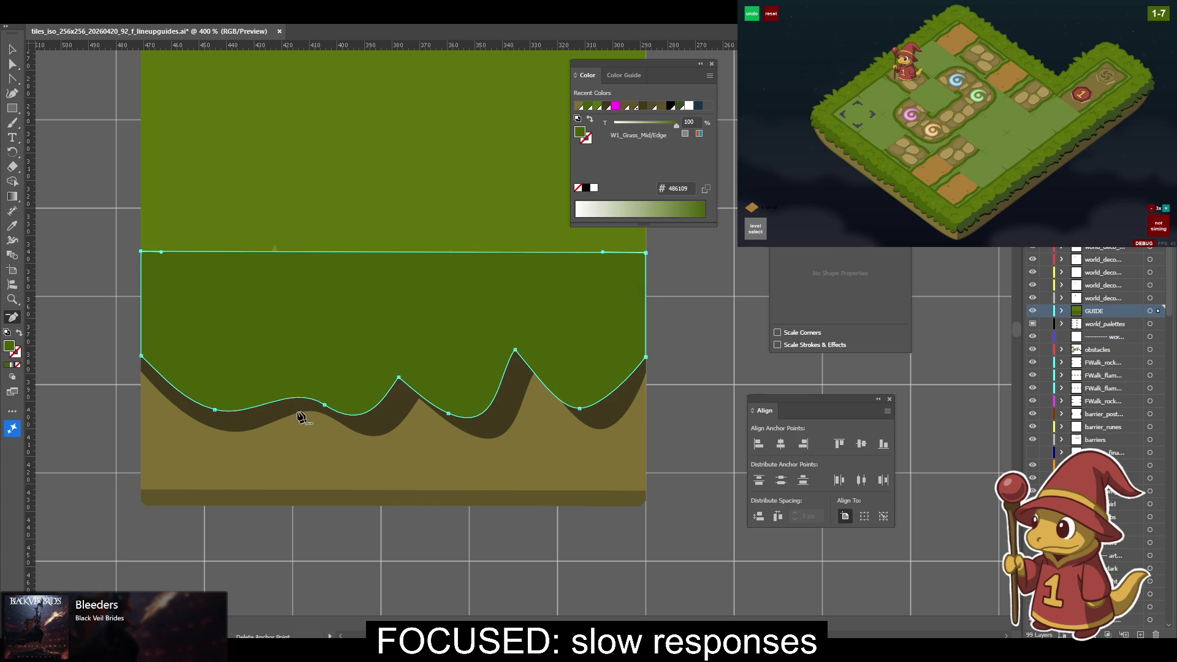
Remove the bottom-edge wave anchors and make the lower-left point a sharp corner.
left_click(215, 411)
left_click(324, 406)
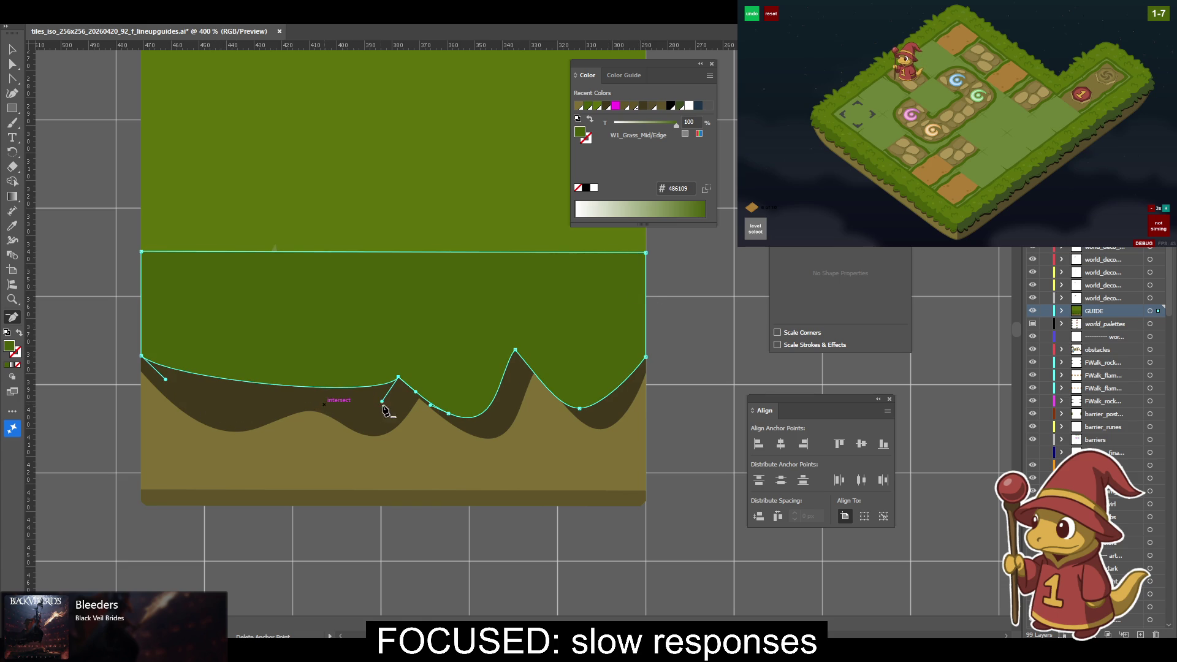
left_click(398, 378)
left_click(448, 414)
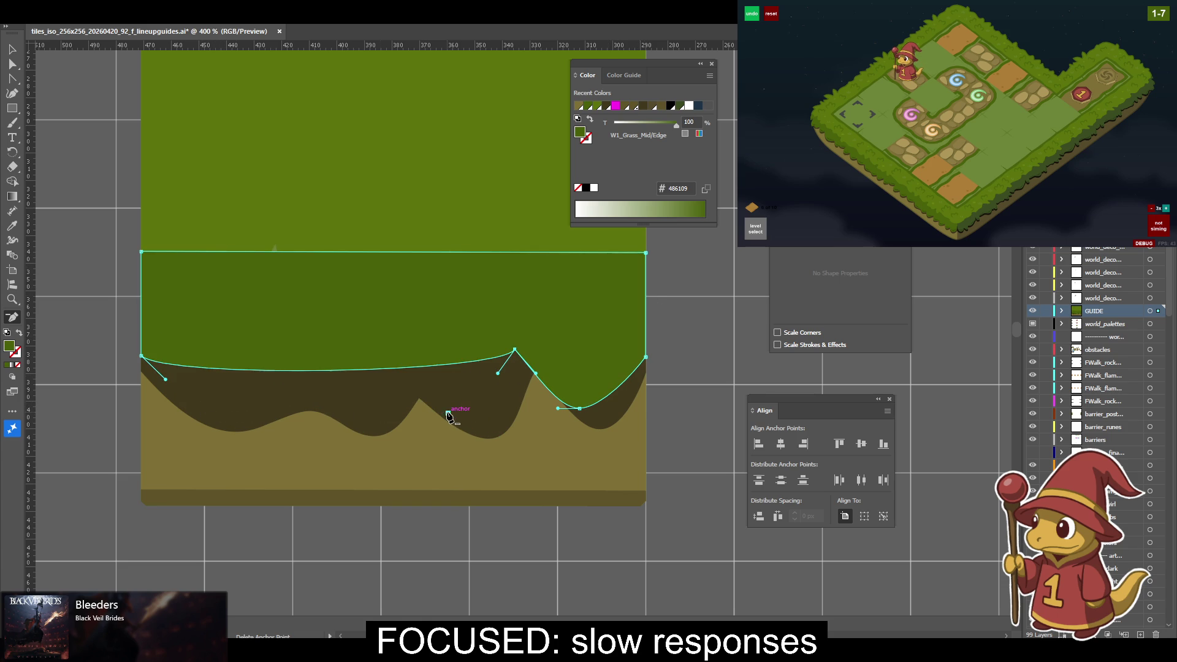
left_click(514, 351)
left_click(577, 409)
key("a")
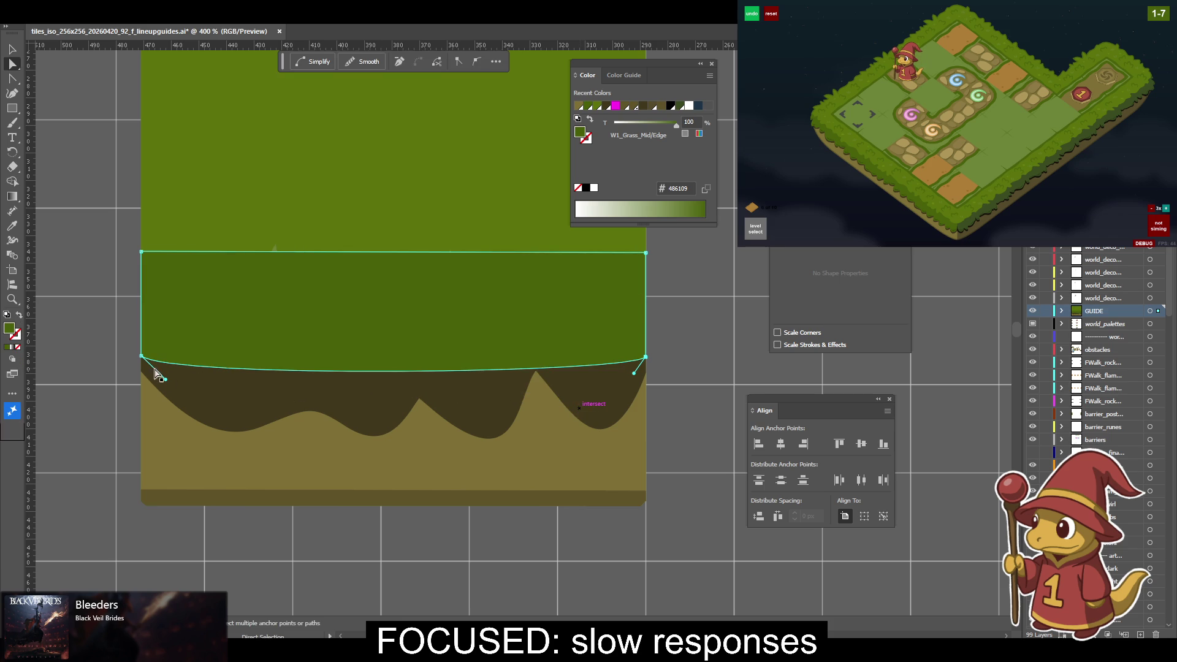
key("shift+c")
left_click(141, 357)
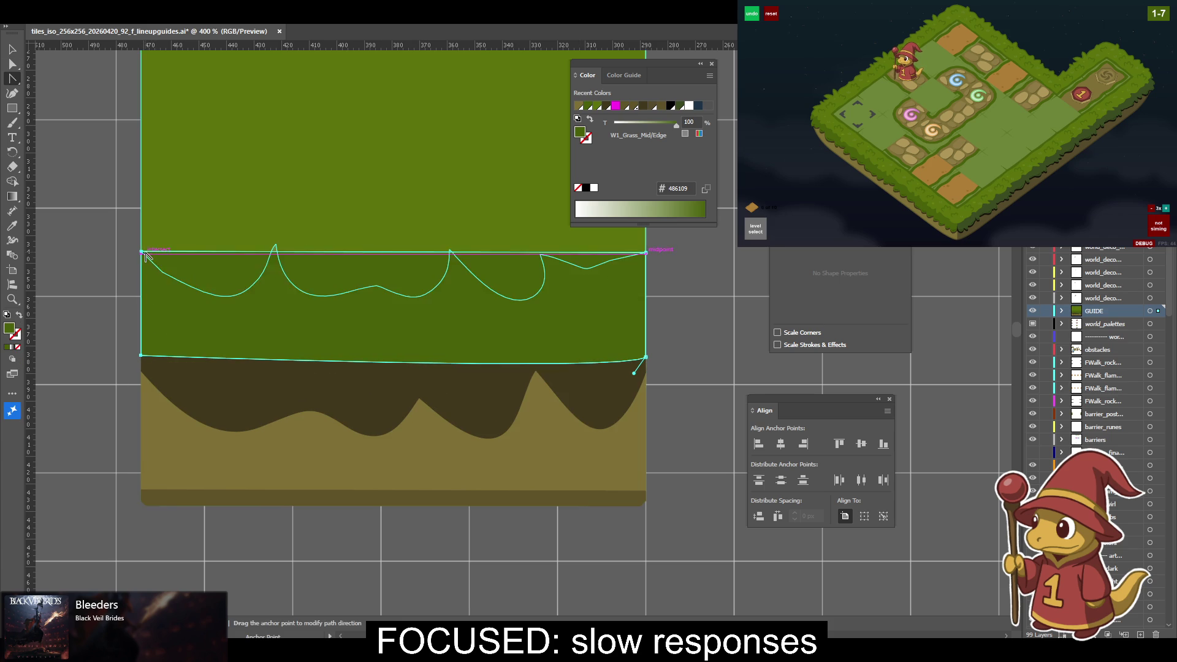
Select the light-green grass path and delete the first wave anchors along its bottom edge.
key("v")
left_click(171, 222)
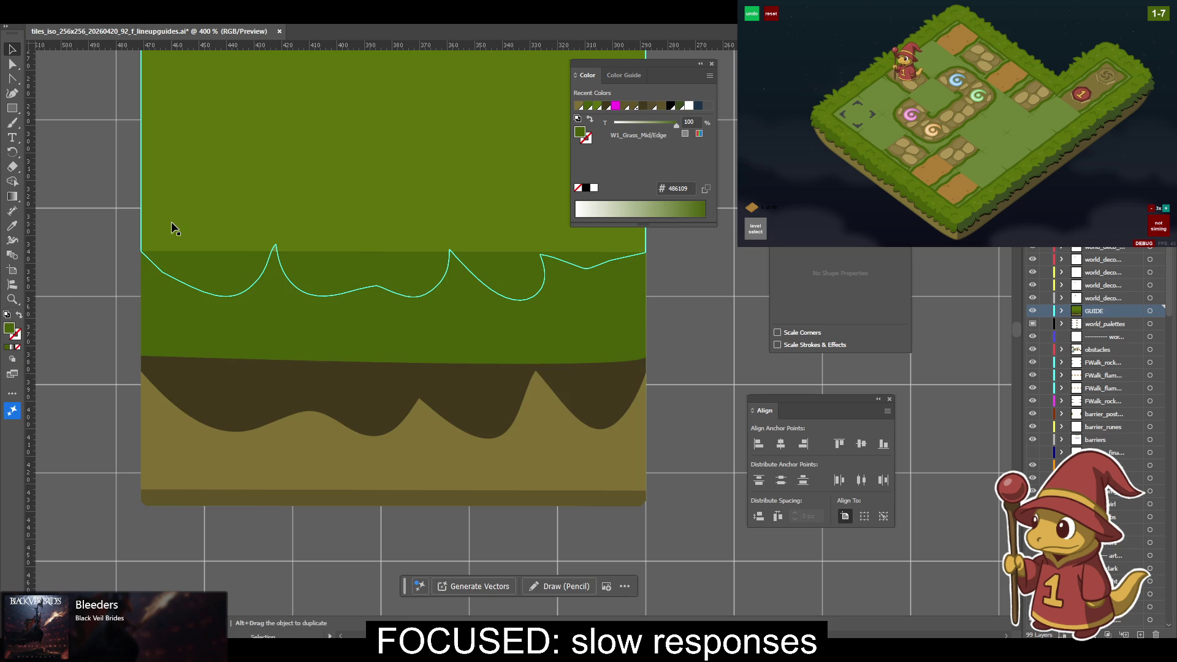
left_click(171, 224)
key("p")
left_click(163, 273)
key("ctrl+z")
left_click(163, 272)
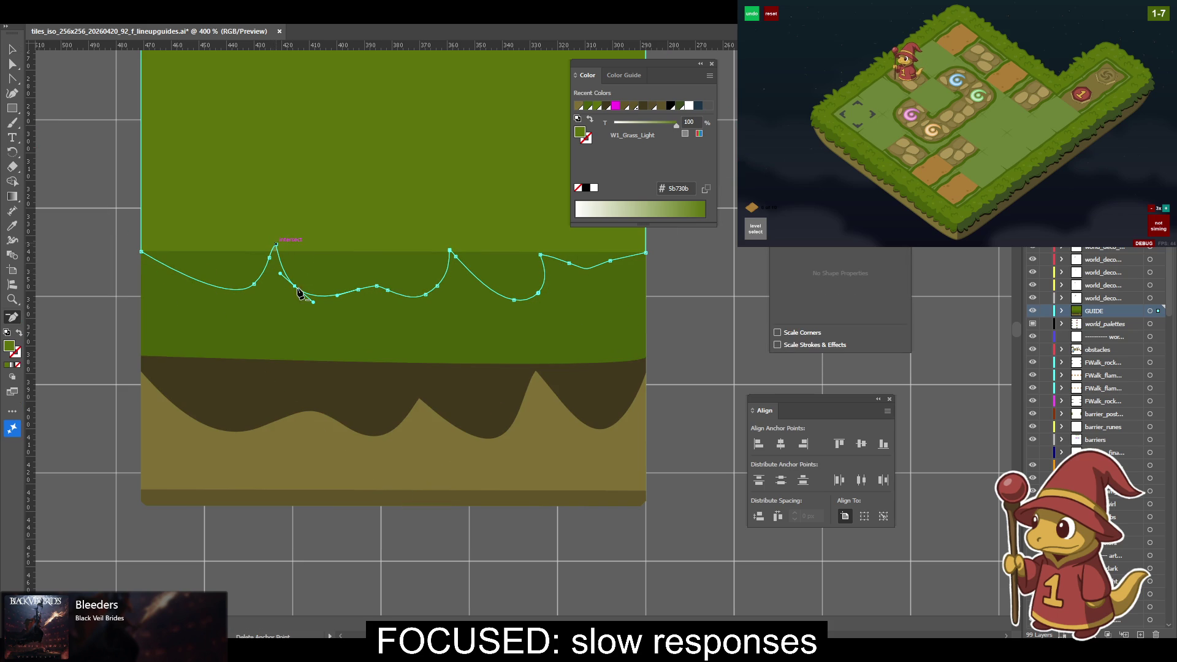
left_click(254, 285)
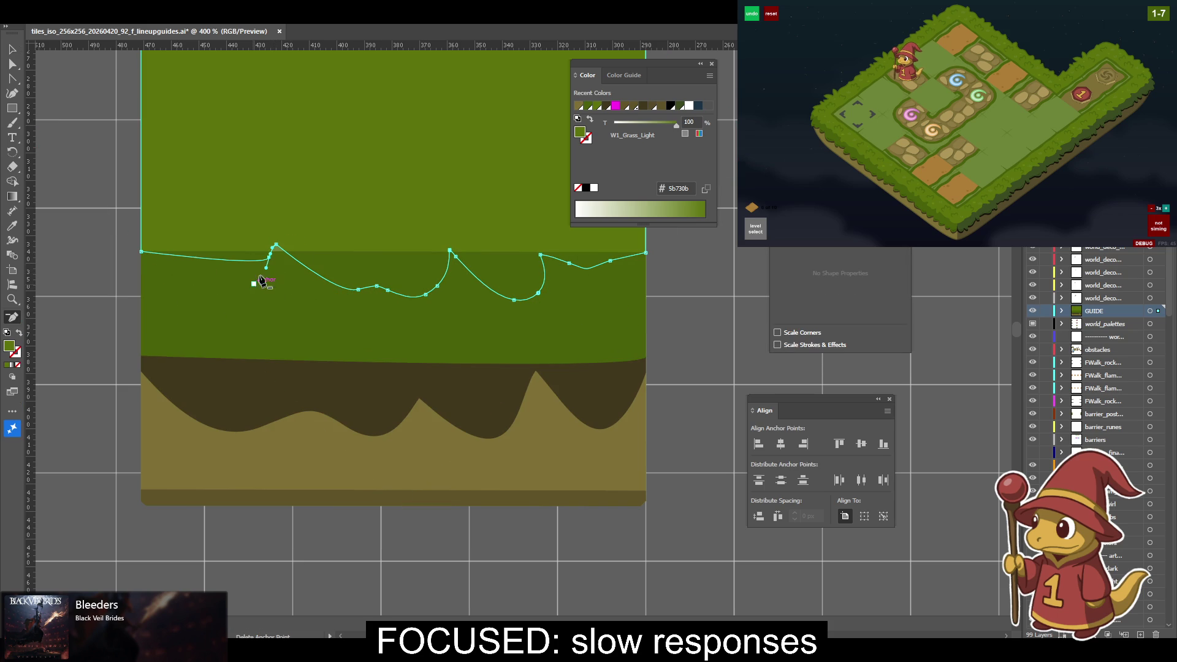
left_click(276, 245)
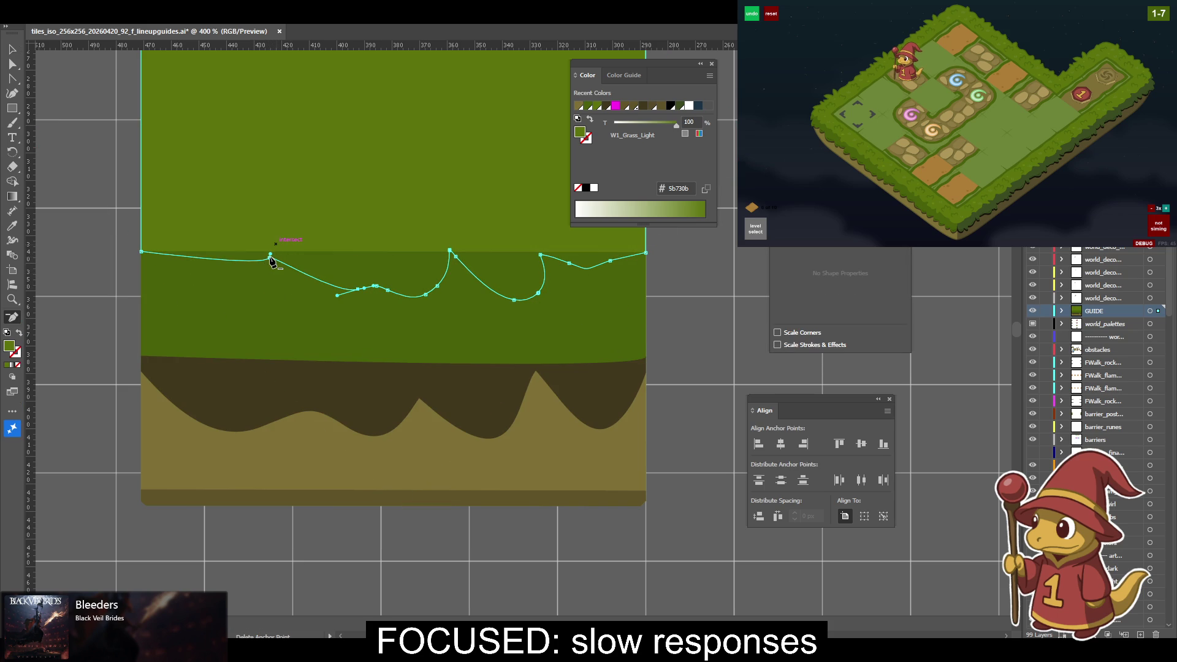
left_click(359, 290)
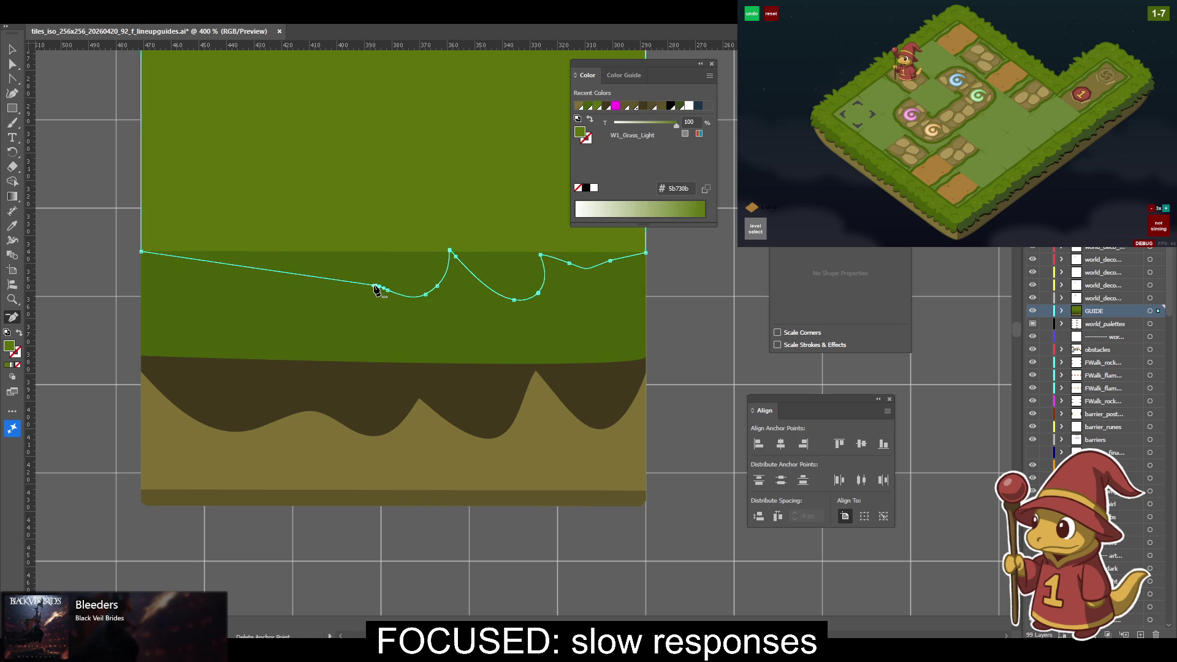
Delete the remaining peak and dip anchors on the right half of that edge.
left_click(387, 289)
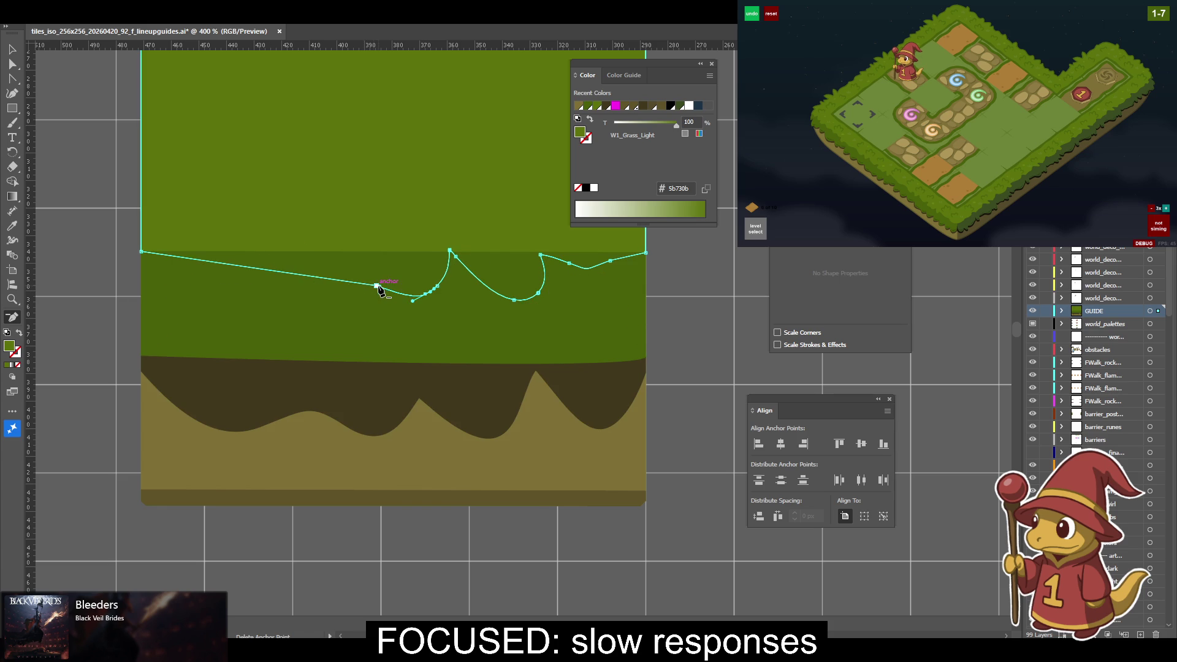
left_click(429, 294)
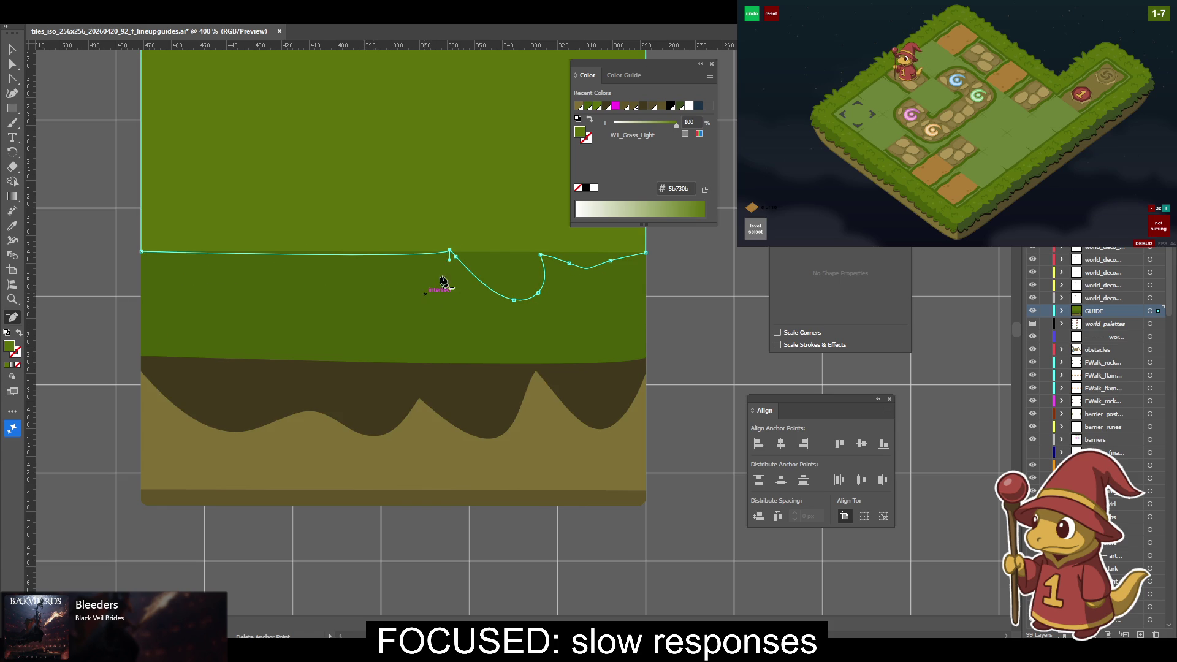
left_click(451, 252)
left_click(473, 275)
left_click(493, 296)
left_click(537, 293)
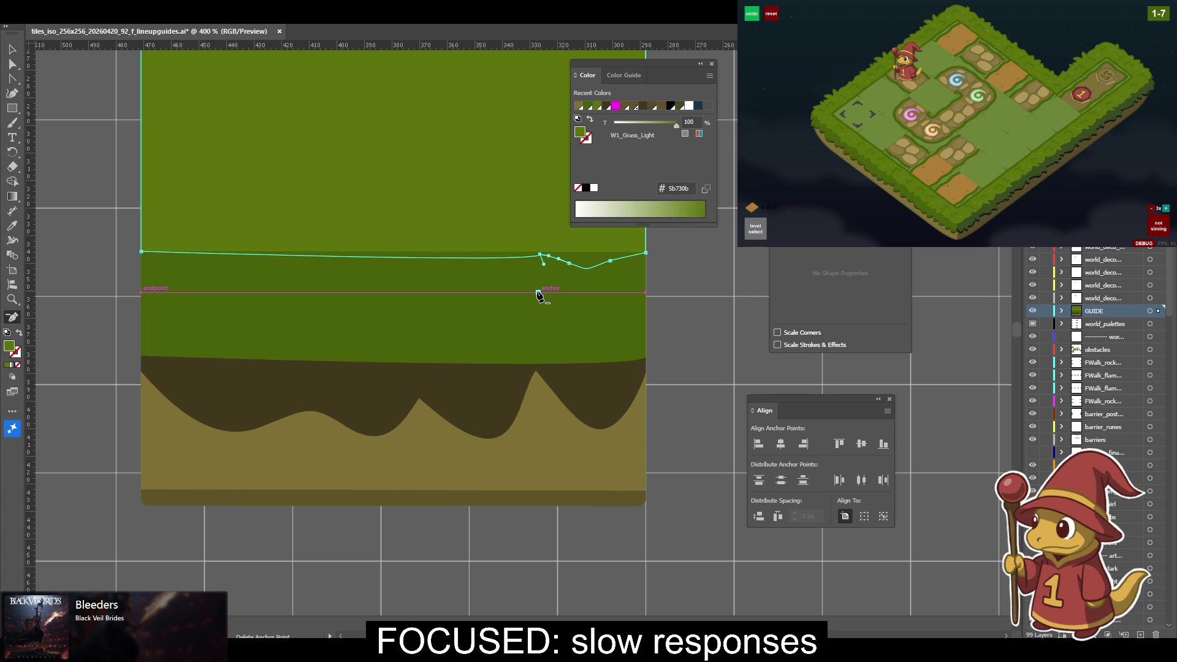
left_click(541, 255)
left_click(567, 263)
left_click(591, 270)
left_click(611, 261)
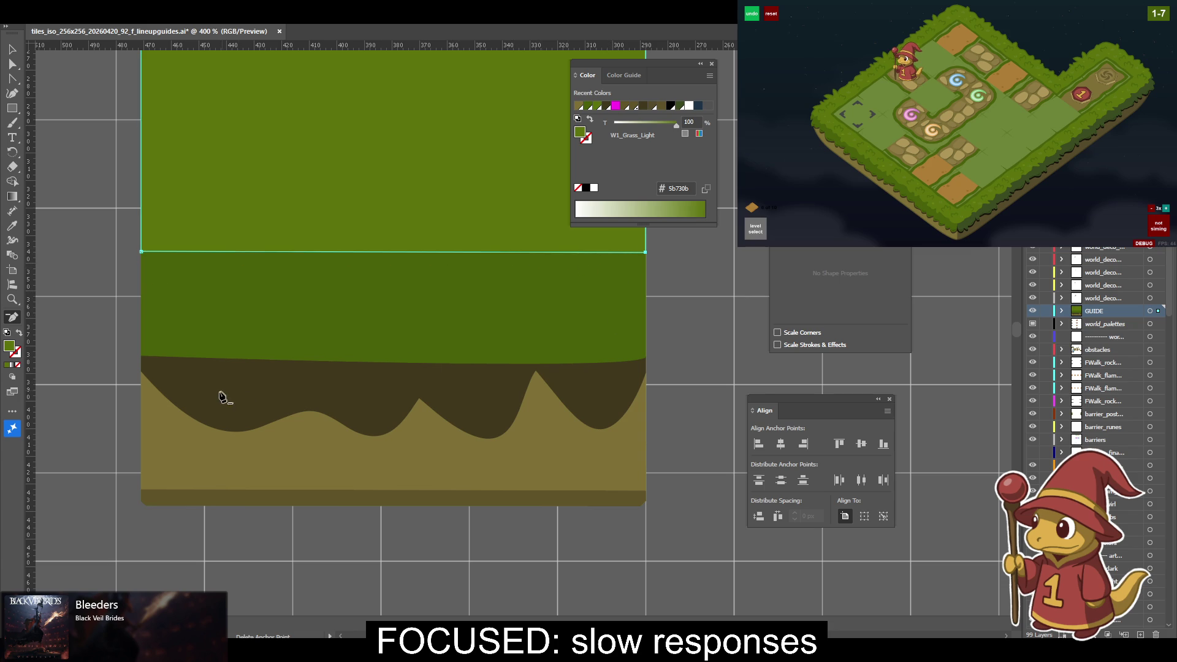
Raise the light-green shape's bottom-right corner to slant it, and lift the darker band's top-right corner.
key("a")
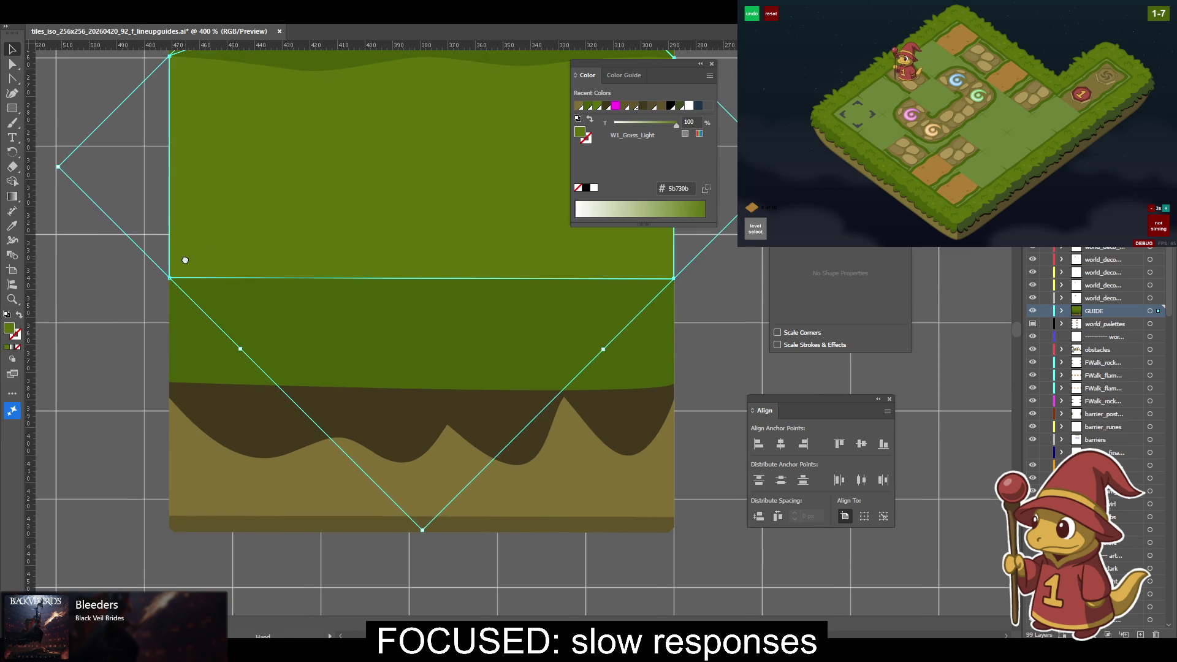
left_click(674, 277)
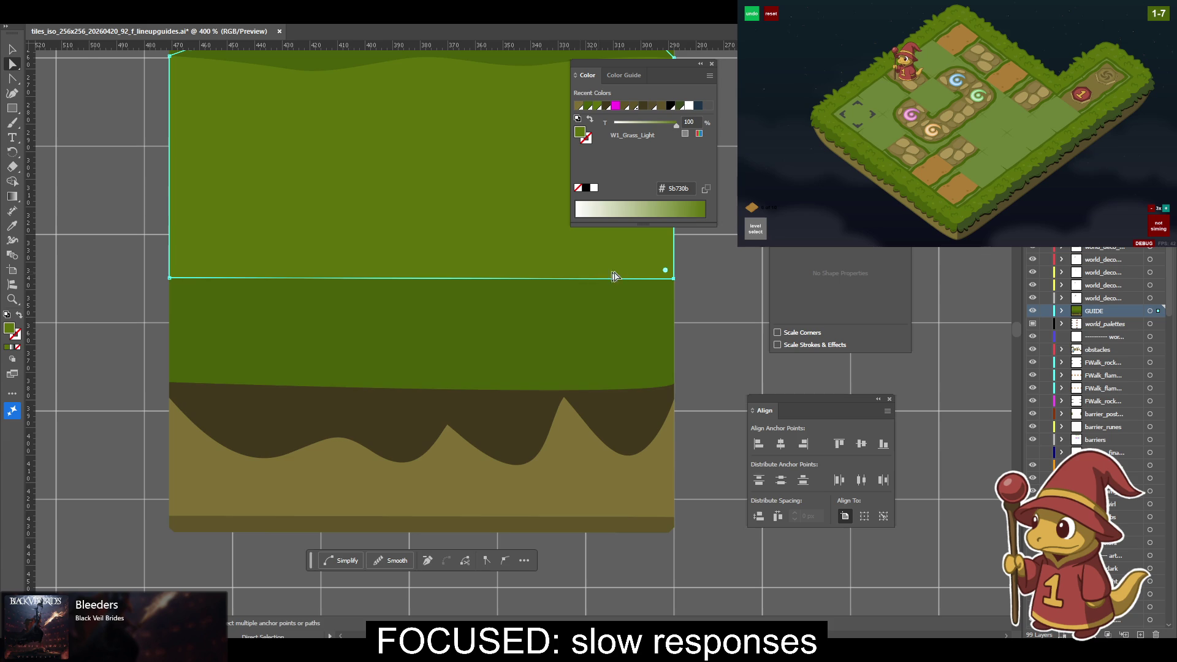
left_click_drag(674, 279, 675, 236)
left_click(674, 279)
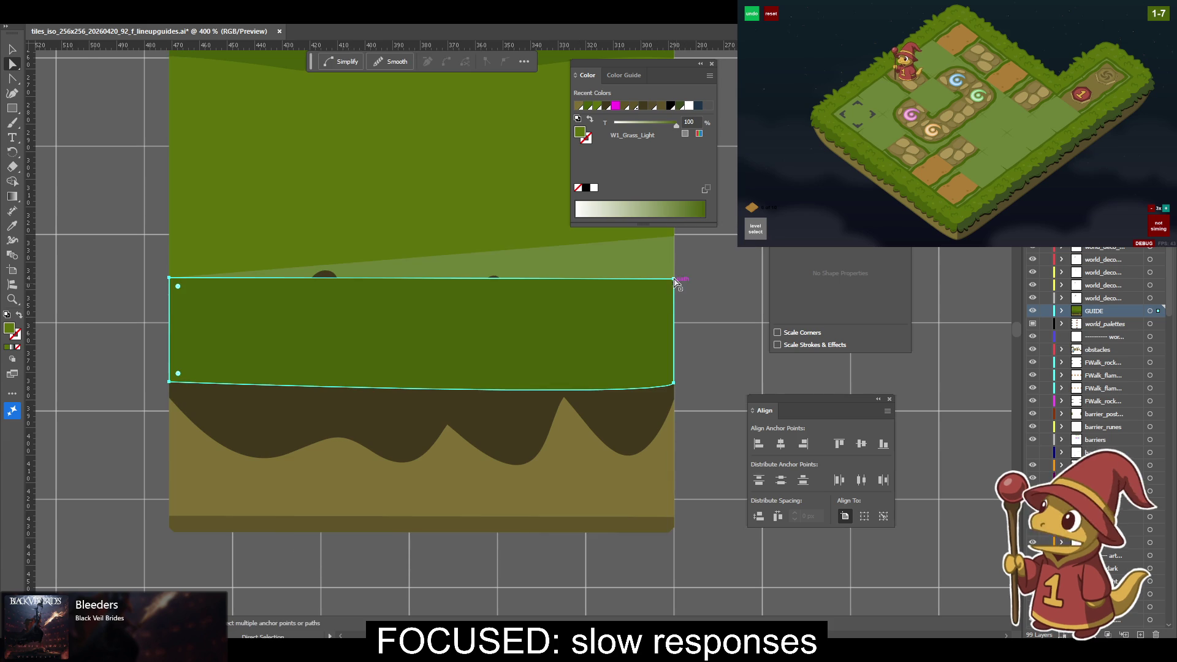
left_click_drag(674, 280, 675, 285)
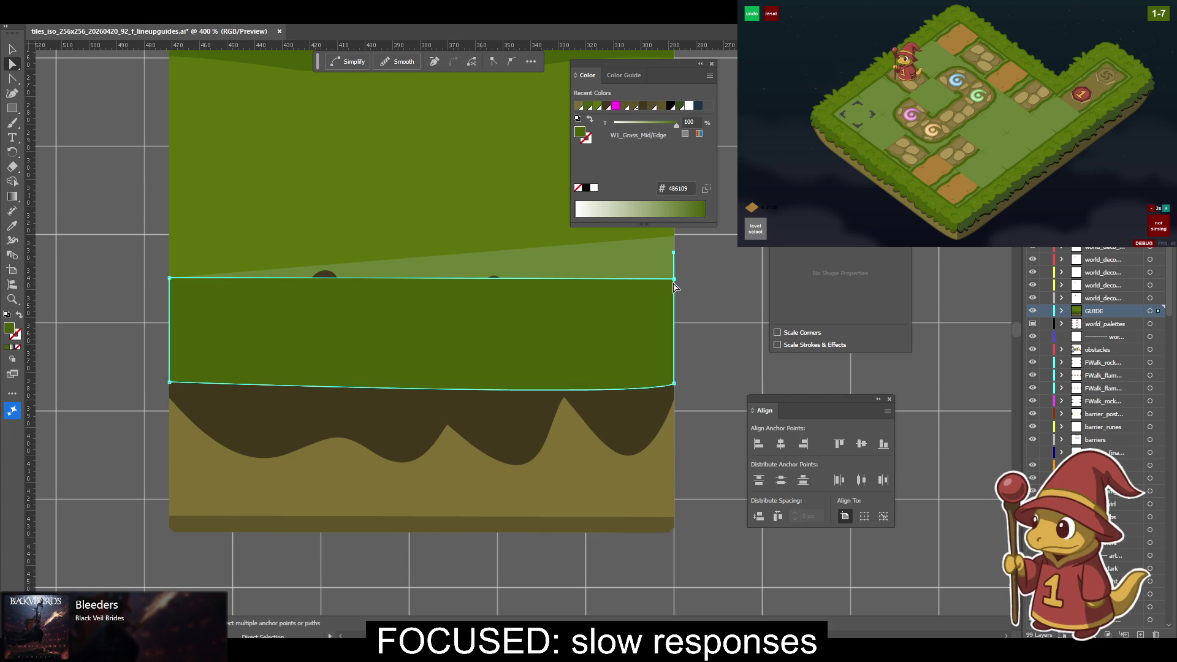
left_click_drag(674, 287, 674, 285)
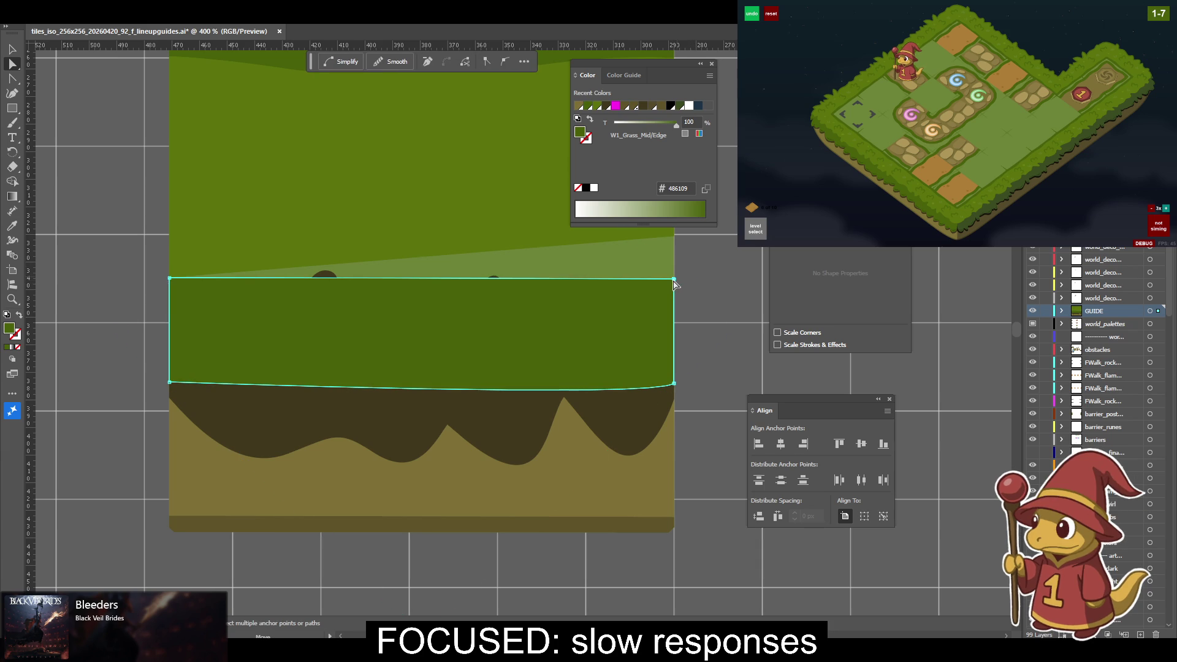
key("minus")
left_click(675, 280)
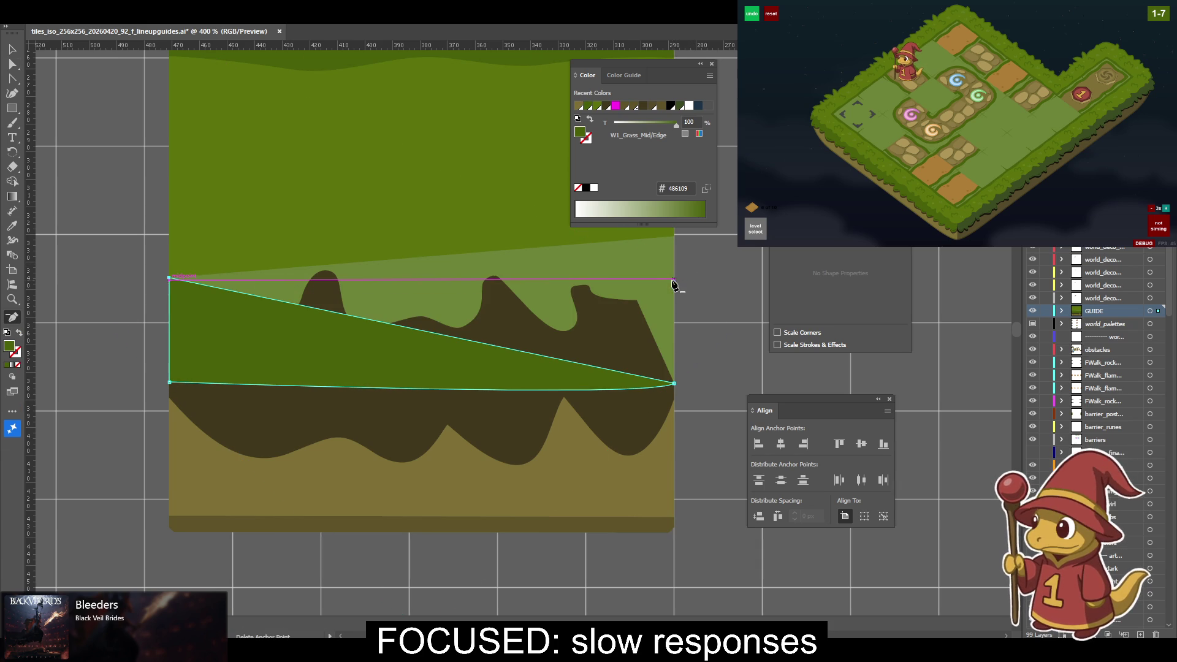
key("ctrl+z")
key("a")
left_click_drag(674, 280, 676, 253)
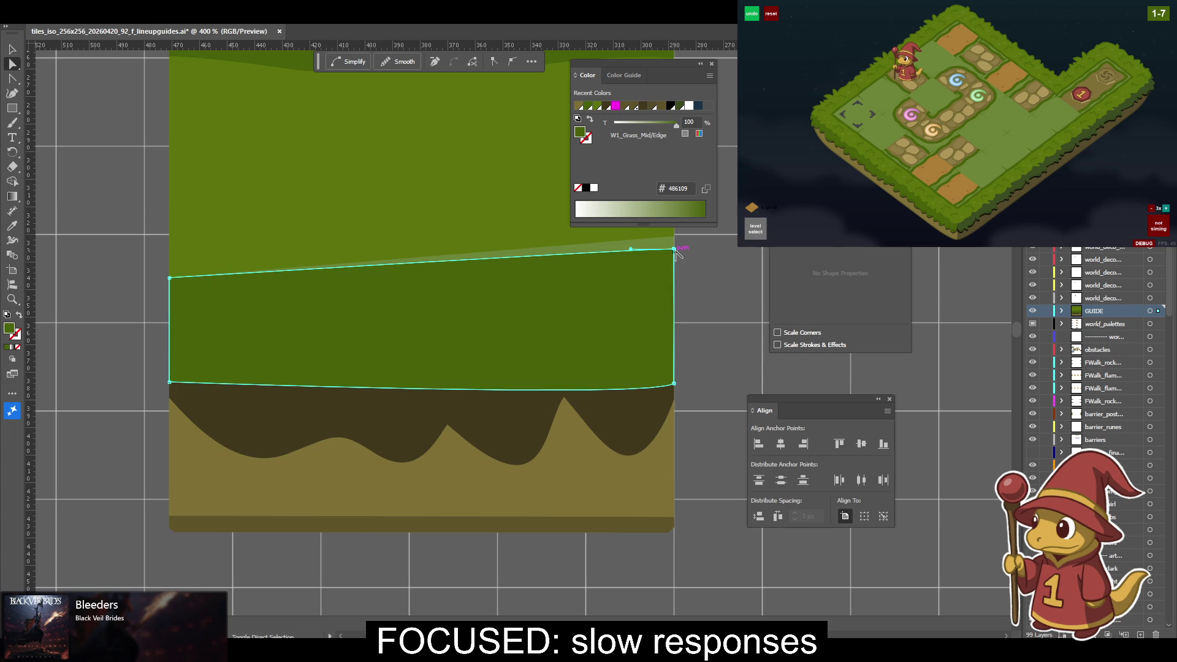
Make the band's bottom corners sharp and raise the bottom-right corner to slope the edge.
key("shift+c")
left_click(674, 383)
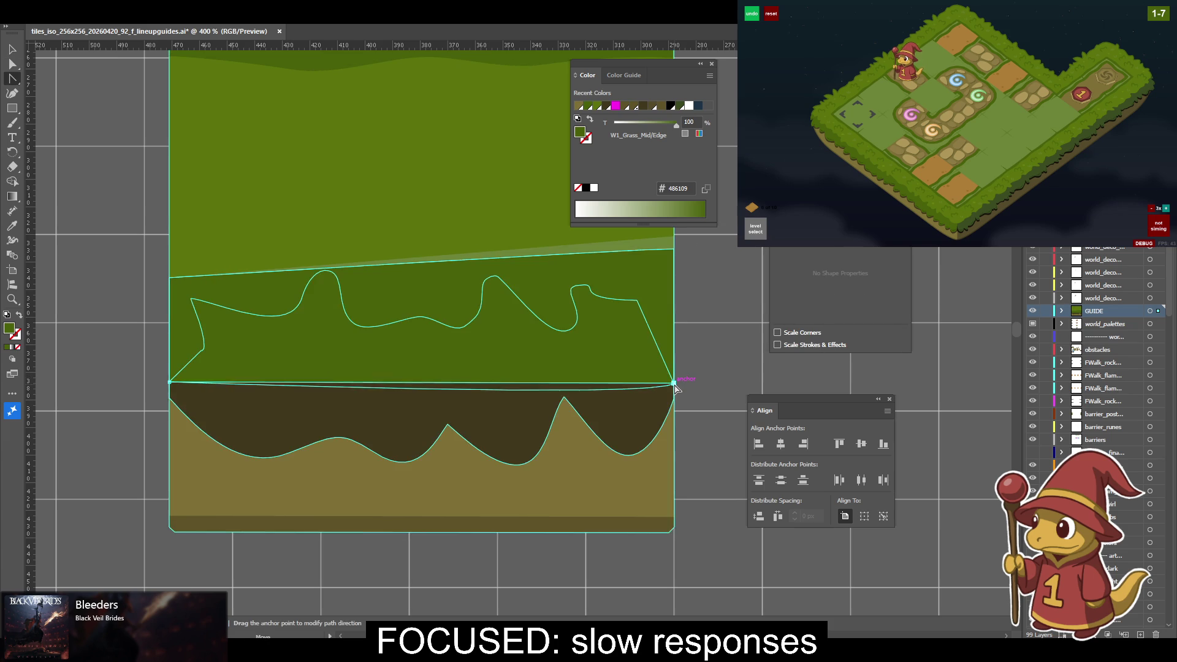
left_click_drag(169, 383, 172, 281)
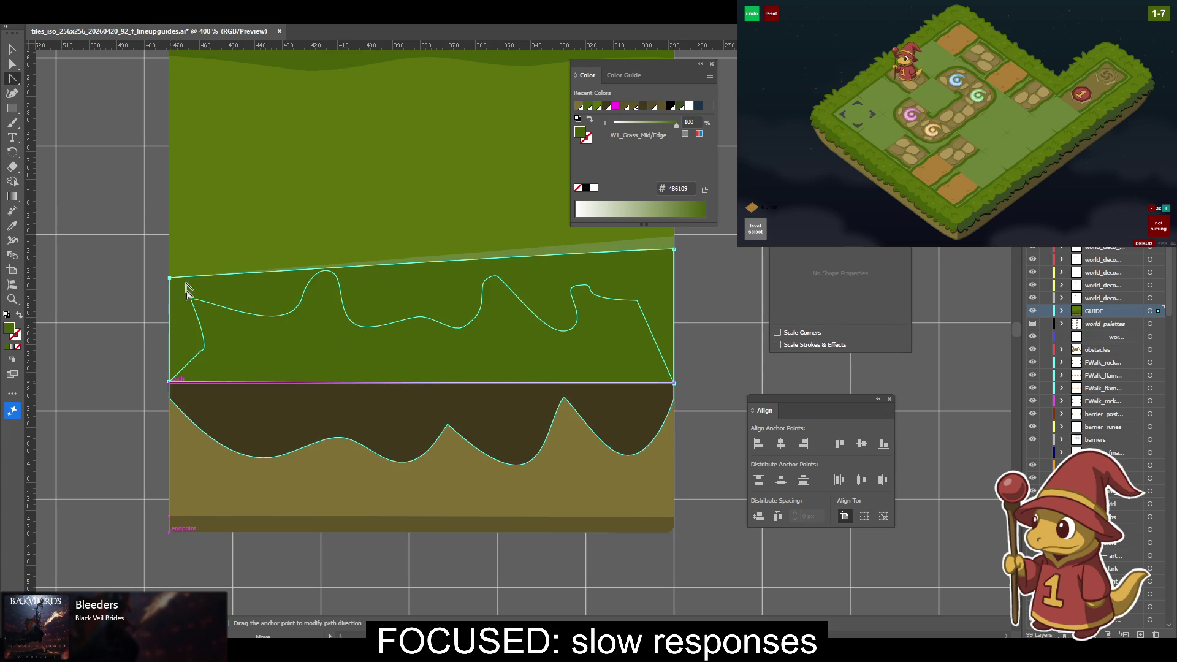
key("a")
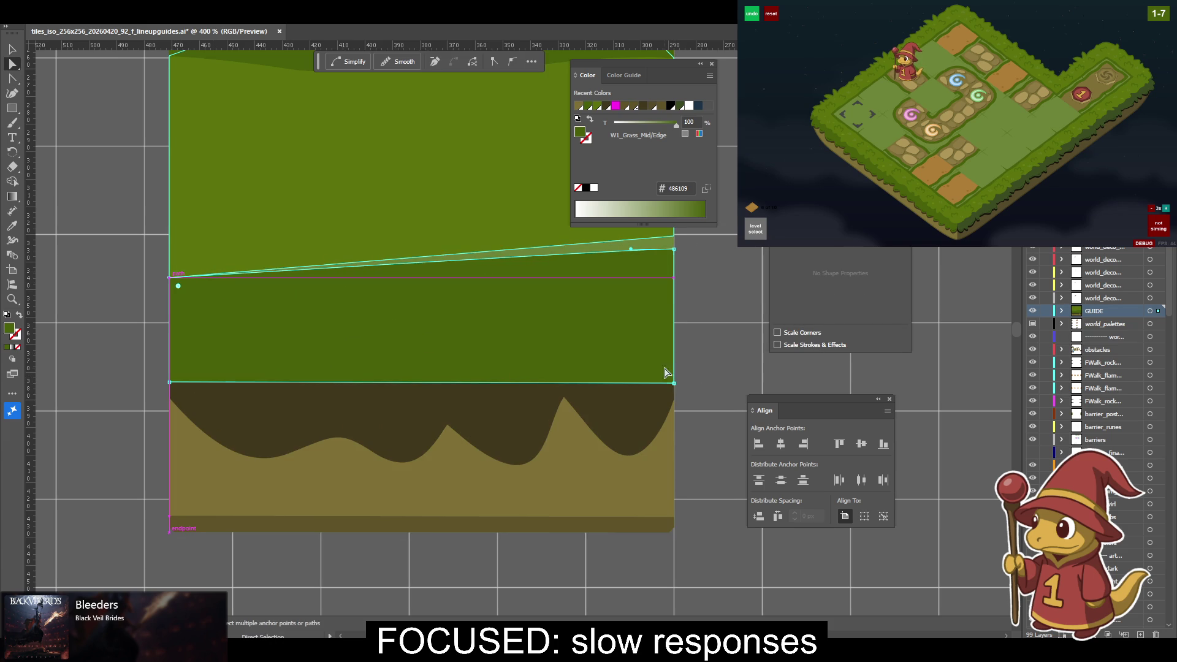
left_click_drag(674, 384, 679, 319)
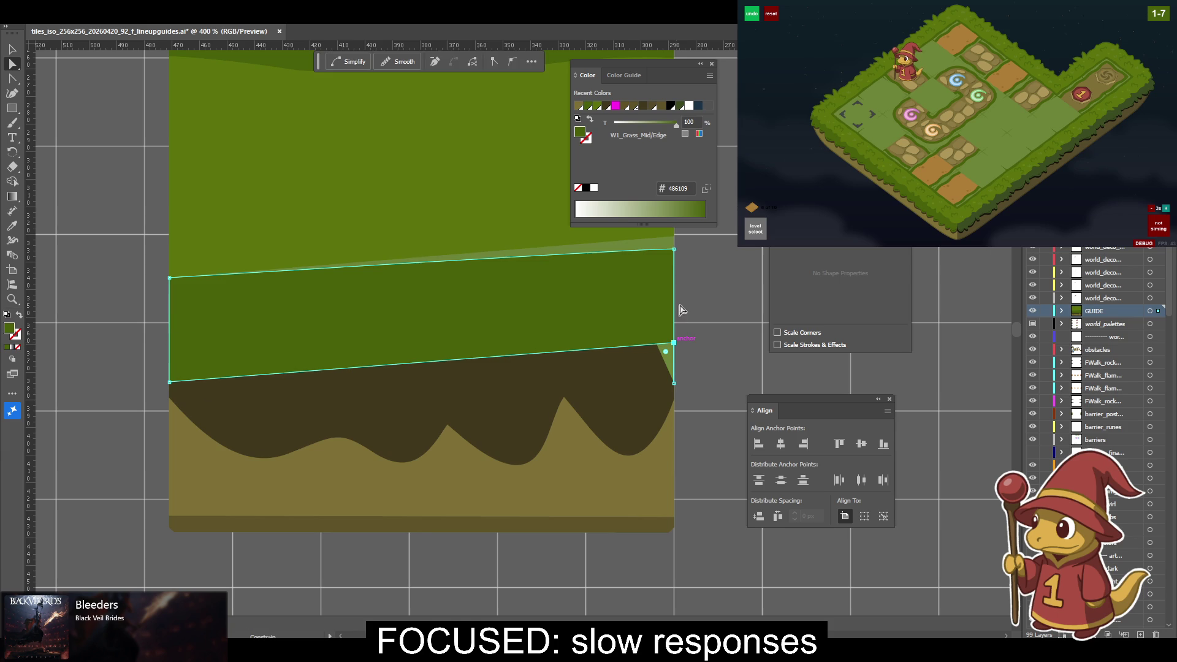
Level the band's top anchors to the top-left key anchor, then align its bottom anchors.
key("v")
left_click(687, 322)
left_click(609, 381)
key("a")
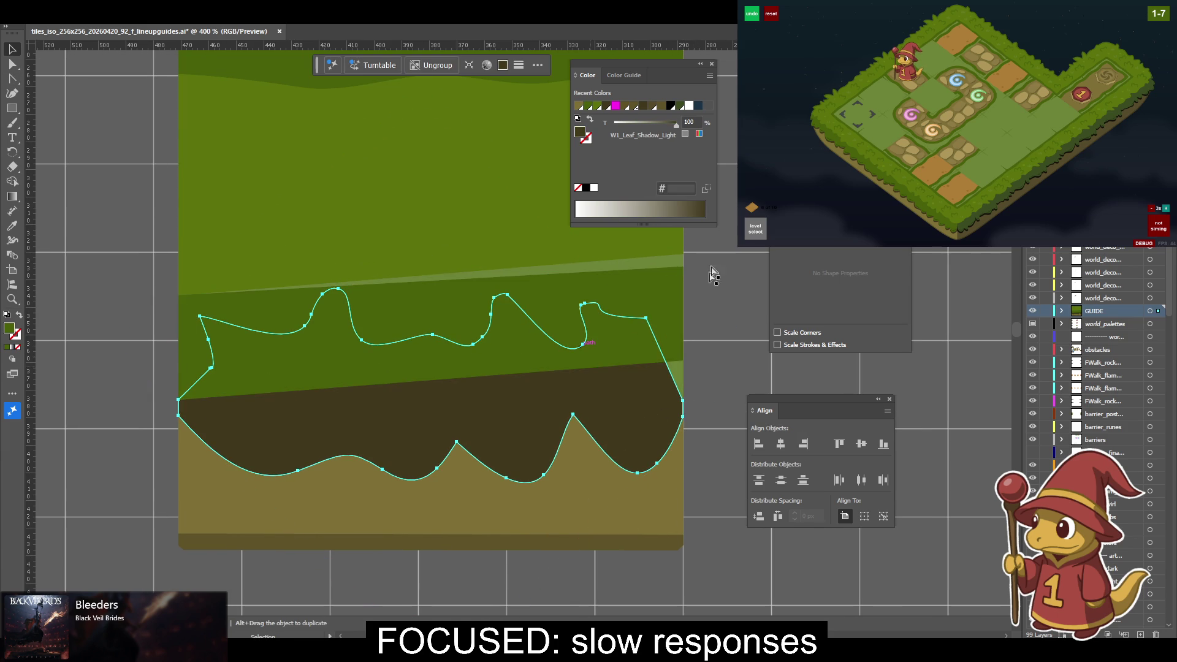
left_click(682, 275)
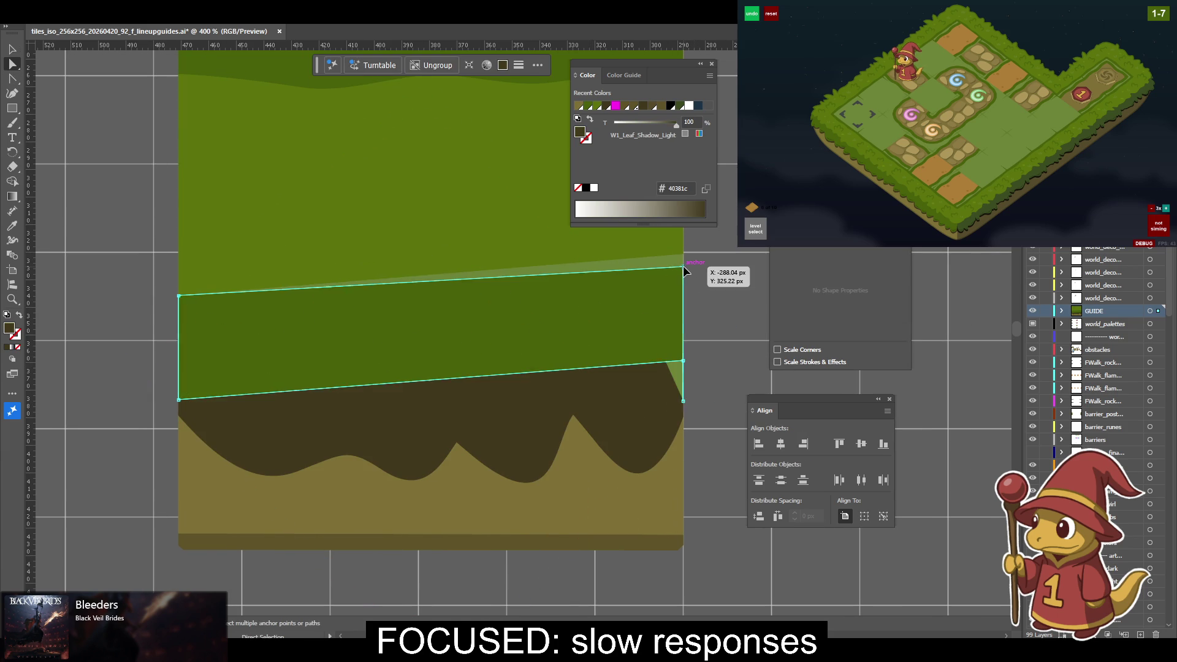
left_click(180, 296)
left_click(883, 443)
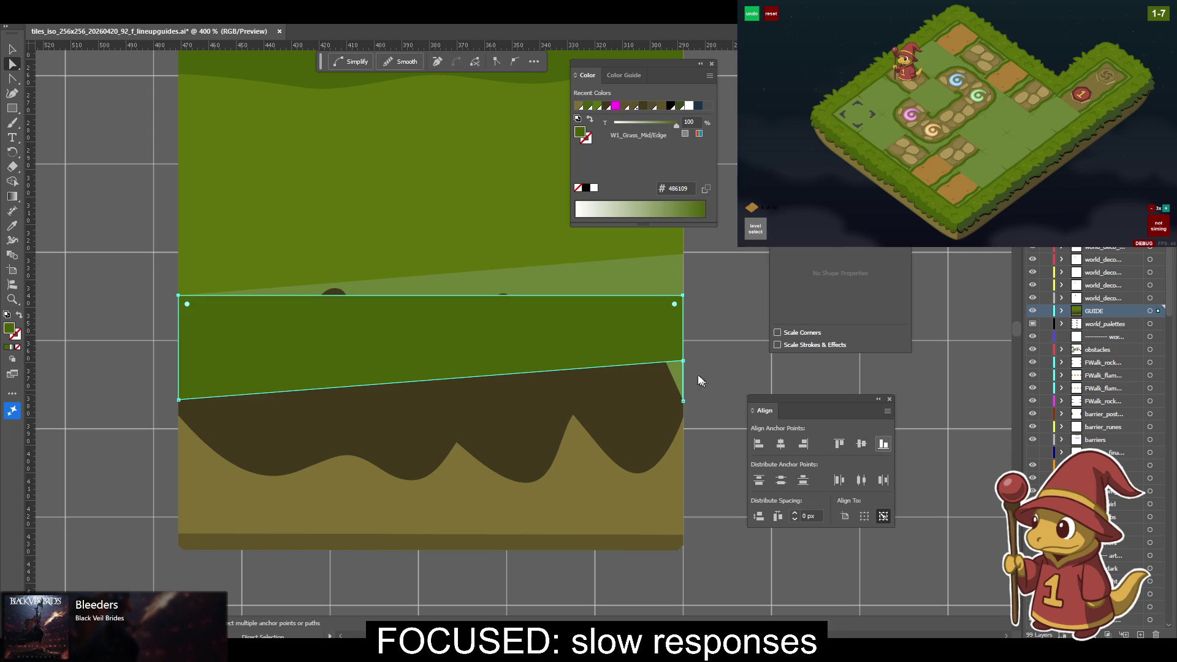
left_click(231, 384)
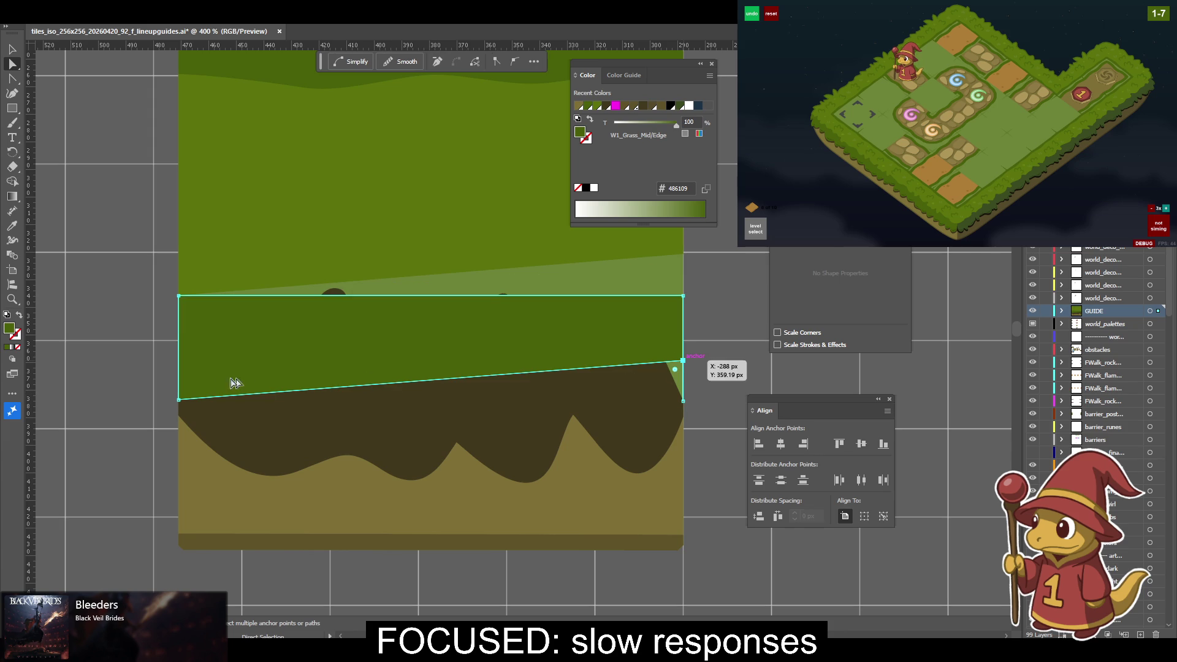
left_click(179, 399)
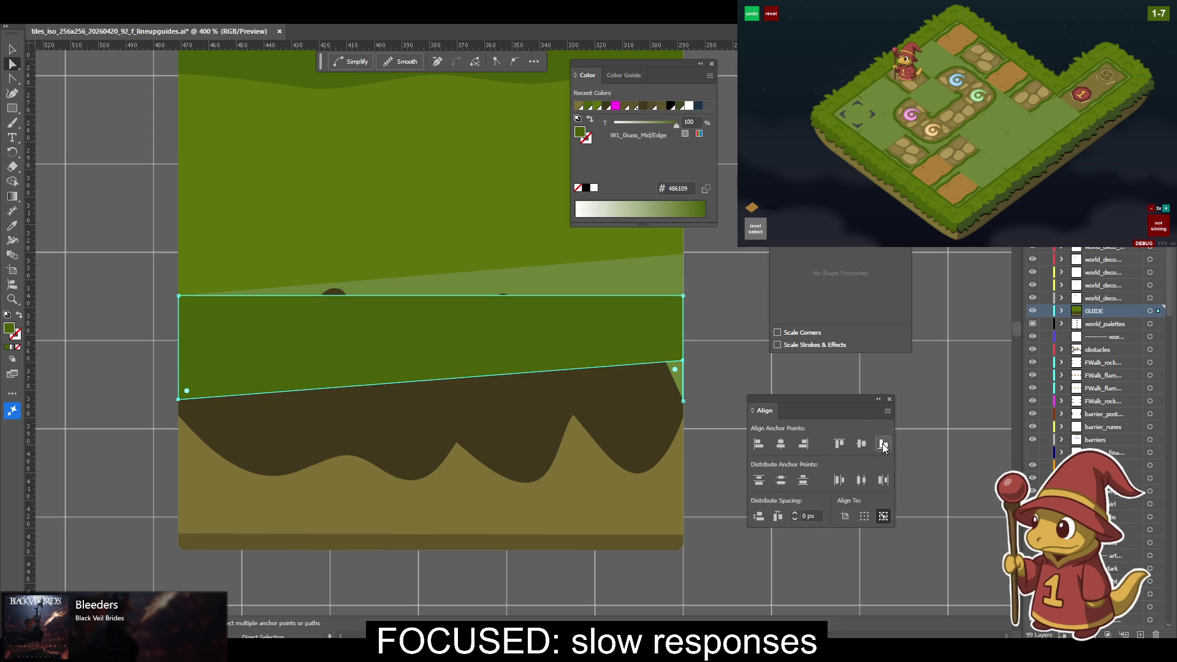
left_click(883, 443)
left_click(671, 414, "ctrl")
Raise the band's bottom-right corner, re-level its bottom anchors, and select the dark-brown shadow group.
left_click(674, 362)
key("minus")
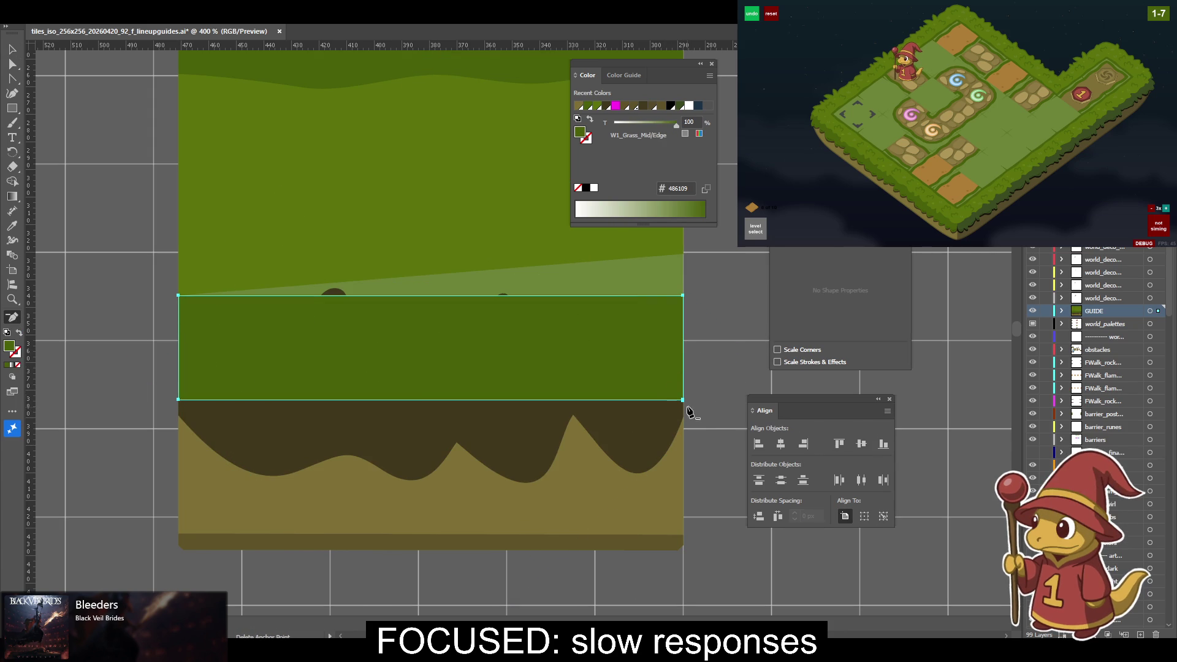
key("a")
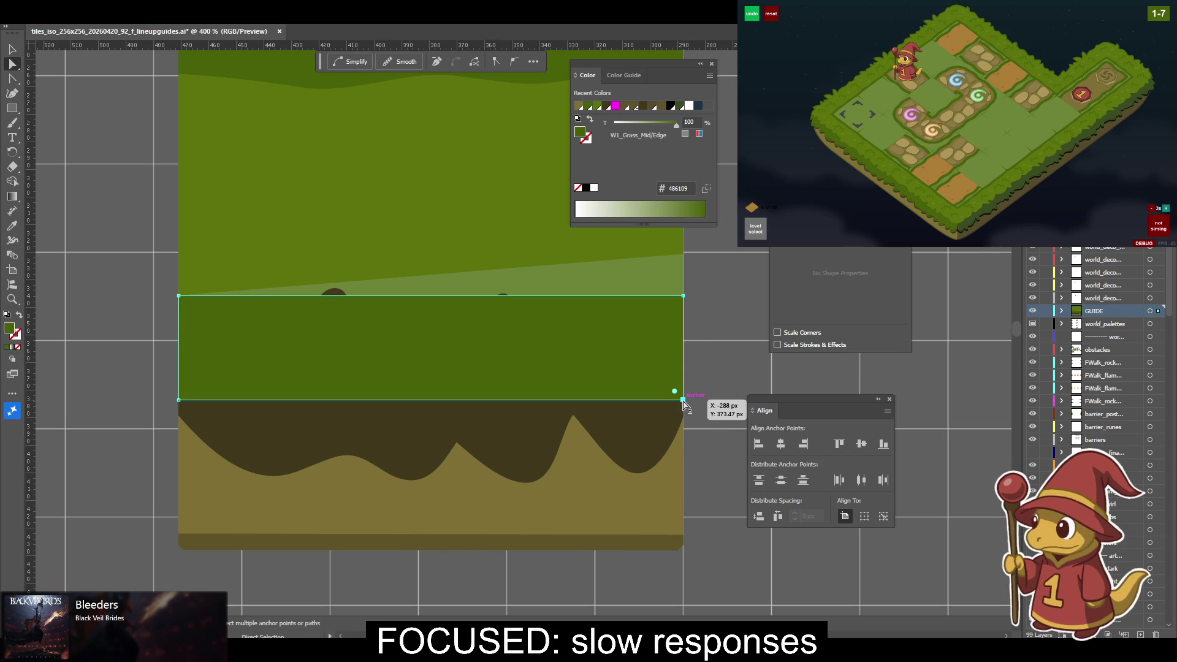
key("shift+c")
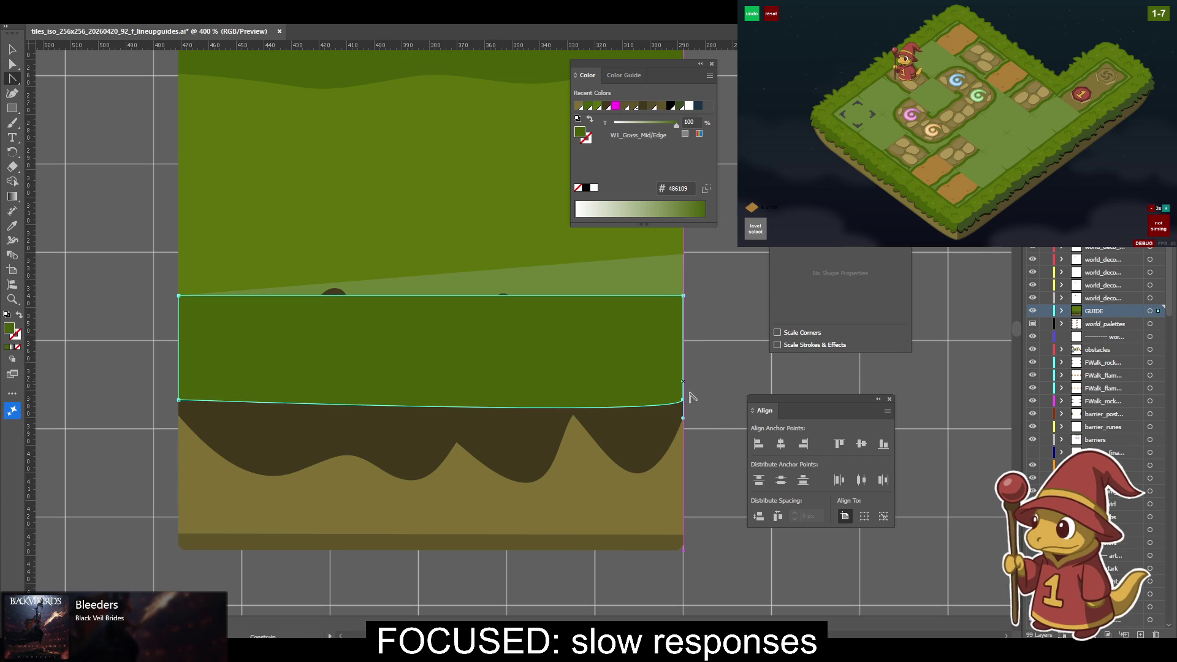
key("a")
left_click_drag(683, 400, 683, 375)
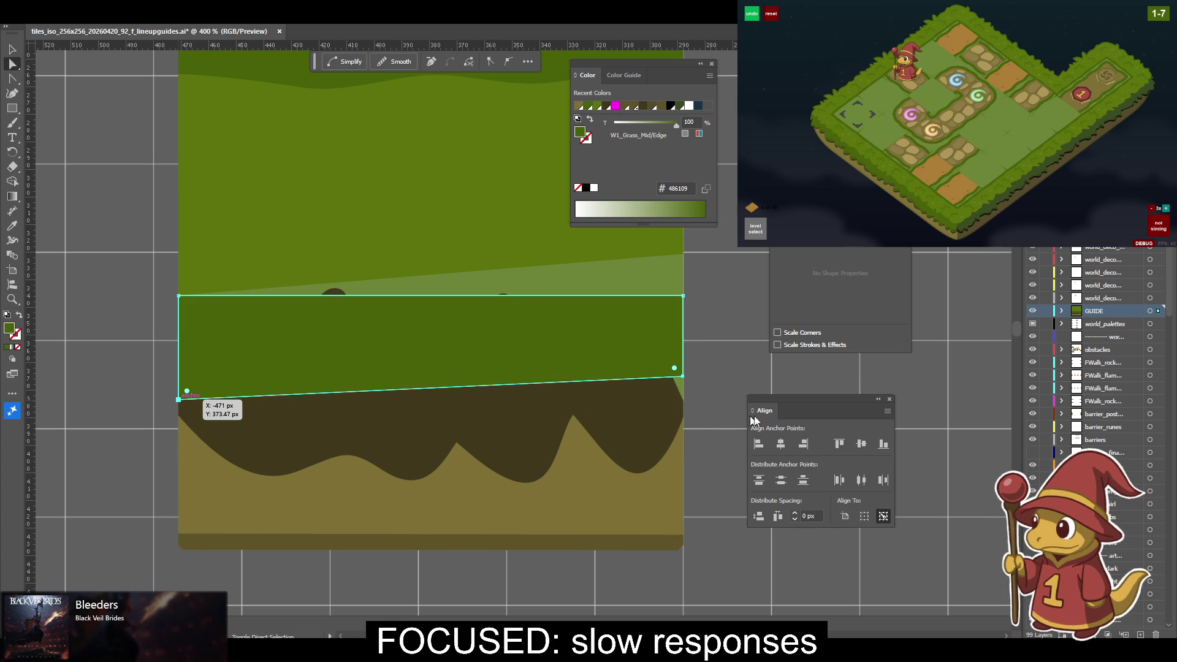
left_click(857, 446)
key("v")
left_click(662, 428)
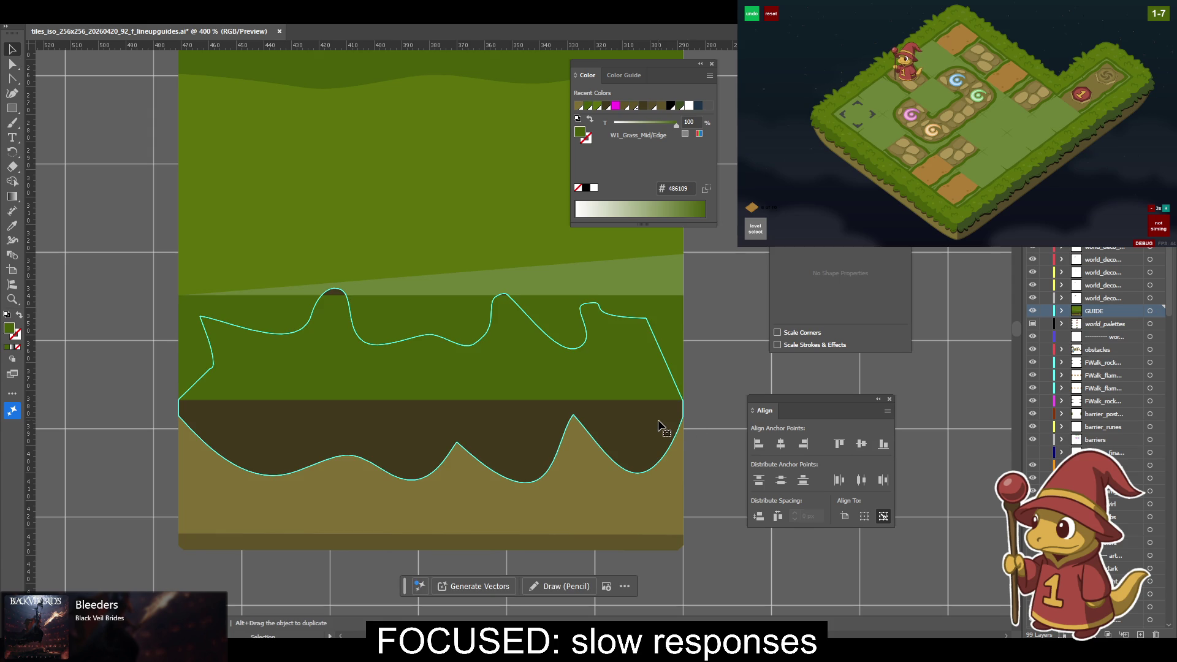
Delete the anchors along the right and middle of the shadow's wavy top outline.
key("p")
left_click(646, 318)
left_click(584, 304)
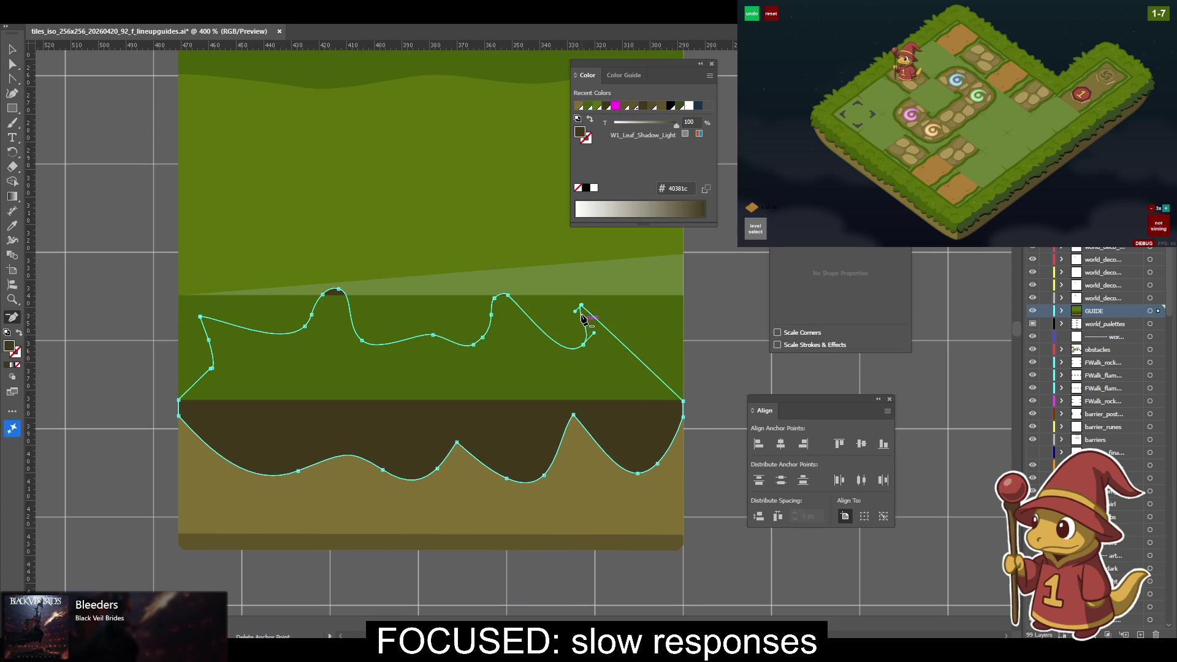
left_click(581, 305)
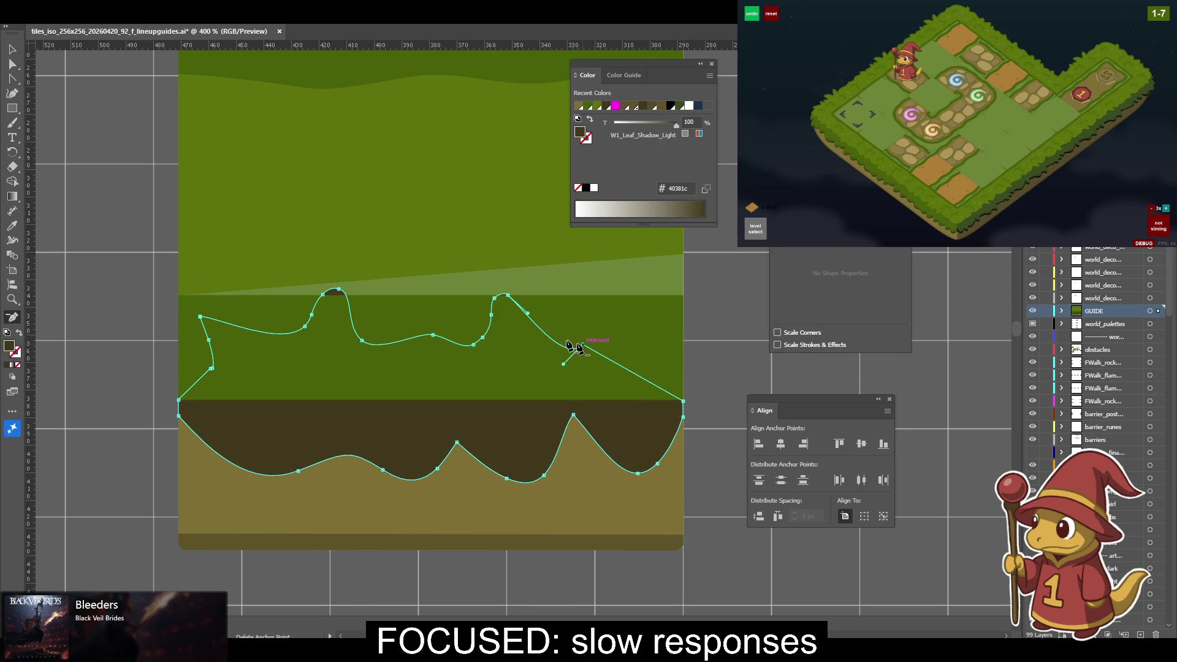
left_click(584, 346)
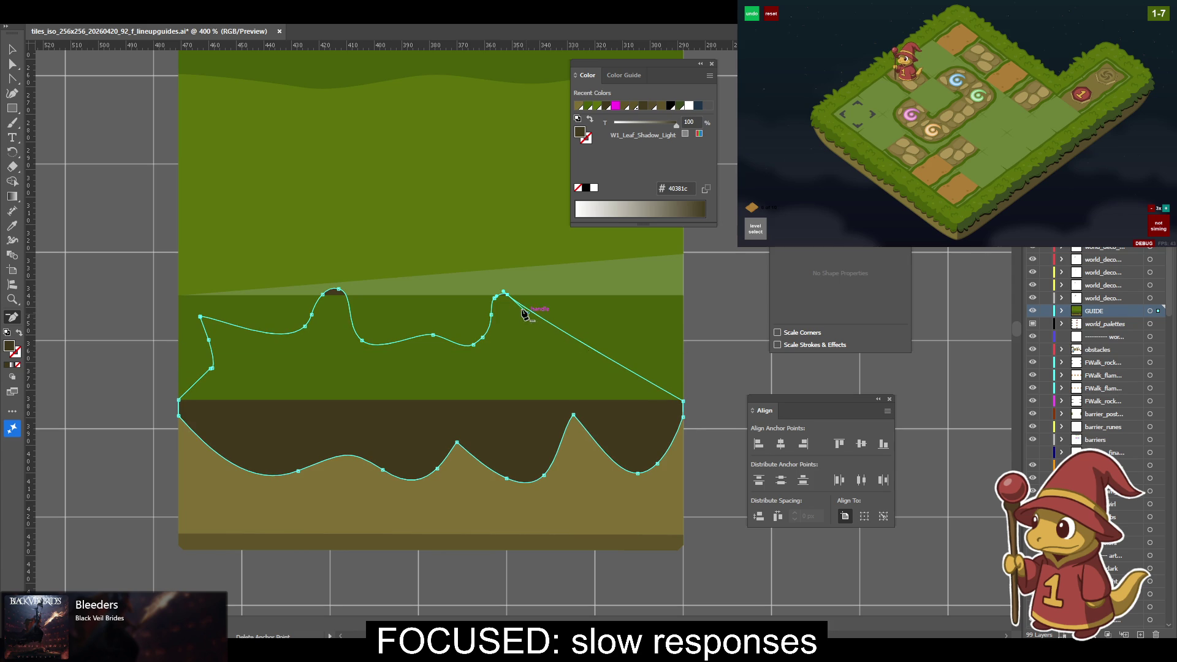
left_click(495, 298)
left_click(481, 336)
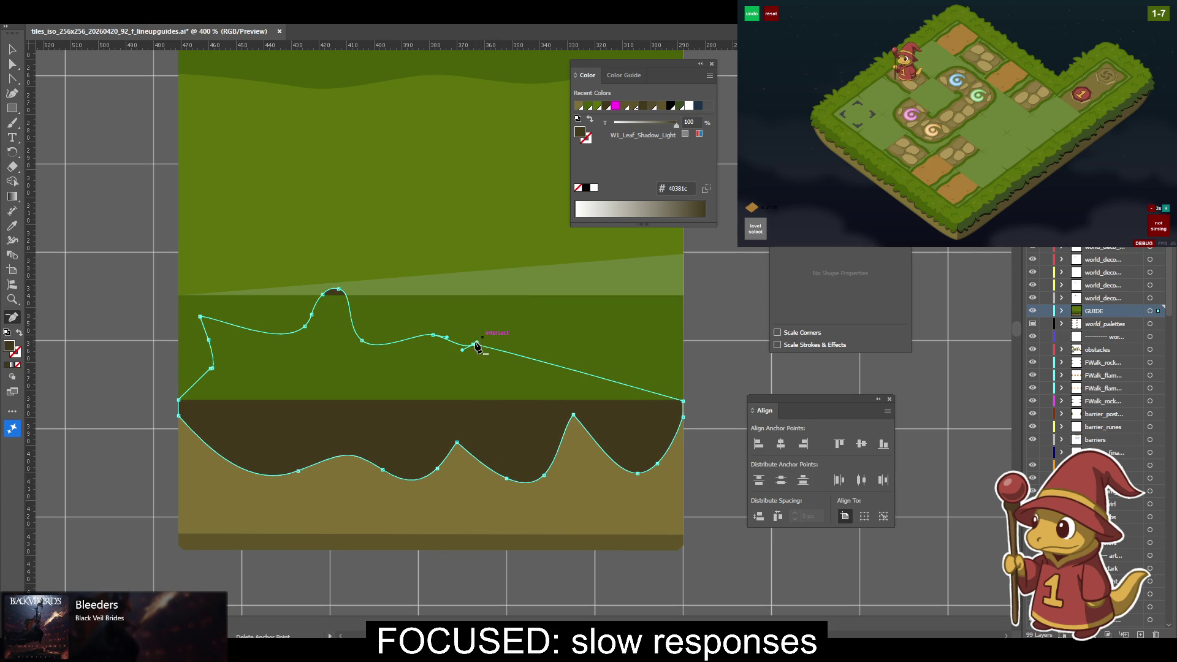
left_click(433, 336)
left_click(362, 341)
Delete the left cluster and left-edge anchors of the shadow's top outline.
left_click(338, 289)
left_click(323, 292)
left_click(317, 300)
left_click(308, 324)
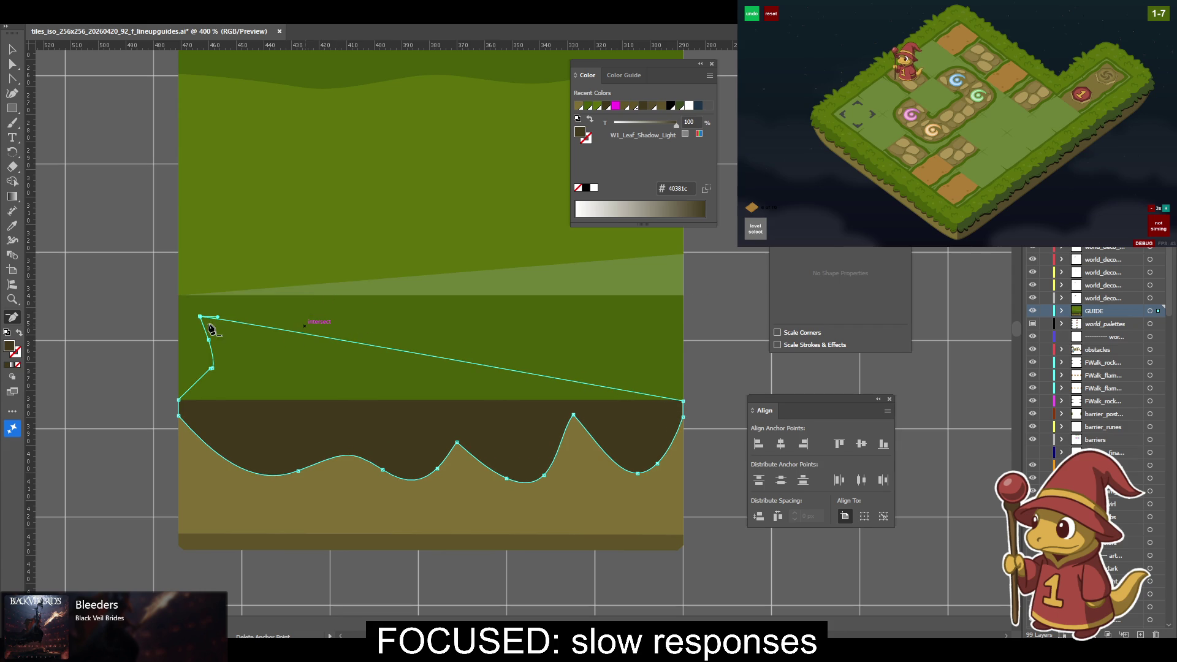
left_click(201, 316)
left_click(208, 327)
left_click(209, 339)
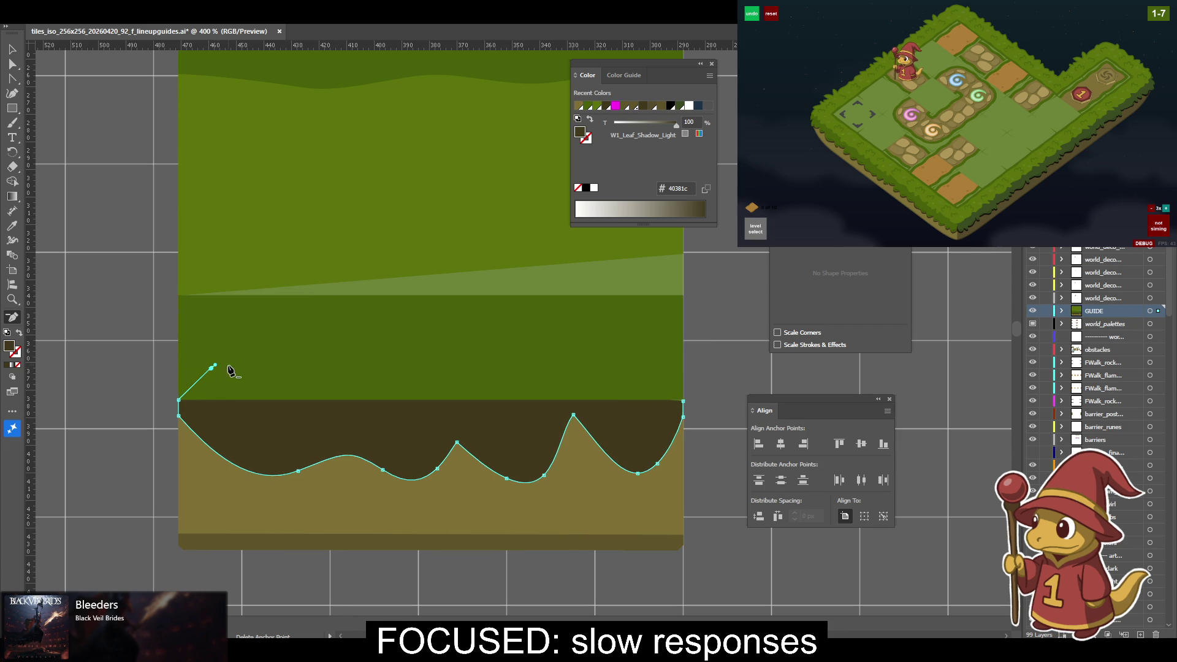
left_click(215, 367)
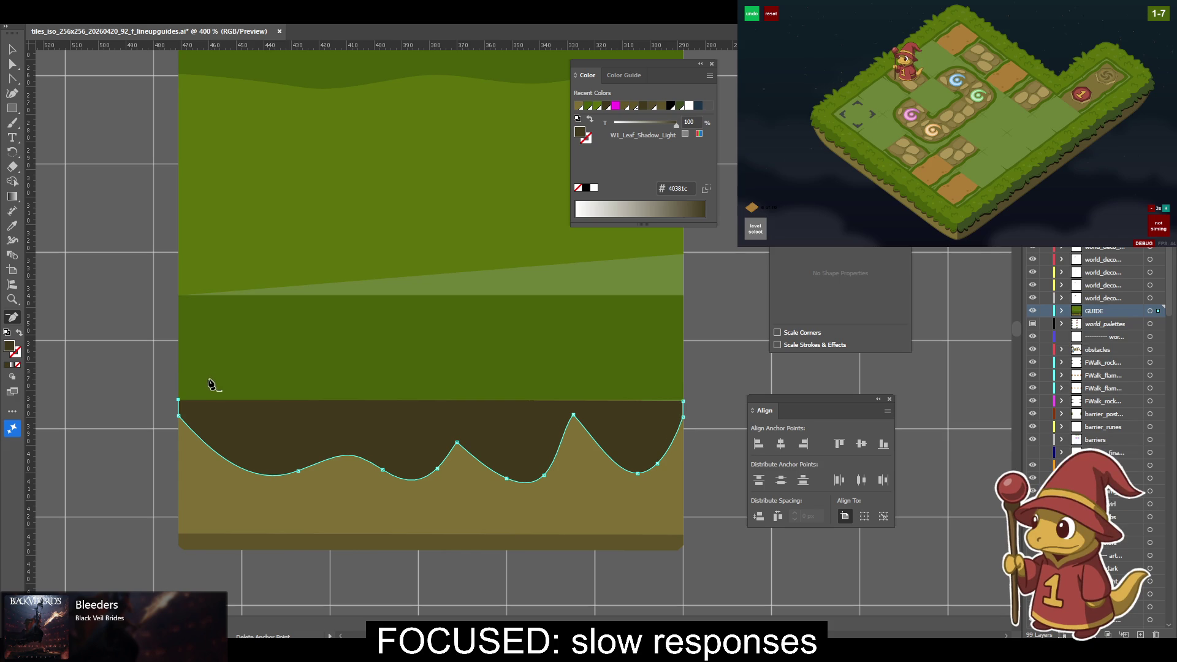
Extend the shadow path with the Pen to its right anchor, then delete the extra right-hand anchor.
key("p")
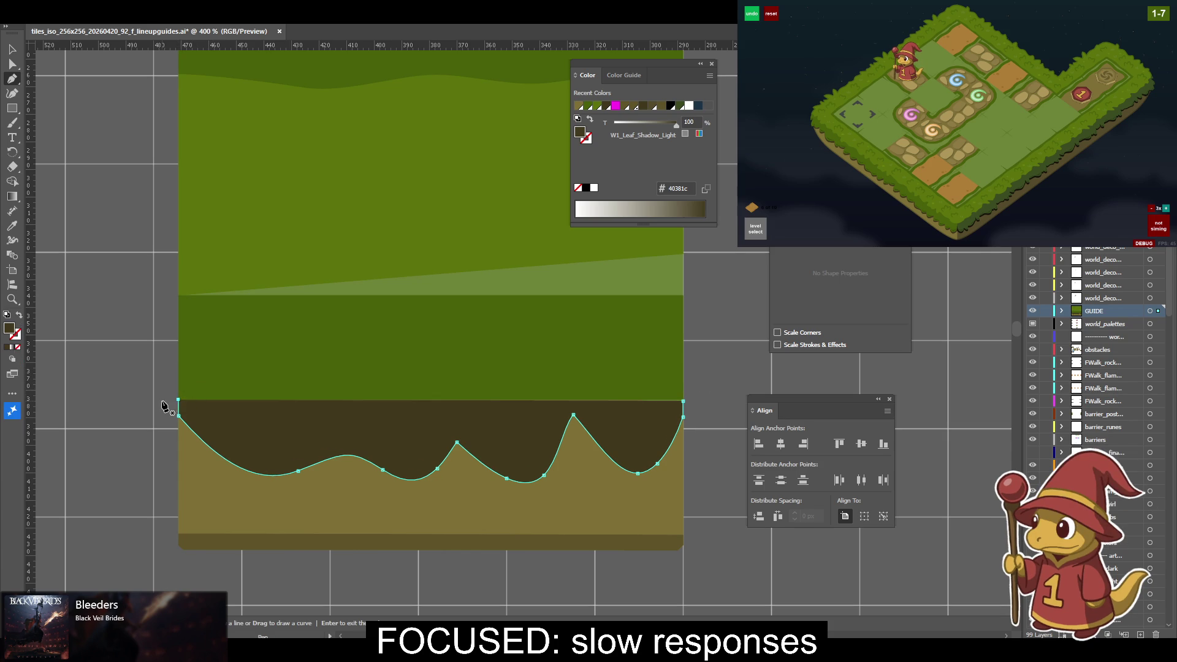
left_click(178, 401)
left_click(390, 367)
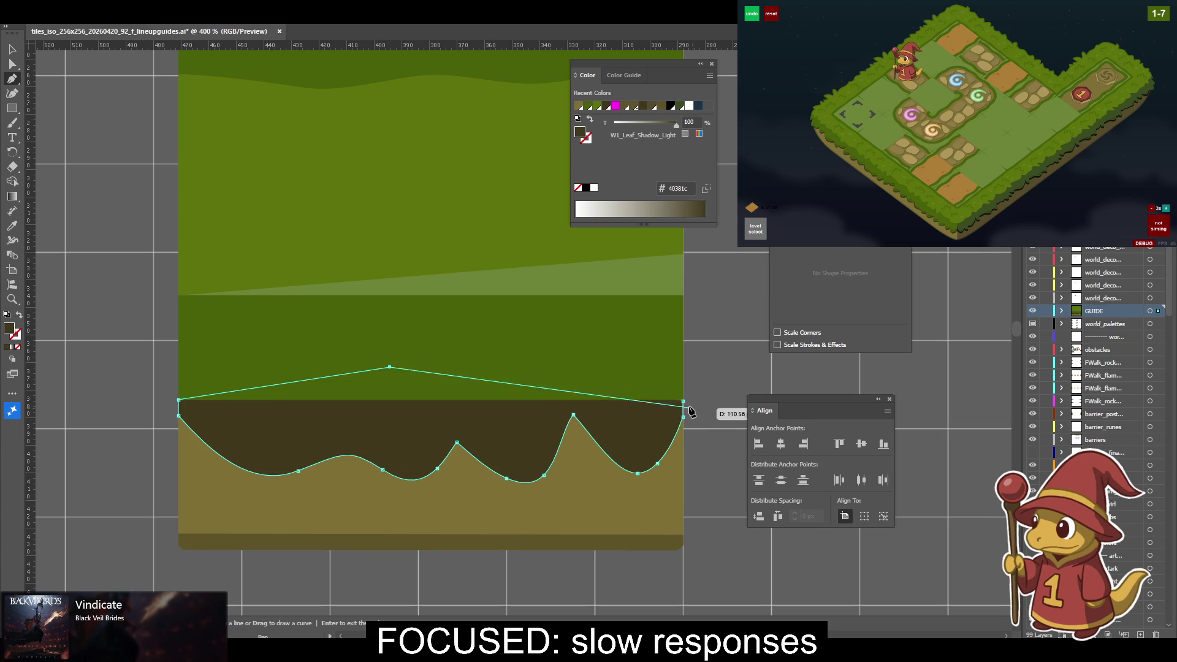
left_click(682, 400)
key("a")
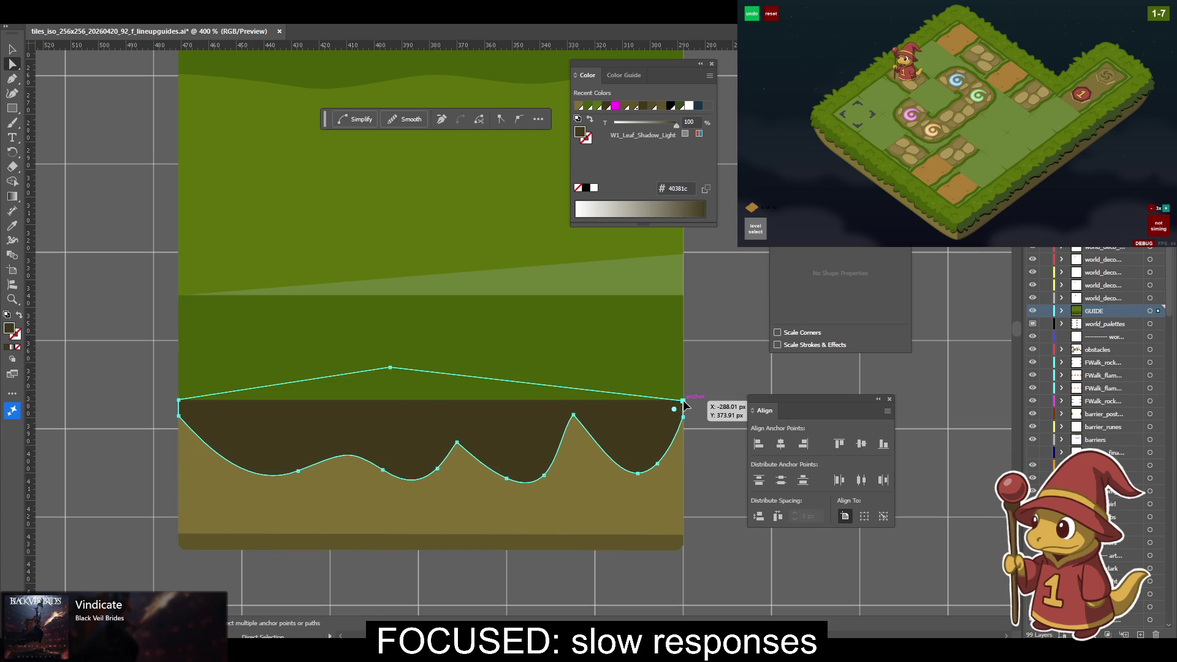
left_click(691, 395)
key("ctrl+equal")
key("ctrl+equal")
key("ctrl+equal")
key("Delete")
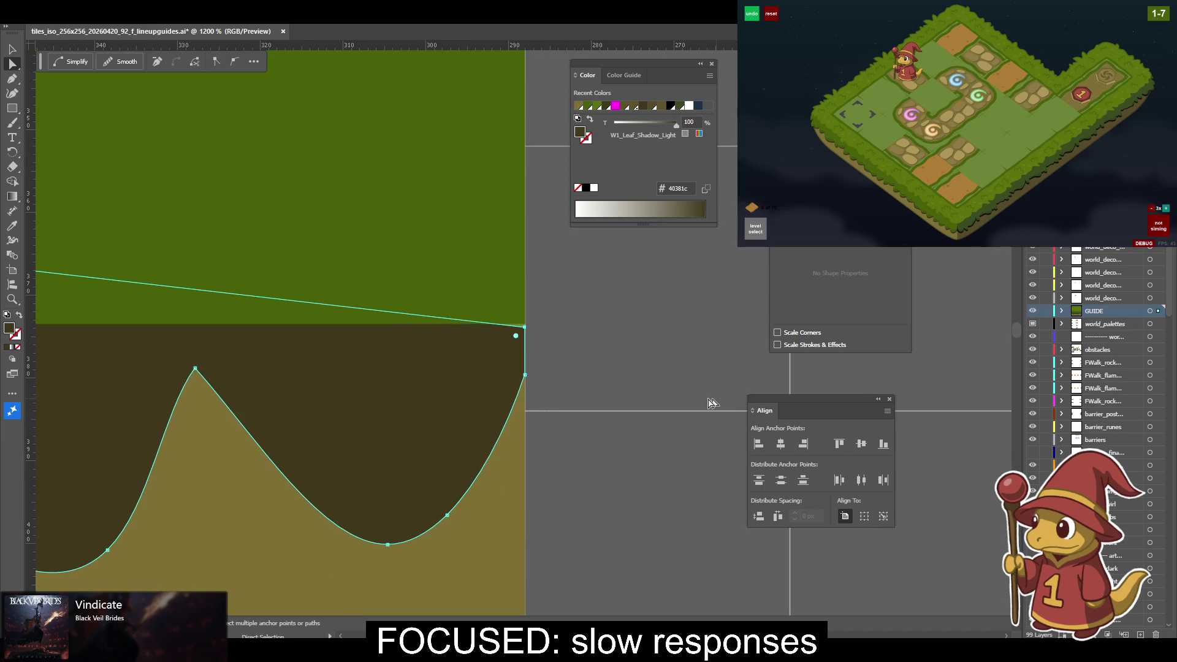
Pan along the zoomed-in path and make its top-left anchor the alignment key anchor.
left_click_drag(542, 319, 749, 378)
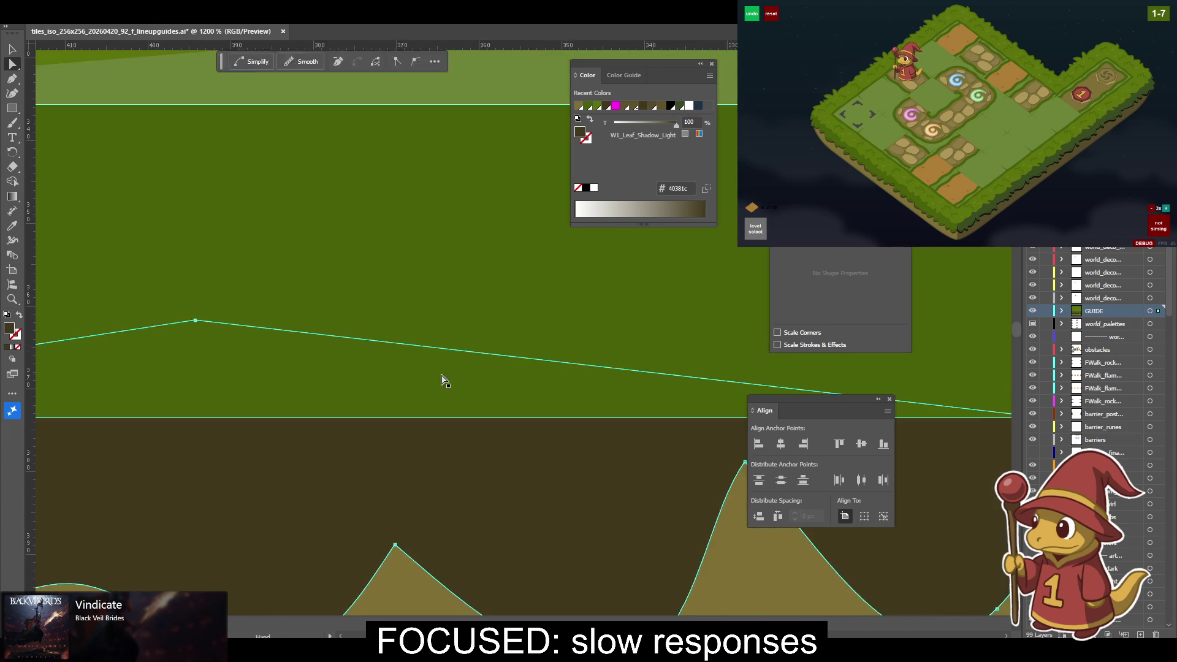
left_click_drag(464, 375, 748, 378)
left_click_drag(565, 399, 202, 415)
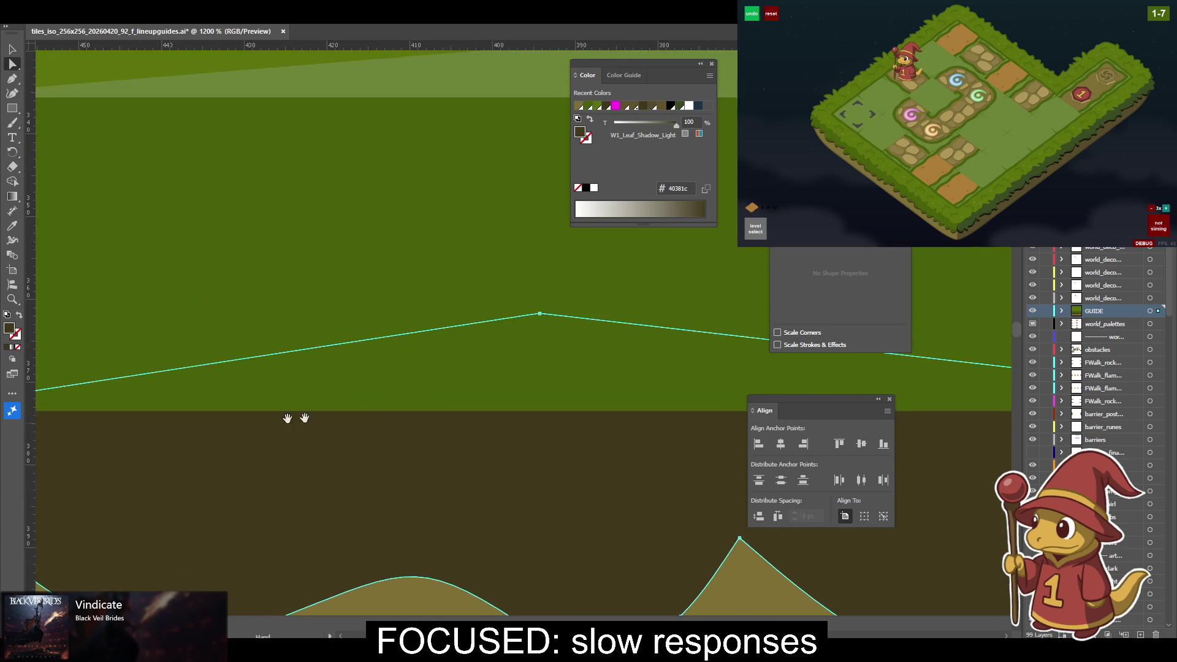
mouse_move(494, 336)
left_mouse_down()
mouse_move(437, 391)
mouse_move(275, 406)
left_mouse_up()
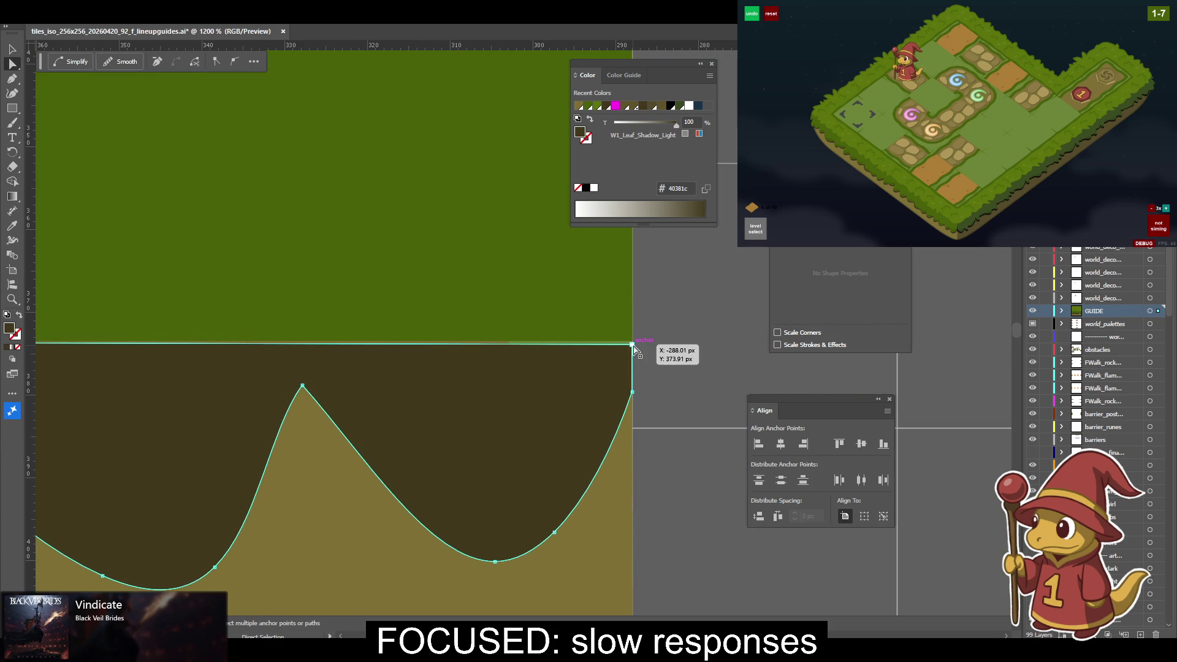
left_click_drag(380, 429, 578, 439)
left_click_drag(63, 452, 429, 443)
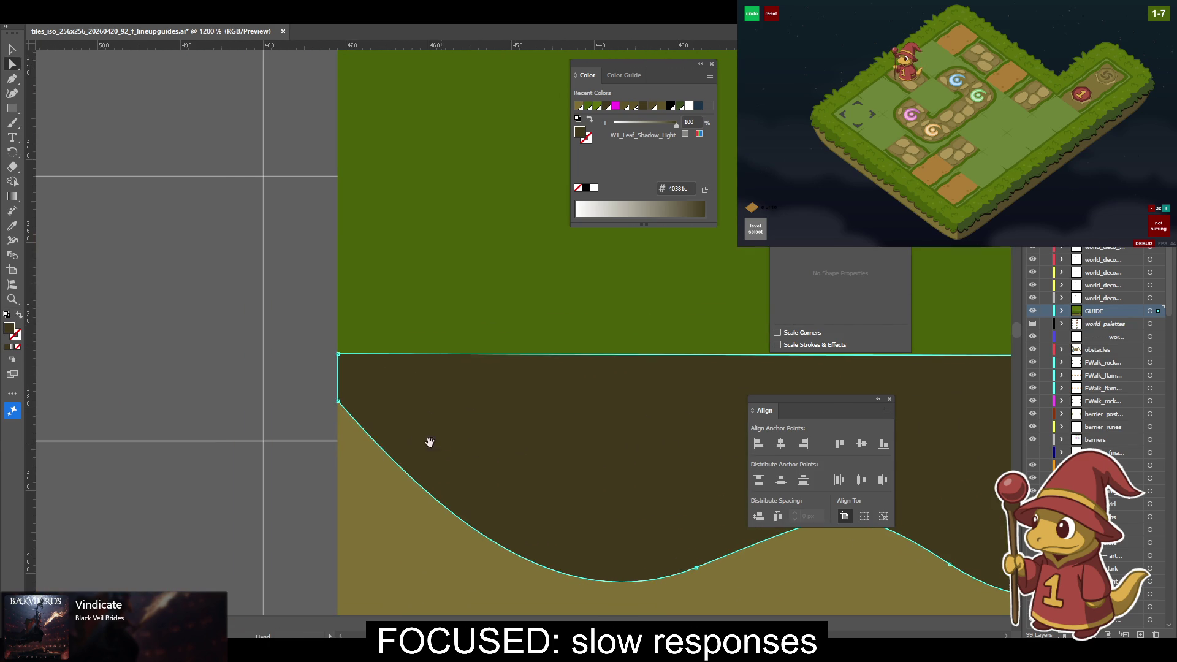
left_click(338, 354)
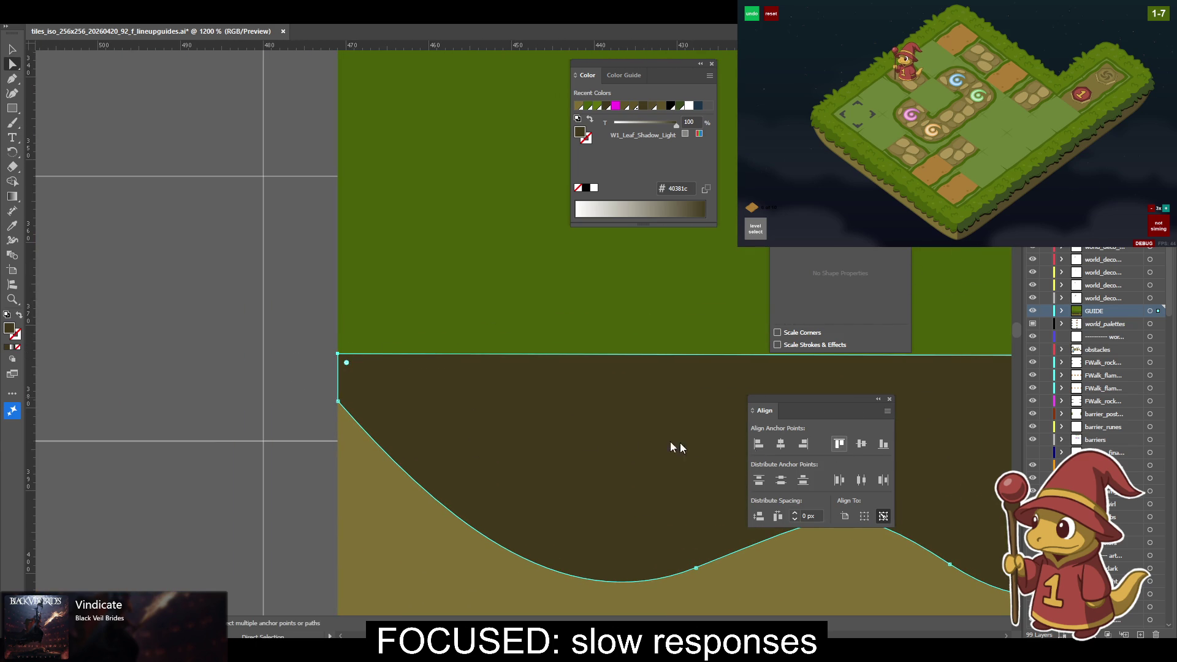
left_click_drag(747, 450, 236, 389)
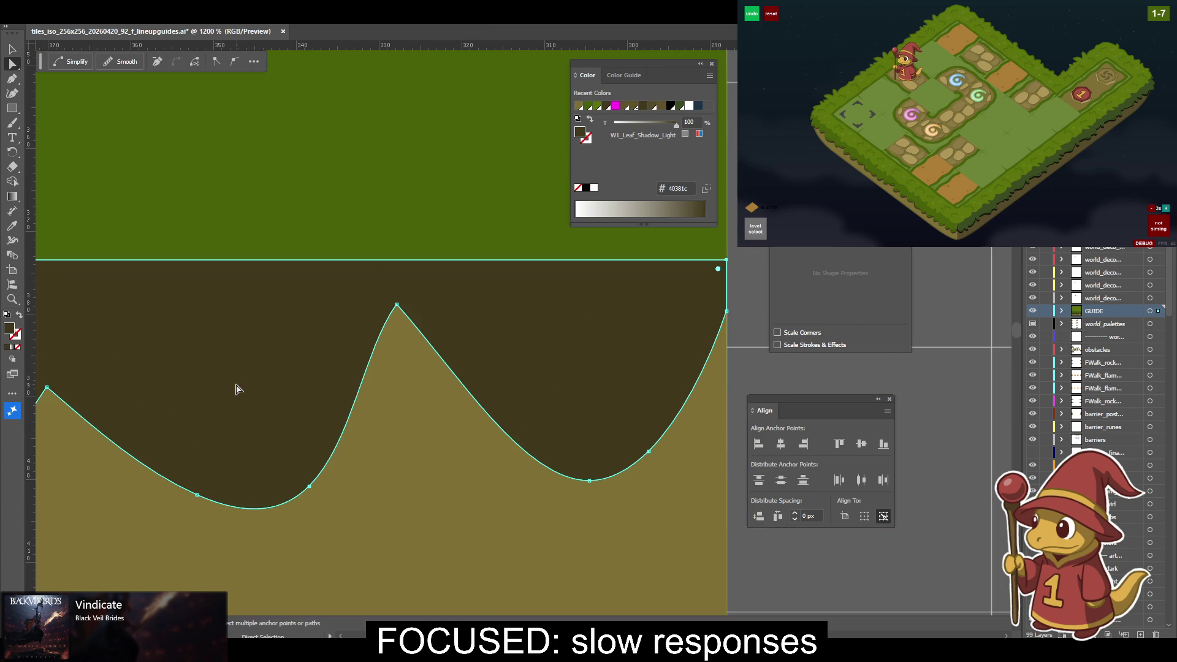
key("minus")
Delete the peak and trough anchors along the wavy dark/light dirt boundary to flatten it.
left_click(648, 451)
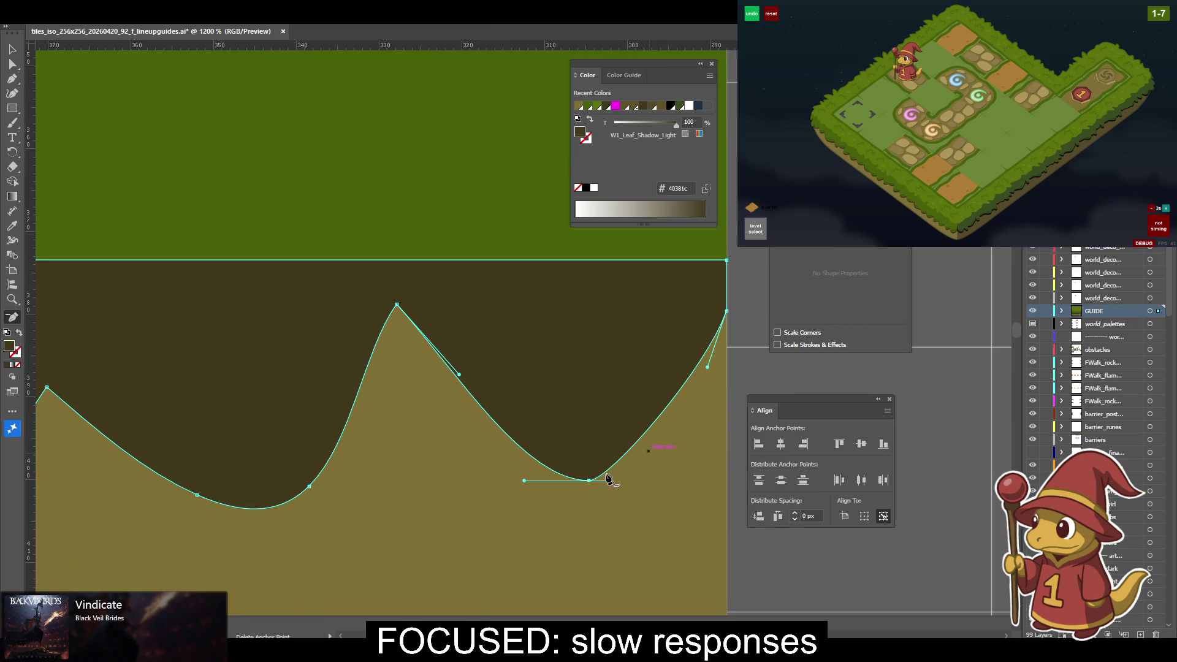
left_click(589, 480)
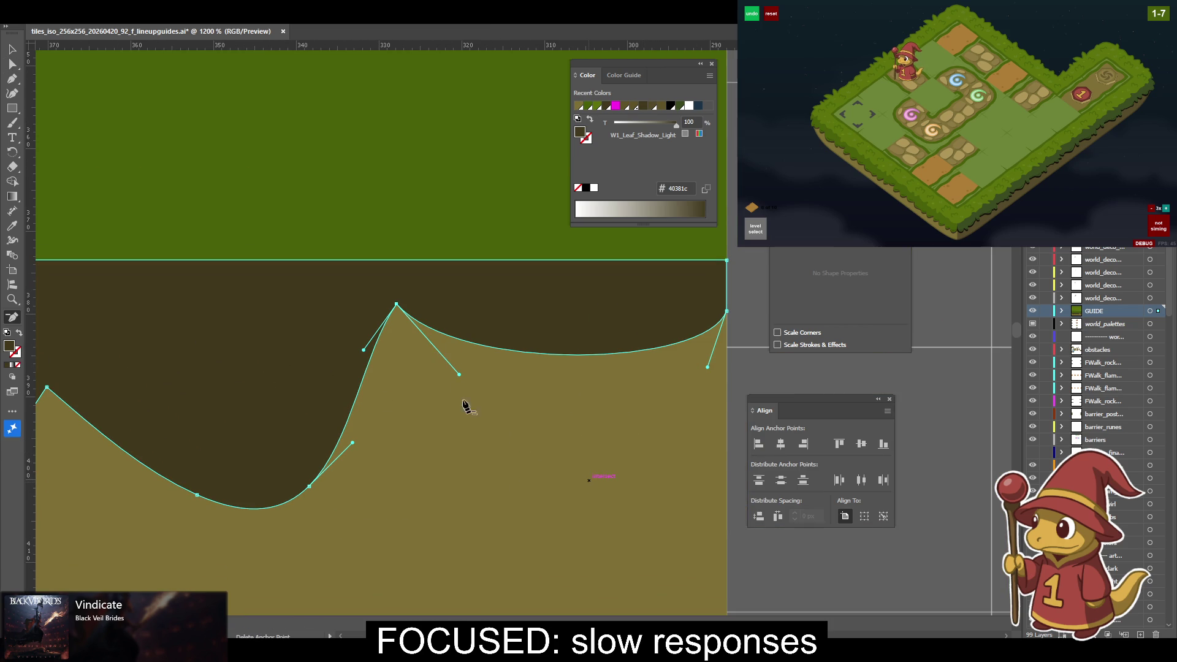
left_click(395, 306)
left_click_drag(261, 434, 597, 440)
left_click(645, 491)
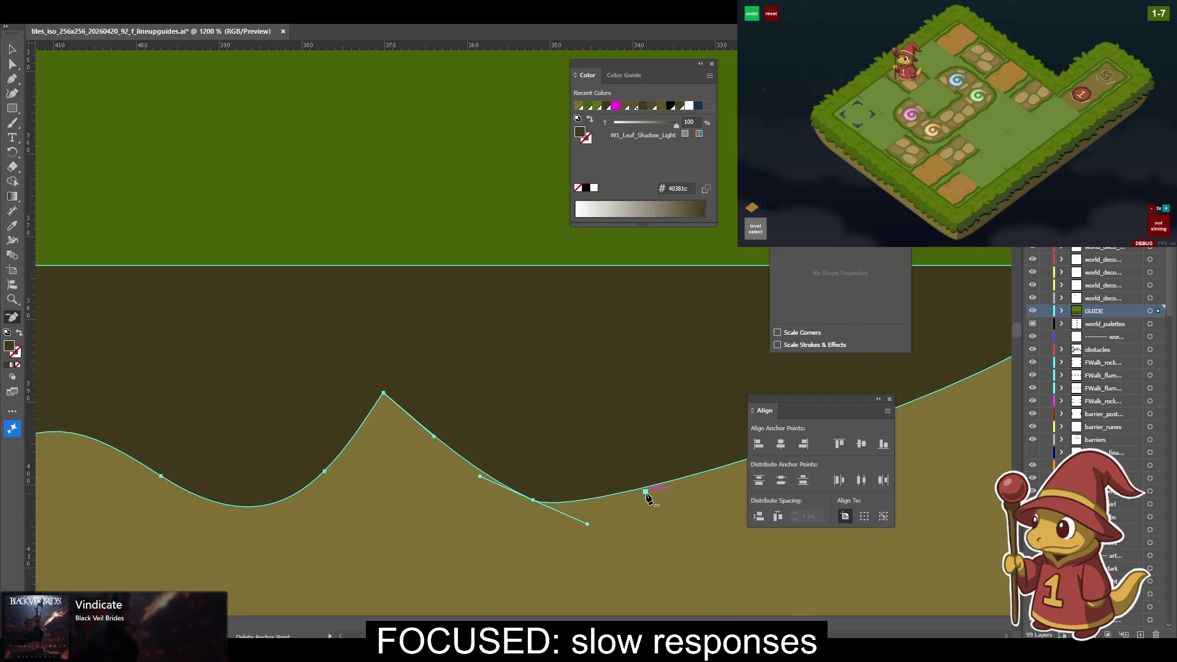
left_click(533, 500)
left_click(385, 393)
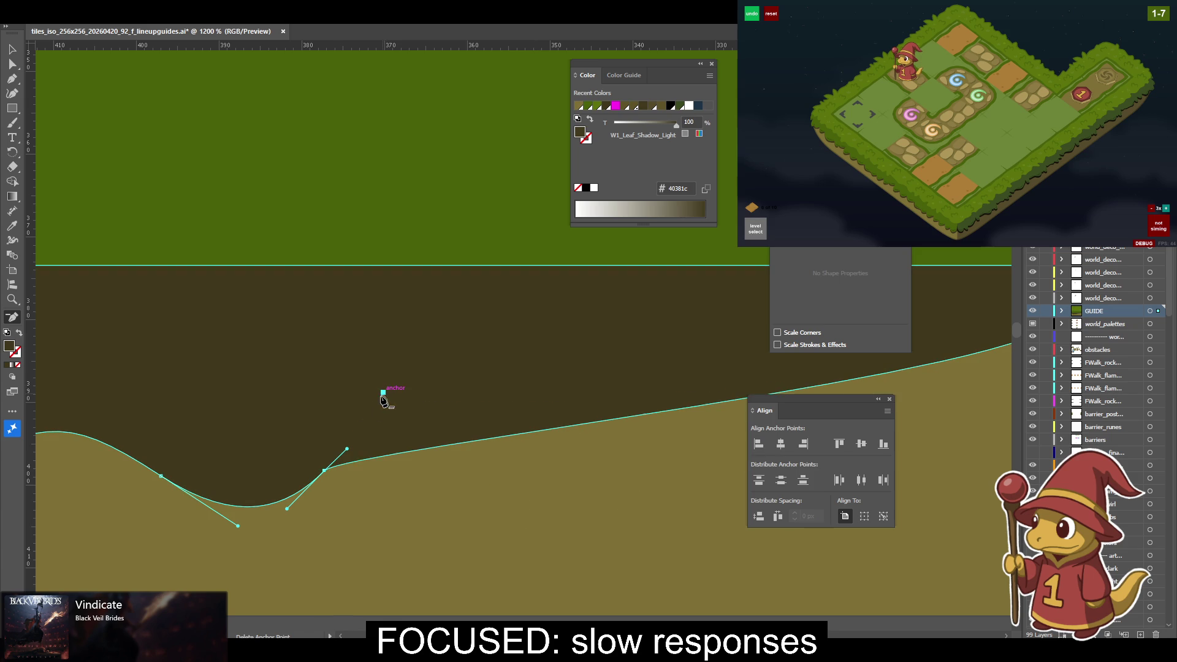
left_click(325, 471)
left_click_drag(160, 479, 387, 456)
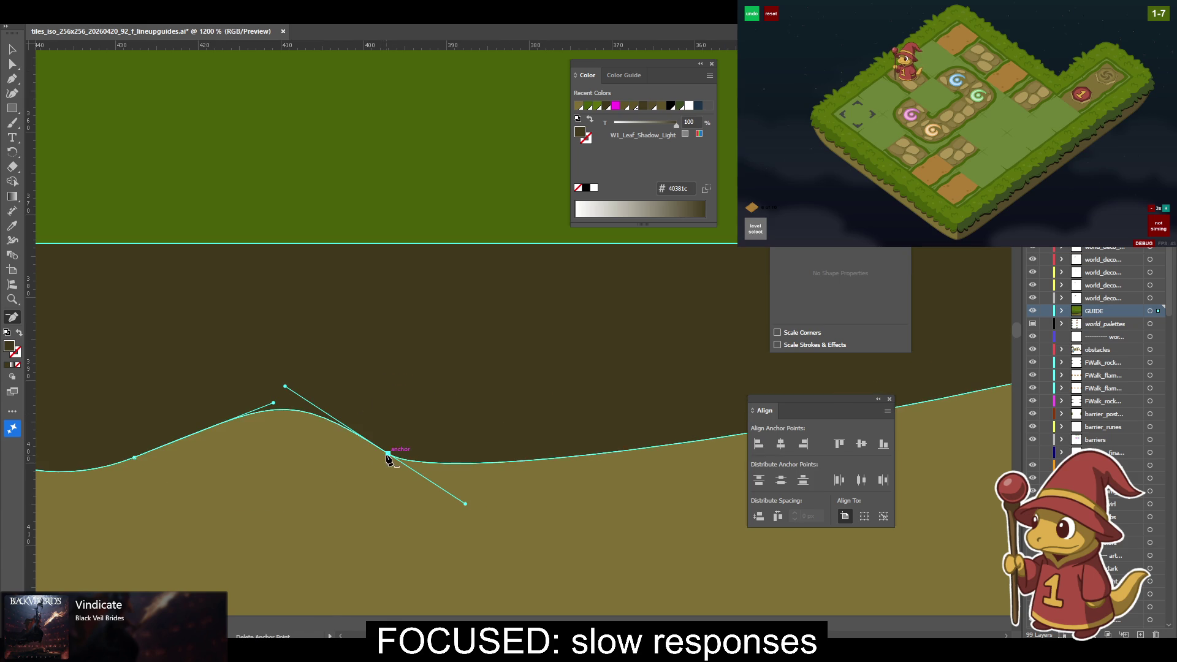
left_click(388, 456)
left_click_drag(136, 458, 341, 456)
left_click(339, 456)
left_click_drag(49, 287, 228, 288)
Convert the boundary's left and right end anchors into sharp corners.
key("shift+c")
left_click(161, 289)
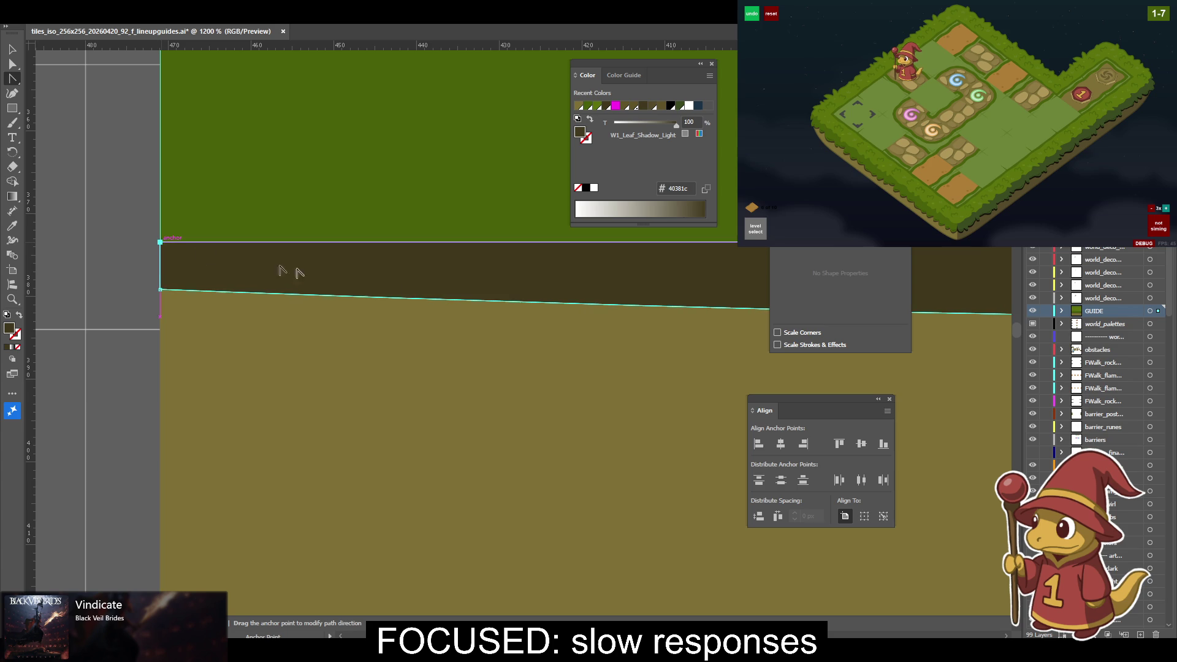
scroll(220, 302, "right", 3)
scroll(526, 341, "right", 5)
scroll(459, 276, "right", 5)
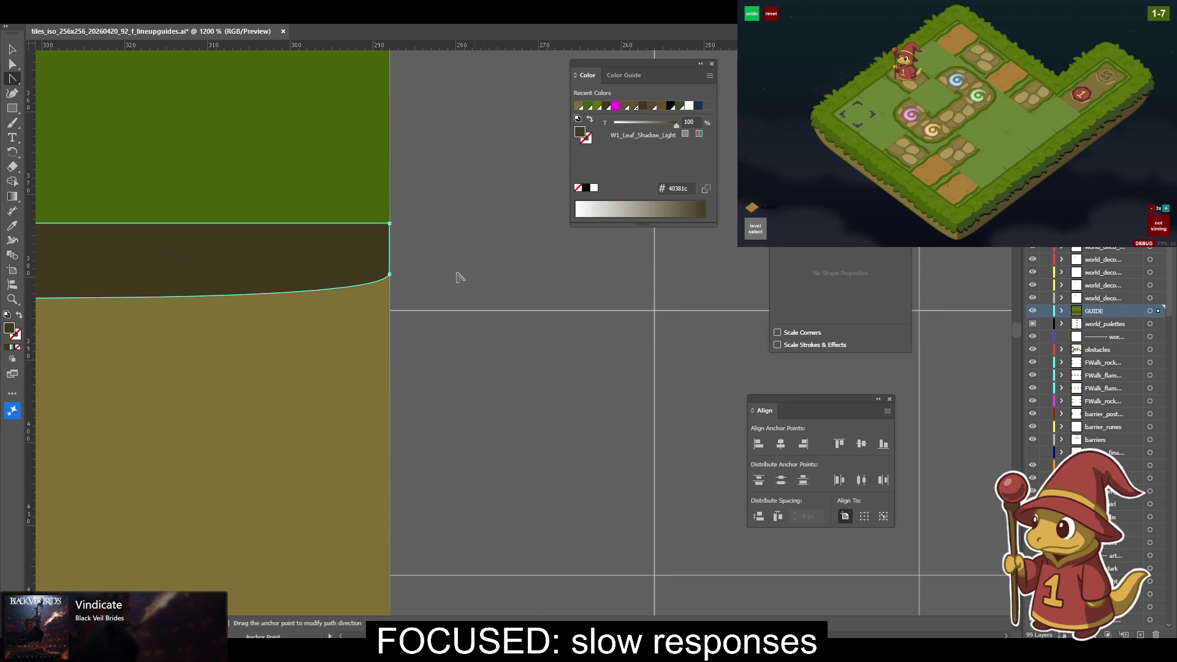
left_click(389, 274)
Drag the right end anchor down and align the bottom anchors into a level edge.
key("a")
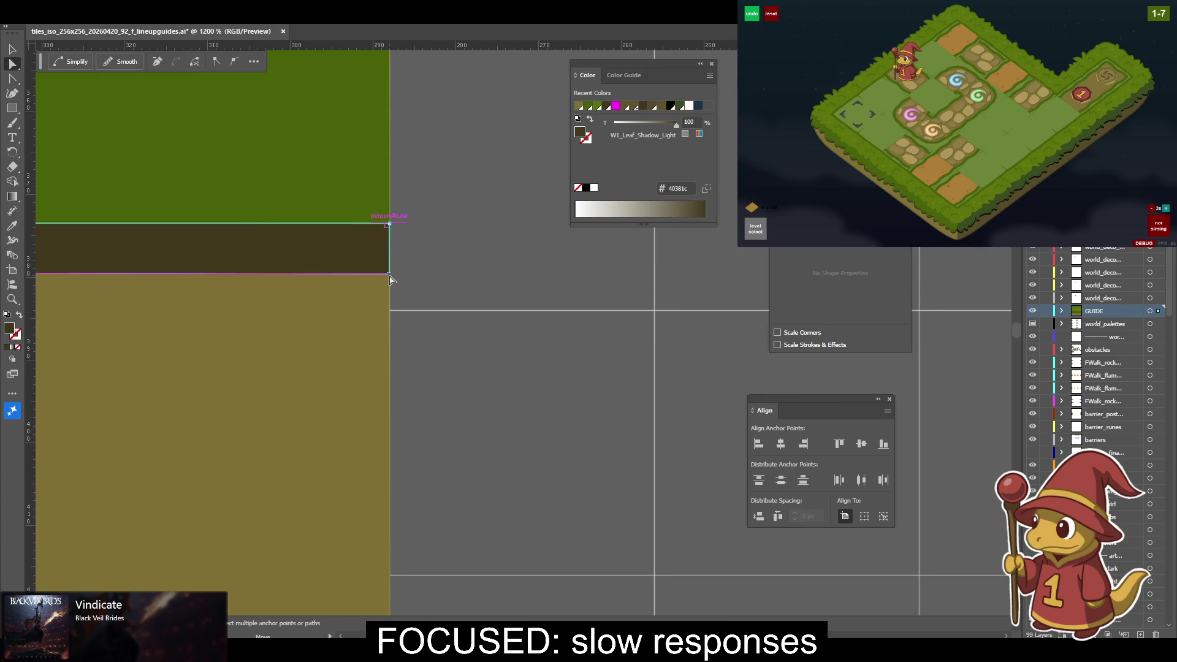
left_click_drag(390, 274, 390, 313)
scroll(609, 355, "left", 2)
scroll(494, 394, "left", 8)
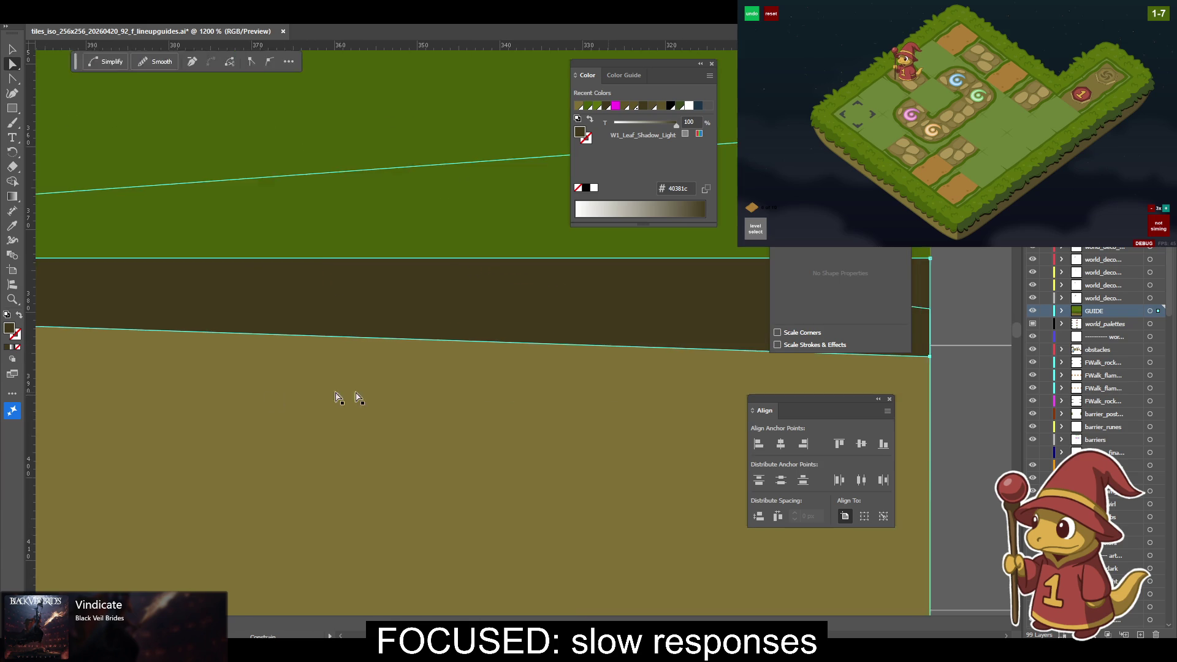
scroll(334, 334, "left", 2)
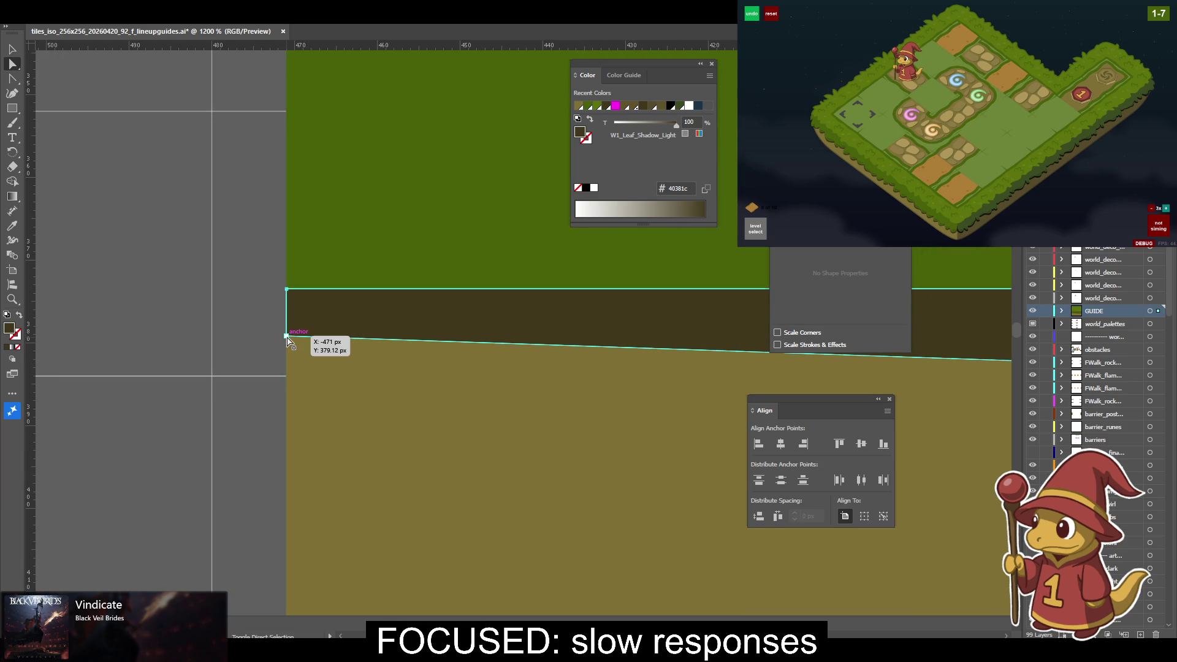
left_click(839, 443)
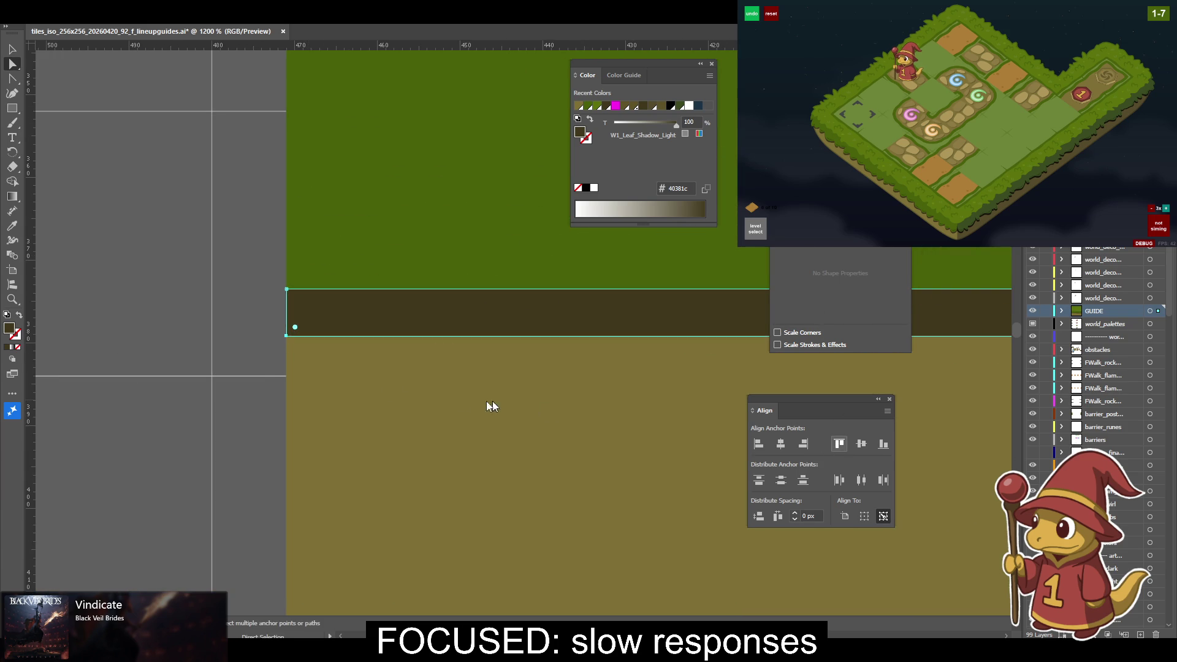
left_click(255, 365)
key("v")
key("ctrl+minus")
key("ctrl+minus")
key("ctrl+minus")
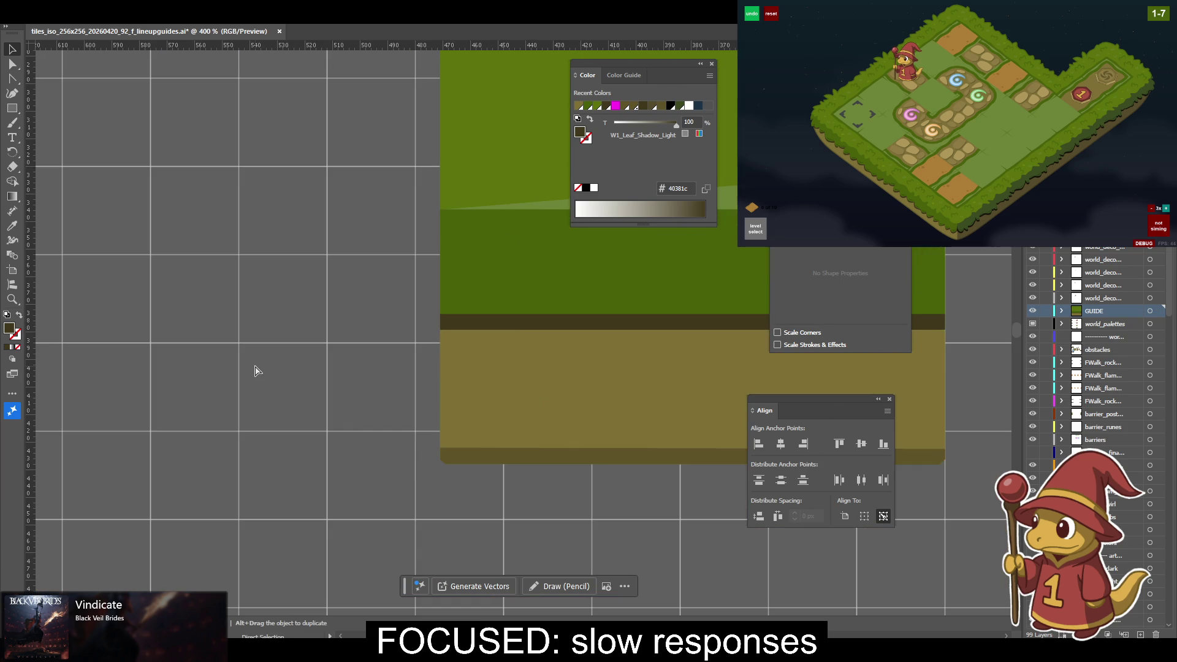
Delete the bump anchors on the light dirt shape's top edge and its bottom chamfer anchors.
scroll(255, 365, "right", 5)
scroll(255, 365, "down", 1)
left_click(343, 361)
scroll(439, 360, "right", 2)
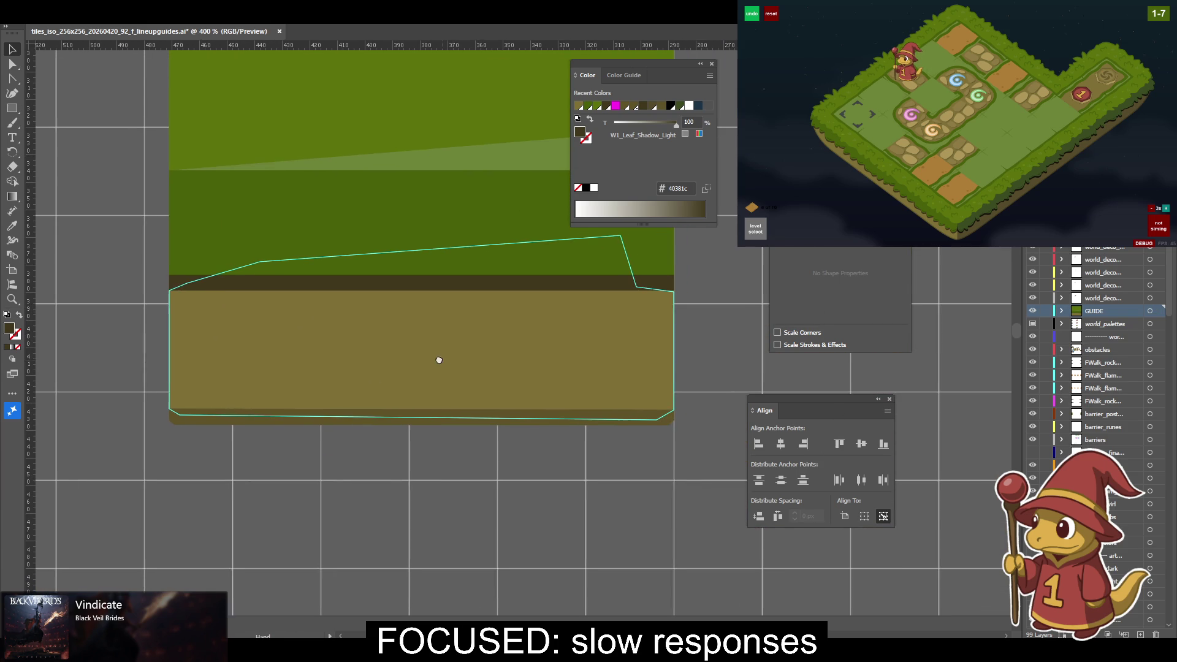
left_click(509, 353)
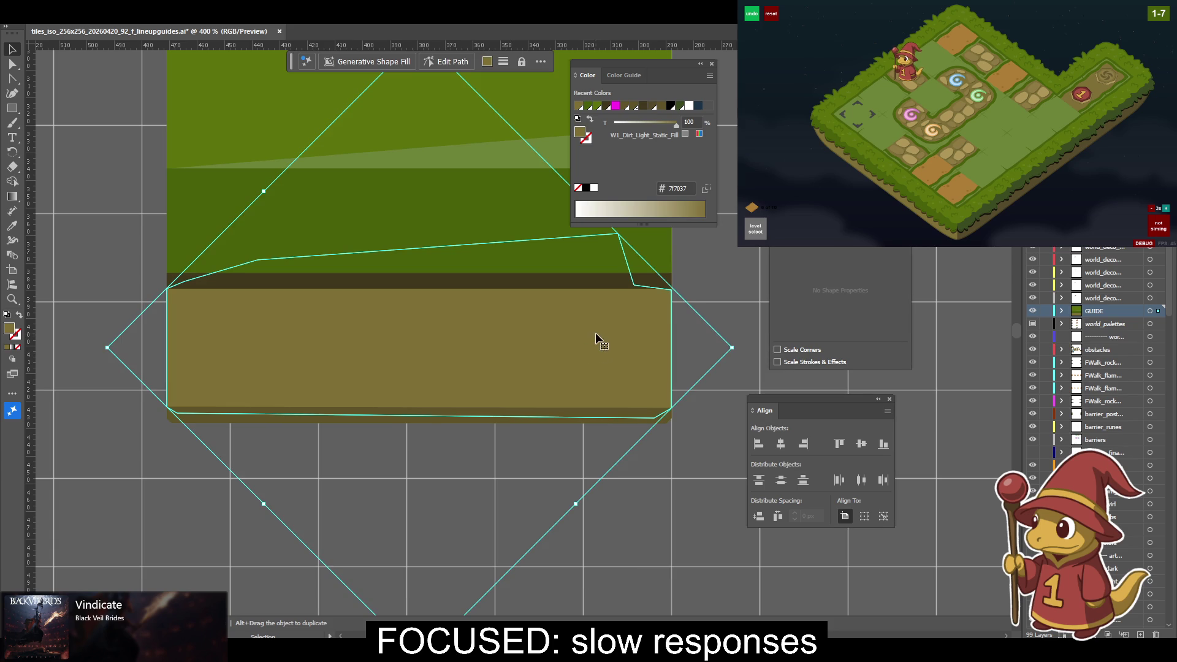
key("p")
key("a")
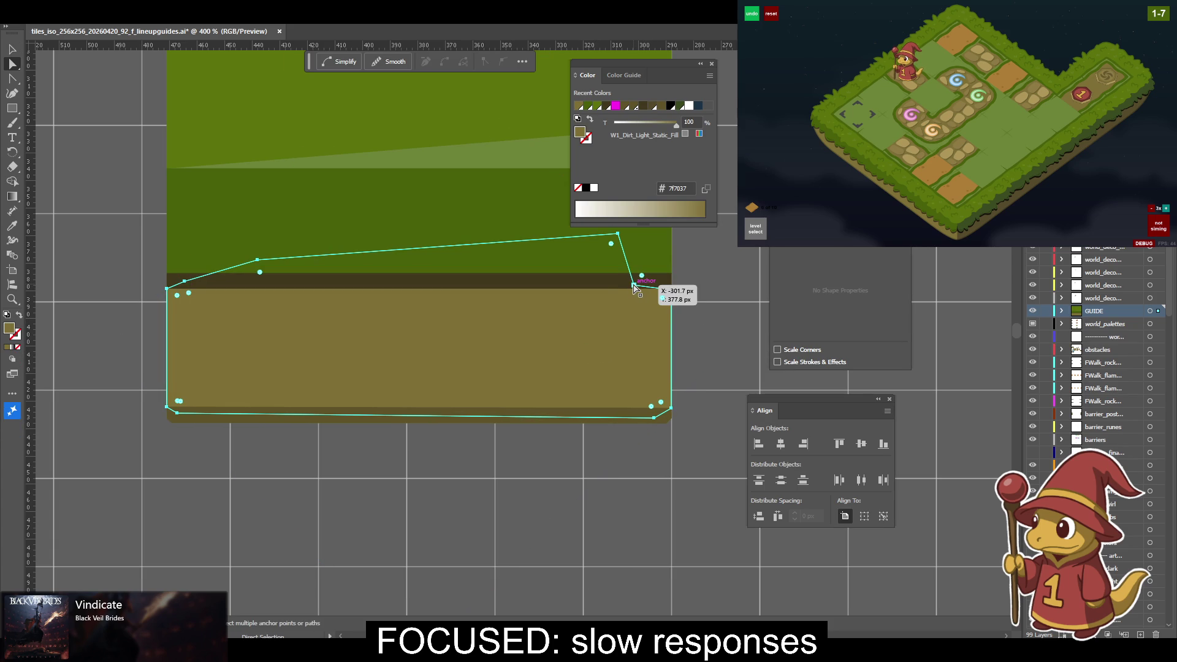
key("minus")
left_click(633, 285)
left_click(617, 234)
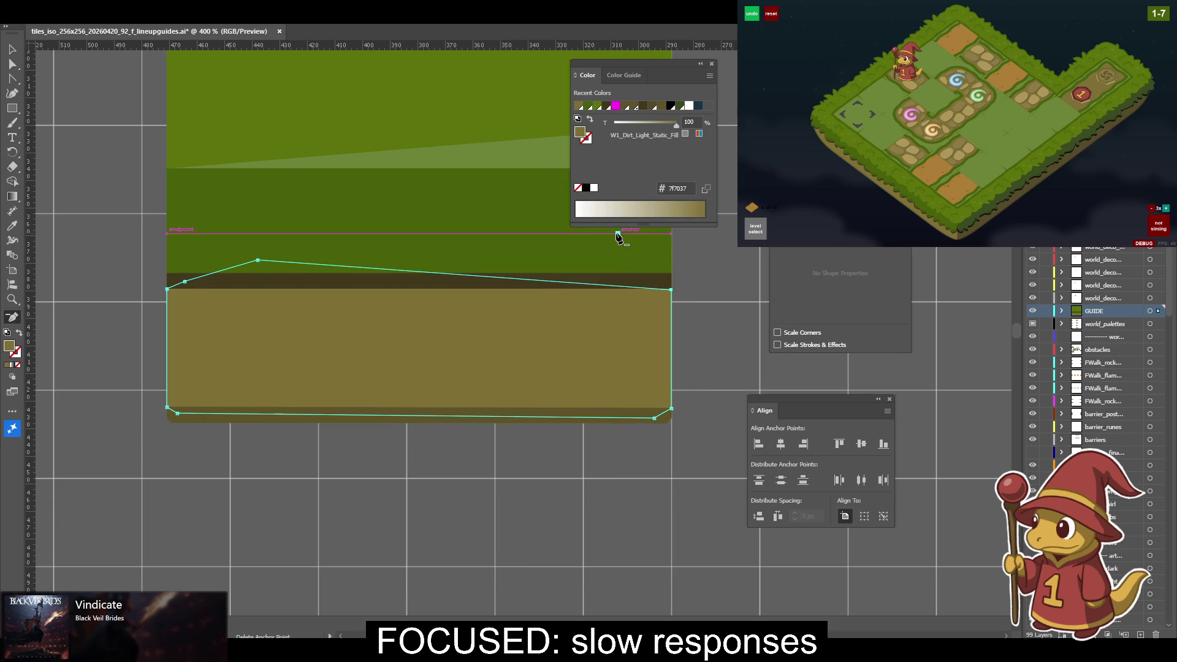
left_click(258, 262)
left_click(184, 282)
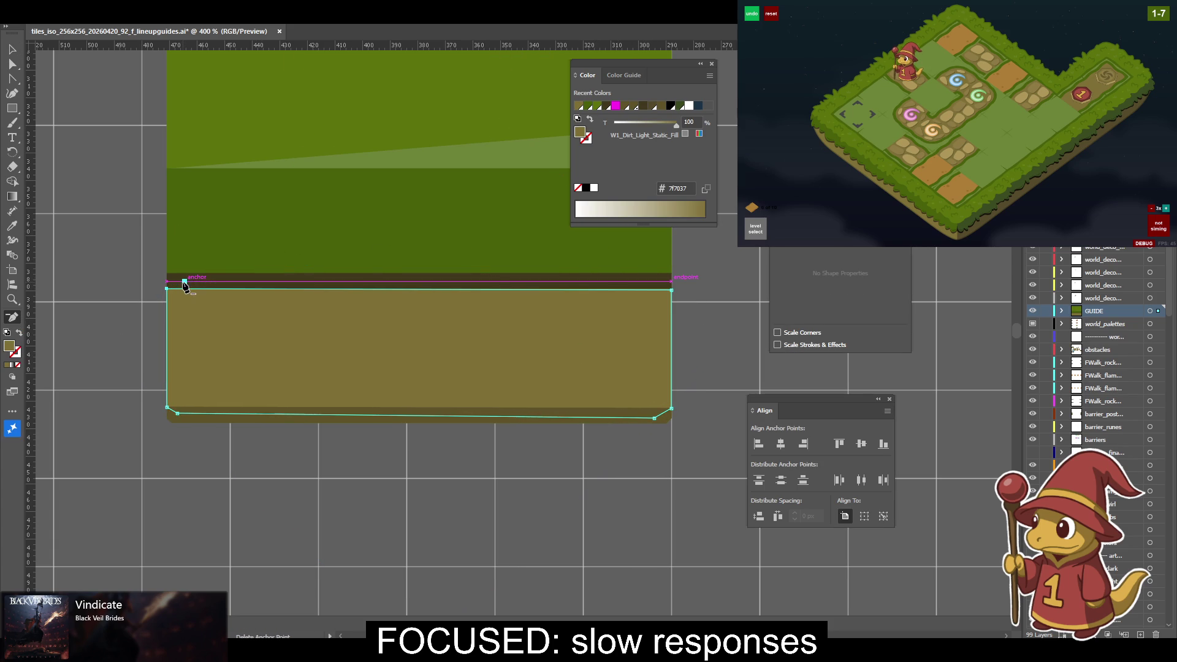
left_click(176, 414)
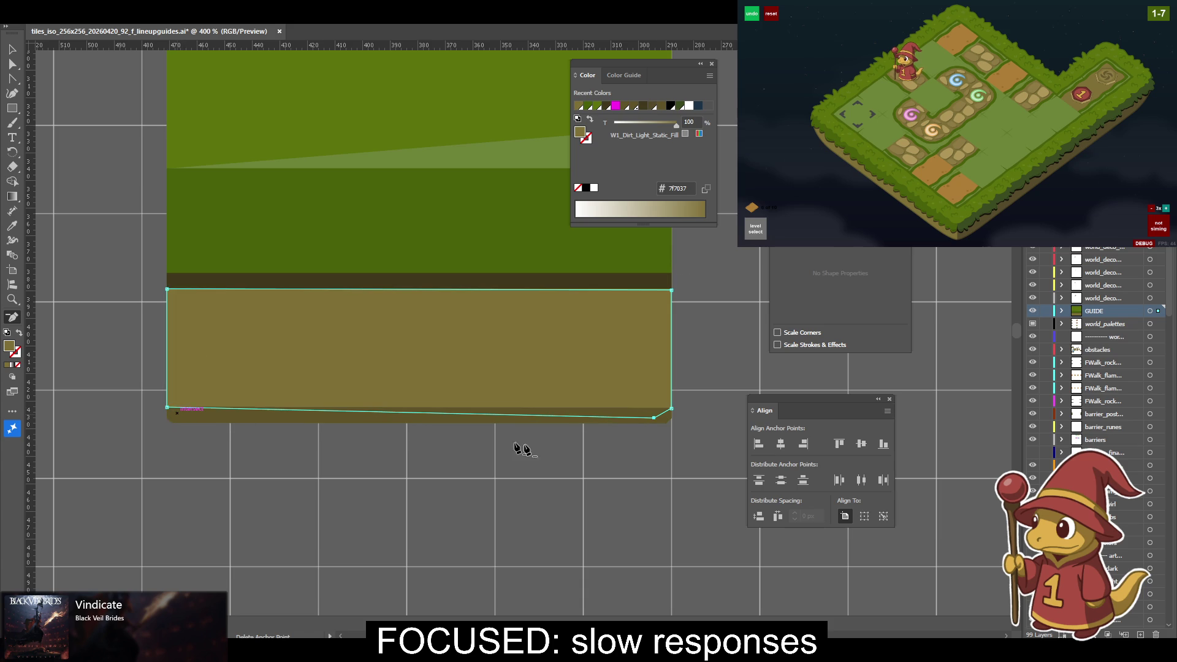
left_click(656, 418)
Lower the light dirt shape's top corners and align its top edge with the dark stripe.
key("a")
left_click_drag(442, 358, 516, 358)
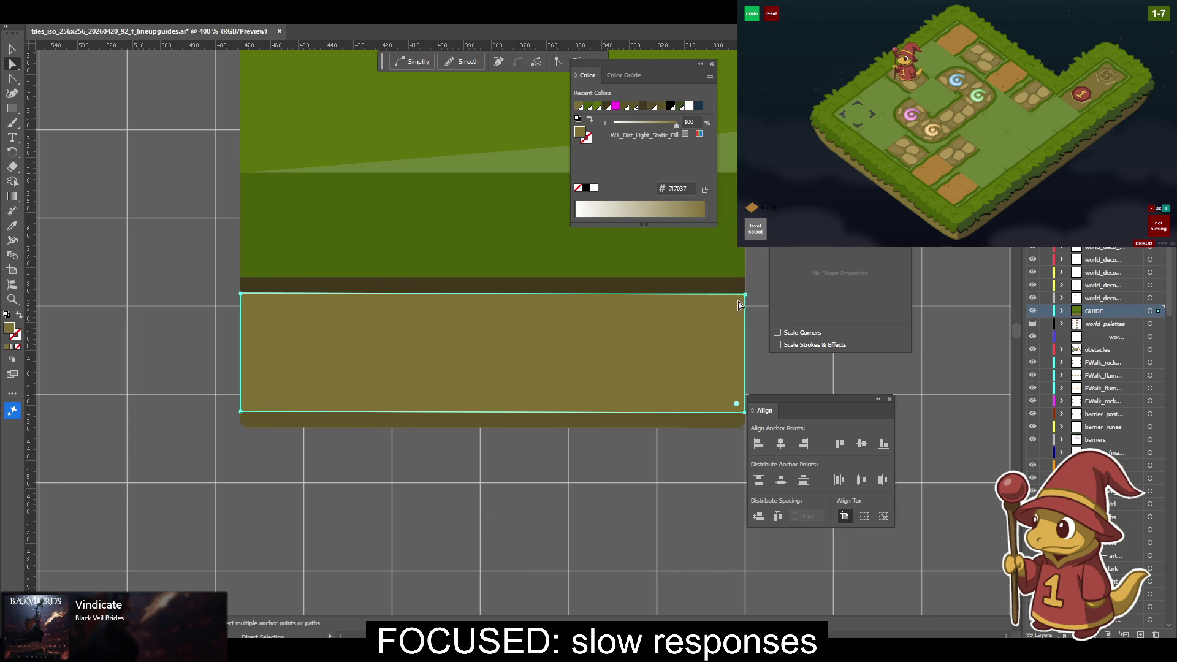
left_click_drag(745, 296, 743, 317)
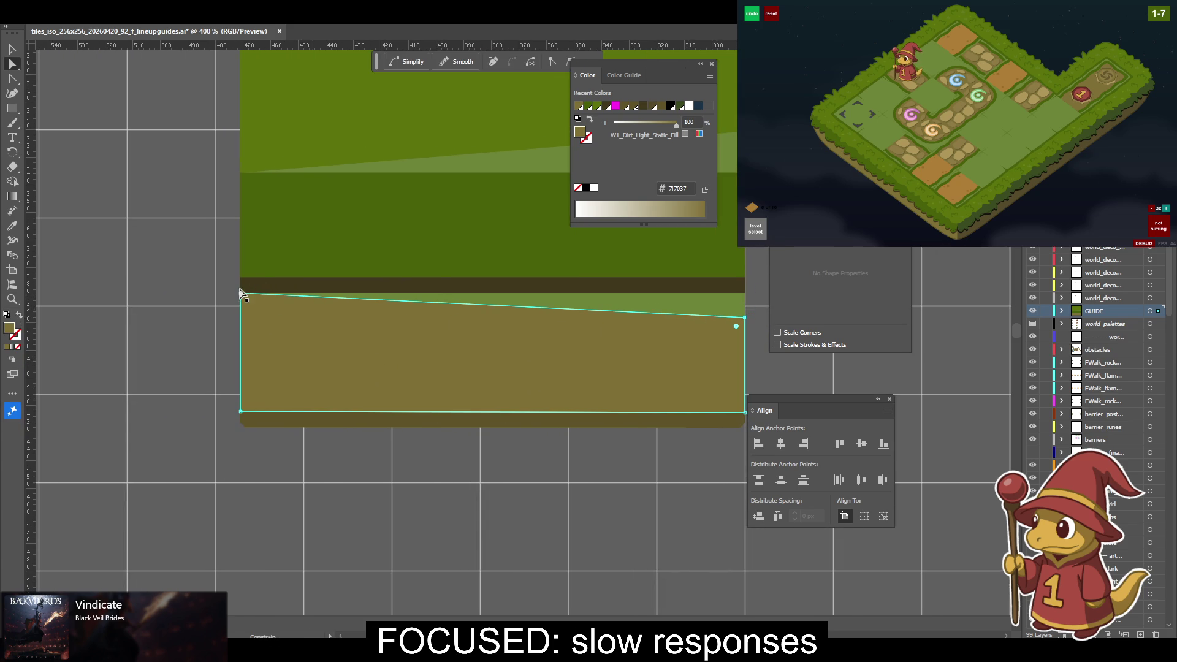
left_click(838, 443)
left_click_drag(239, 293, 240, 324)
left_click(240, 294, "shift")
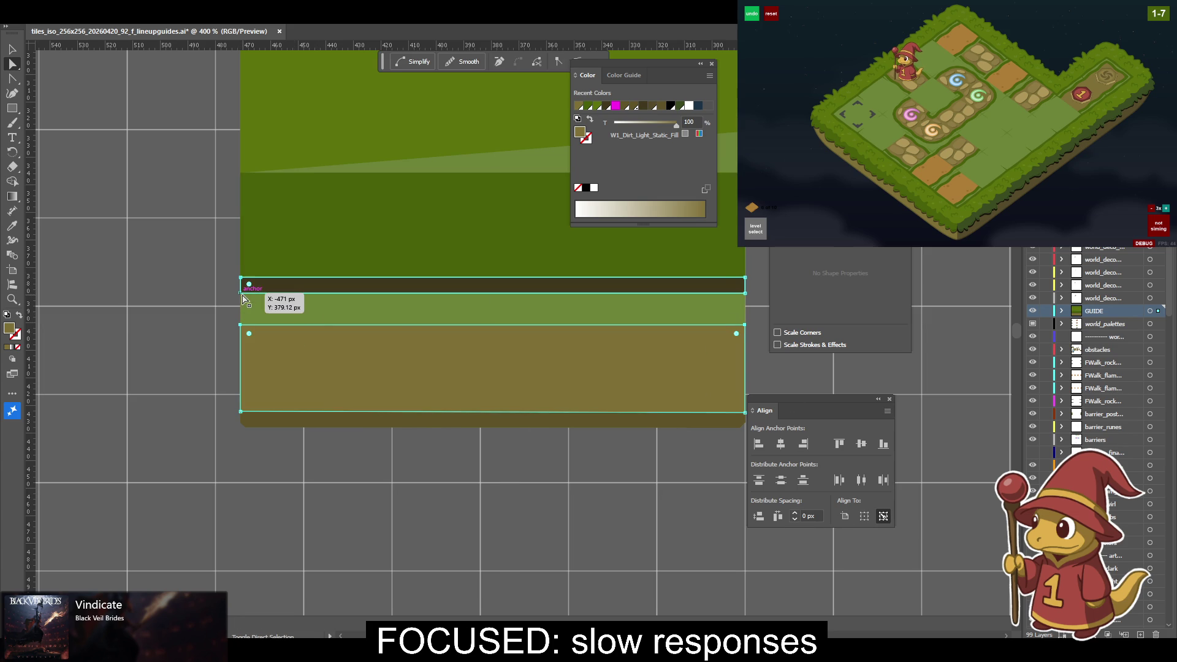
left_click(838, 444)
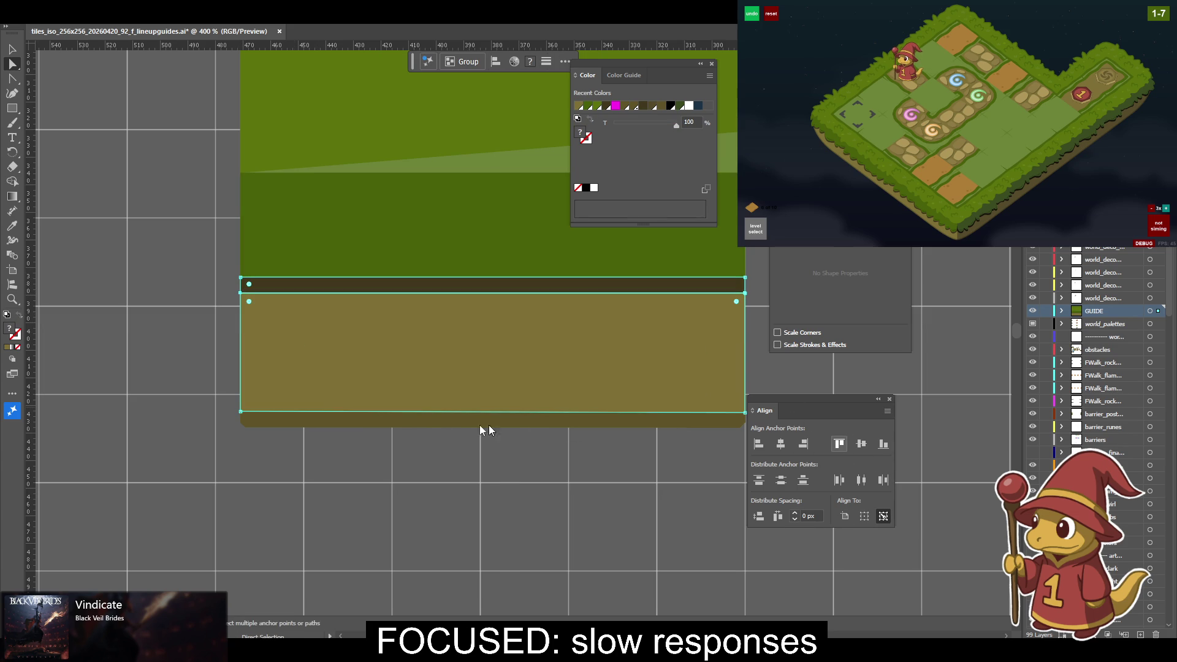
Move the dirt fill band's bottom-right corner and align its bottom corners into a flat edge.
left_click(247, 410)
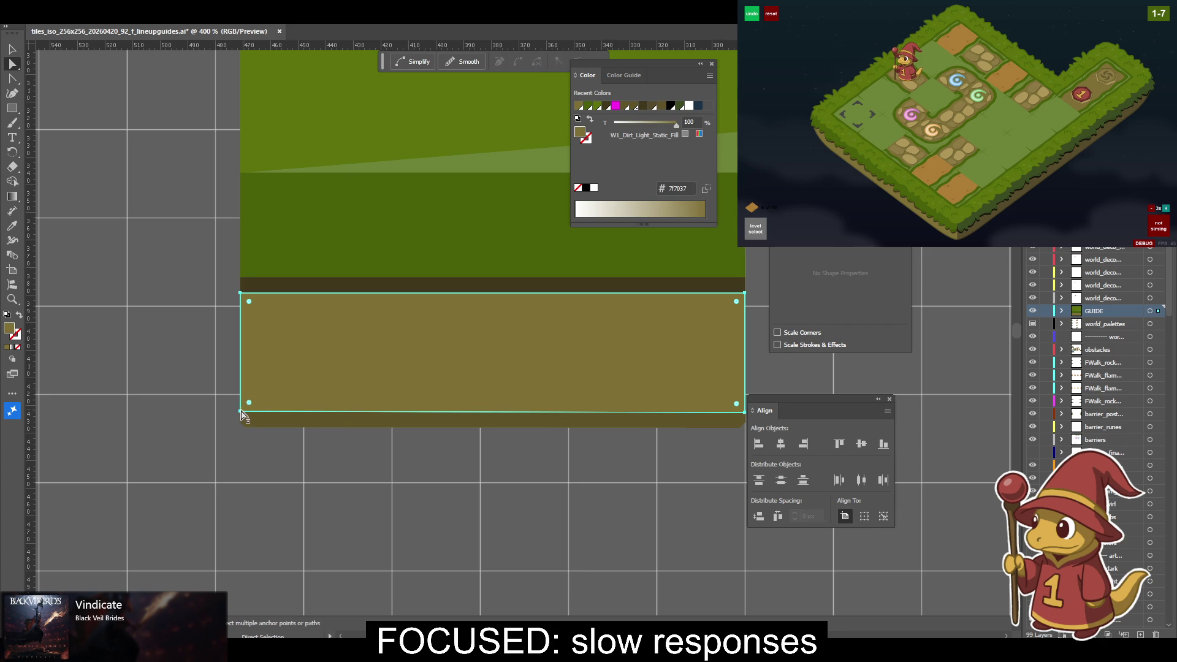
scroll(386, 468, "right", 5)
left_click(575, 422)
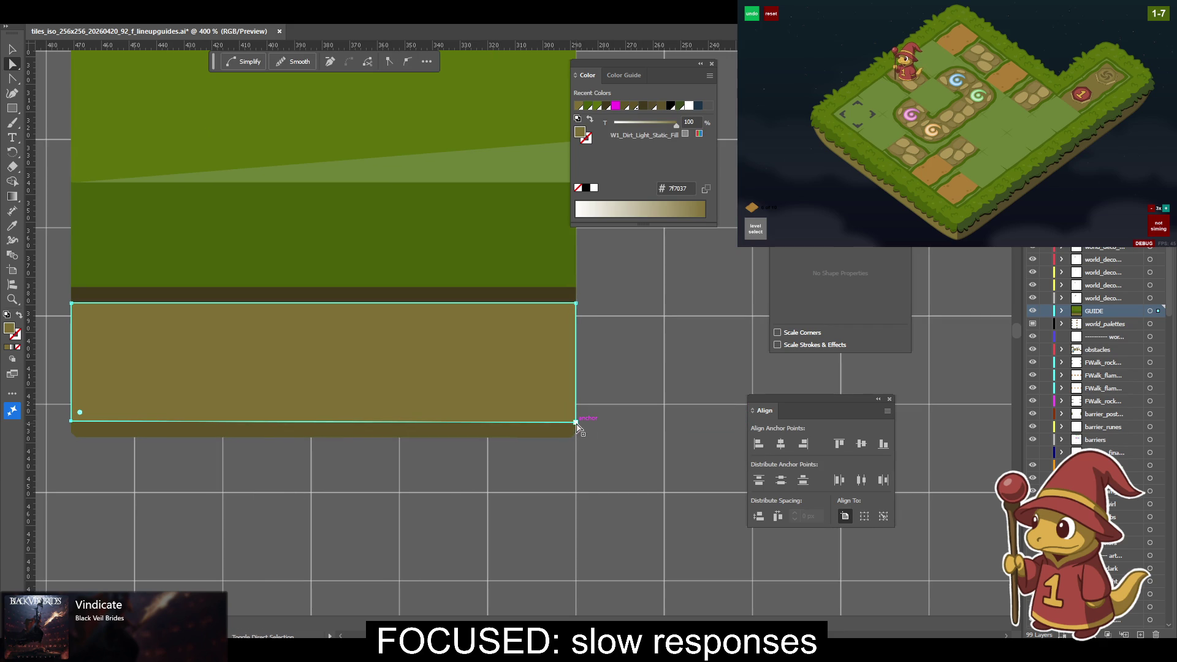
left_click(575, 422)
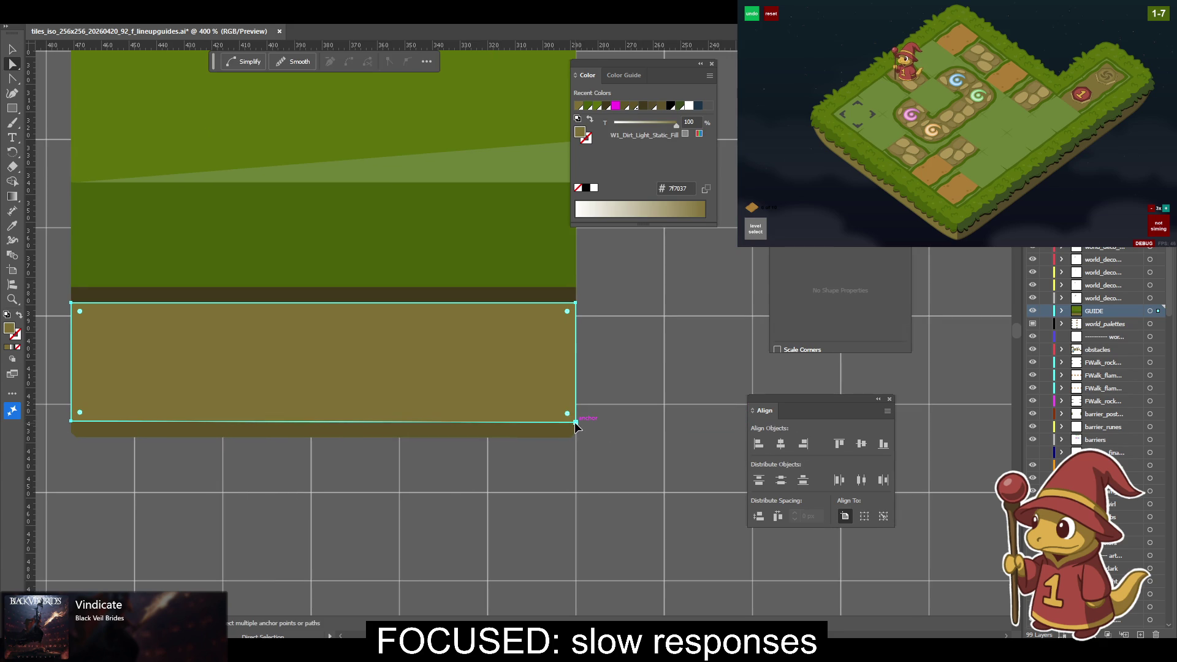
left_click(576, 422)
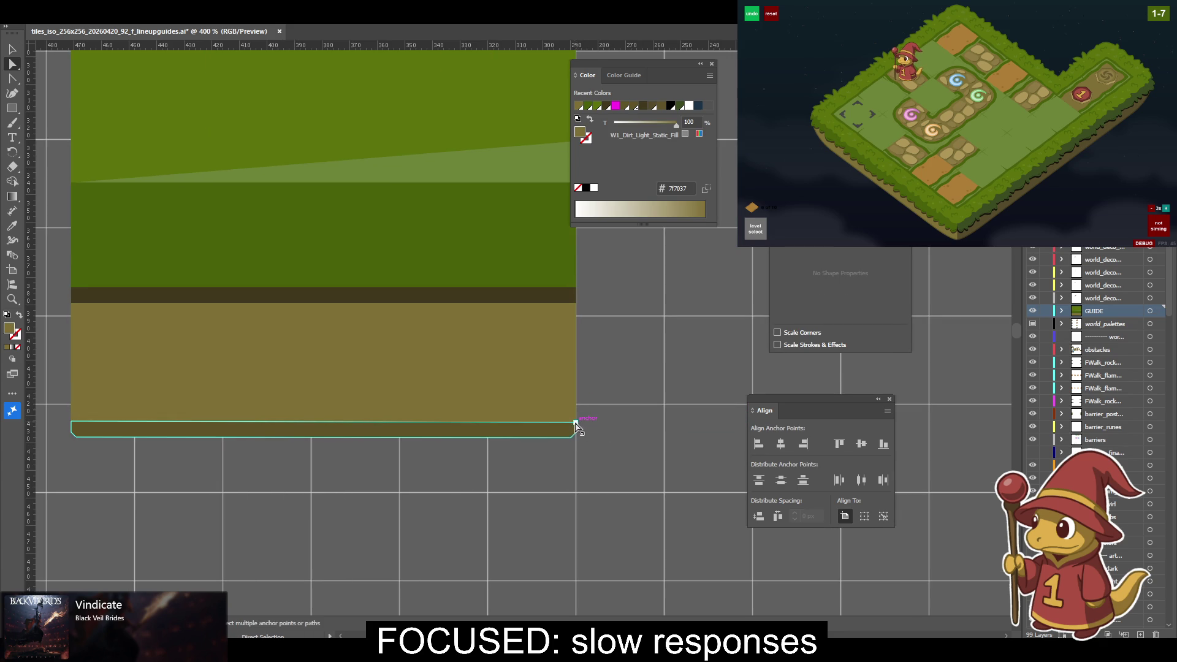
left_click(576, 423)
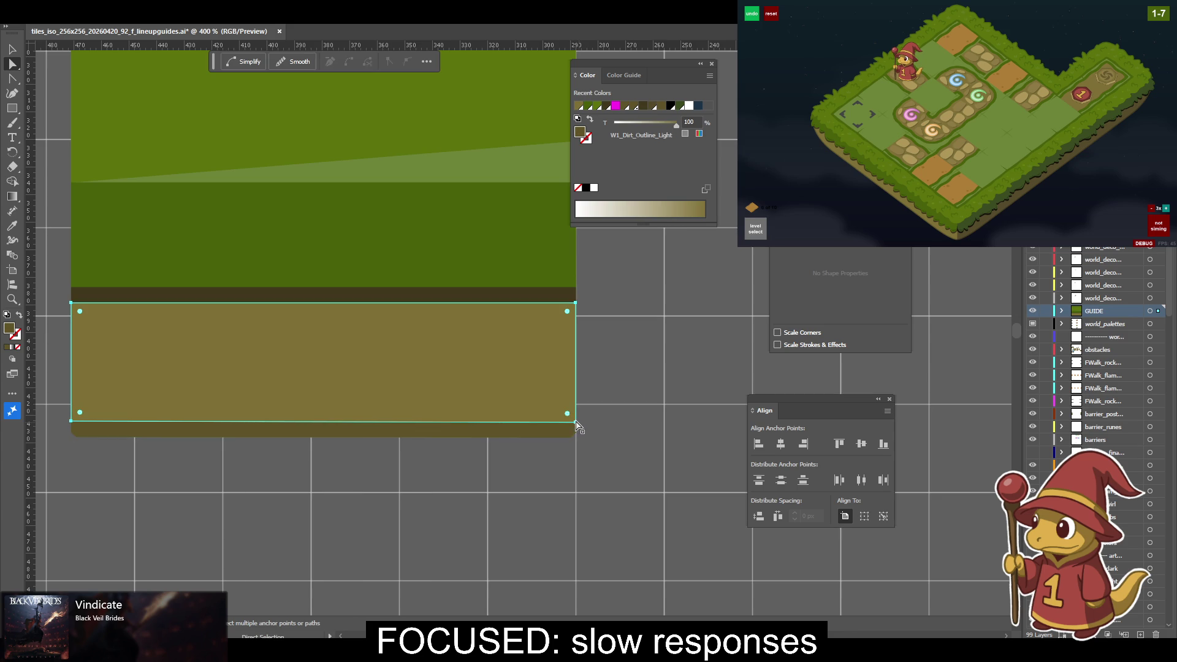
left_click(575, 421)
left_click_drag(575, 422, 575, 385)
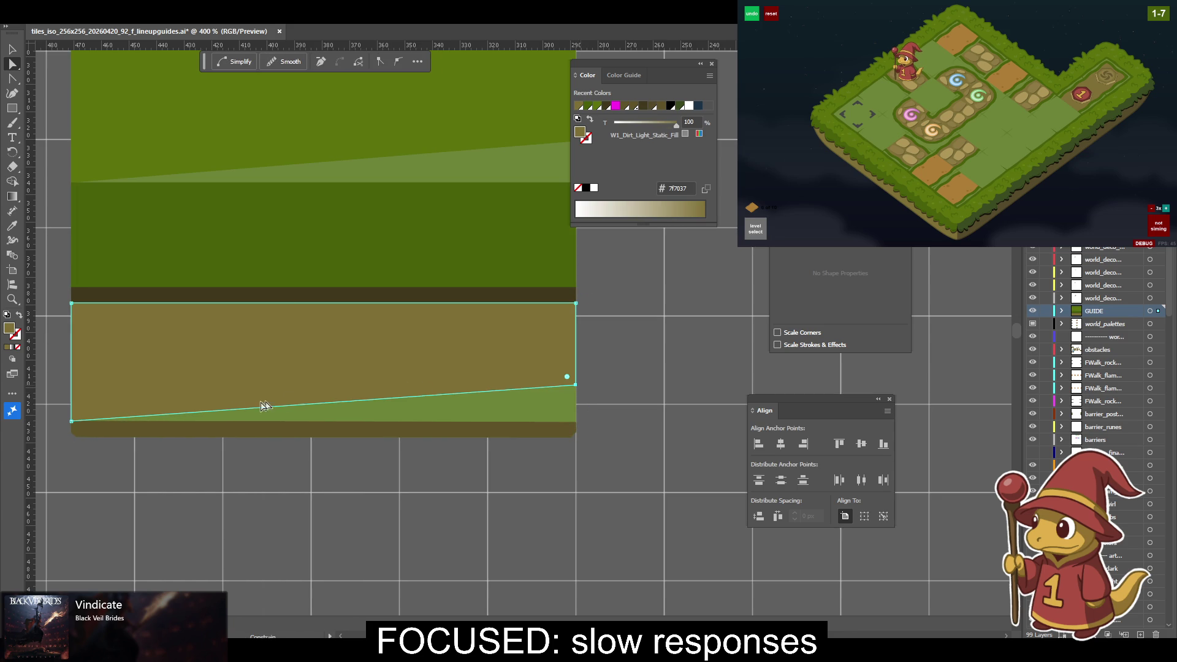
left_click(883, 444)
Select the thin bottom strip and zoom in on it.
key("v")
left_click(609, 436)
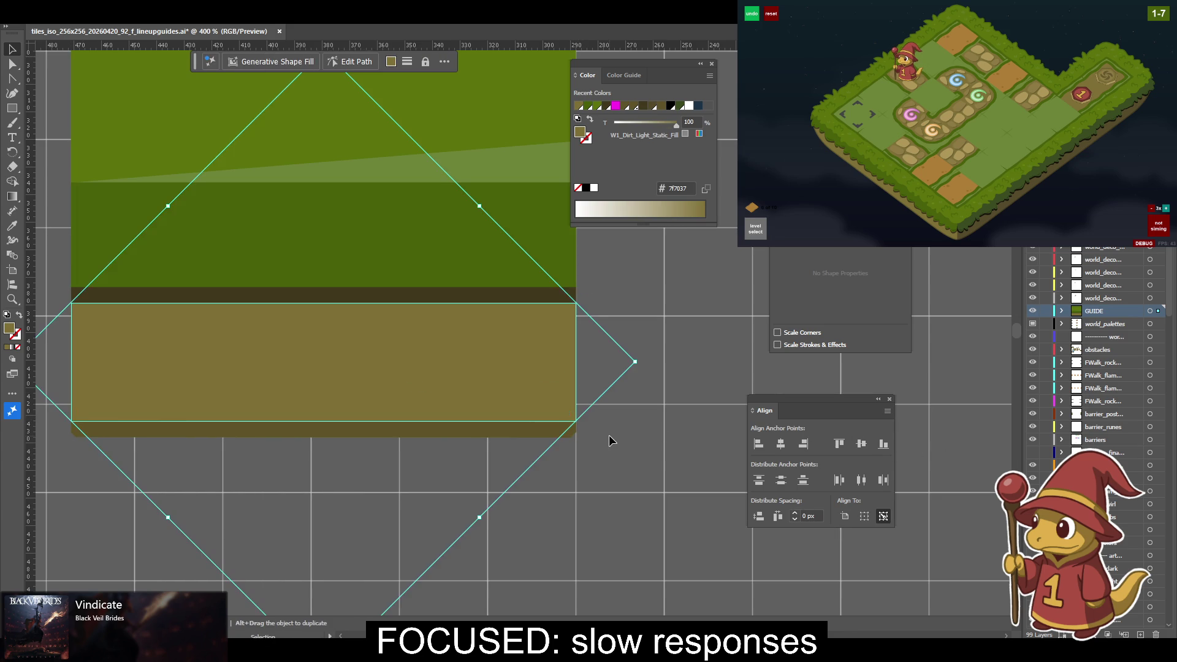
left_click(489, 424)
left_click(573, 427)
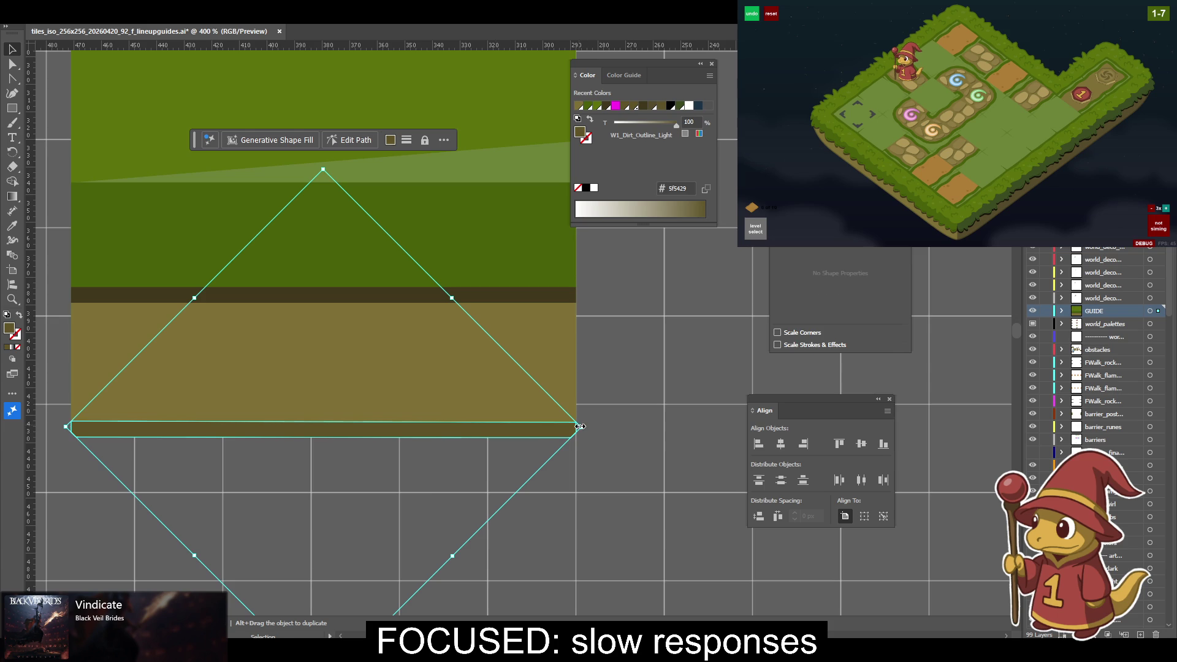
key("a")
key("ctrl+equal")
key("ctrl+equal")
key("ctrl+equal")
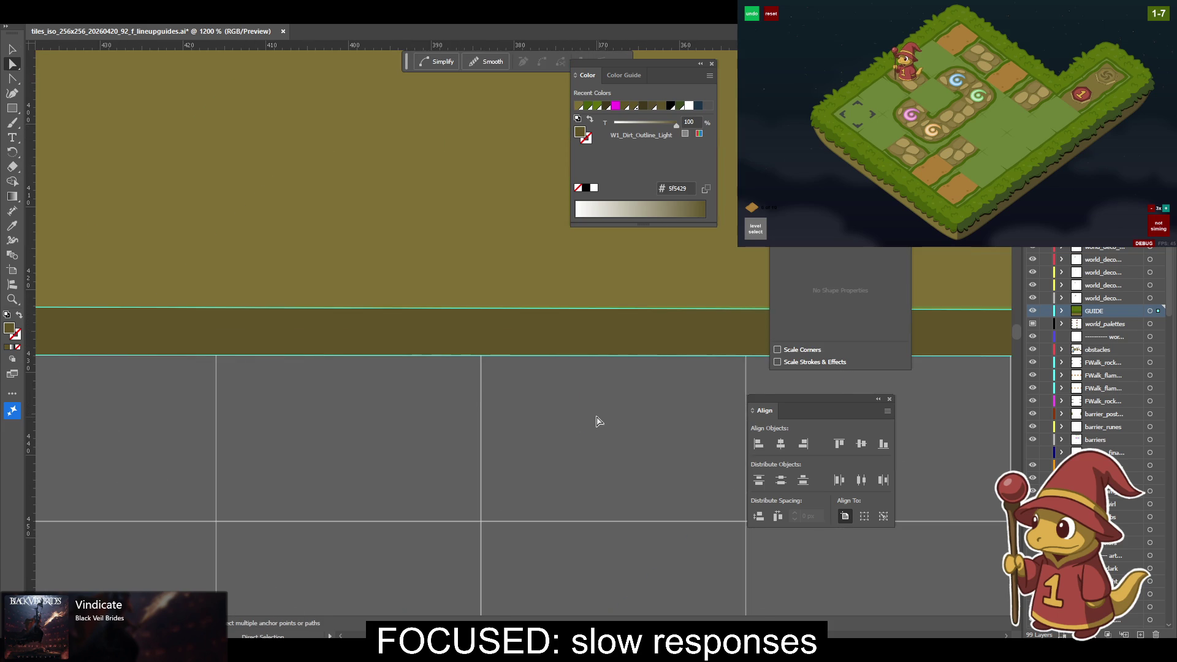
Select the dark bottom strip's left-end points and align them to level its top edge.
left_click(559, 301)
key("v")
left_click_drag(699, 341, 247, 337)
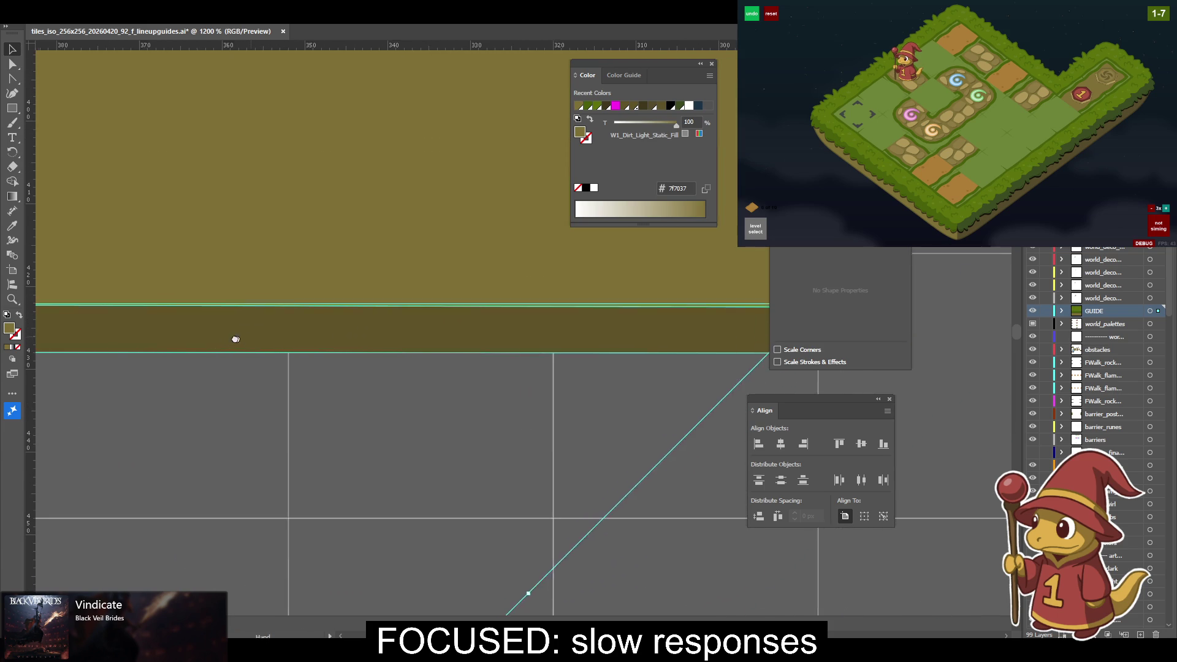
left_click(355, 342)
mouse_move(360, 344)
left_mouse_down()
mouse_move(286, 350)
mouse_move(307, 350)
left_mouse_up()
key("a")
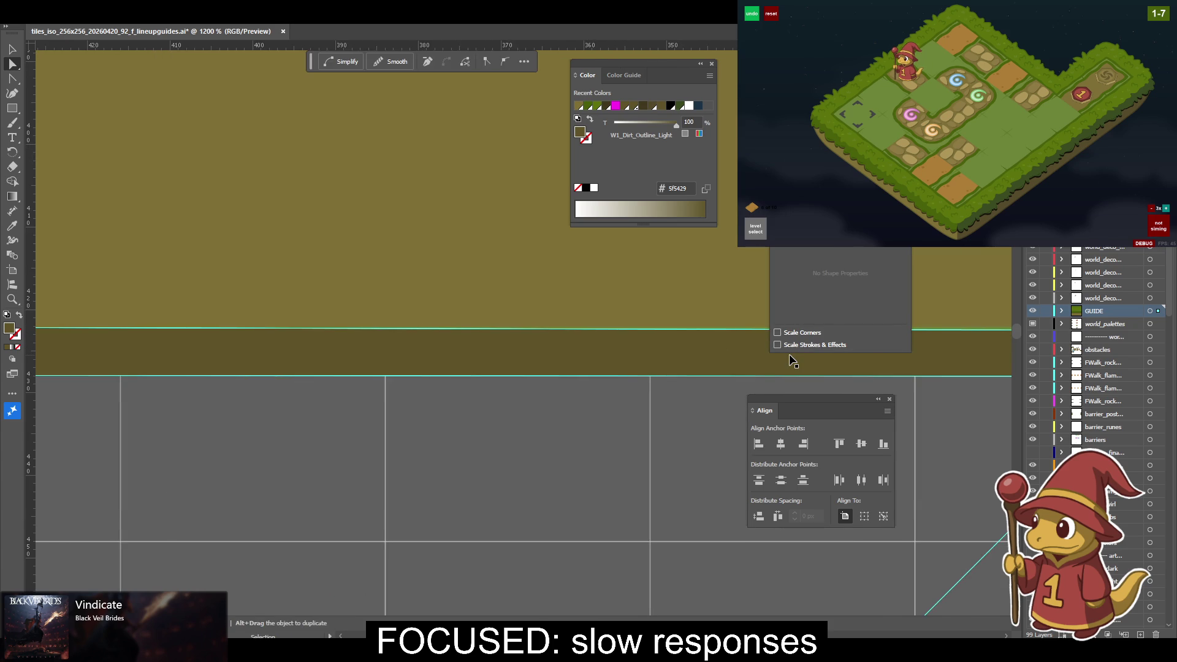
scroll(789, 356, "down", 1)
scroll(788, 355, "down", 1)
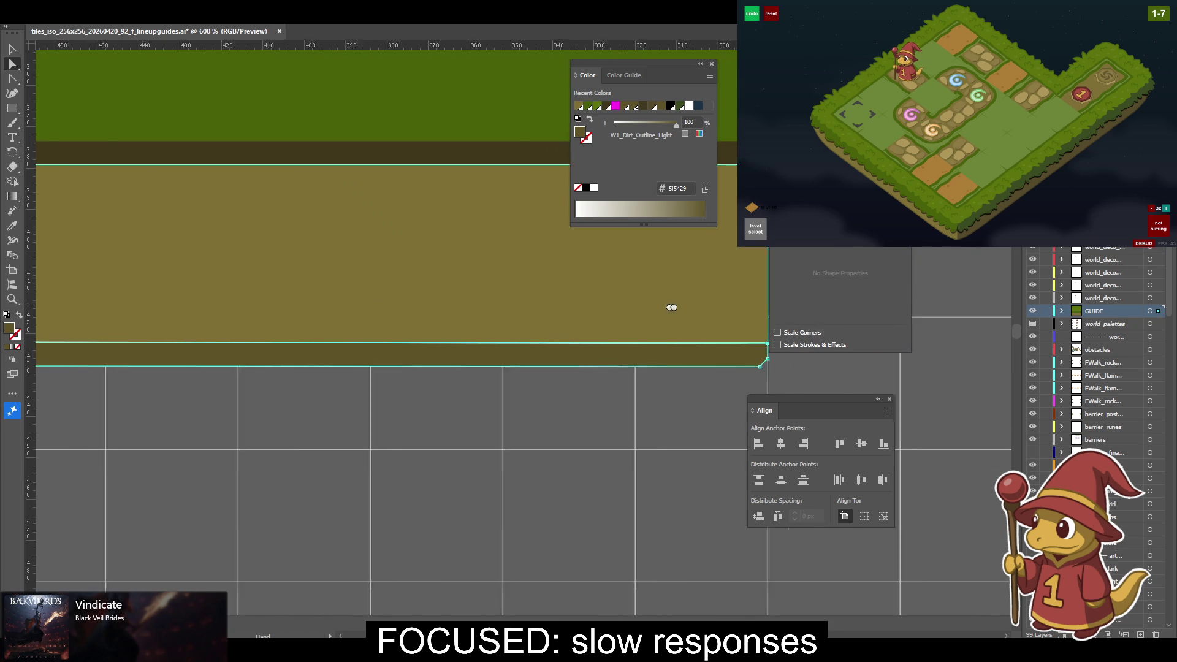
left_click(135, 356)
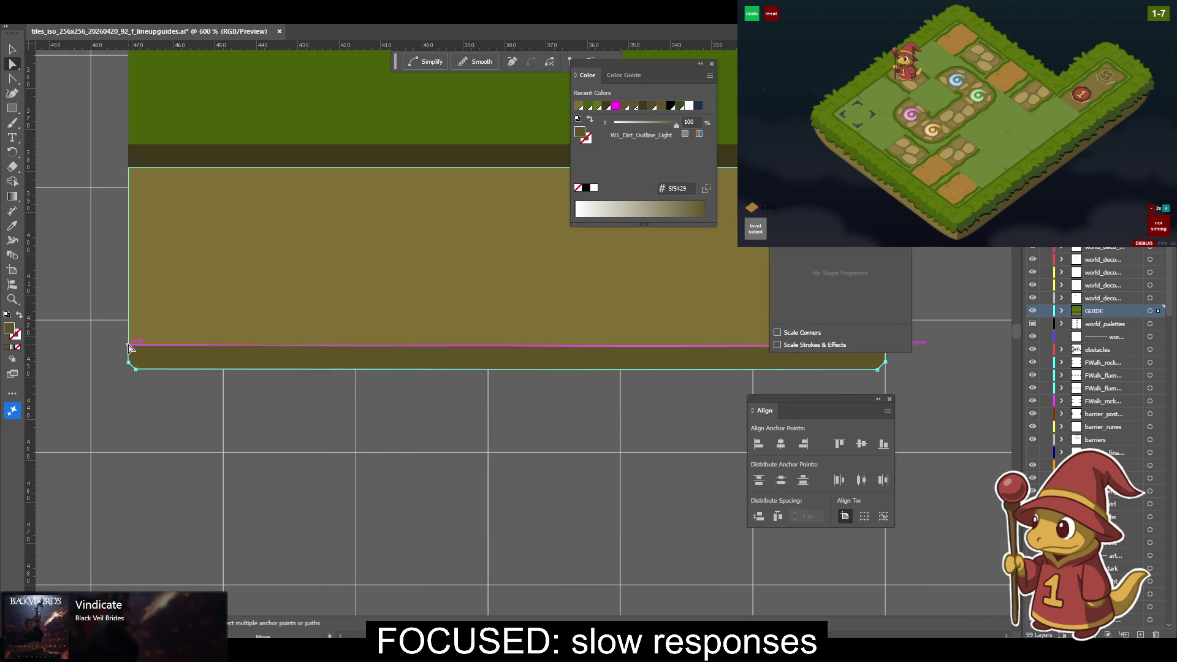
left_click_drag(129, 348, 129, 349)
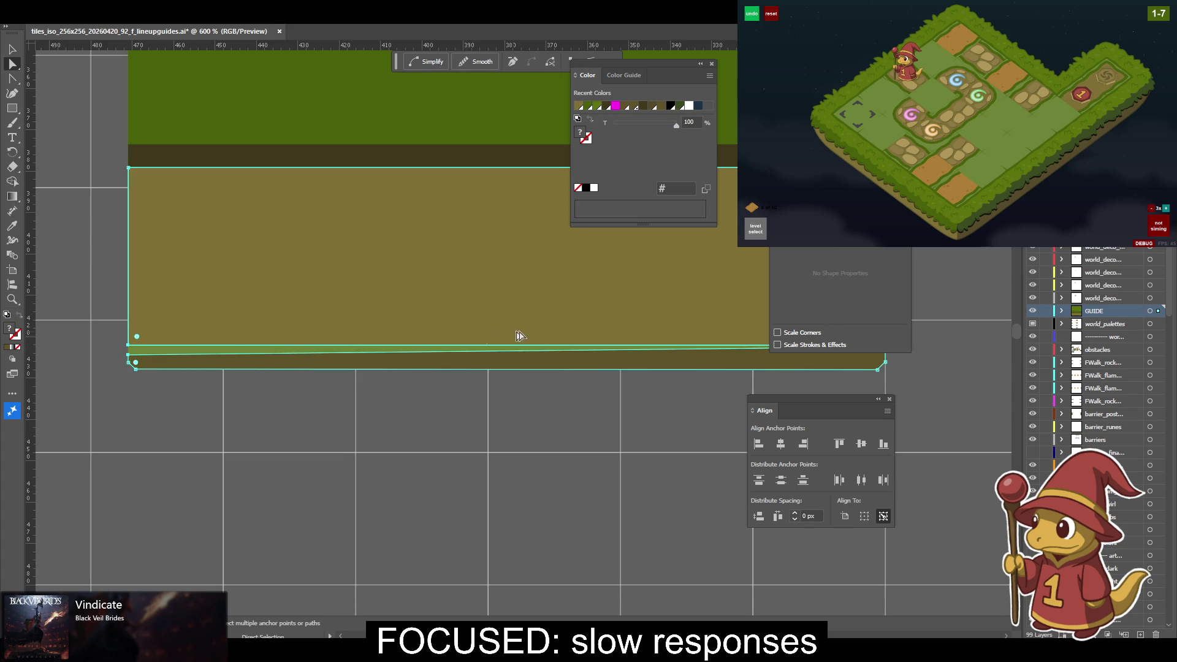
left_click_drag(552, 439, 215, 439)
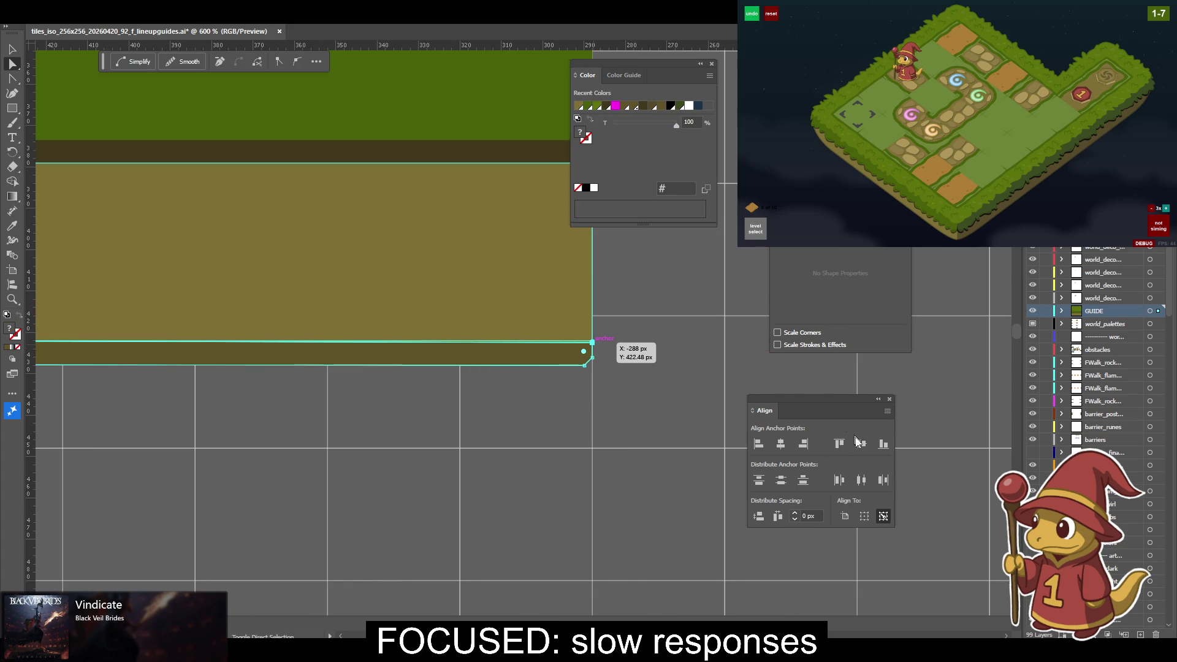
left_click(841, 445)
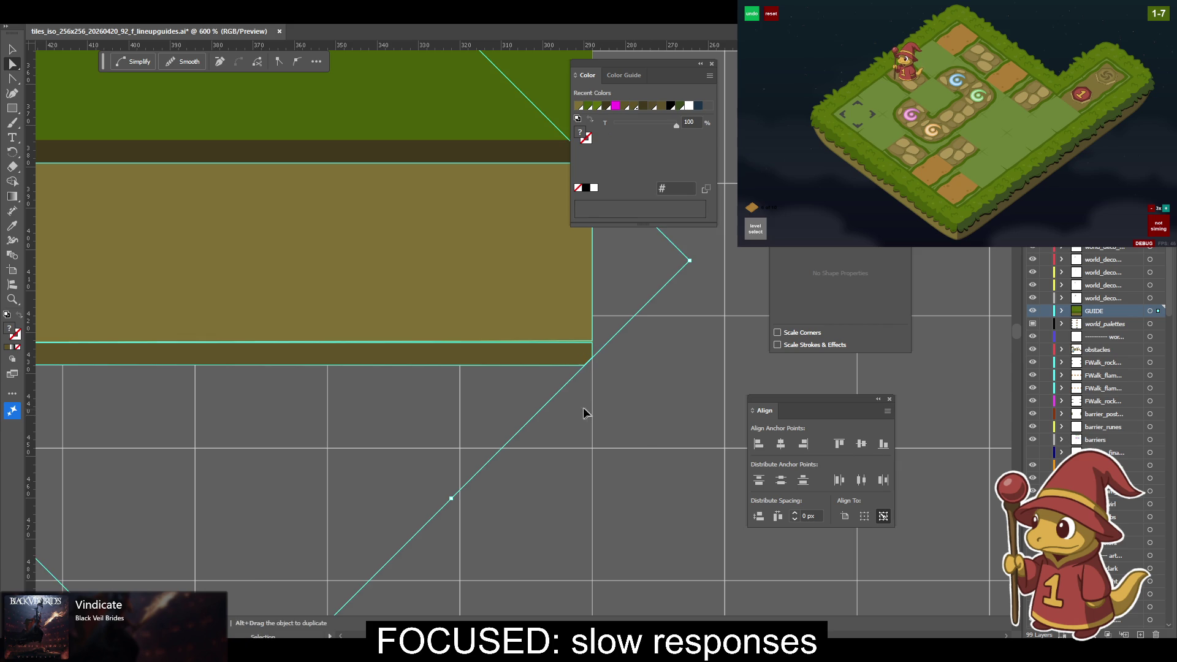
Adjust the strip's top-right point and align the top edge to a chosen key anchor.
left_click_drag(395, 394, 340, 384)
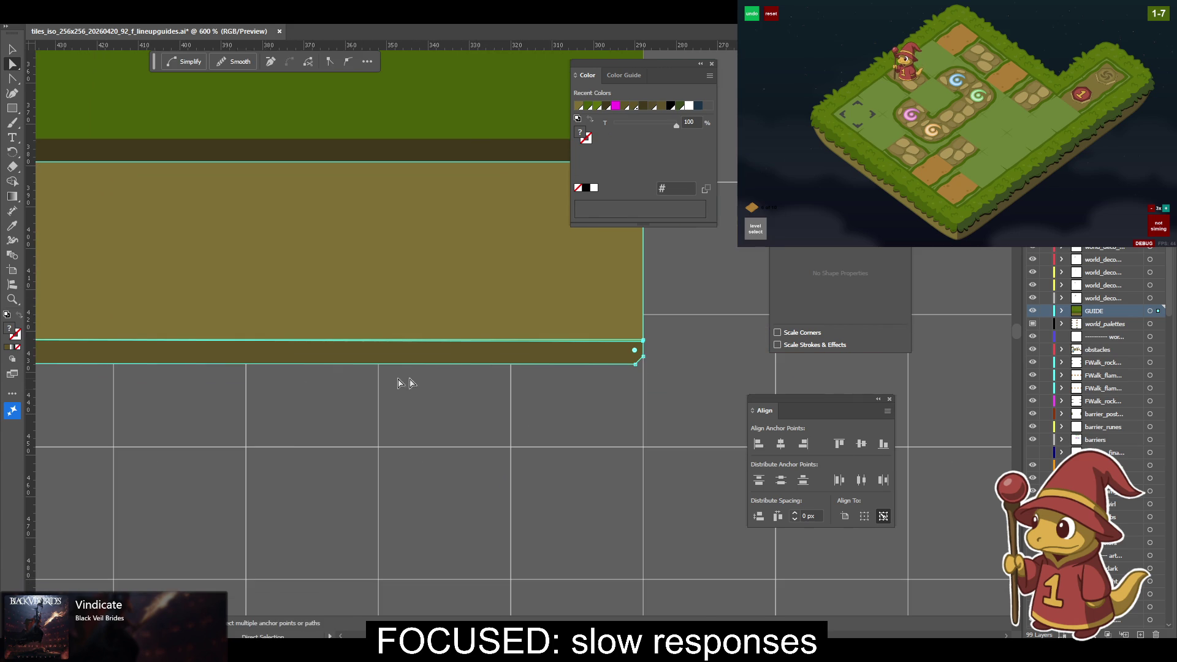
left_click(643, 345)
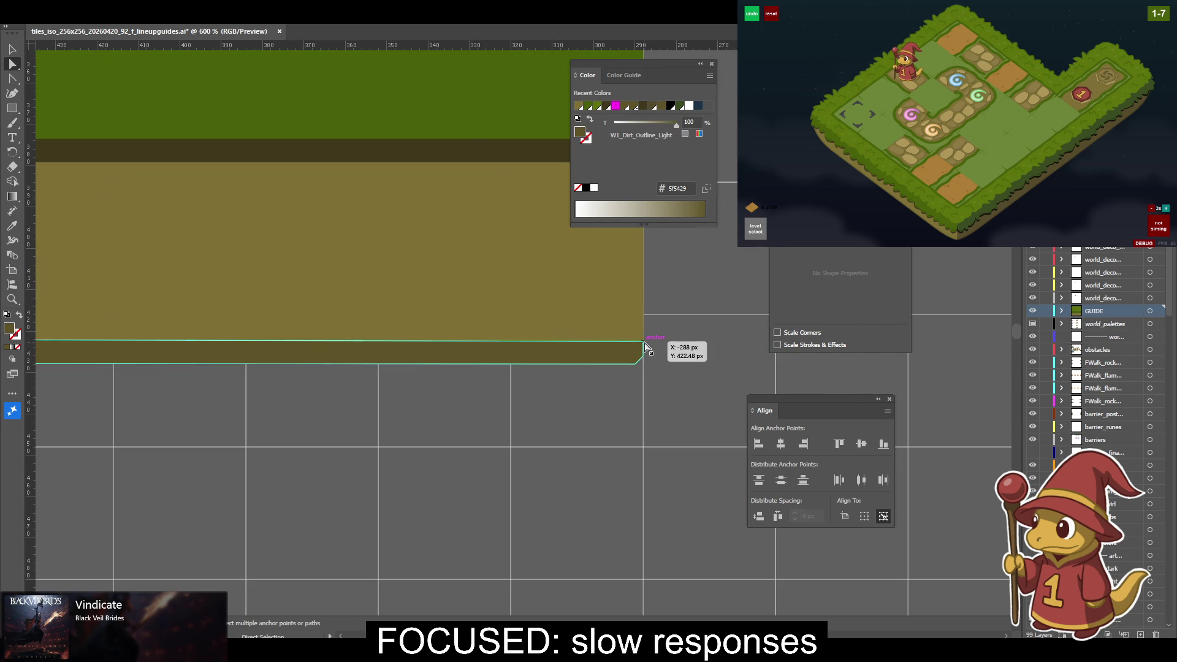
left_click_drag(643, 342, 643, 347)
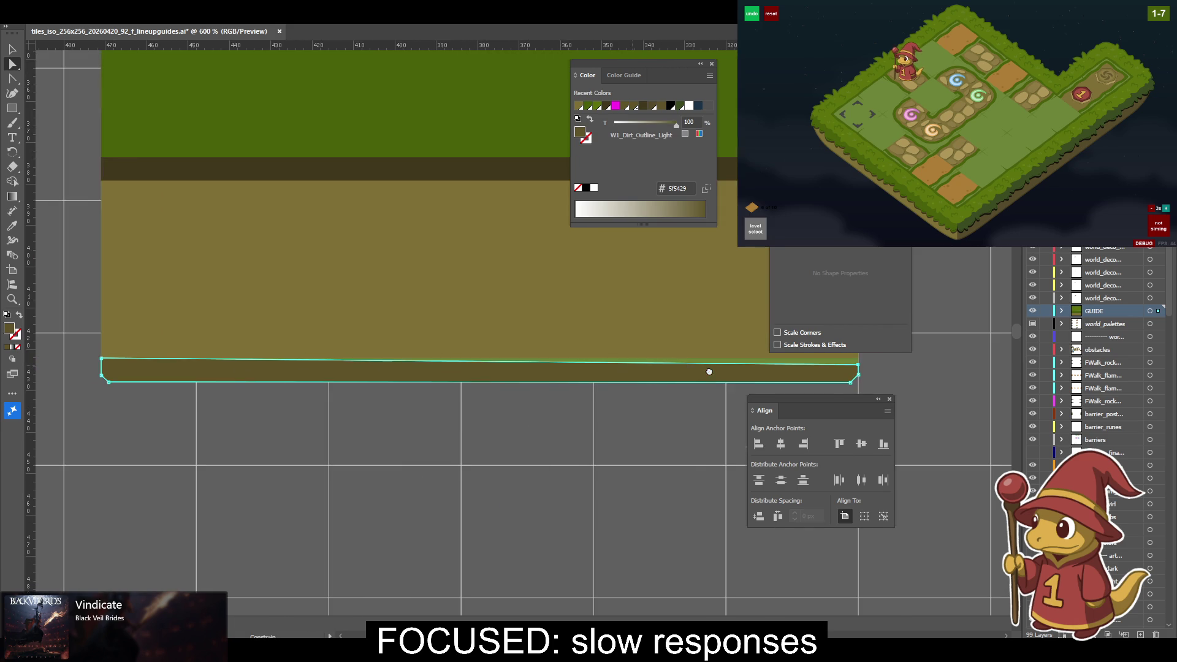
left_click_drag(236, 348, 491, 366)
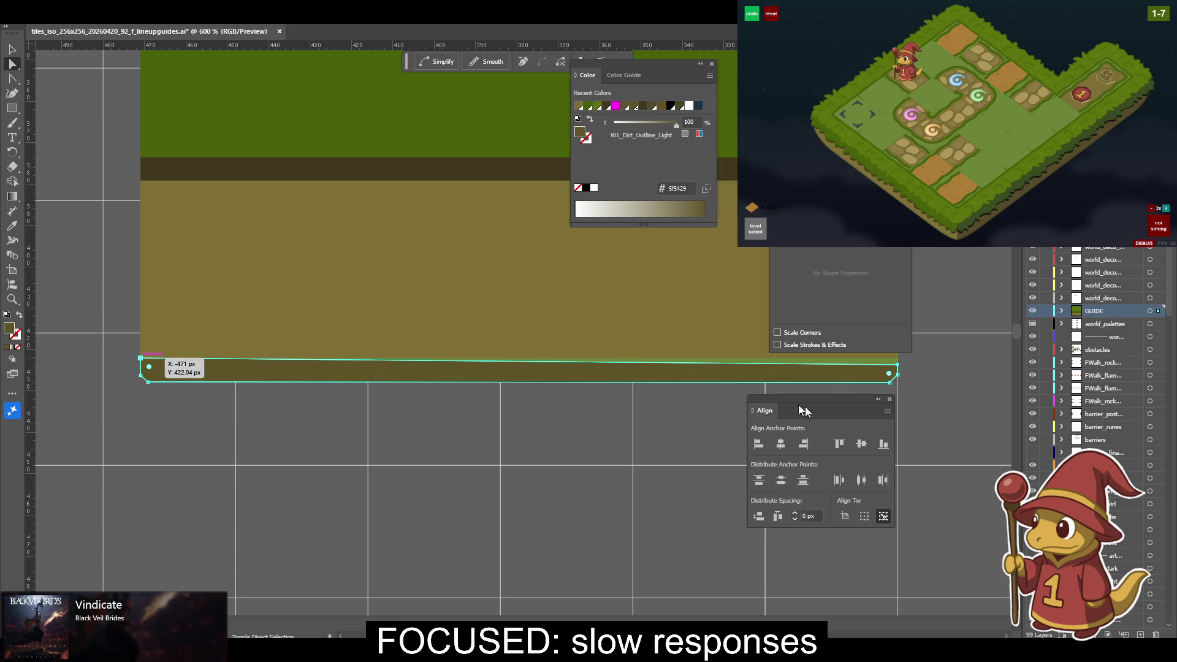
left_click(839, 444)
left_click_drag(704, 420, 462, 407)
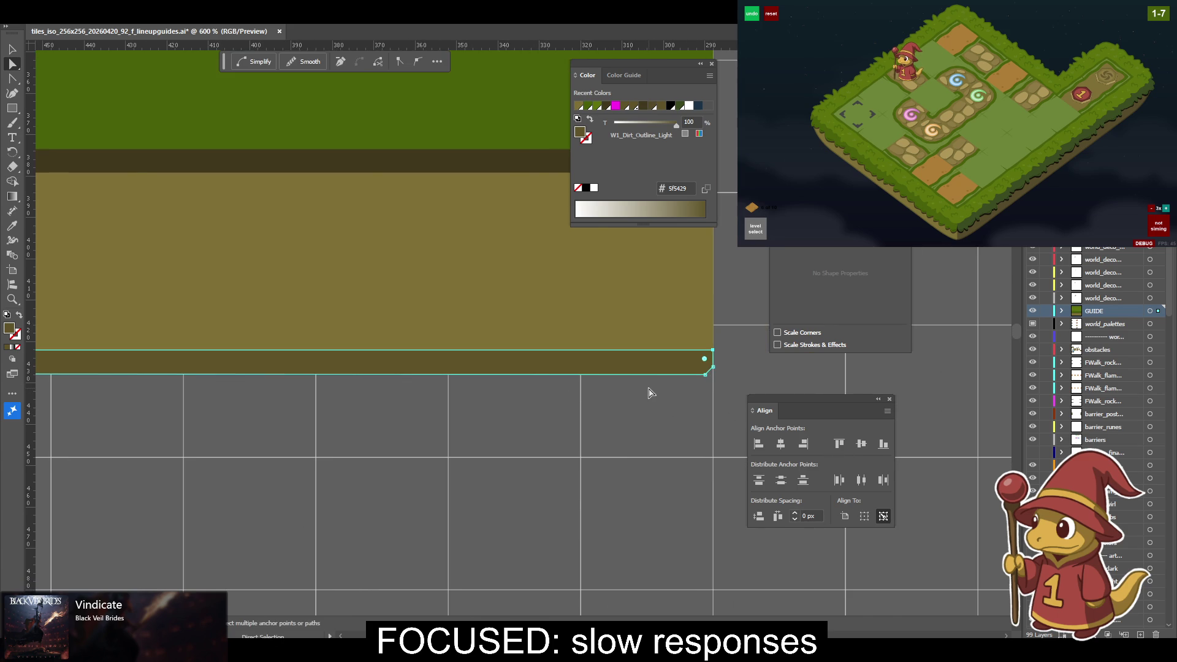
scroll(625, 402, "right", 1)
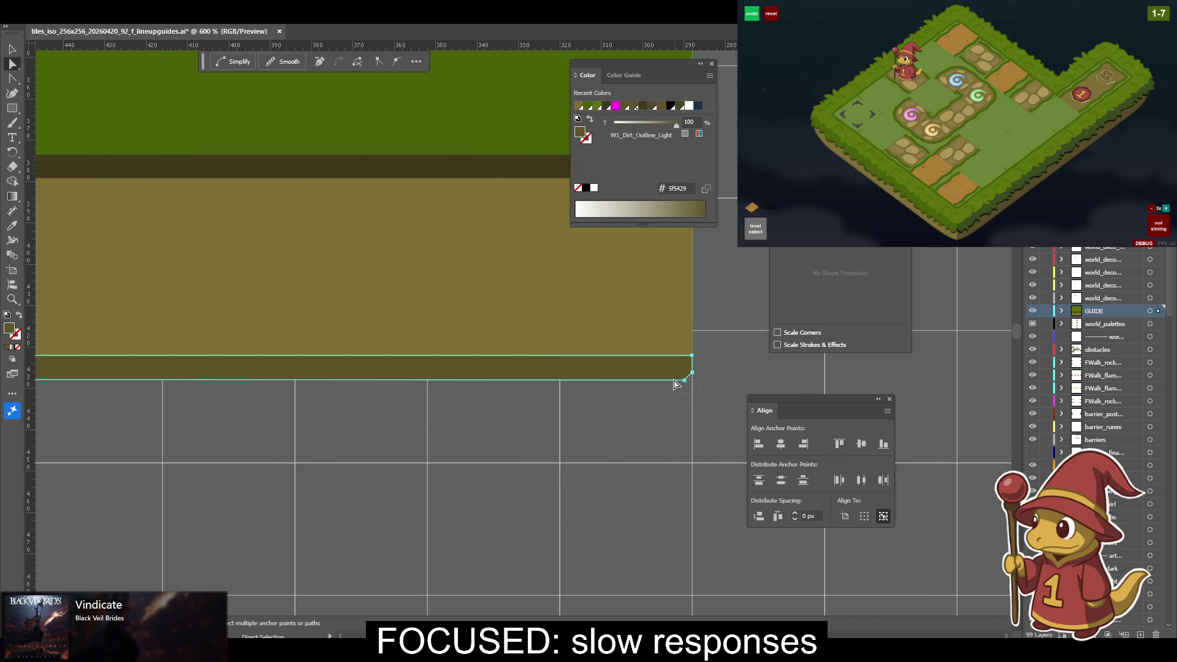
key("ctrl+a")
scroll(562, 413, "left", 10)
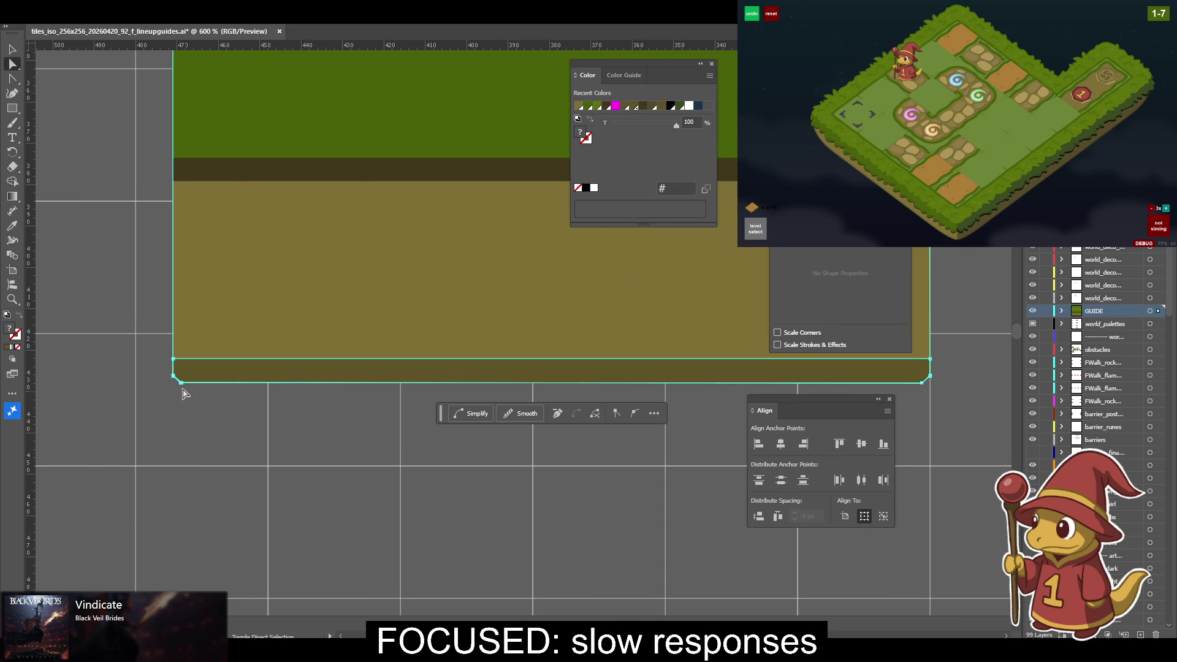
left_click(182, 383)
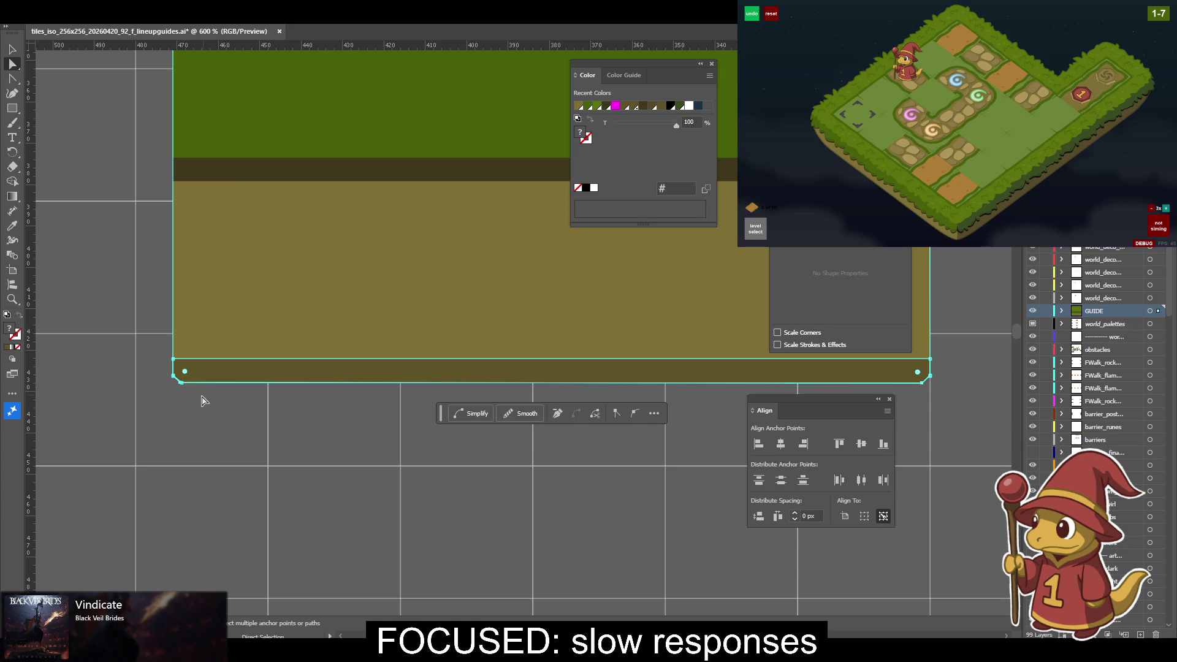
Delete the dark strip's bottom-left corner point so its bottom edge slants.
key("minus")
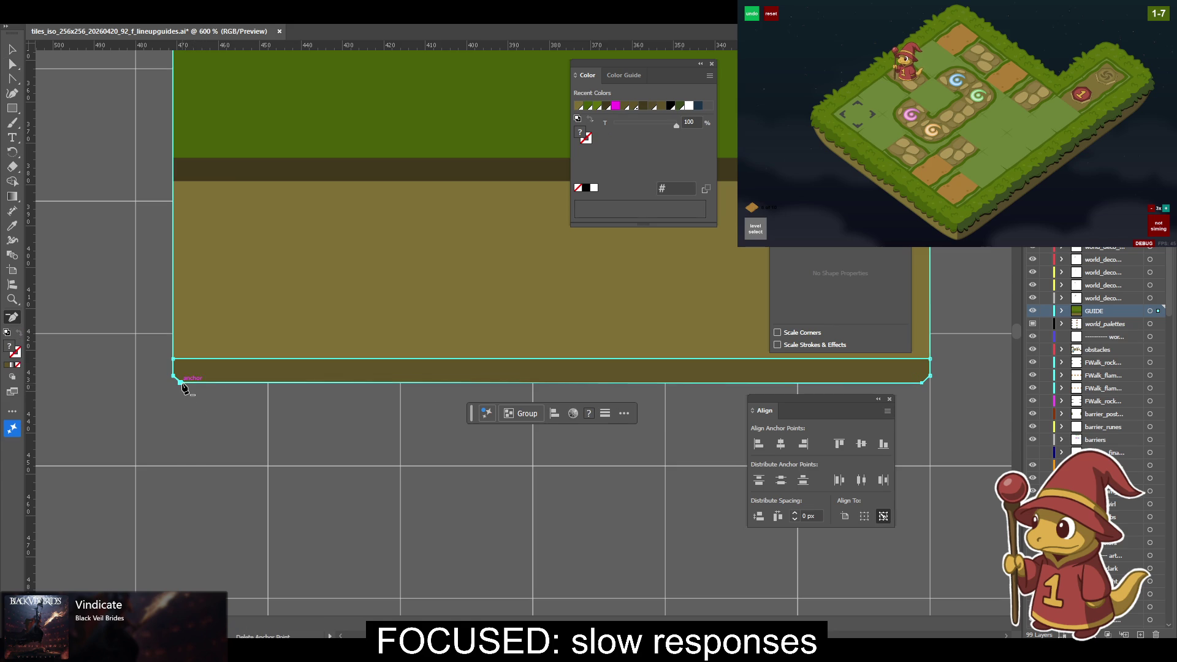
left_click(181, 383)
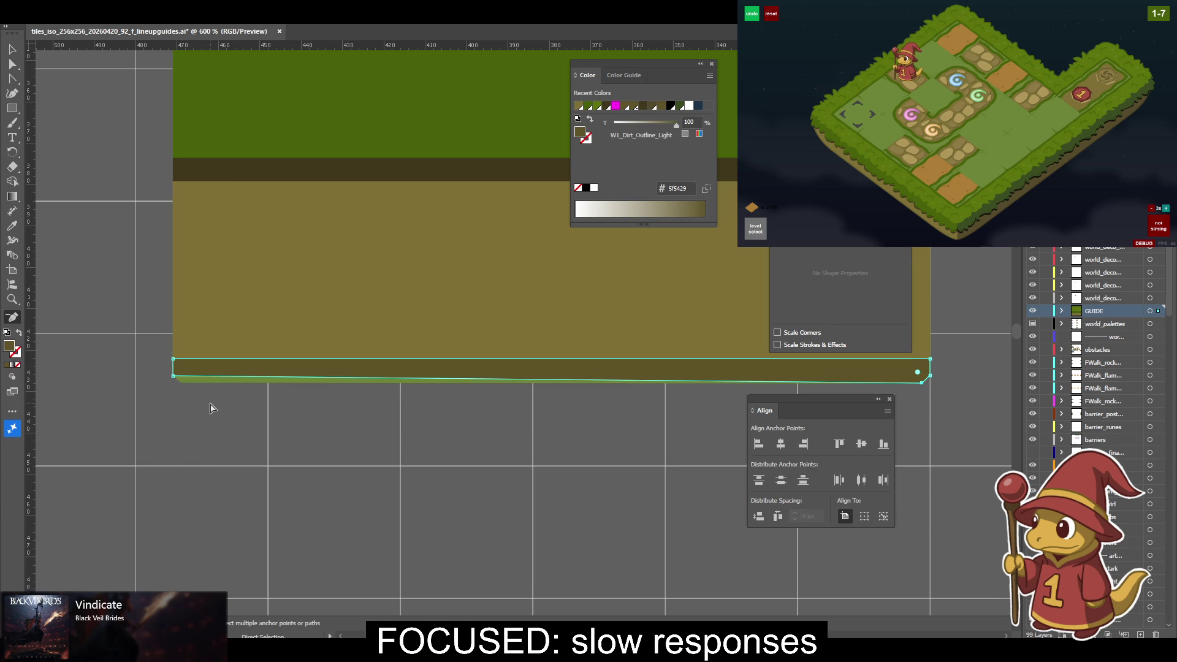
key("ctrl+plus")
mouse_move(210, 408)
left_mouse_down()
mouse_move(398, 478)
mouse_move(489, 467)
left_mouse_up()
Nudge the strip's bottom corner point down to form a small chamfer.
key("a")
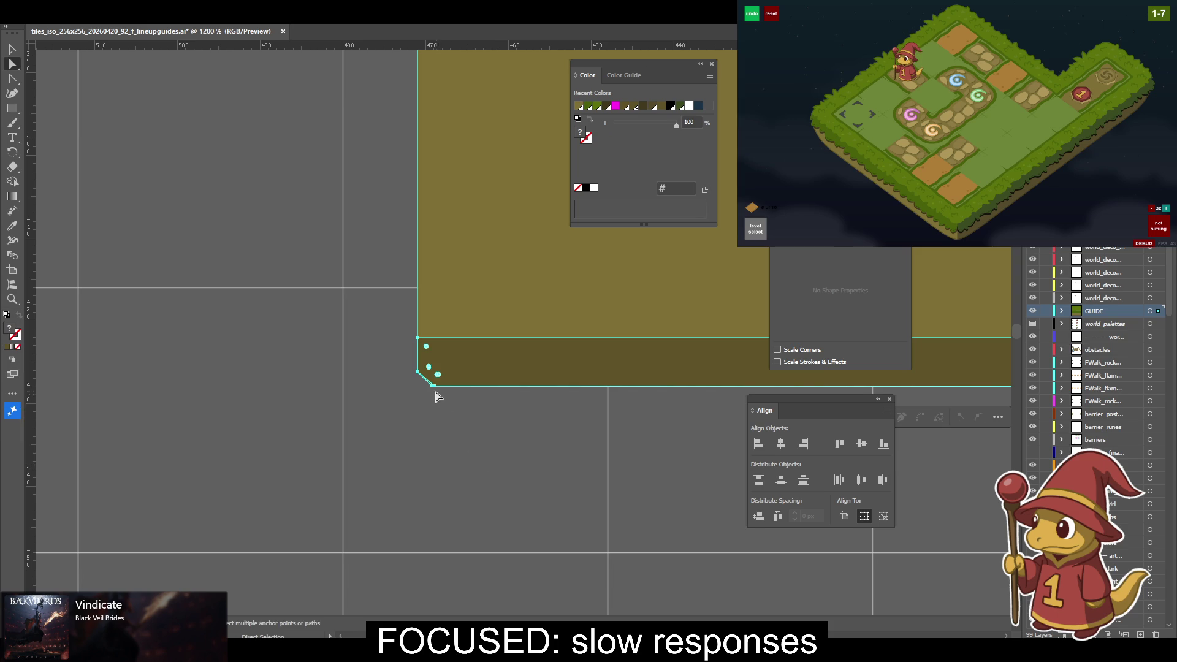
left_click(432, 386)
left_click_drag(433, 386, 434, 391)
left_click(602, 438)
left_click_drag(602, 438, 568, 451)
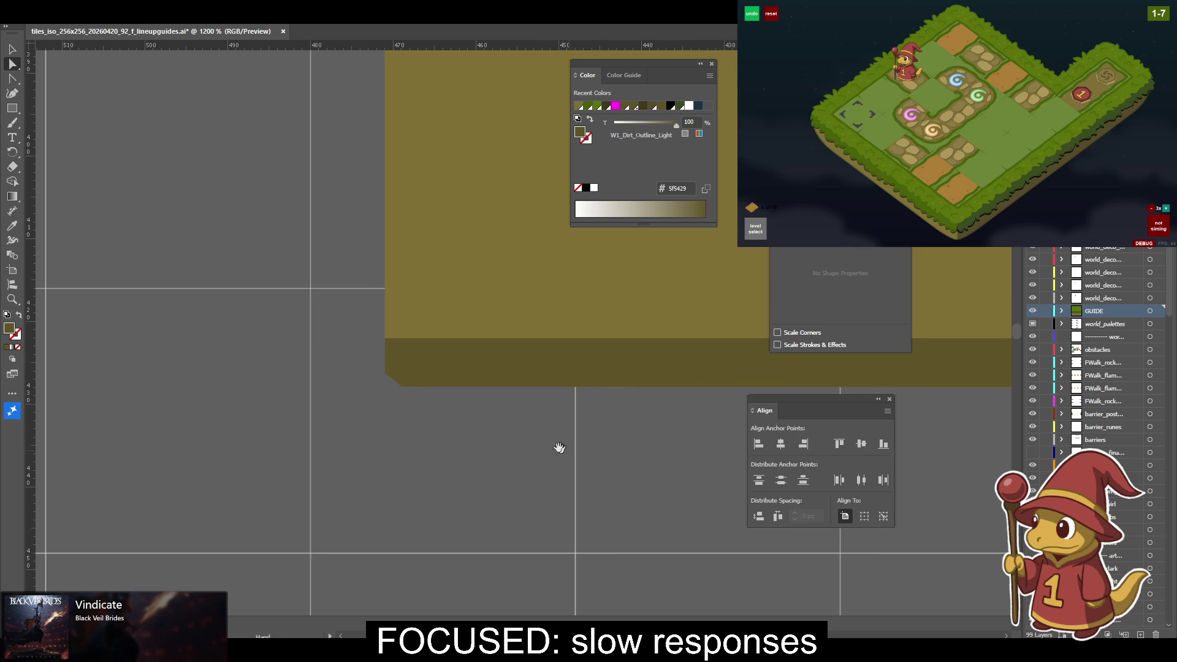
Align the corner points at the strip's left end to the left and bottom.
left_click(424, 373)
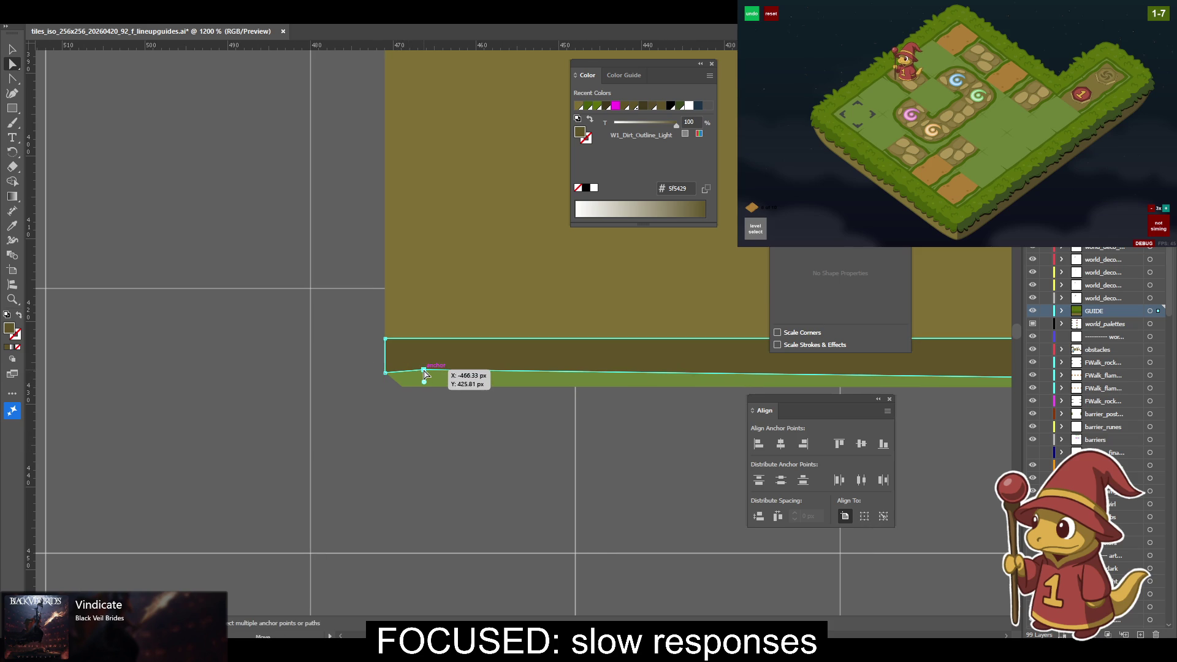
left_click_drag(410, 390, 401, 385)
left_click(759, 444)
left_click(878, 449)
key("v")
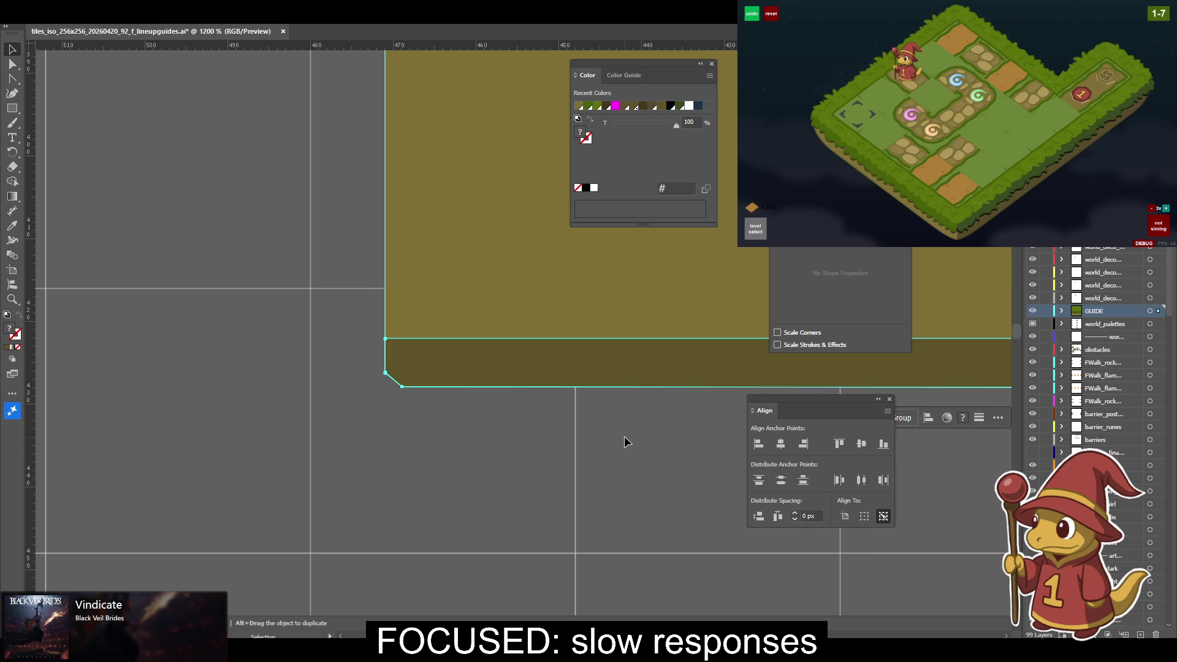
left_click(624, 436)
Check the dirt band's corner anchor and zoom out to view the whole tile.
scroll(645, 439, "right", 8)
scroll(472, 434, "right", 8)
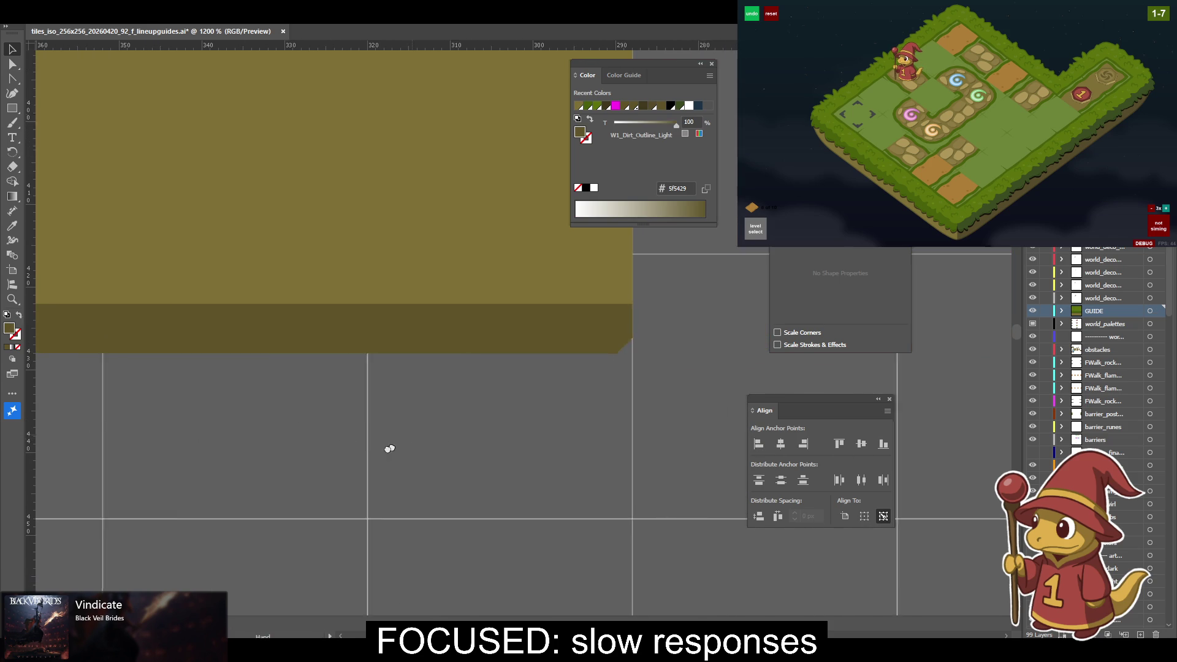
left_click(508, 417)
key("a")
left_click(589, 360)
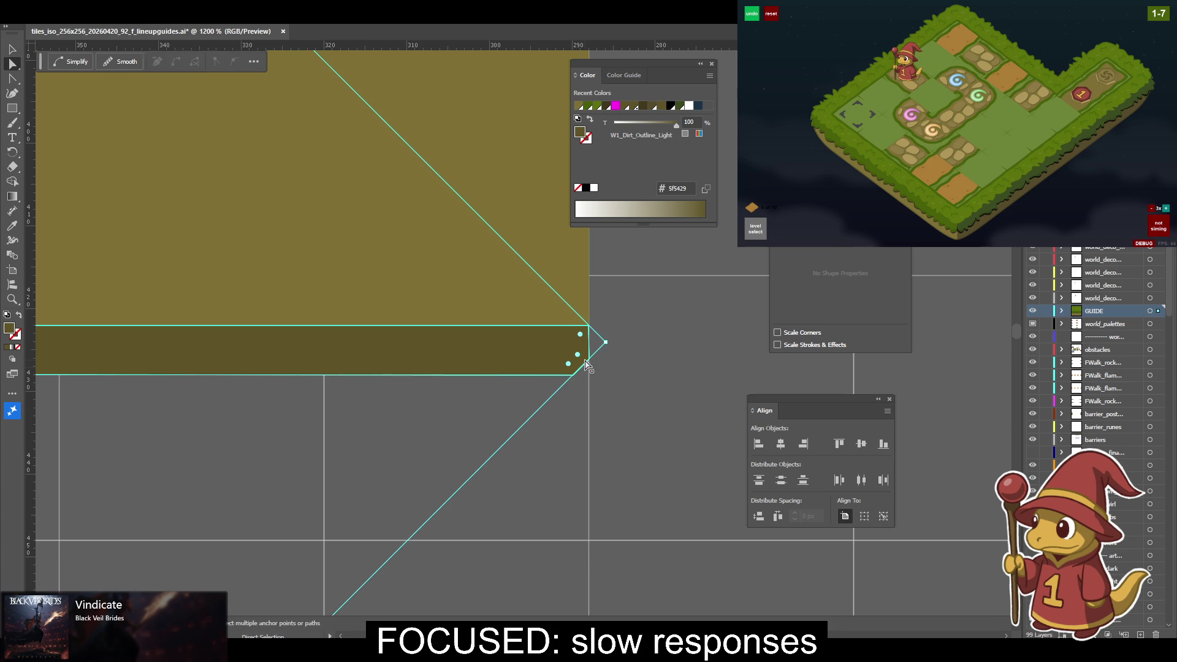
left_click(662, 380)
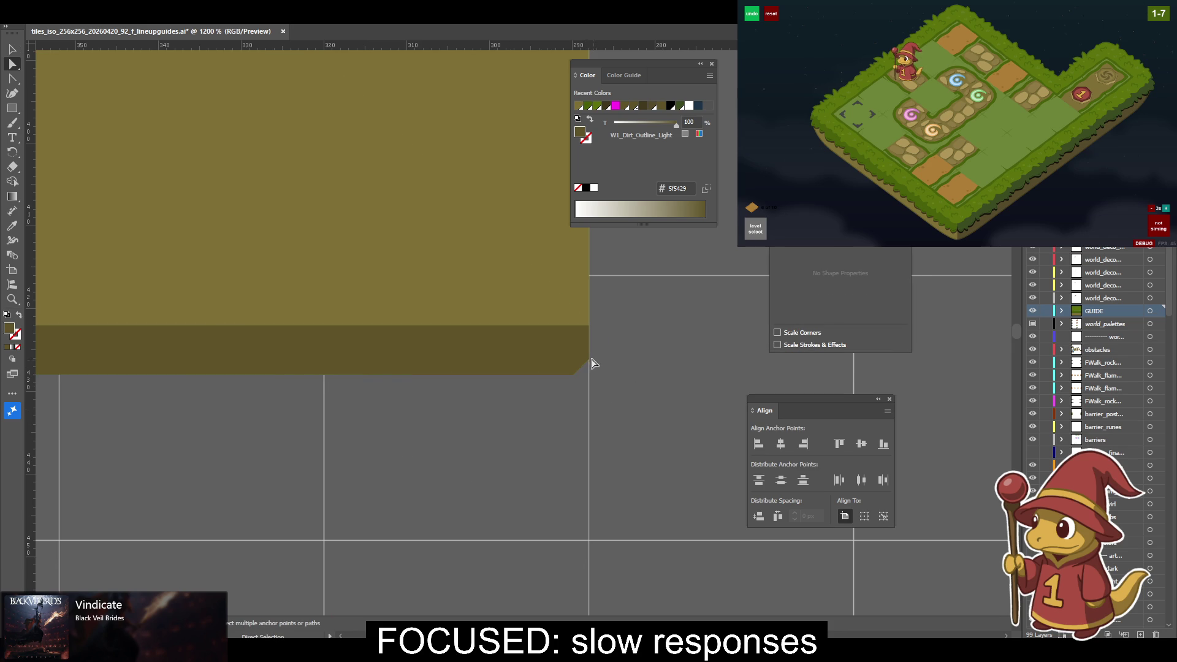
key("ctrl+minus")
key("ctrl+minus")
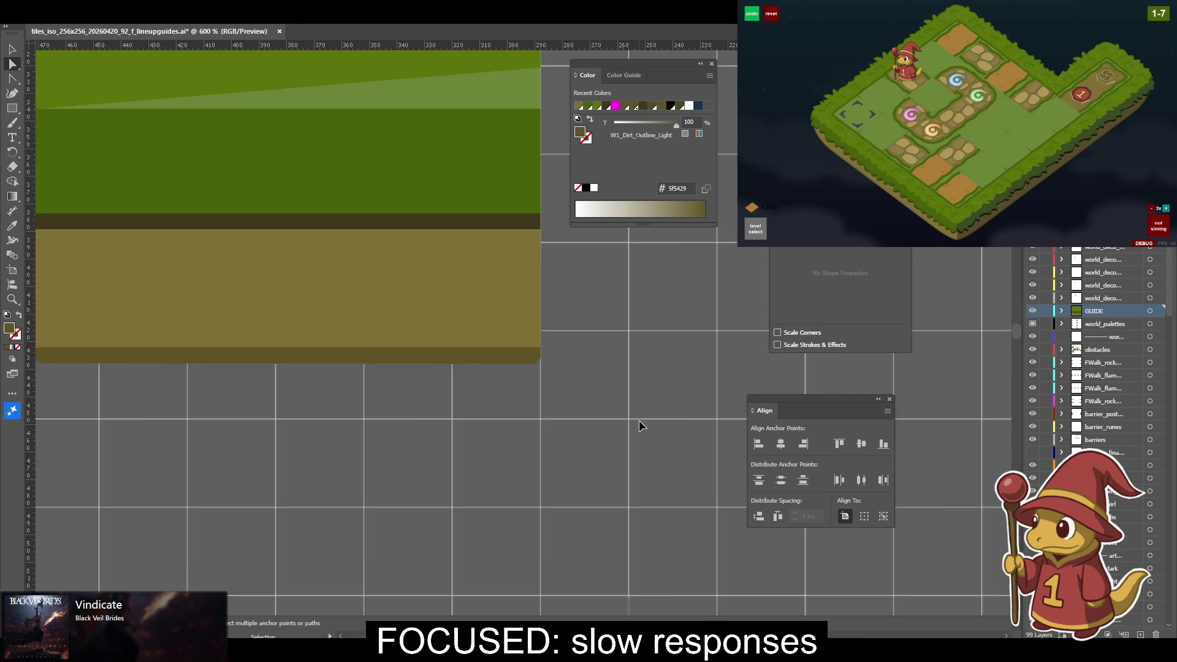
key("ctrl+minus")
key("ctrl+minus")
key("ctrl+minus")
Level the light grass shape's sloped bottom edge by aligning its anchors to a key anchor.
scroll(583, 310, "up", 3)
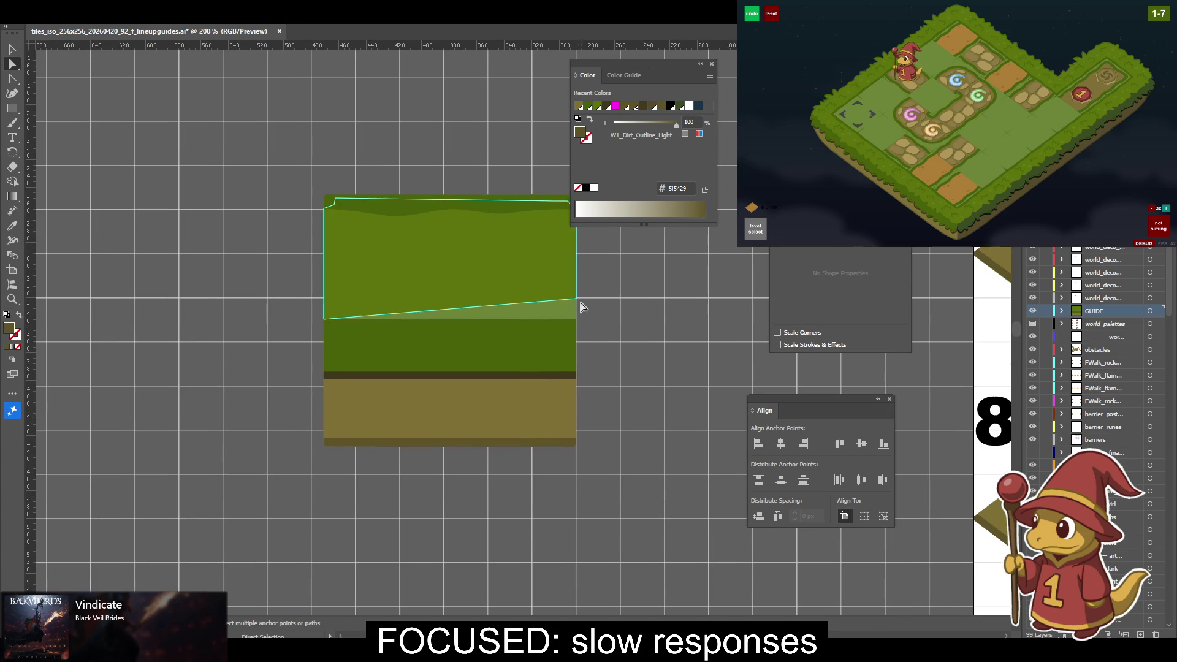
left_click(577, 300)
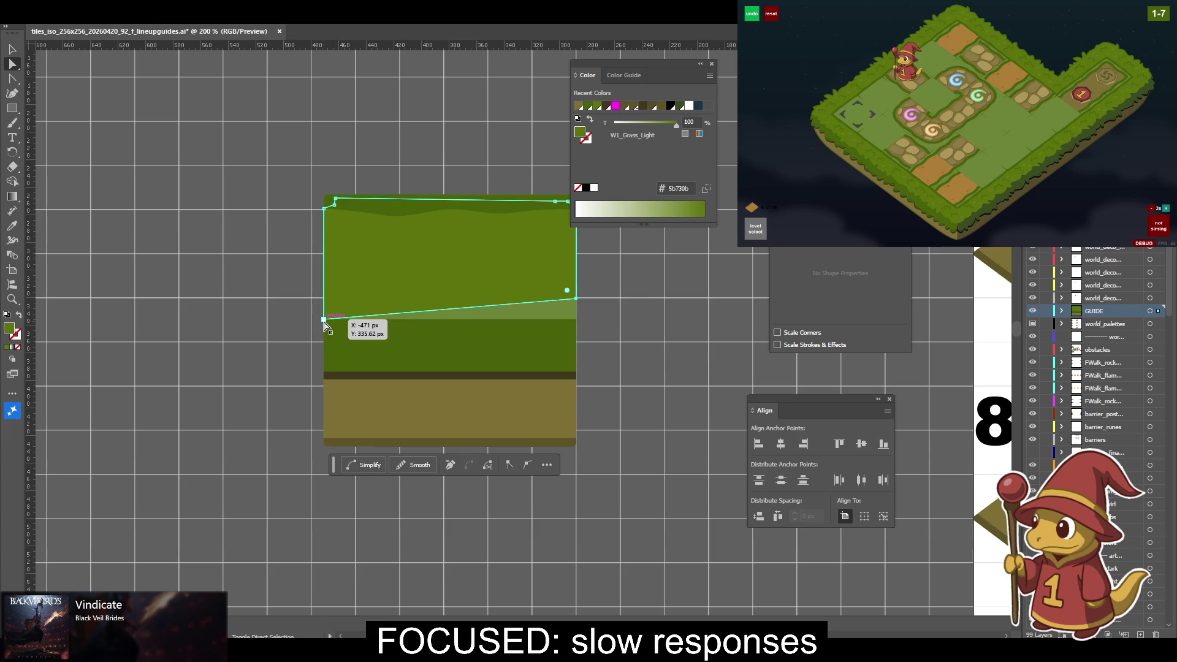
left_click(883, 516)
left_click(882, 444)
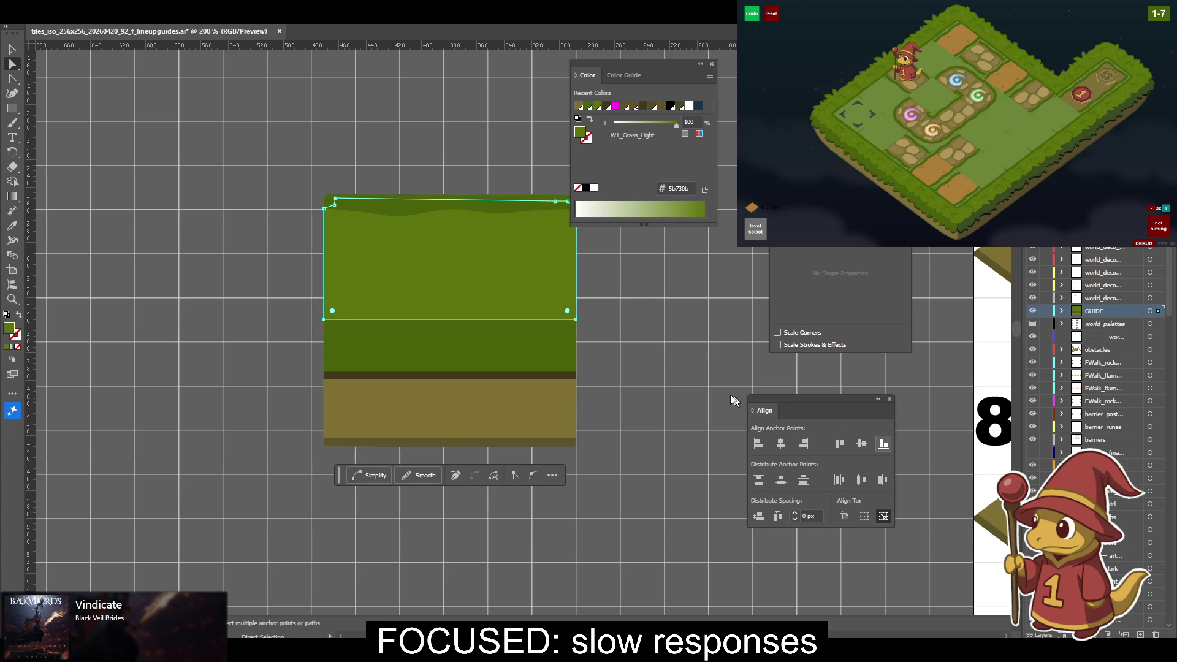
left_click(642, 357)
Delete the wave anchors from the grass top edge to flatten it.
key("v")
key("ctrl+equal")
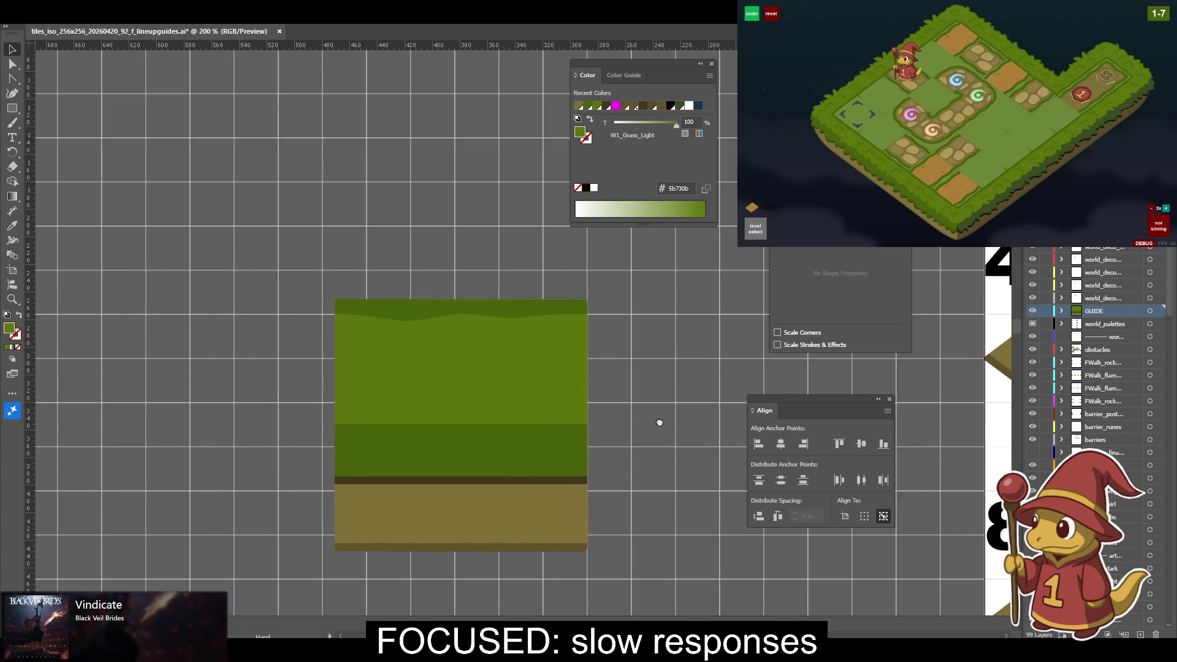
key("ctrl+equal")
key("ctrl+equal")
key("ctrl+equal")
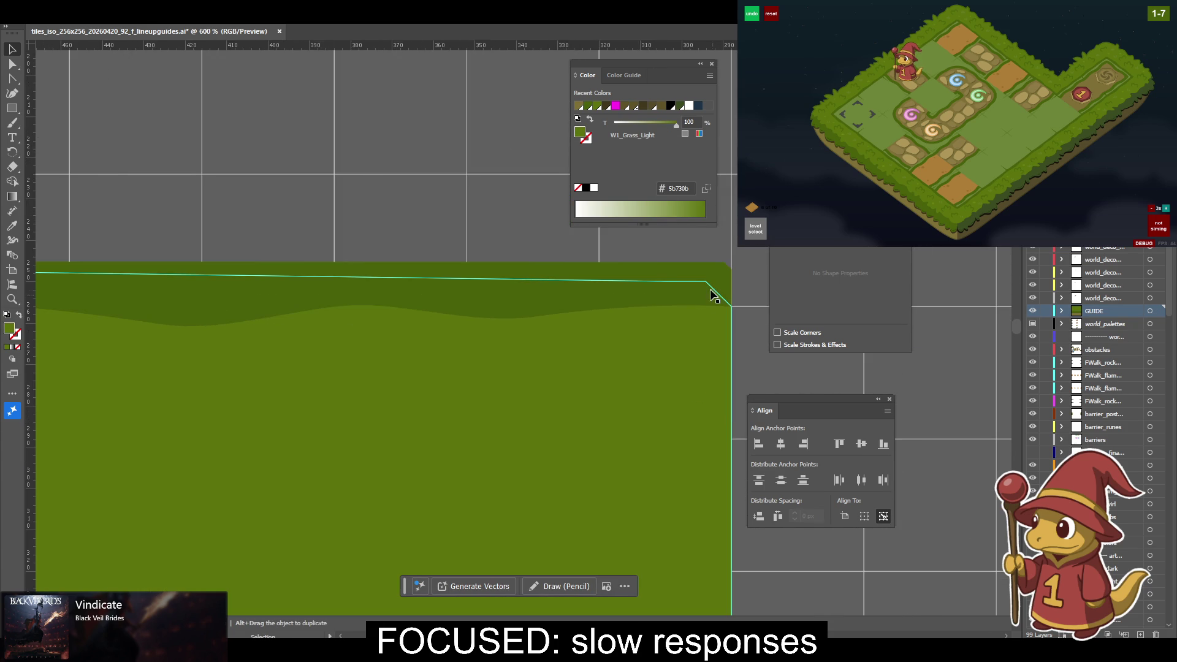
left_click(704, 286)
key("p")
left_click(515, 325, "ctrl")
left_click(536, 318)
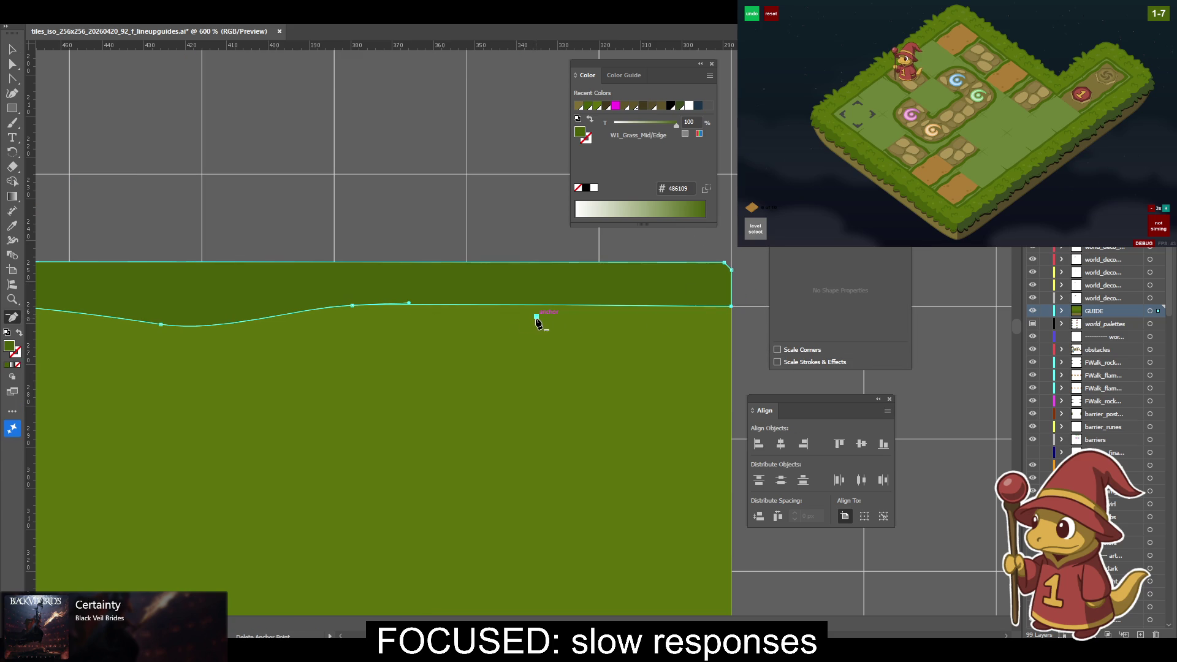
left_click(351, 306)
scroll(393, 331, "left", 5)
left_click(360, 323)
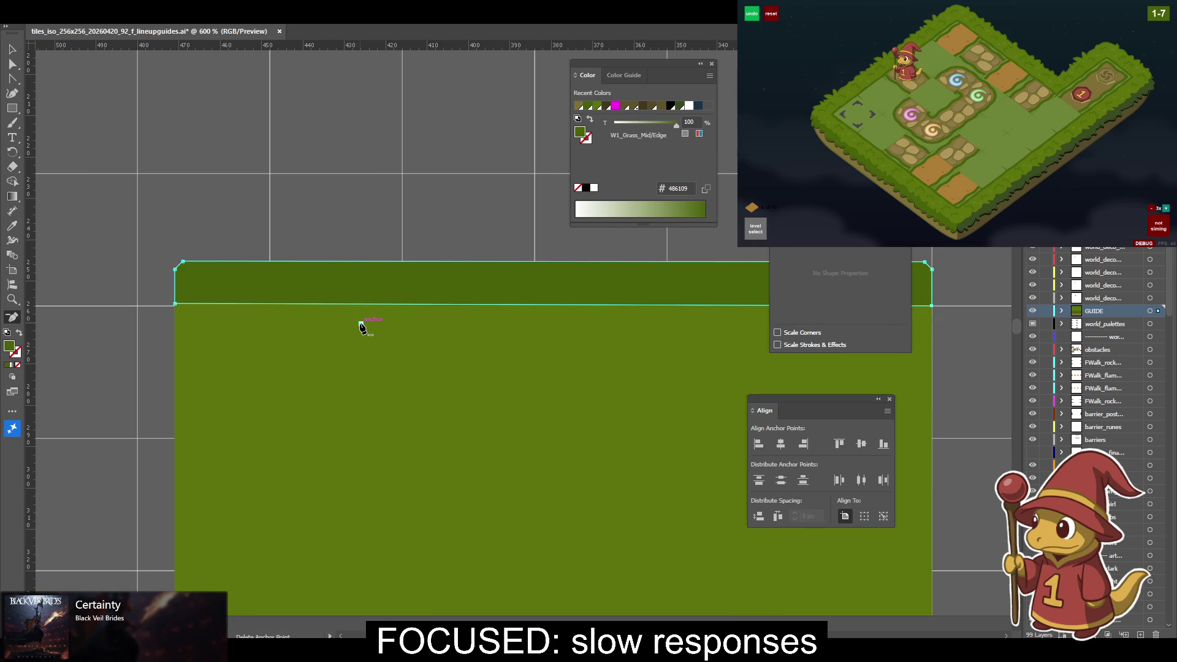
Remove the leftover corner anchors at both ends of the grass edge to straighten it.
key("shift+c")
left_click(176, 304)
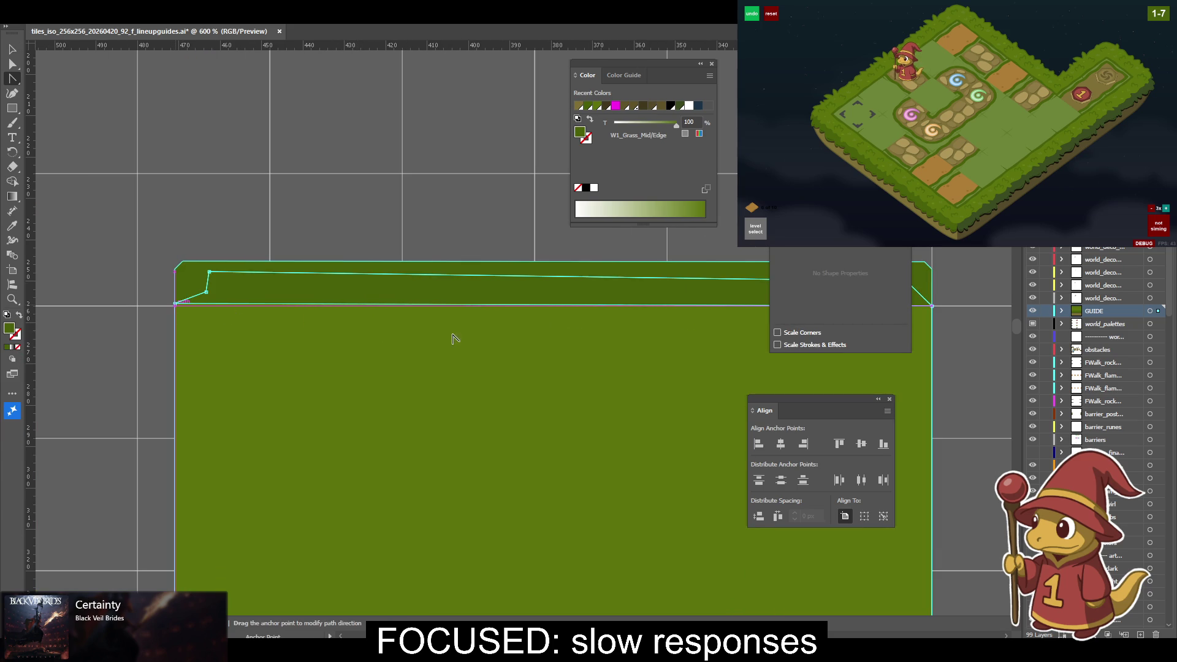
left_click_drag(450, 341, 146, 326)
left_click(611, 307)
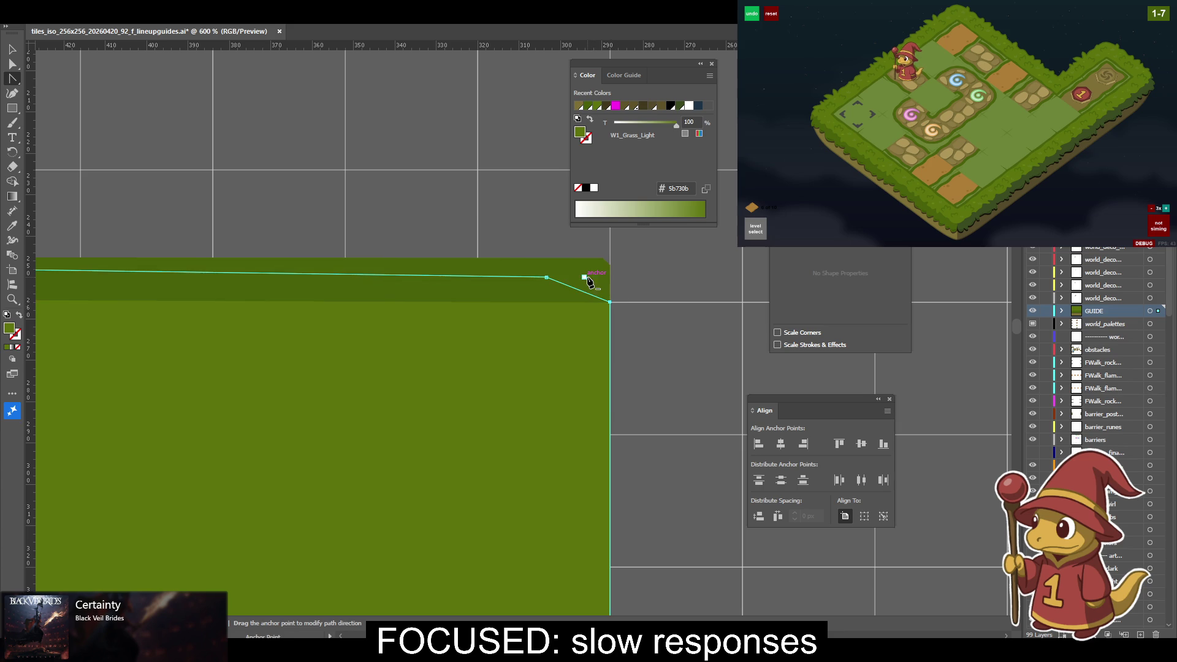
key("minus")
left_click(546, 277)
left_click_drag(512, 281, 686, 334)
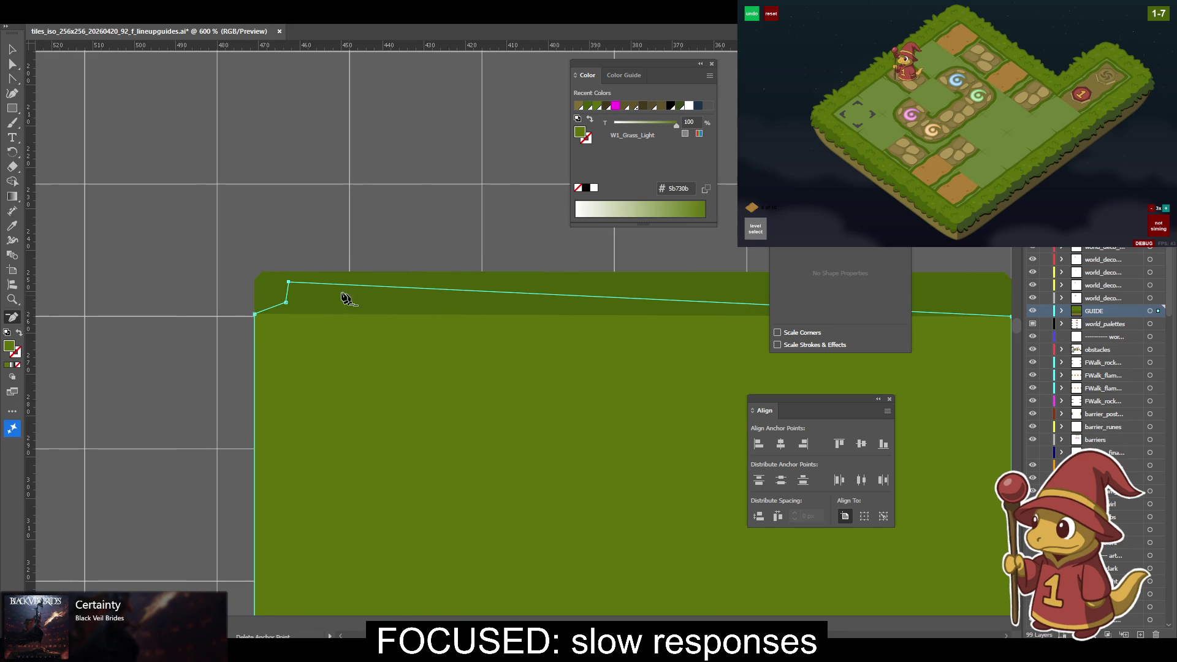
left_click(288, 282)
left_click(285, 302)
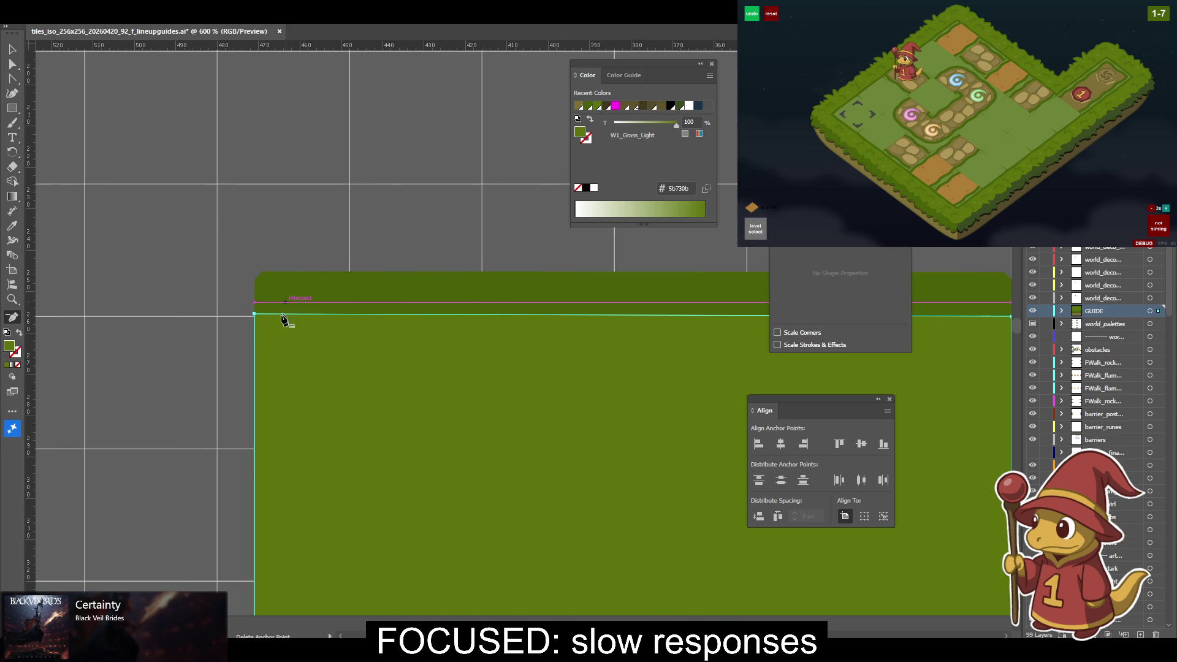
Level the band's left-end anchors and raise the dark band's bottom-right corner slightly.
key("a")
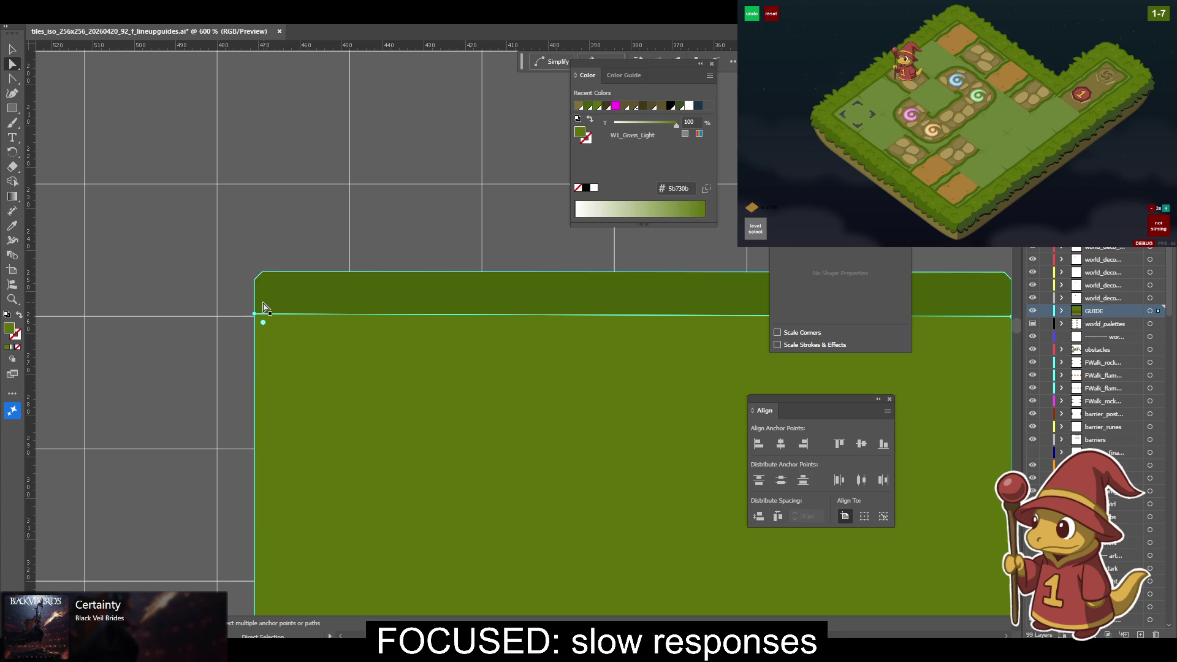
mouse_move(261, 315)
left_mouse_down()
mouse_move(255, 301)
mouse_move(256, 317)
left_mouse_up()
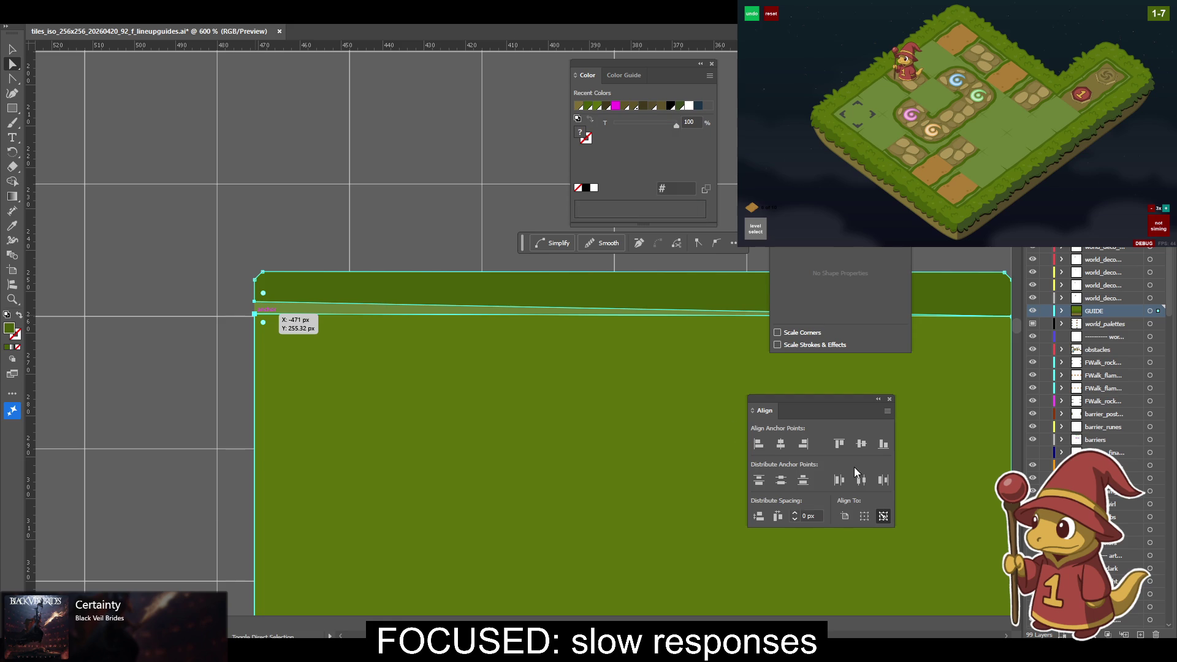
left_click(880, 444)
scroll(684, 426, "right", 10)
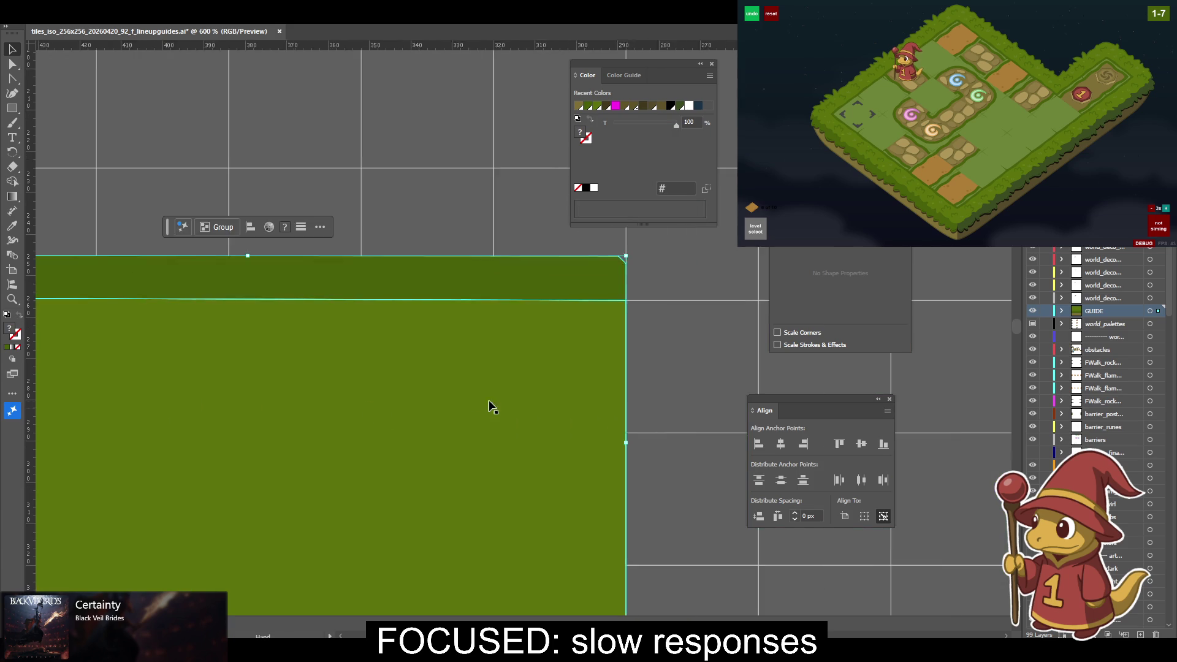
left_click(548, 313)
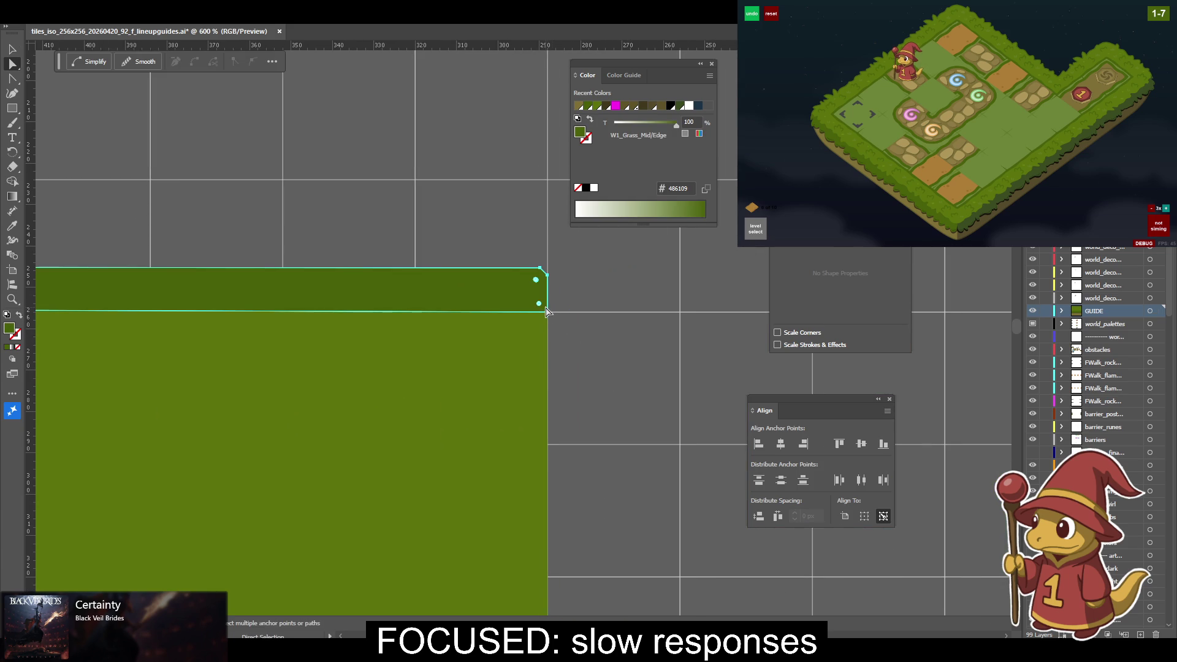
left_click_drag(548, 313, 550, 295)
Align the lower band's two left-end bottom anchors flat, then deselect the path.
left_click(549, 316)
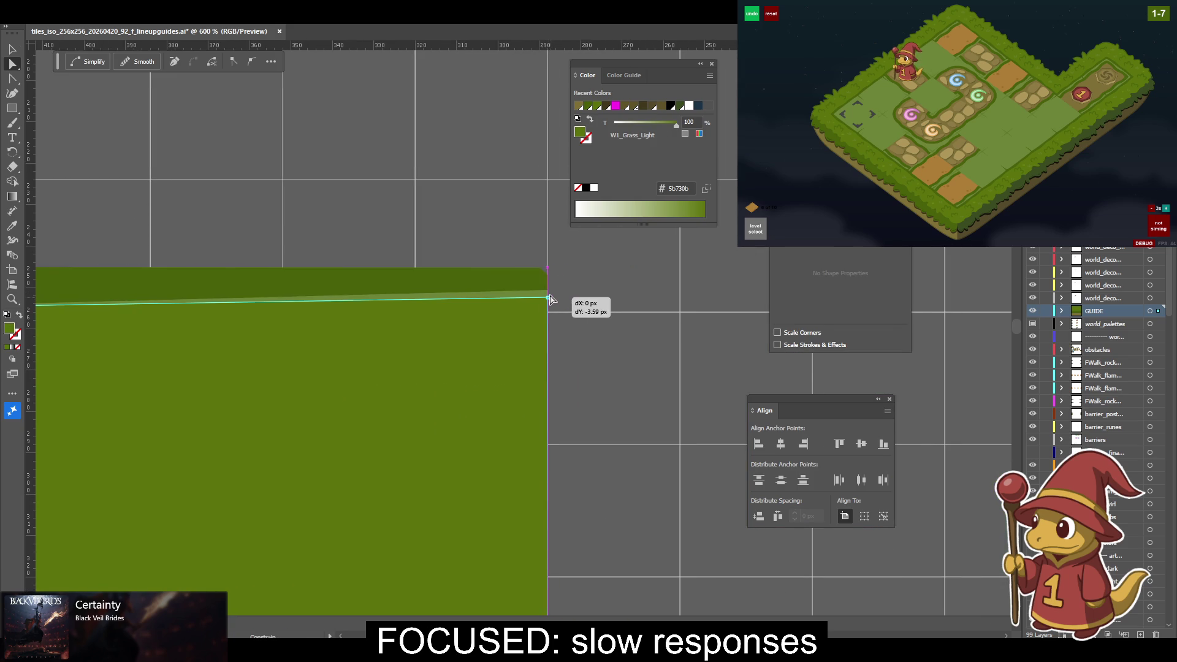
scroll(415, 344, "left", 5)
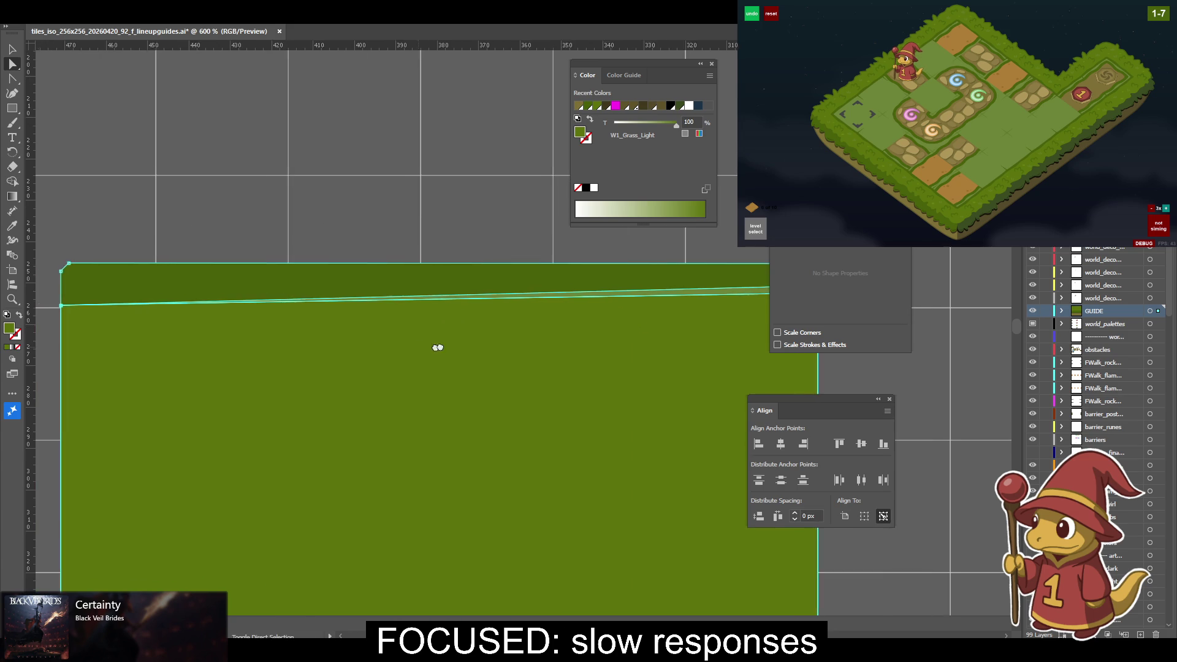
scroll(220, 313, "left", 5)
left_click_drag(191, 301, 191, 304)
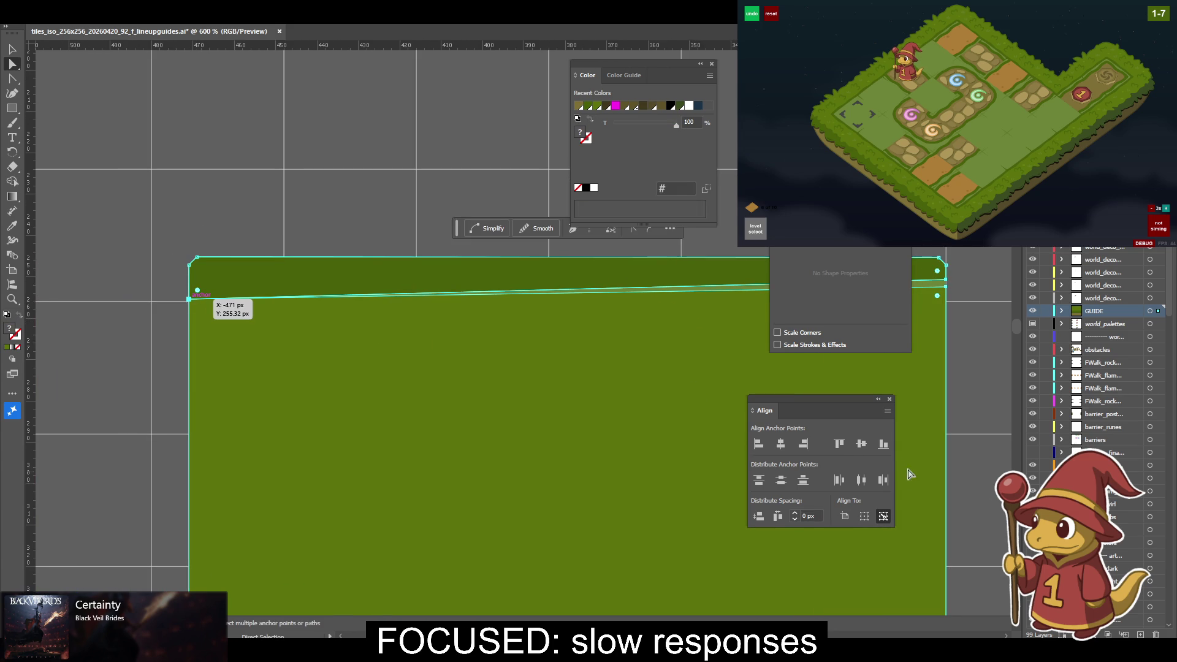
left_click(883, 444)
key("v")
left_click(958, 357)
left_click_drag(959, 362, 524, 354)
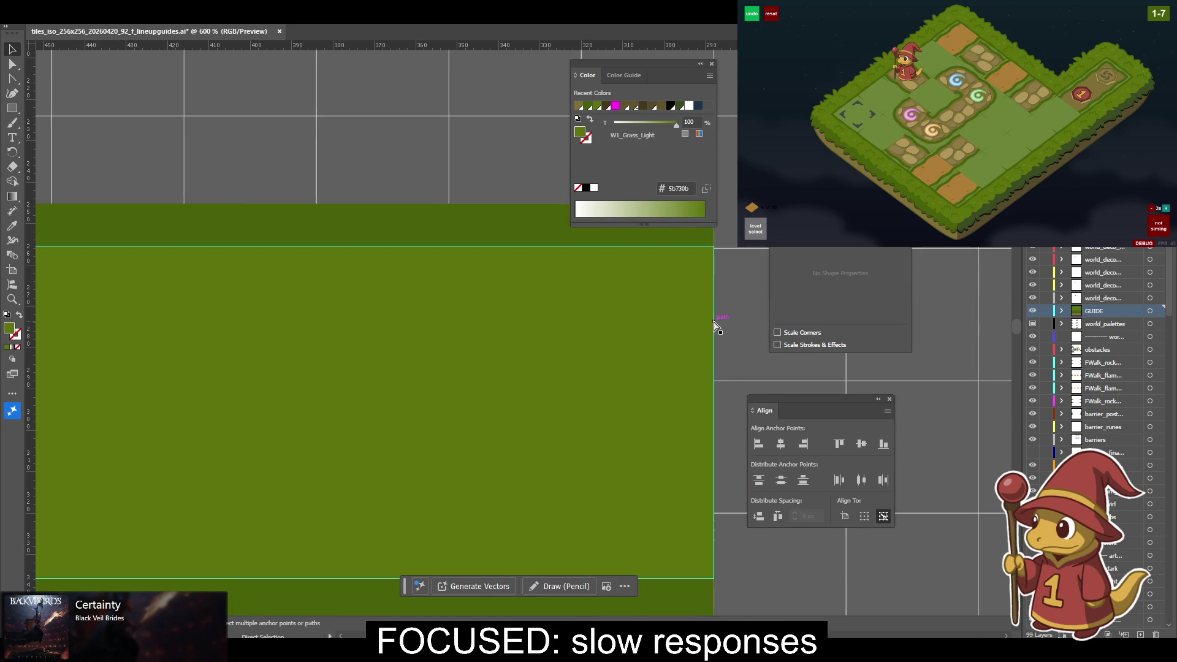
scroll(698, 319, "down", 3)
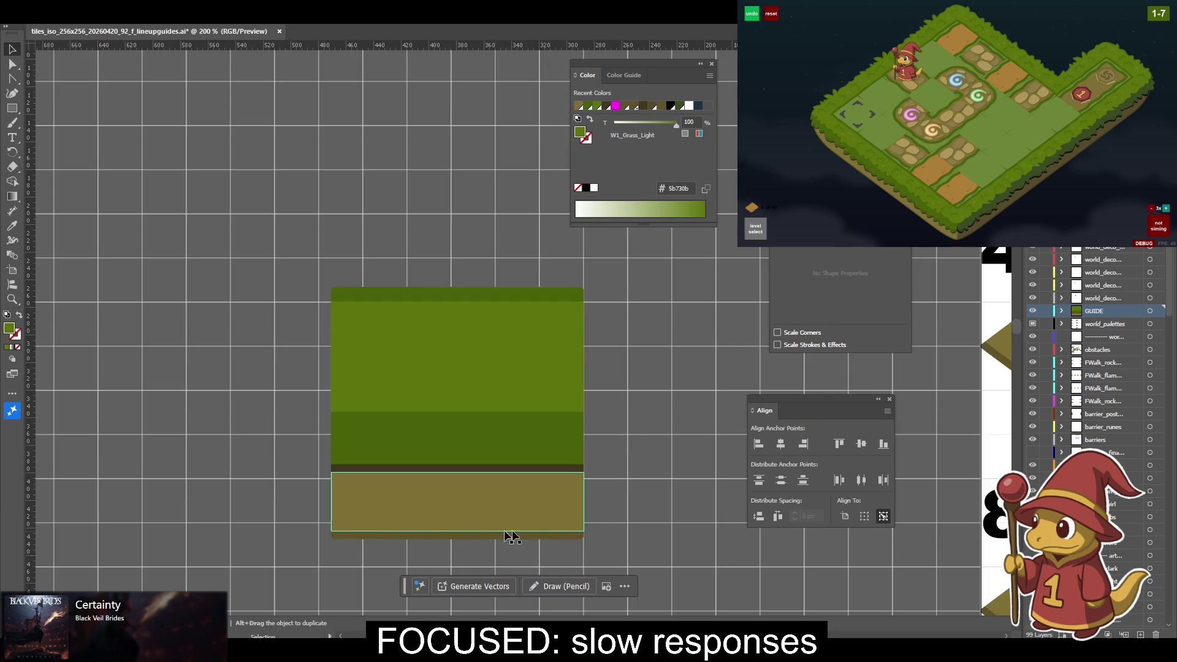
left_click(366, 385)
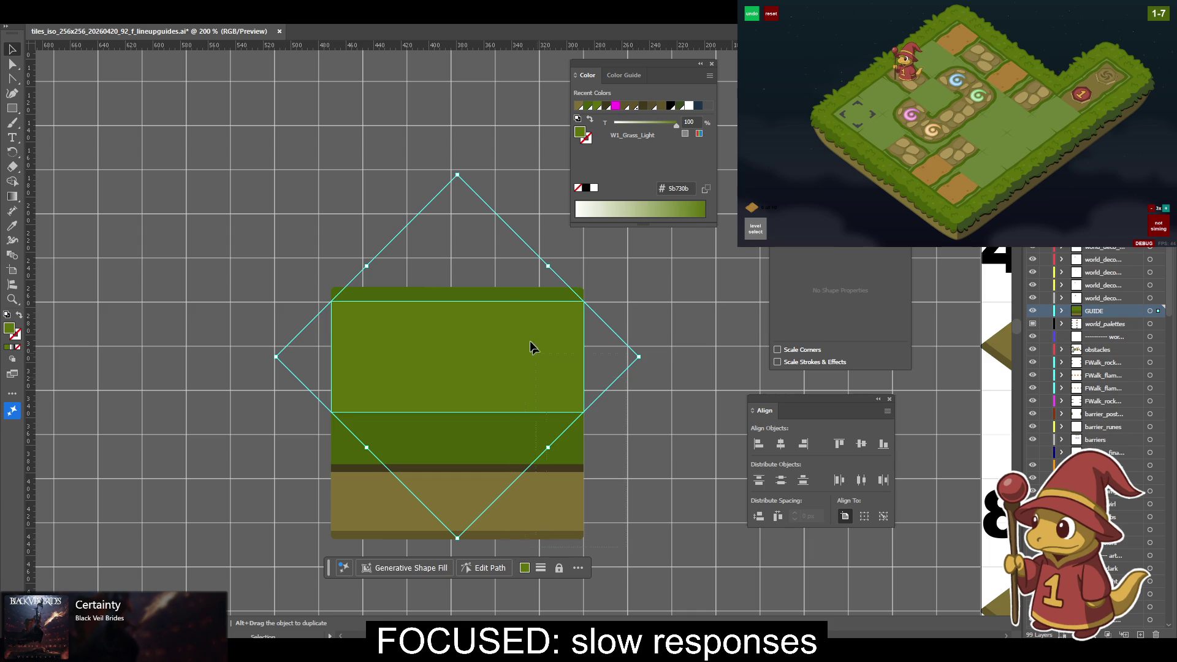
left_click(508, 286)
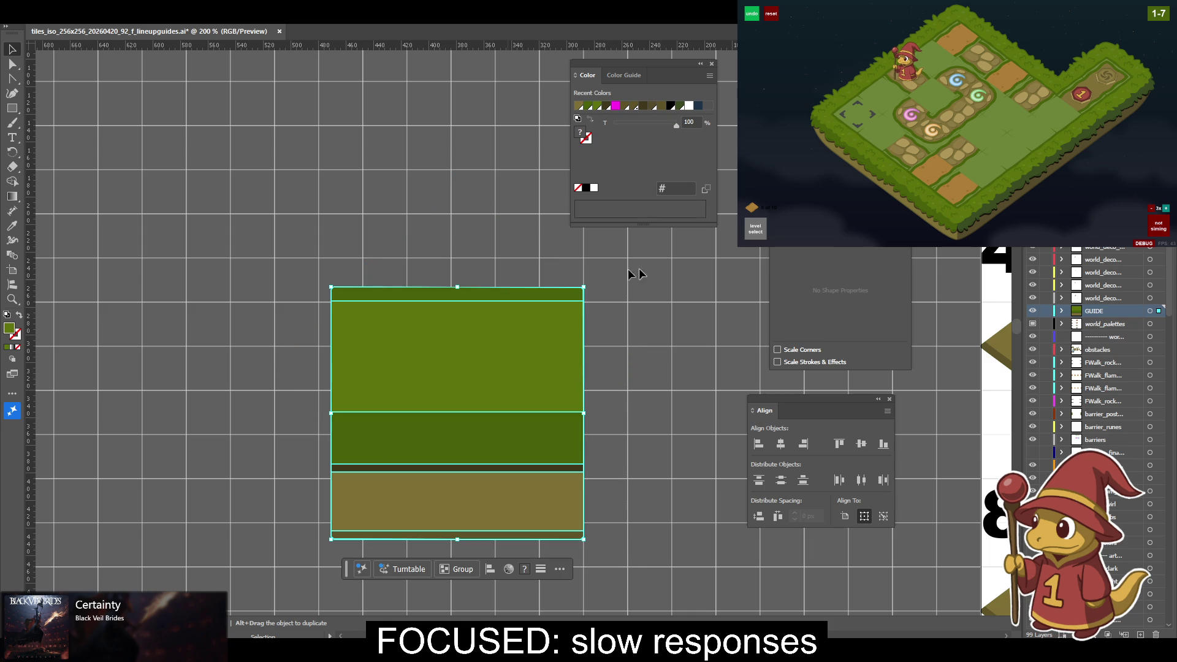
left_click(665, 299)
left_click(557, 300)
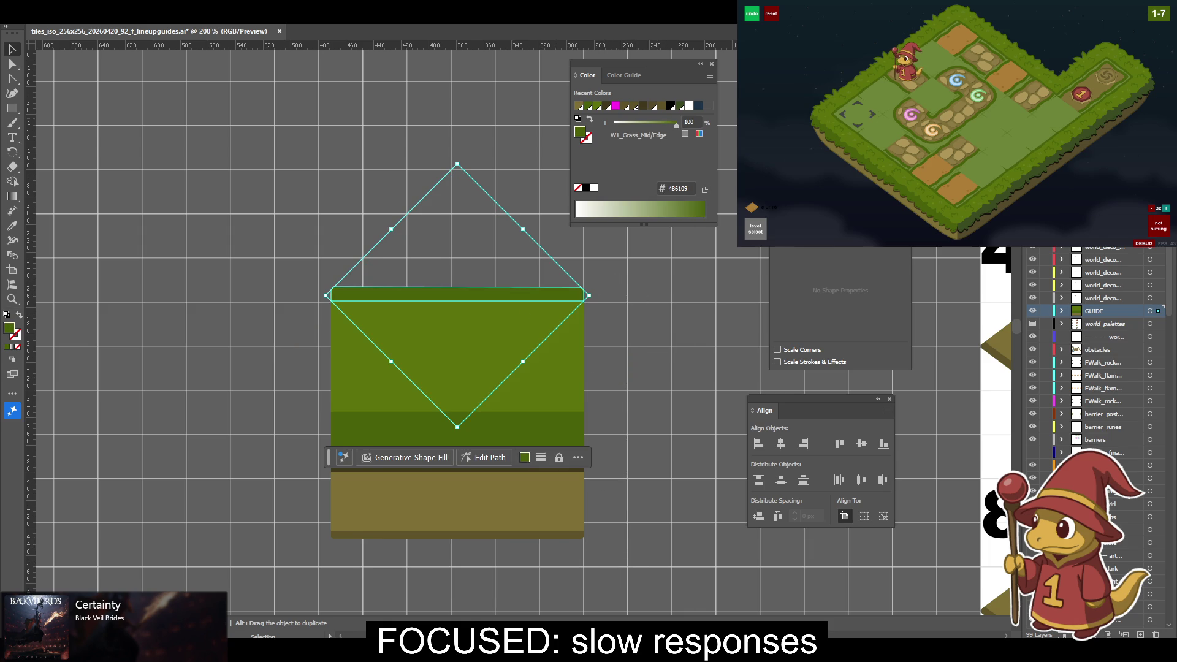
key("ctrl+z")
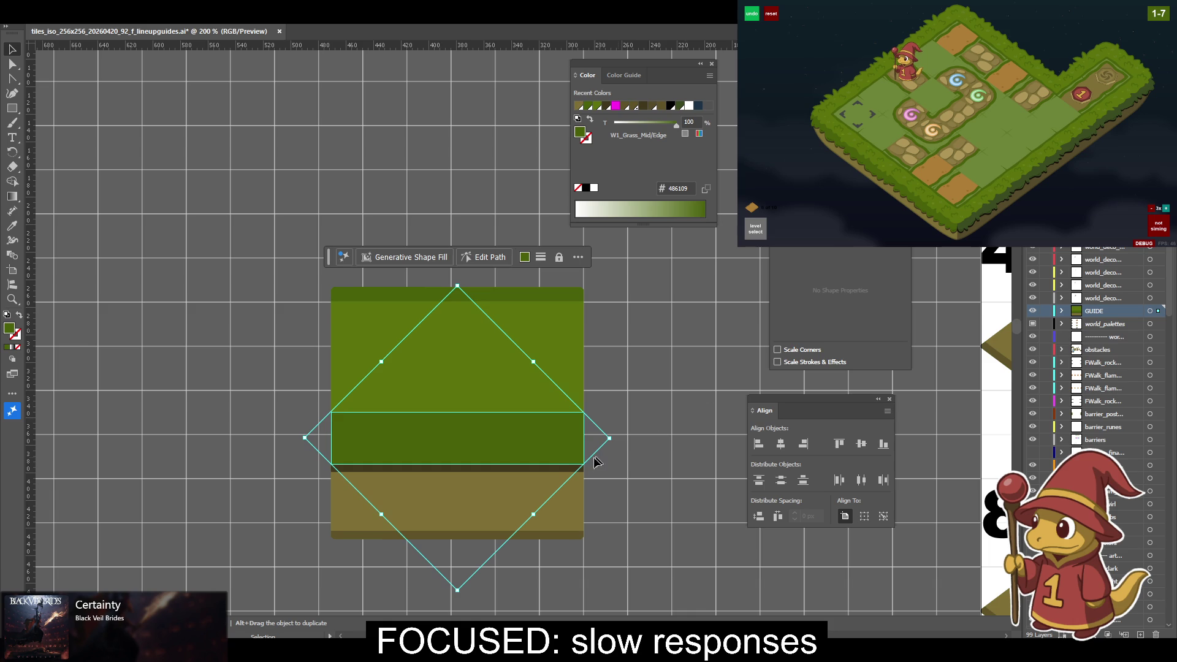
left_click(560, 472)
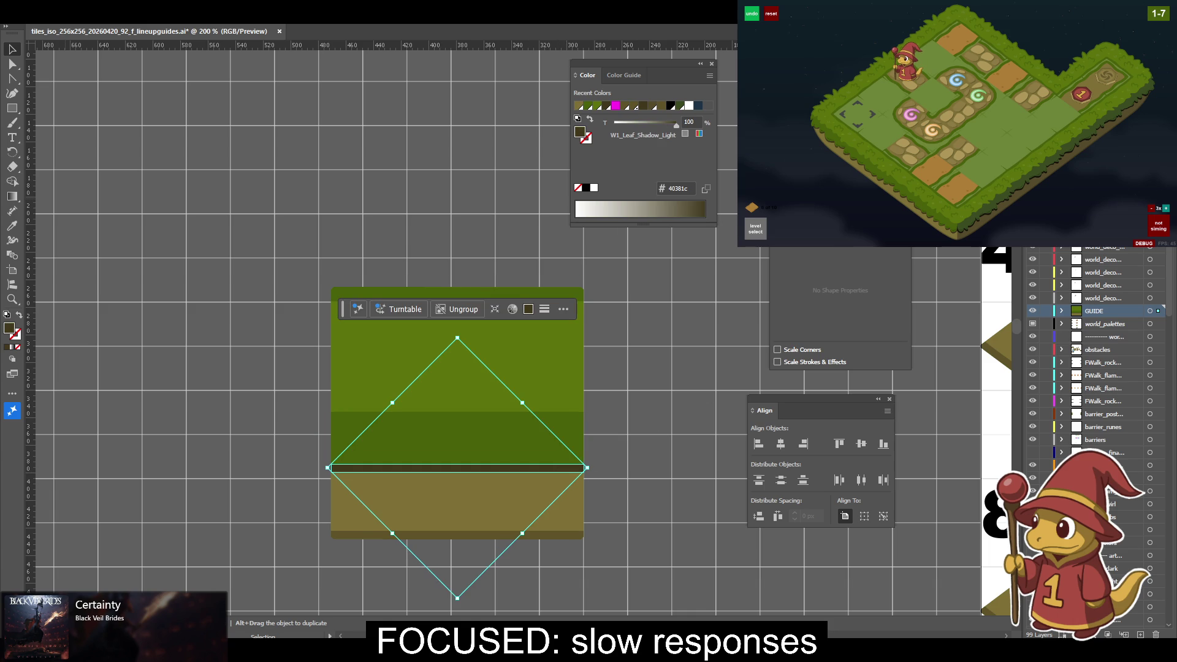
left_click(579, 528)
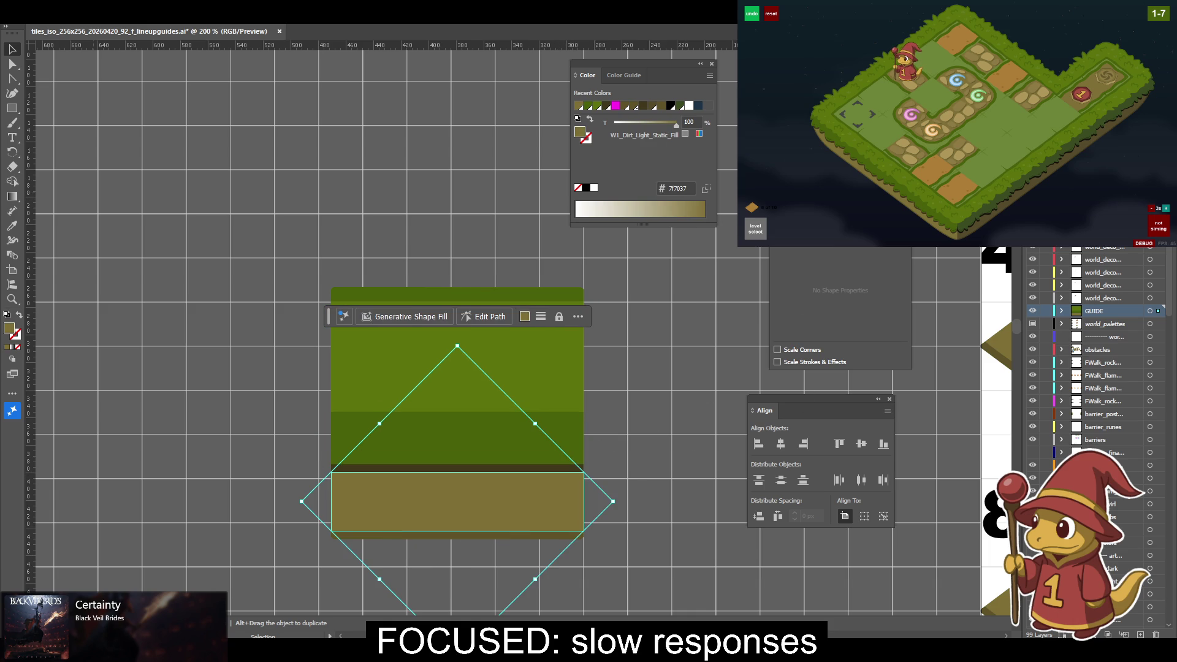
left_click(573, 540)
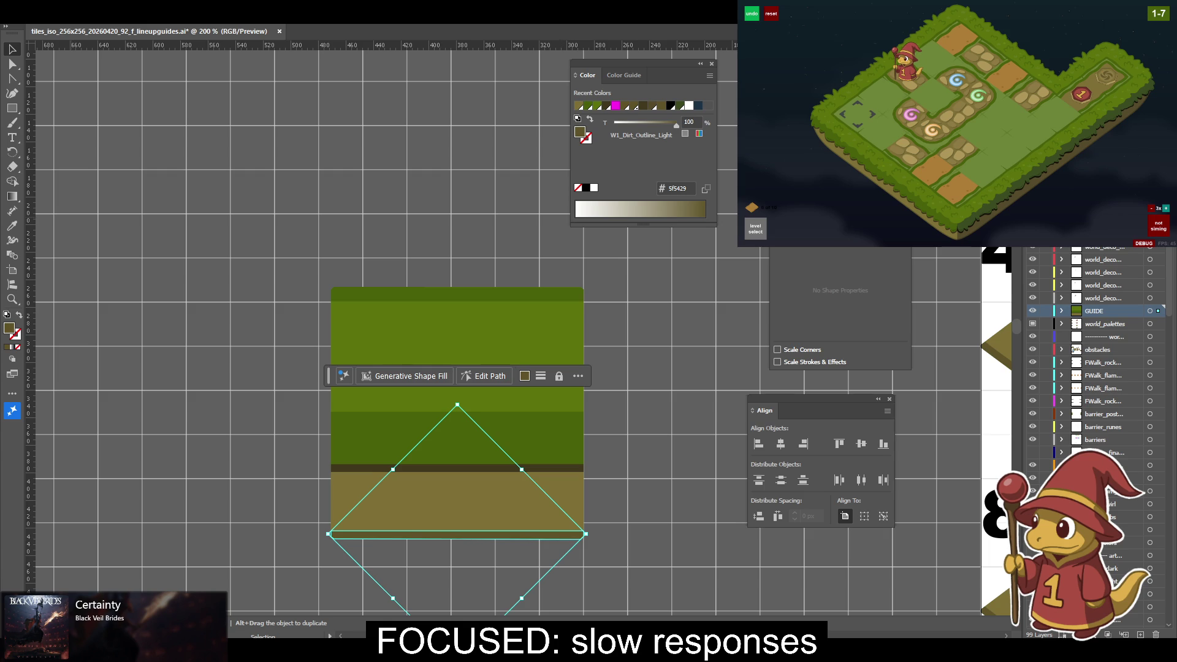
left_click(582, 457)
left_click(618, 357)
key("a")
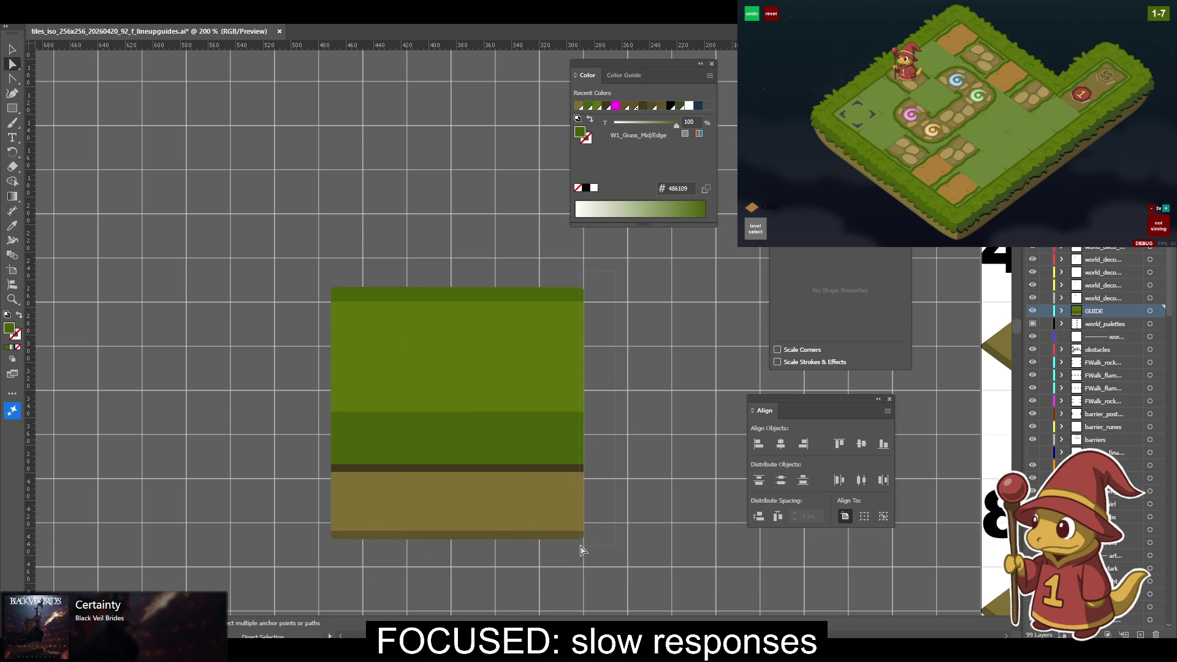
key("ctrl+a")
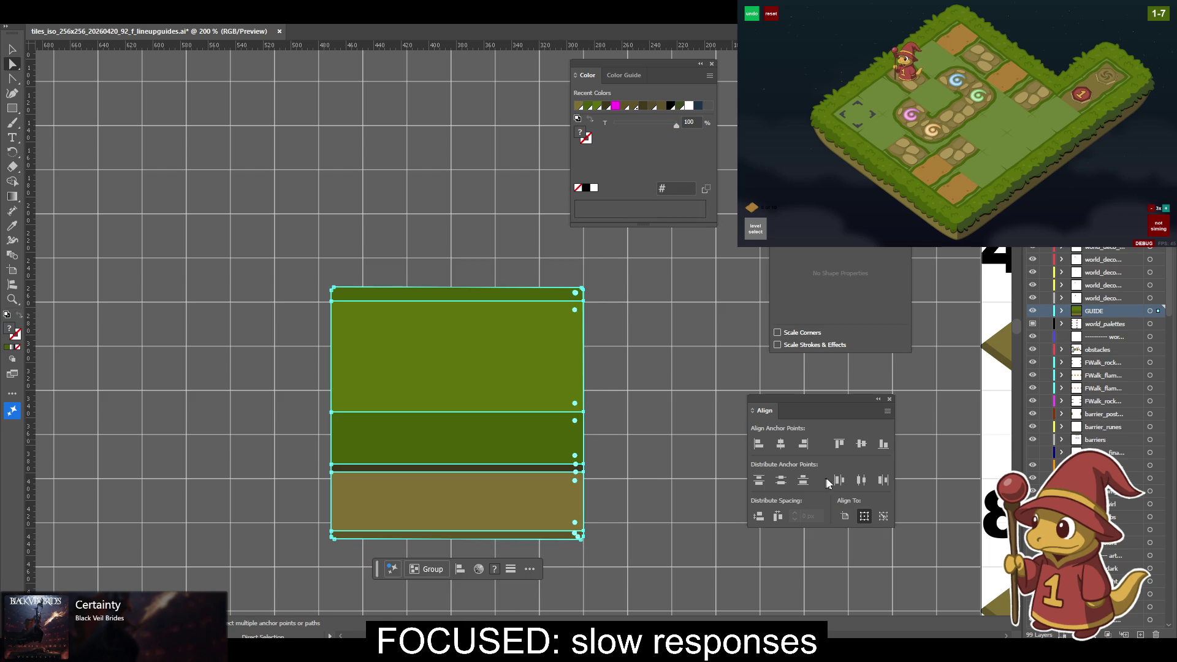
key("v")
left_click(626, 400)
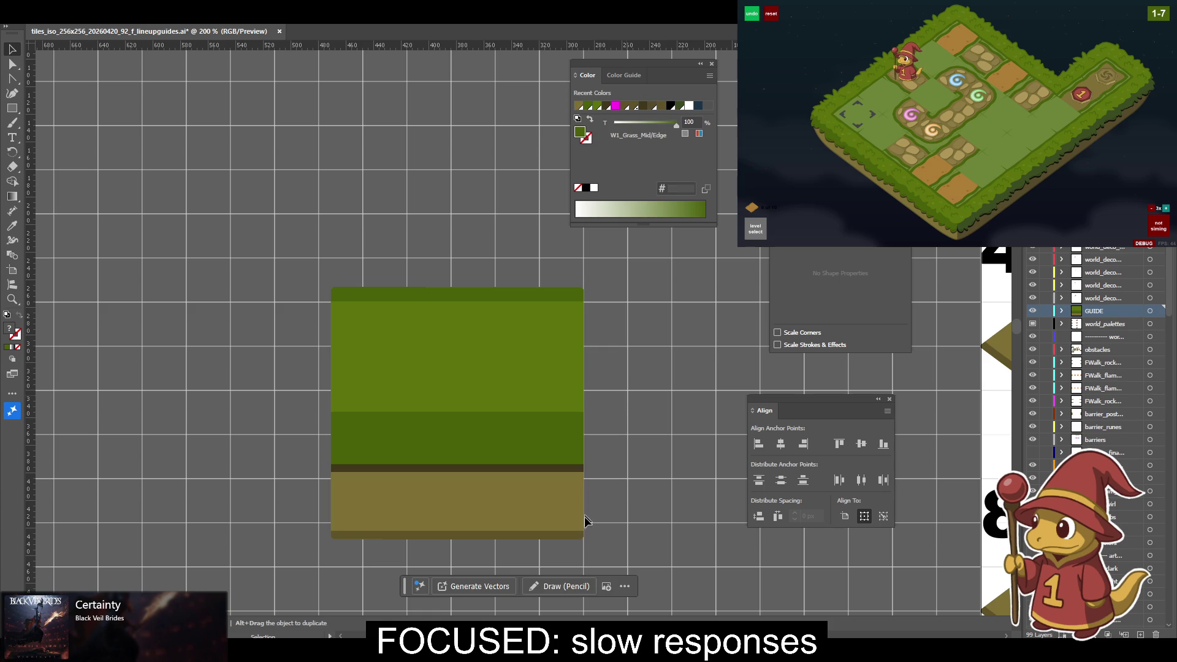
left_click(395, 515)
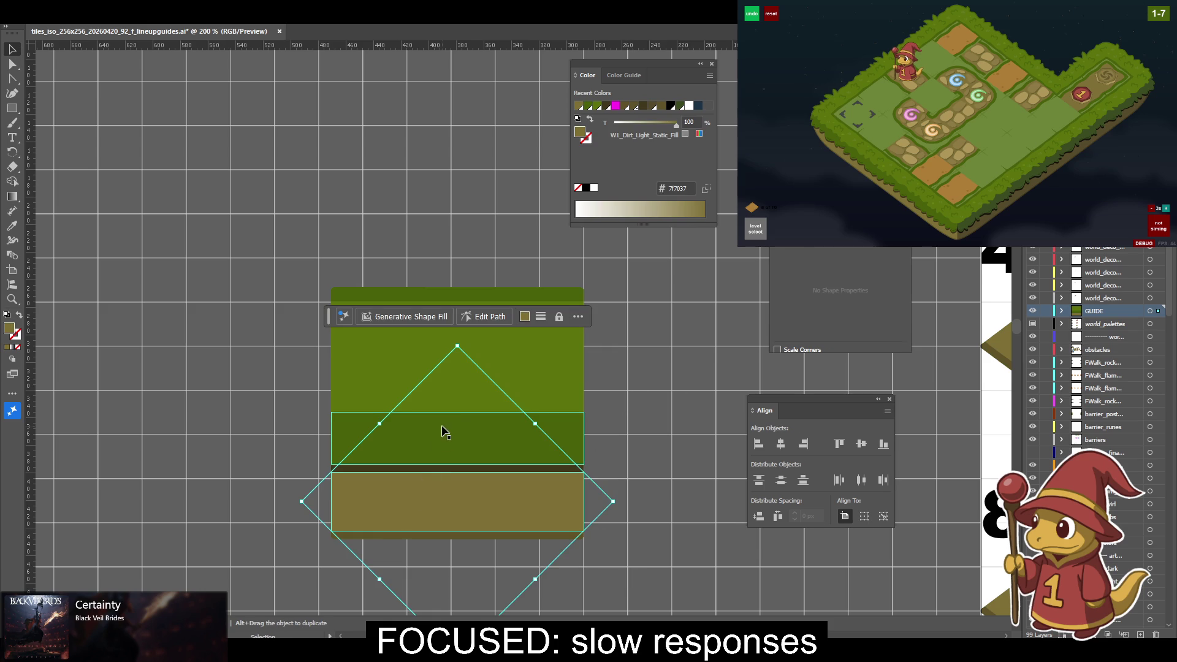
left_click(538, 299)
left_click(554, 432)
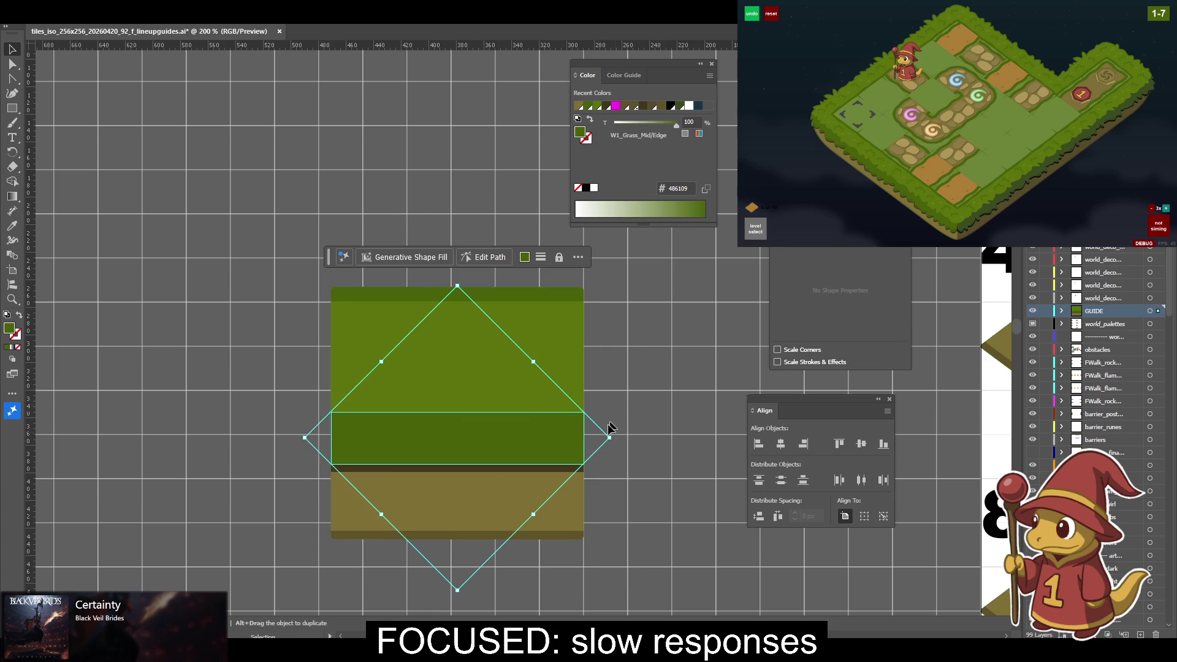
left_click(542, 475)
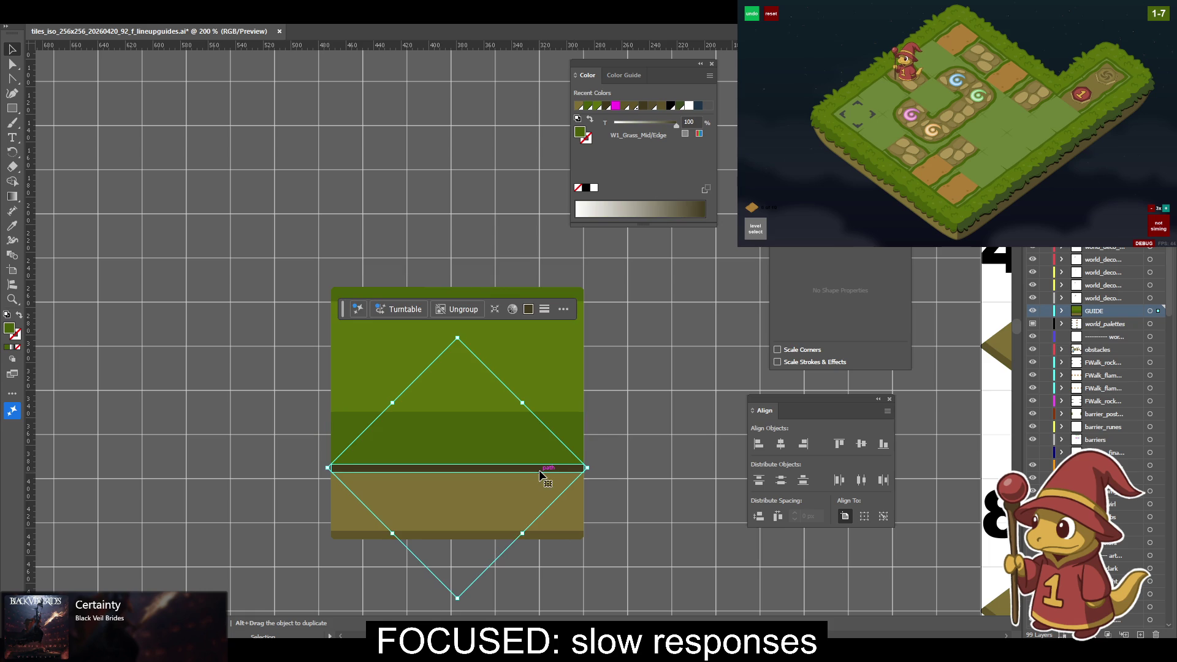
left_click(513, 532)
left_click(642, 454)
scroll(628, 465, "up", 1)
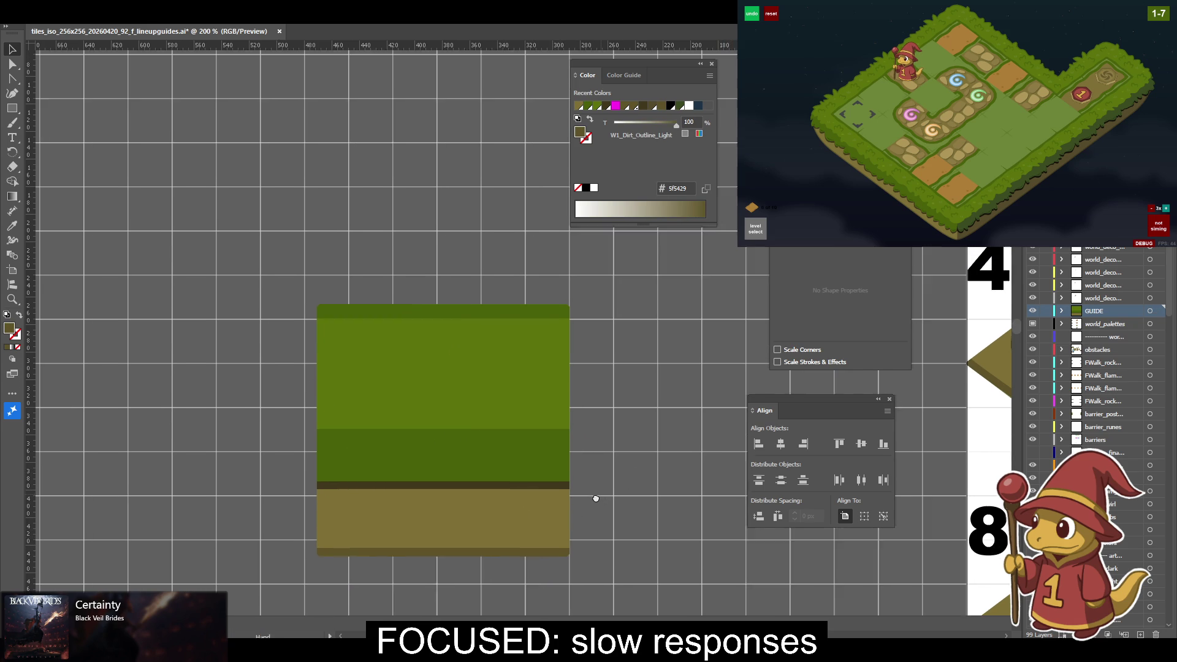
key("ctrl+a")
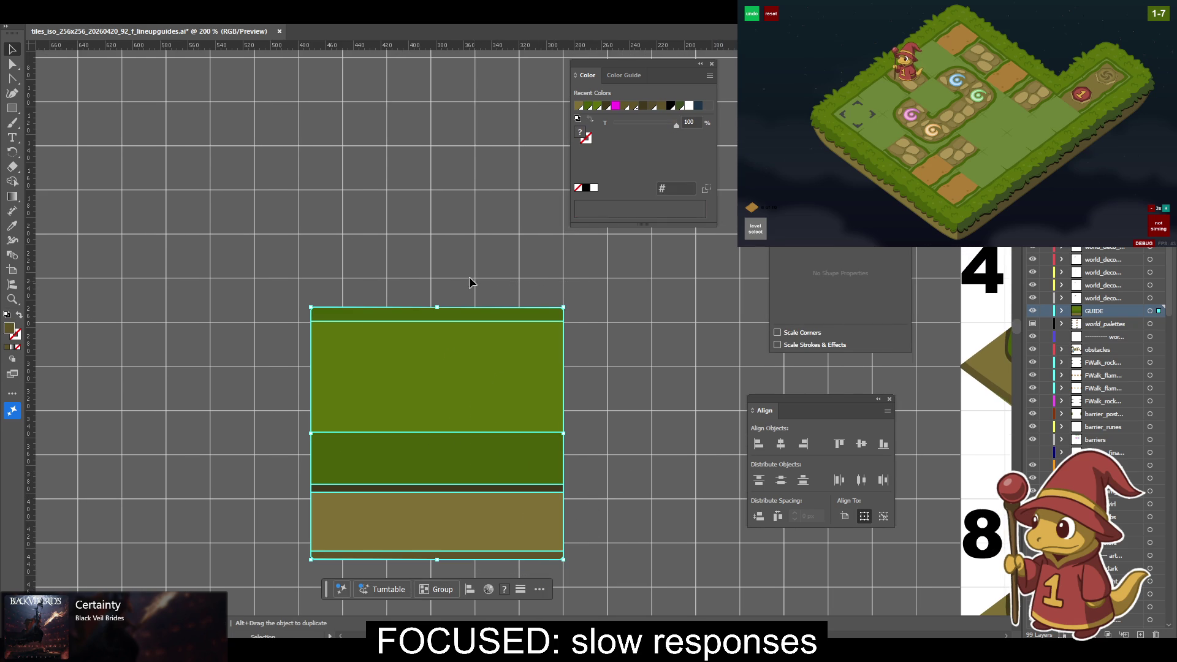
Drag a duplicate of the grass-and-dirt tile to the right of the original and zoom in on it.
key("ctrl+minus")
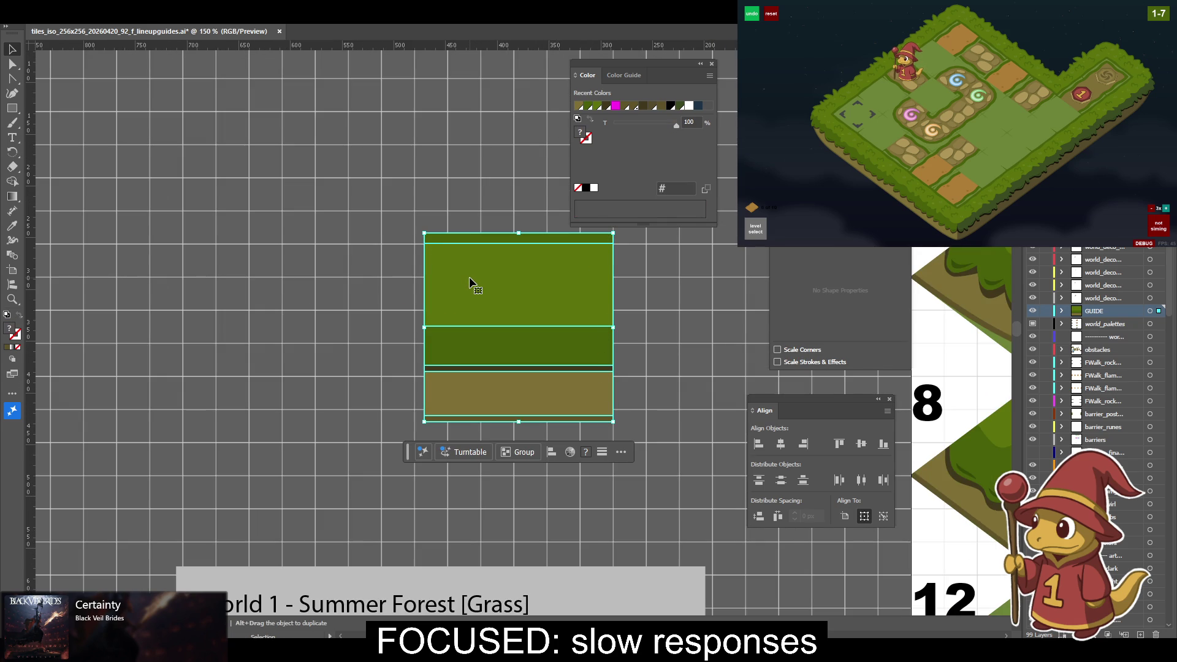
key("ctrl+minus")
mouse_move(454, 291)
left_mouse_down()
mouse_move(227, 210)
mouse_move(479, 226)
left_mouse_up()
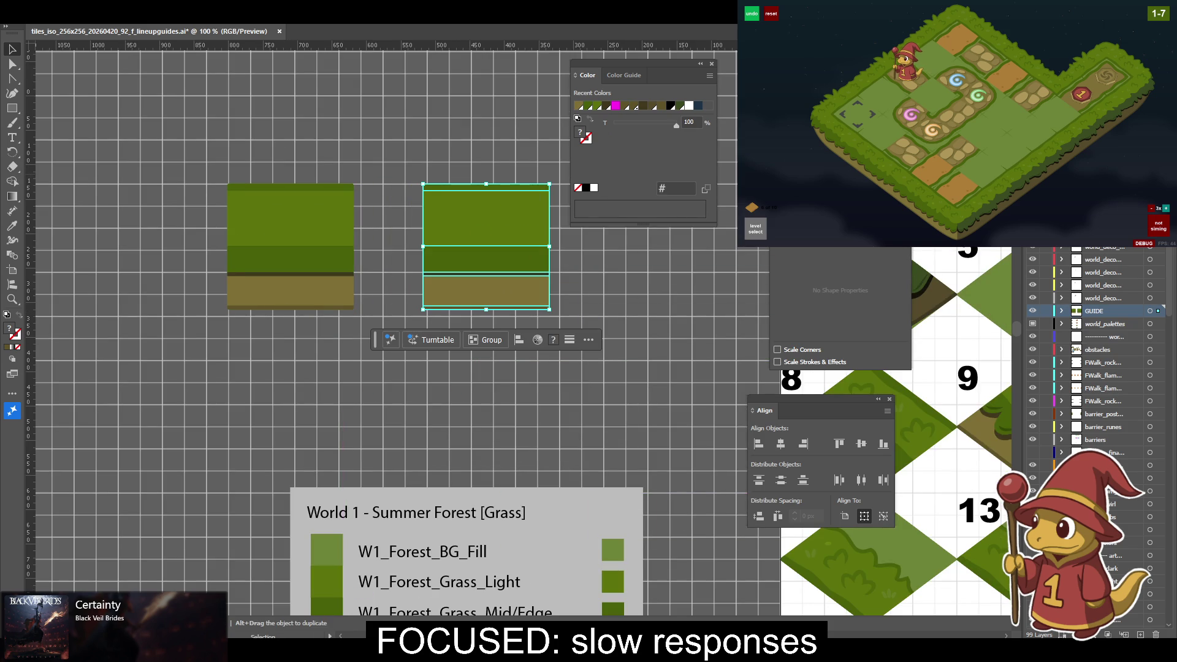
key("a")
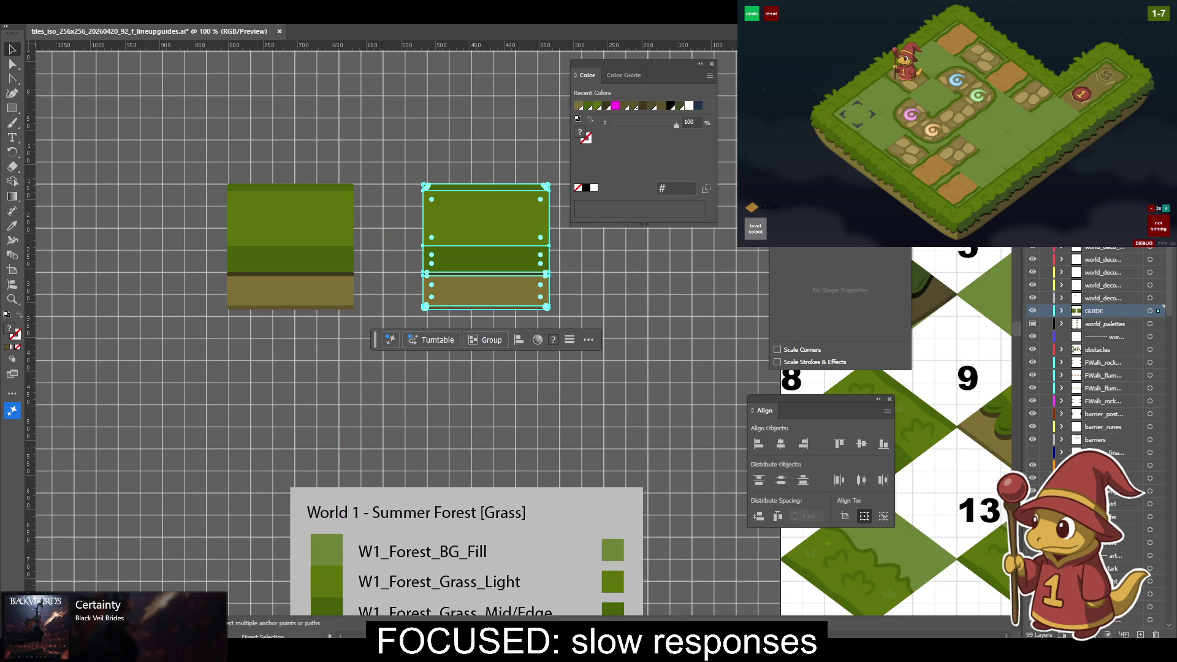
left_click(575, 262)
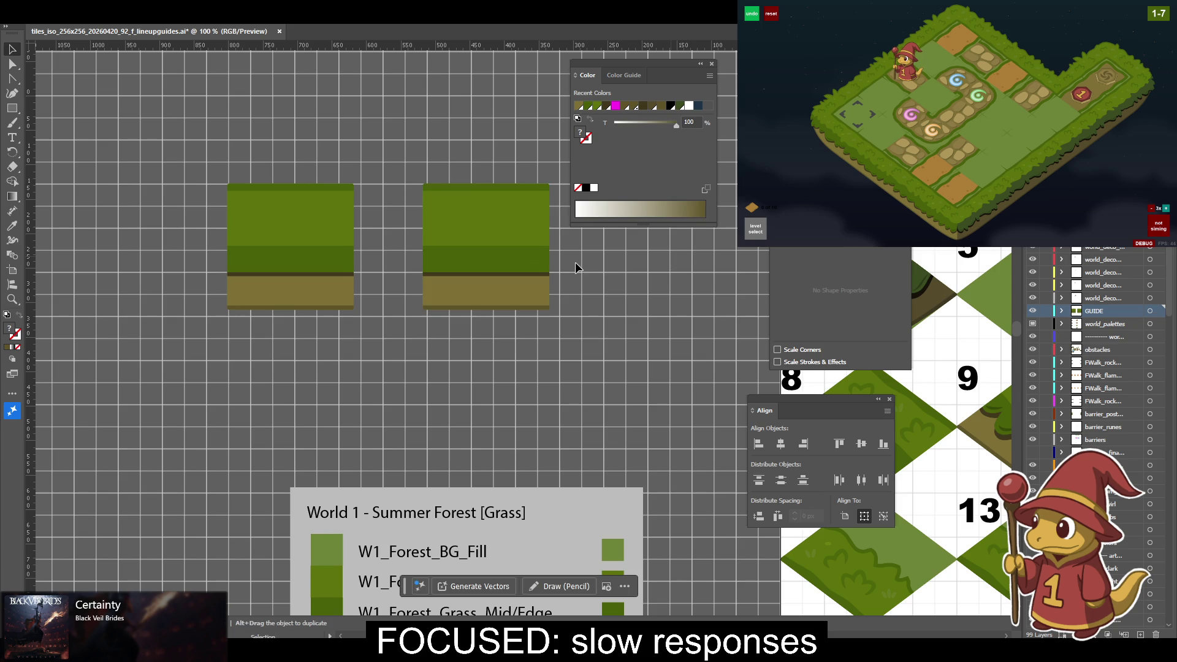
left_click_drag(575, 263, 564, 366)
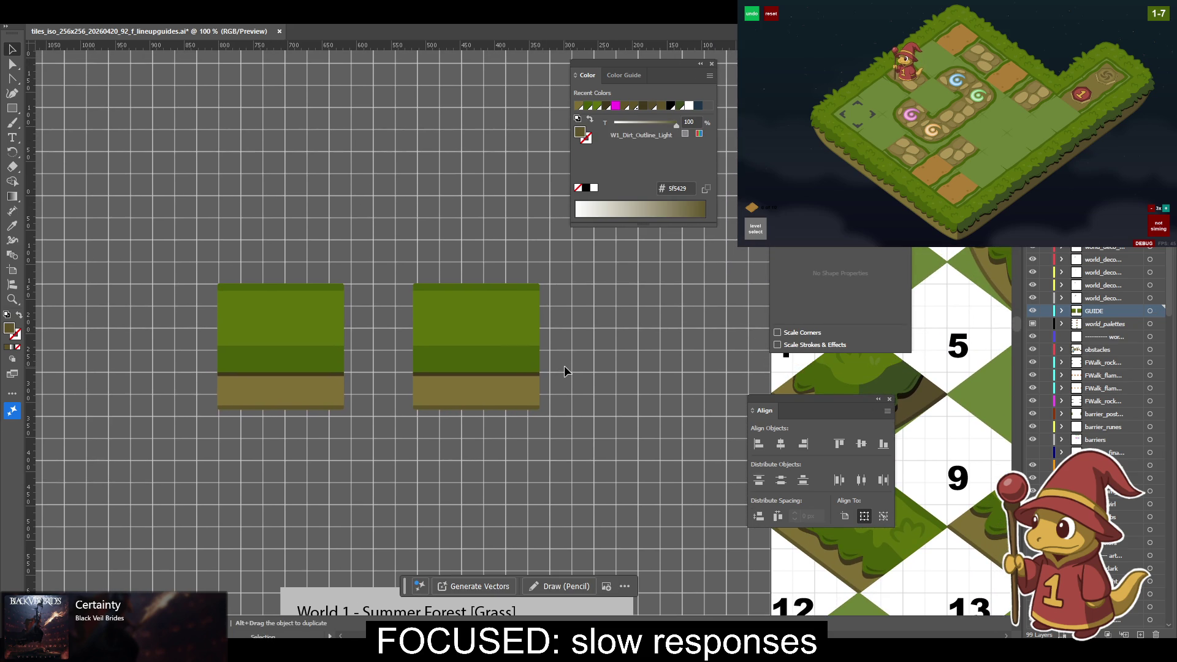
key("ctrl+equal")
key("ctrl+equal")
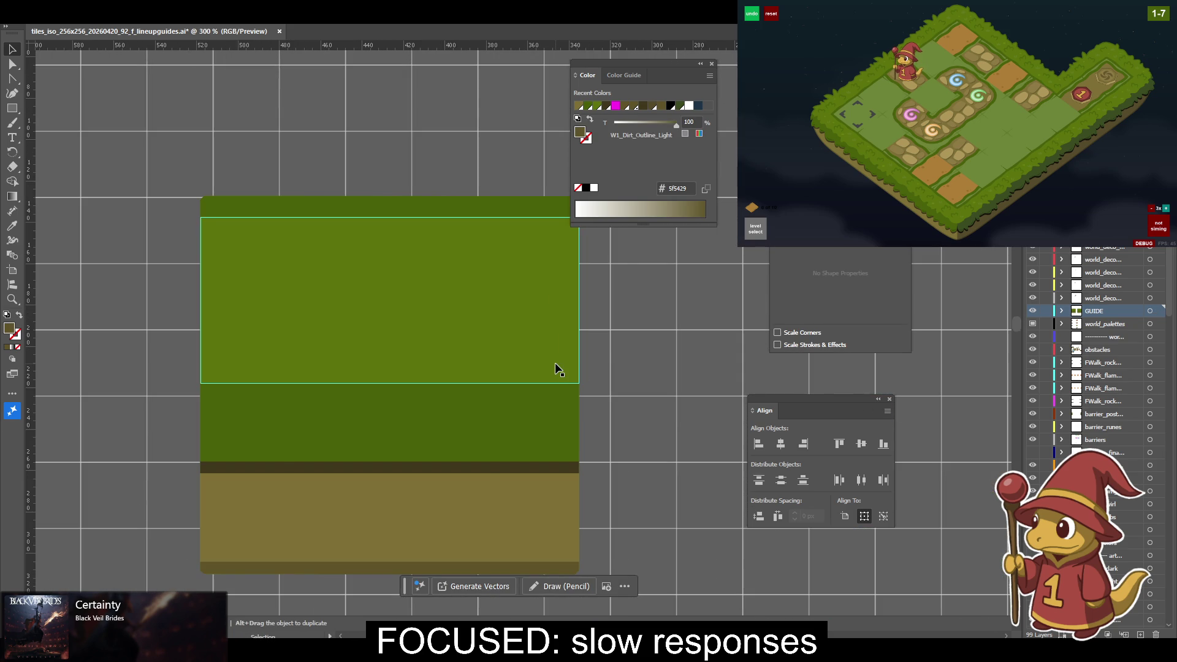
left_click(545, 356)
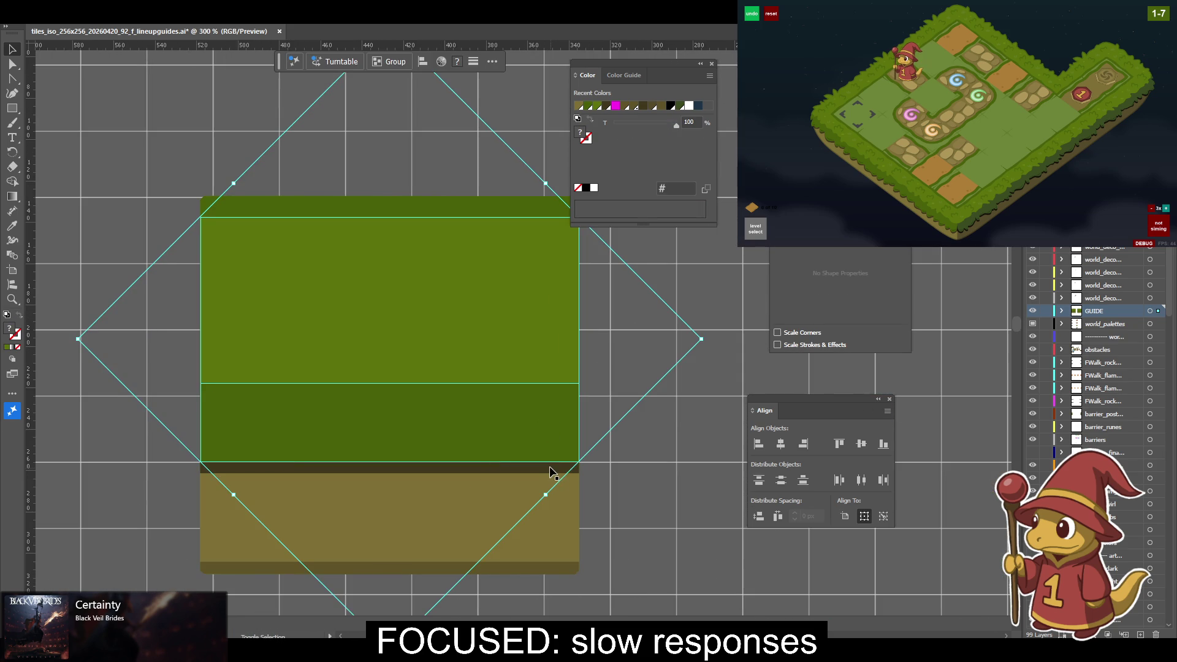
Scale the diamond guide out to the tile corners and stretch the grass and dirt bands wider horizontally.
left_click_drag(521, 499, 527, 507)
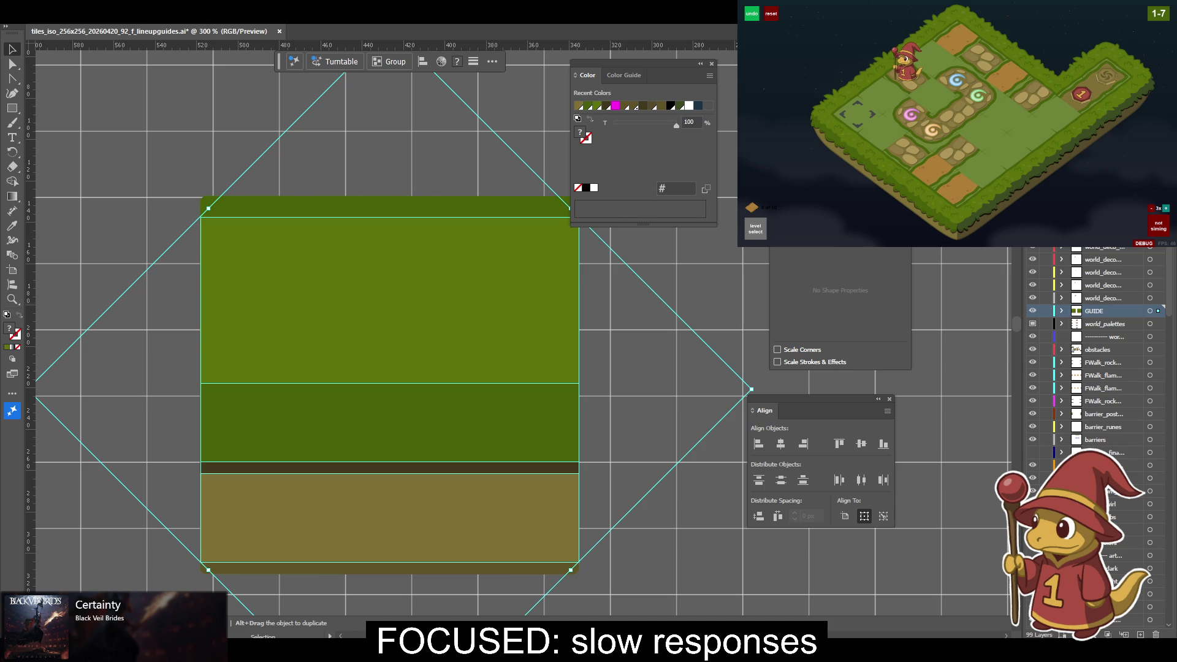
key("a")
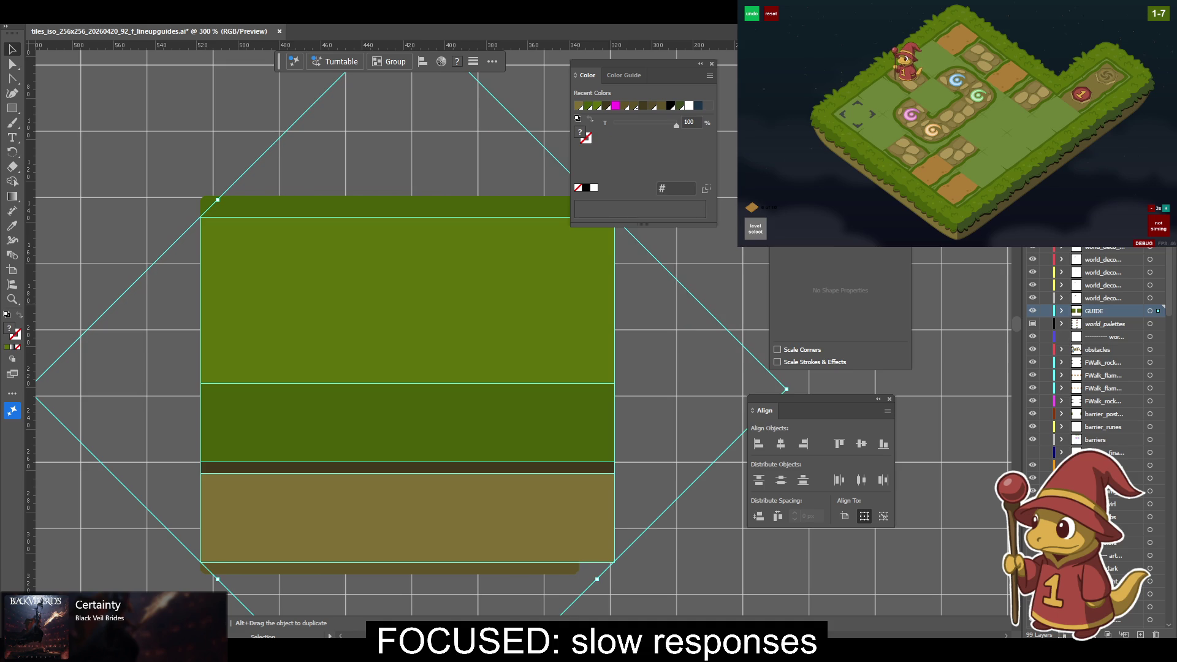
key("v")
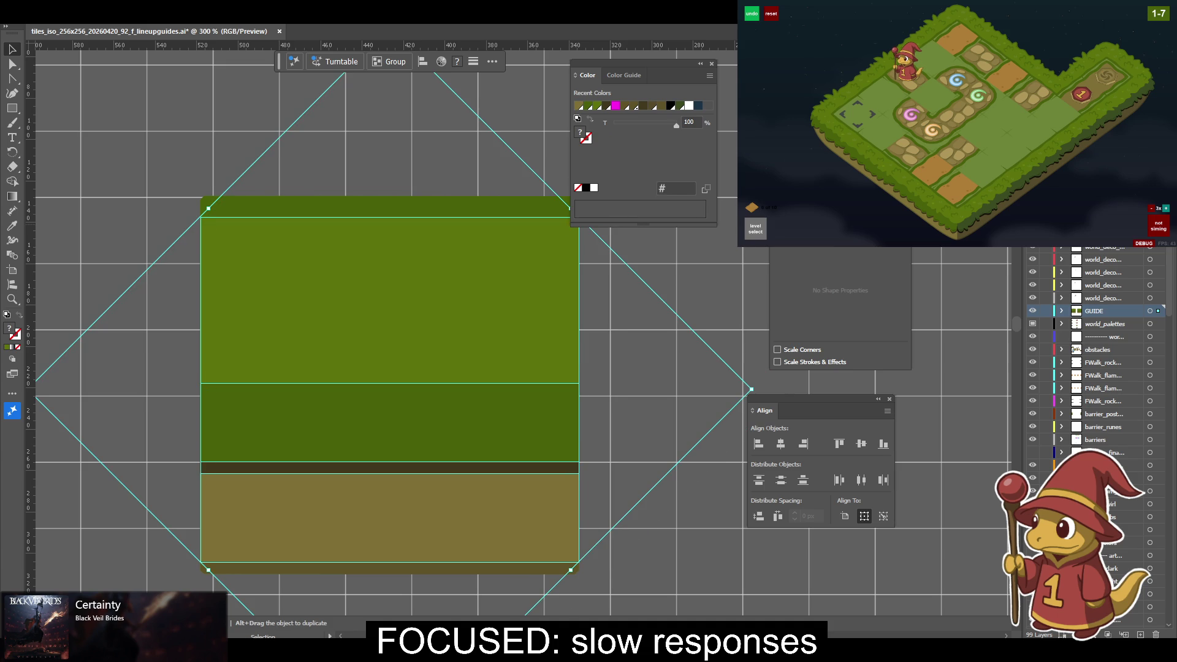
left_click_drag(752, 389, 768, 390)
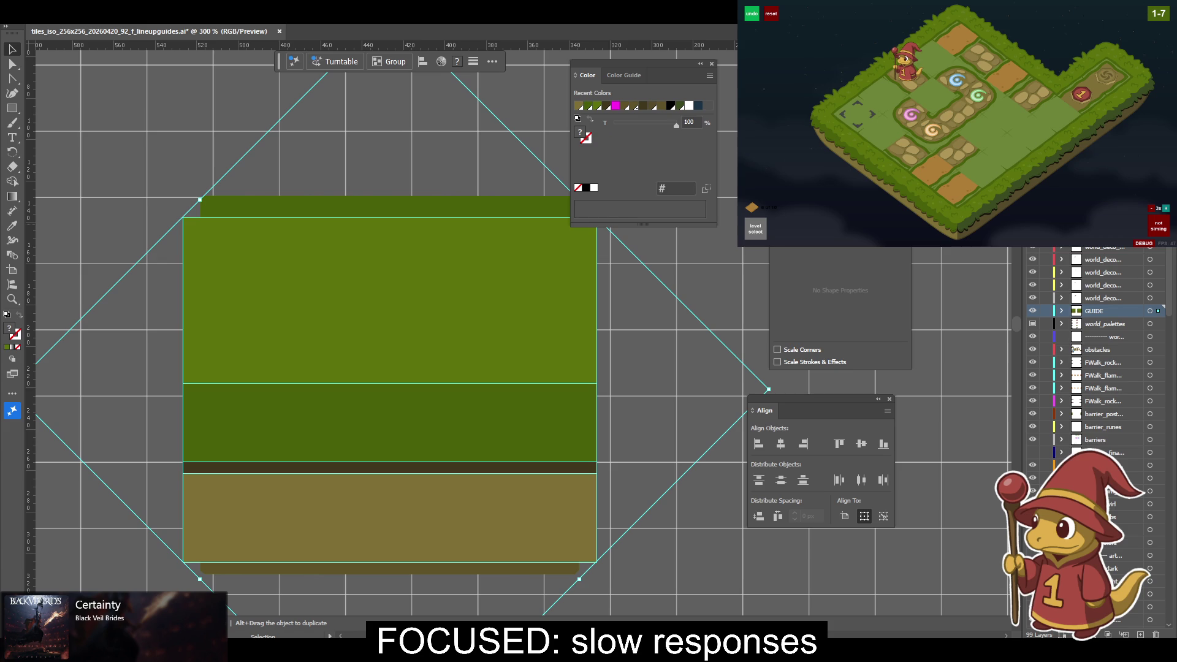
left_click(693, 263)
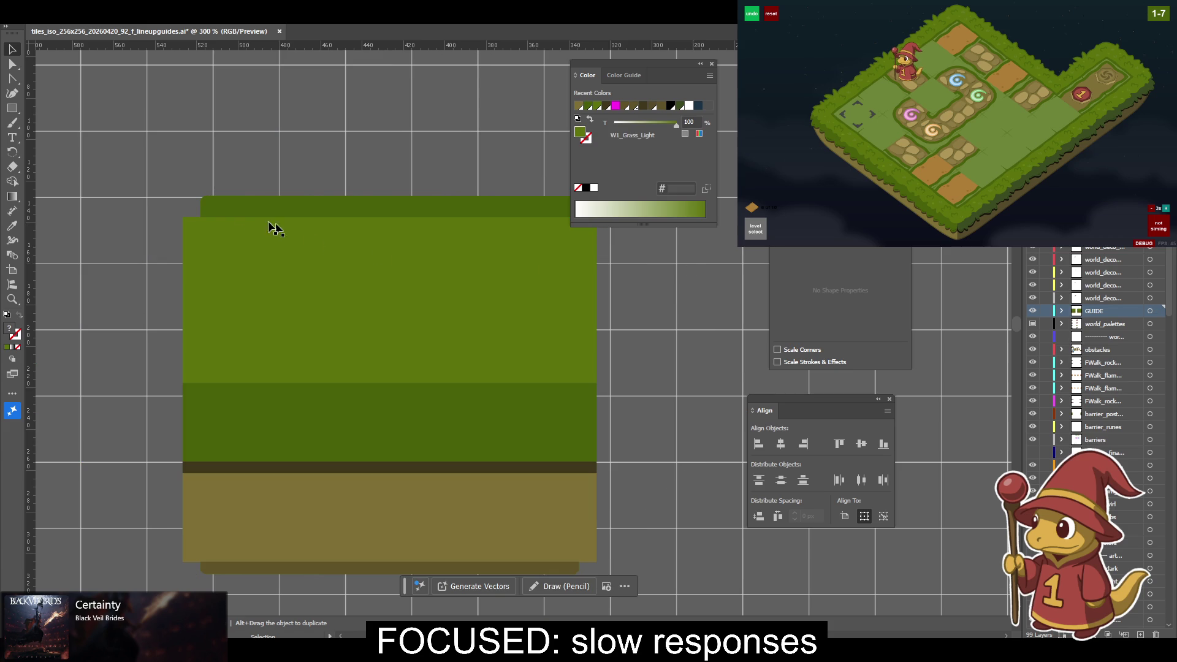
Add an anchor near the top strip's left end and pull it down-left to chamfer the corner.
left_click(221, 215)
key("a")
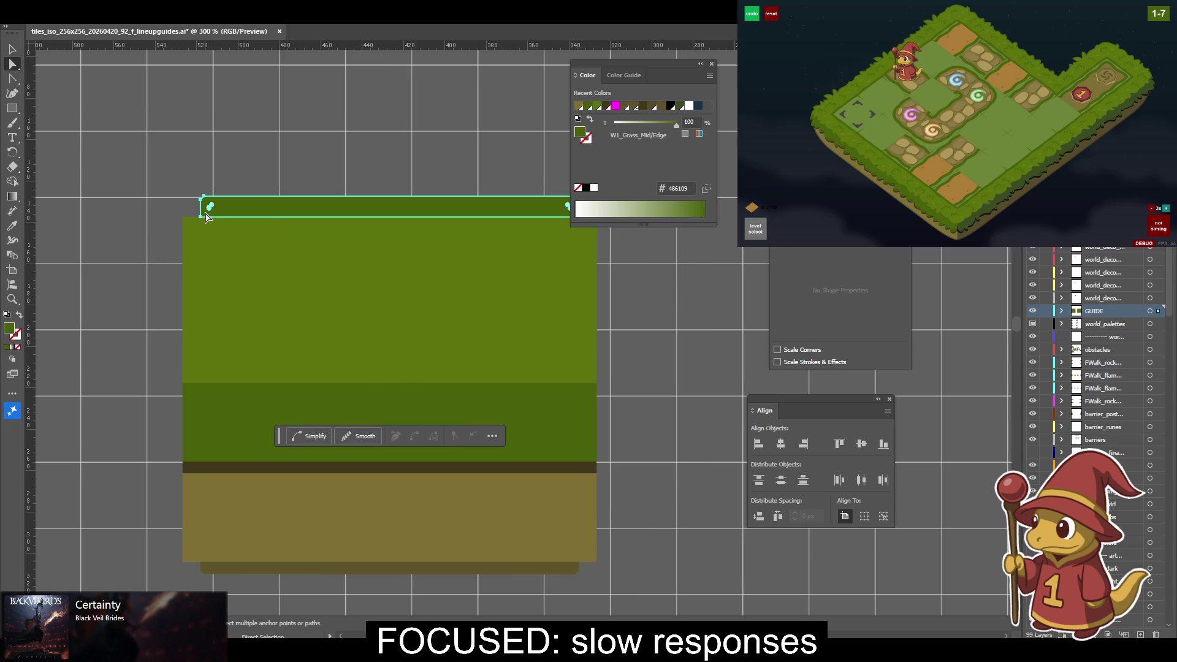
key("plus")
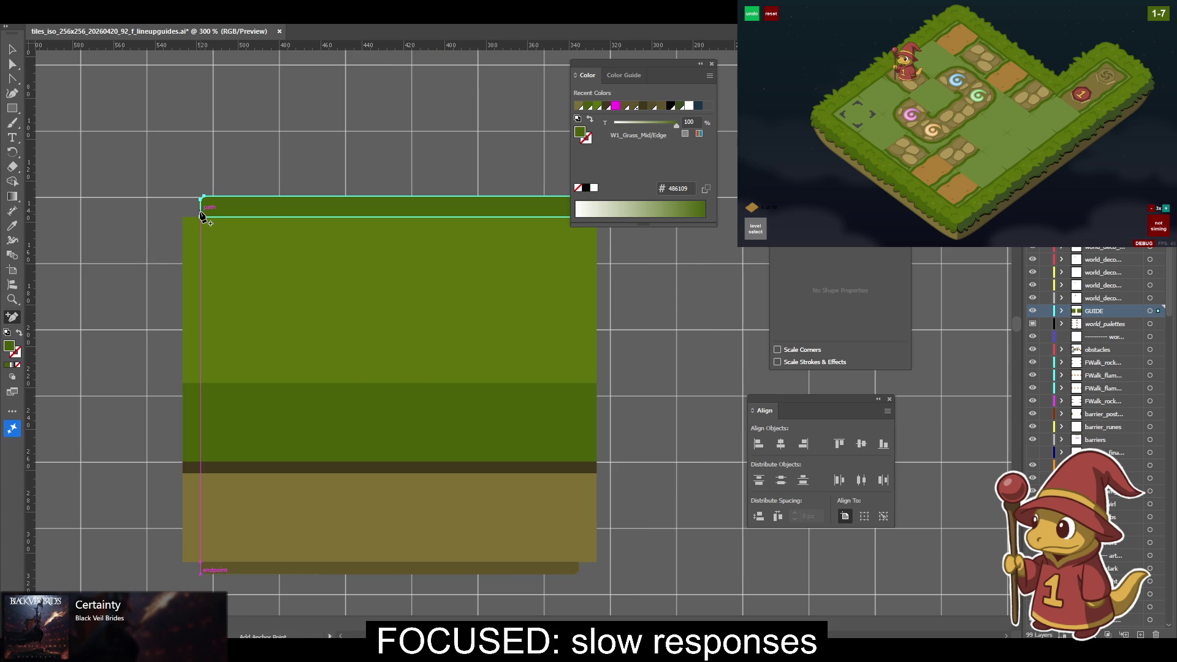
left_click(201, 213)
key("a")
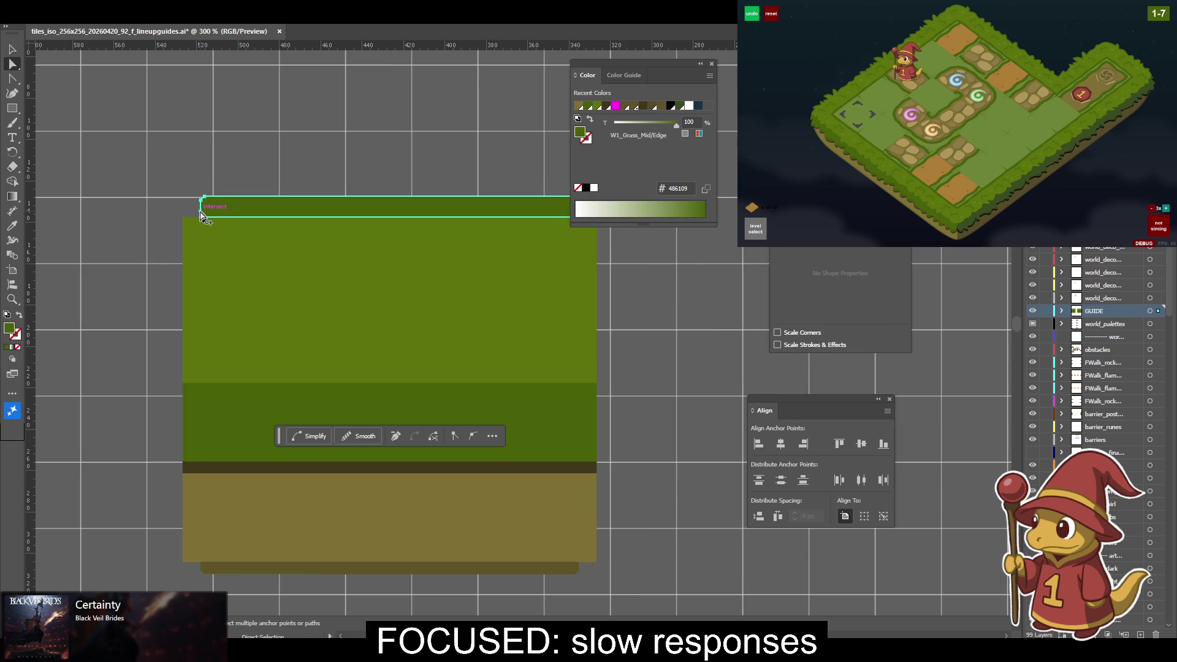
left_click_drag(201, 212, 182, 217)
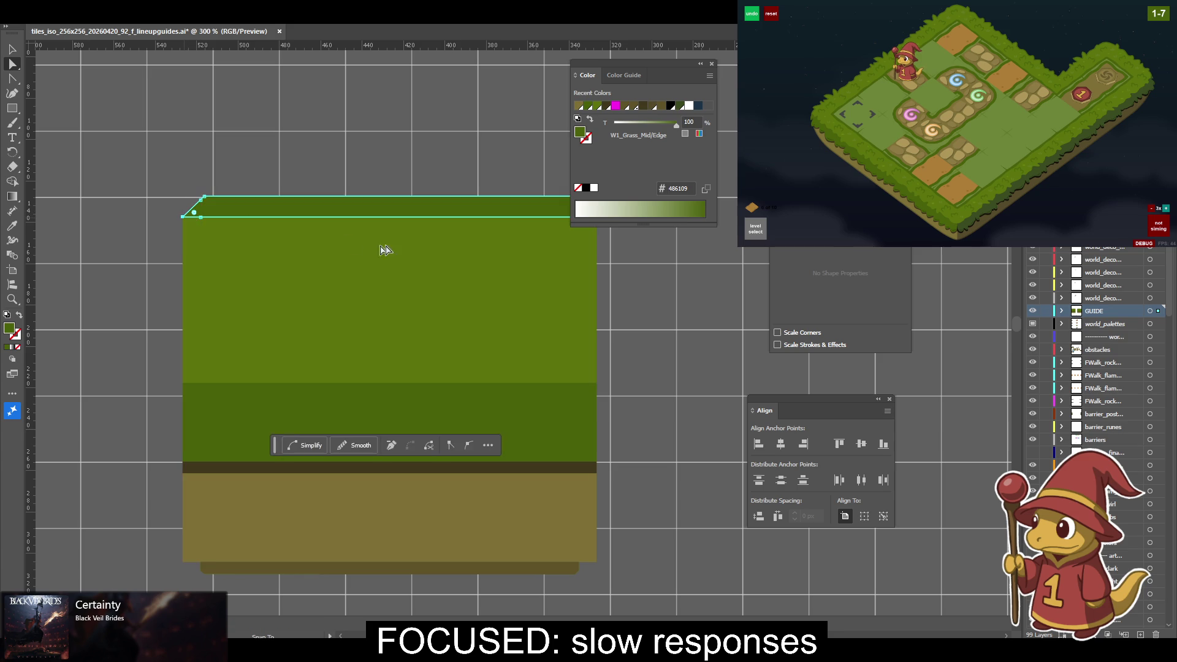
Extend the top strip's right and left ends out to the block's edges.
left_click_drag(353, 247, 298, 260)
left_click(483, 228)
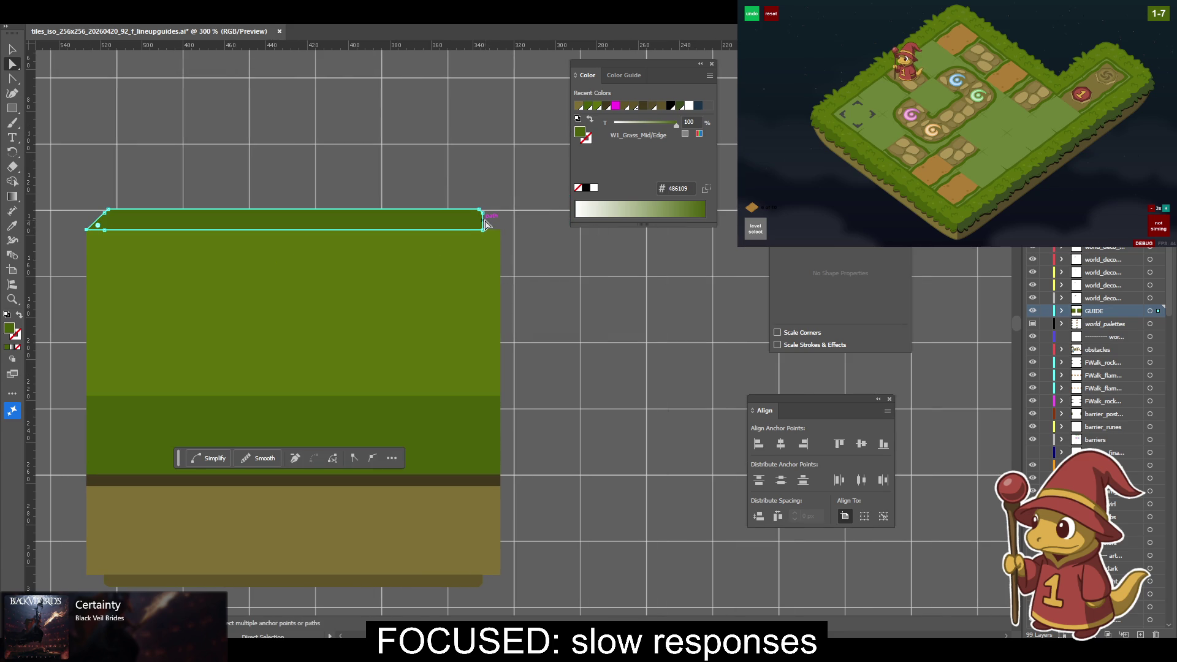
left_click(475, 241, "ctrl")
left_click_drag(483, 230, 499, 231)
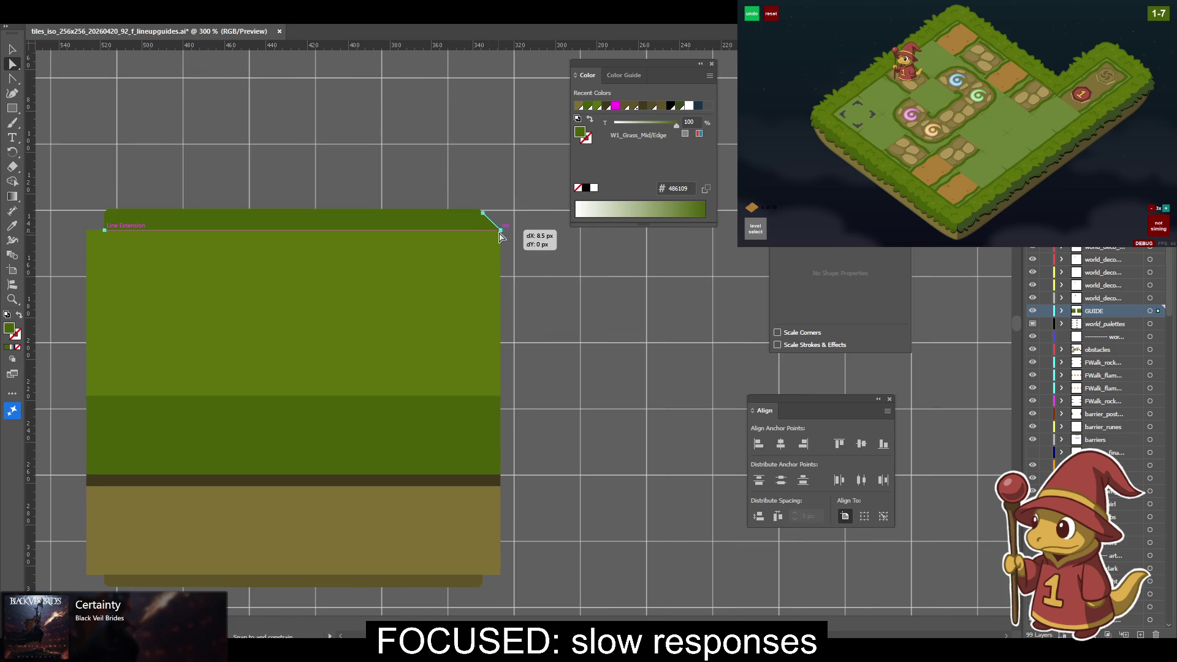
left_click(106, 231)
left_click_drag(105, 233, 89, 231)
Extend the bottom strip's right and left ends to the block edges, then fit both tiles in view.
scroll(306, 337, "down", 5)
left_click_drag(492, 432, 507, 432)
left_click_drag(112, 437, 92, 440)
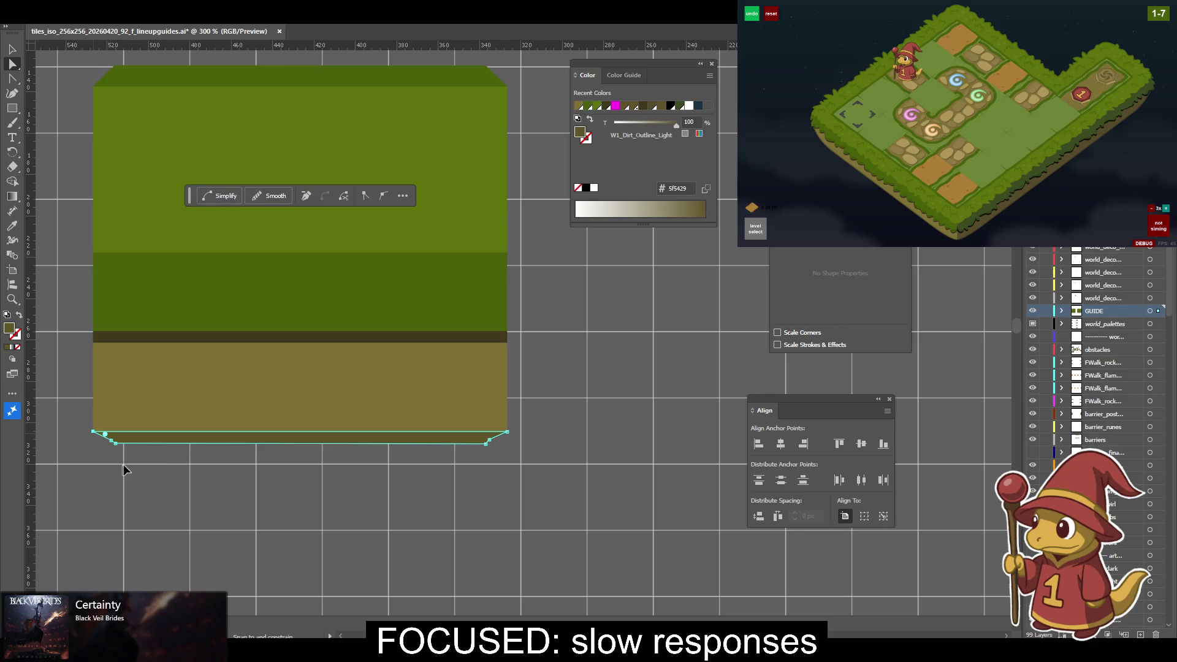
left_click(182, 468)
key("ctrl+1")
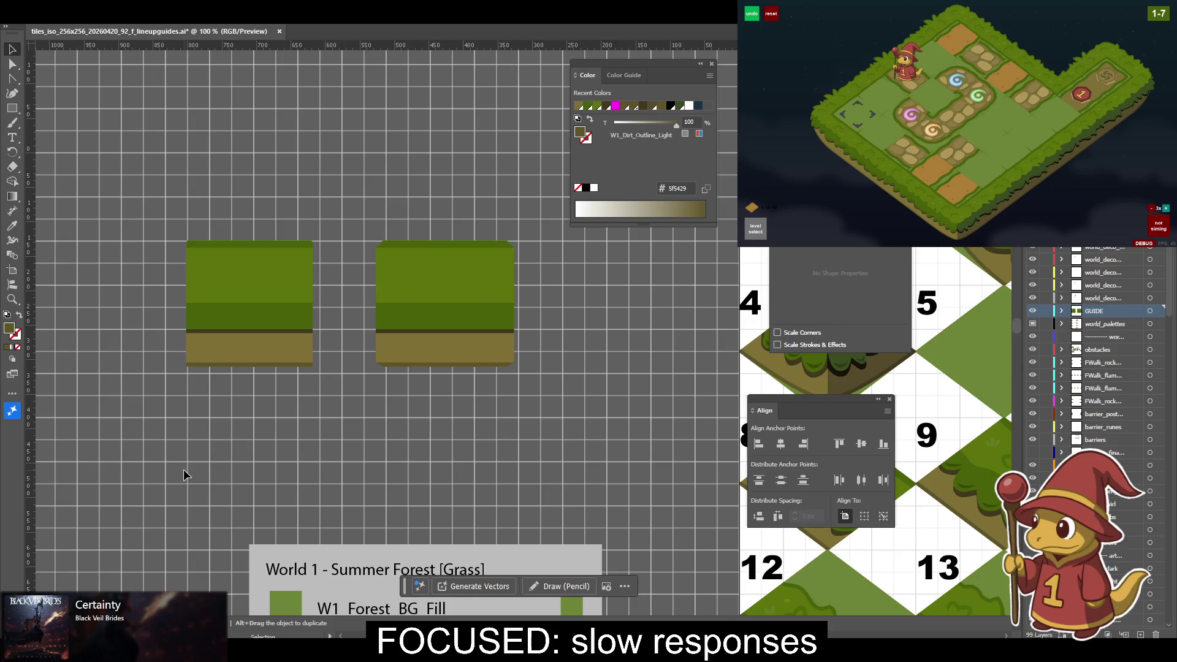
Convert the copied tile to an isometric diamond with the F2 action, then undo back to the flat block.
left_click_drag(566, 436, 509, 361)
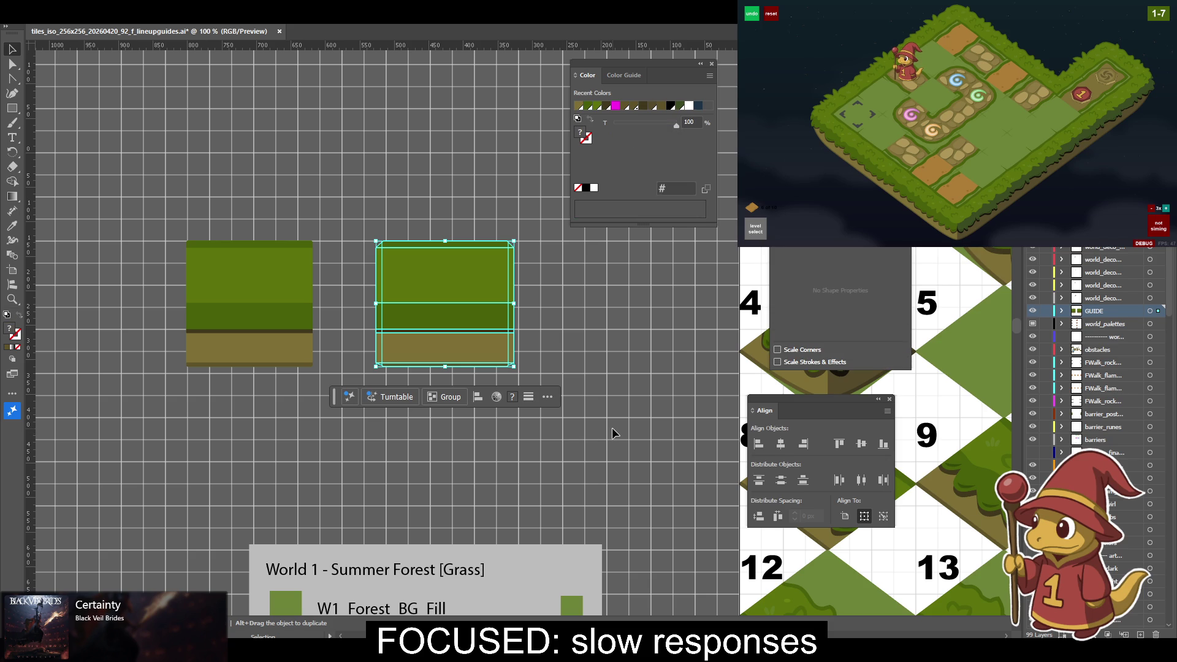
key("F2")
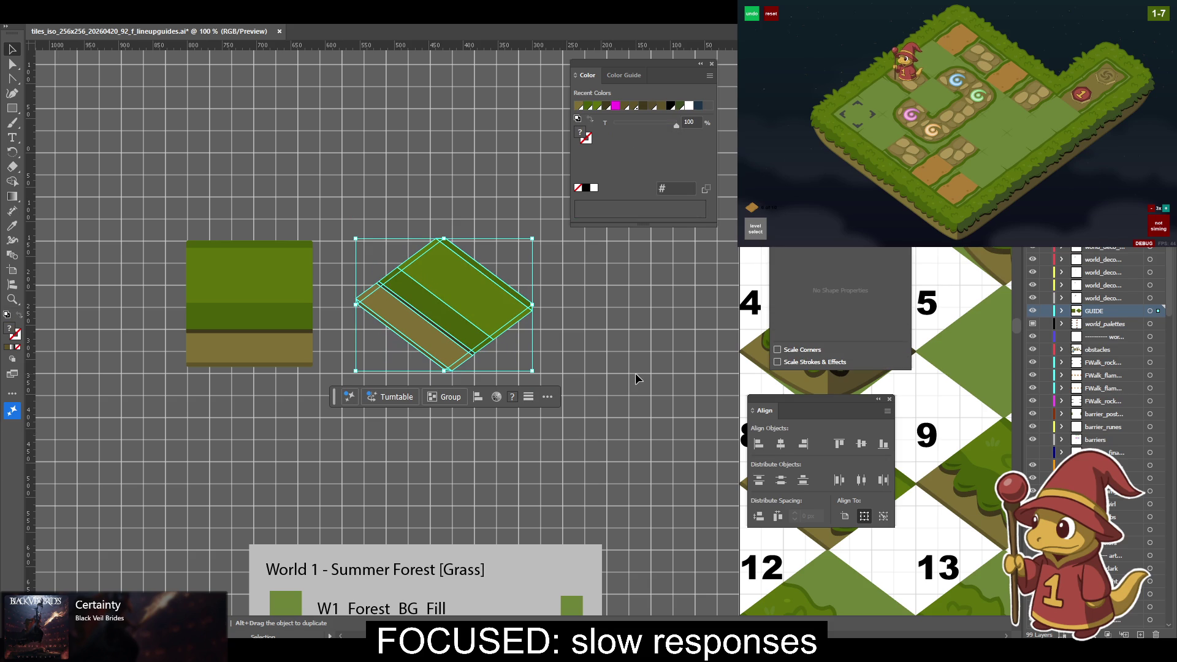
left_click(635, 376)
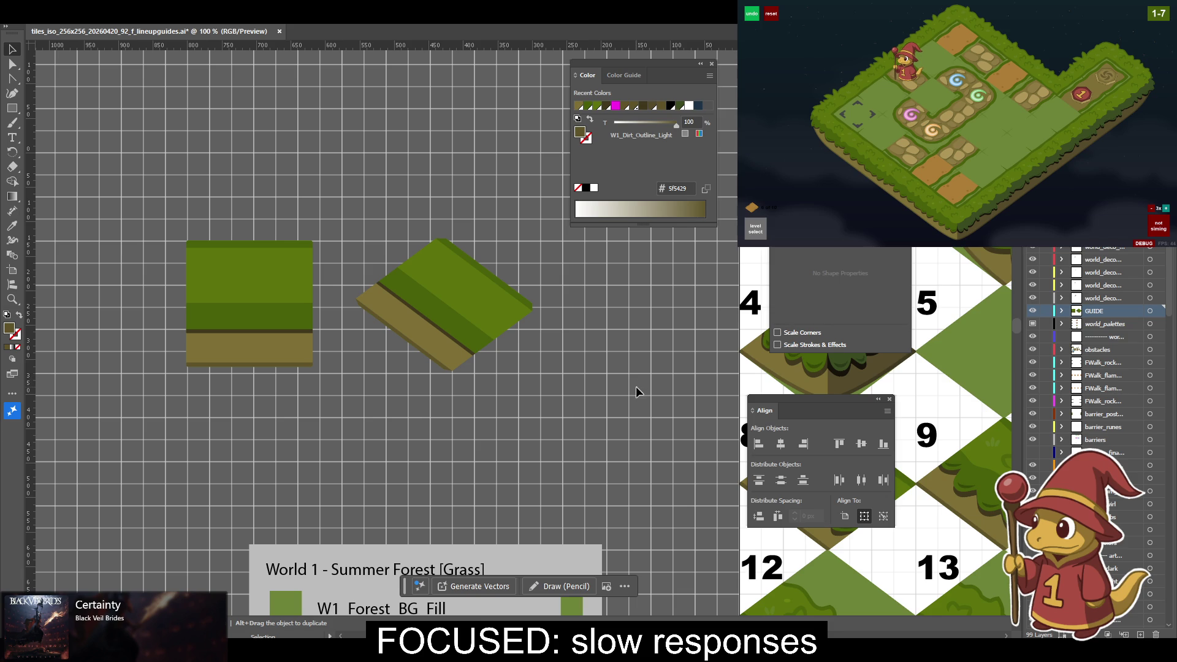
key("ctrl+equal")
key("ctrl+equal")
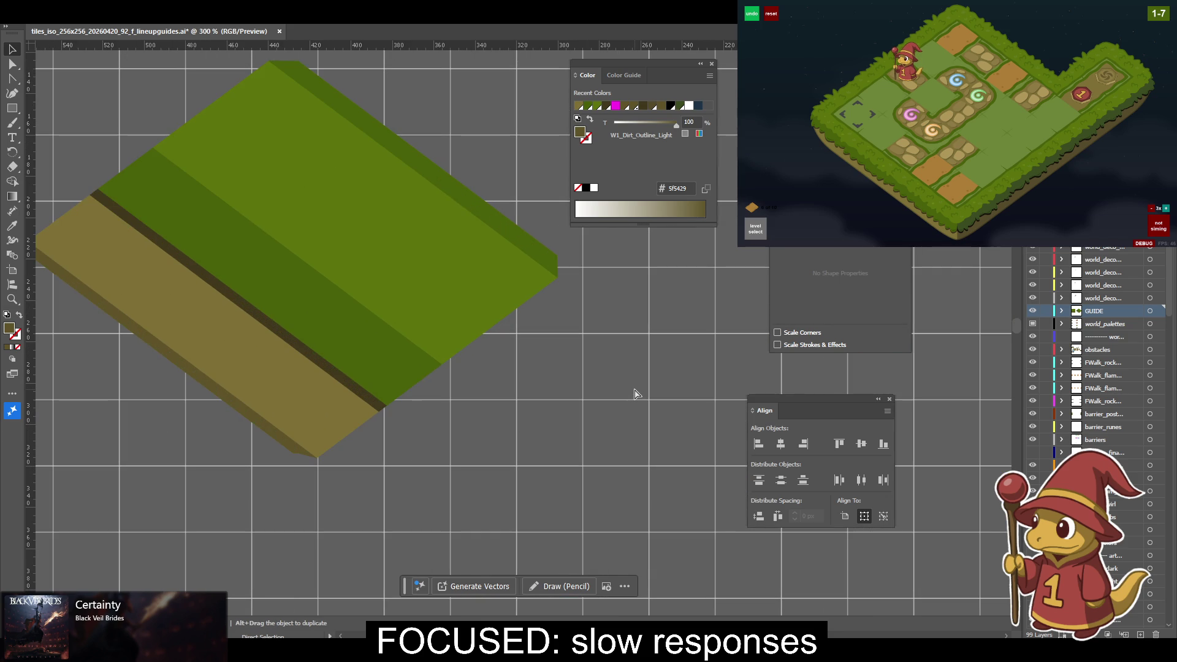
key("ctrl+minus")
key("ctrl+minus")
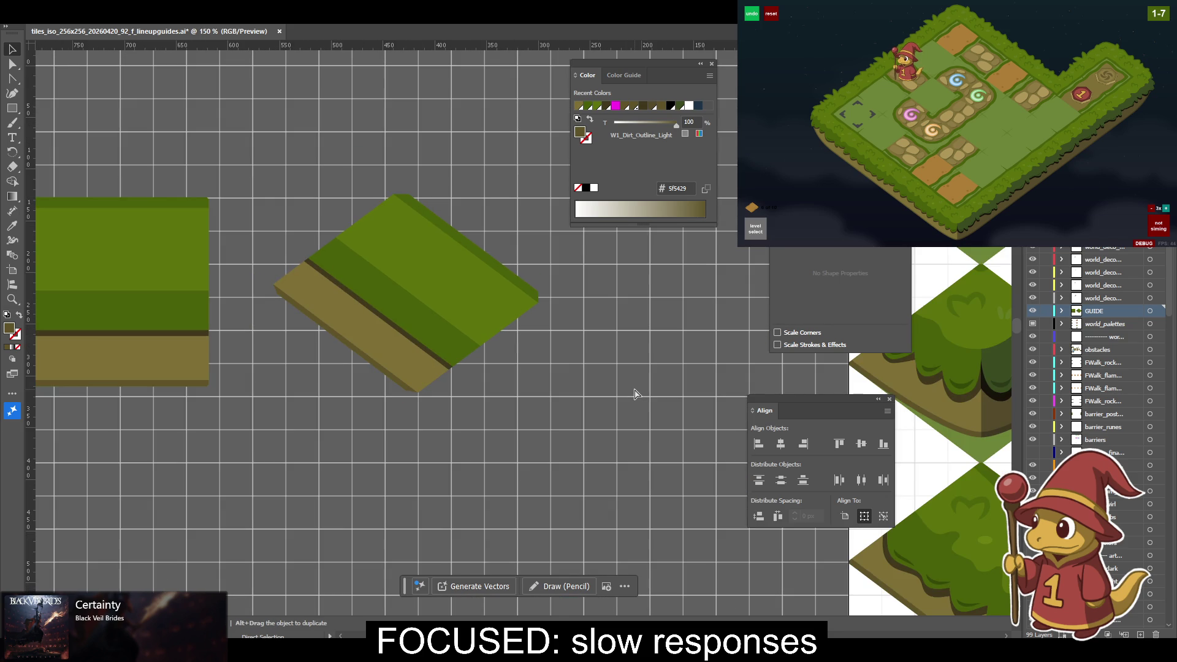
key("ctrl+a")
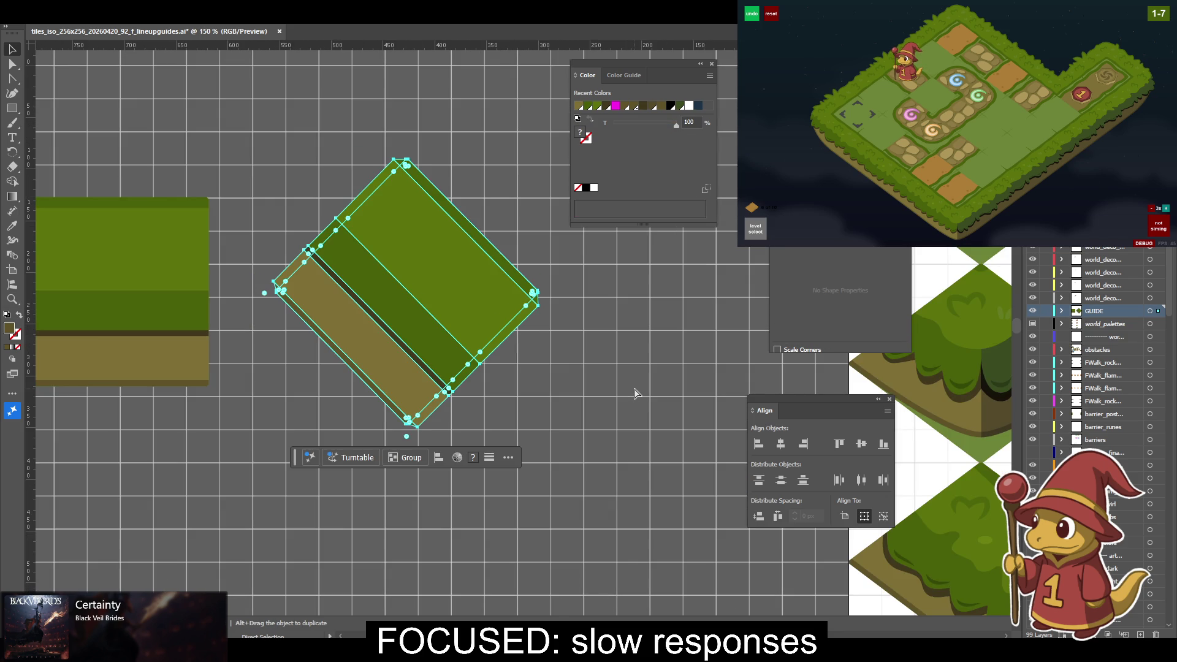
key("ctrl+z")
key("ctrl+z")
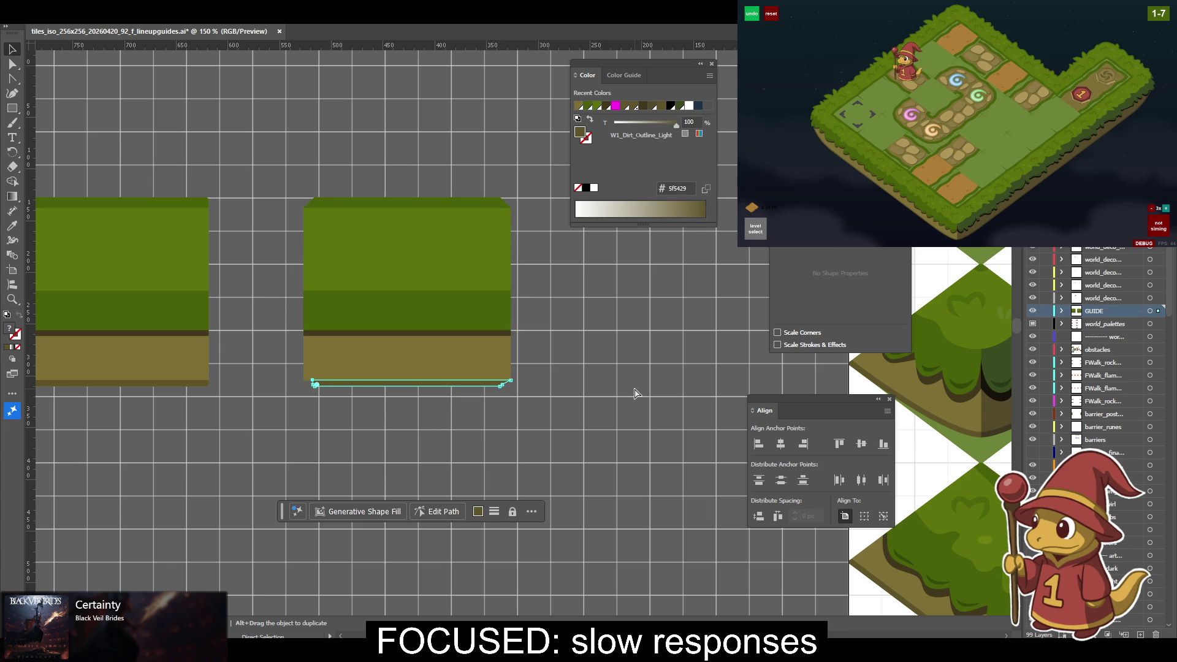
key("ctrl+z")
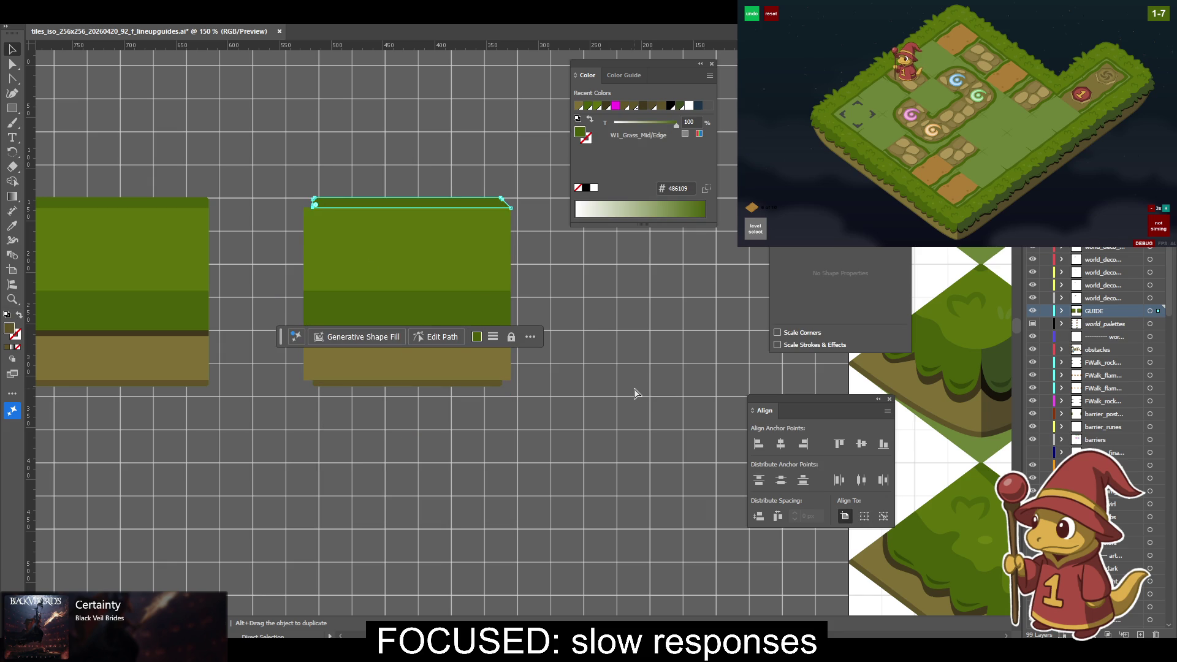
Select the right tile's thin top grass strip and slant its right end outward.
key("v")
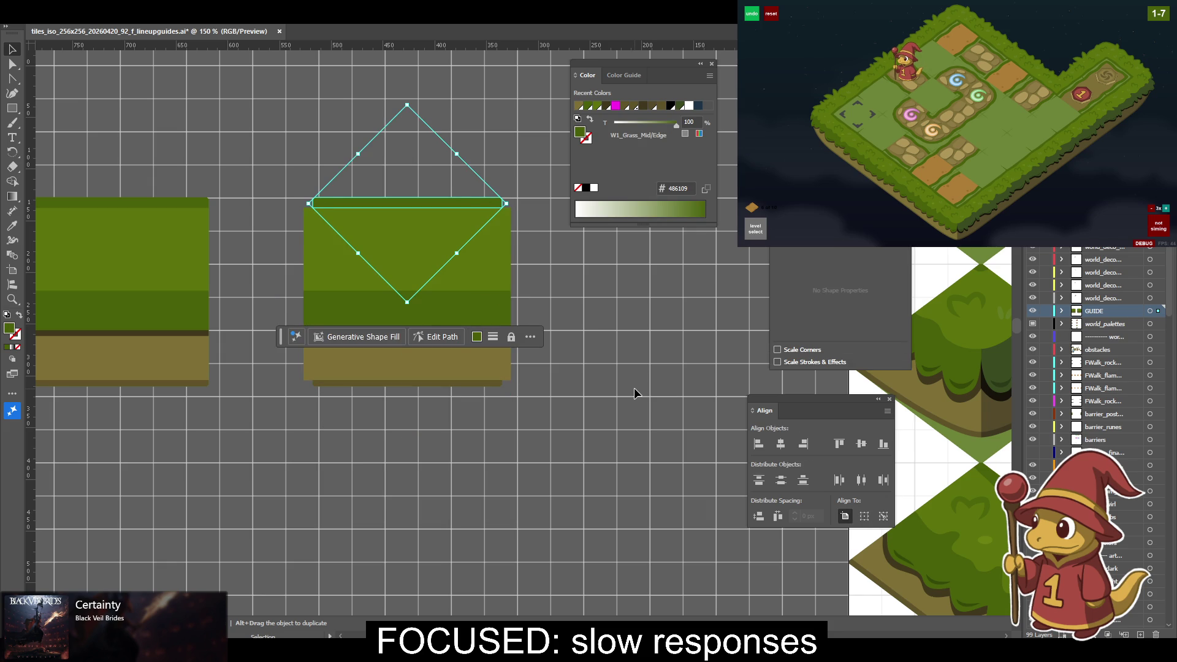
left_click(545, 320)
left_click(542, 325)
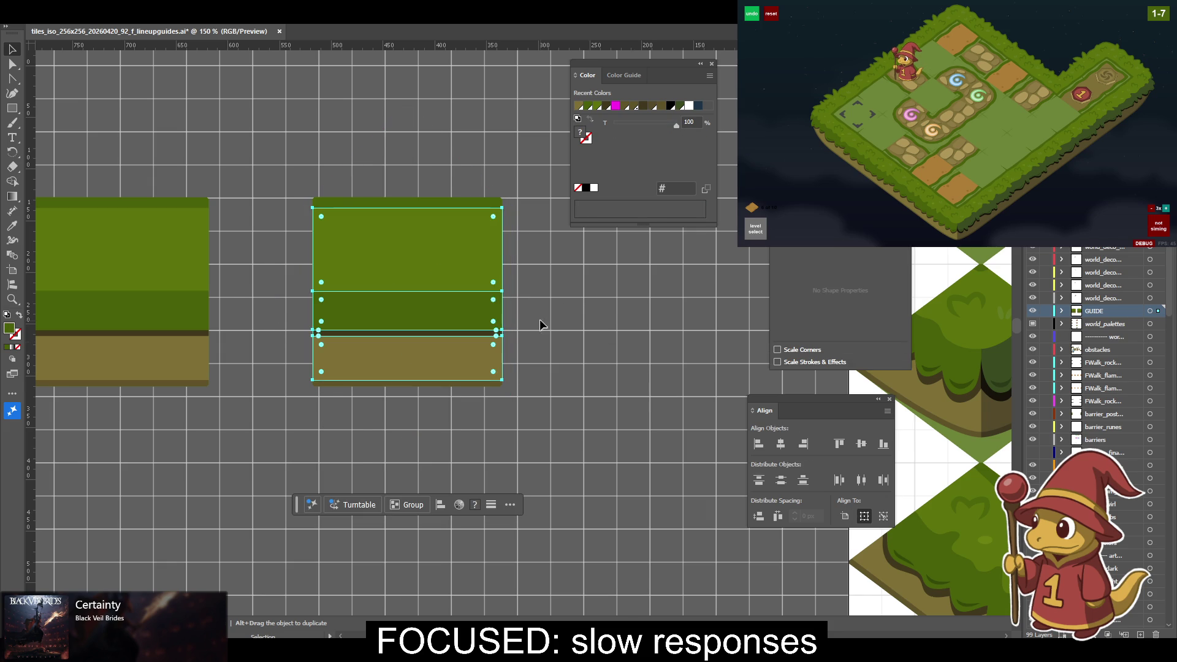
key("a")
key("v")
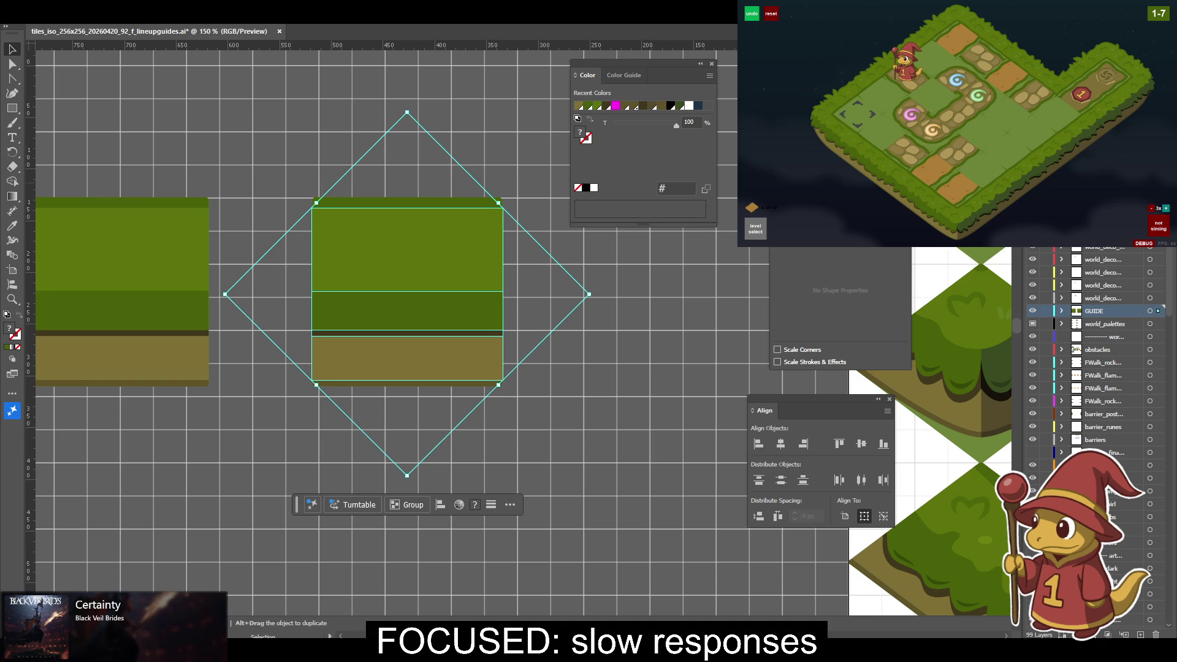
left_click(565, 260)
left_click(497, 215)
key("a")
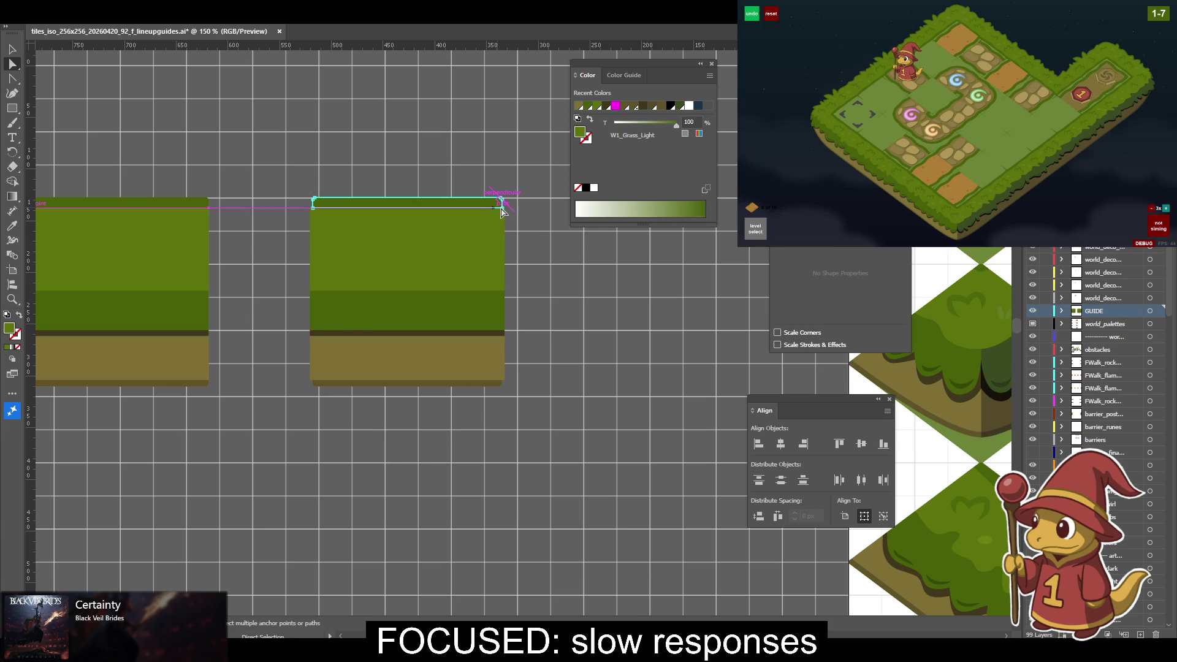
left_click(502, 209)
scroll(502, 207, "up", 3)
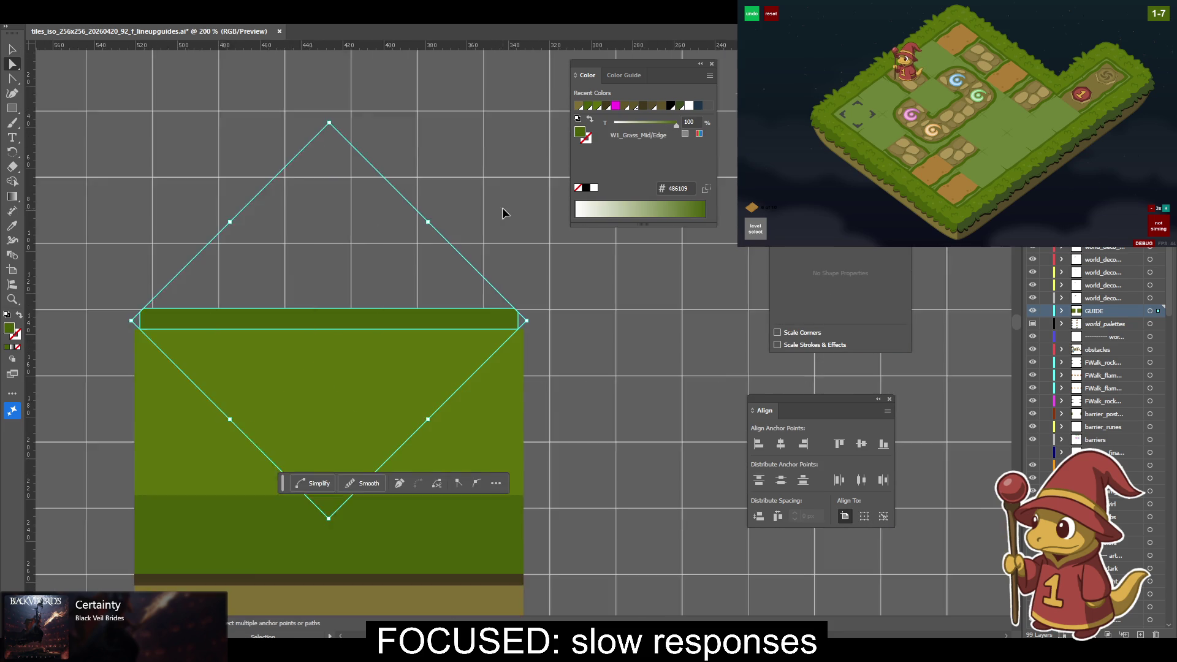
left_click_drag(517, 327, 525, 327)
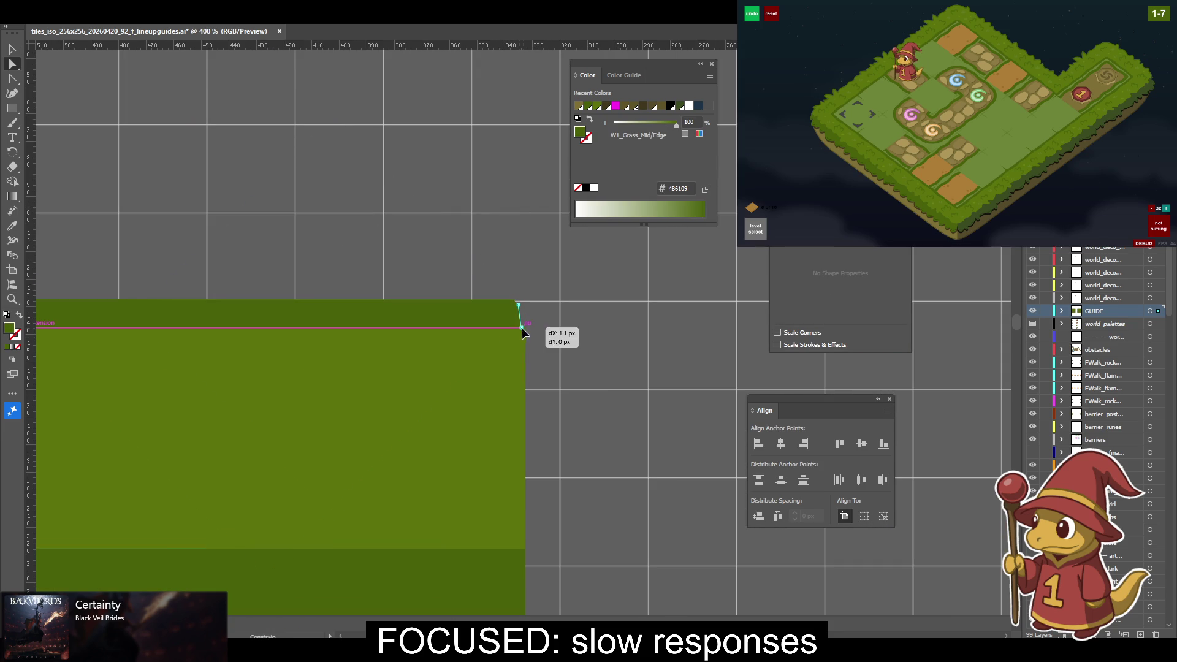
Slant the bottom dirt strip's right corner so it lines up with the tan block's edge.
scroll(581, 322, "down", 3)
scroll(582, 322, "left", 5)
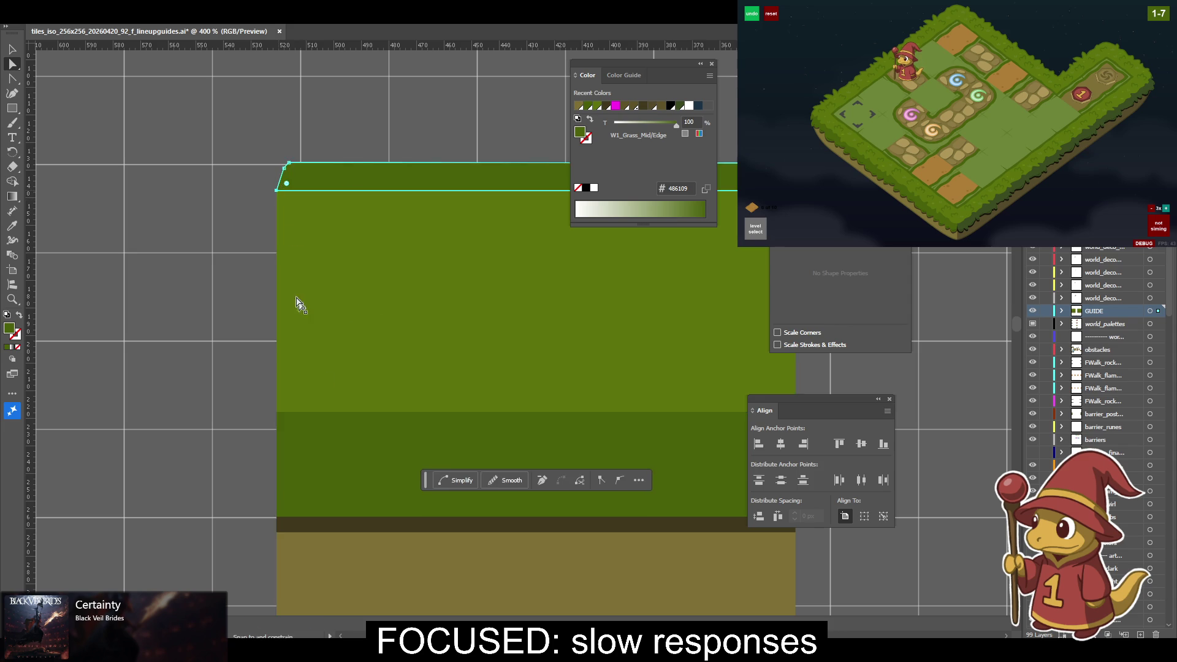
scroll(288, 295, "down", 3)
scroll(276, 276, "right", 1)
scroll(272, 274, "down", 1)
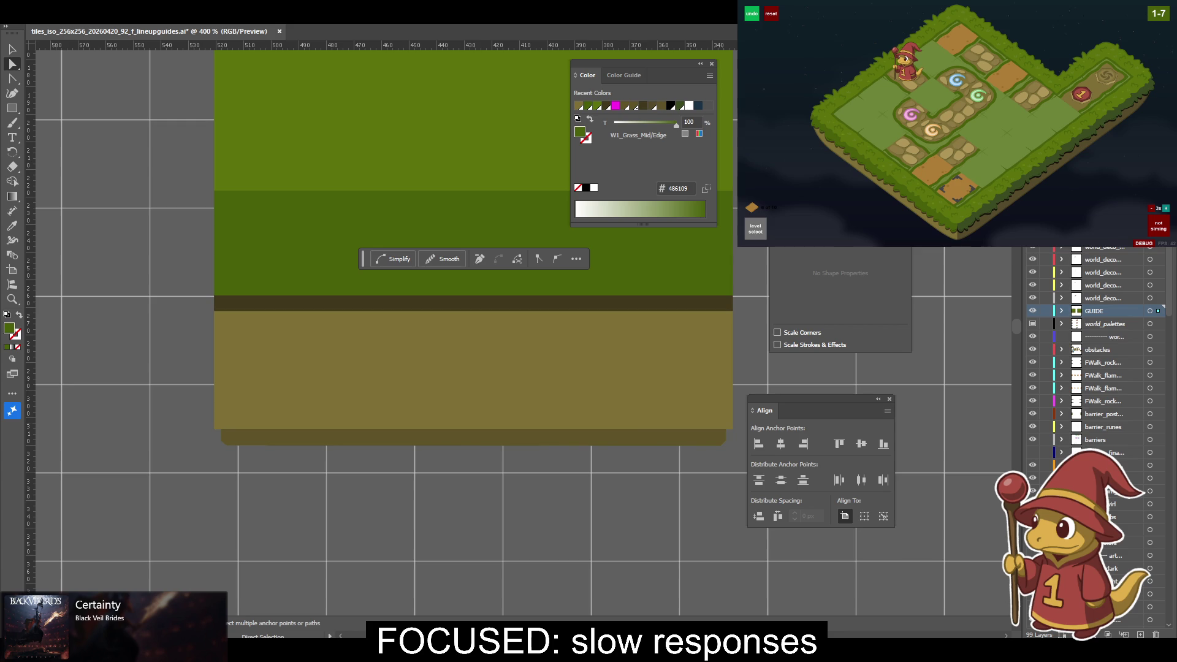
left_click(222, 433)
scroll(378, 502, "right", 3)
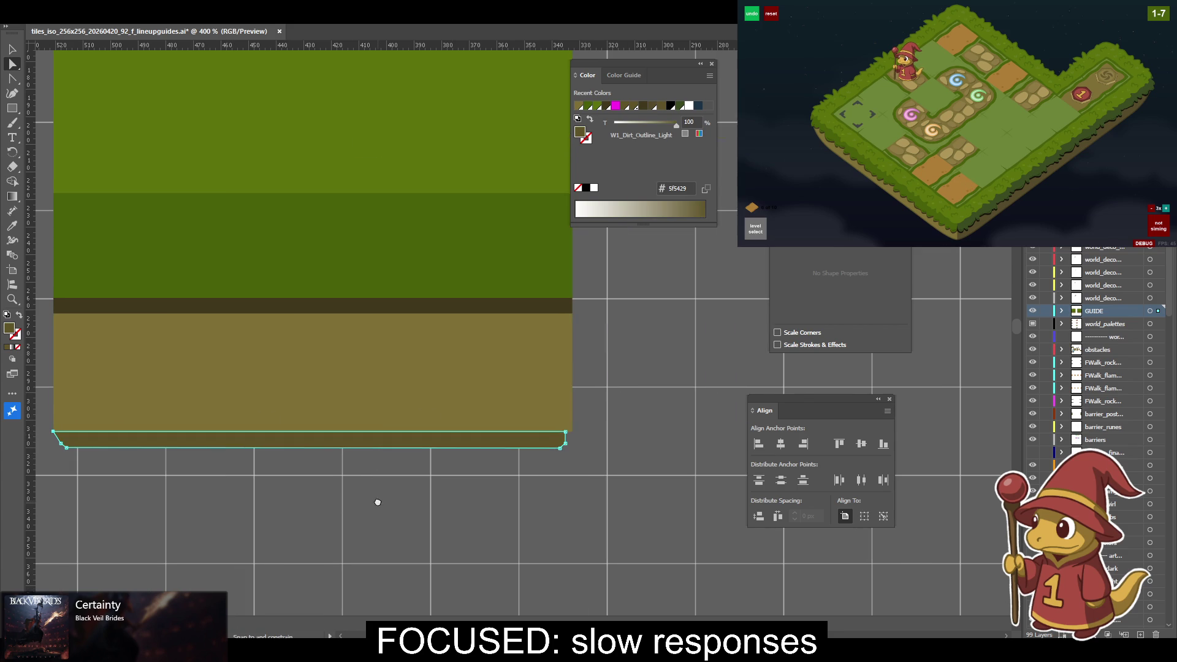
left_click_drag(567, 431, 572, 435)
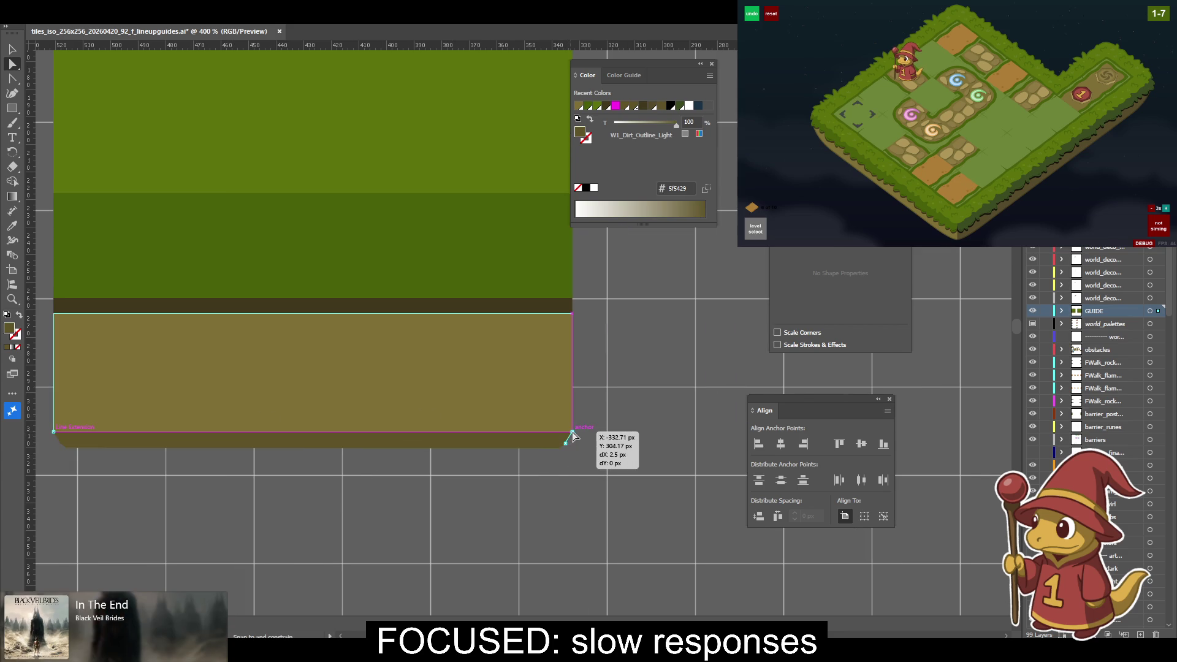
key("ctrl+minus")
key("ctrl+minus")
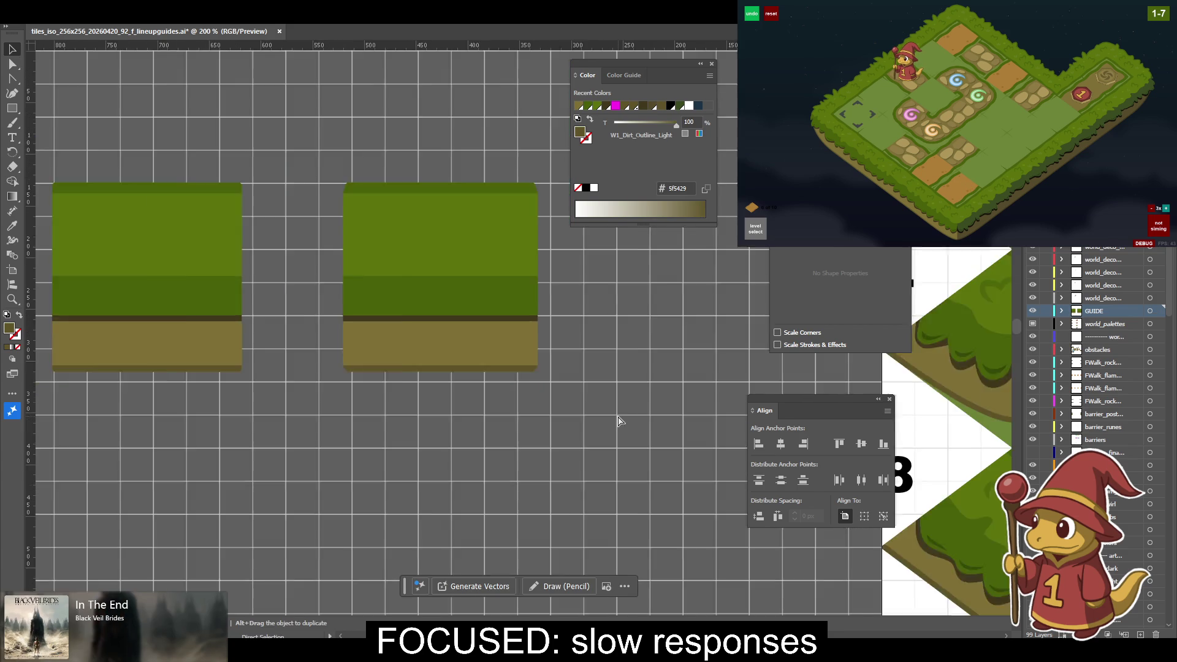
Group the finished flat tile's pieces with Ctrl+G and reposition the group on the pasteboard.
key("ctrl+minus")
left_click_drag(640, 343, 535, 350)
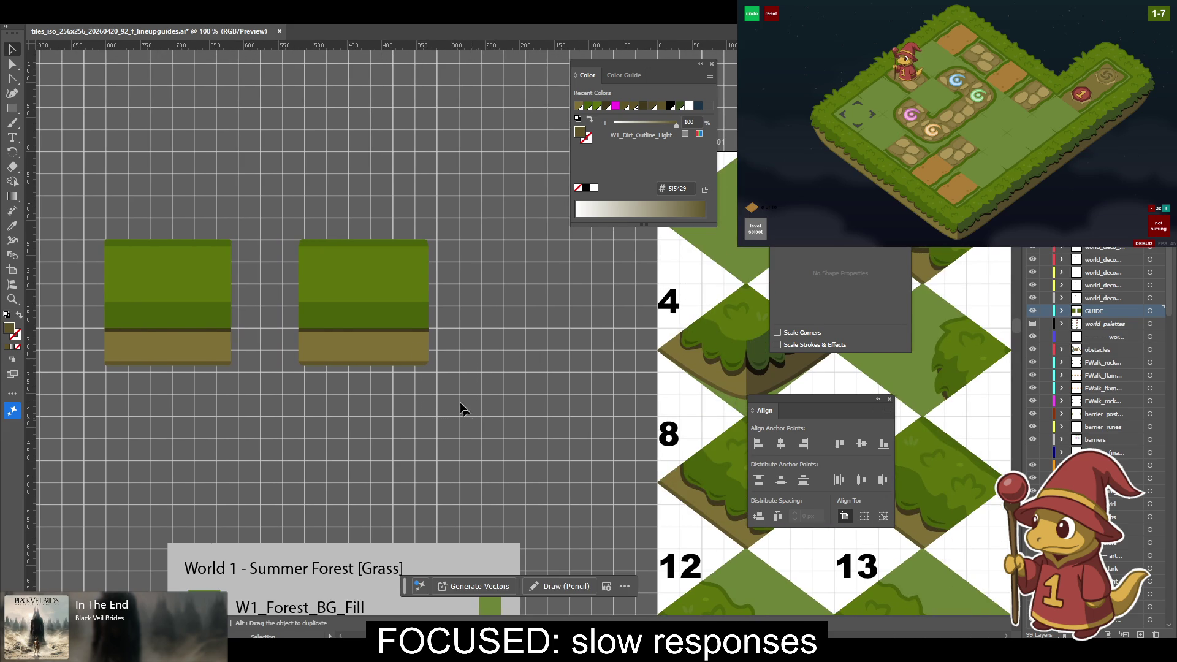
left_click(319, 244)
scroll(333, 240, "down", 3)
scroll(332, 240, "right", 5)
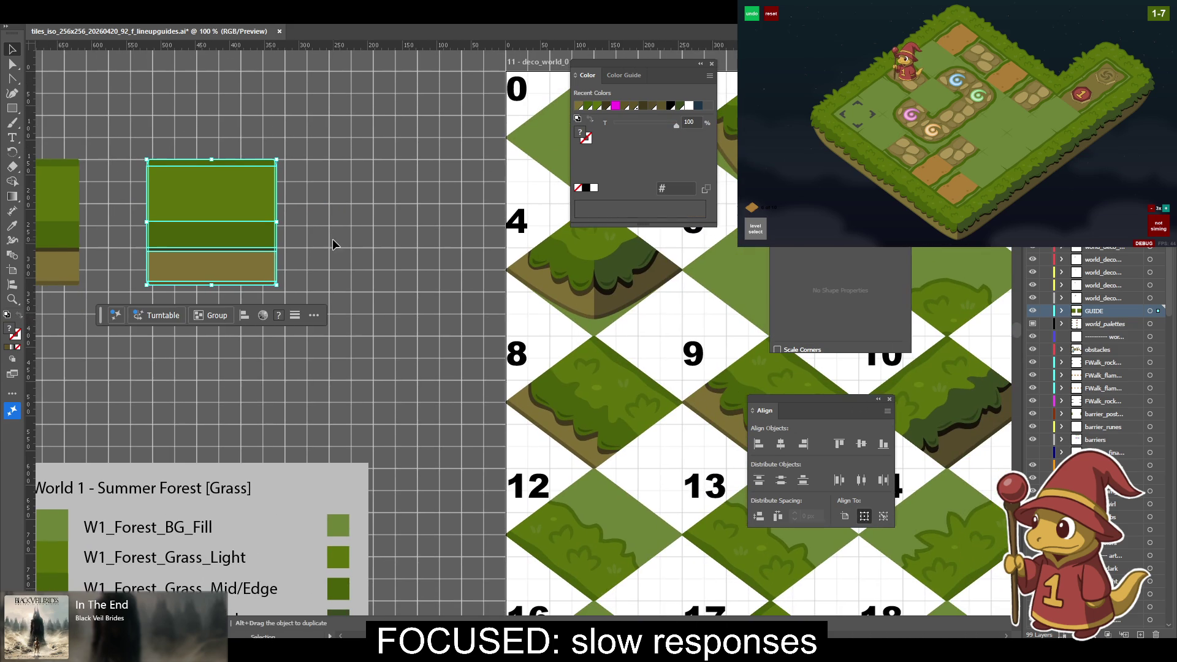
key("ctrl+g")
mouse_move(244, 227)
left_mouse_down()
mouse_move(376, 288)
mouse_move(257, 173)
left_mouse_up()
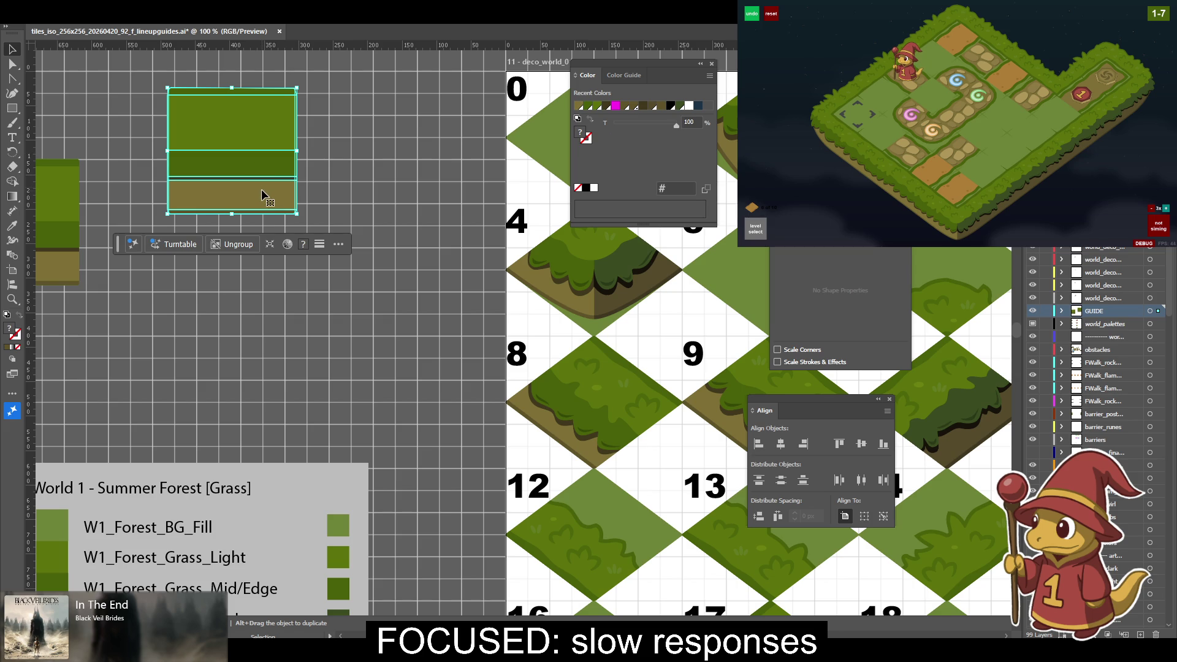
Duplicate the group below, convert the copy to an isometric diamond, and move it onto slot 8.
left_click_drag(265, 203, 292, 374)
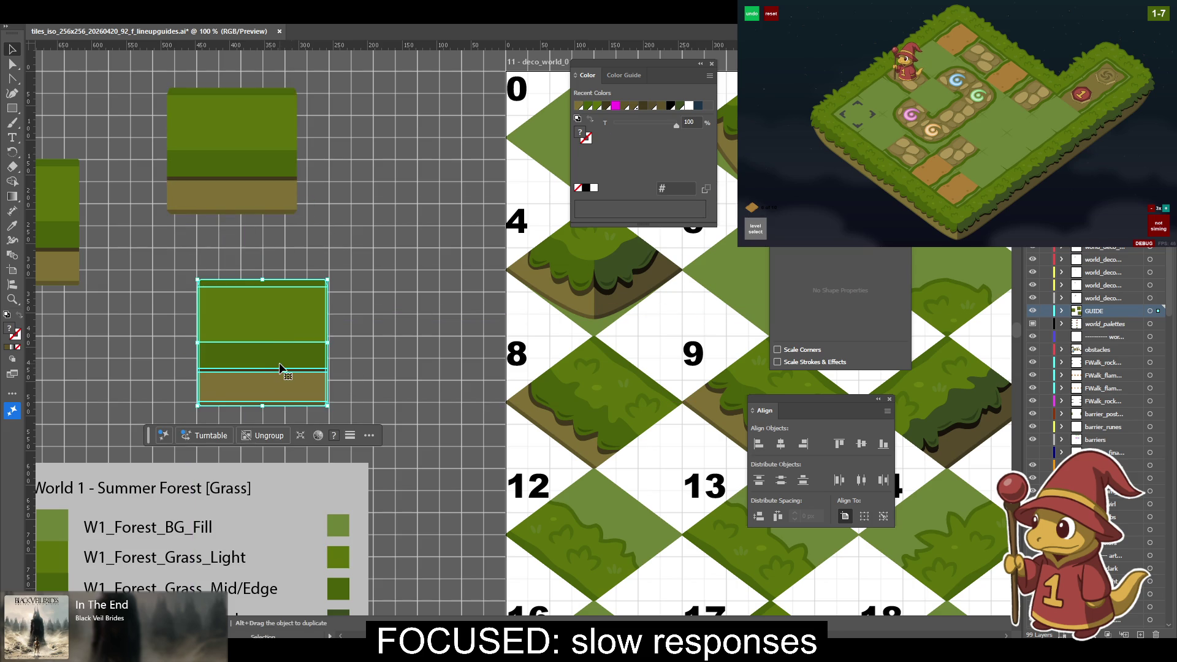
key("F2")
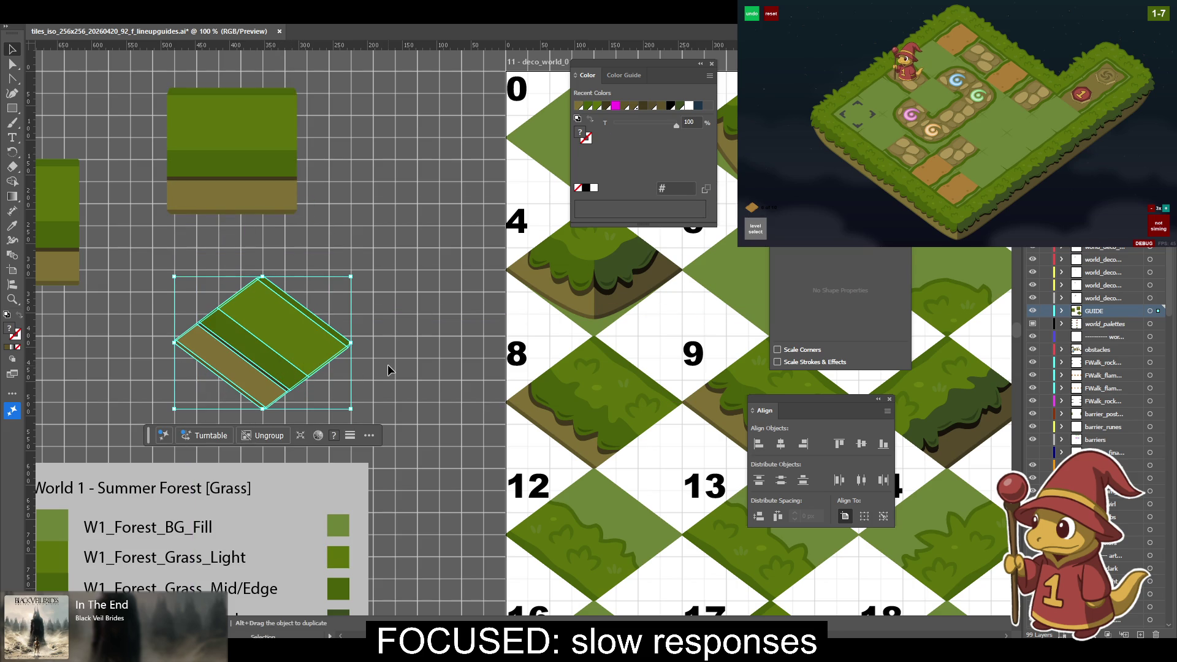
left_click_drag(313, 356, 671, 422)
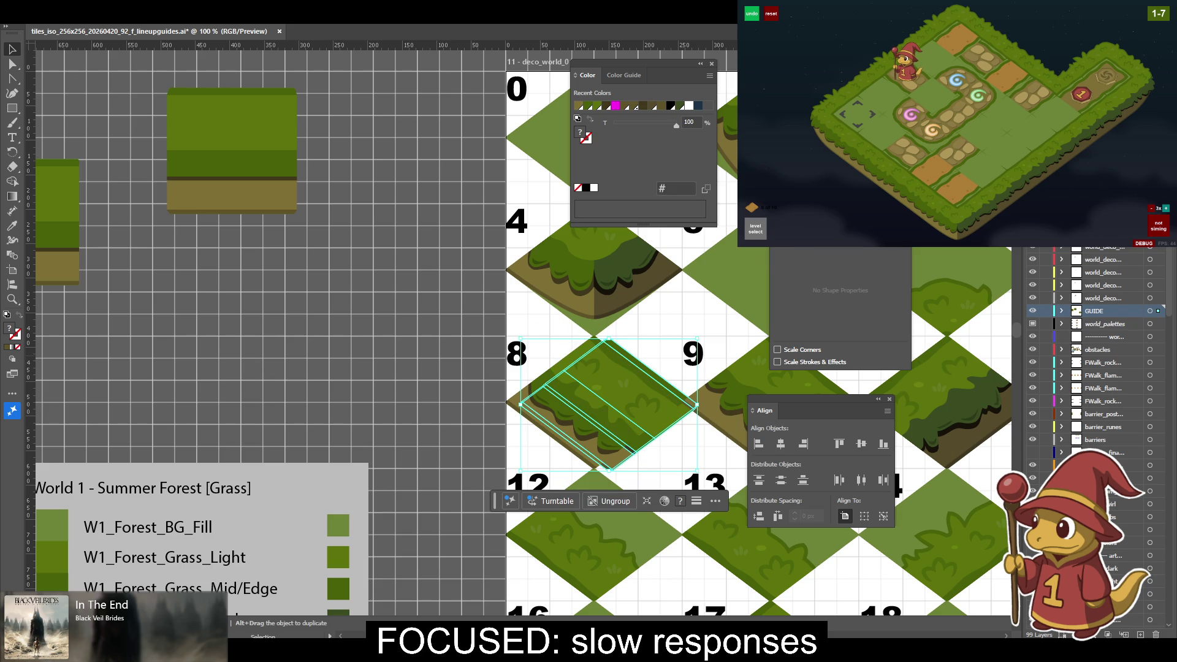
Nudge the diamond tile left to fit slot 8 and zoom in to check it.
key("shift+Left")
key("shift+Left")
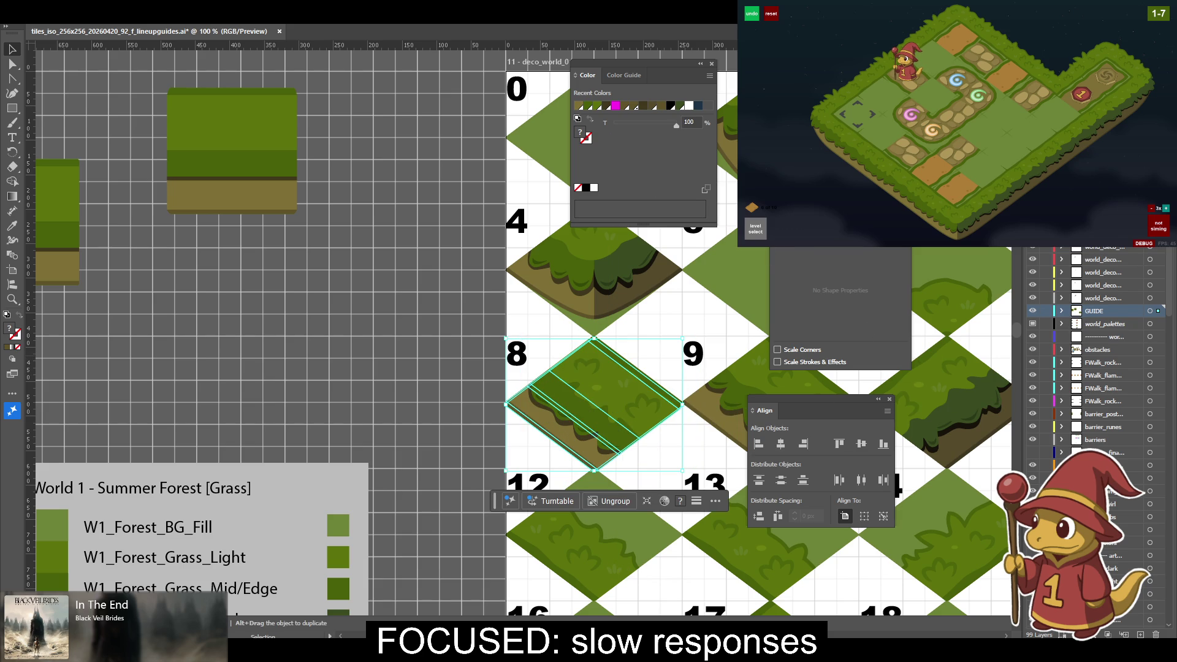
key("ctrl+shift+a")
left_click_drag(292, 367, 86, 331)
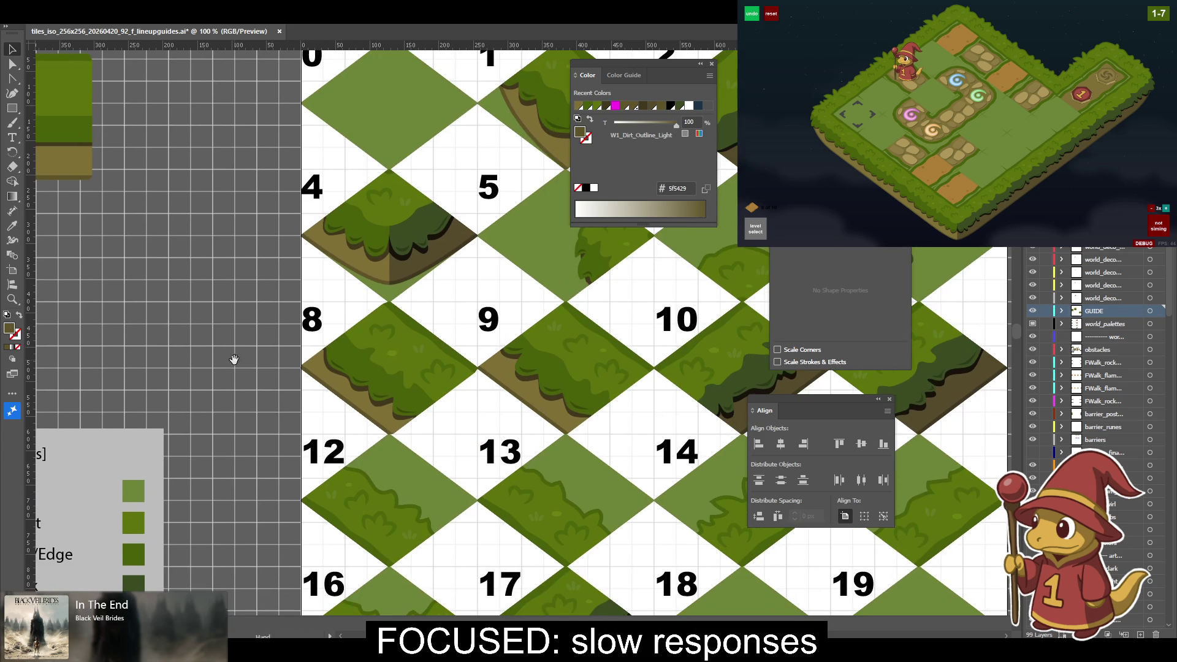
key("ctrl+plus")
key("ctrl+plus")
key("ctrl+plus")
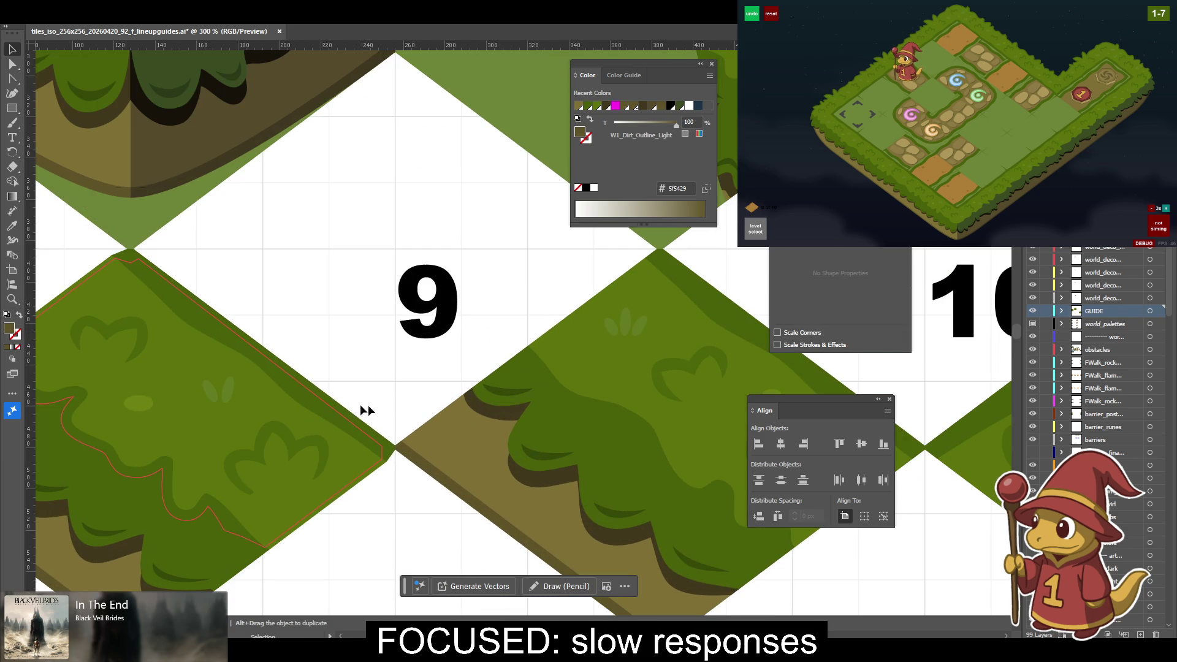
left_click_drag(414, 456, 417, 456)
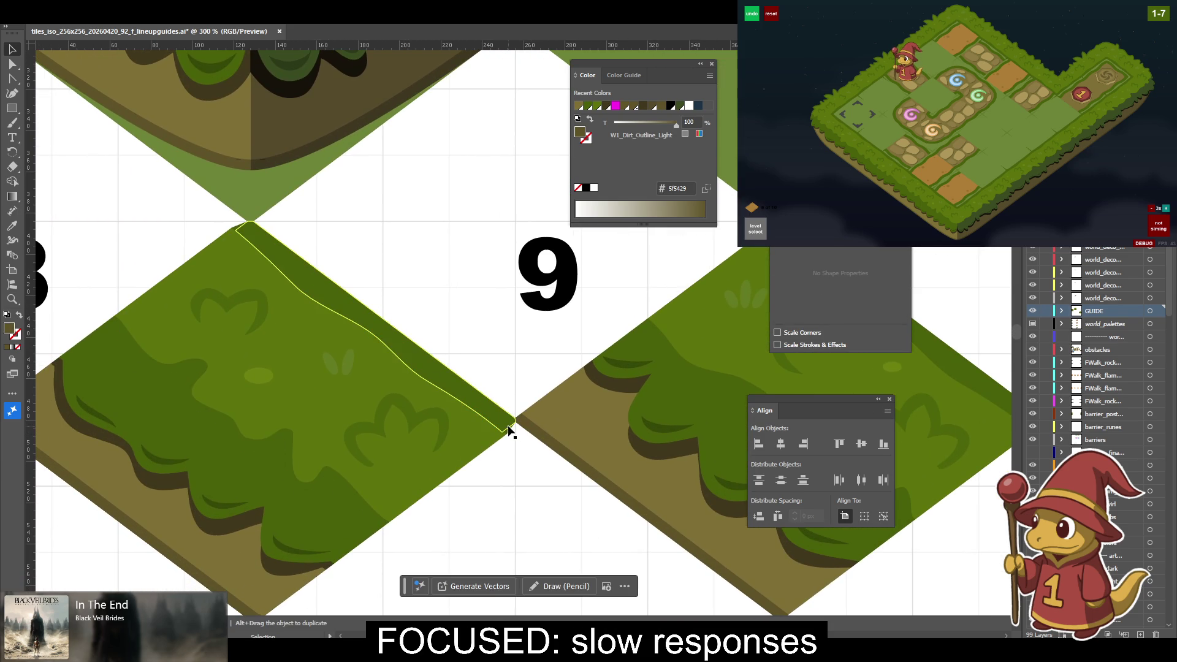
left_click(511, 429)
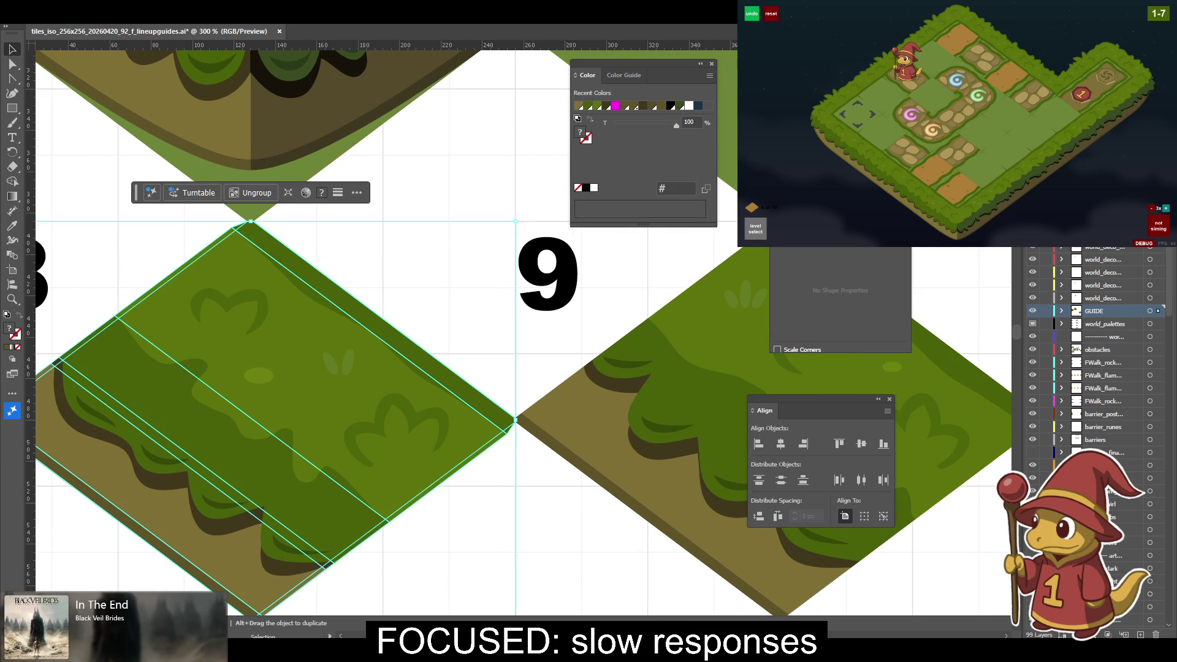
Delete the BLEED layer from the Layers panel and recentre the view on tile 8.
scroll(1116, 499, "down", 4)
scroll(1116, 500, "down", 5)
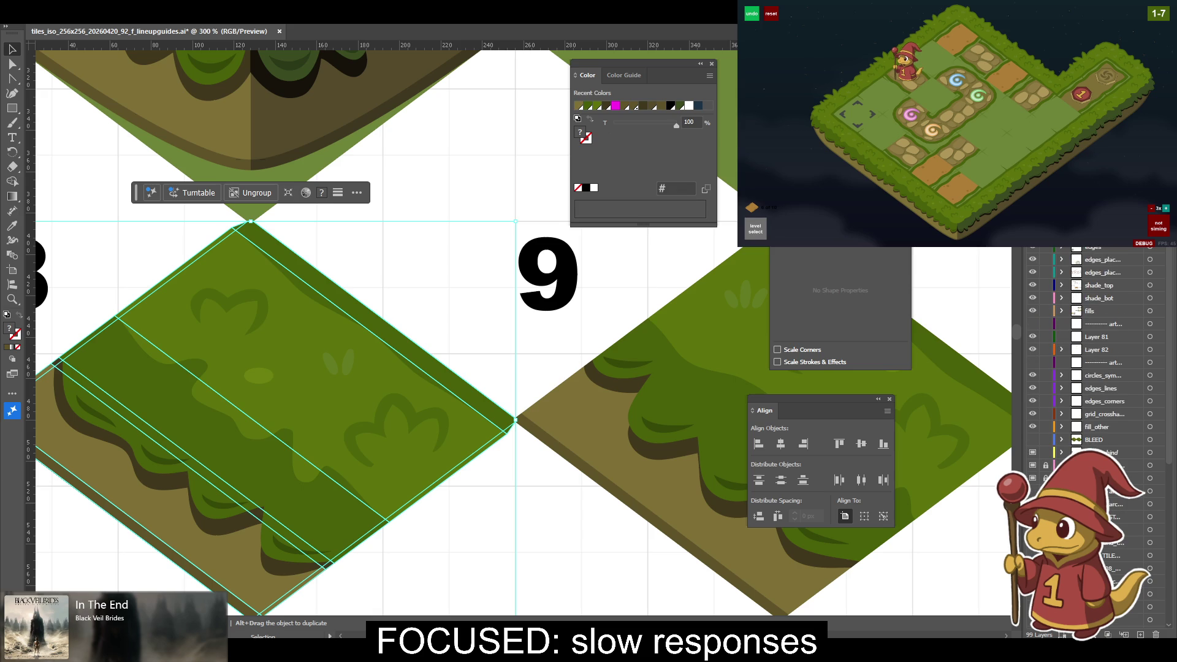
left_click(1097, 446)
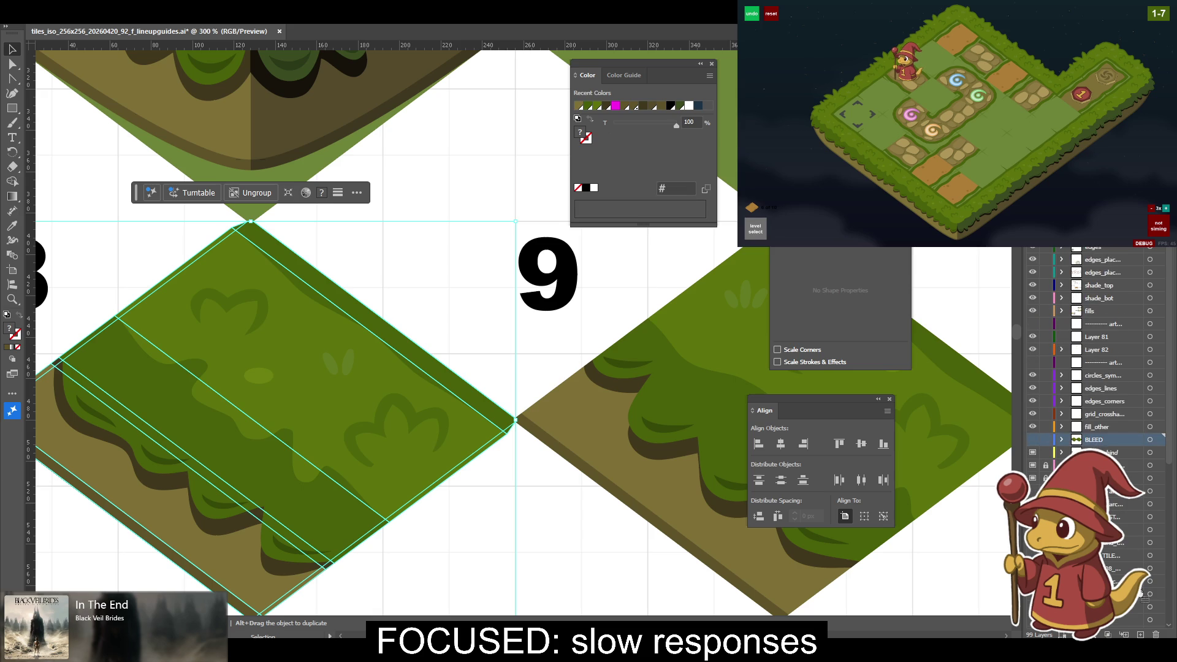
left_click(1156, 634)
scroll(506, 546, "down", 3)
left_click(467, 462)
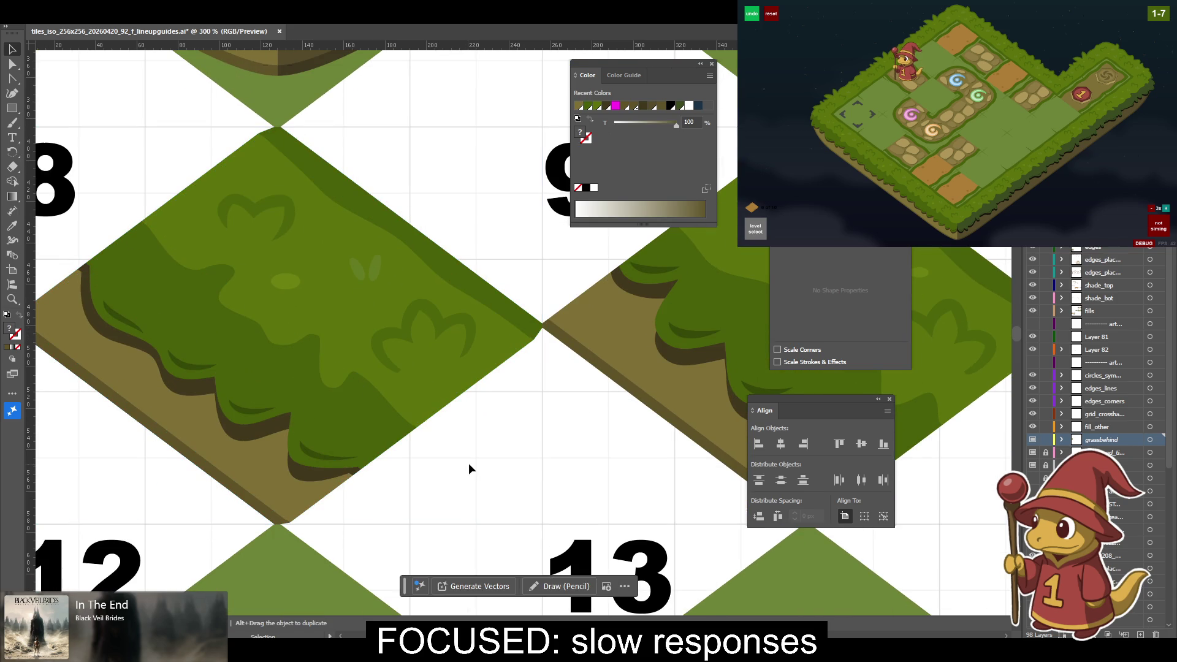
left_click_drag(481, 467, 589, 467)
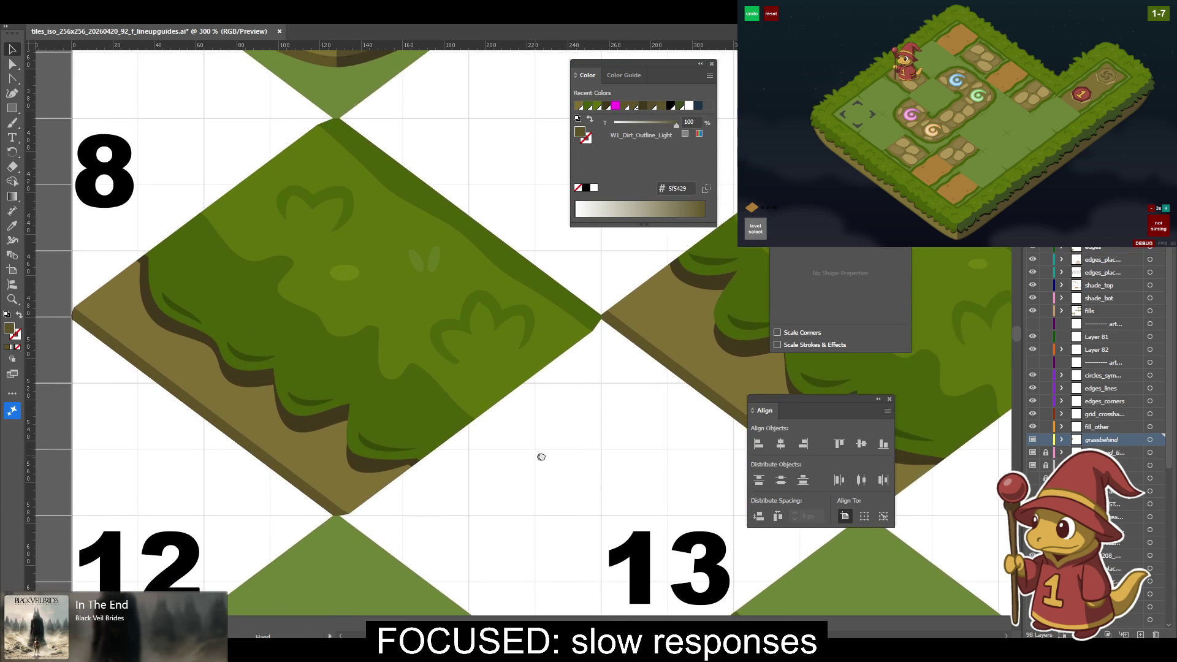
key("ctrl+minus")
key("ctrl+minus")
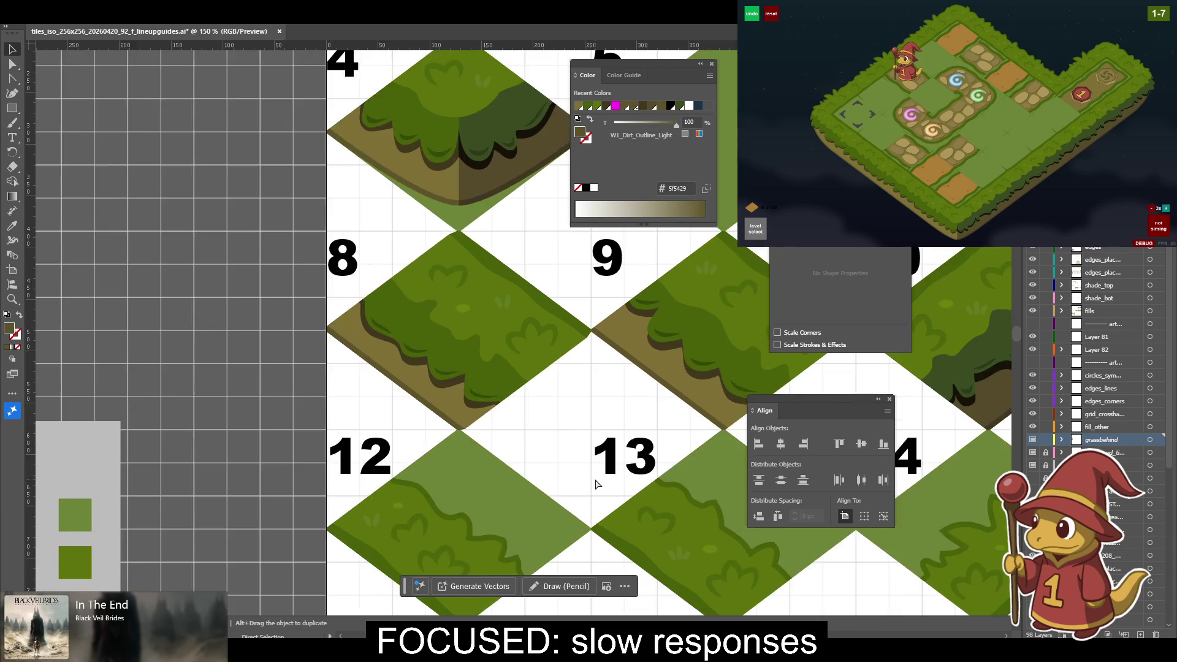
key("ctrl+minus")
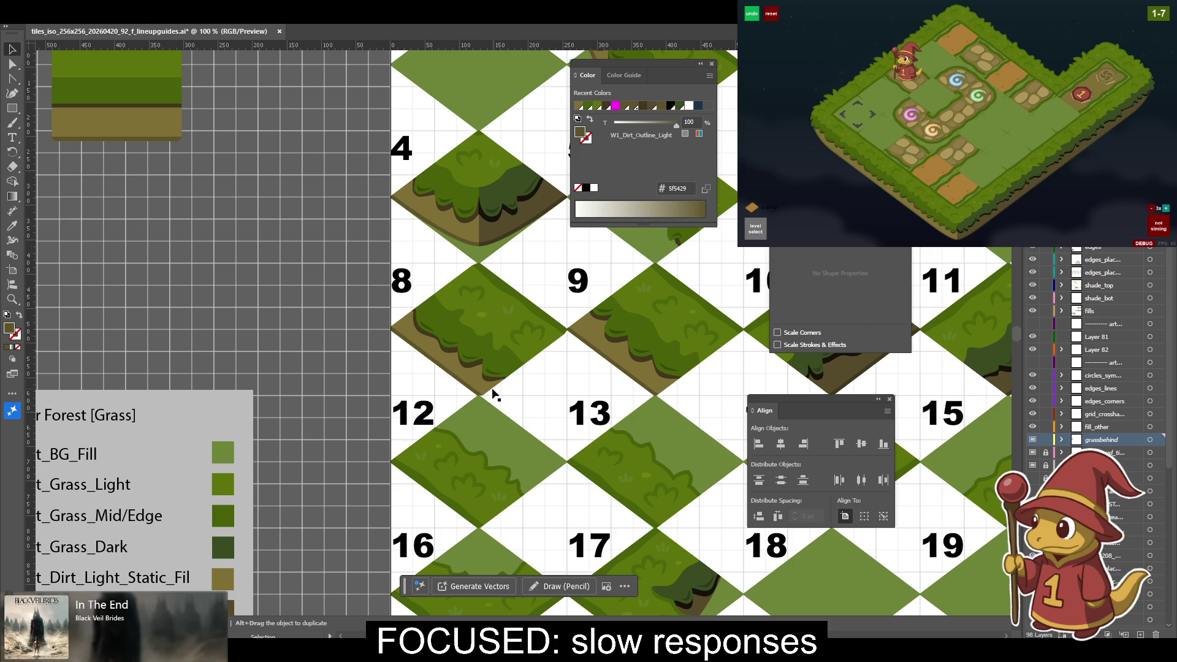
scroll(1101, 307, "up", 5)
scroll(1101, 308, "up", 5)
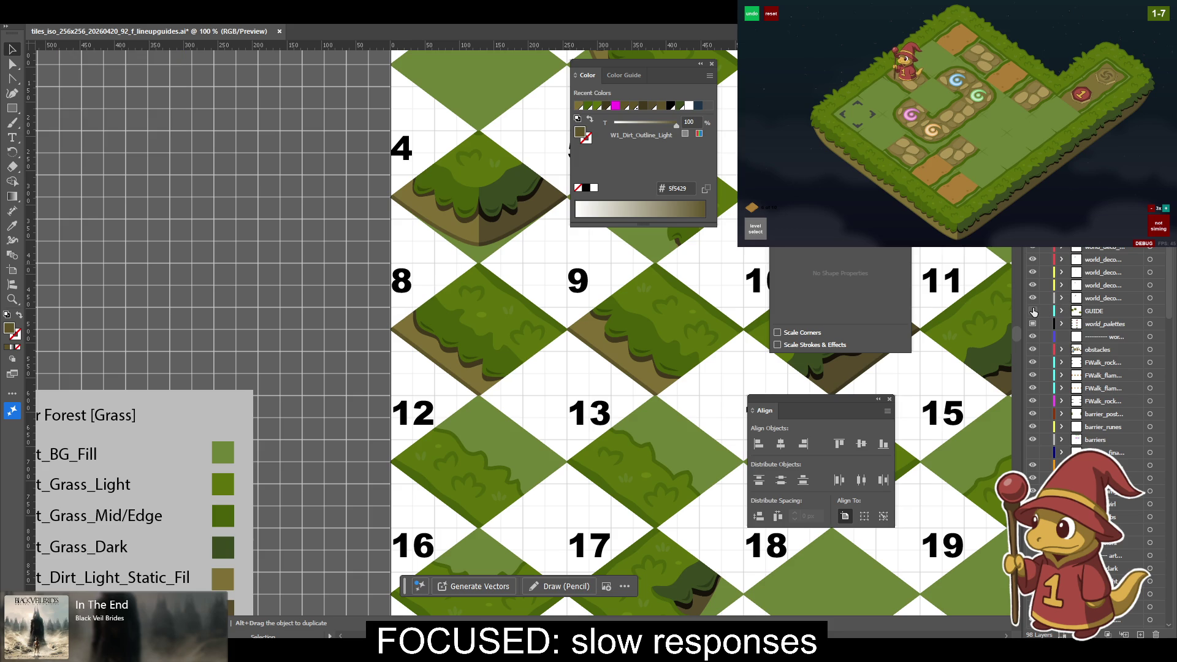
left_click(498, 391)
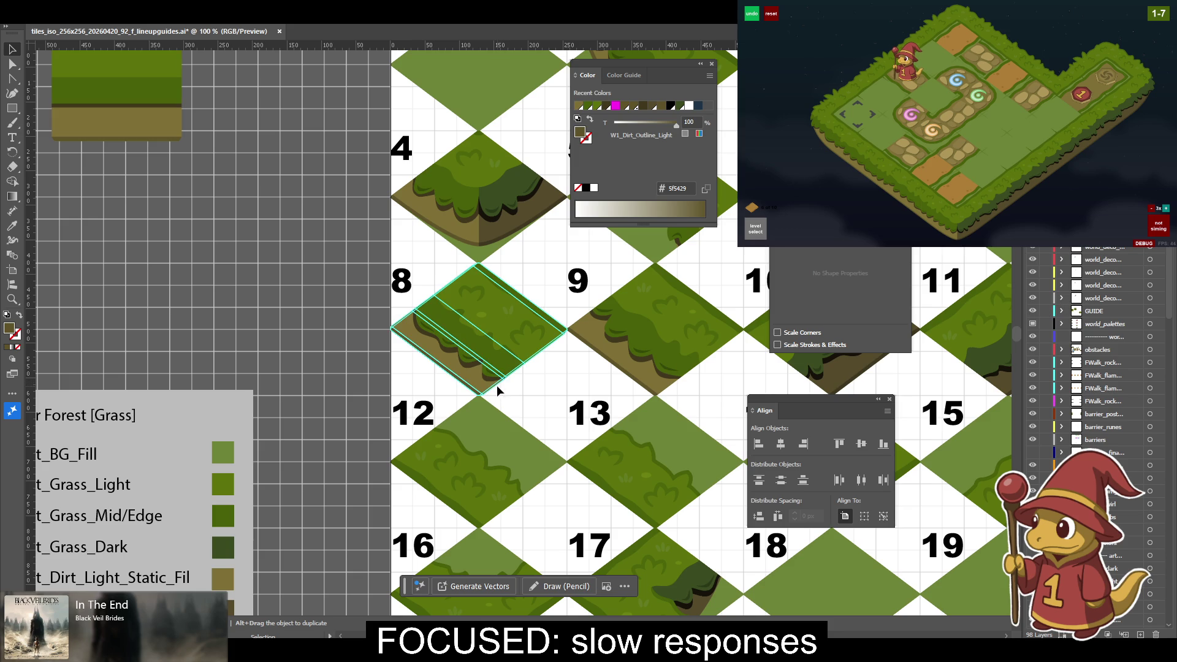
key("a")
key("v")
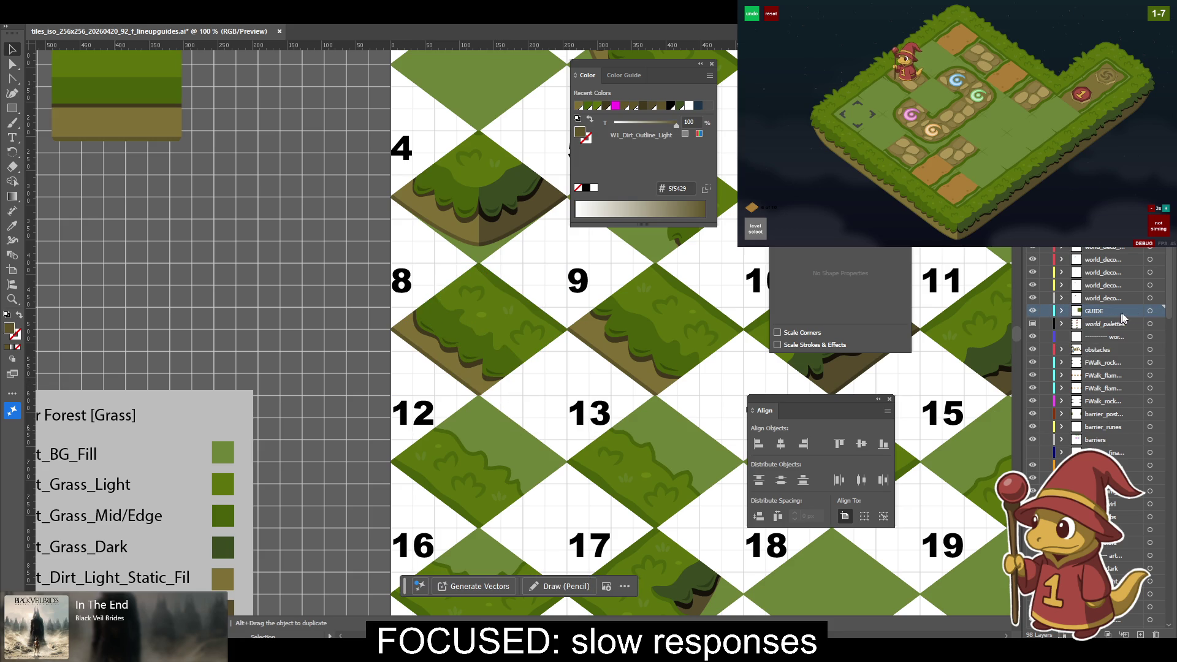
left_click(1150, 312)
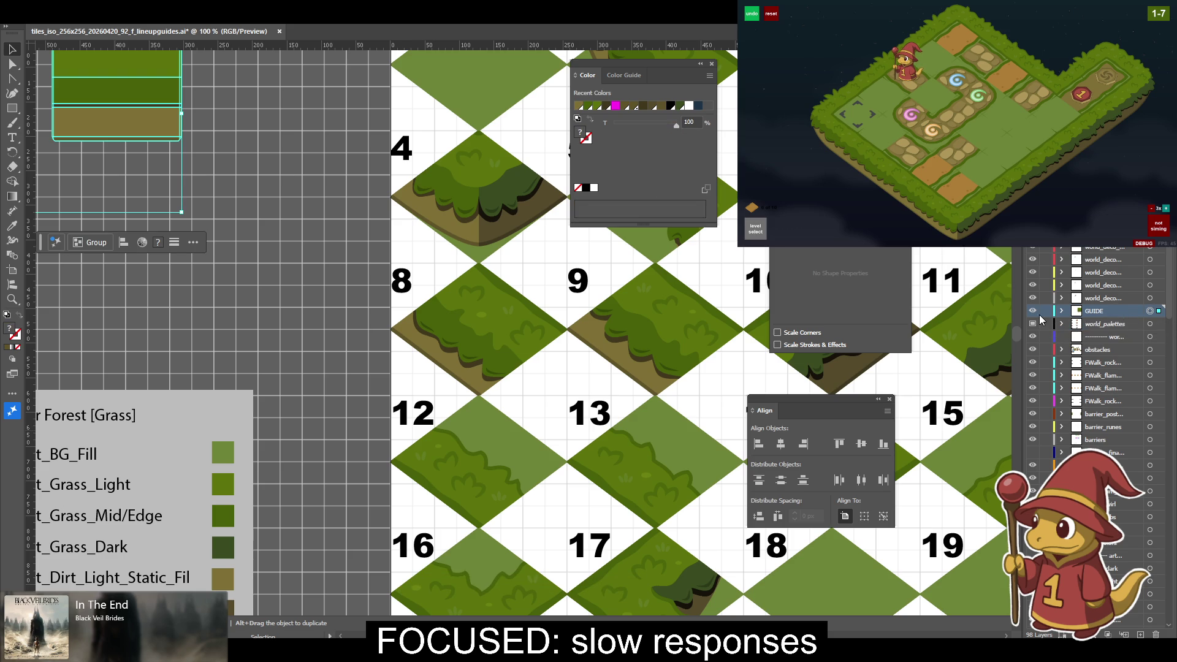
key("ctrl+z")
left_click_drag(1088, 331, 1111, 629)
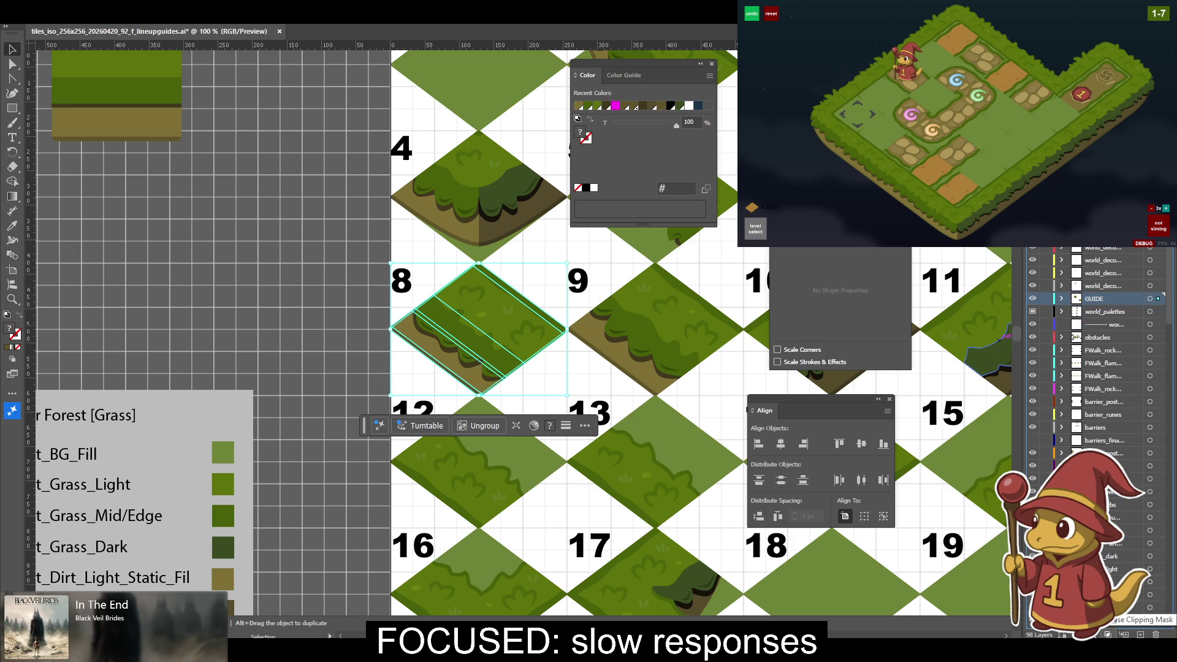
Drag a layer lower in the Layers panel and rename it.
left_click_drag(1111, 630, 1103, 631)
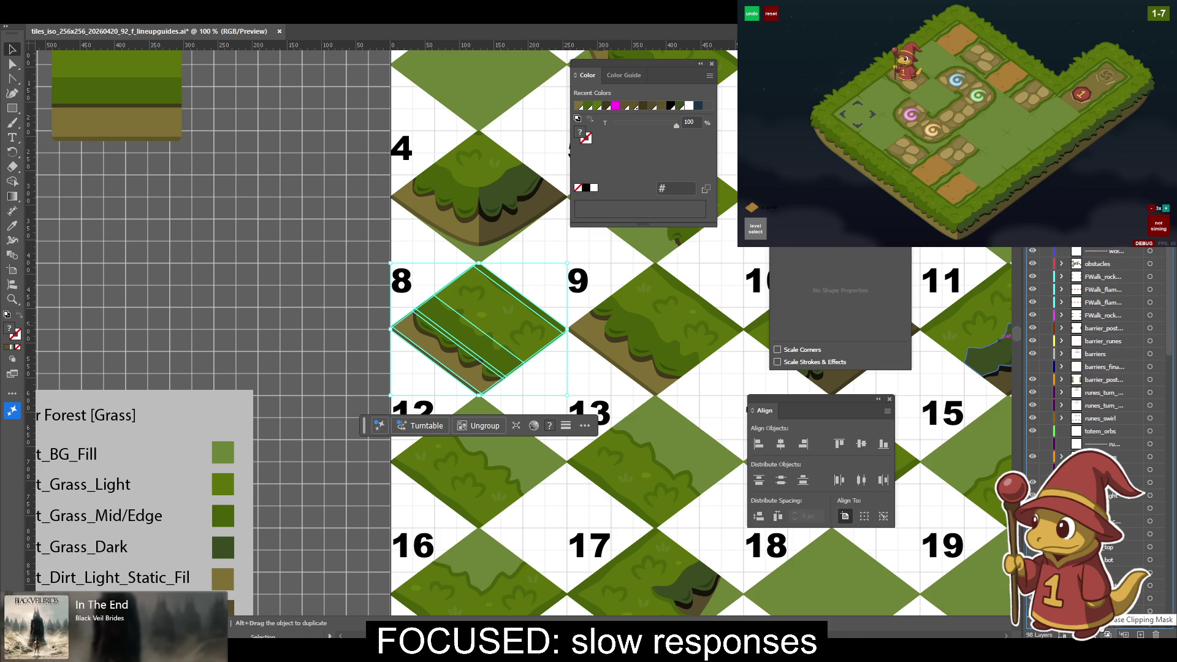
left_click_drag(1101, 631, 1103, 632)
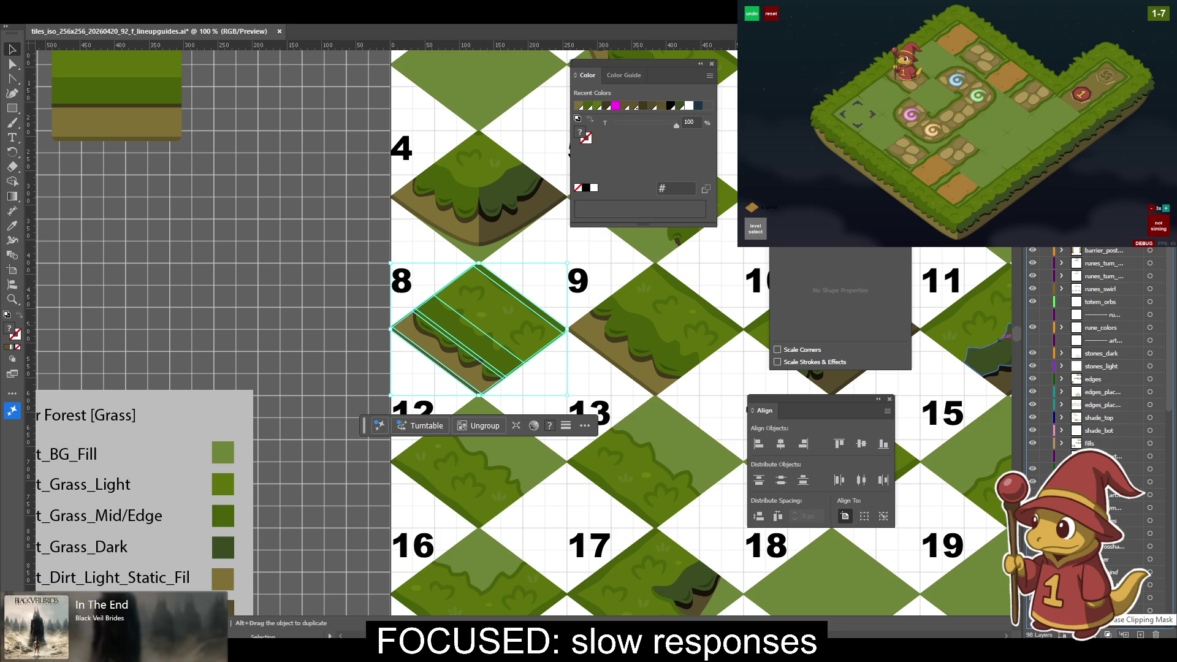
left_click_drag(1102, 632, 1104, 561)
double_click(1113, 559)
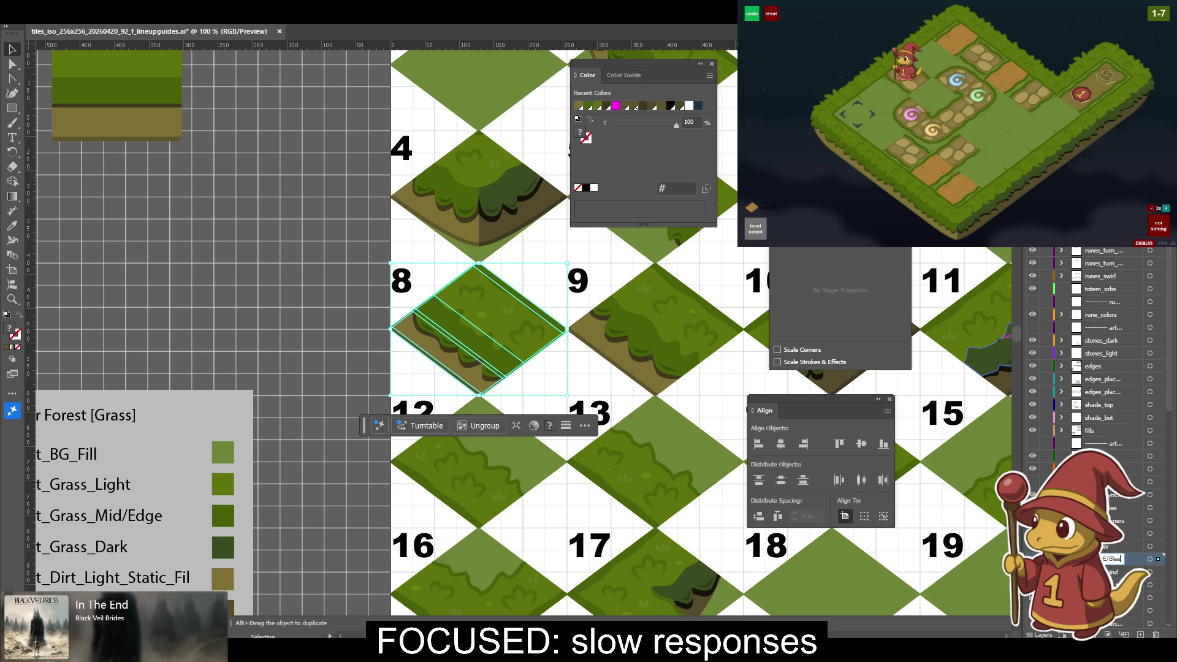
Deselect everything and zoom in on tile 8 and its neighbours.
left_click(307, 306)
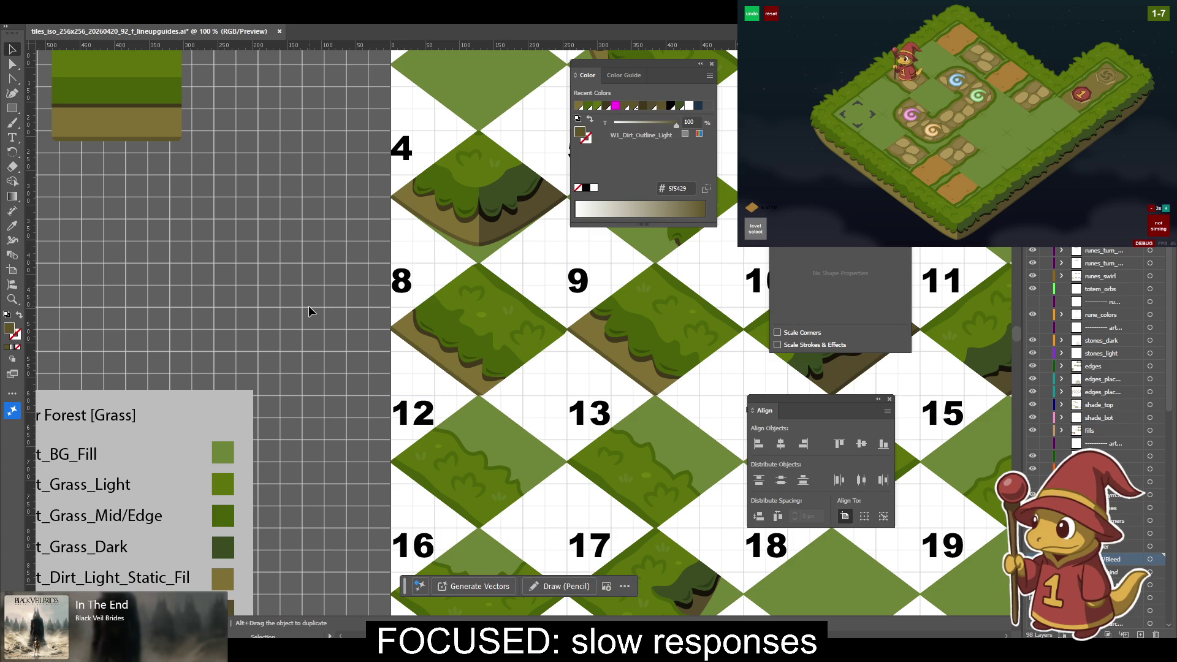
key("ctrl+equal")
key("ctrl+equal")
key("ctrl+equal")
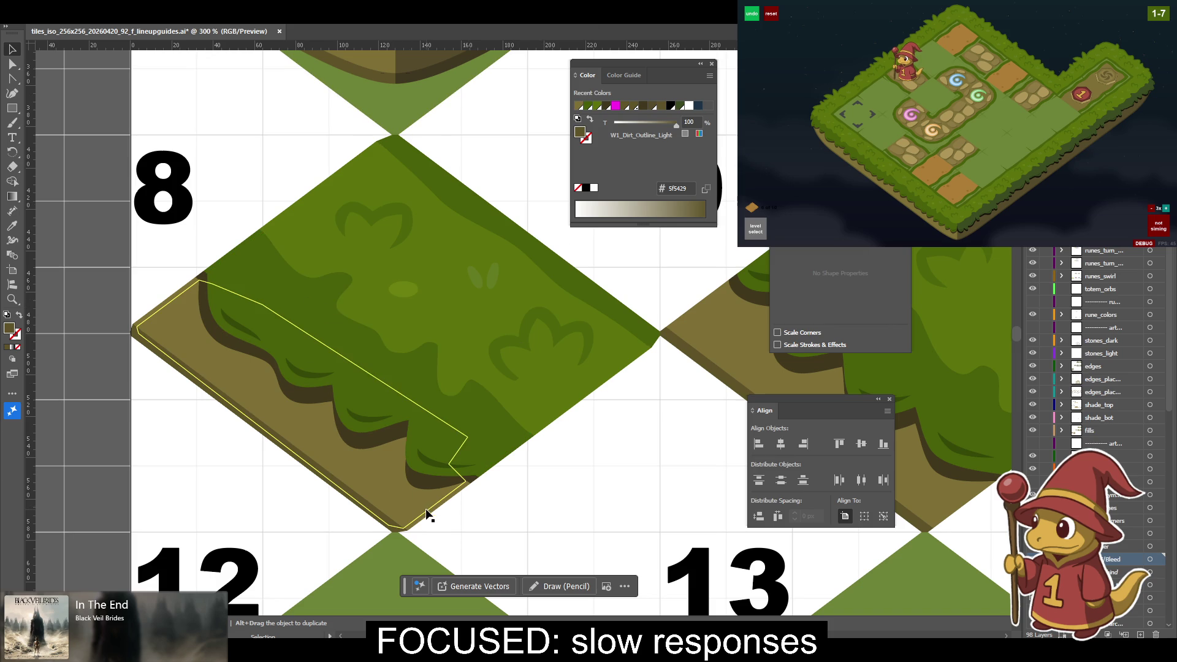
key("a")
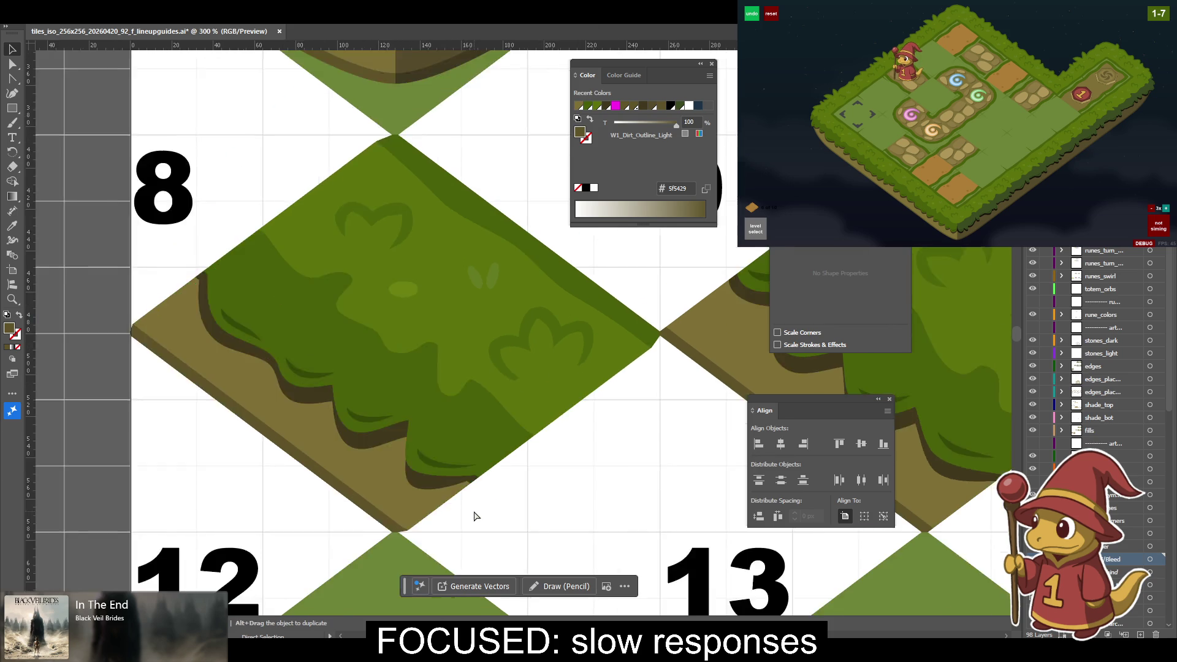
key("ctrl+minus")
key("ctrl+minus")
Move tile 8's artwork onto the left pasteboard and flatten it into a square.
left_click_drag(317, 233, 585, 422)
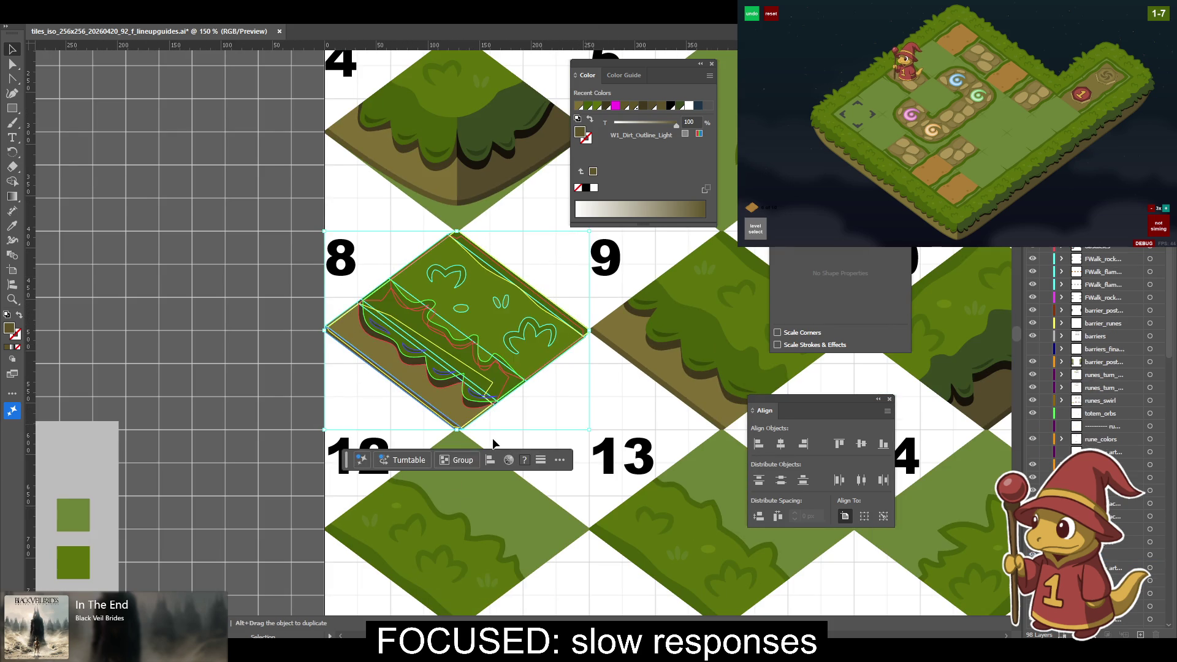
mouse_move(594, 404)
left_mouse_down()
mouse_move(248, 322)
mouse_move(300, 346)
left_mouse_up()
key("F2")
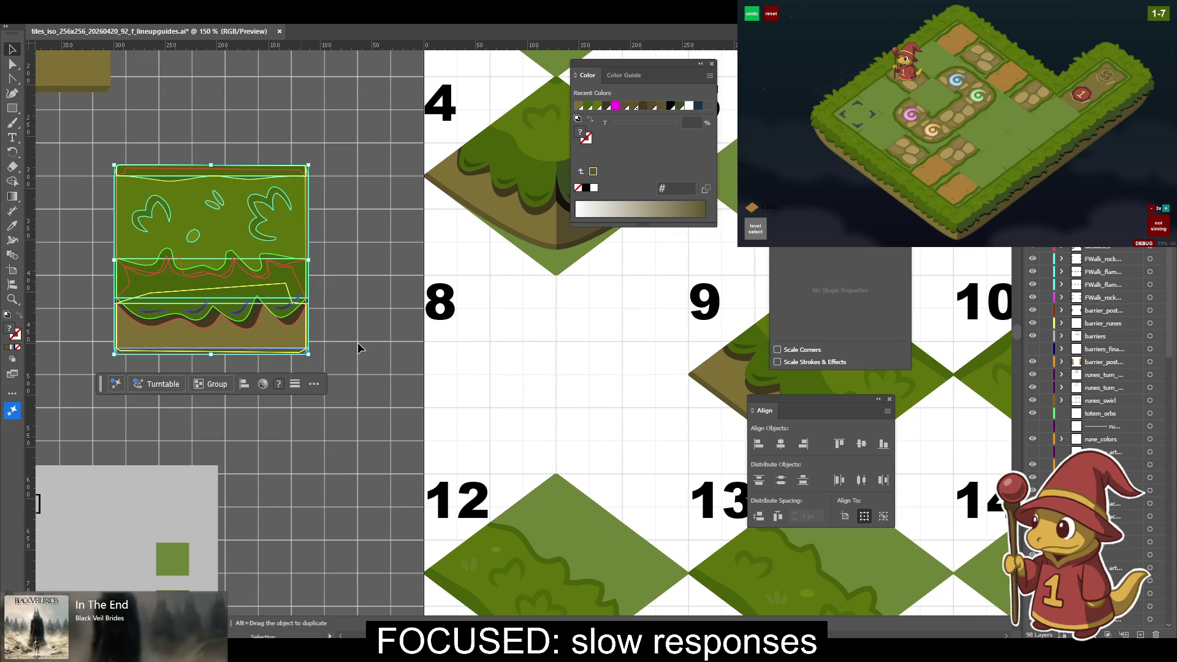
left_click(359, 348)
Zoom in and select the grass edge path's end anchor with Direct Selection.
key("ctrl+equal")
key("ctrl+equal")
key("ctrl+equal")
key("ctrl+equal")
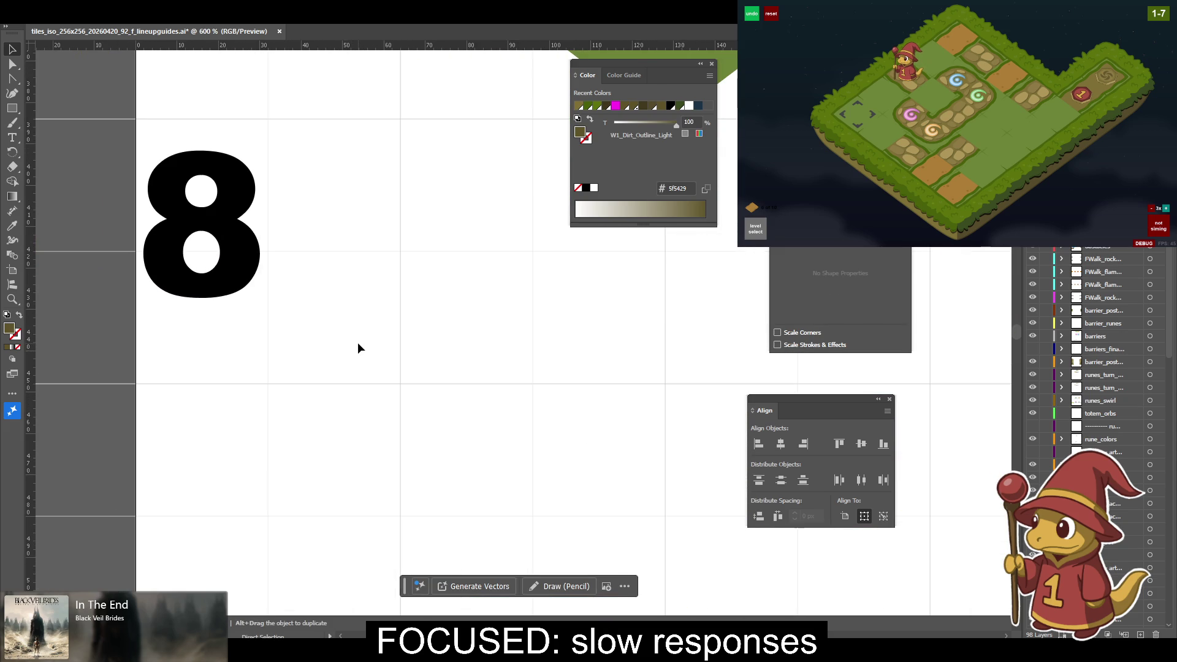
scroll(214, 294, "left", 6)
scroll(464, 394, "left", 4)
scroll(528, 411, "left", 2)
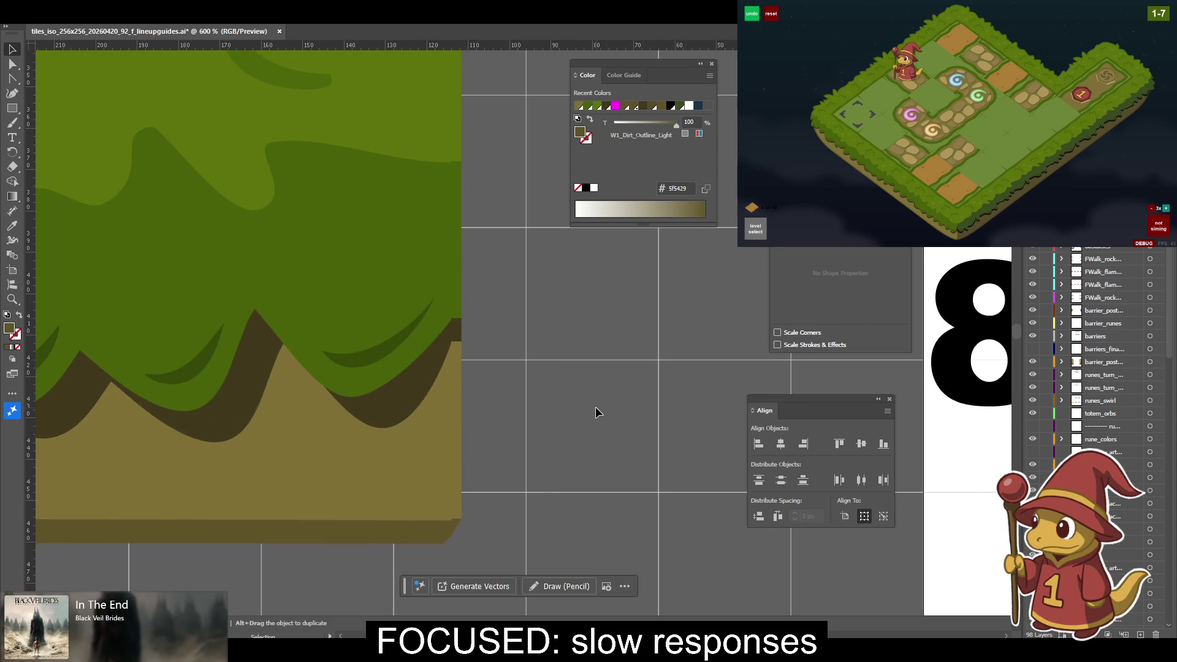
key("a")
left_click(499, 351)
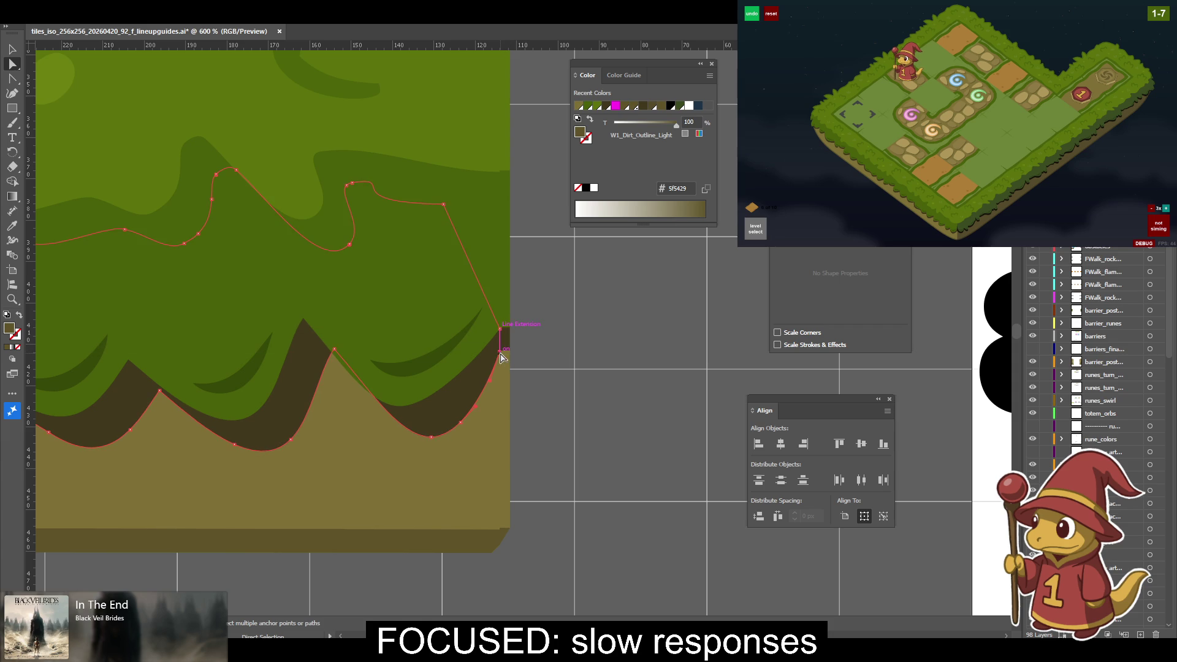
left_click(553, 337)
key("v")
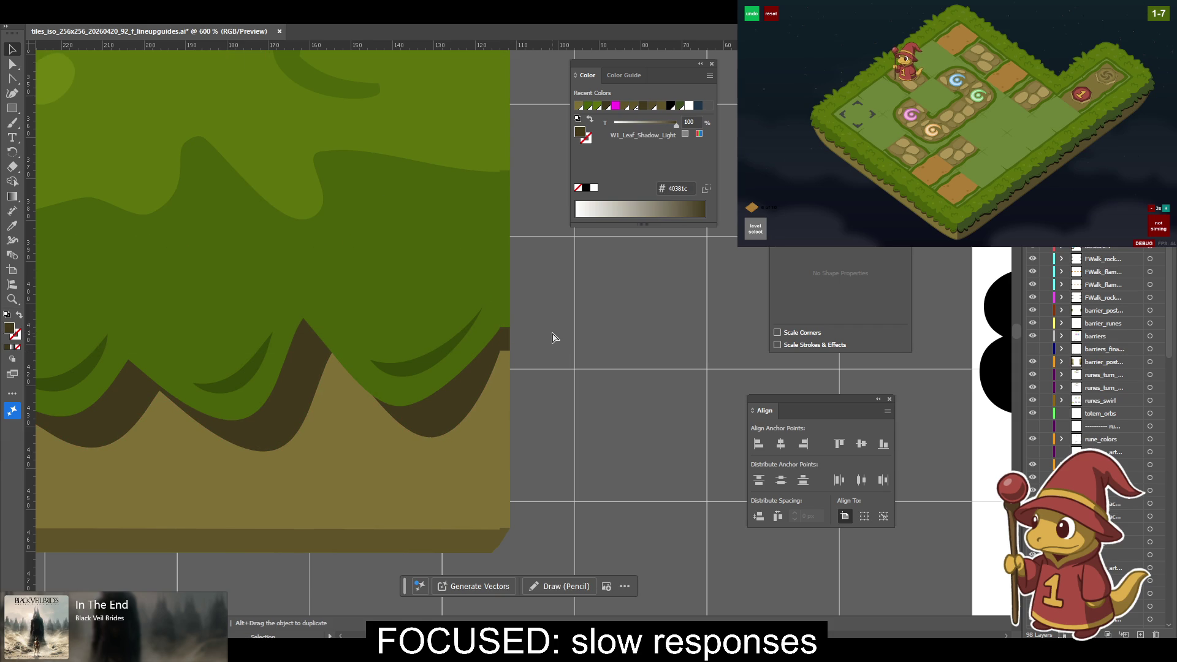
Select all the flattened tile art, skew it back to isometric and group it.
key("ctrl+minus")
key("ctrl+minus")
key("ctrl+minus")
key("a")
key("ctrl+a")
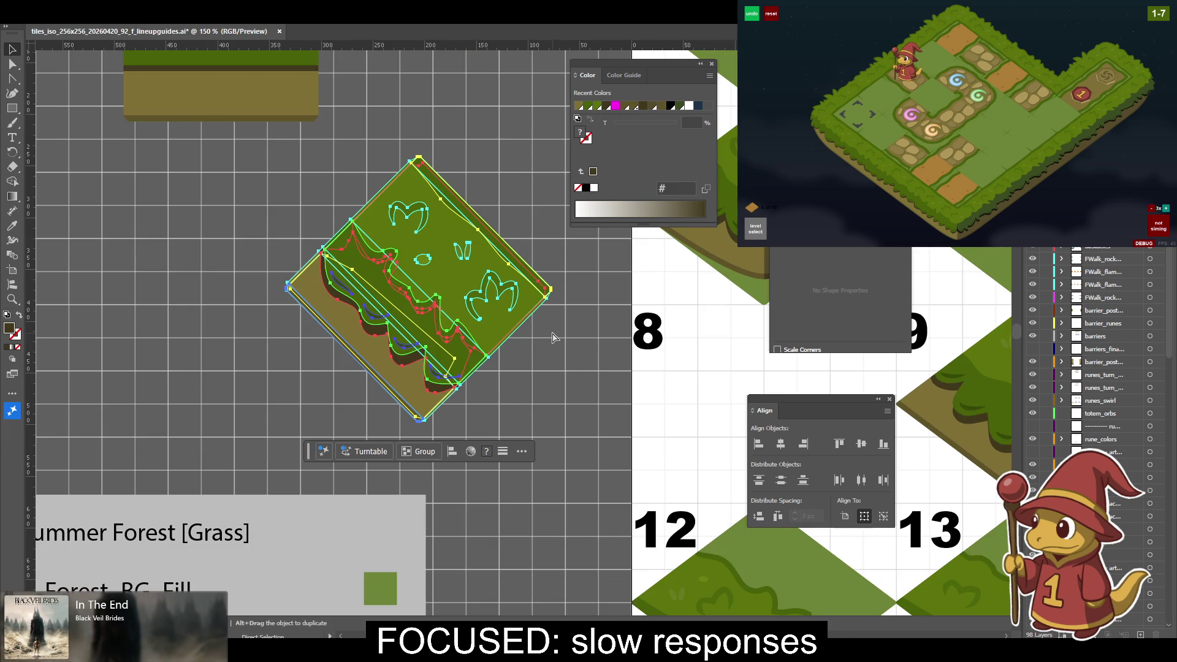
key("F2")
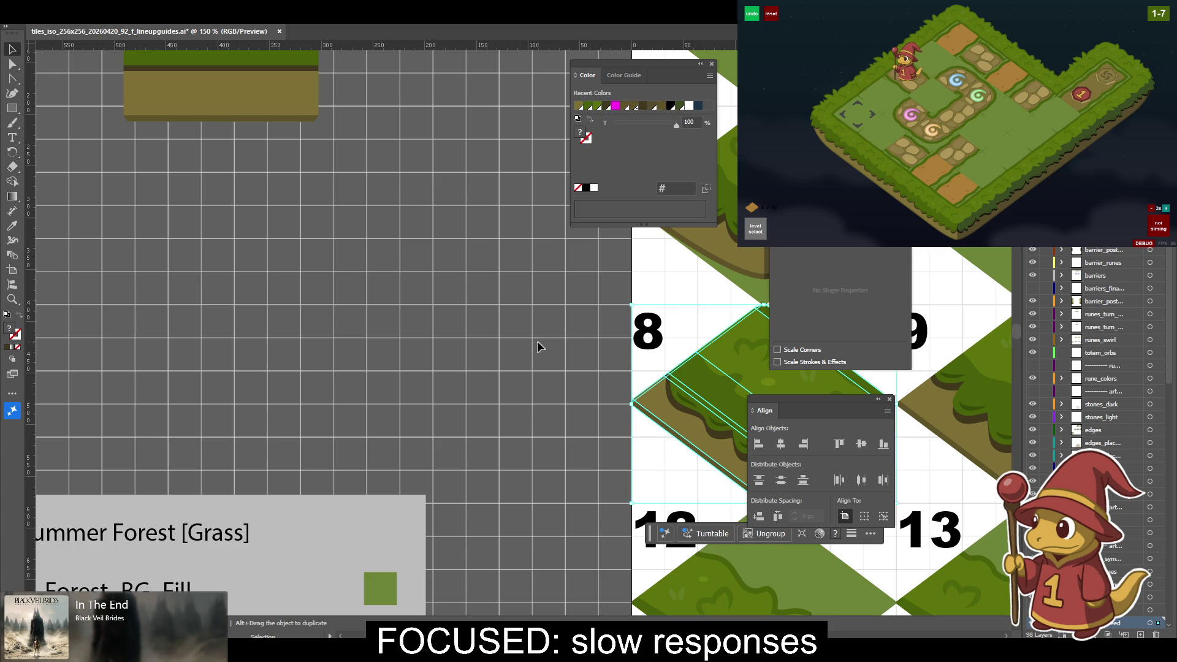
Place the re-skewed isometric tile group on the left pasteboard.
left_click_drag(542, 345, 236, 329)
key("ctrl+z")
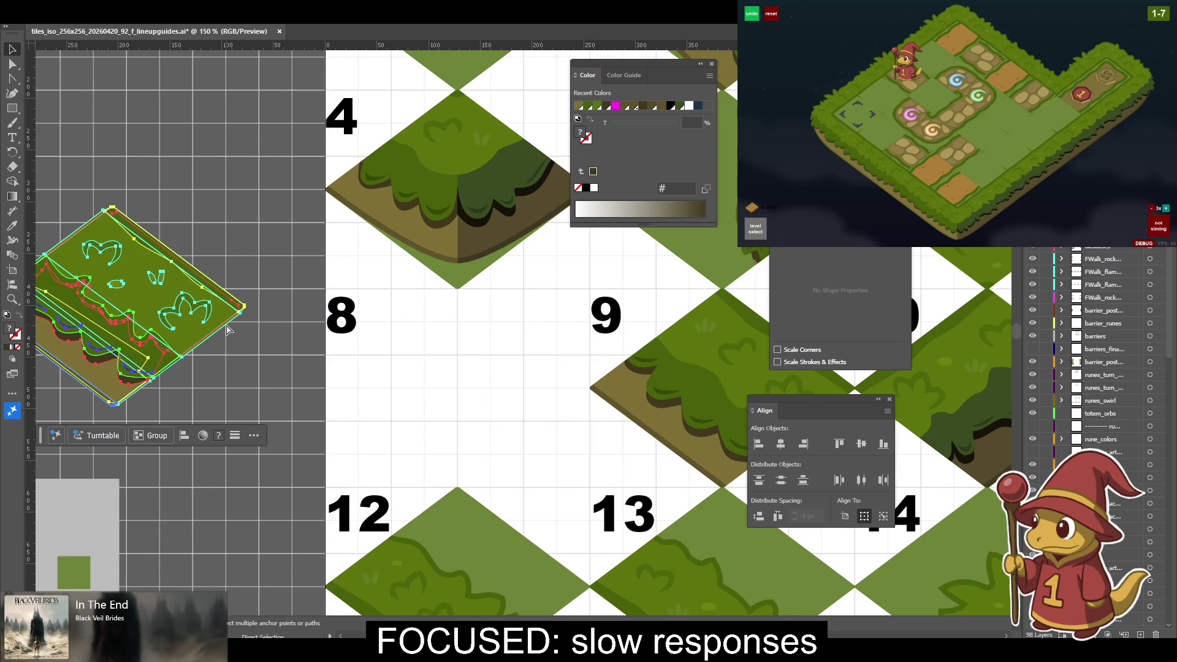
key("ctrl+shift+z")
left_click_drag(252, 331, 264, 334)
mouse_move(478, 423)
left_mouse_down()
mouse_move(299, 373)
mouse_move(308, 378)
left_mouse_up()
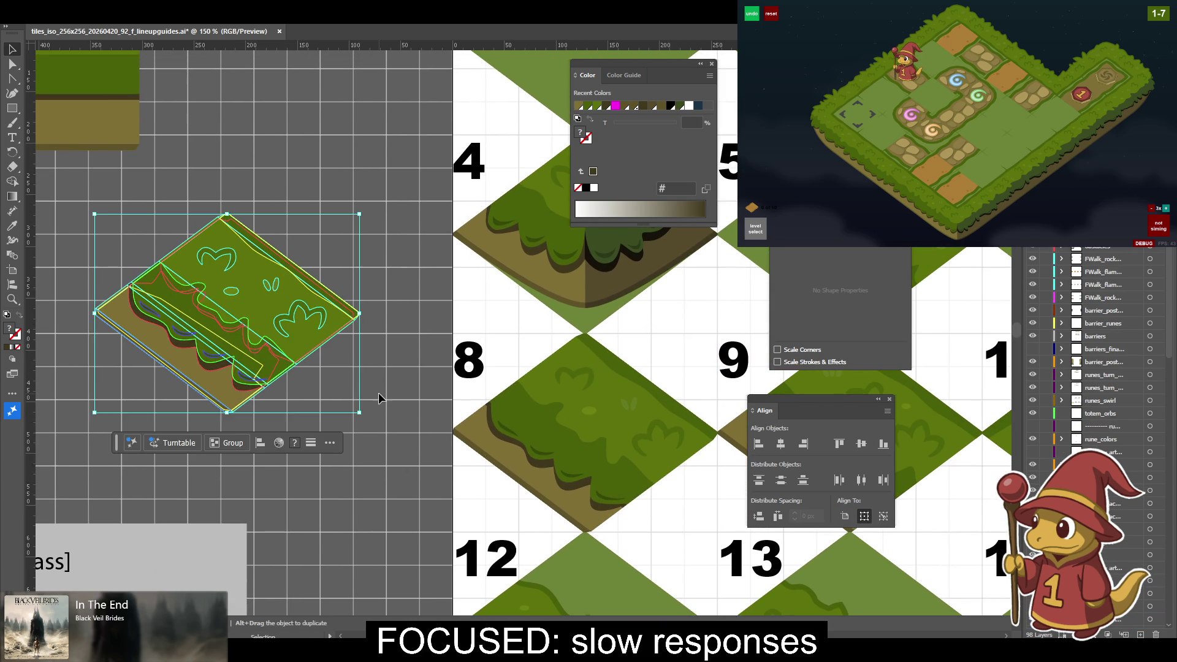
Delete the light grass top, the thin grass edge strip and the grass parallelogram.
left_click(311, 320)
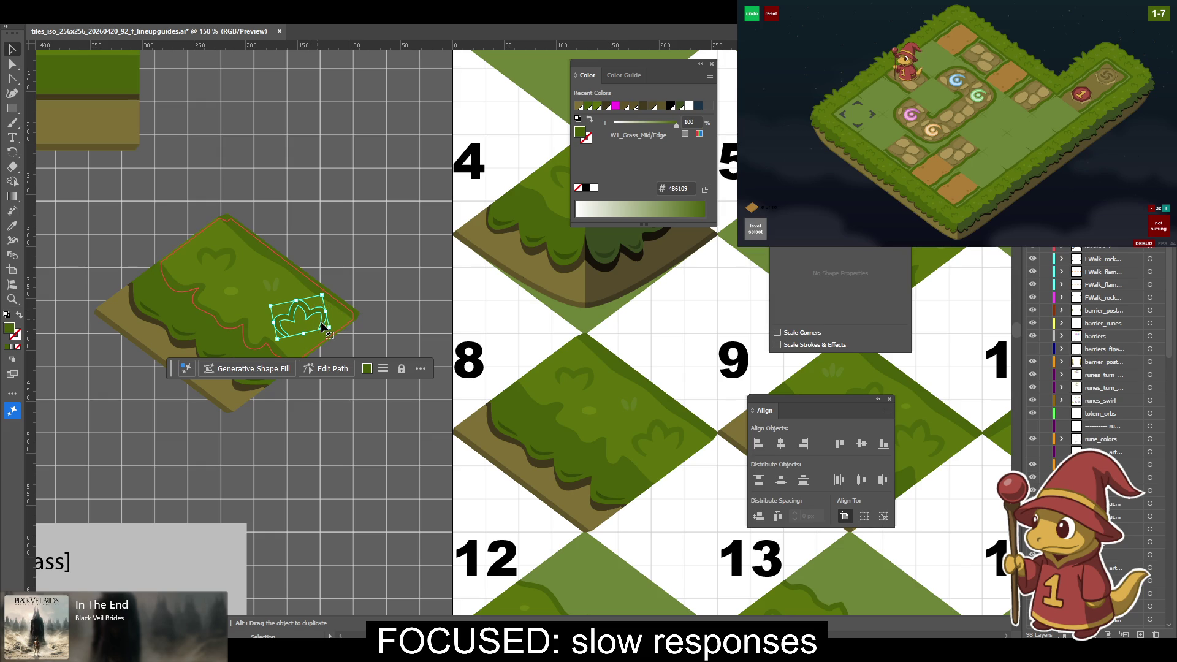
left_click(322, 325)
key("Delete")
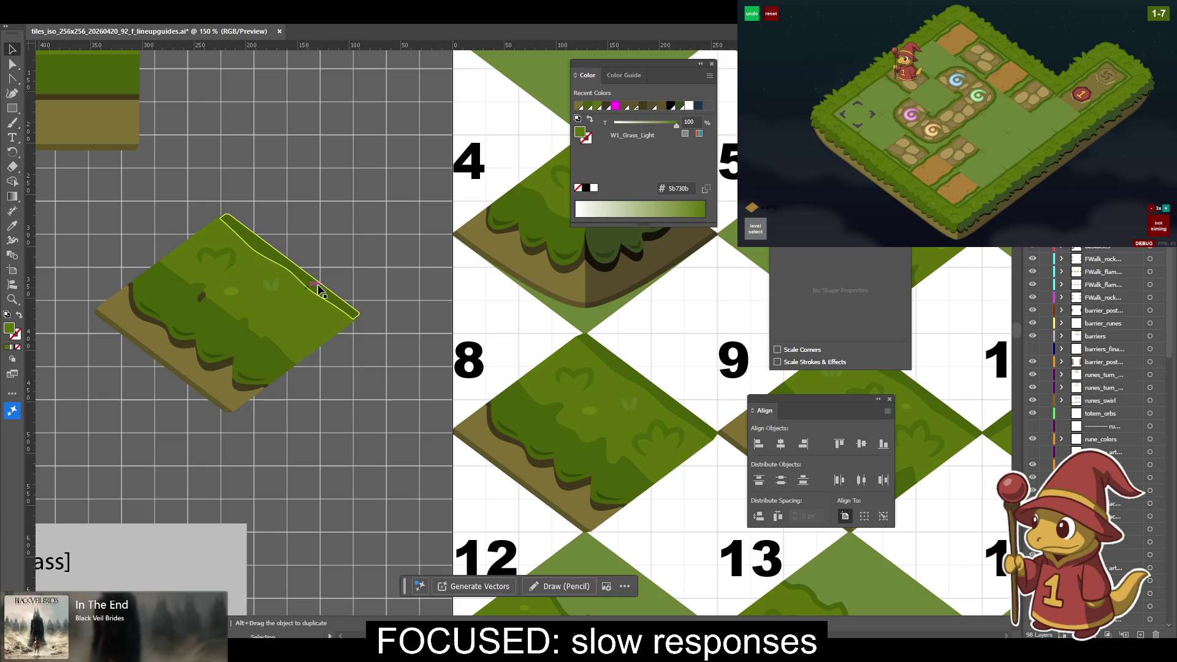
left_click(318, 288)
key("Delete")
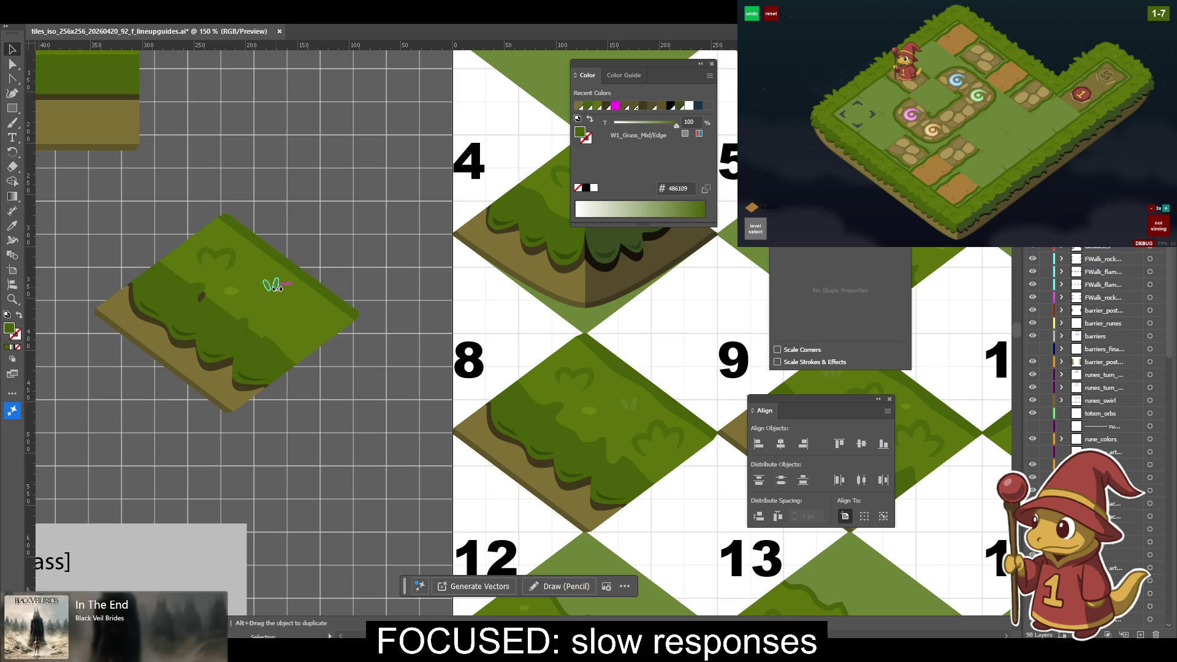
left_click(234, 271)
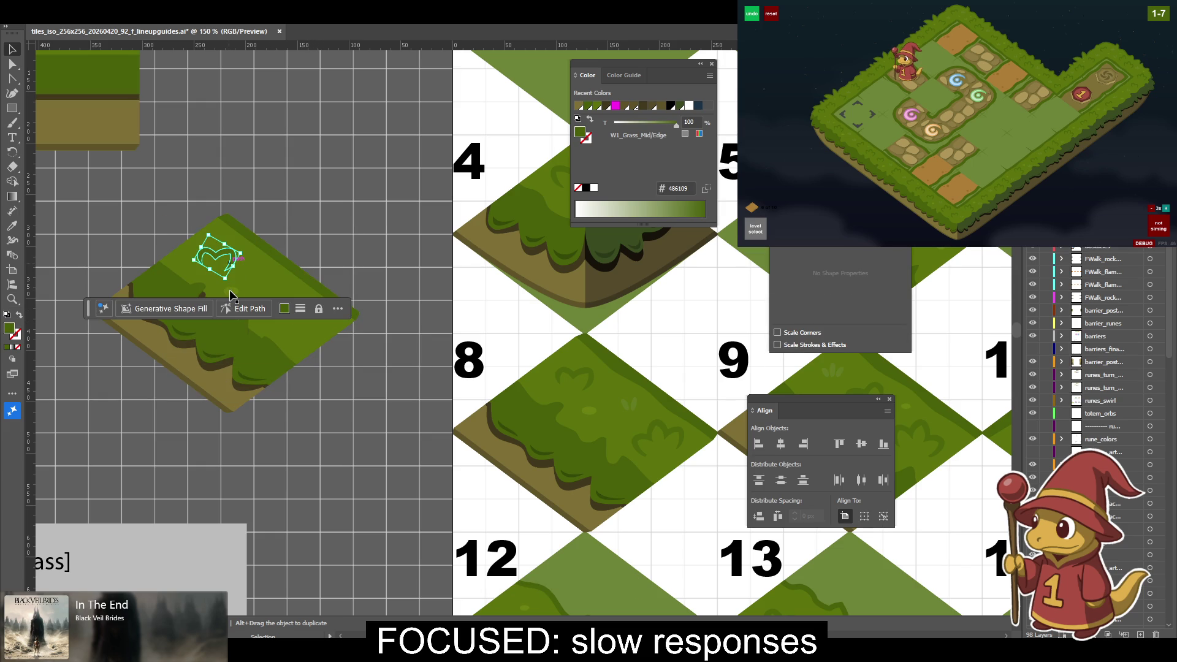
key("Delete")
Delete the dark grass shape, the dark shadow shapes and the small purple shape.
left_click(199, 297)
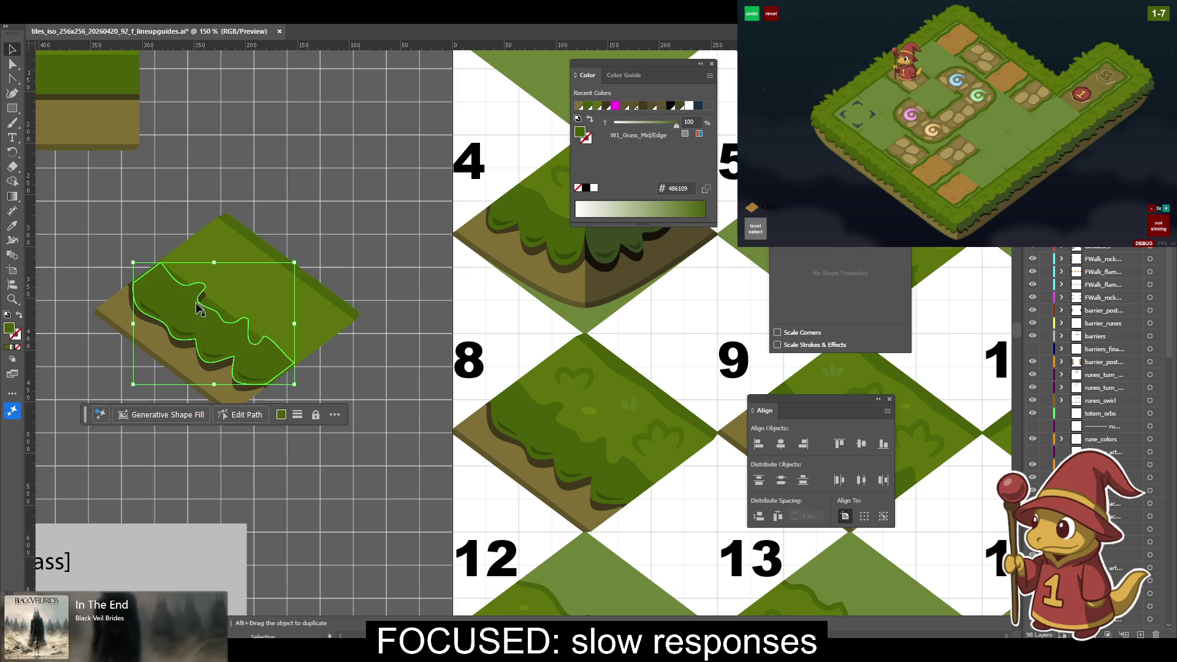
key("Delete")
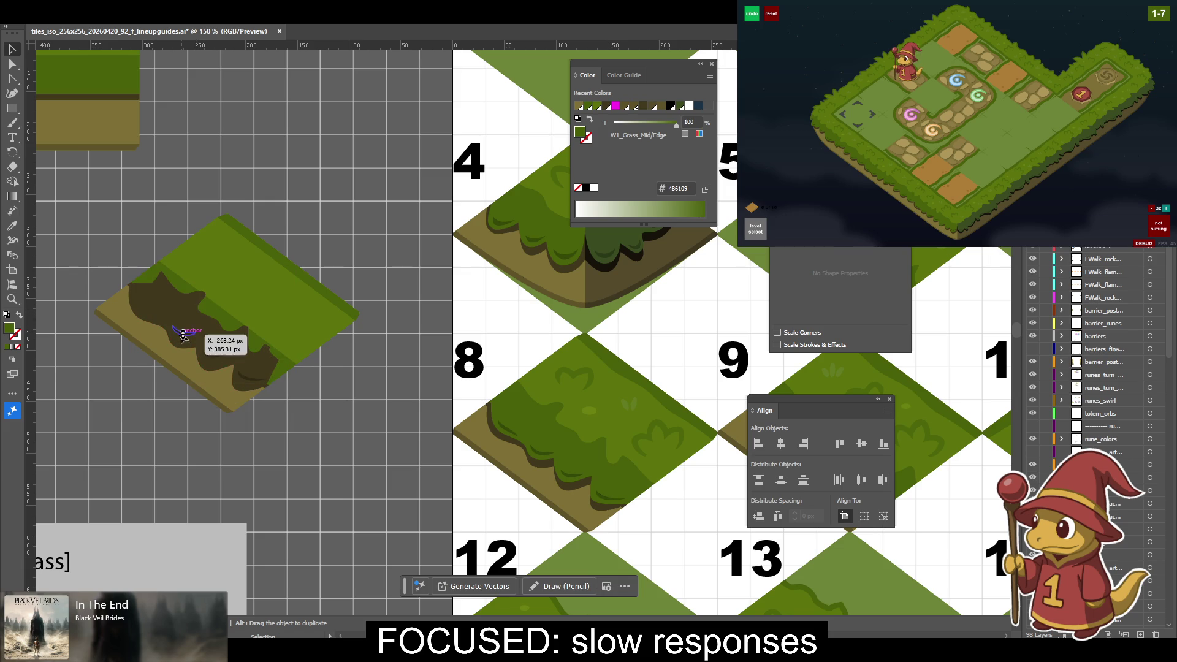
left_click(209, 352)
key("Delete")
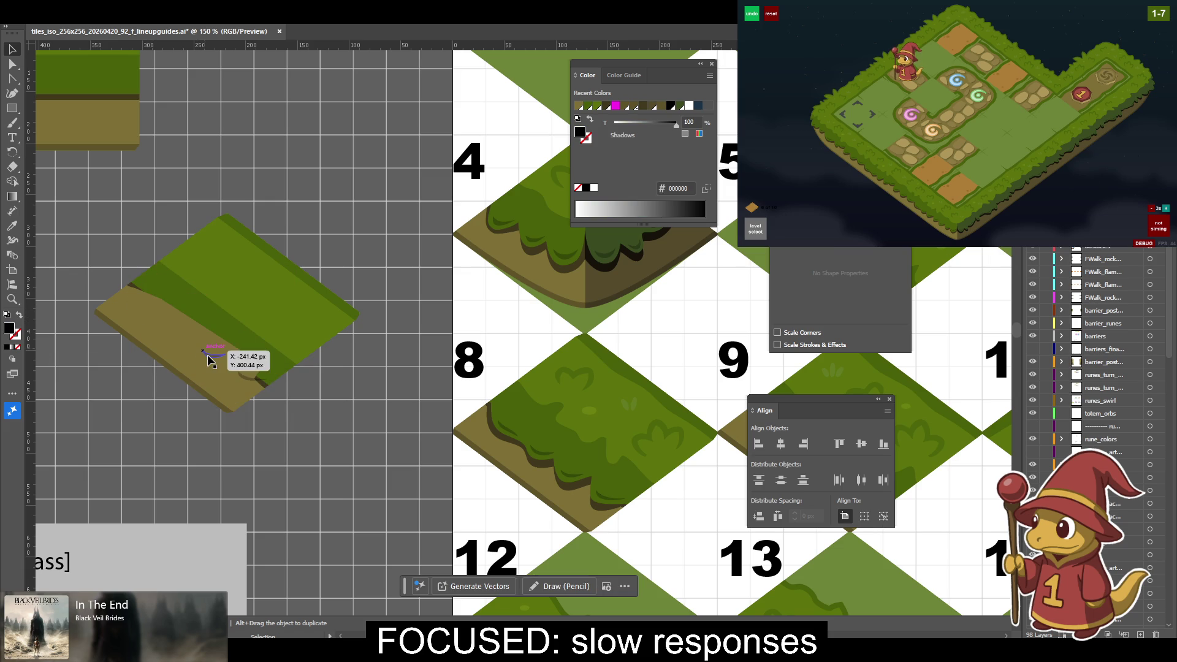
left_click(210, 356)
key("Delete")
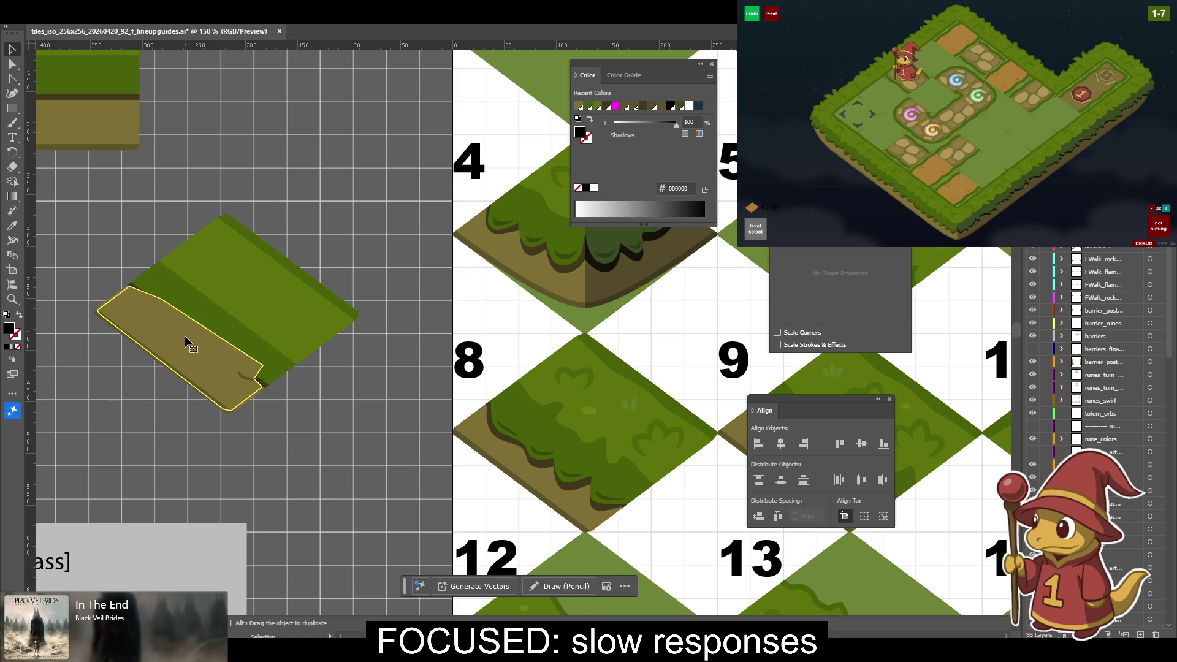
Remove the extra tan dirt strip, then select the whole striped tile group.
left_click(190, 342)
key("Delete")
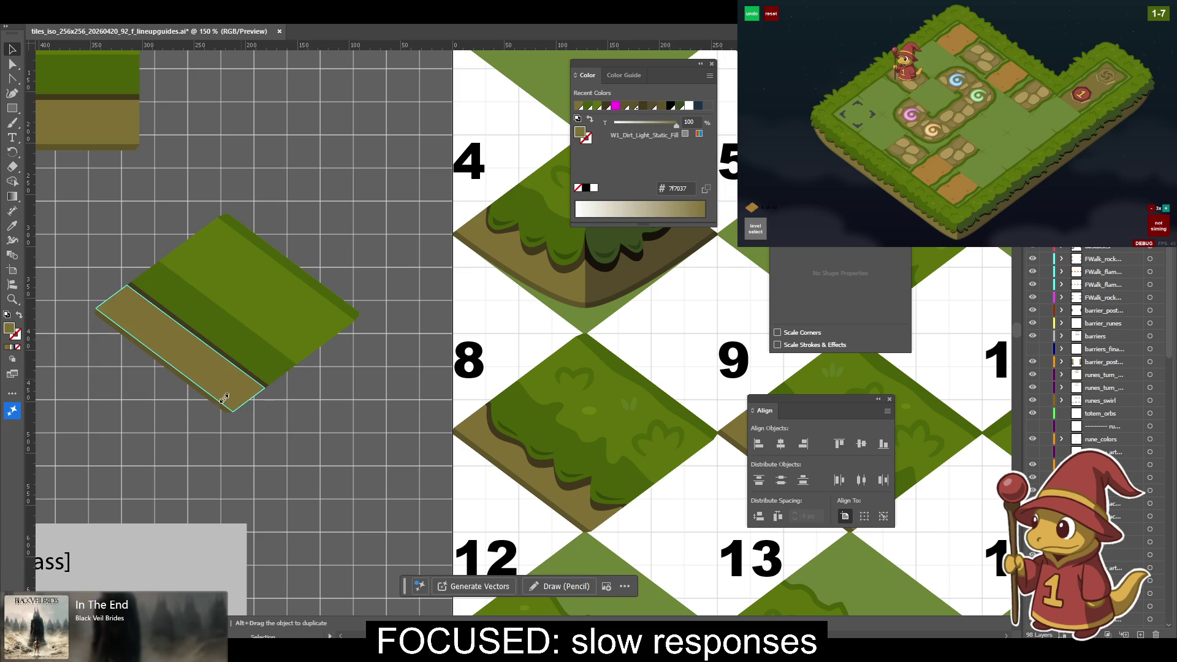
left_click(222, 414)
left_click(239, 401)
left_click(314, 364)
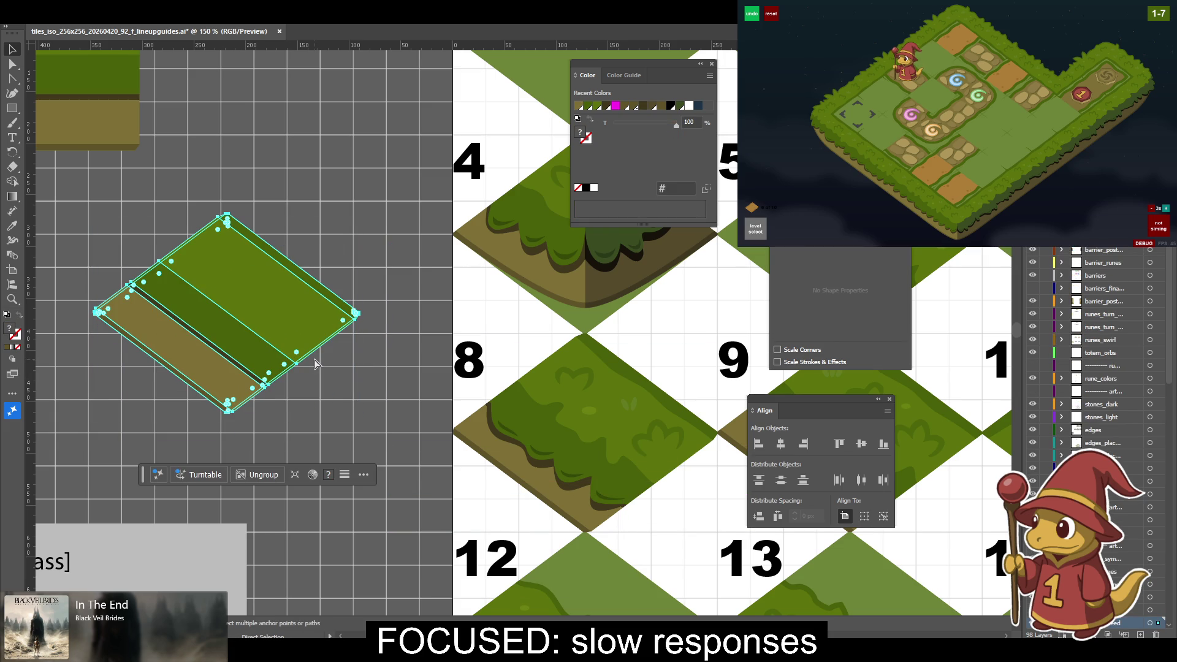
key("Delete")
left_click(306, 333)
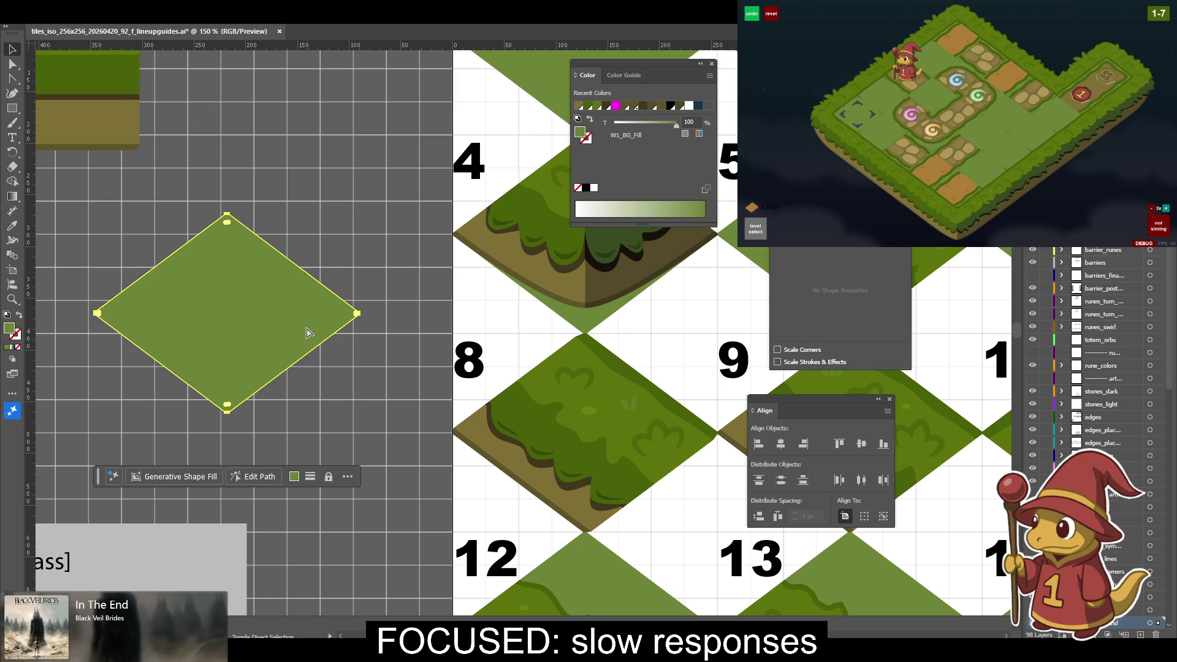
key("ctrl+z")
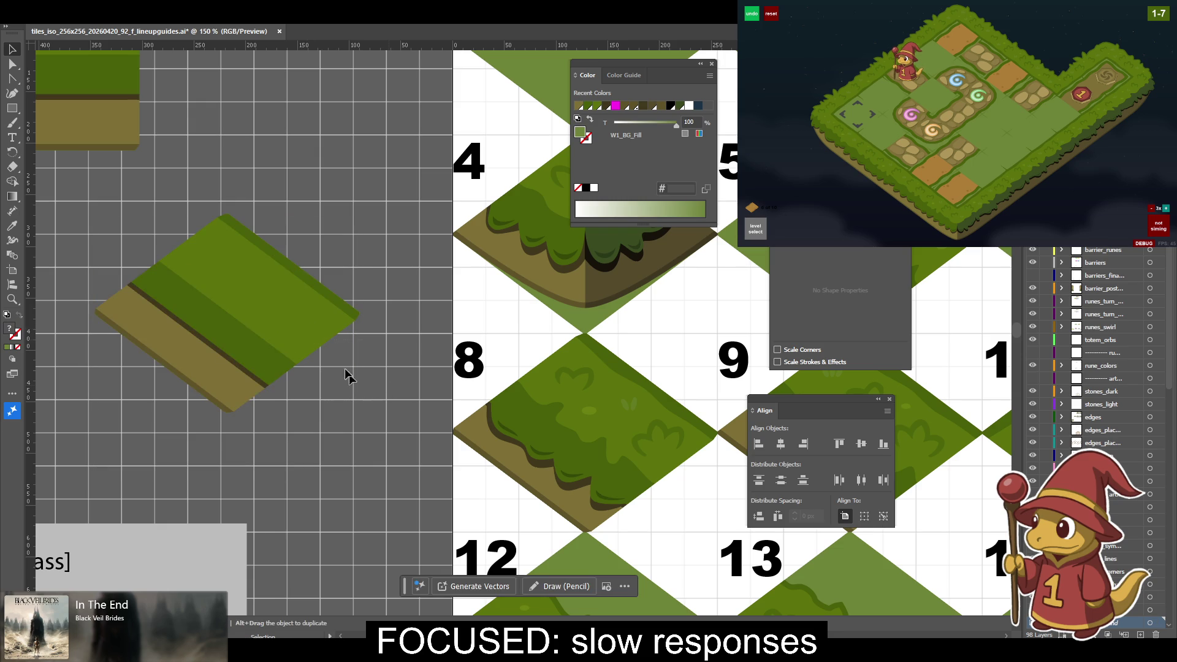
key("ctrl+shift+g")
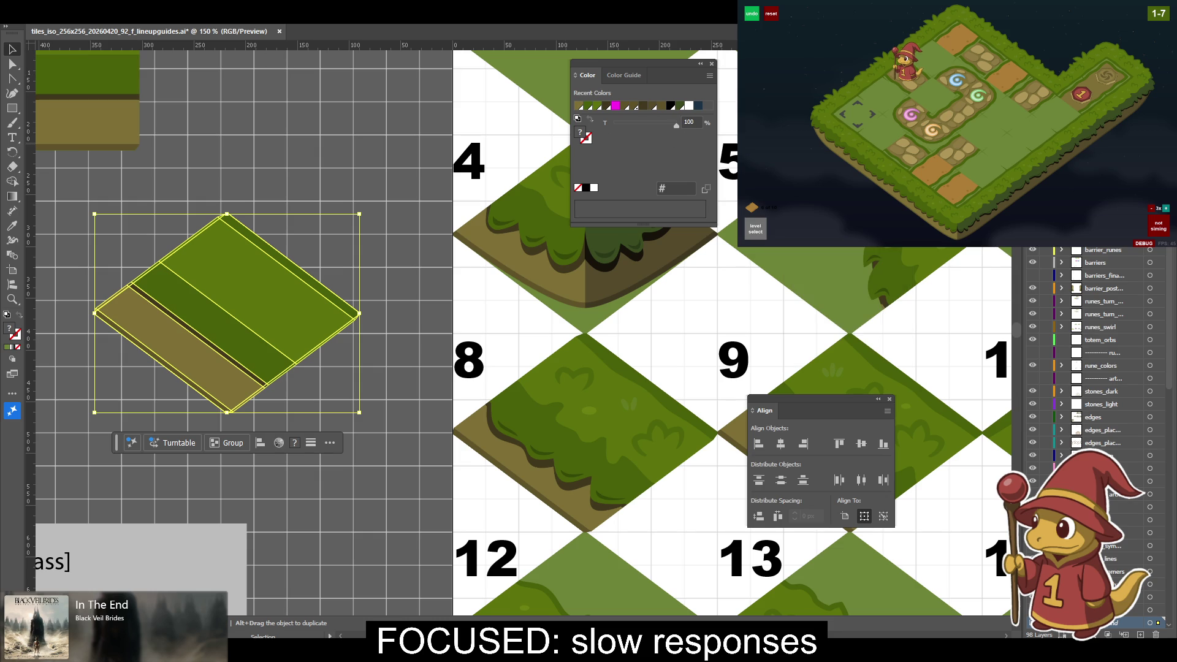
left_click(395, 230)
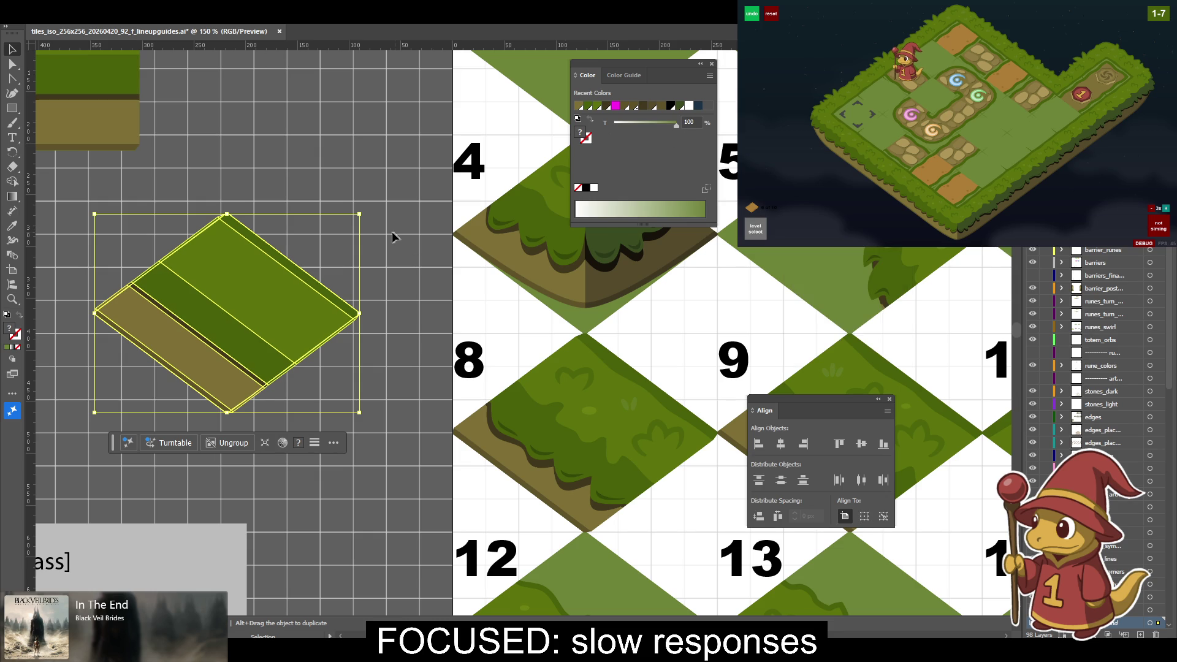
double_click(276, 299)
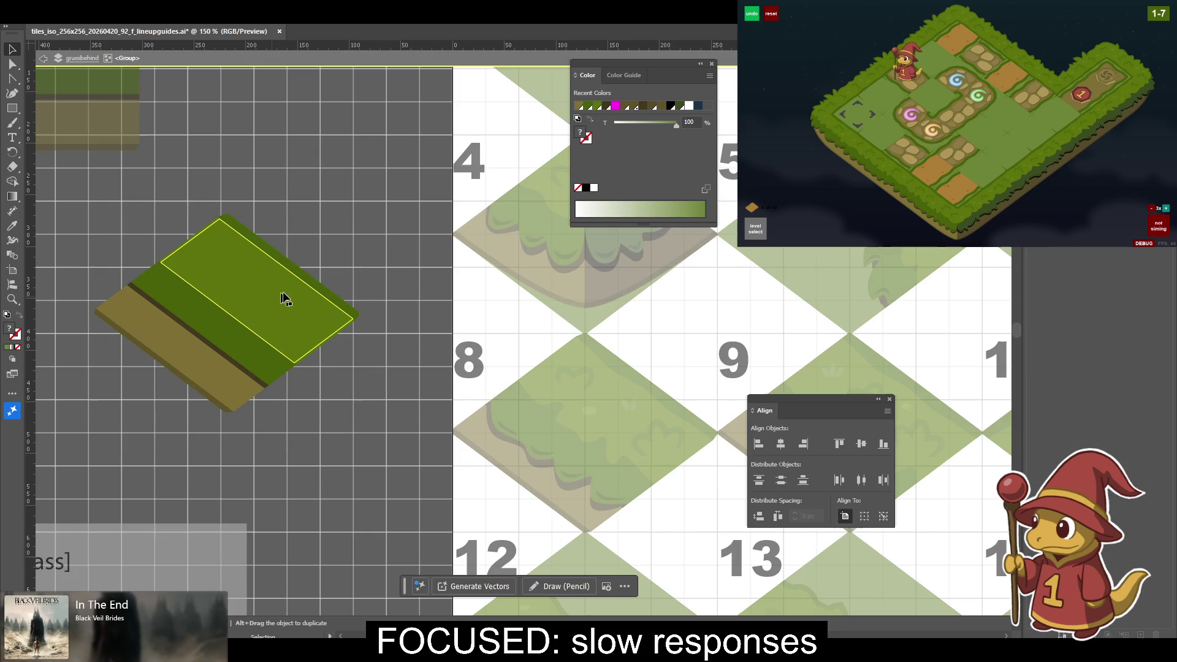
double_click(403, 269)
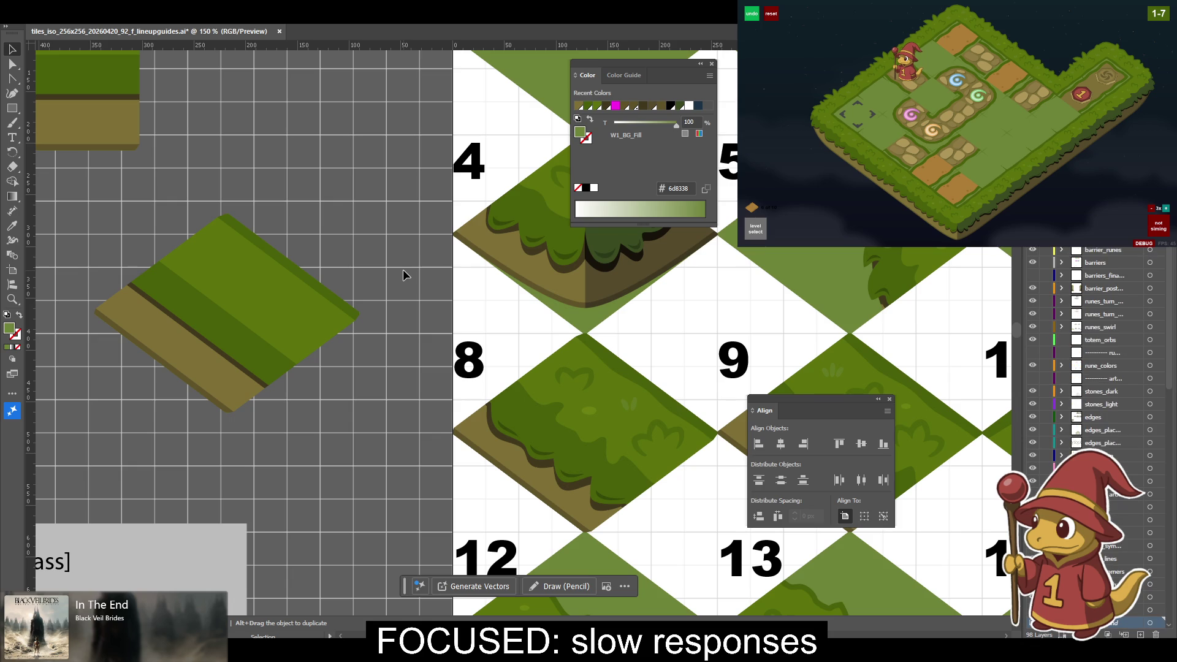
key("ctrl+equal")
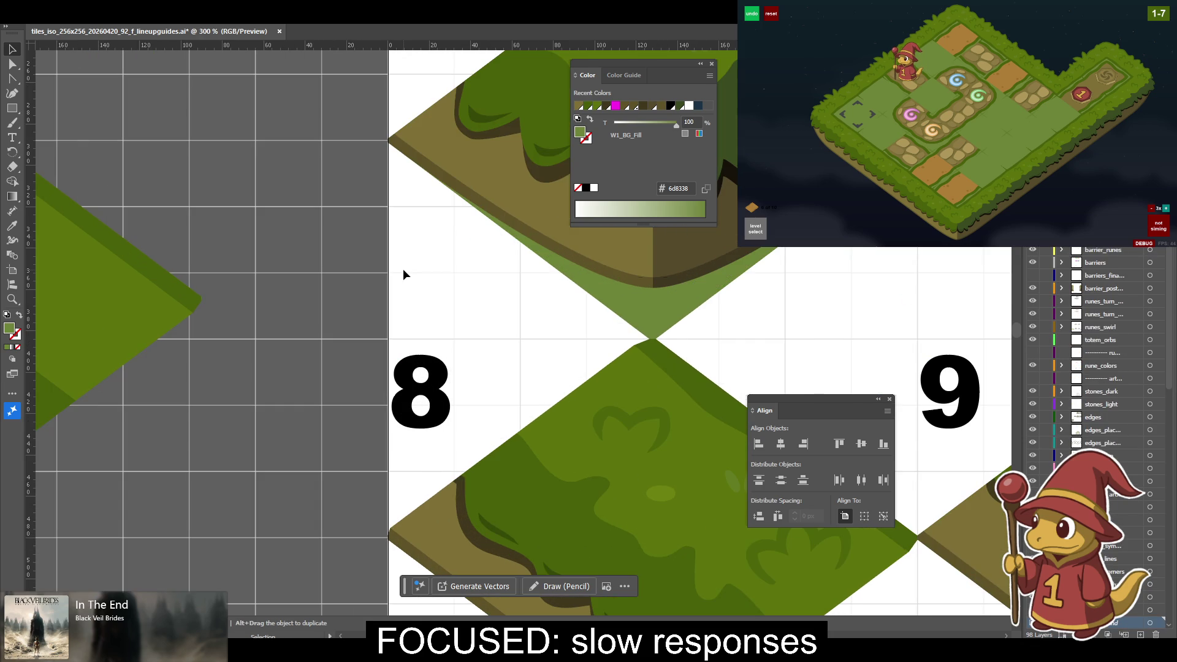
key("minus")
key("ctrl+minus")
key("ctrl+equal")
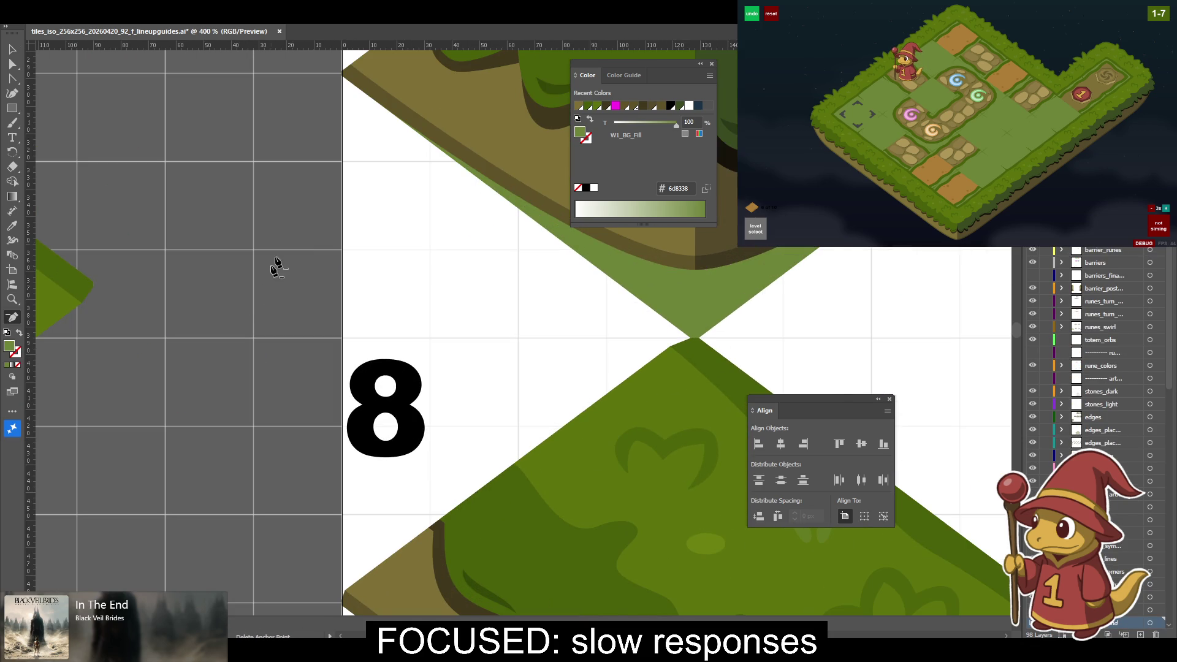
left_click_drag(322, 309, 480, 322)
key("a")
left_click(394, 301)
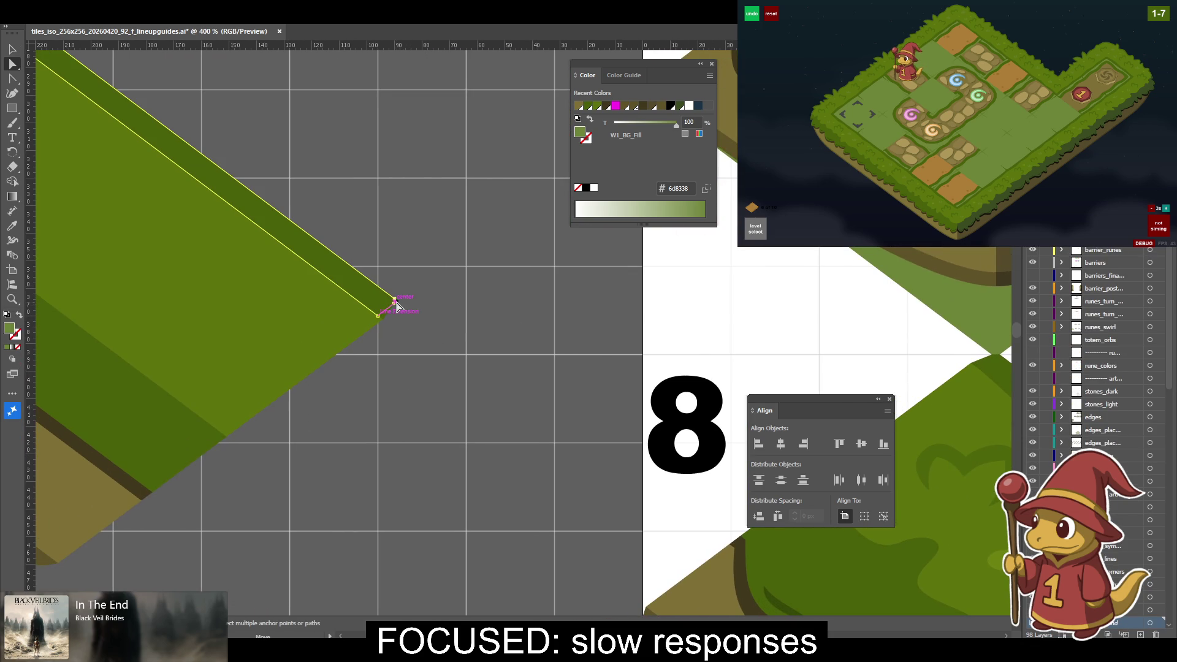
left_click(451, 307)
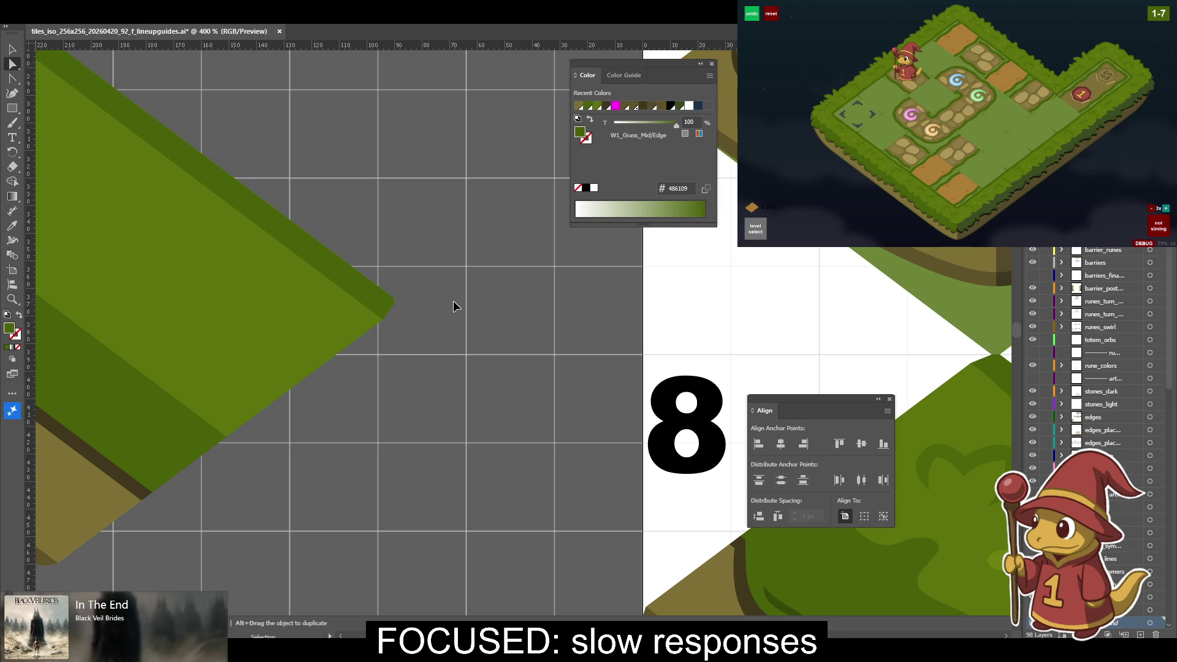
key("ctrl+a")
key("ctrl+1")
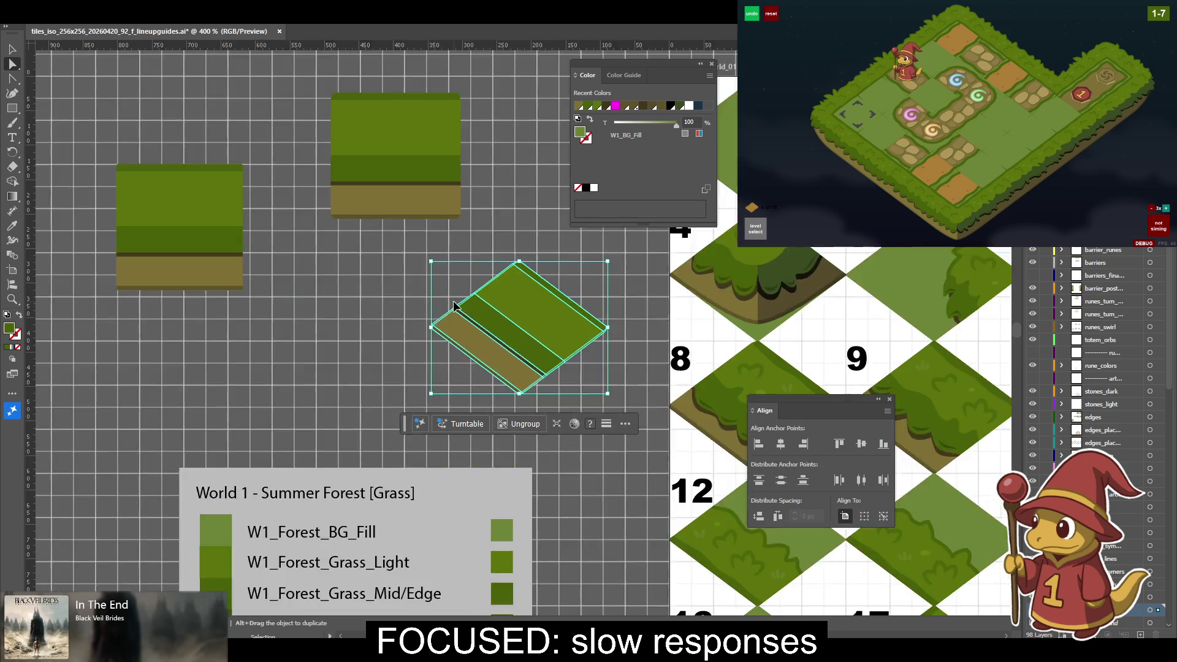
key("ctrl+equal")
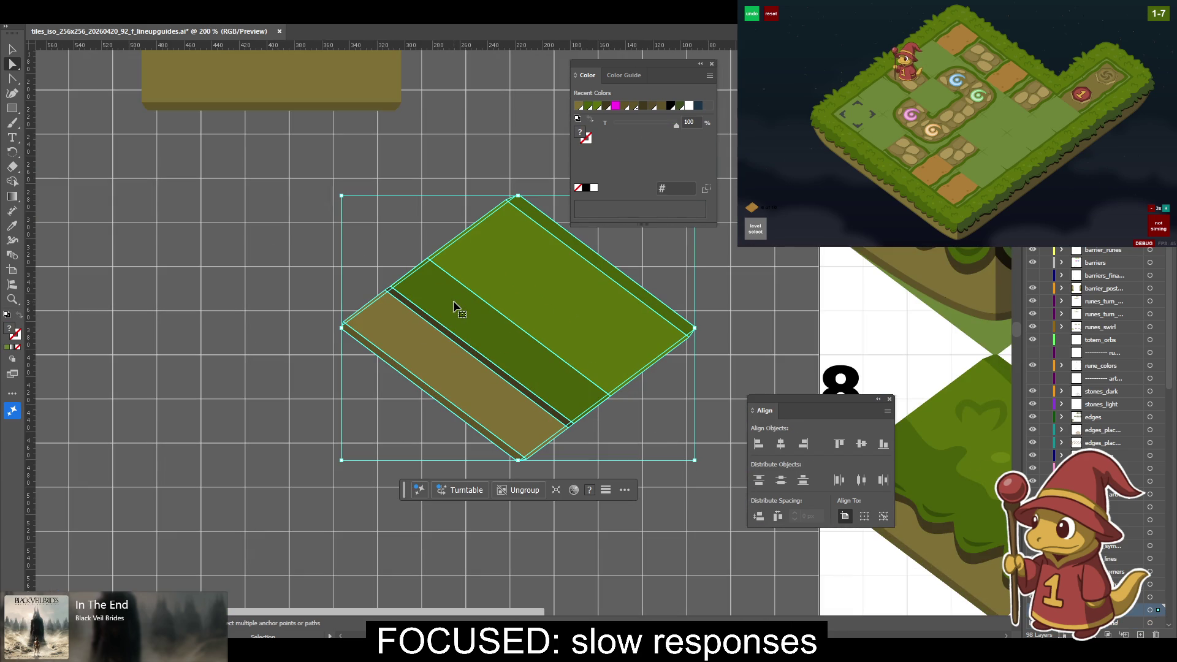
left_click(454, 307)
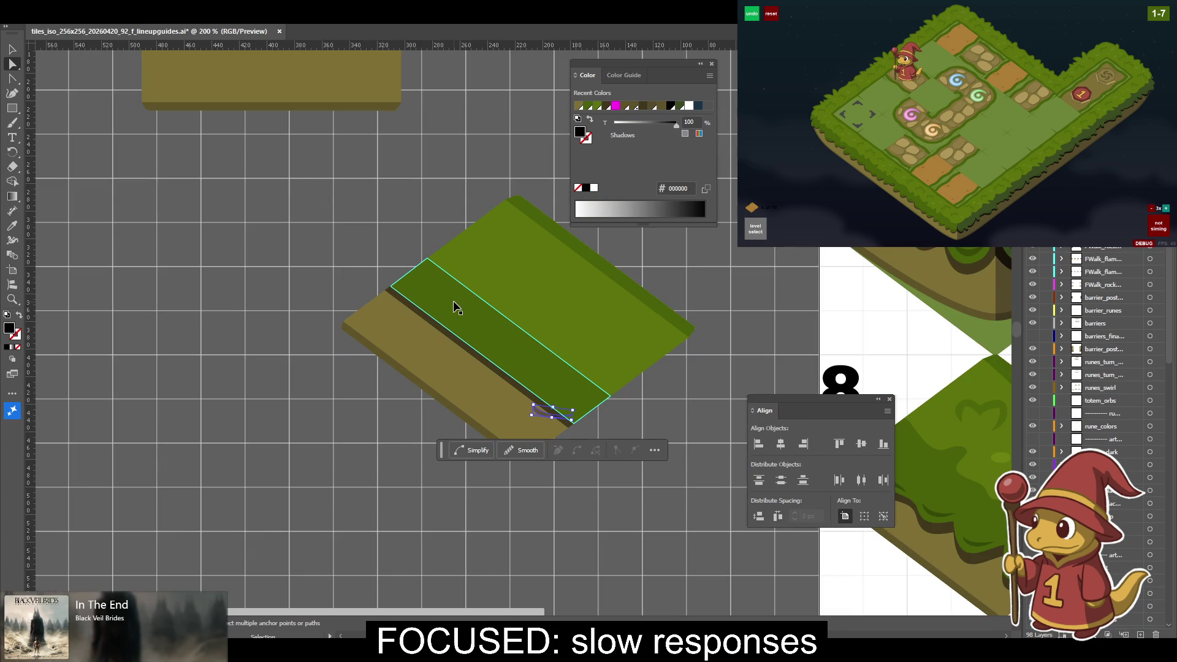
key("ctrl+equal")
left_click(757, 348)
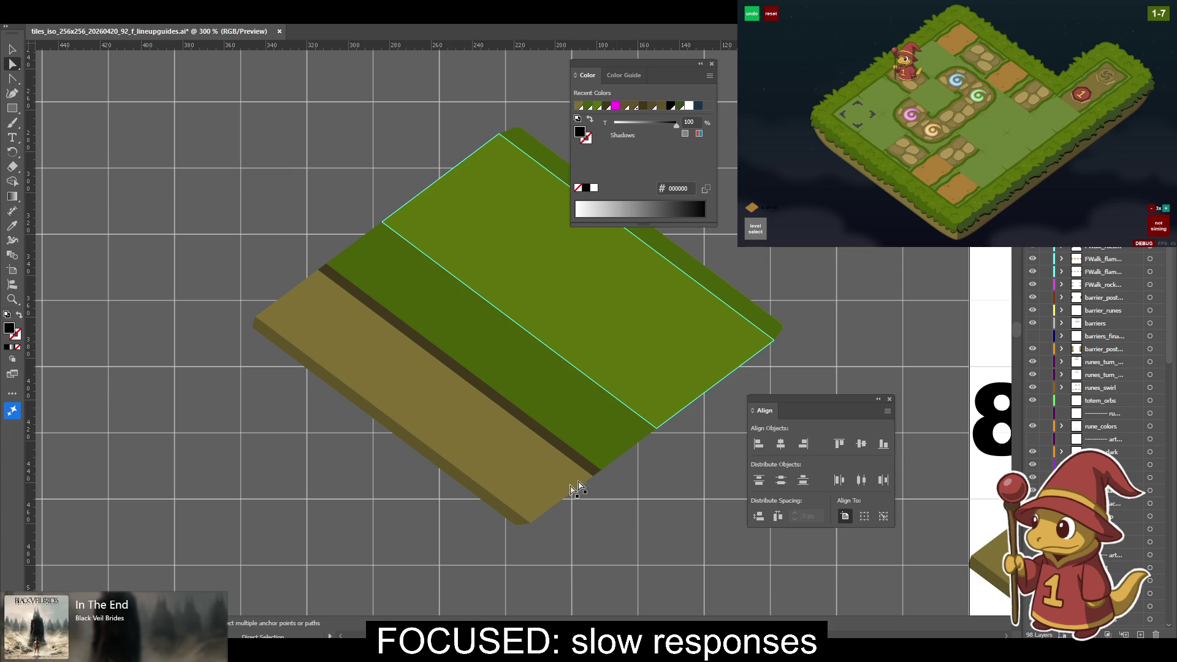
key("v")
left_click(484, 504)
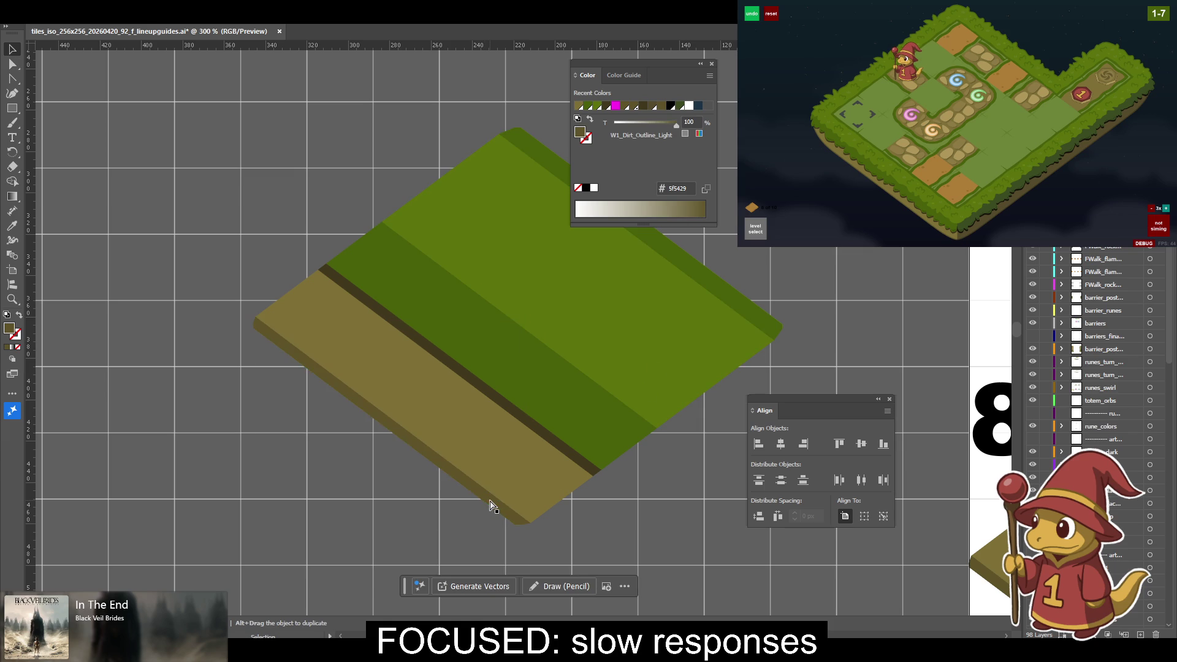
key("ctrl+minus")
key("ctrl+minus")
key("ctrl+minus")
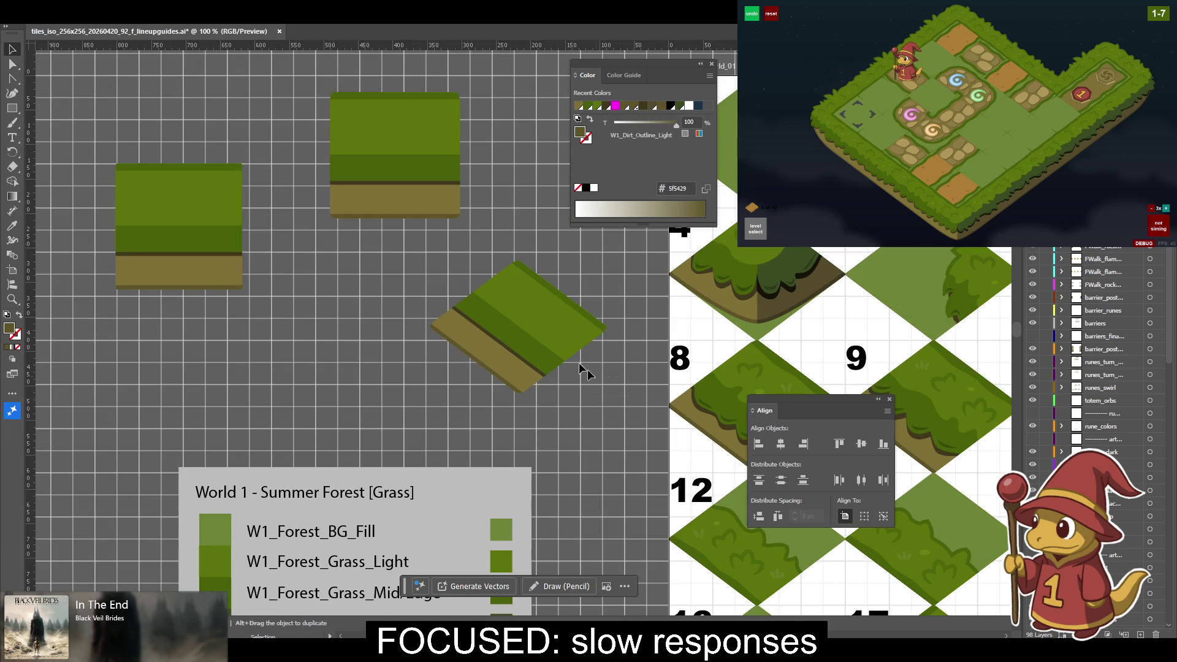
left_click(423, 262)
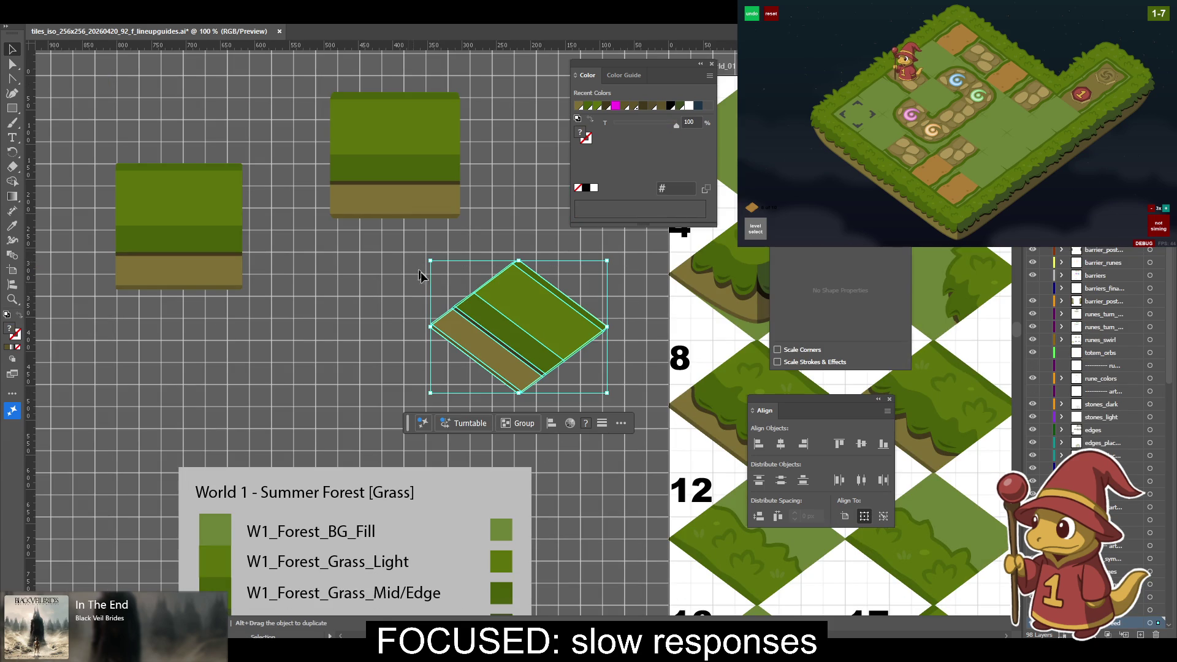
Undo back to the flat upright tile and zoom in on it.
key("ctrl+z")
key("a")
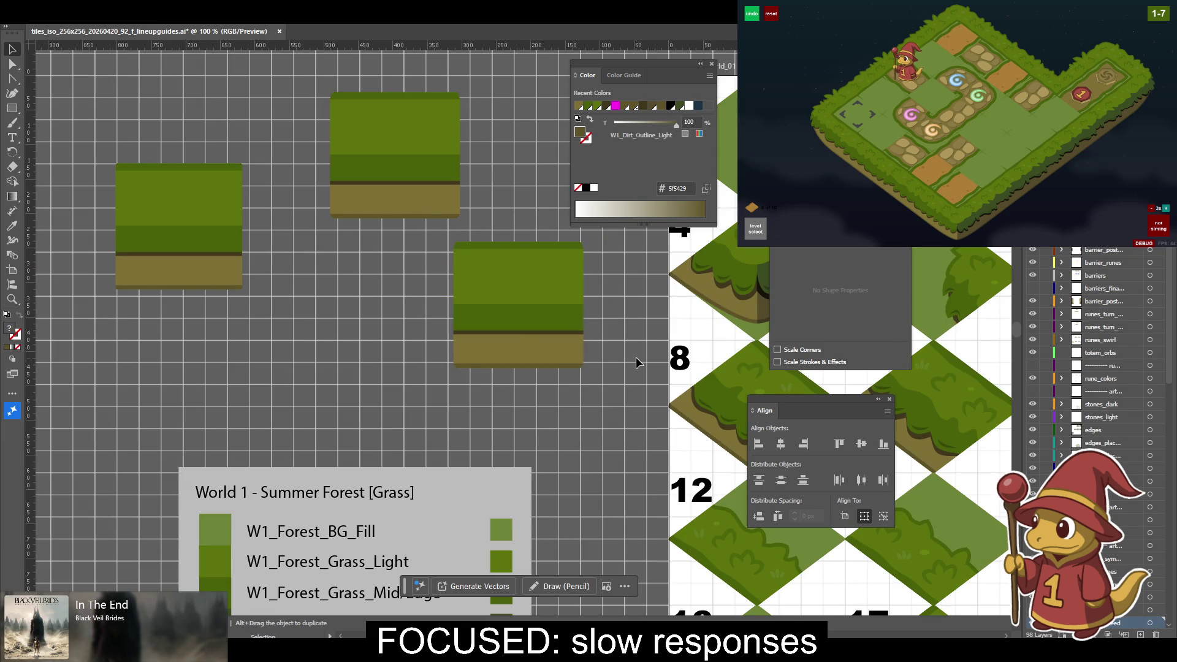
key("ctrl+plus")
key("ctrl+plus")
key("v")
scroll(500, 345, "up", 3)
scroll(499, 345, "right", 3)
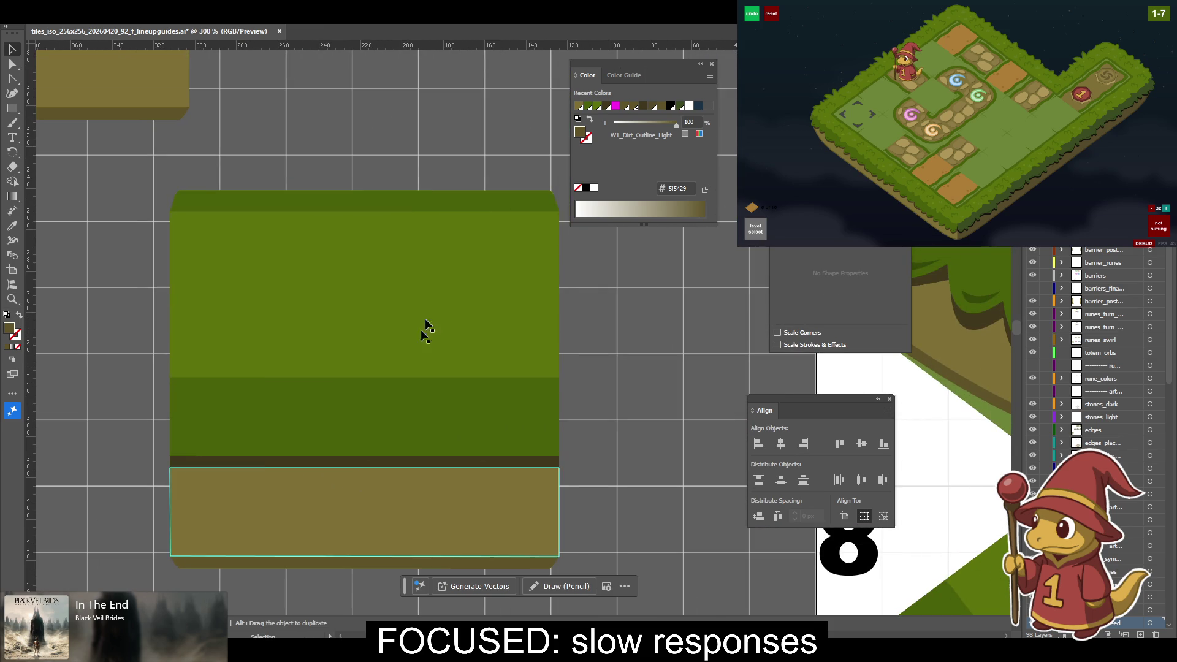
Try moving the tile group and deleting the band group, undoing both changes.
left_click_drag(473, 234, 535, 272)
key("a")
key("ctrl+z")
key("Delete")
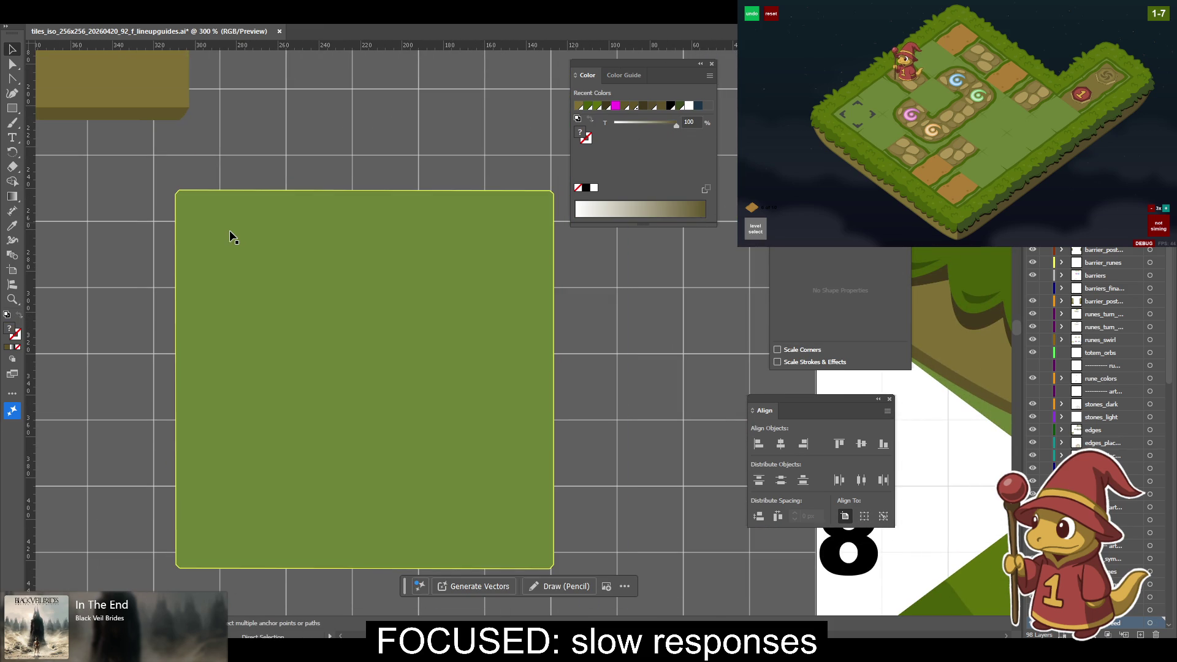
key("ctrl+z")
key("v")
Put the grass and dirt band group behind the plain green rectangle so the green covers it.
left_click(570, 270)
left_click(360, 263)
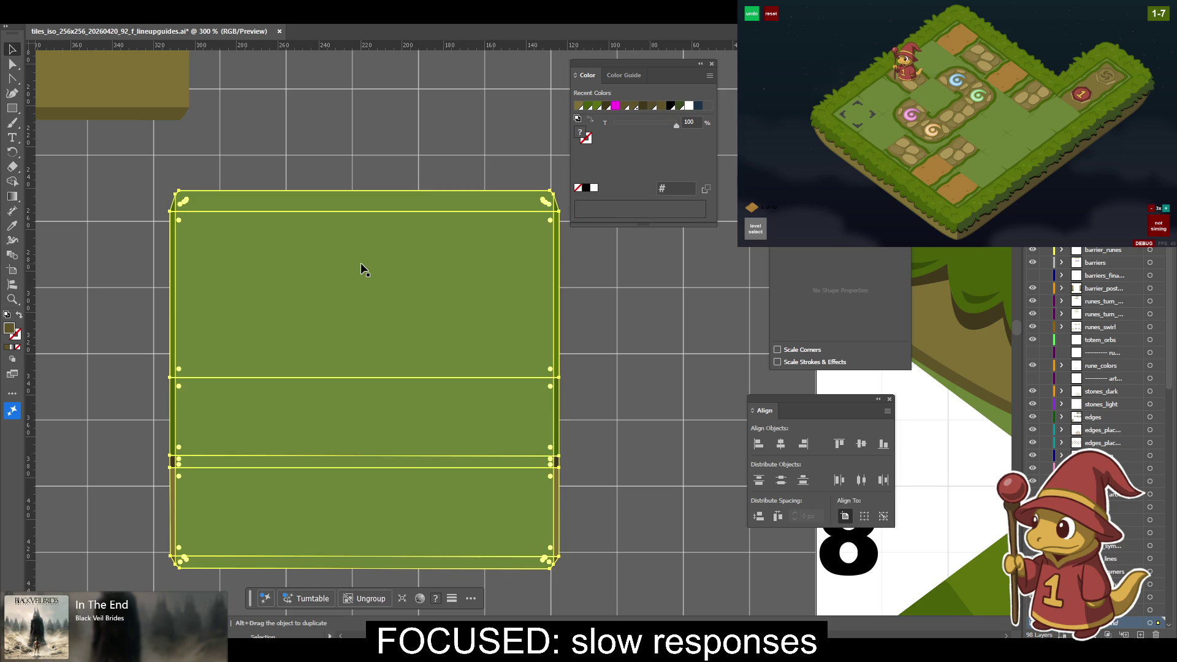
key("Delete")
left_click(445, 288)
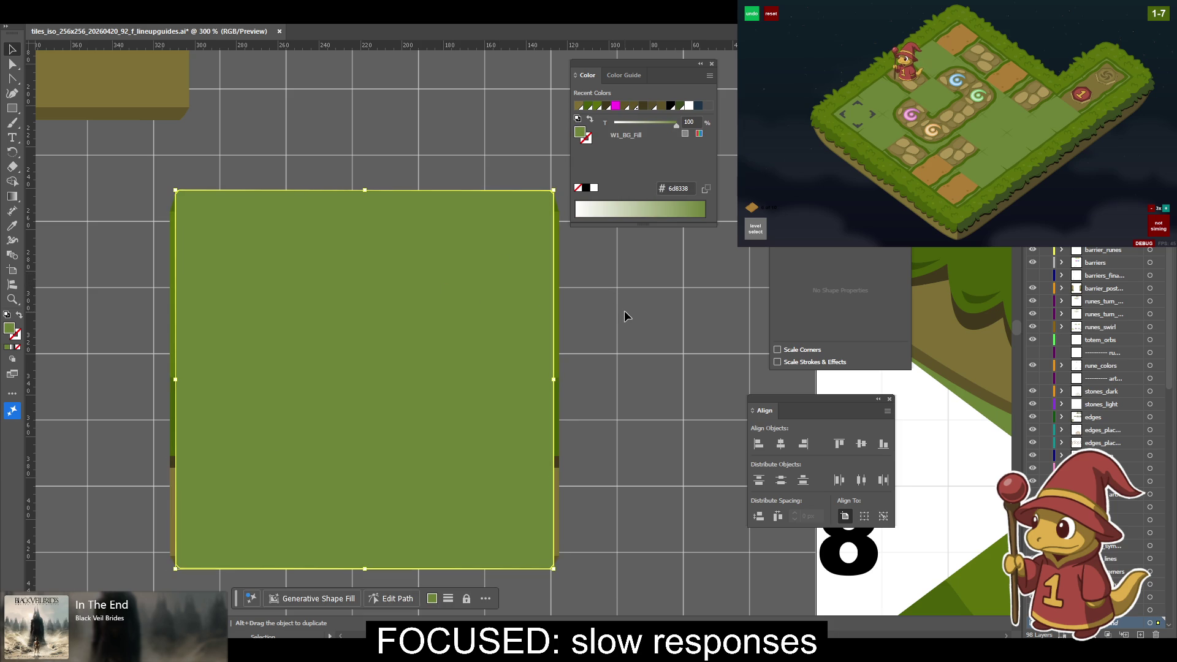
left_click(559, 329)
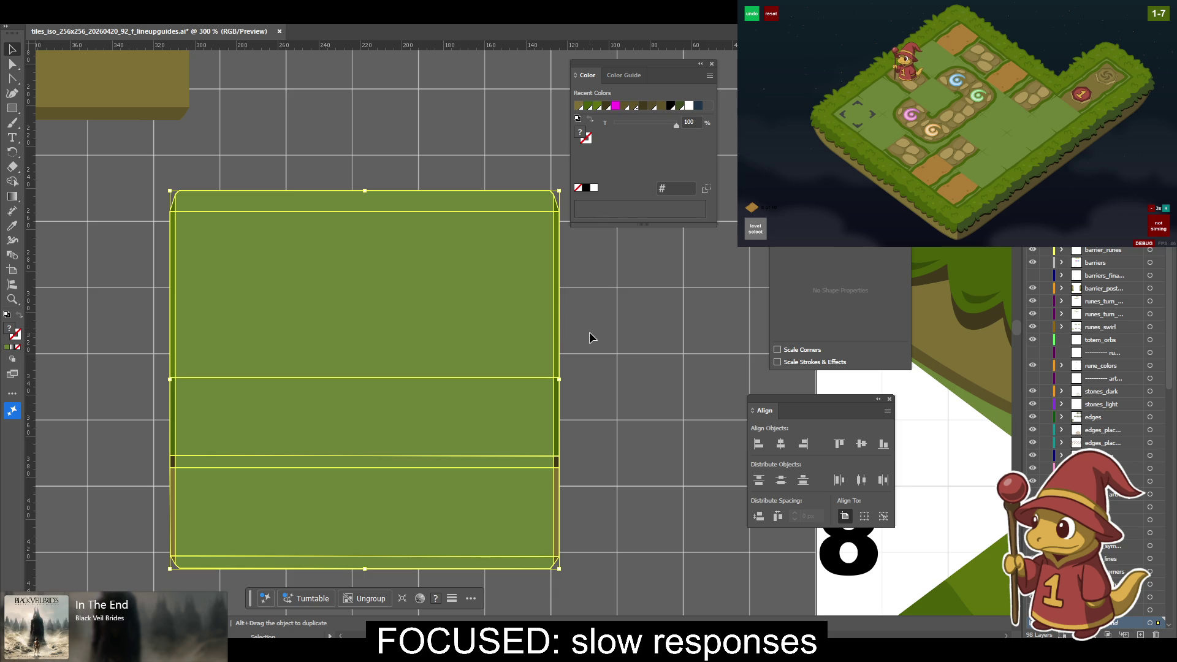
left_click(617, 337)
left_click(522, 316)
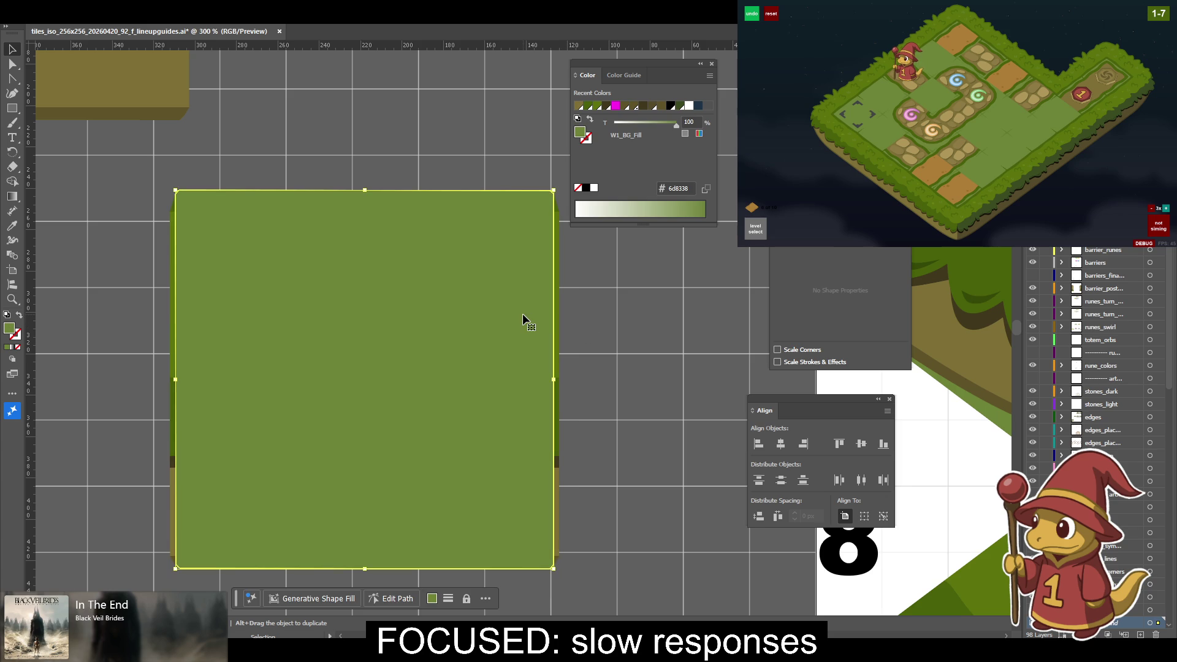
left_click(594, 318)
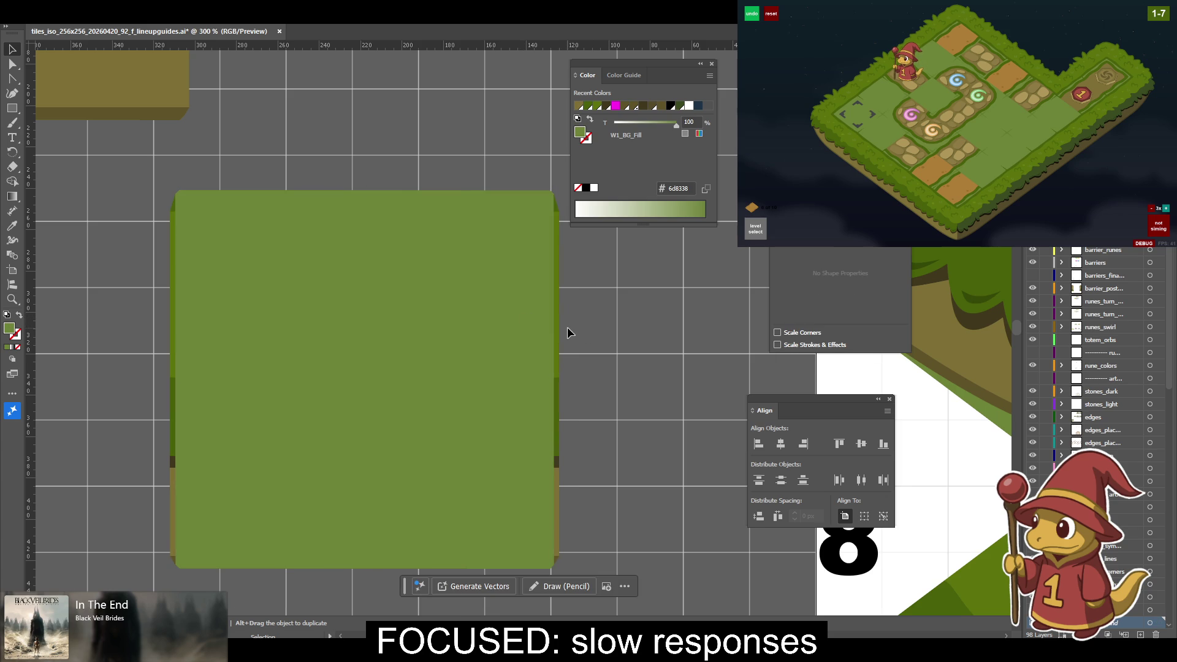
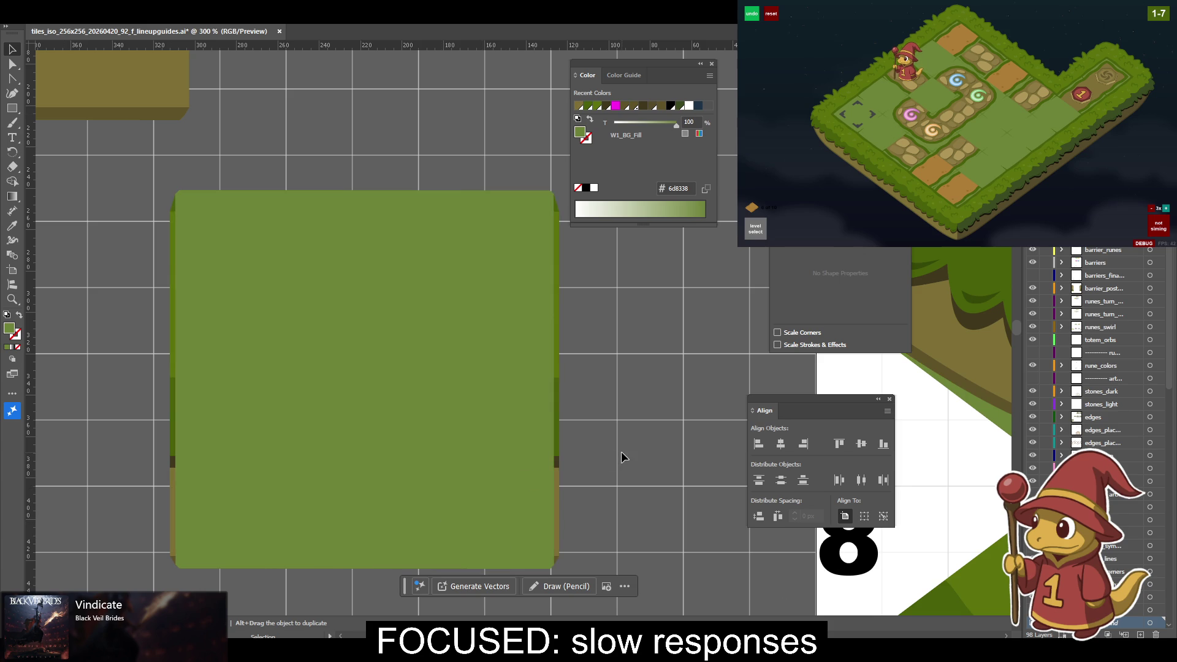
Select the tile's edge path and green square, then zoom out to see the whole tile.
left_click(557, 460)
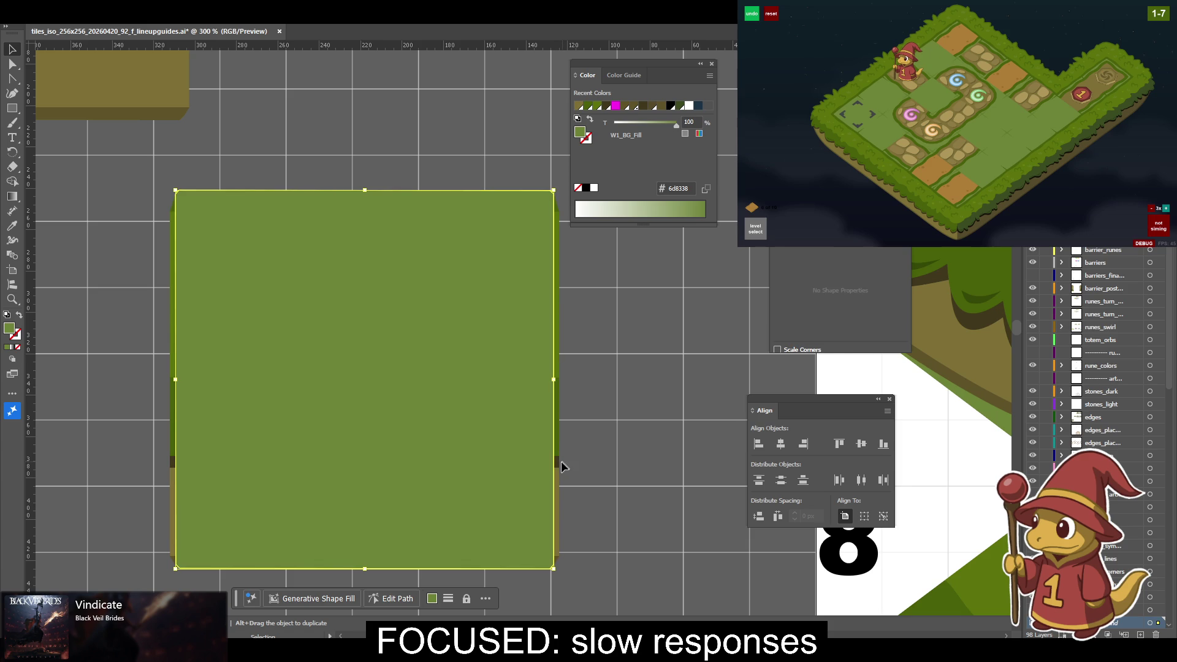
left_click(557, 463)
left_click(559, 465, "shift")
mouse_move(302, 289)
left_mouse_down()
mouse_move(535, 529)
mouse_move(354, 288)
left_mouse_up()
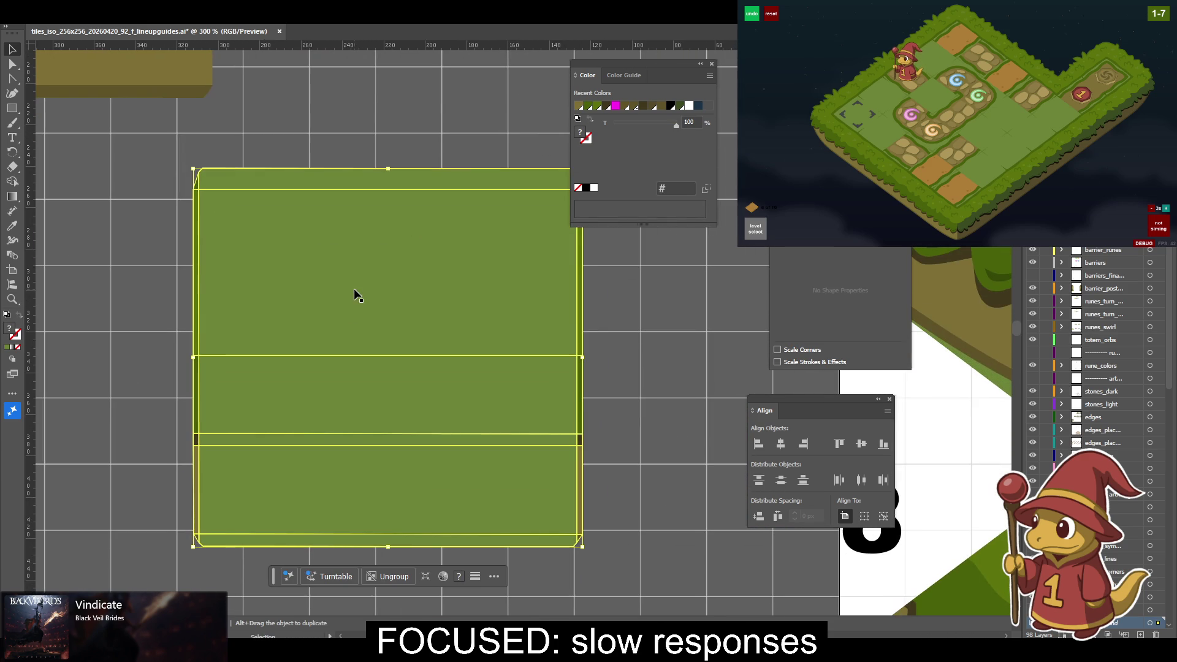
scroll(536, 328, "down", 1)
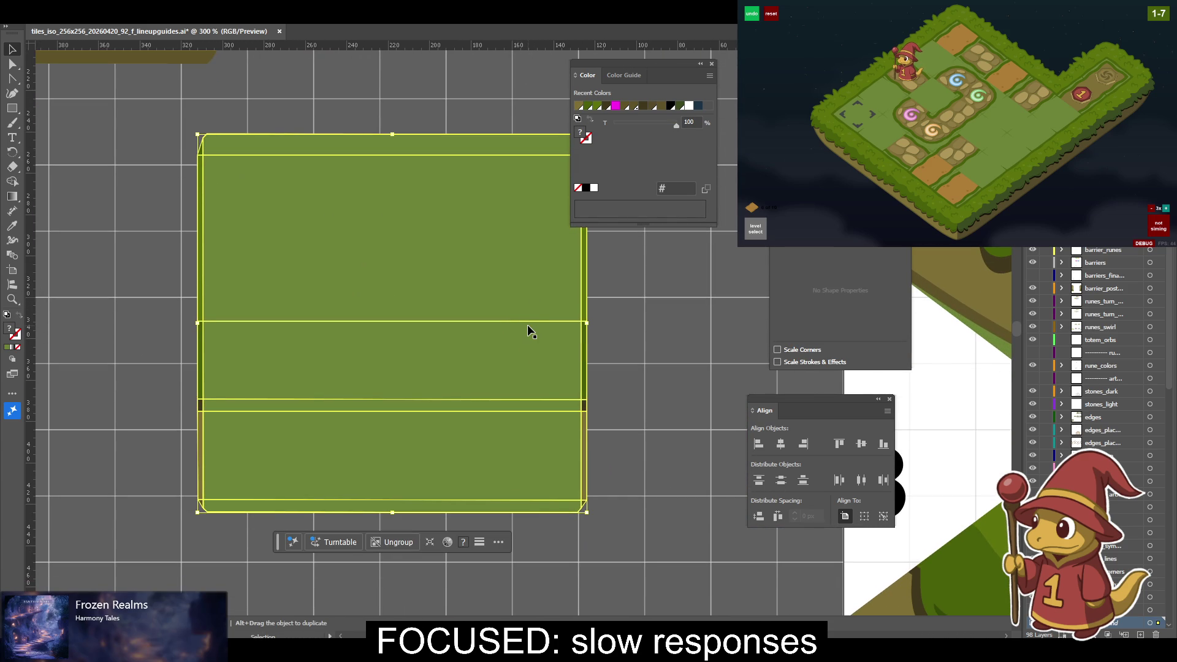
scroll(527, 329, "up", 2)
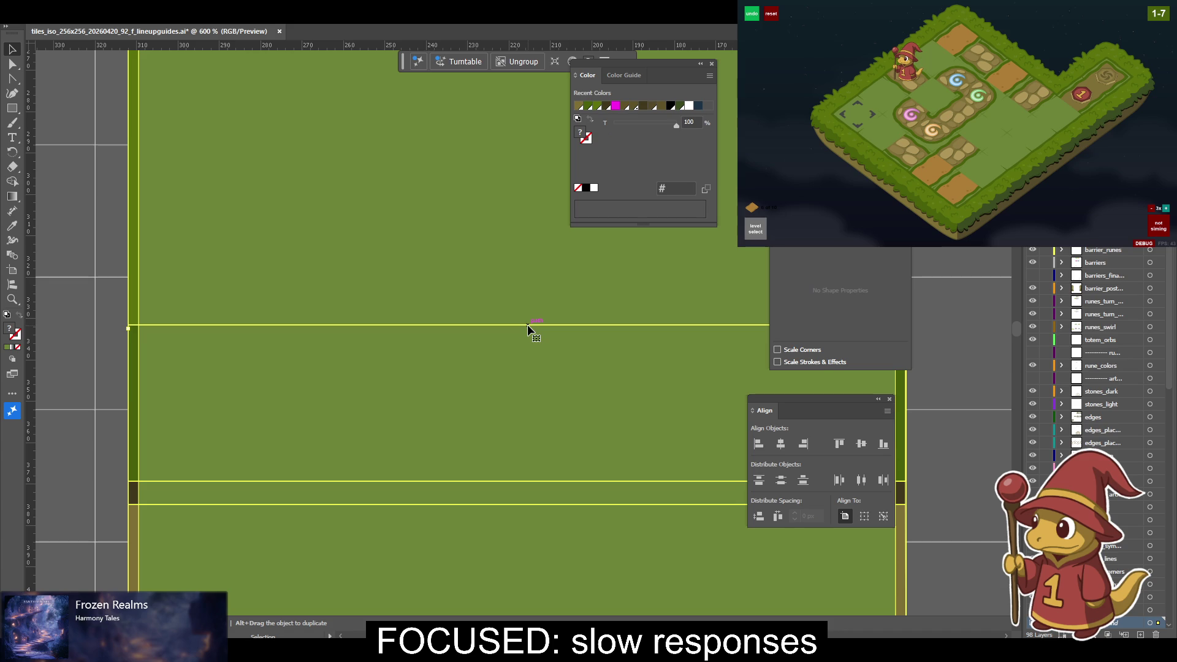
left_click_drag(248, 328, 316, 153)
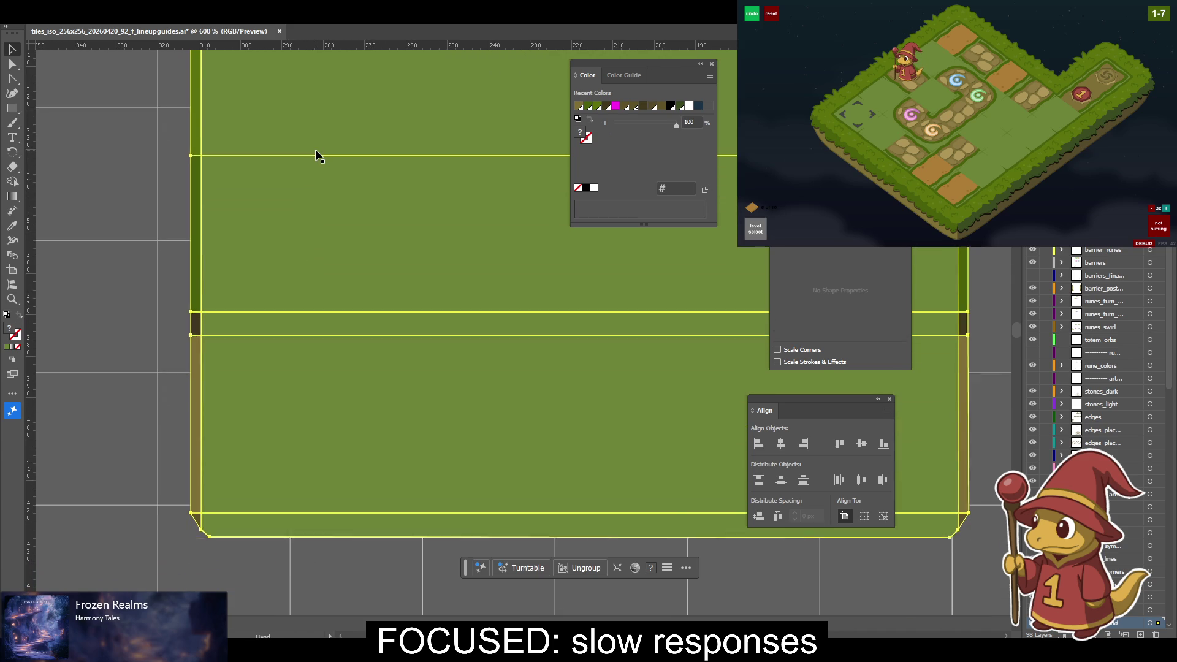
left_click(136, 273)
key("ctrl+minus")
key("ctrl+minus")
key("ctrl+minus")
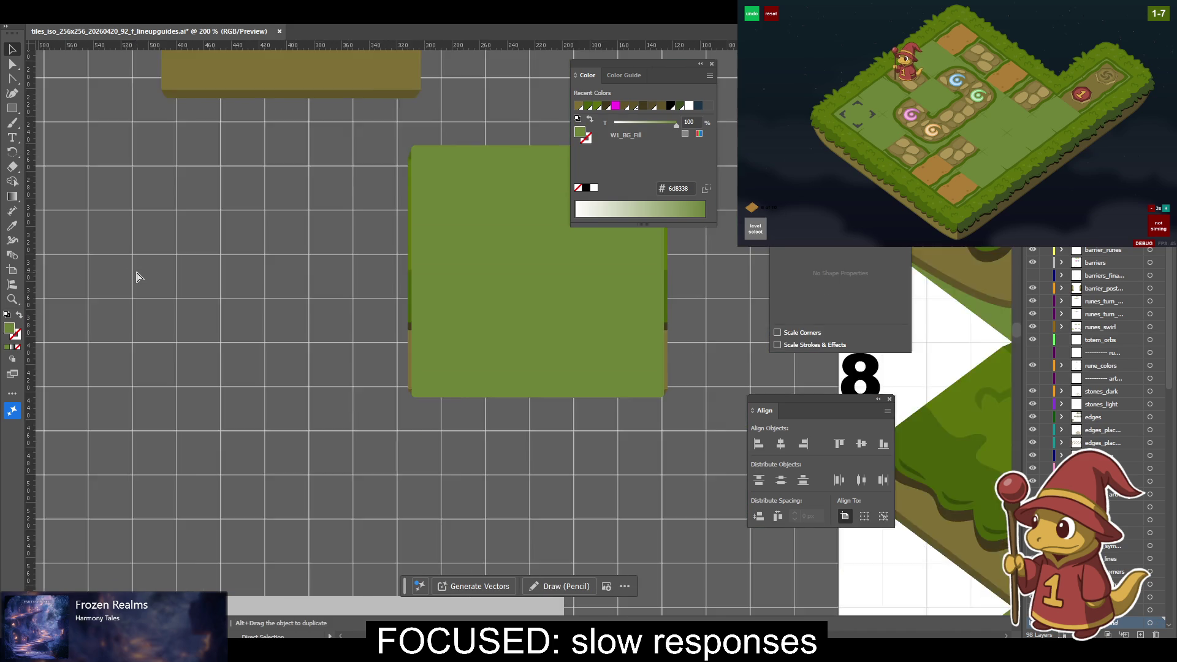
key("ctrl+minus")
Select all of the green tile's layers together, with the reference block in view.
left_click(525, 329)
left_click_drag(525, 329, 325, 411)
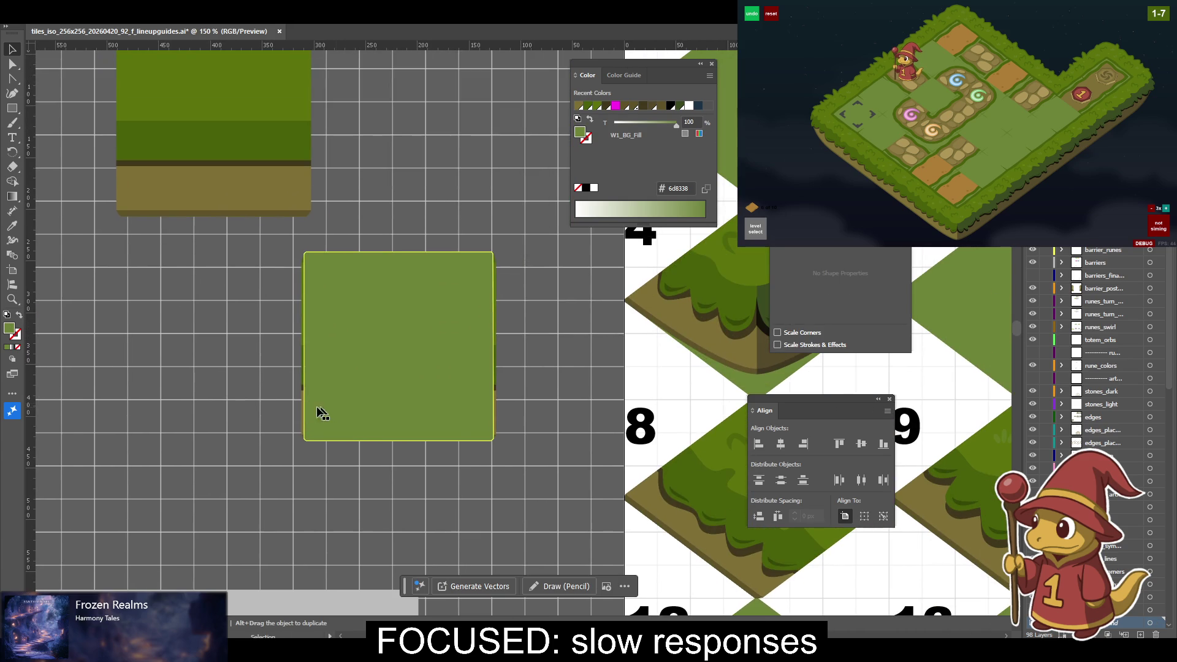
left_click(276, 242)
left_click_drag(572, 482, 569, 481)
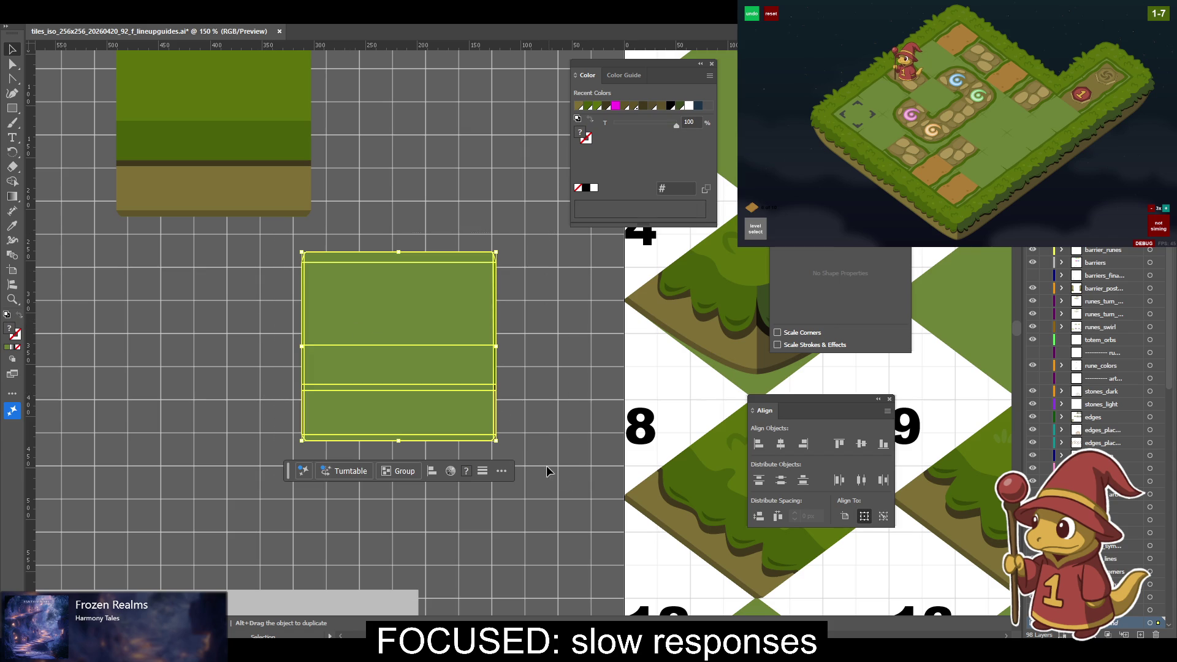
Rotate the green square 45° and squash it vertically, along with the layered tile group.
key("ctrl+d")
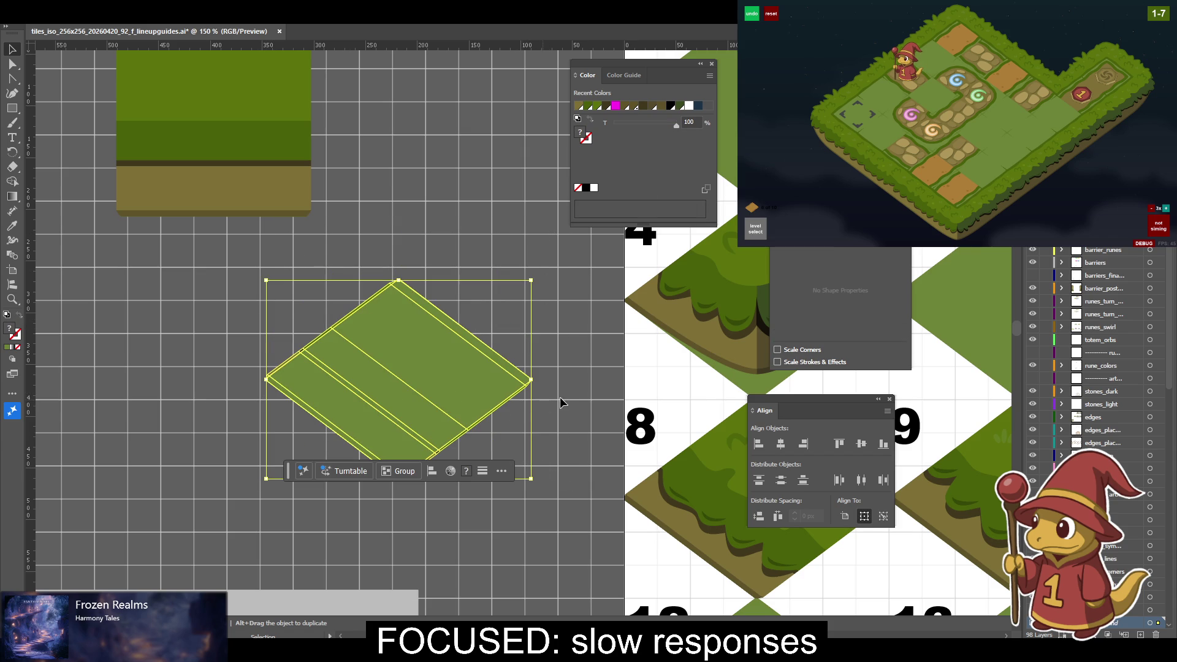
left_click(512, 385)
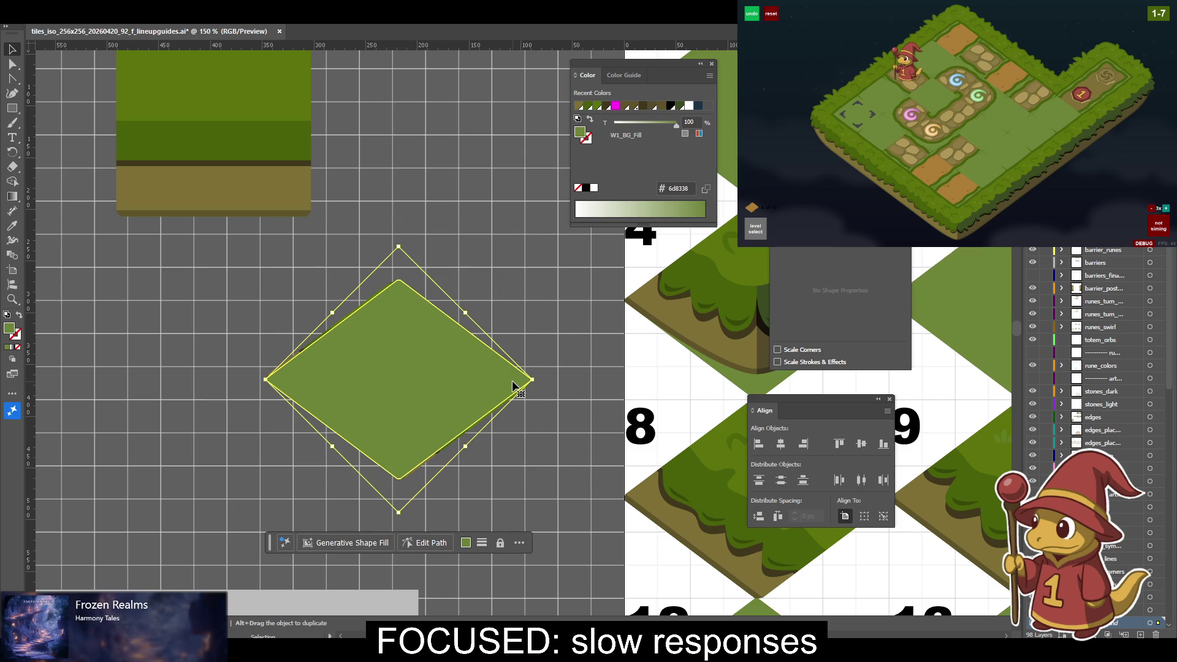
key("ctrl+z")
key("ctrl+z")
key("ctrl+z")
left_click(447, 374)
key("ctrl+shift+z")
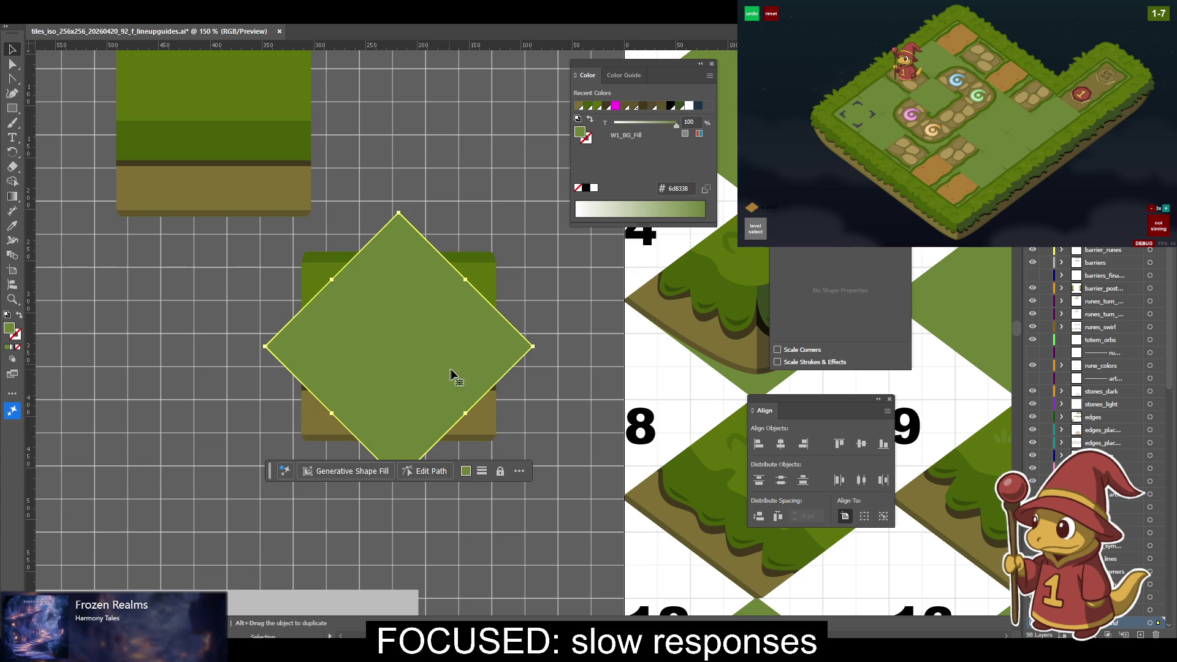
key("ctrl+shift+z")
left_click_drag(450, 375, 258, 443)
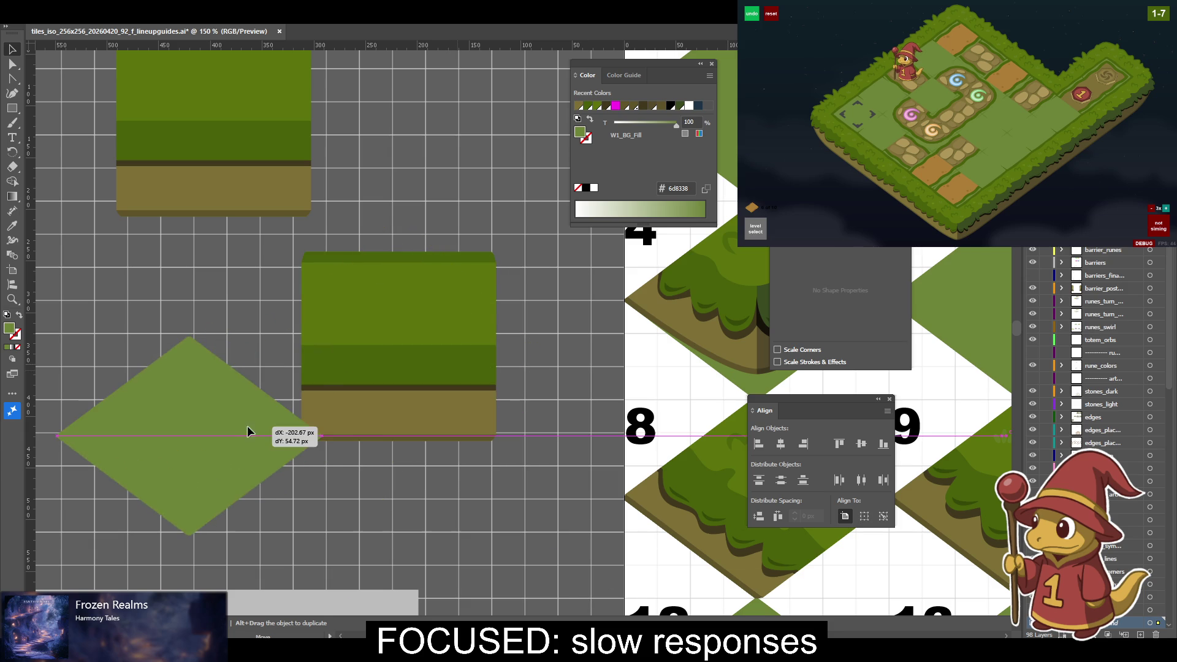
left_click(375, 350)
key("ctrl+shift+z")
key("ctrl+shift+z")
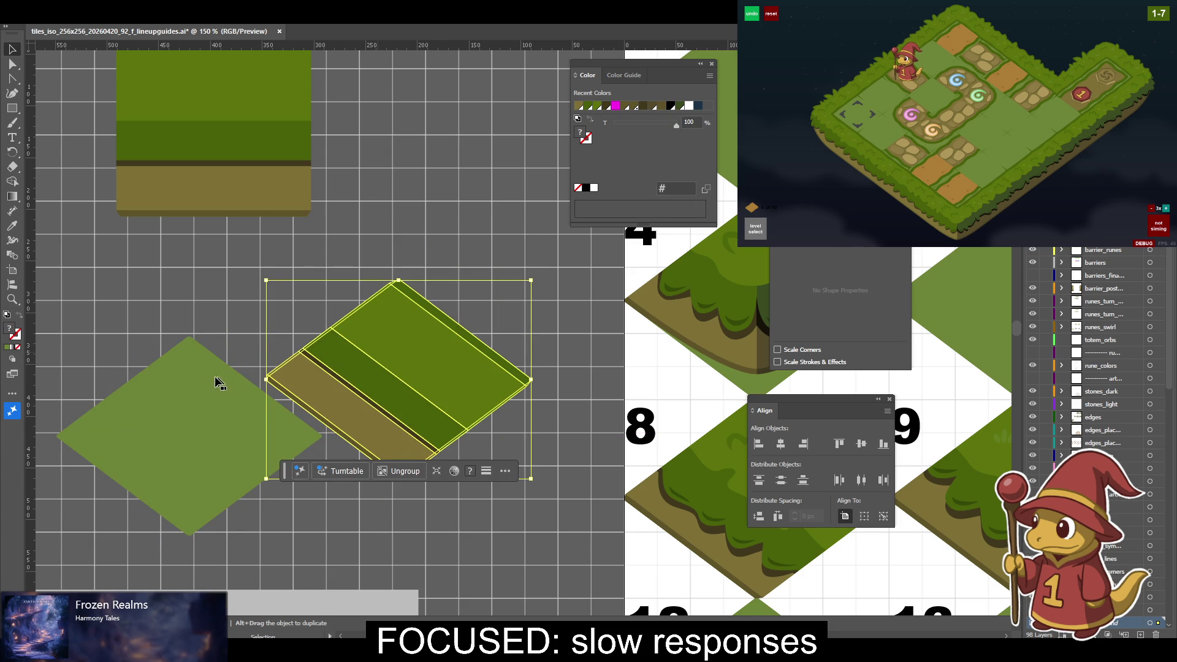
Align both isometric tiles left and bottom, then undo back to the upright square.
left_click(198, 385, "shift")
left_click(760, 446)
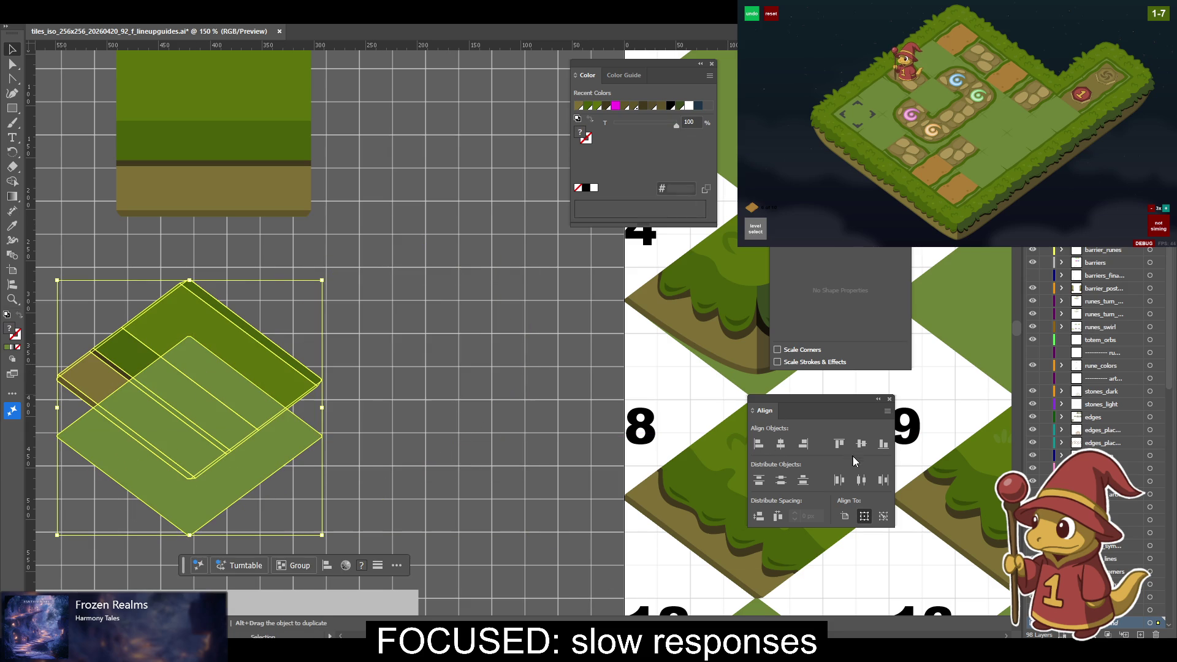
left_click(882, 445)
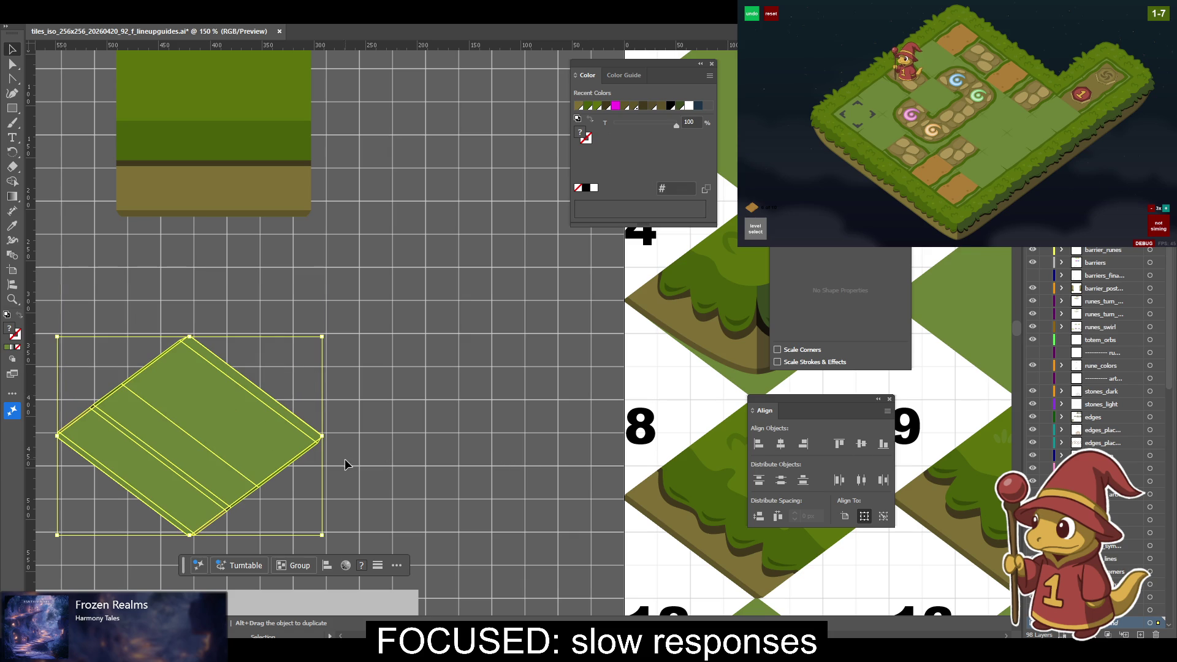
mouse_move(377, 457)
left_mouse_down()
mouse_move(182, 414)
mouse_move(394, 379)
left_mouse_up()
key("ctrl+z")
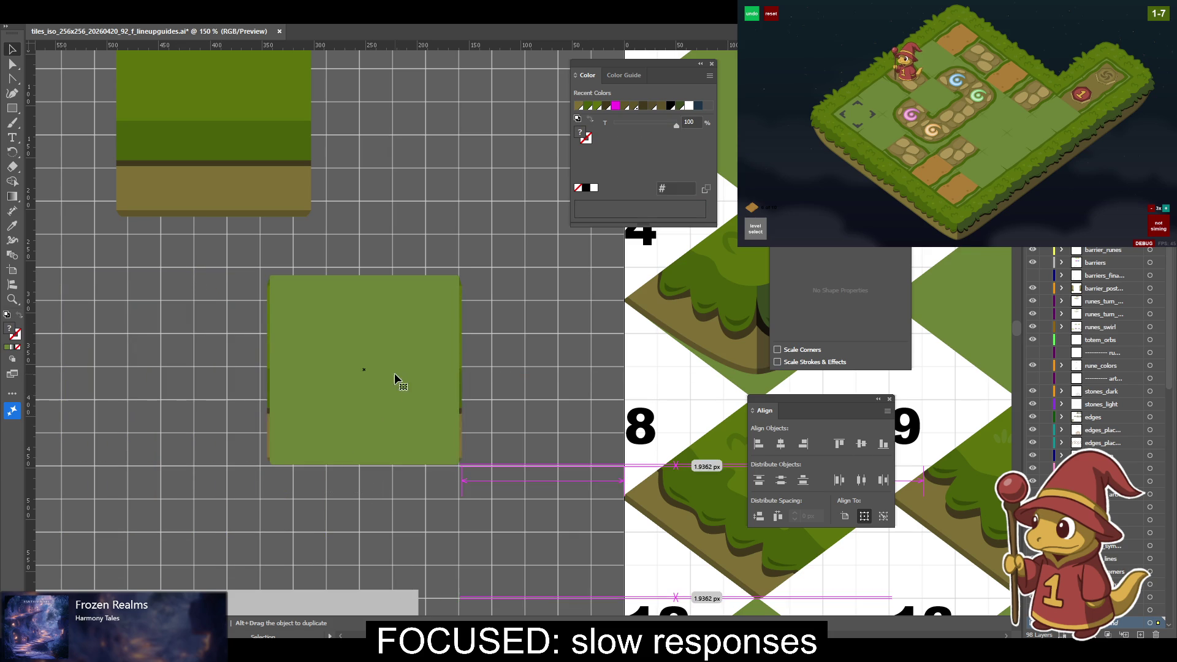
left_click(556, 418)
left_click(271, 341)
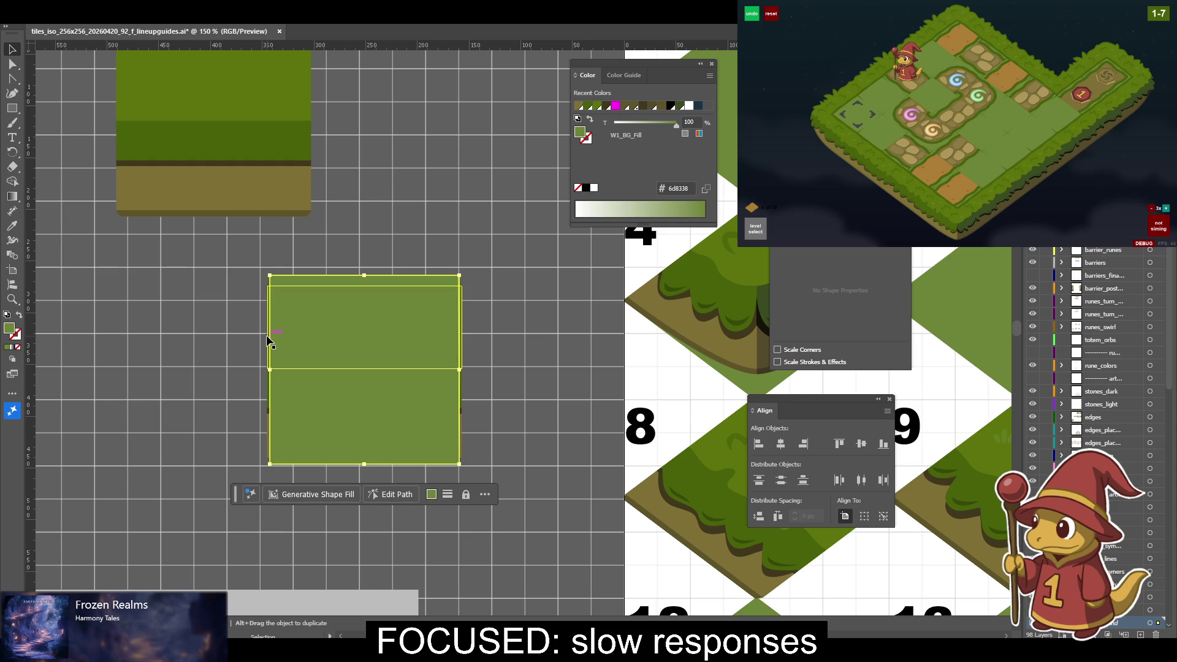
left_click(266, 338)
key("a")
key("ctrl+equal")
key("ctrl+equal")
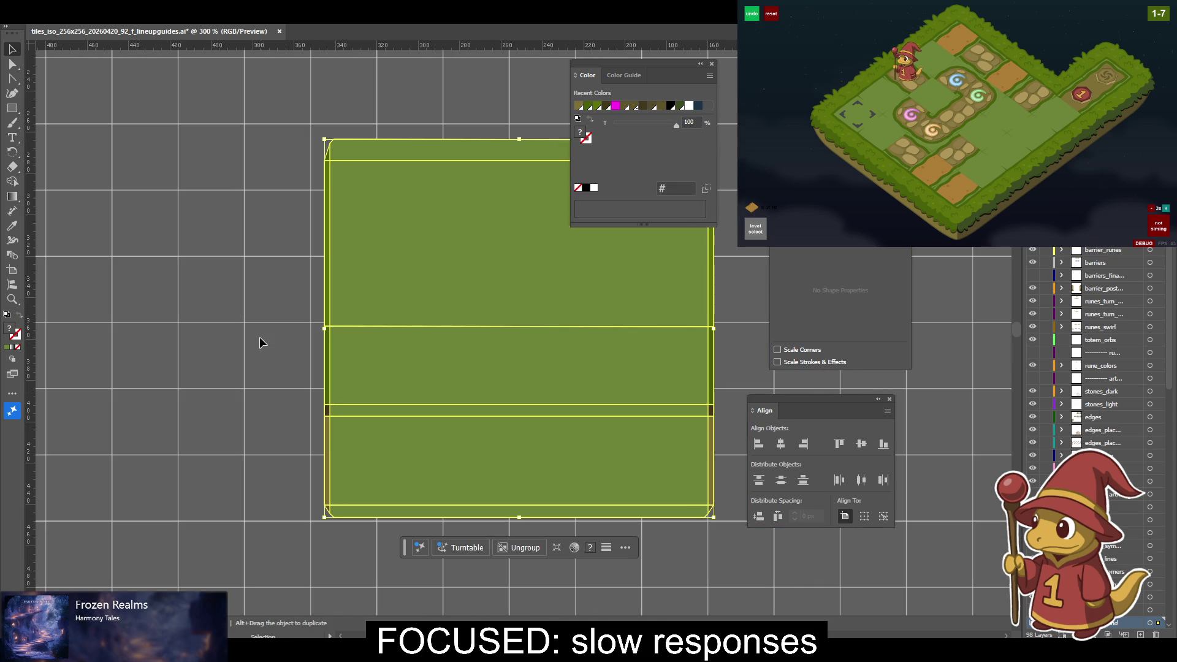
left_click(446, 267)
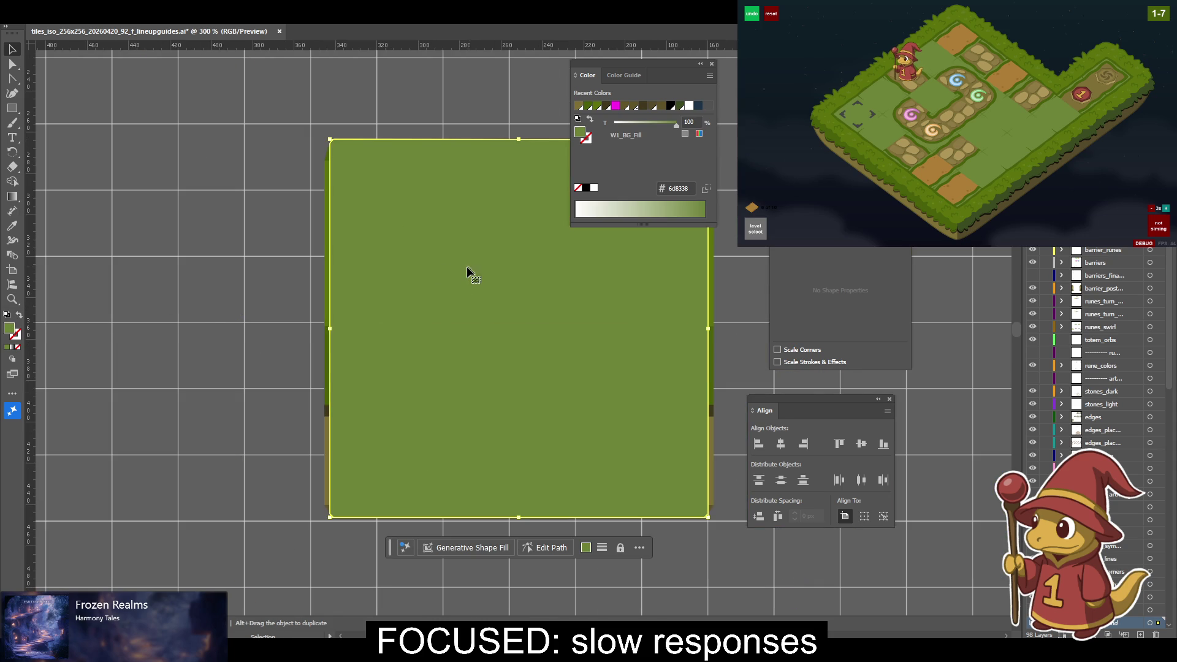
left_click(329, 297, "alt")
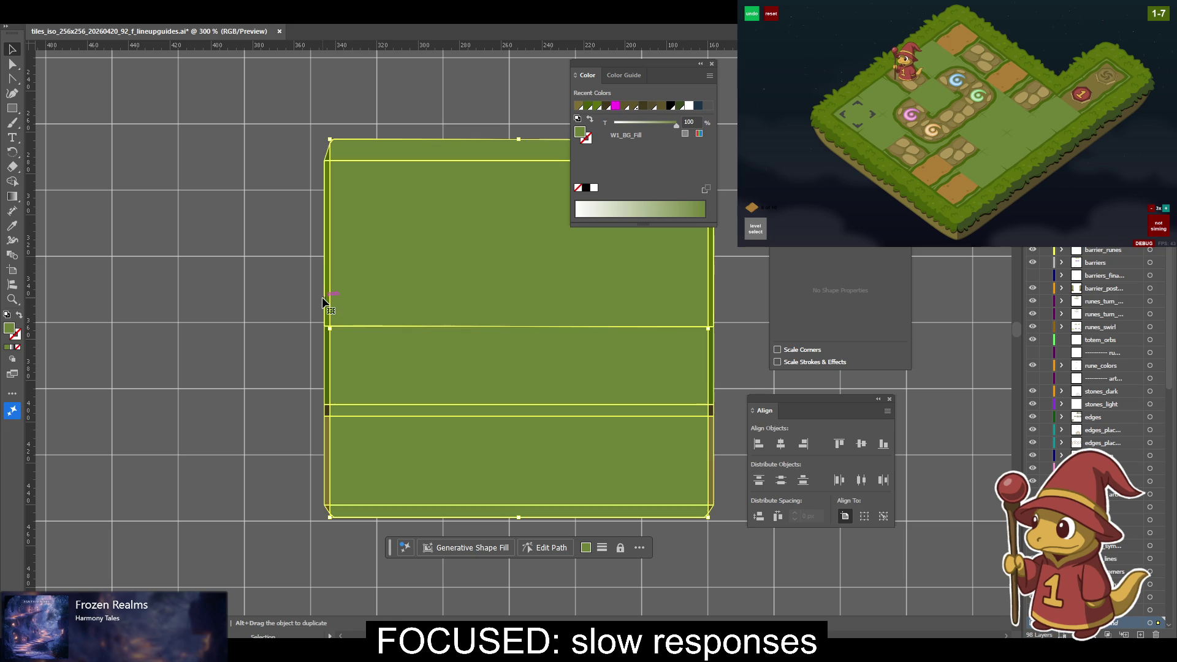
mouse_move(348, 319)
left_mouse_down()
mouse_move(336, 354)
mouse_move(215, 455)
left_mouse_up()
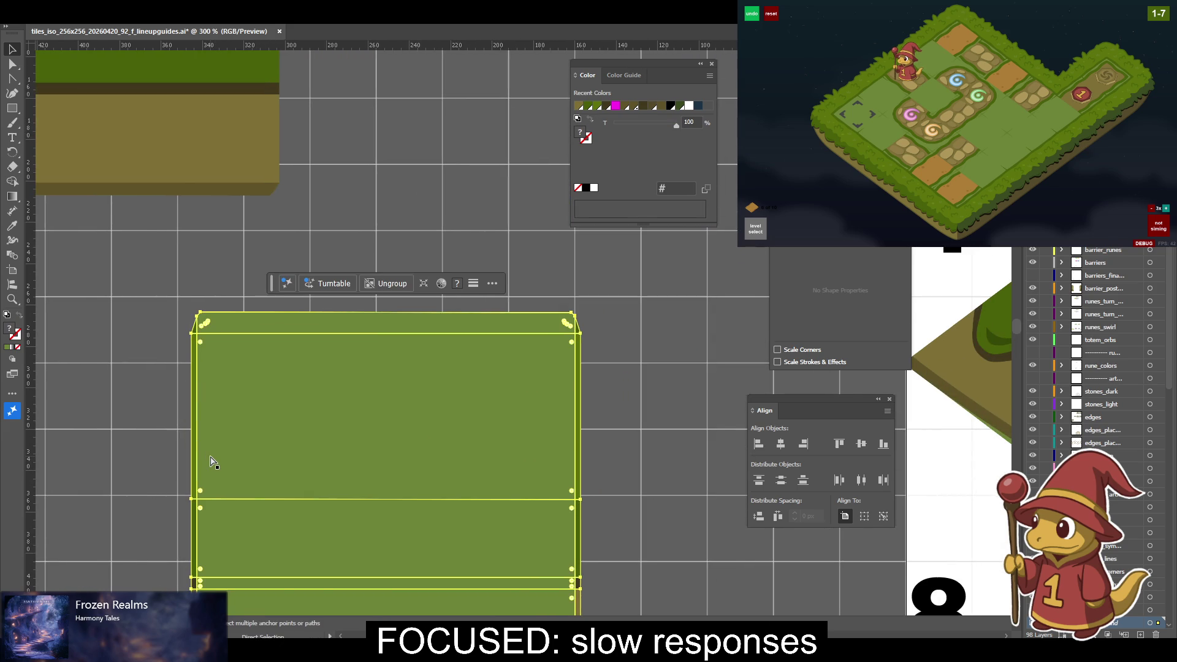
key("ctrl+equal")
key("ctrl+equal")
key("ctrl+equal")
key("ctrl+equal")
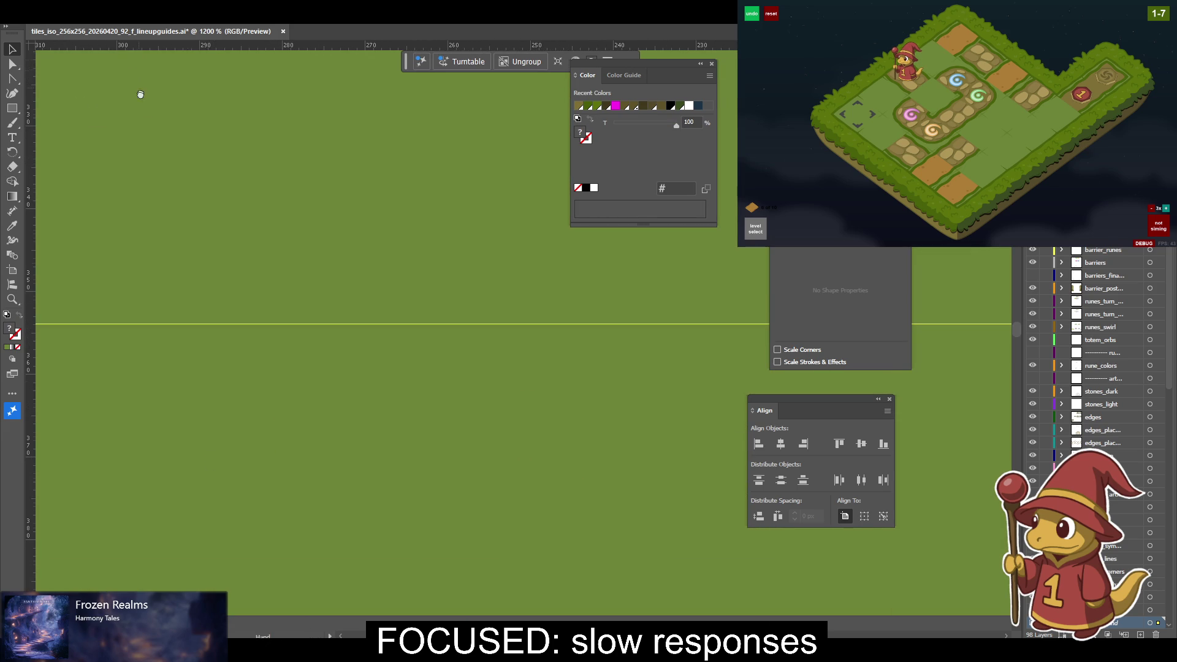
scroll(325, 418, "up", 10)
scroll(346, 402, "left", 5)
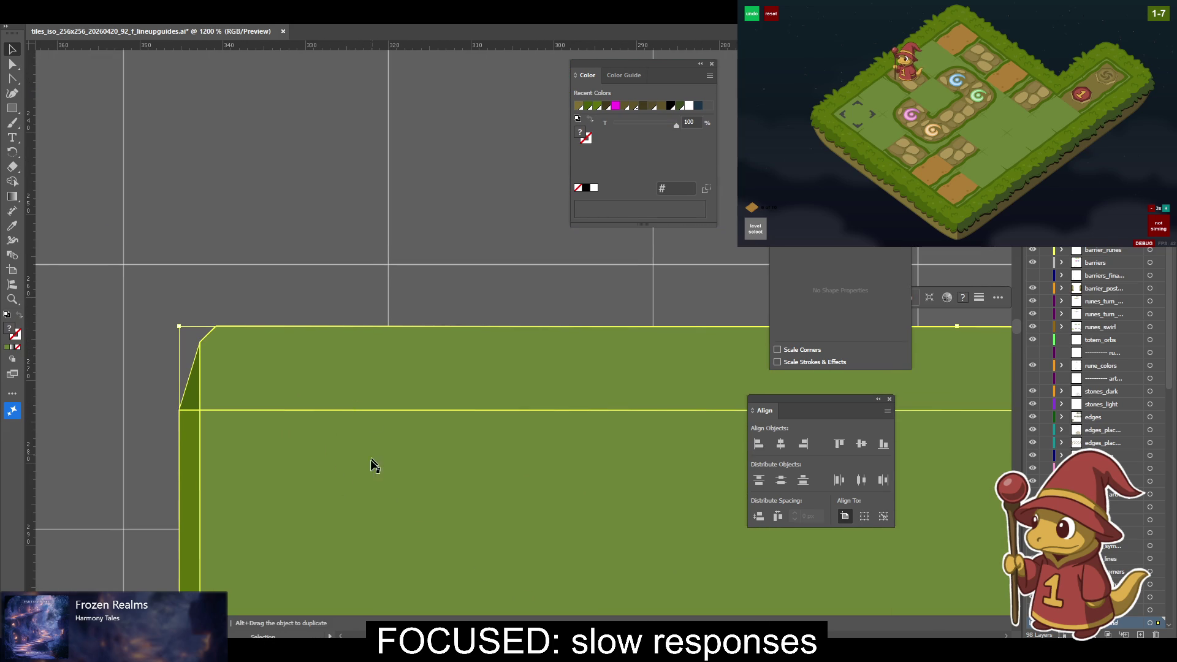
scroll(371, 458, "down", 7)
scroll(347, 304, "right", 2)
scroll(347, 305, "down", 3)
scroll(306, 251, "right", 3)
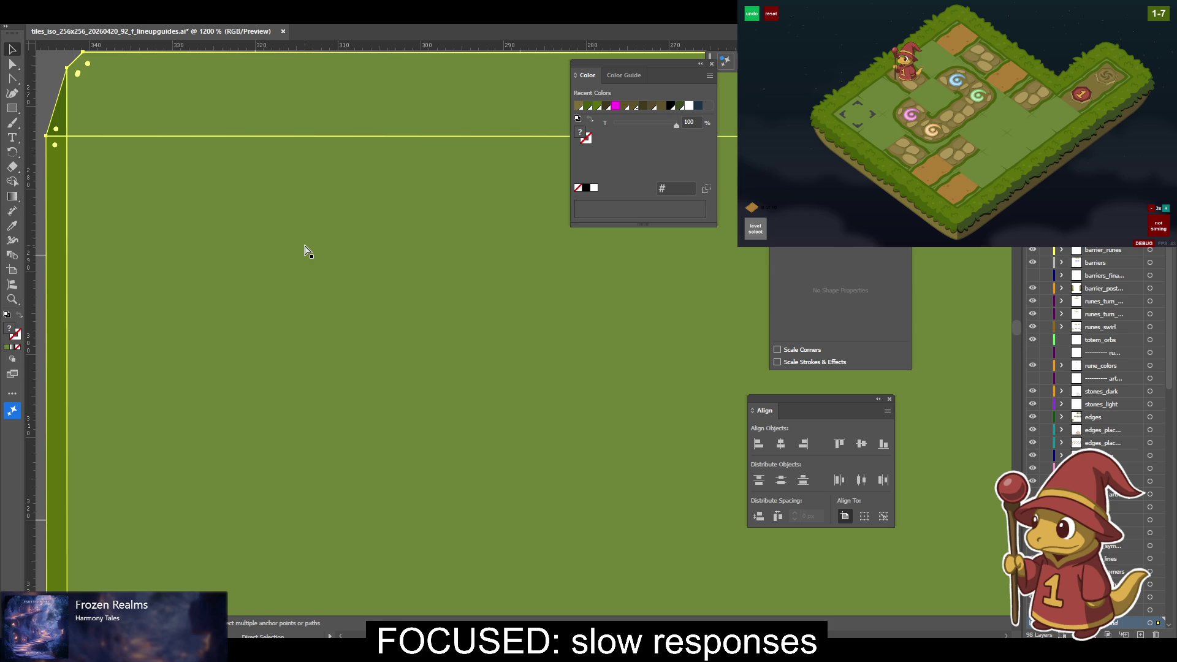
scroll(276, 214, "up", 3)
scroll(366, 288, "left", 12)
left_click(394, 219)
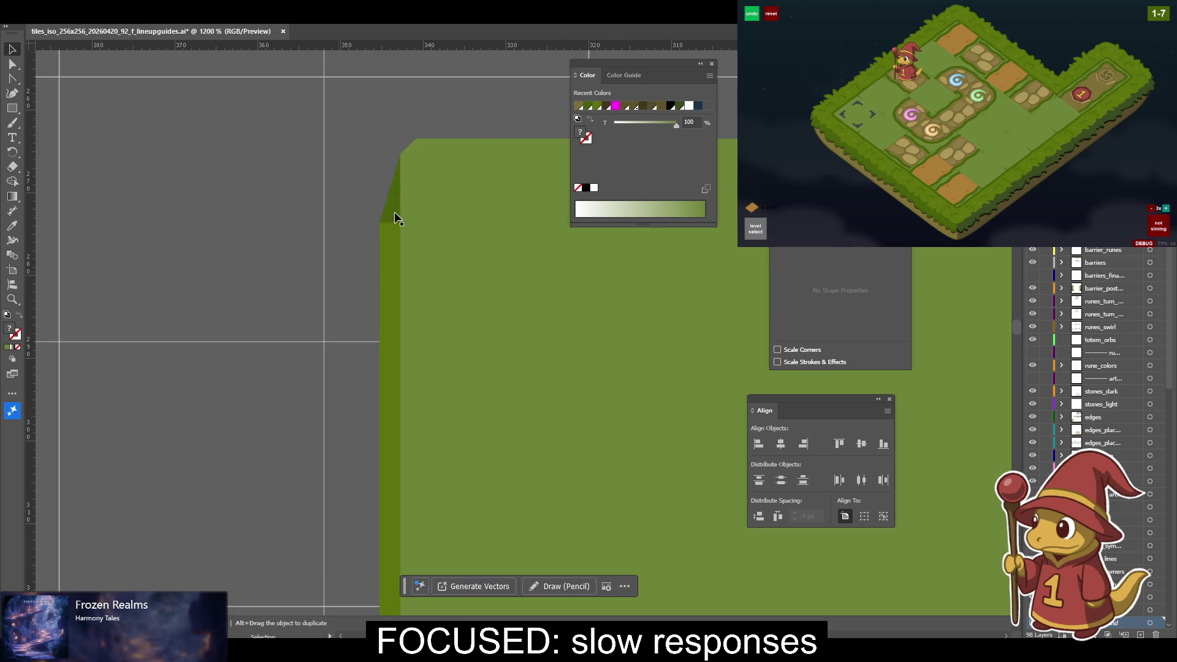
Enter the grass group and select the light grass layer for adding anchor points.
double_click(392, 218)
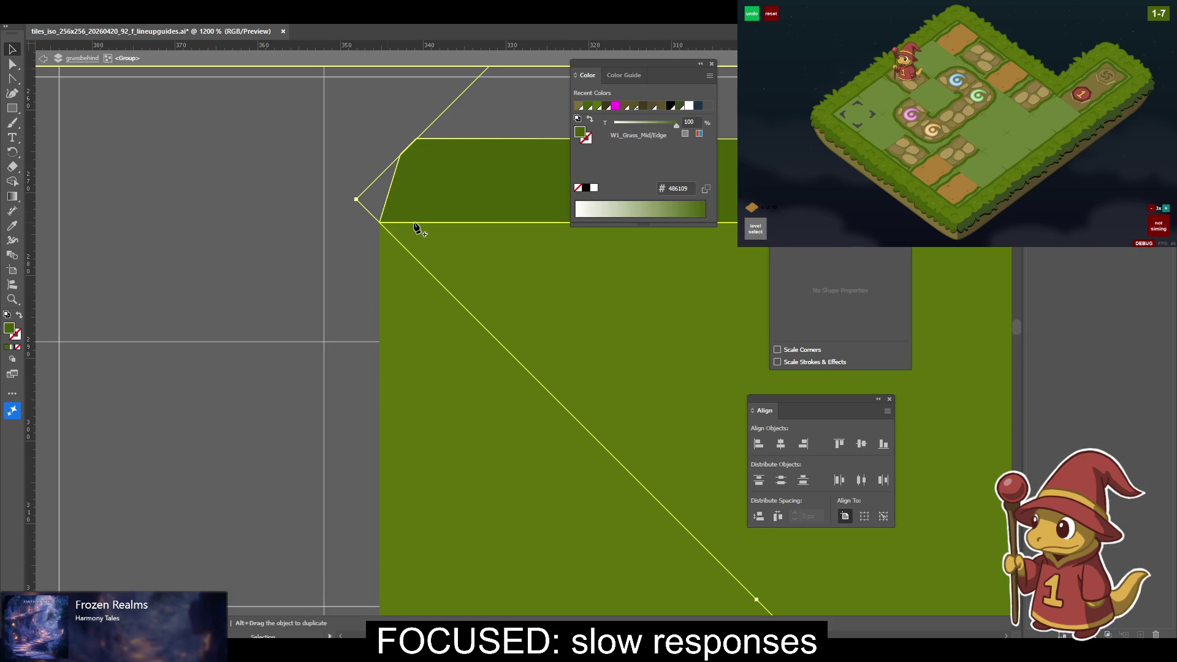
key("plus")
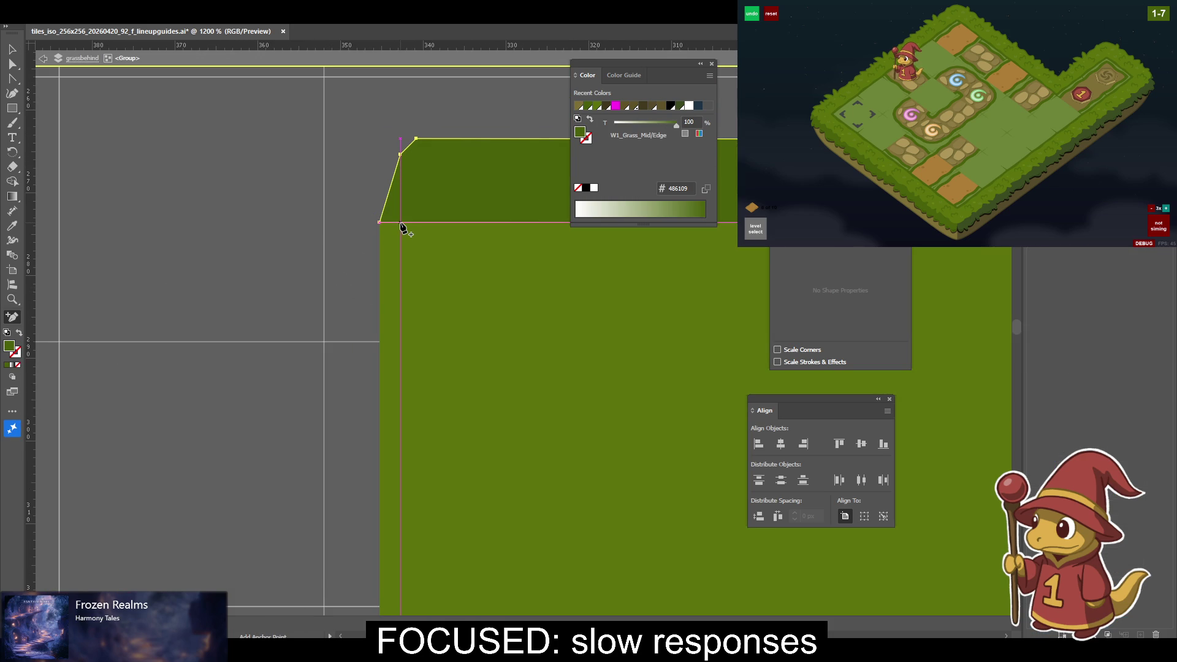
key("v")
left_click(391, 244)
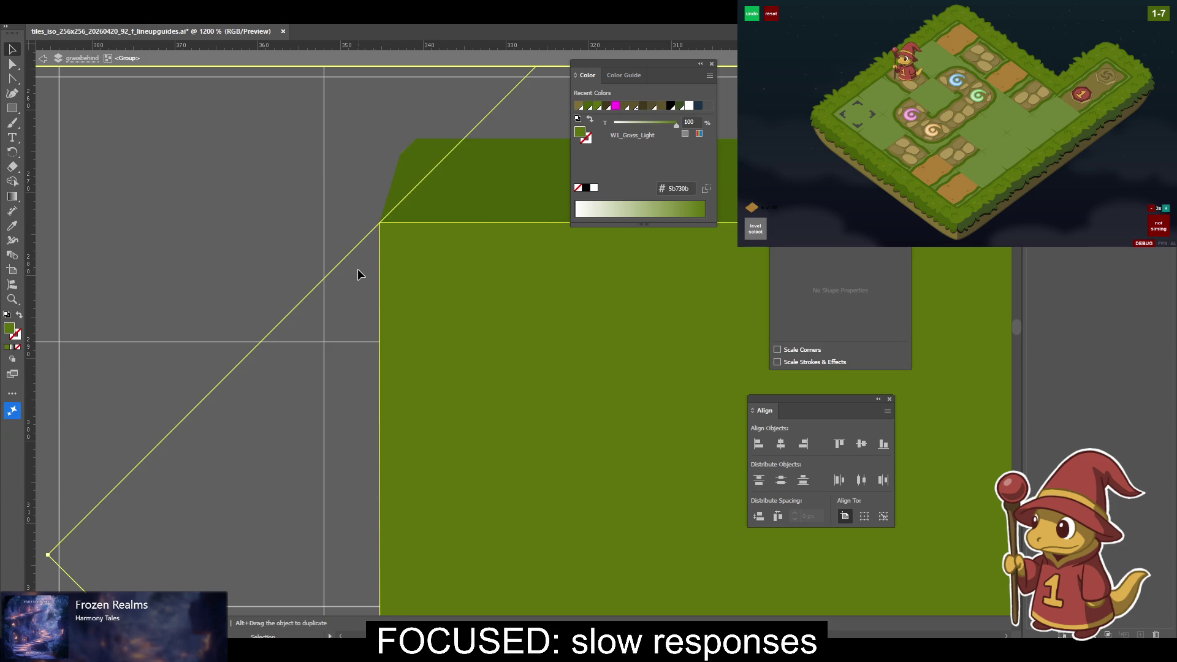
key("plus")
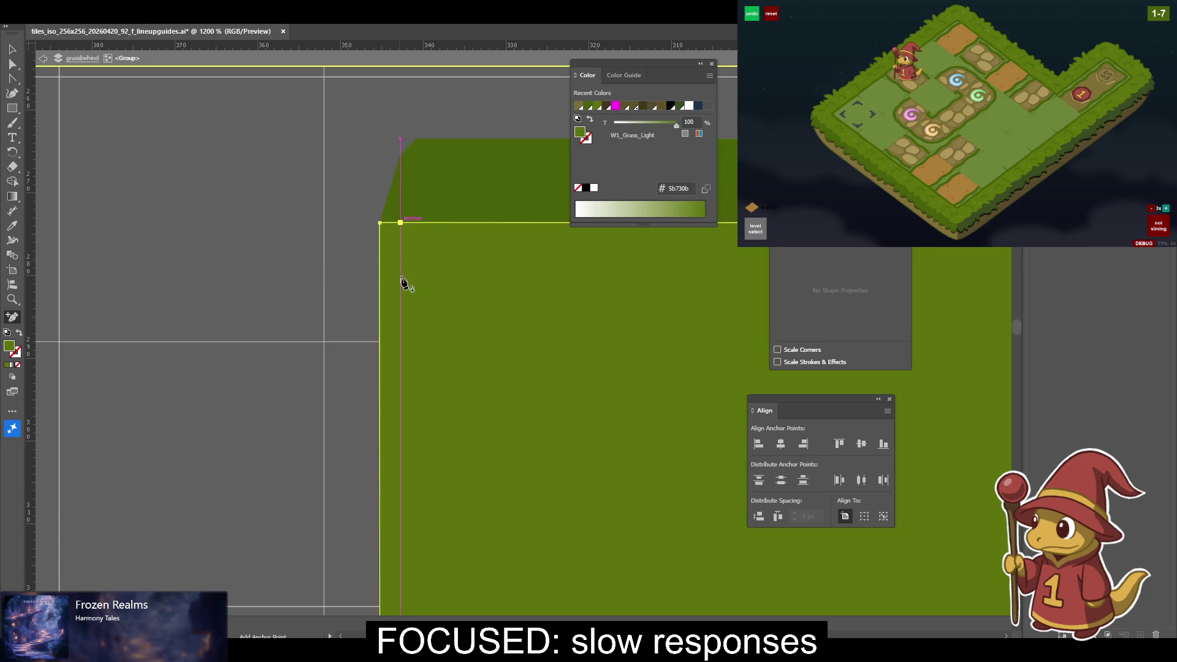
scroll(310, 357, "down", 5)
scroll(331, 326, "right", 3)
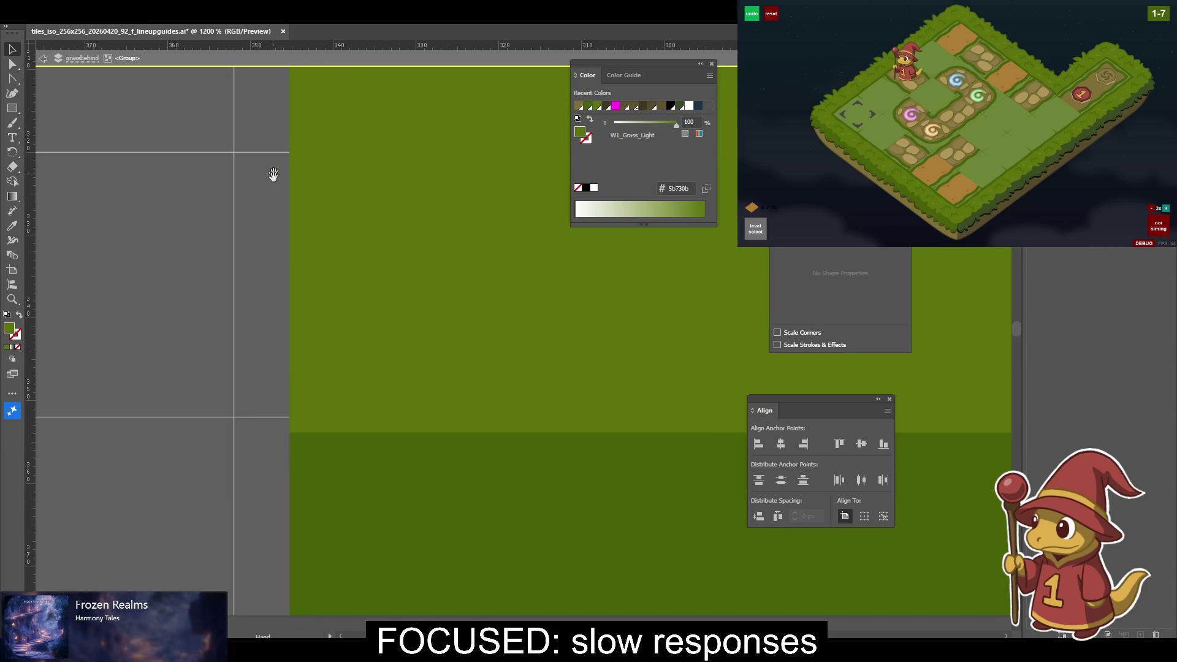
scroll(263, 294, "down", 2)
scroll(264, 319, "right", 1)
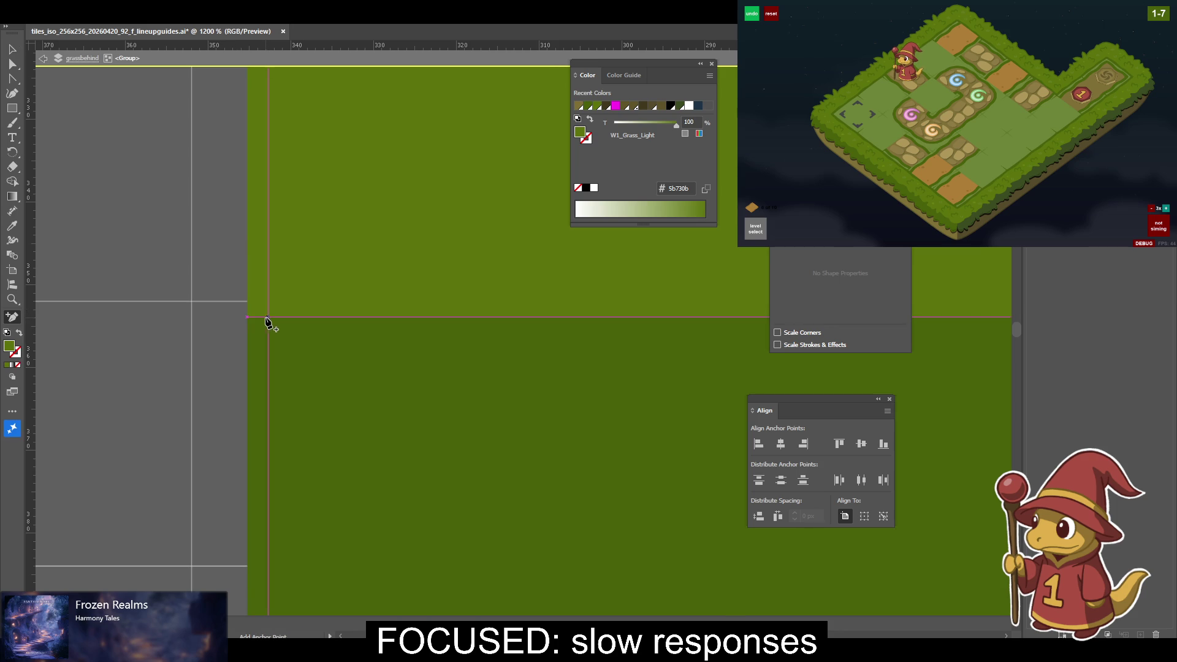
Add an anchor point on the mid grass edge shape's horizontal edge.
left_click(268, 323)
key("v")
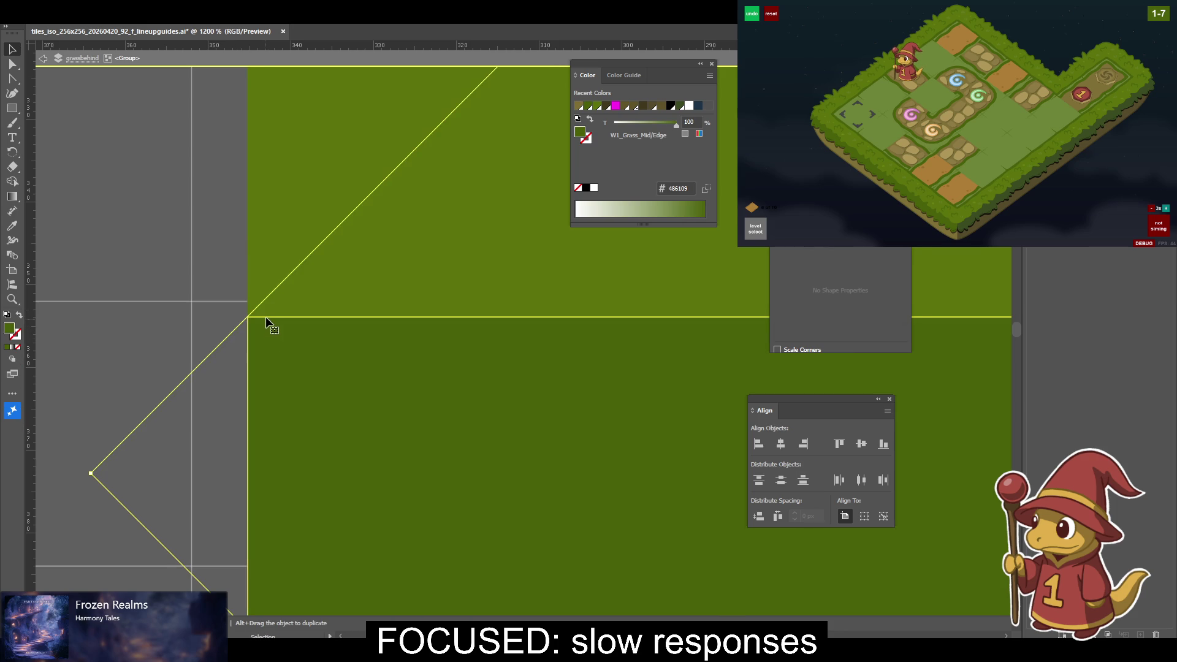
left_click(268, 316)
key("v")
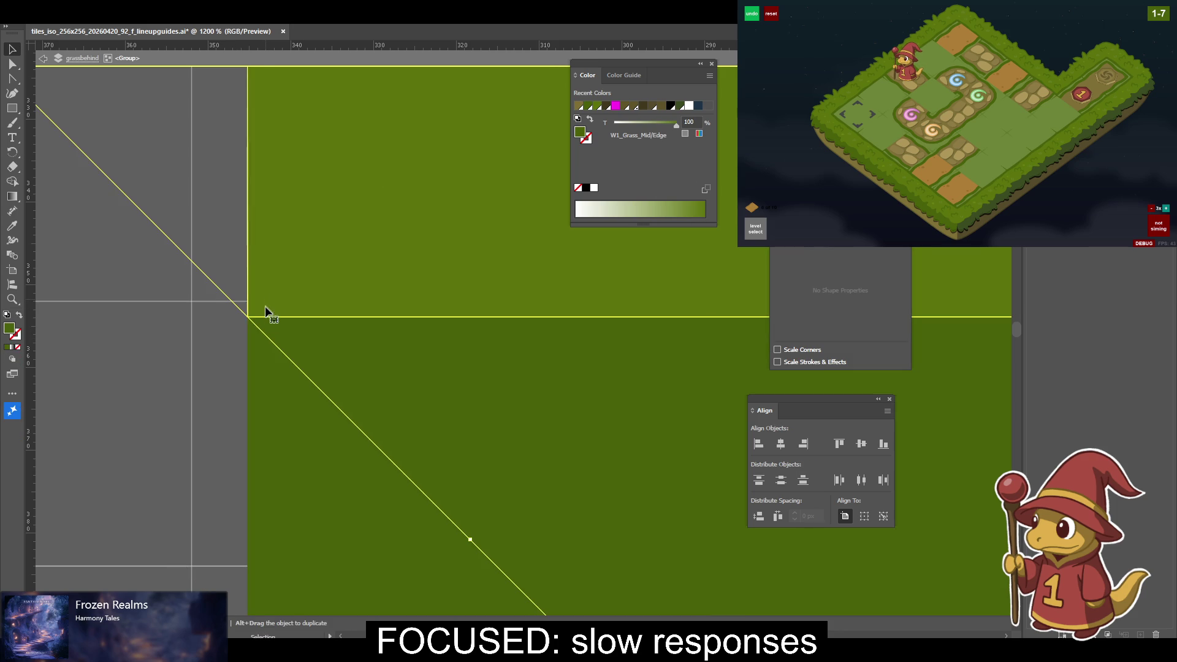
key("plus")
key("v")
mouse_move(171, 479)
left_mouse_down()
mouse_move(282, 289)
mouse_move(451, 300)
mouse_move(388, 341)
mouse_move(490, 334)
mouse_move(410, 376)
left_mouse_up()
Add an anchor on the dark brown strip's top edge near its left end.
left_click(295, 395)
key("plus")
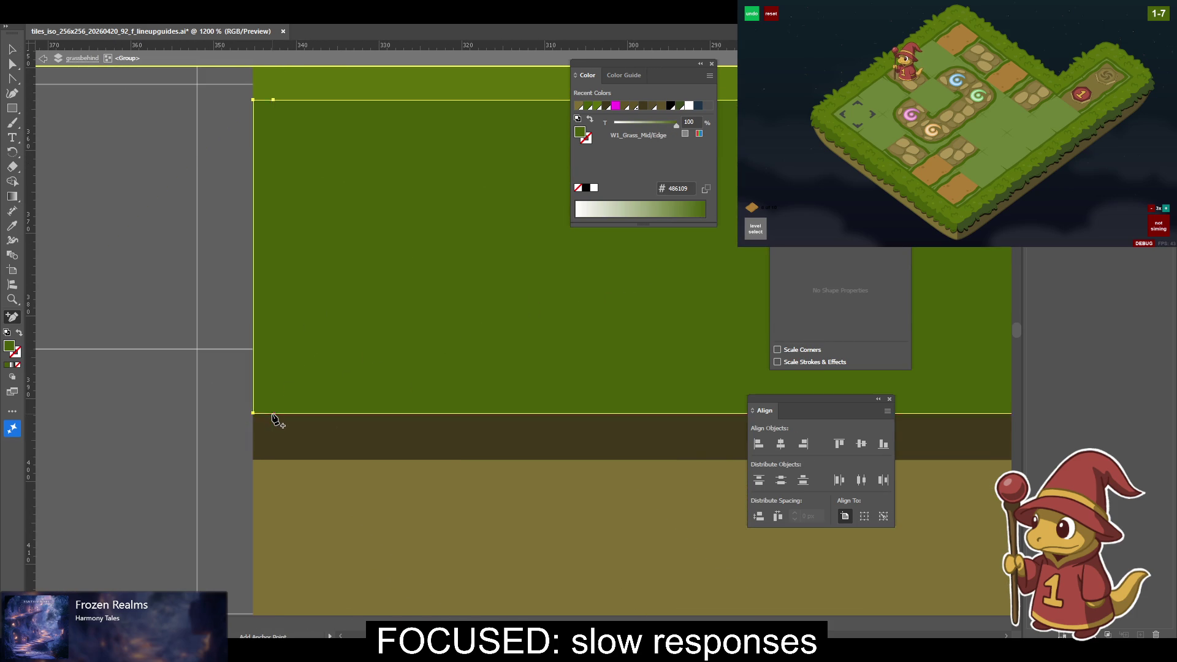
key("v")
left_click(285, 438)
left_click(285, 438)
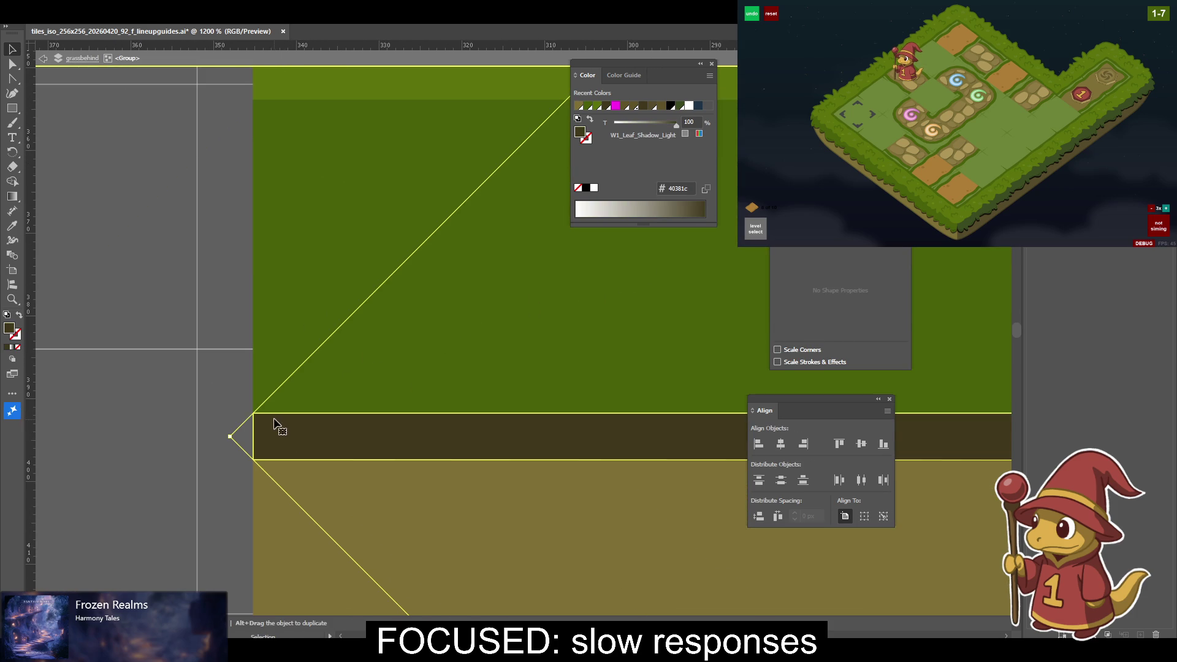
key("plus")
left_click(274, 413)
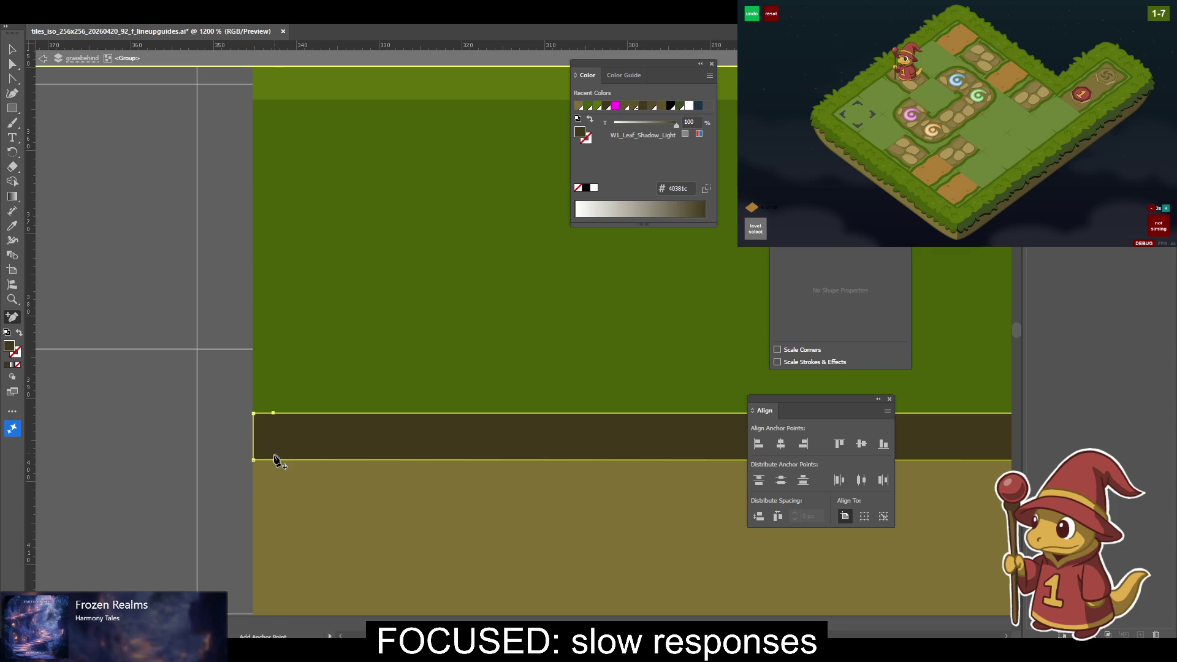
Select the light dirt fill shape with its lower-left corner in view.
key("v")
left_click(303, 505)
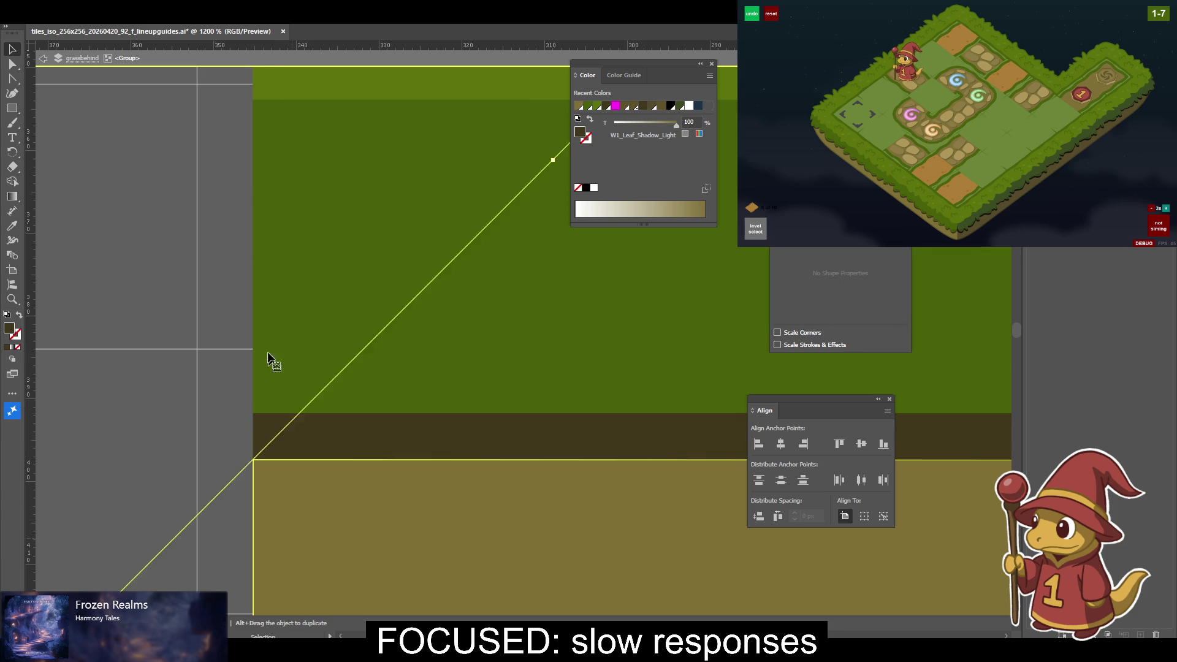
left_click_drag(290, 483, 252, 184)
key("plus")
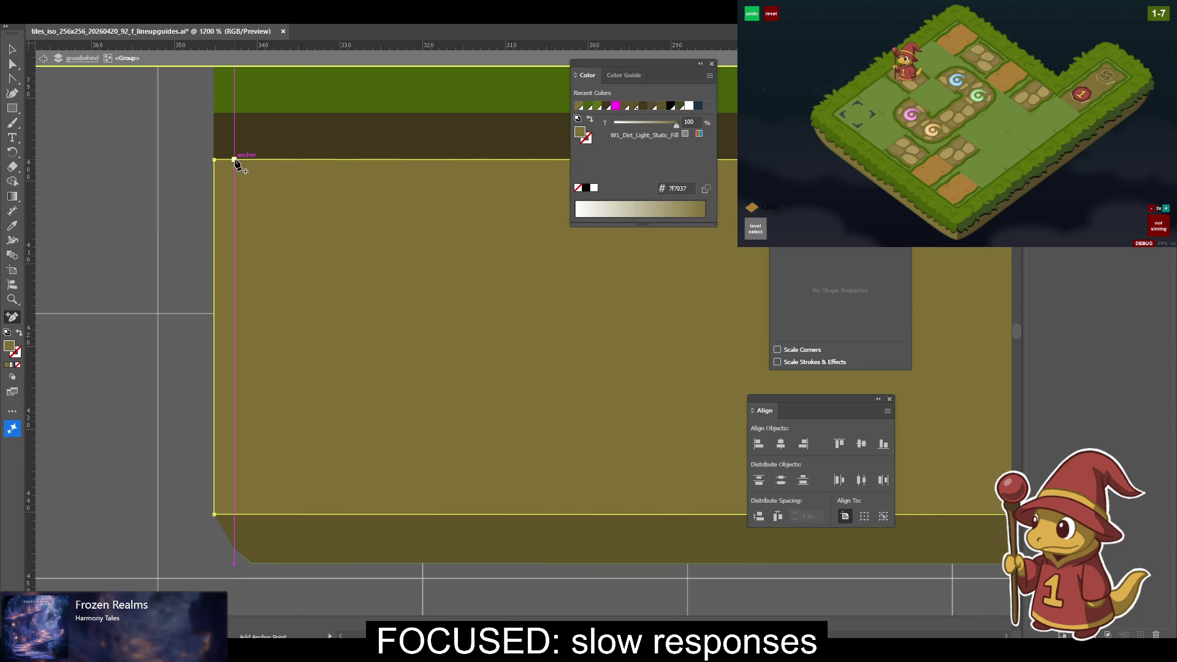
Add anchors at the left ends of the dirt fill and its darker outline band.
left_click(236, 515)
left_click(248, 531, "ctrl")
left_click(235, 515)
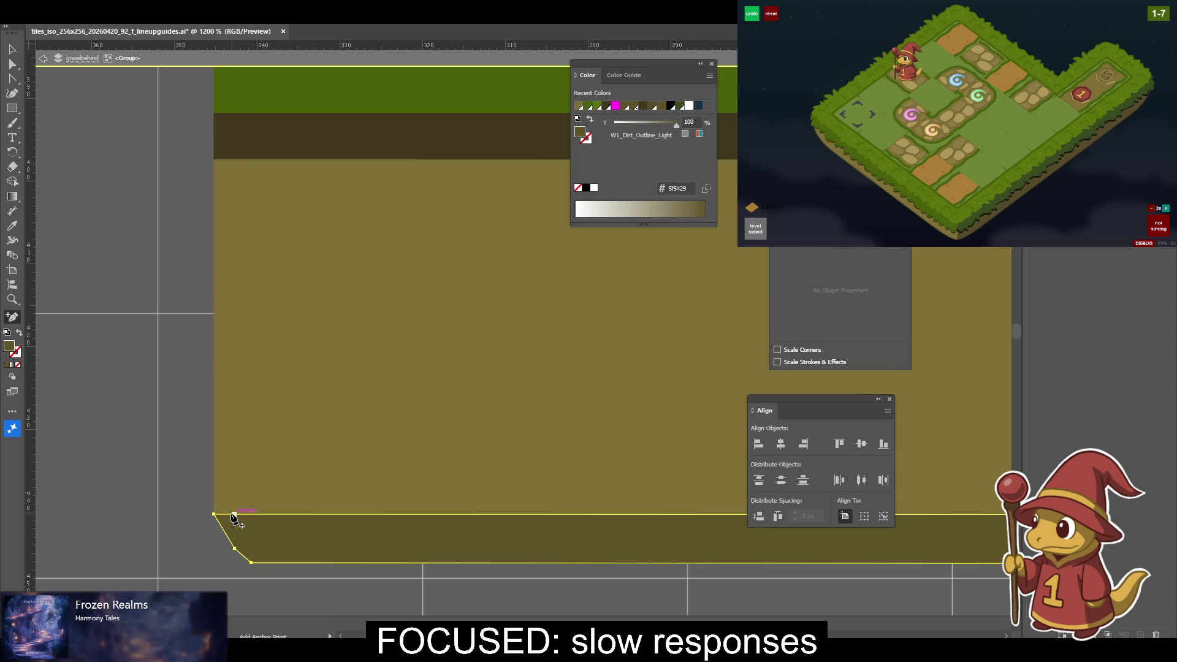
left_click(235, 518)
Add an anchor on the right end of the dirt fill's bottom edge.
left_click_drag(446, 334, 236, 401)
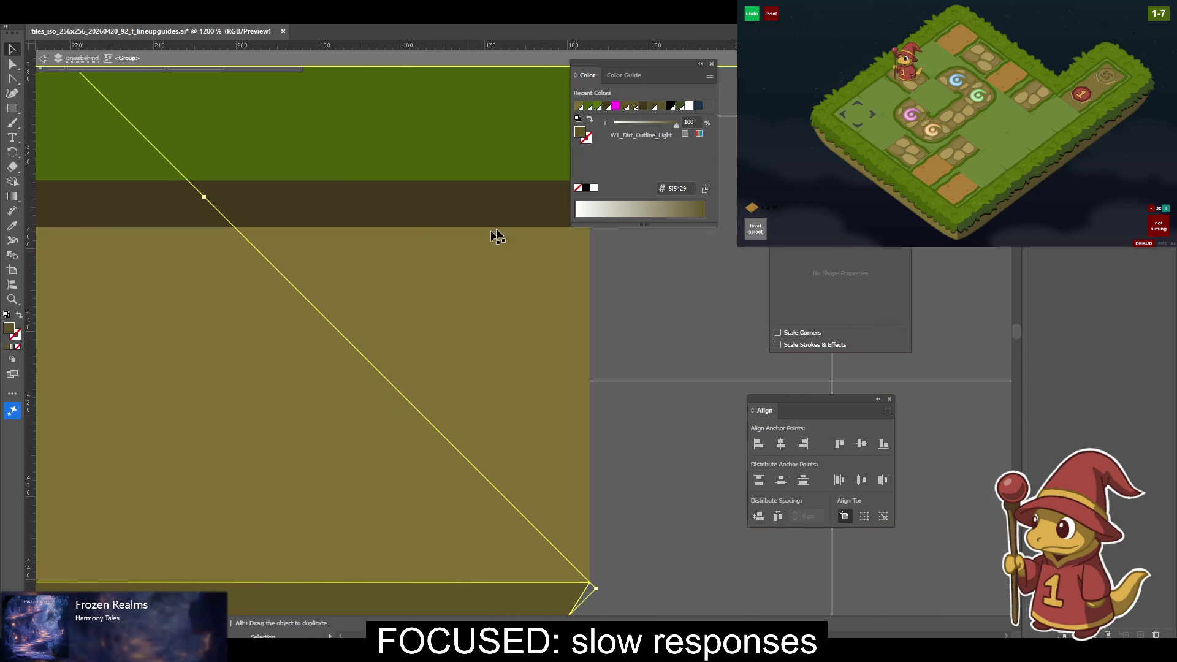
left_click(572, 538)
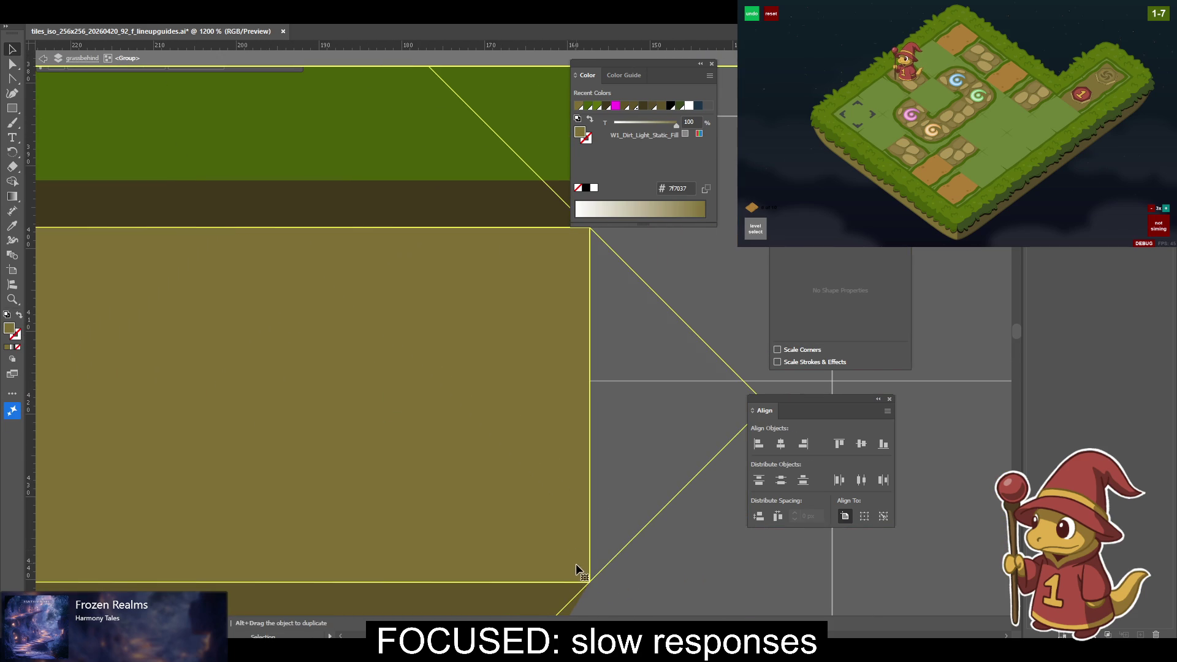
key("plus")
left_click(576, 582)
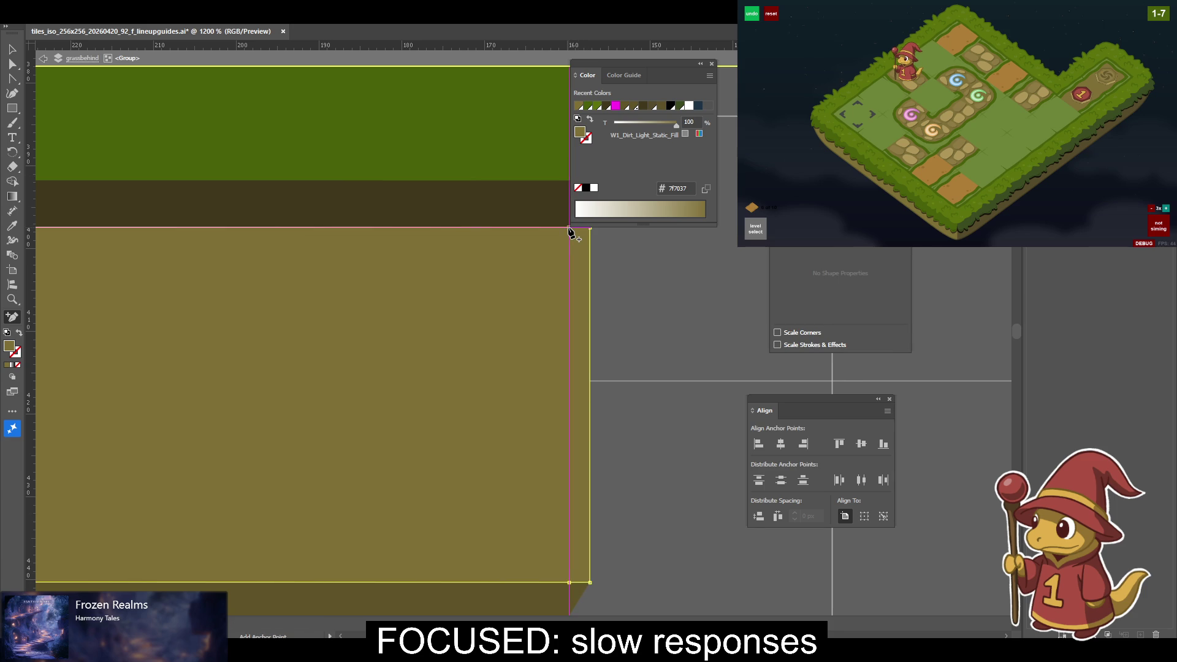
left_click(572, 585, "ctrl")
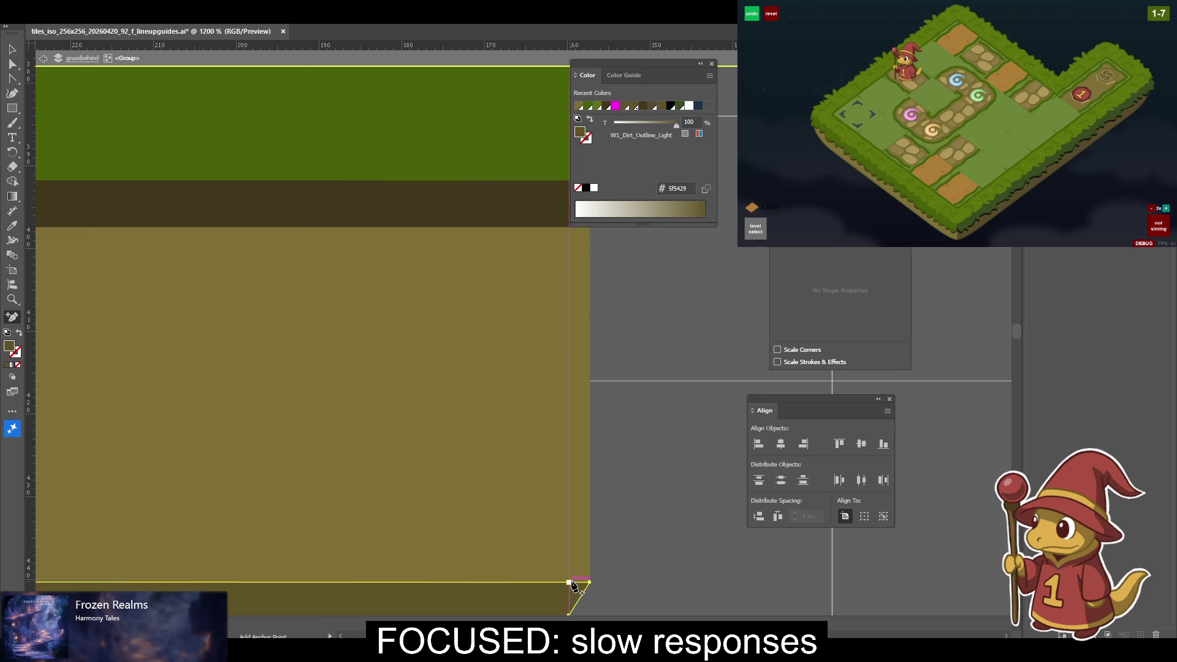
scroll(625, 478, "up", 5)
scroll(559, 533, "right", 1)
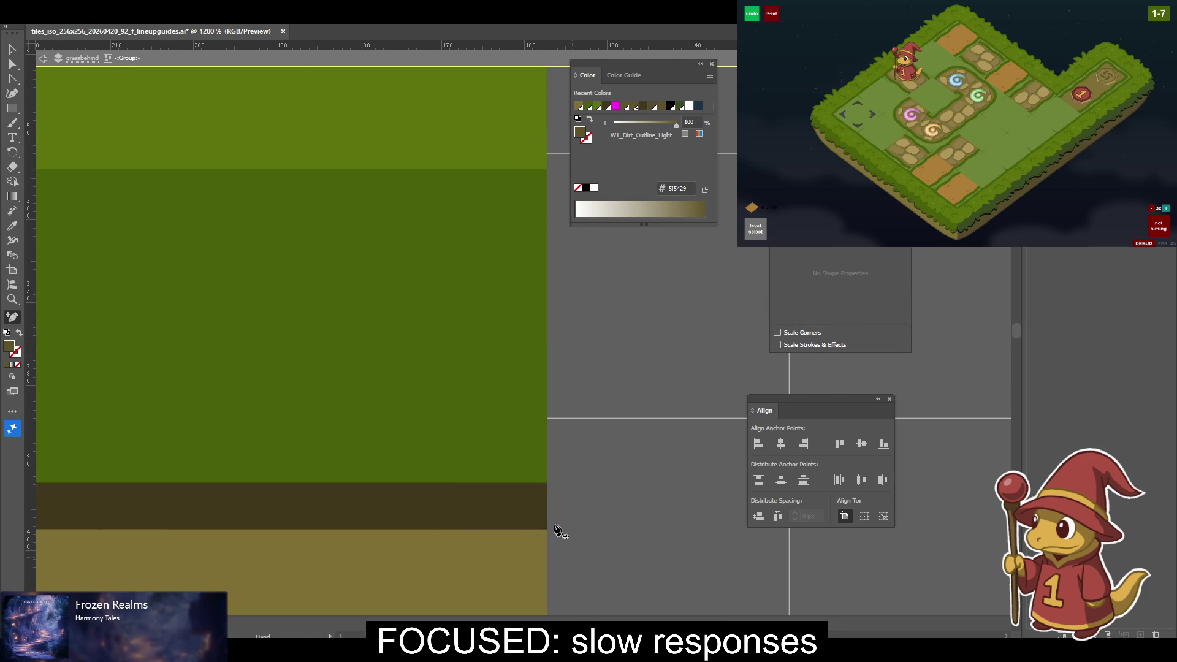
Add anchors on the top and bottom edges of the shadow band and green grass shape.
left_click(532, 490, "ctrl")
key("plus")
left_click(526, 482)
left_click(526, 529)
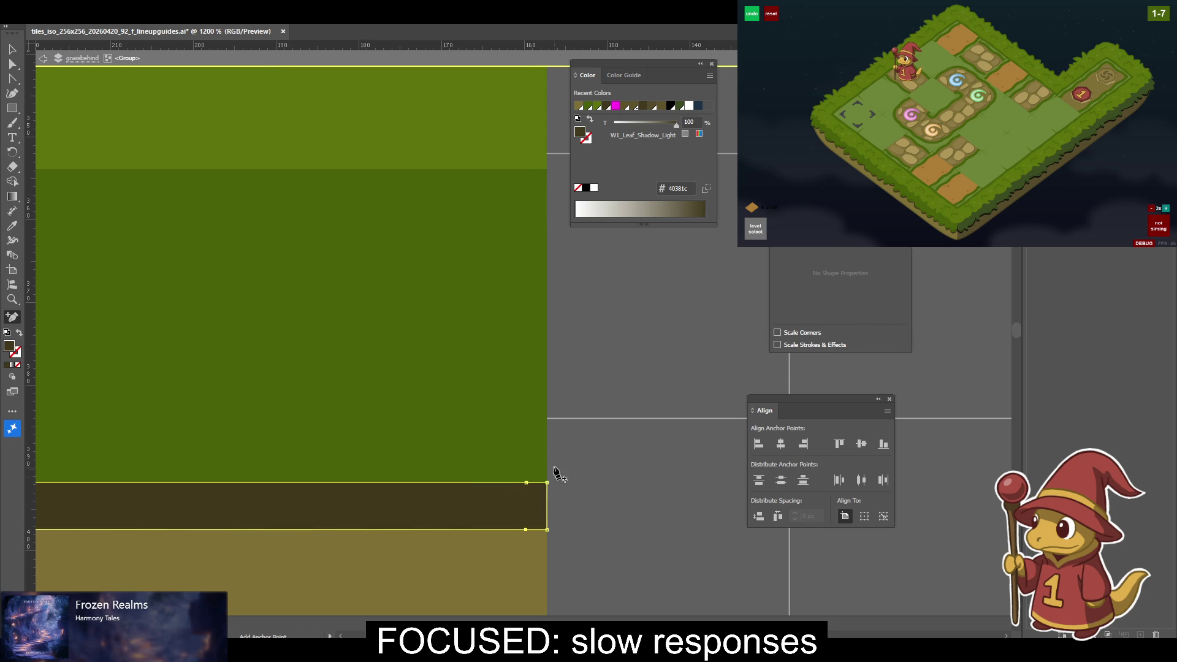
left_click(537, 466, "ctrl")
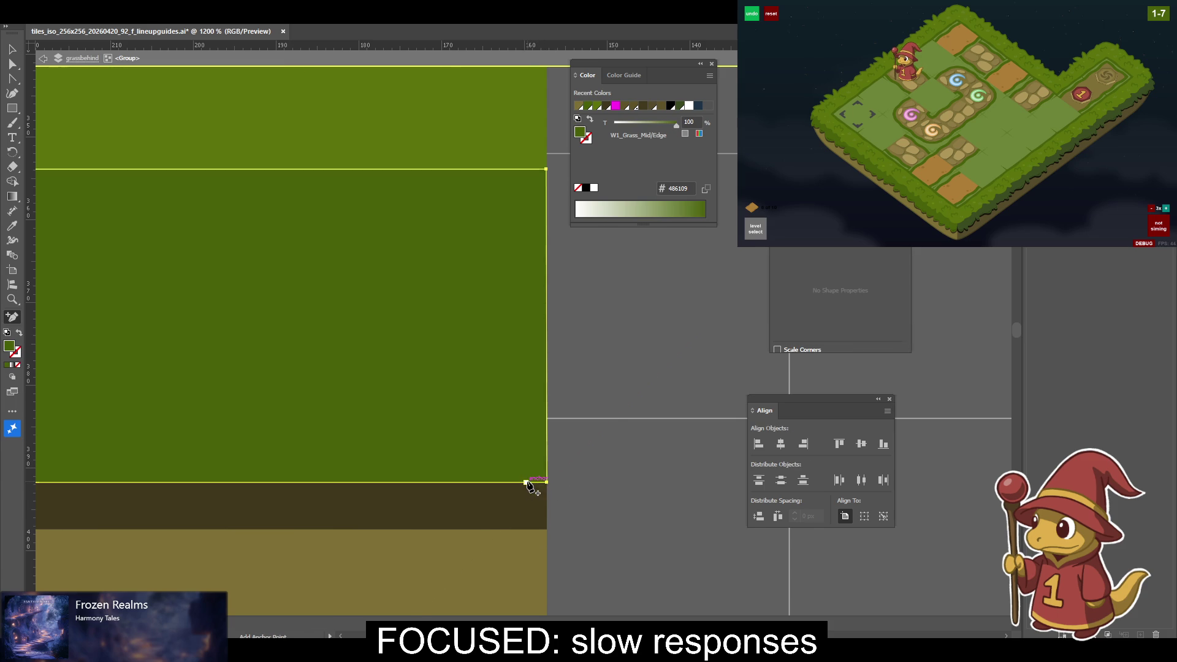
left_click(526, 482)
left_click(526, 169)
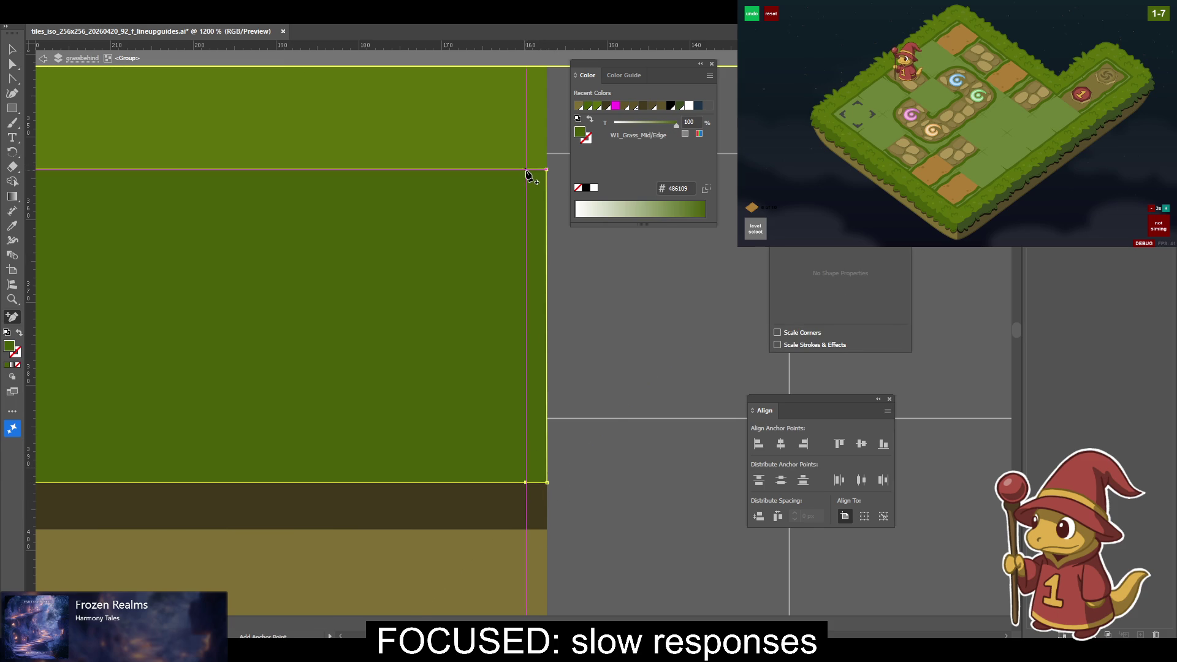
Add an anchor on the light grass shape's bottom edge at the right end.
left_click_drag(617, 273, 596, 499)
left_click(510, 400, "ctrl")
left_click(506, 398)
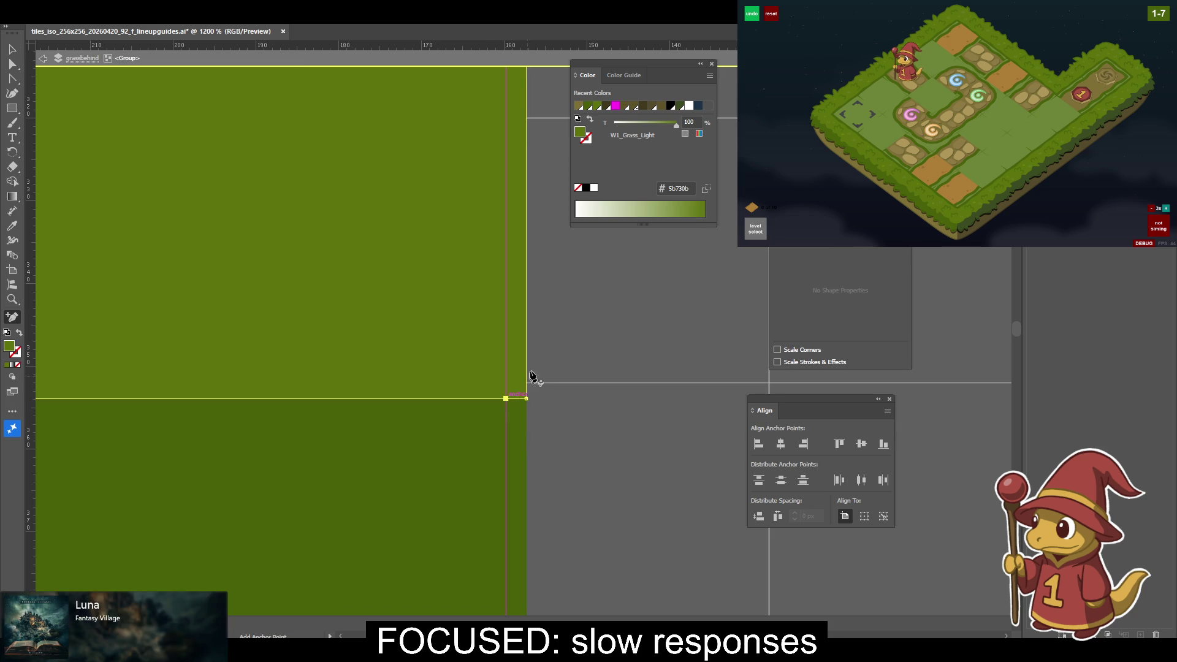
scroll(530, 380, "up", 2)
scroll(549, 421, "up", 4)
scroll(541, 310, "up", 3)
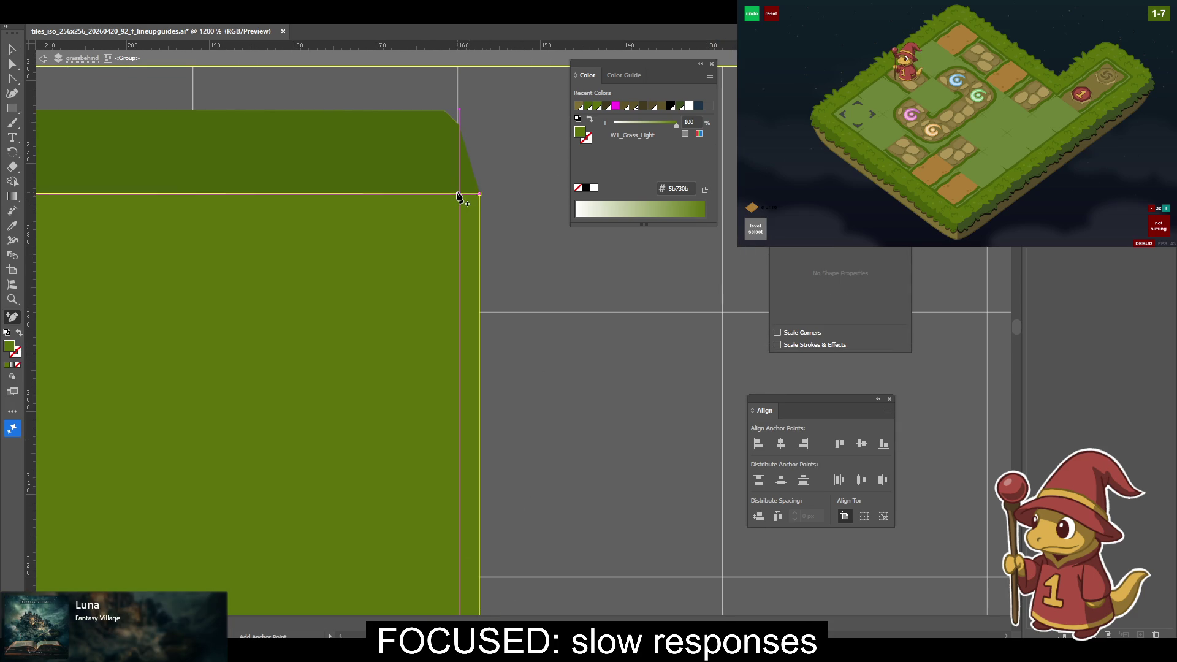
left_click(473, 183)
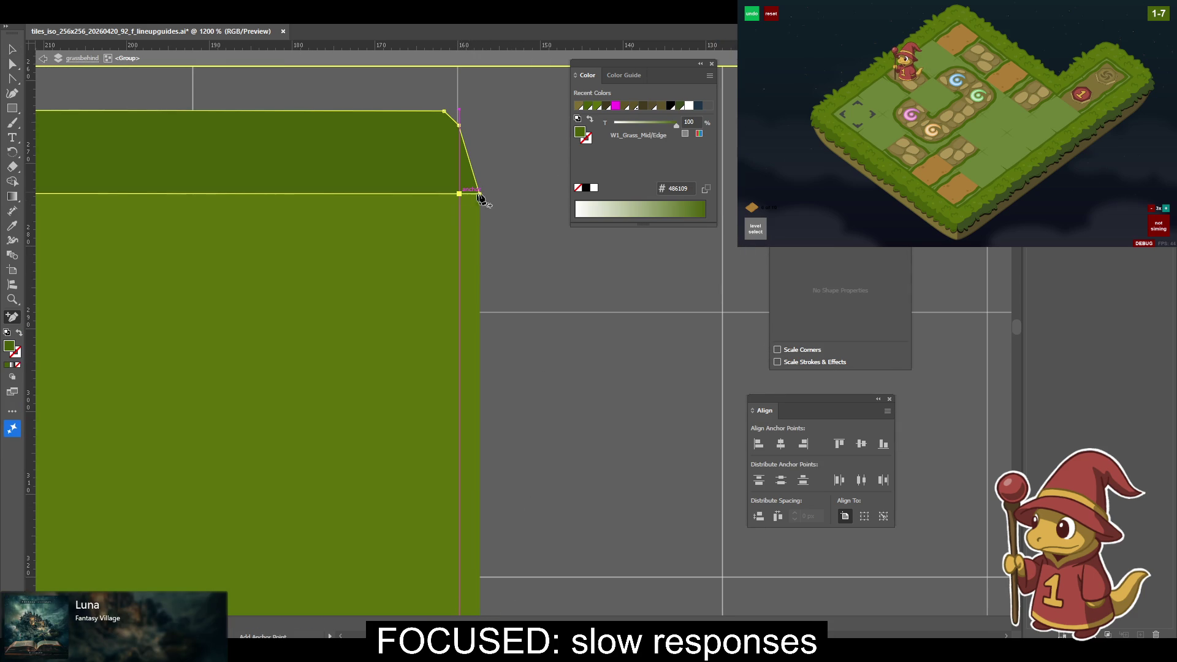
key("v")
left_click(513, 218)
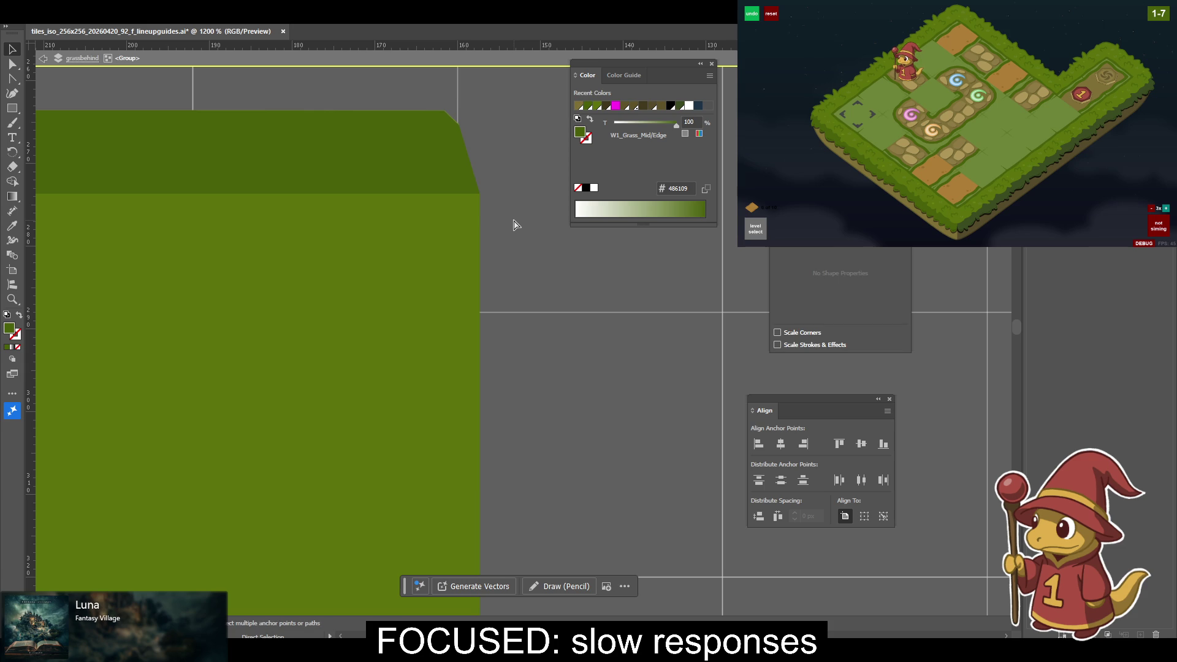
Delete the stray diagonal line at the beveled corner.
scroll(513, 224, "up", 2)
scroll(513, 224, "up", 1)
scroll(513, 224, "up", 1)
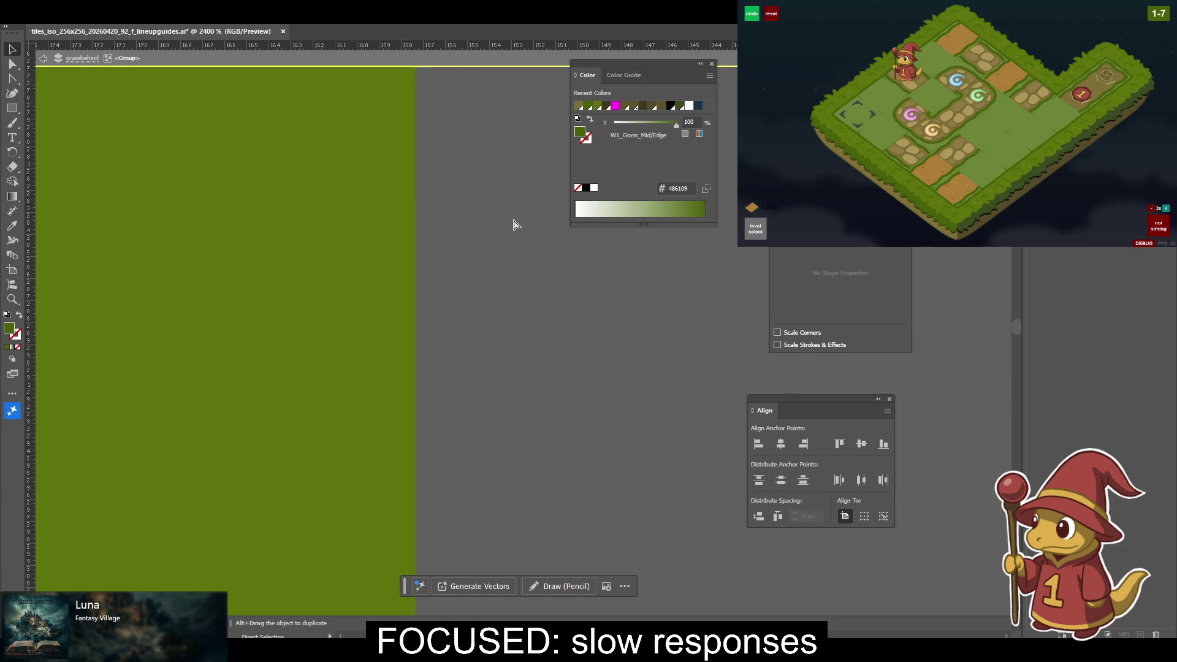
left_click_drag(476, 204, 492, 466)
left_click(514, 400)
key("Delete")
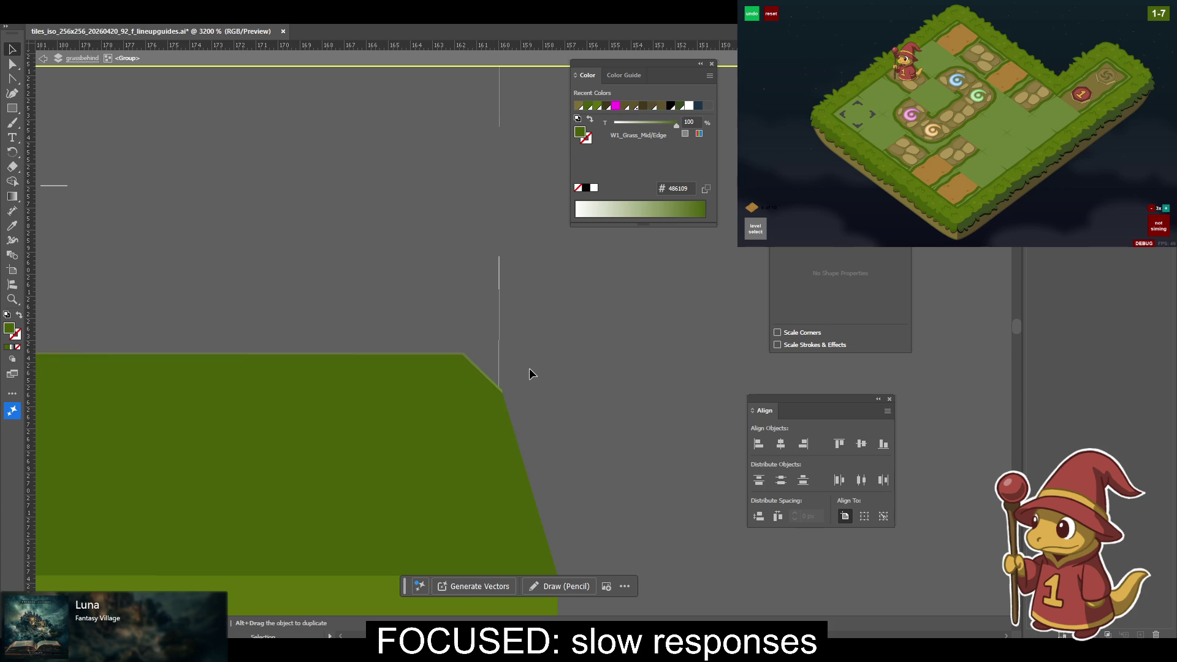
Delete the light-green top shape and draw a small square above the grass block.
left_click(490, 382)
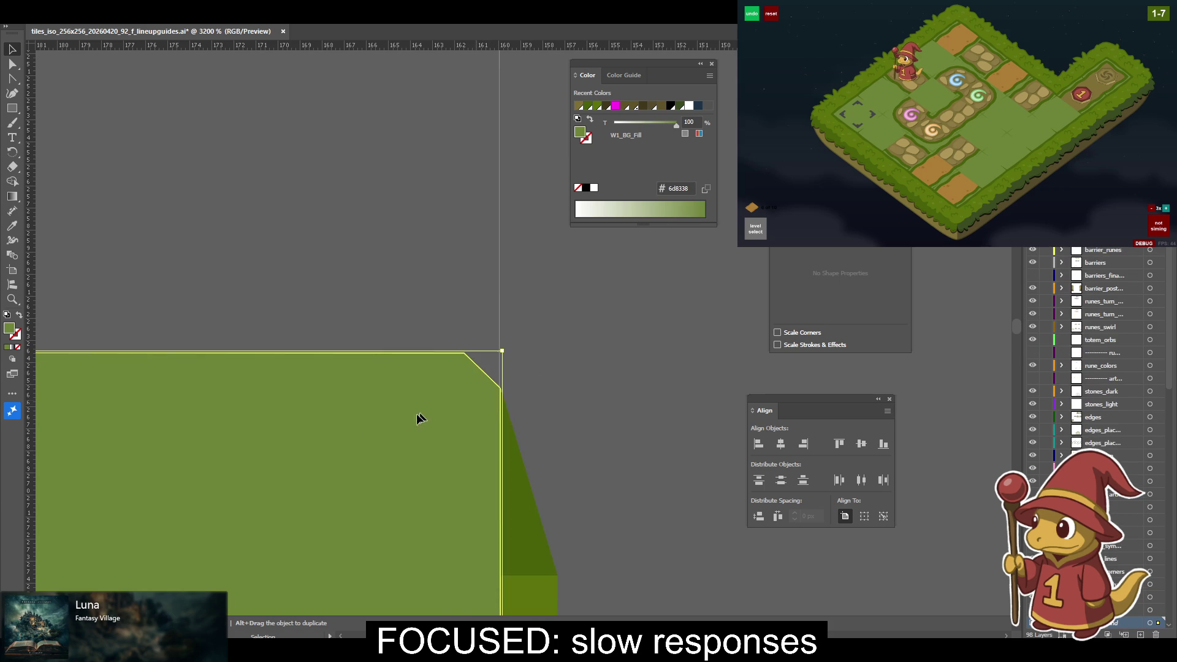
left_click_drag(429, 415, 307, 459)
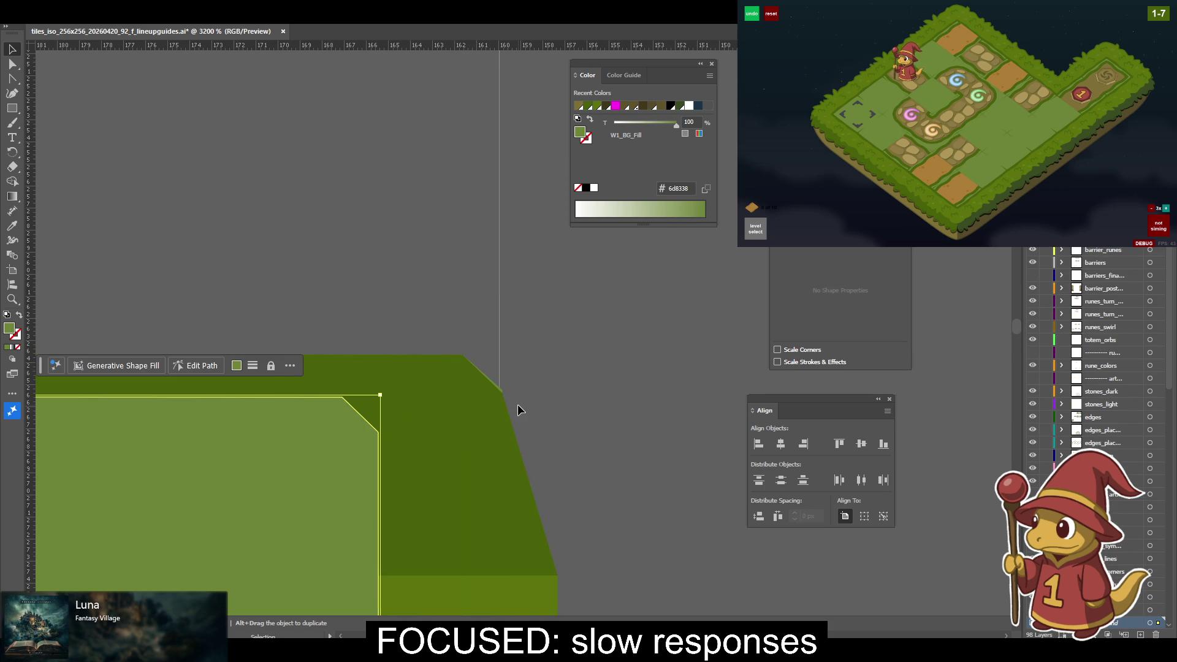
key("Delete")
key("a")
mouse_move(472, 232)
left_mouse_down()
mouse_move(539, 299)
mouse_move(476, 328)
mouse_move(493, 316)
left_mouse_up()
Rotate the small square into a diamond and move it onto the grass block.
left_click(478, 328)
type("v")
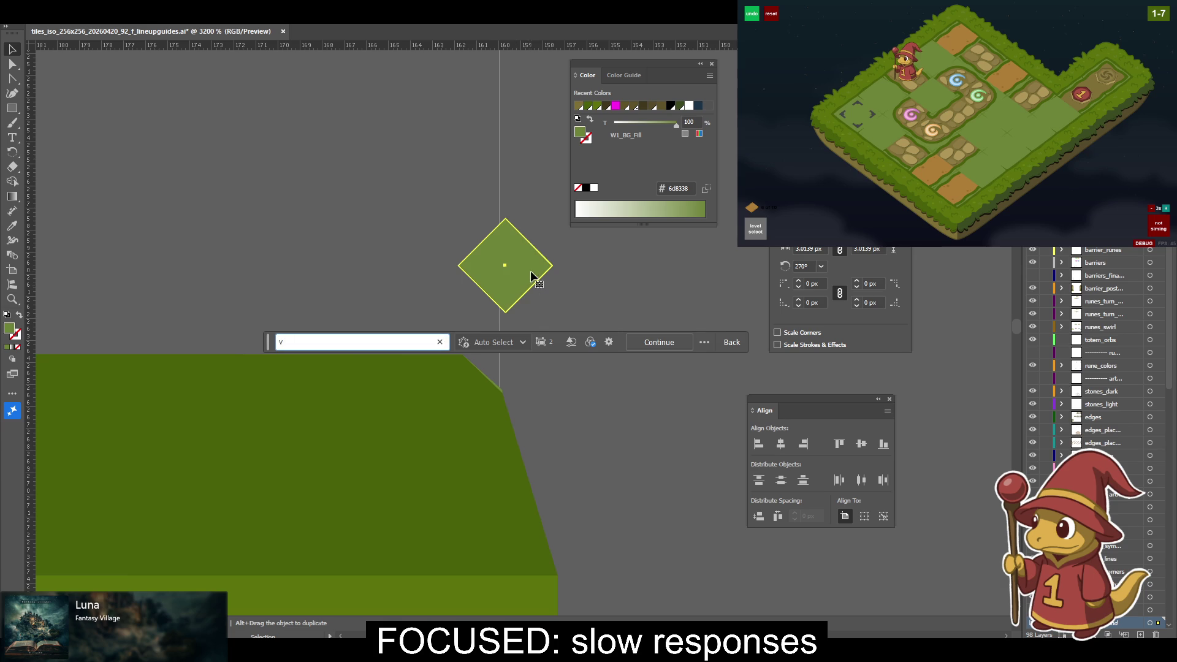
left_click(628, 404)
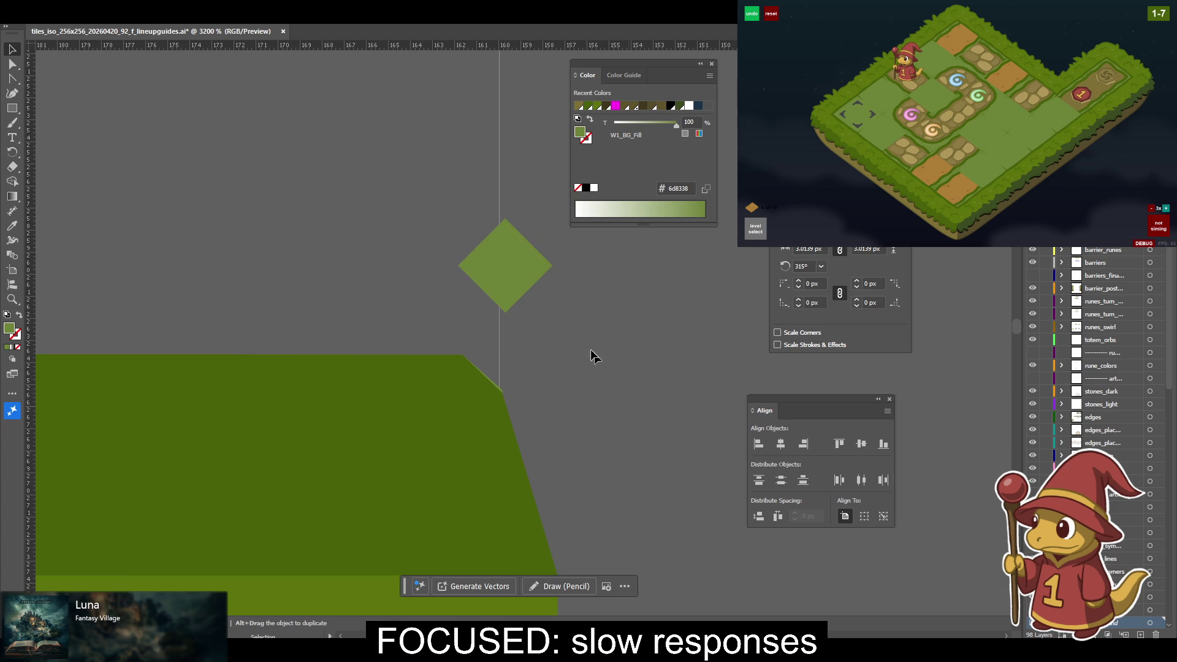
left_click(515, 273)
left_click_drag(512, 292, 410, 515)
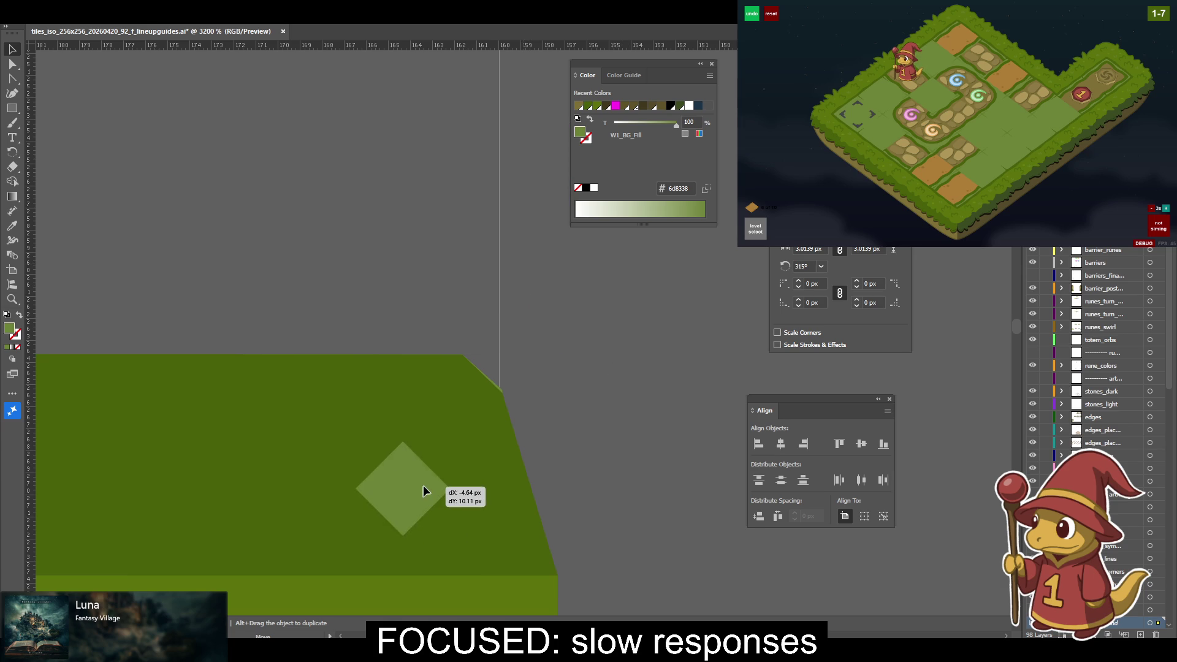
Try right-aligning the grass top corner anchor with the diamond, then undo.
key("a")
left_click(462, 355, "shift")
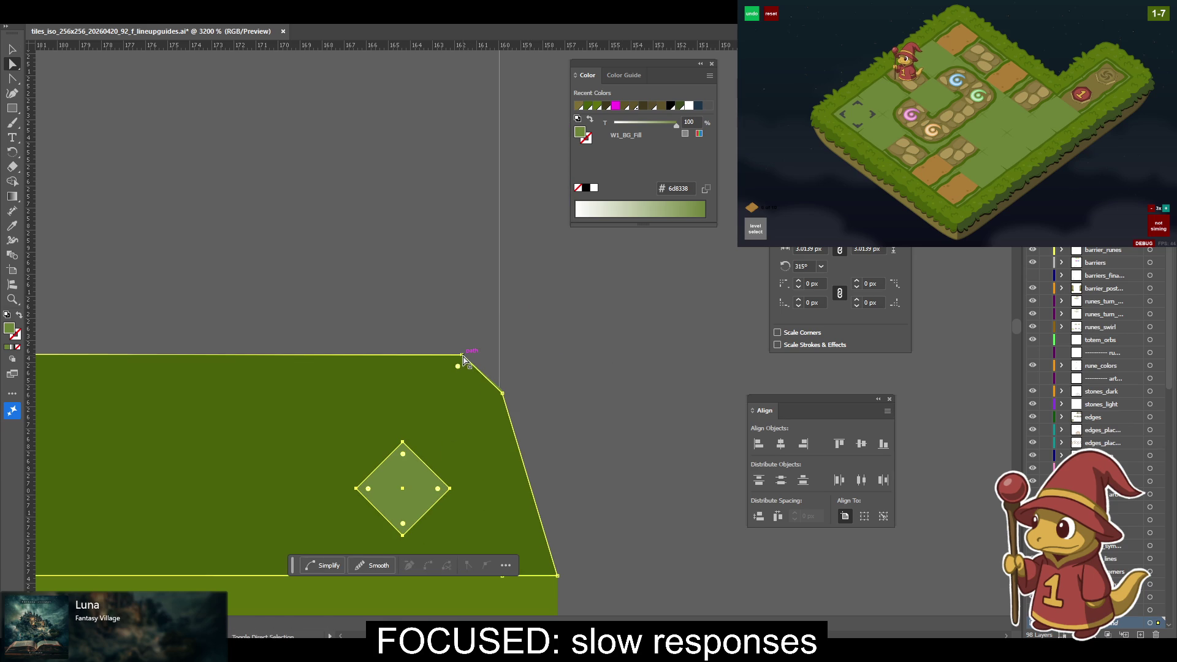
left_click(801, 445)
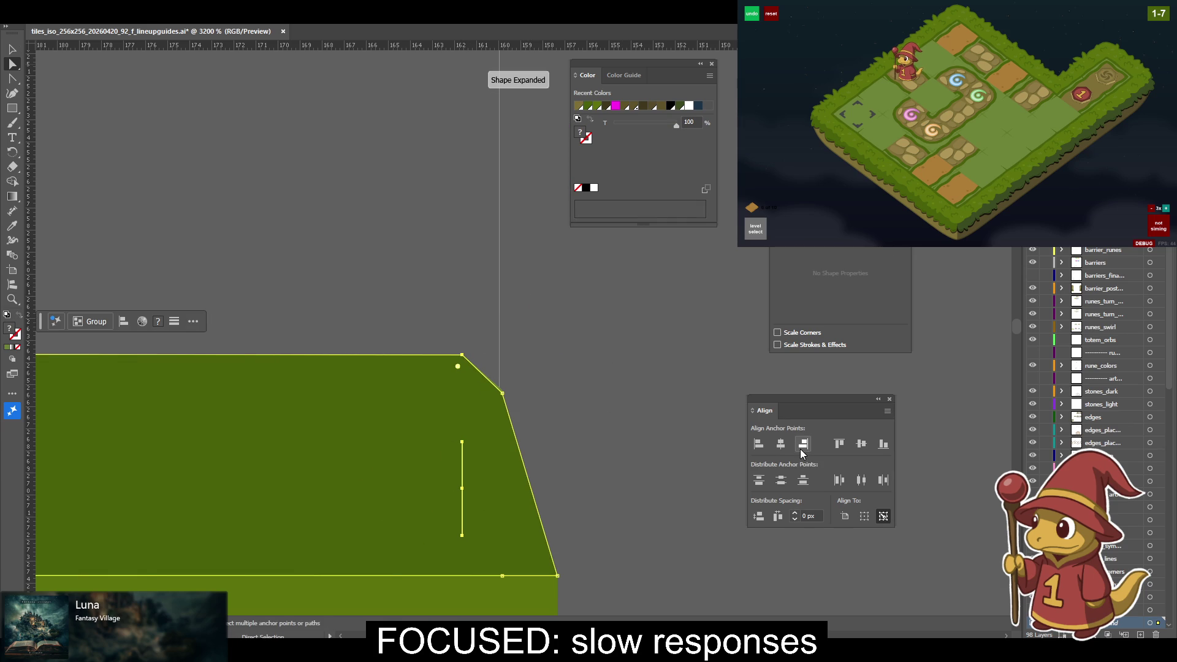
key("ctrl+z")
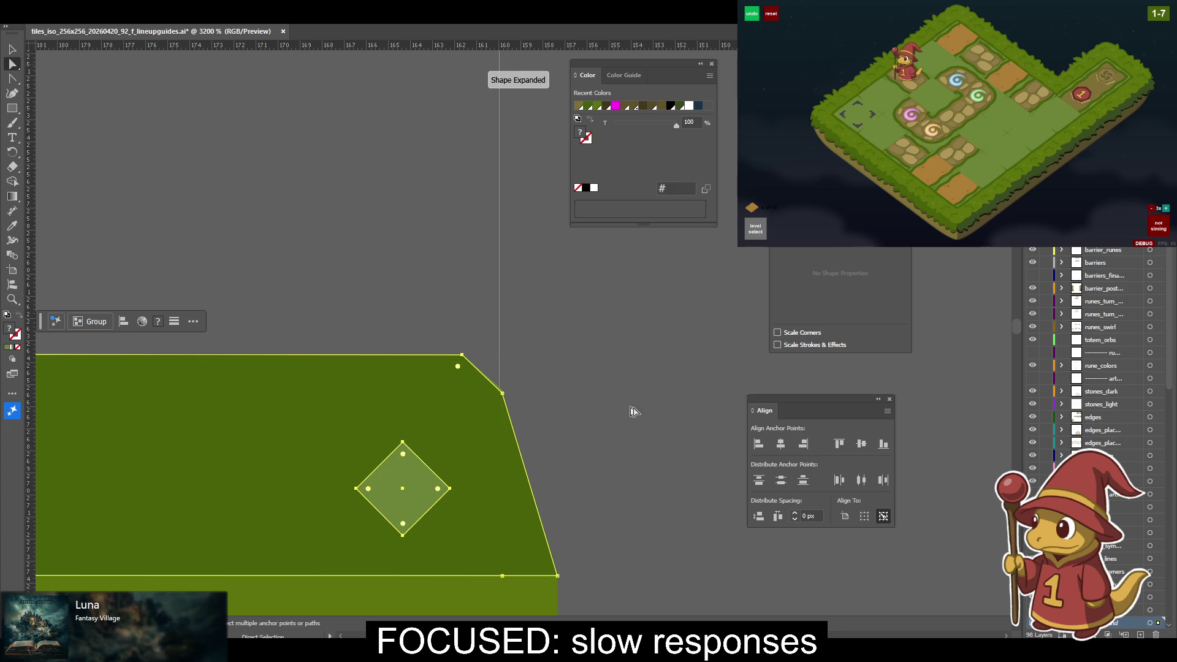
key("ctrl+shift+a")
key("v")
Align the diamond's top with the grass shape's top edge.
left_click_drag(383, 492, 478, 367)
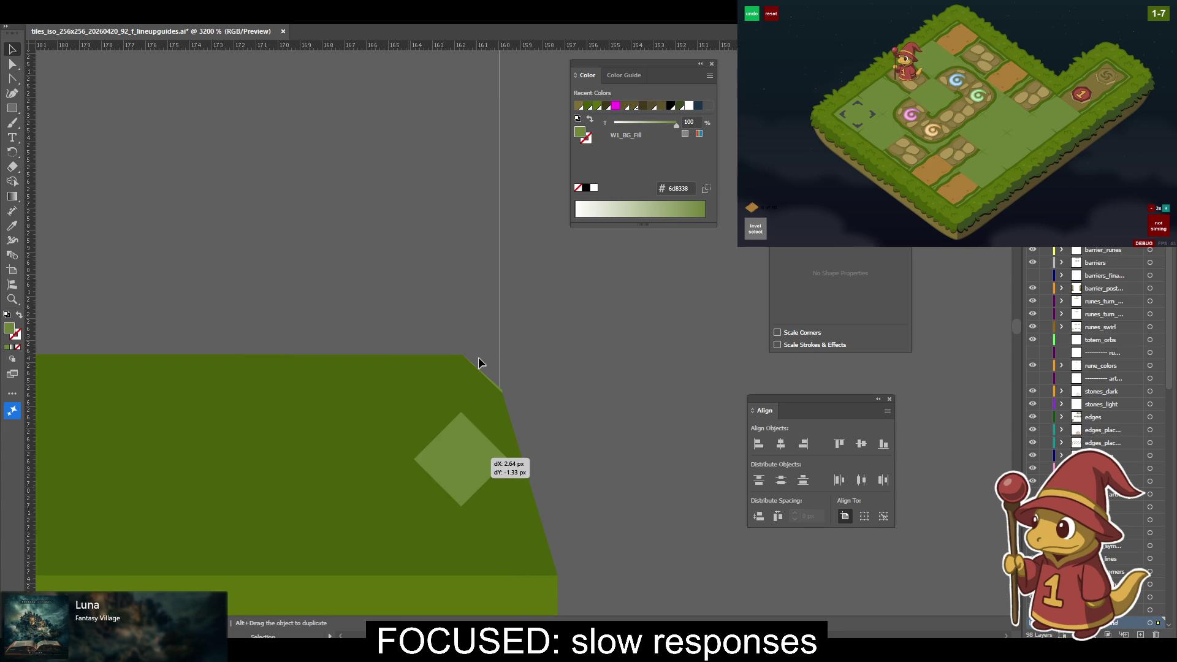
left_click(494, 400, "shift")
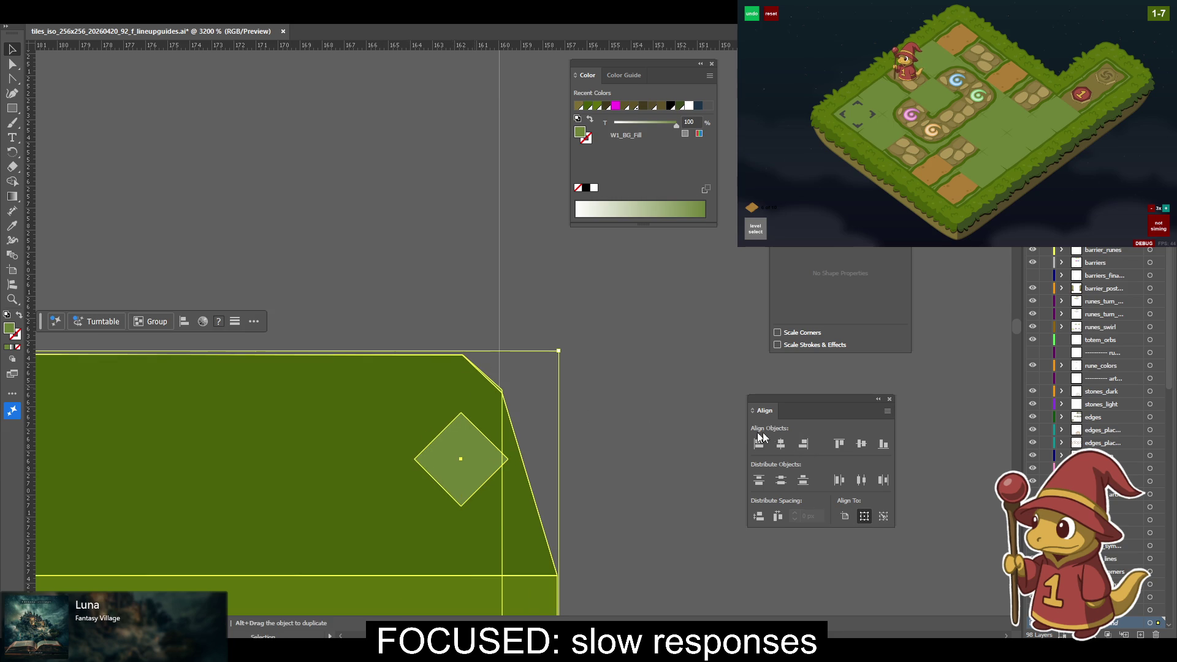
left_click(838, 444)
left_click(536, 402)
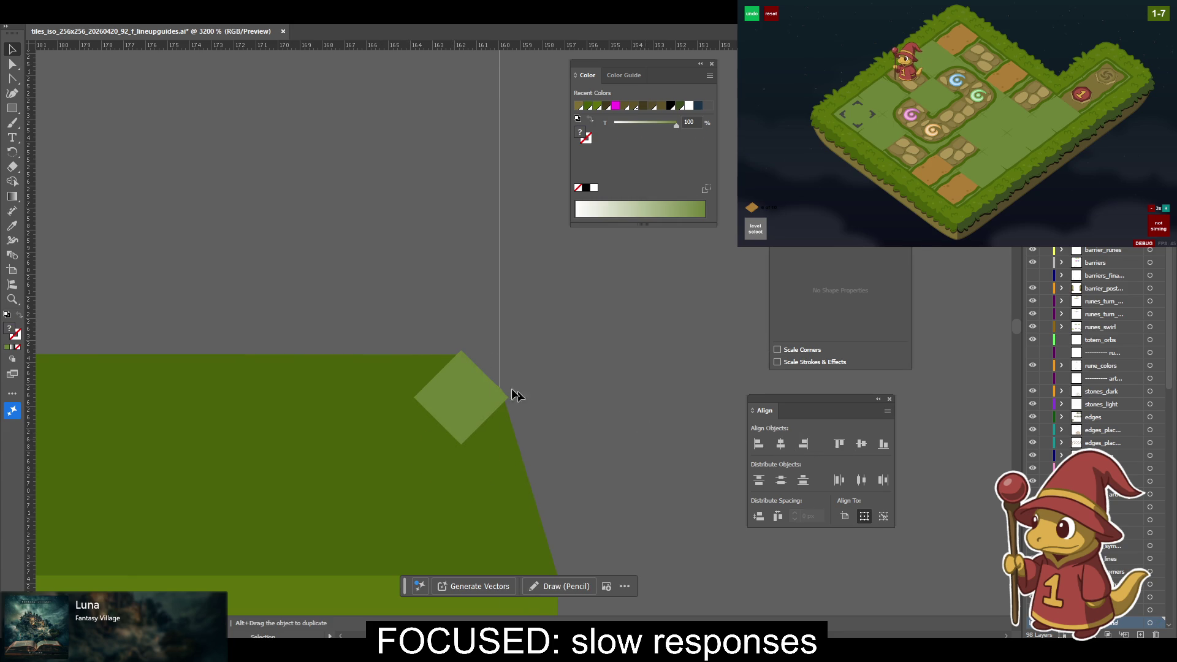
left_click(383, 437)
left_click(466, 403, "shift")
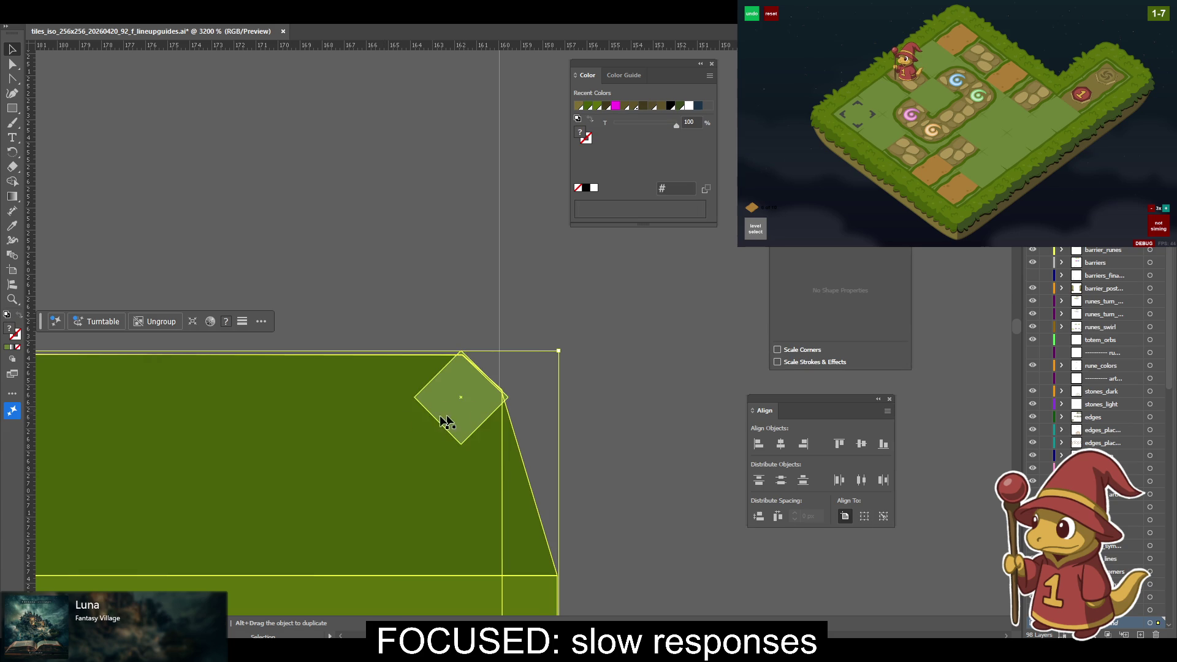
Move the helper diamond off the green shape and delete it.
left_click_drag(460, 415, 655, 429)
mouse_move(448, 476)
left_mouse_down()
mouse_move(786, 476)
mouse_move(122, 402)
left_mouse_up()
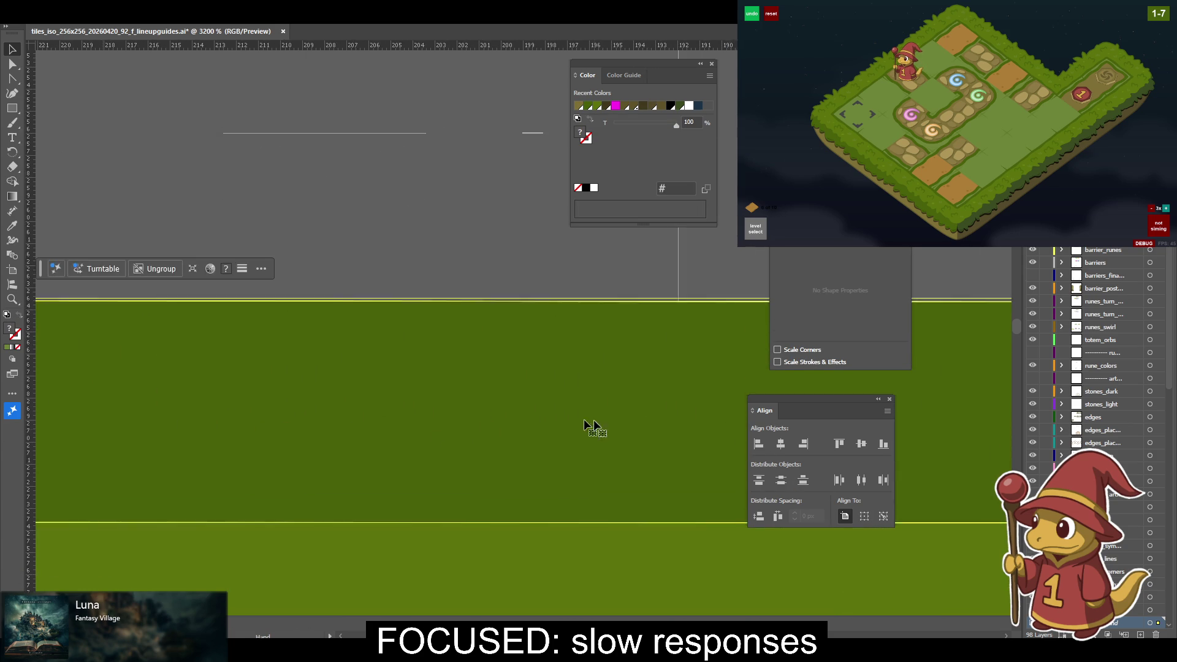
left_click_drag(519, 449, 236, 428)
key("a")
left_click(441, 391)
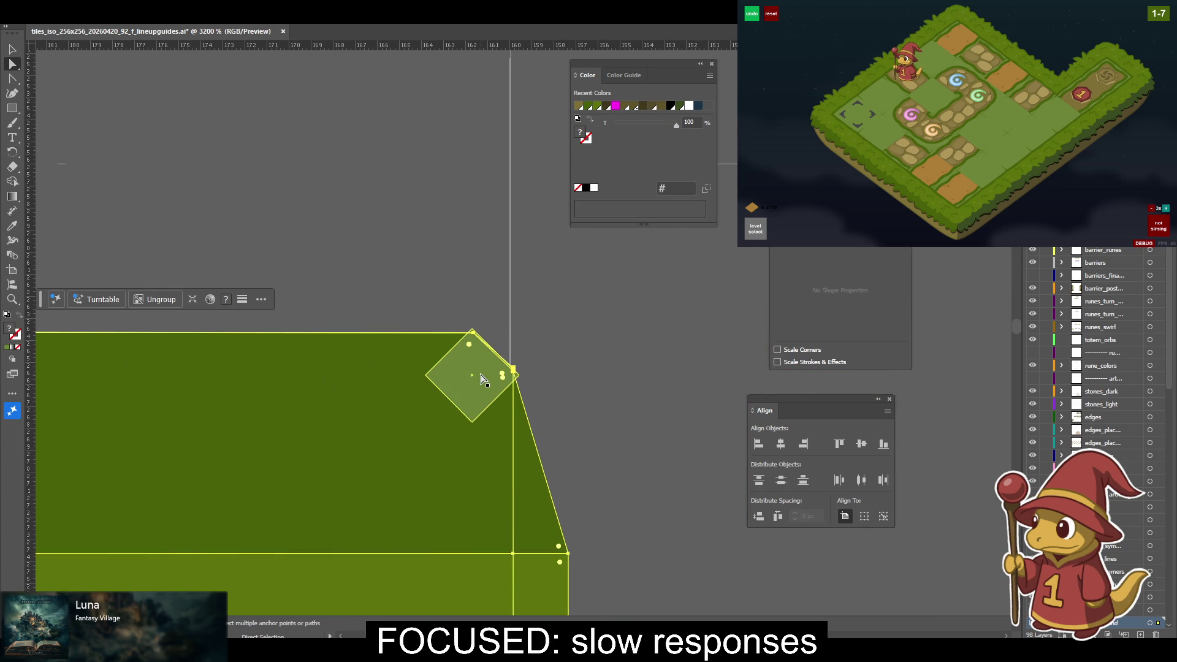
left_click_drag(440, 390, 631, 352)
key("v")
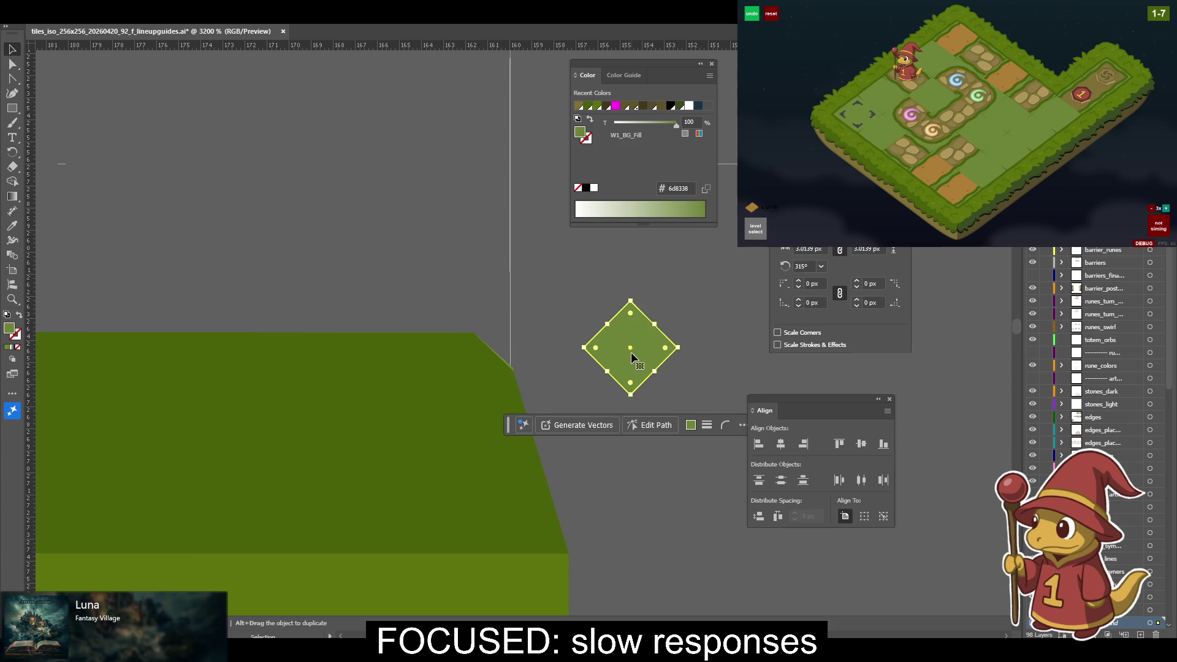
key("Delete")
Nudge the green shape's top-right corner anchor down to level its beveled top edge.
key("a")
left_click(475, 399)
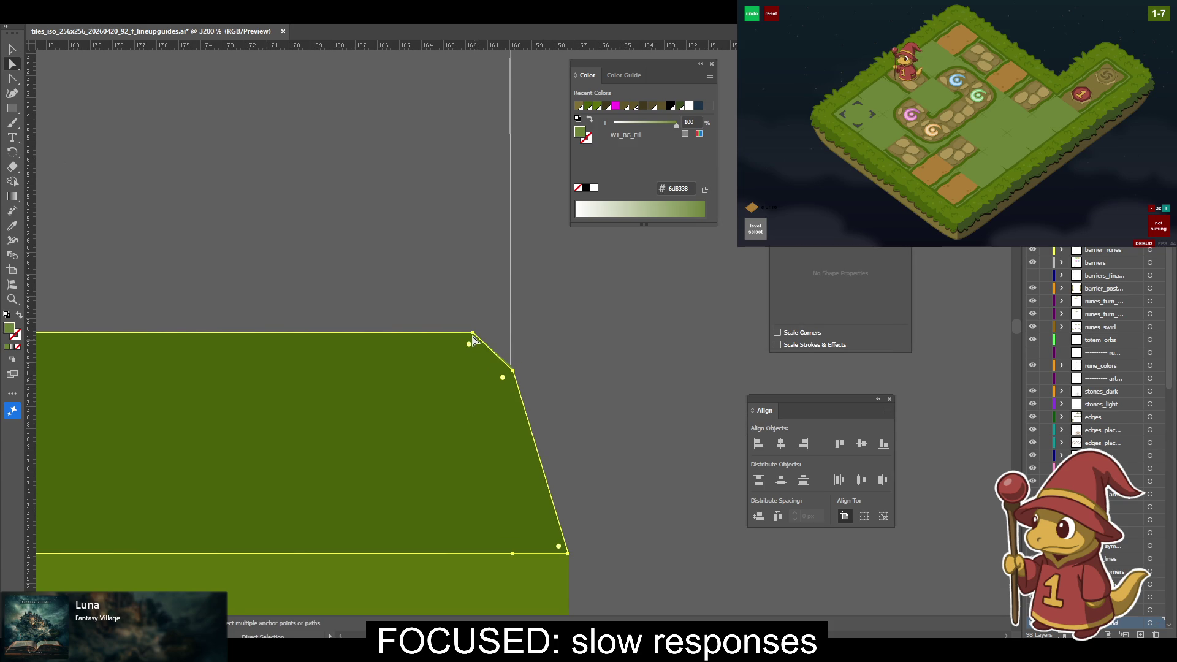
mouse_move(473, 336)
left_mouse_down()
mouse_move(447, 371)
mouse_move(638, 413)
mouse_move(184, 462)
mouse_move(925, 447)
mouse_move(662, 492)
mouse_move(593, 439)
left_mouse_up()
mouse_move(61, 398)
left_mouse_down()
mouse_move(729, 418)
mouse_move(159, 392)
left_mouse_up()
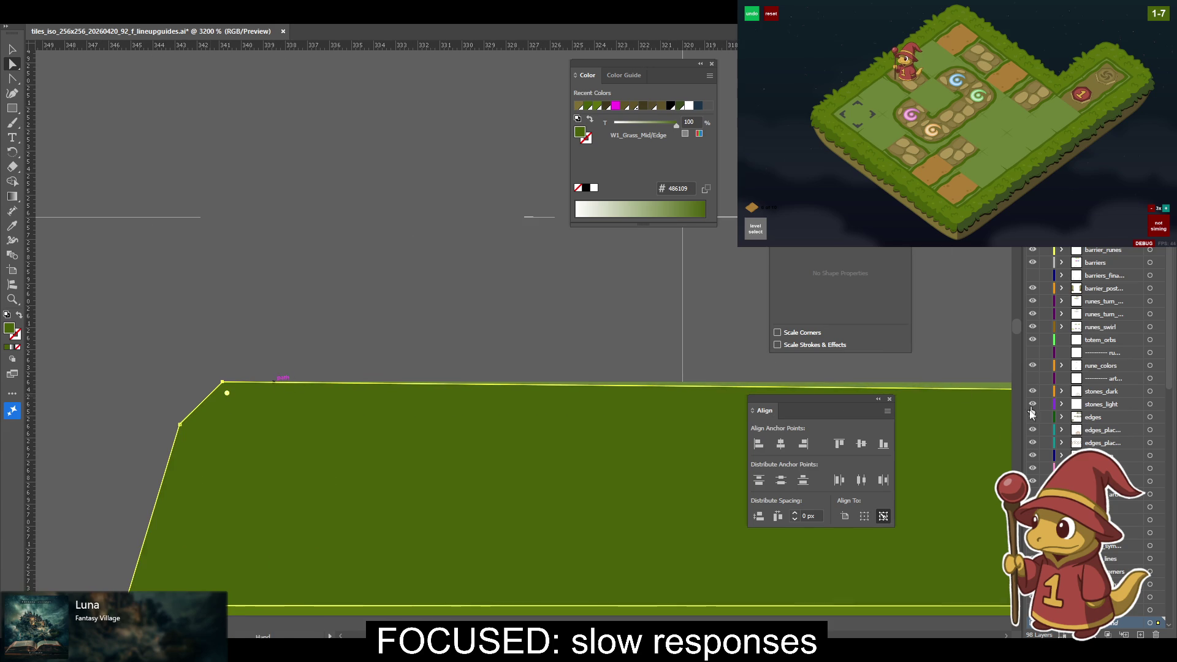
Level the selected anchors along the top edge, then draw a diagonal line down-left from the corner.
left_click(839, 444)
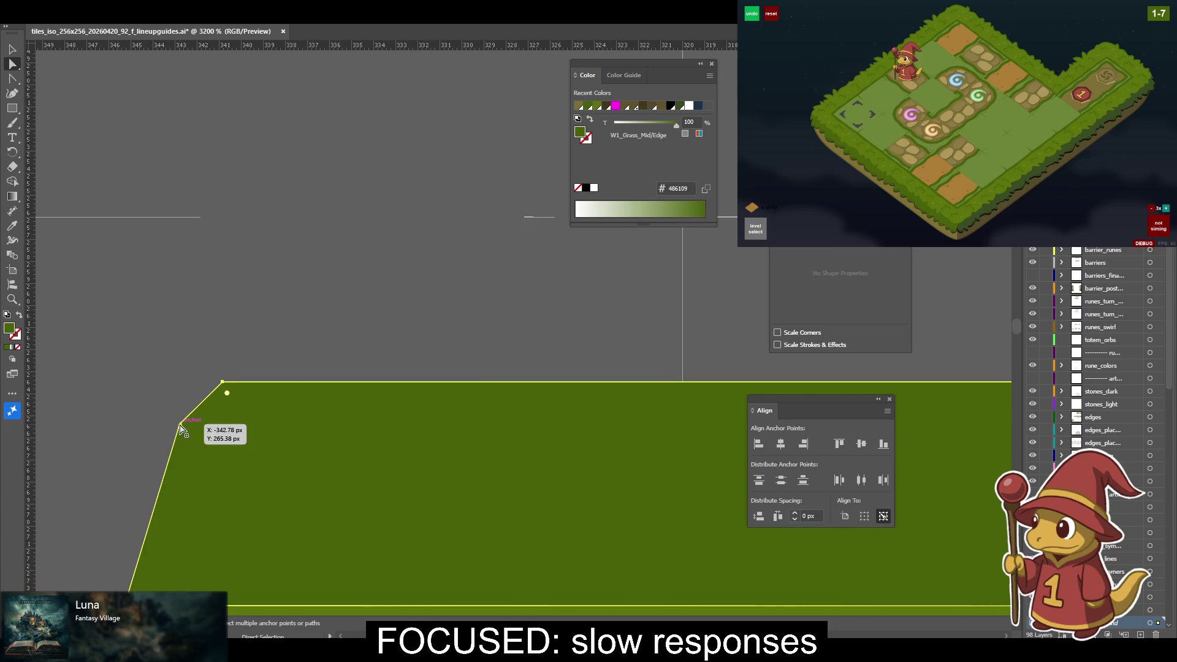
left_click(111, 390)
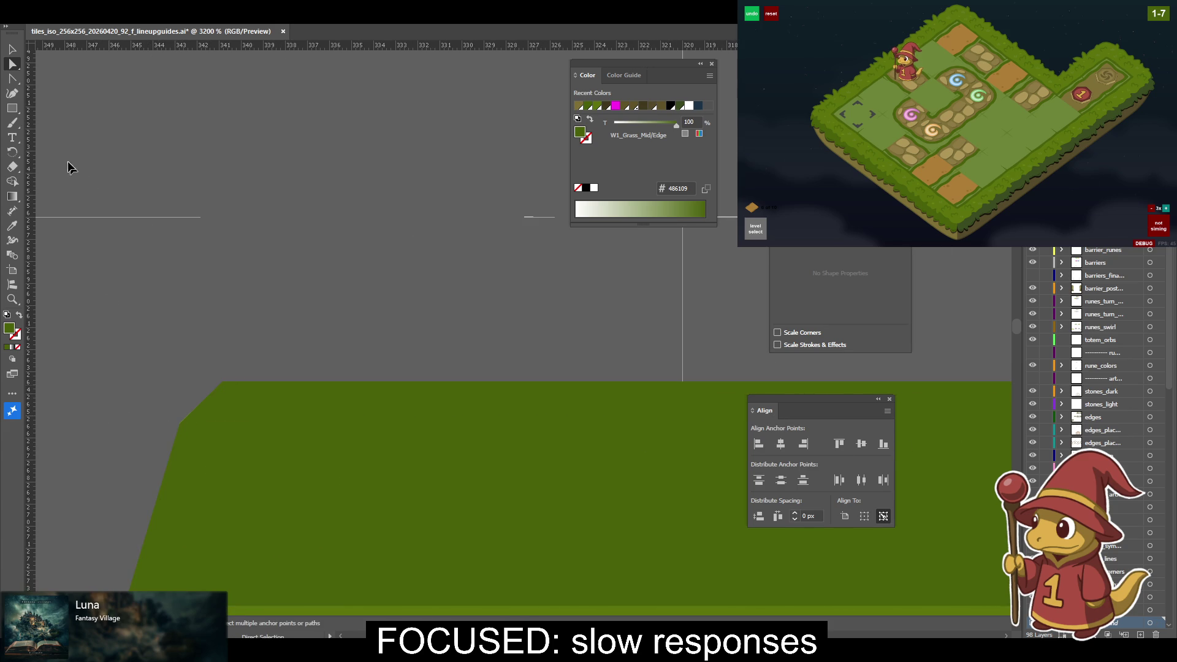
key("v")
left_click_drag(12, 109, 62, 109)
left_click_drag(222, 383, 113, 491)
key("v")
left_click(161, 458)
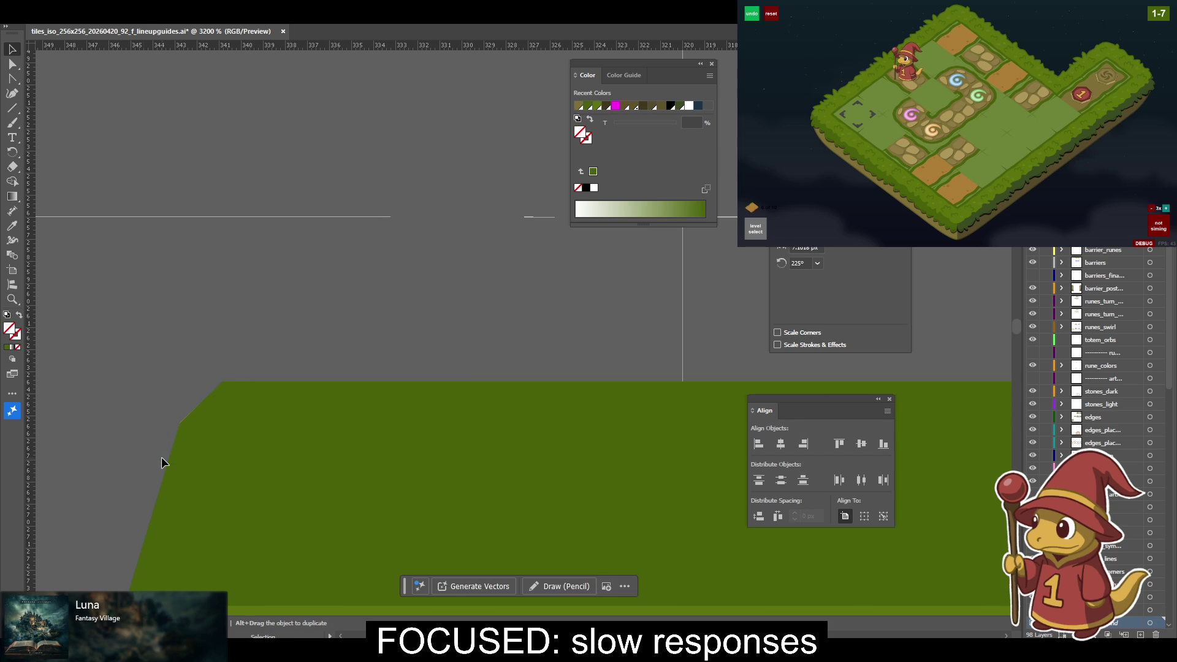
Snap the W1_BG_Fill shape's right corner anchor onto the vertical guide.
key("a")
left_click(179, 424)
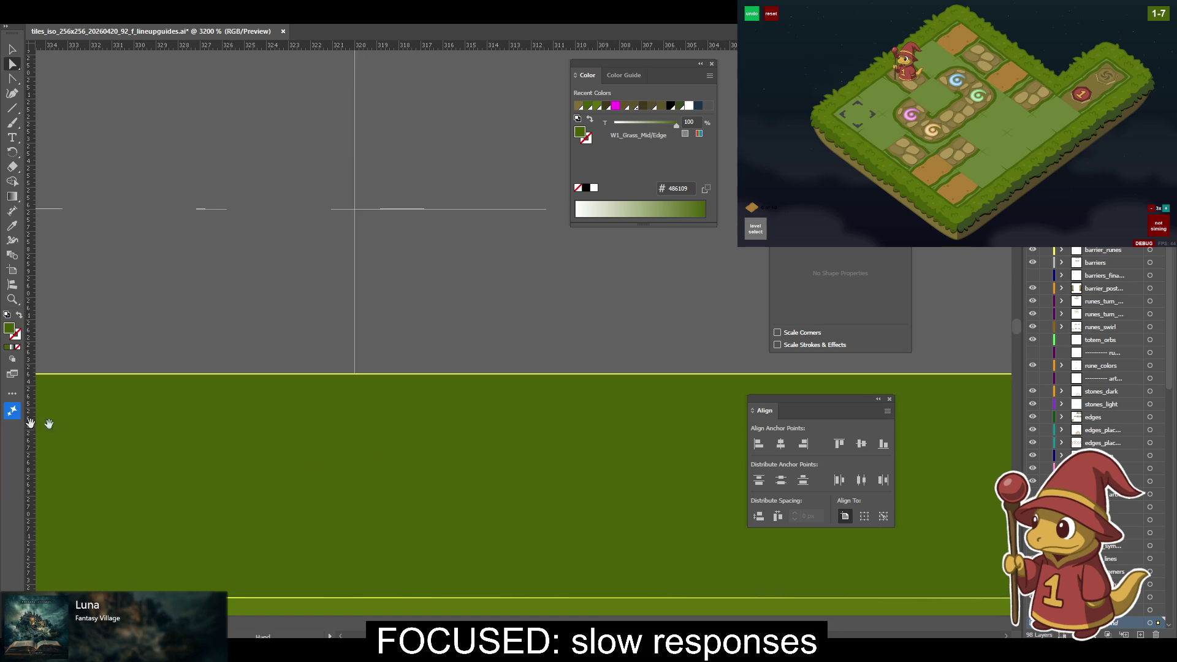
left_click_drag(256, 432, 630, 457)
scroll(630, 457, "right", 5)
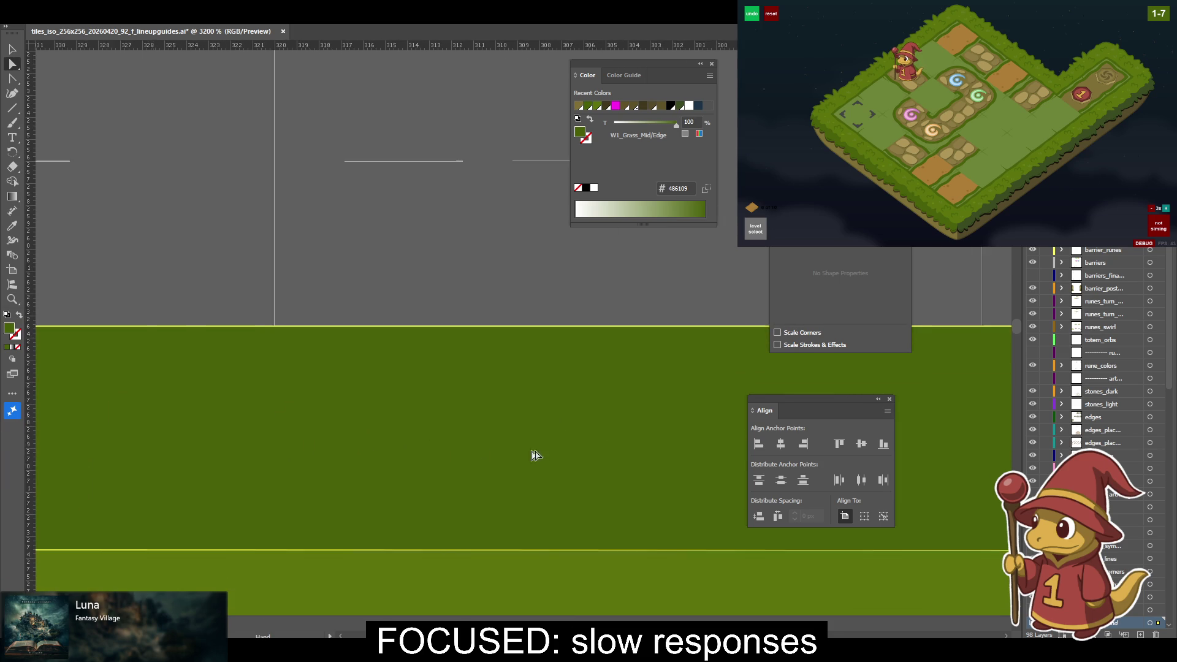
scroll(202, 421, "right", 1)
scroll(203, 420, "right", 1)
scroll(412, 412, "right", 1)
scroll(445, 397, "right", 1)
scroll(446, 398, "right", 1)
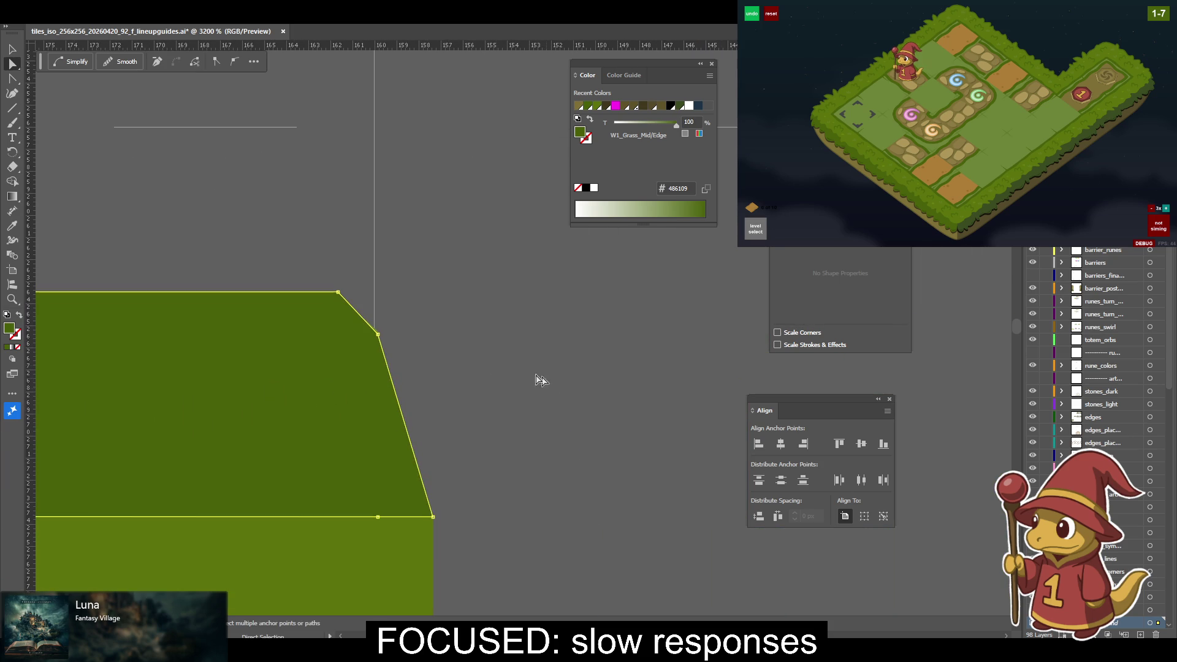
left_click(368, 334)
left_click_drag(402, 337, 377, 332)
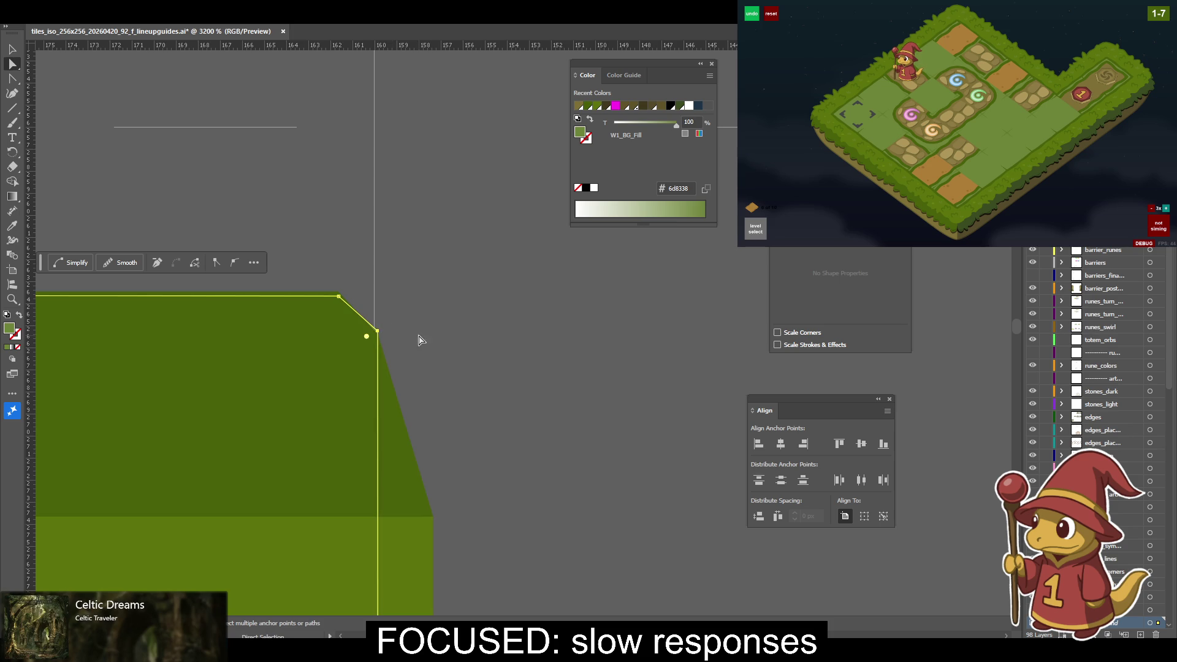
Reselect the W1_BG_Fill shape and select its left bevel corner anchor.
key("v")
left_click(377, 330)
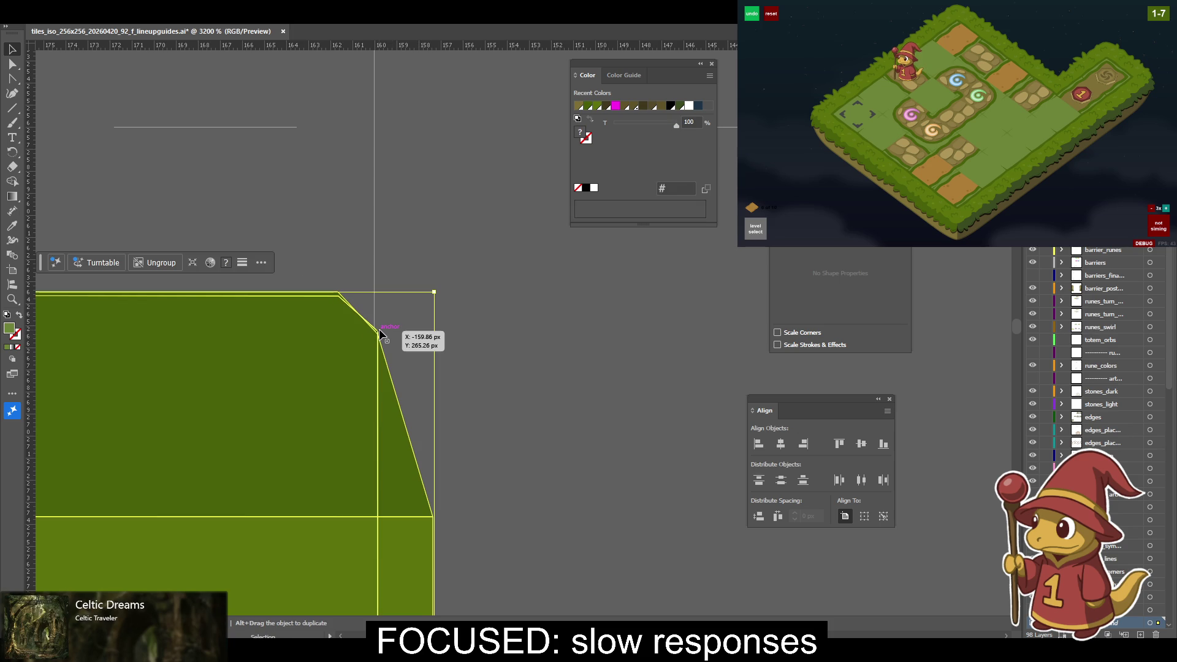
left_click(405, 299)
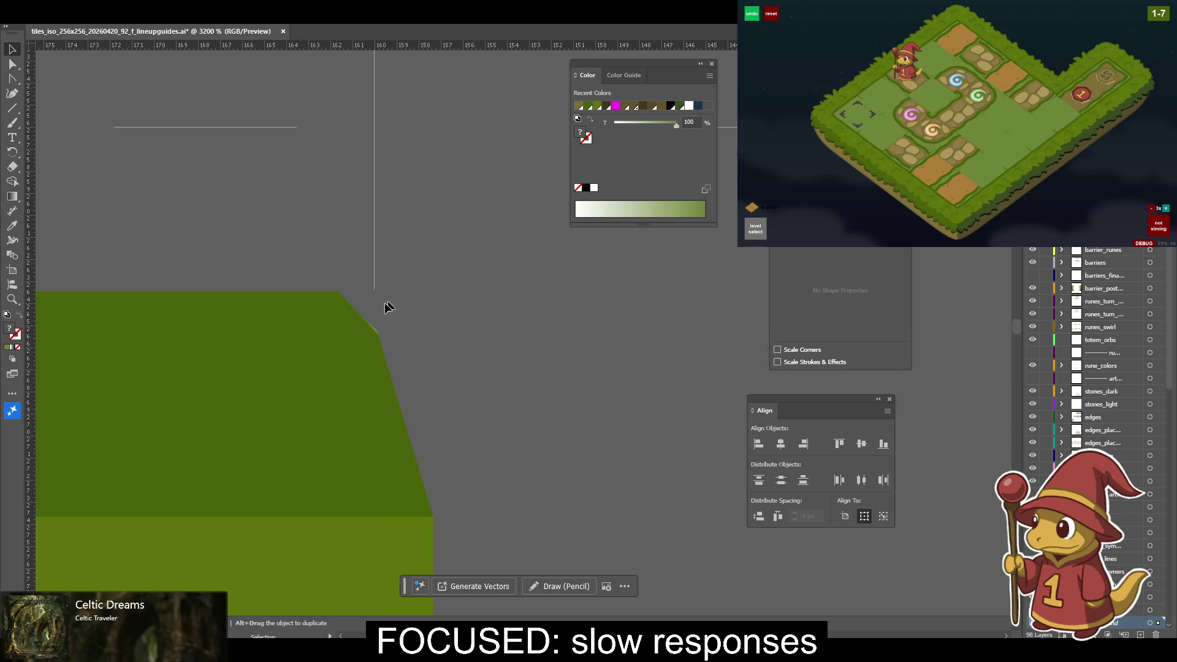
left_click(377, 331)
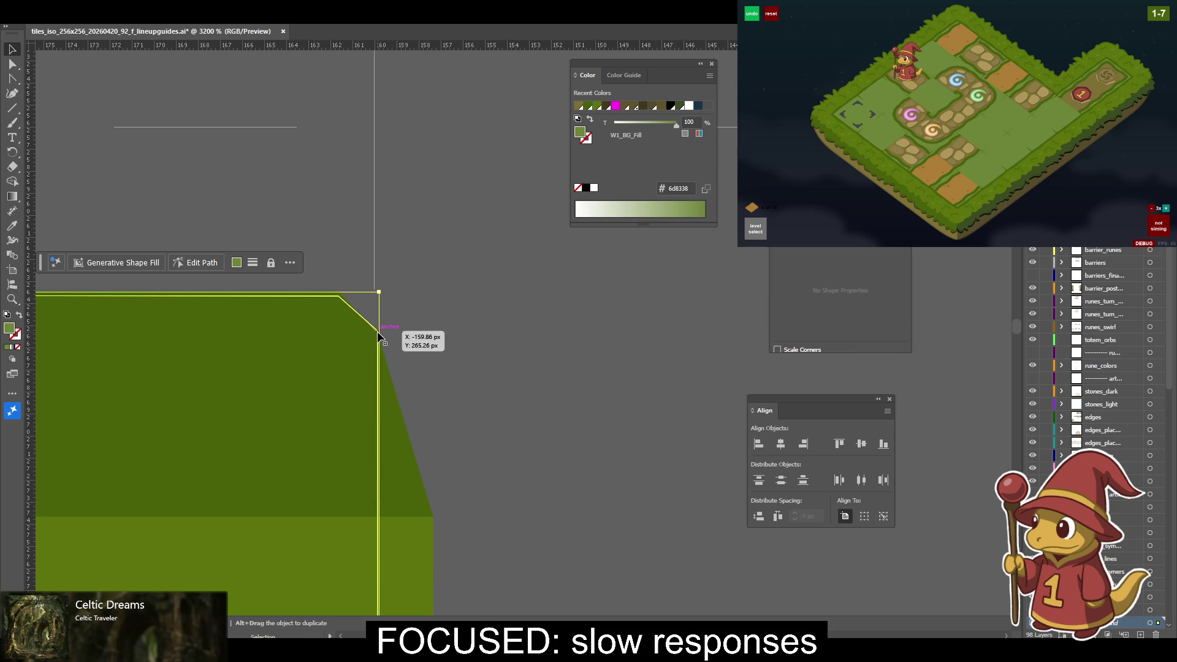
key("a")
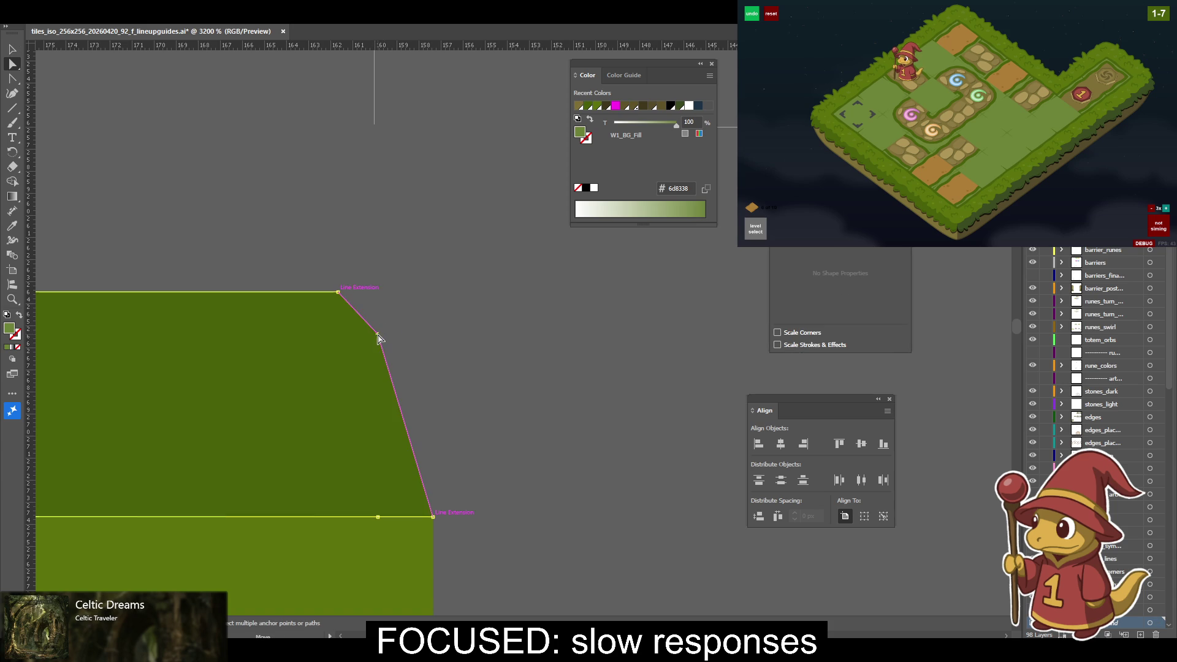
left_click_drag(377, 338, 377, 376)
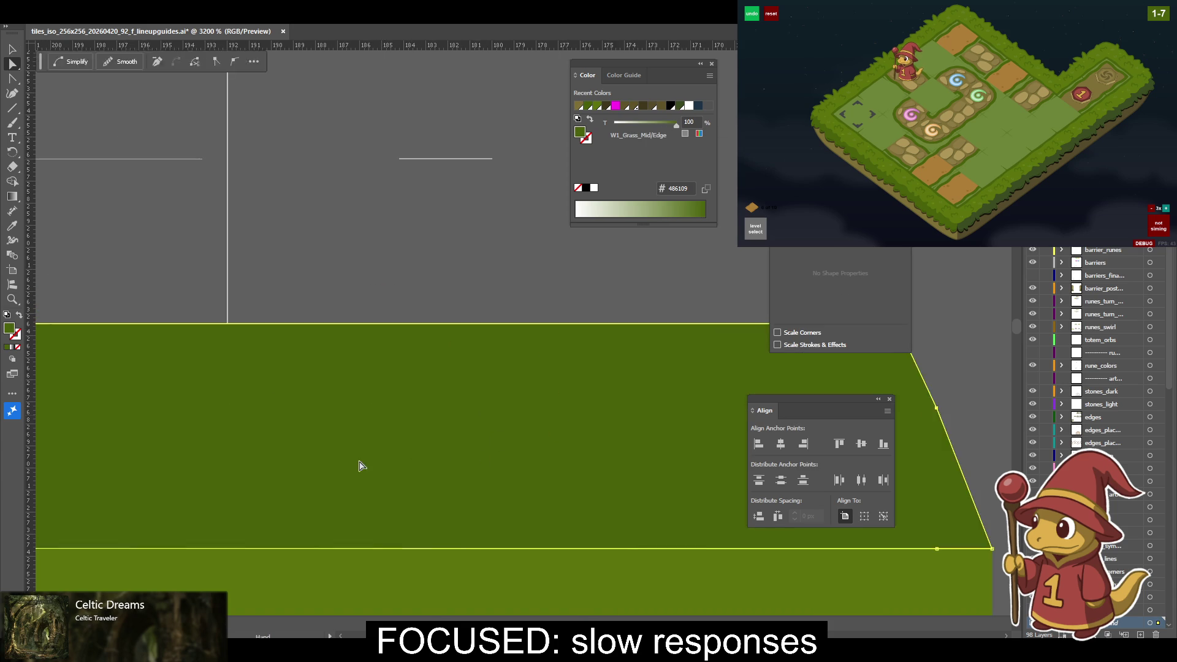
left_click_drag(377, 462, 1158, 465)
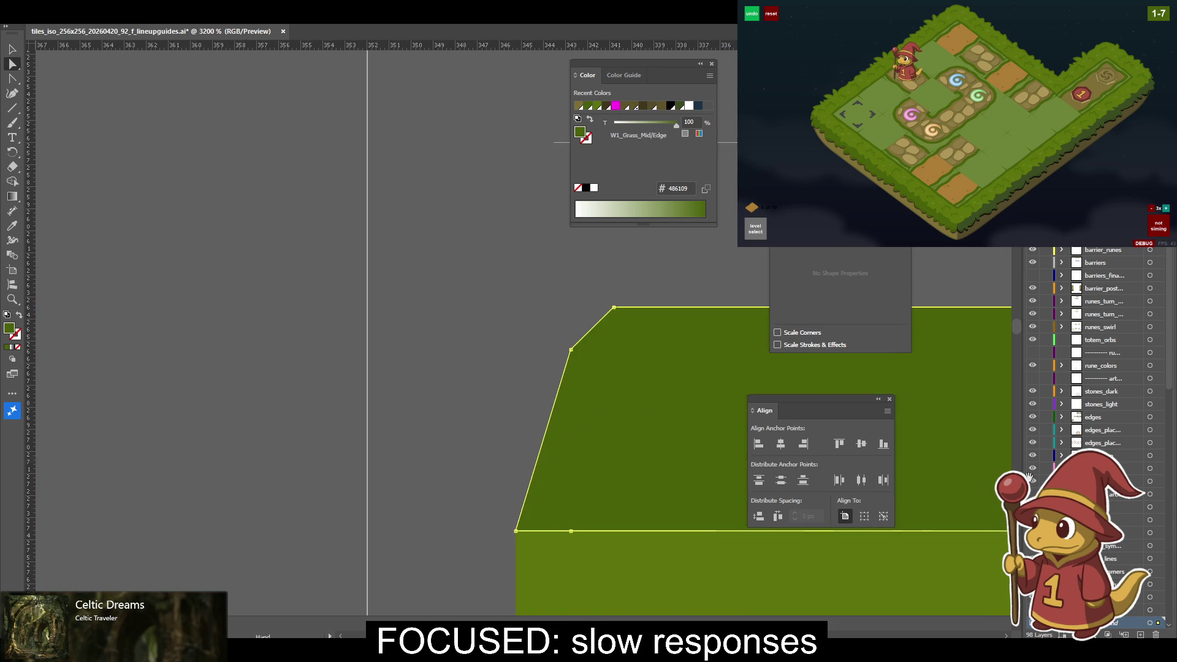
left_click_drag(595, 393, 504, 399)
left_click(480, 355)
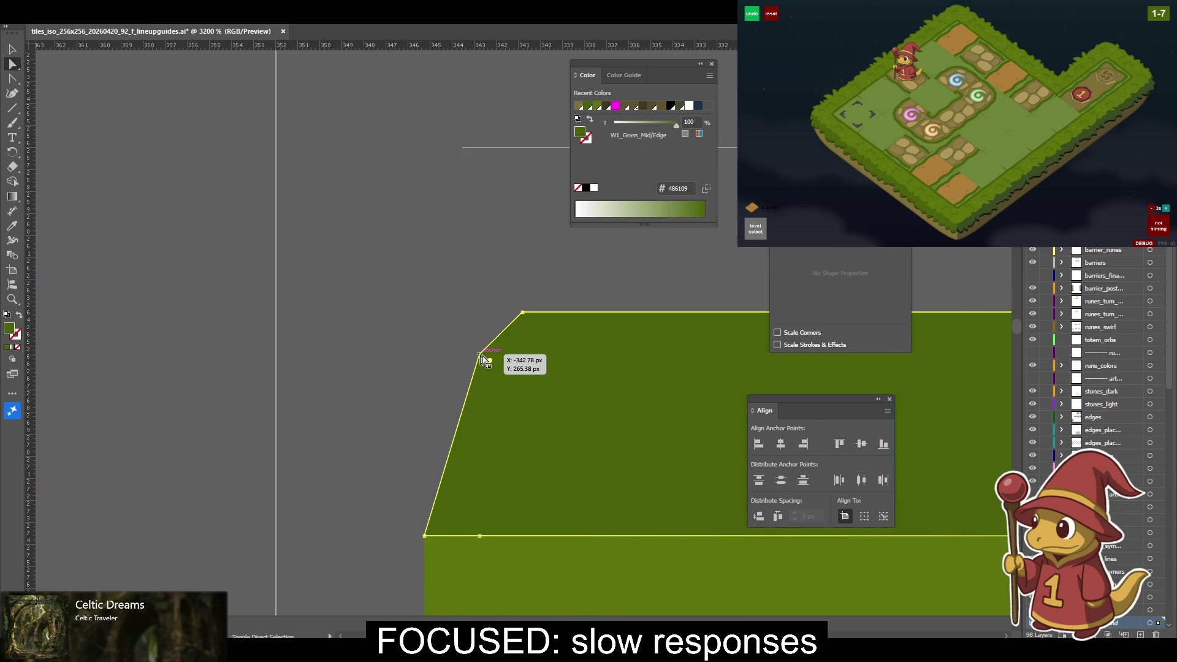
key("ctrl+shift+a")
key("backslash")
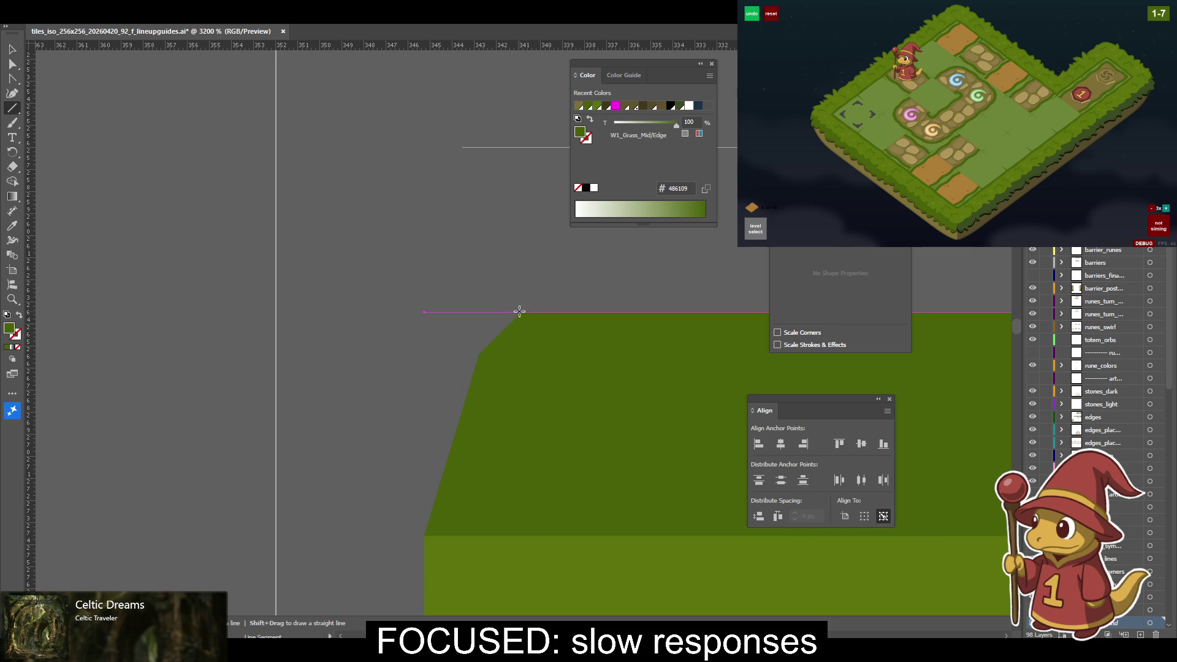
mouse_move(522, 312)
left_mouse_down()
mouse_move(402, 390)
mouse_move(334, 498)
left_mouse_up()
key("v")
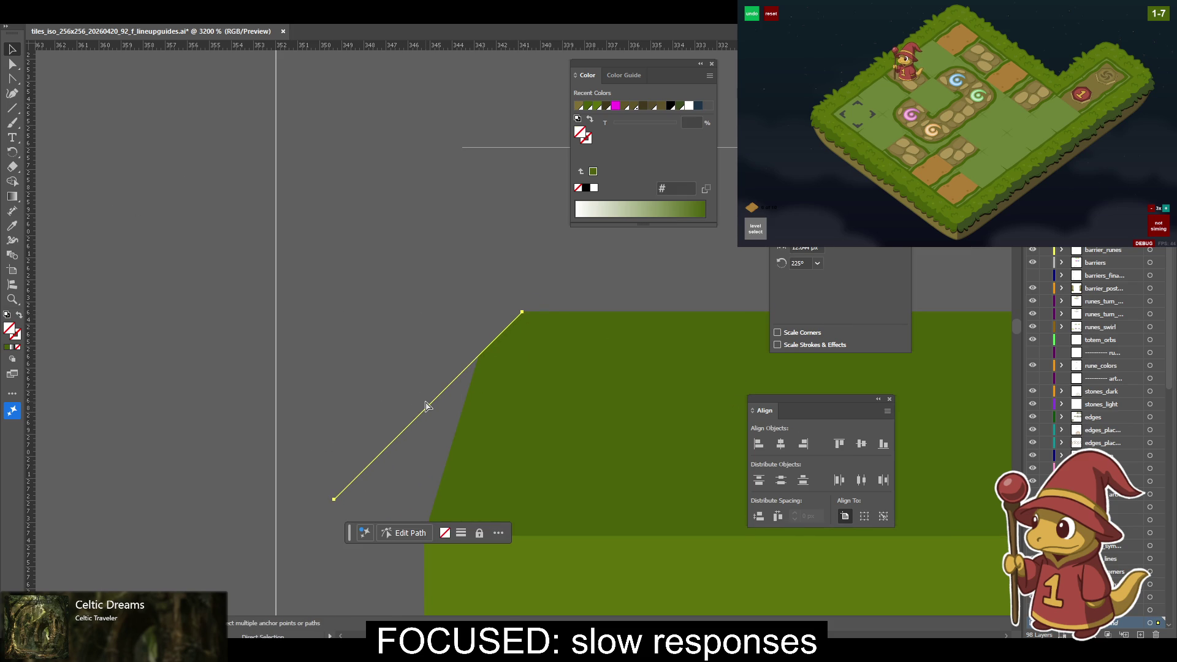
scroll(425, 405, "up", 3)
scroll(342, 512, "up", 2)
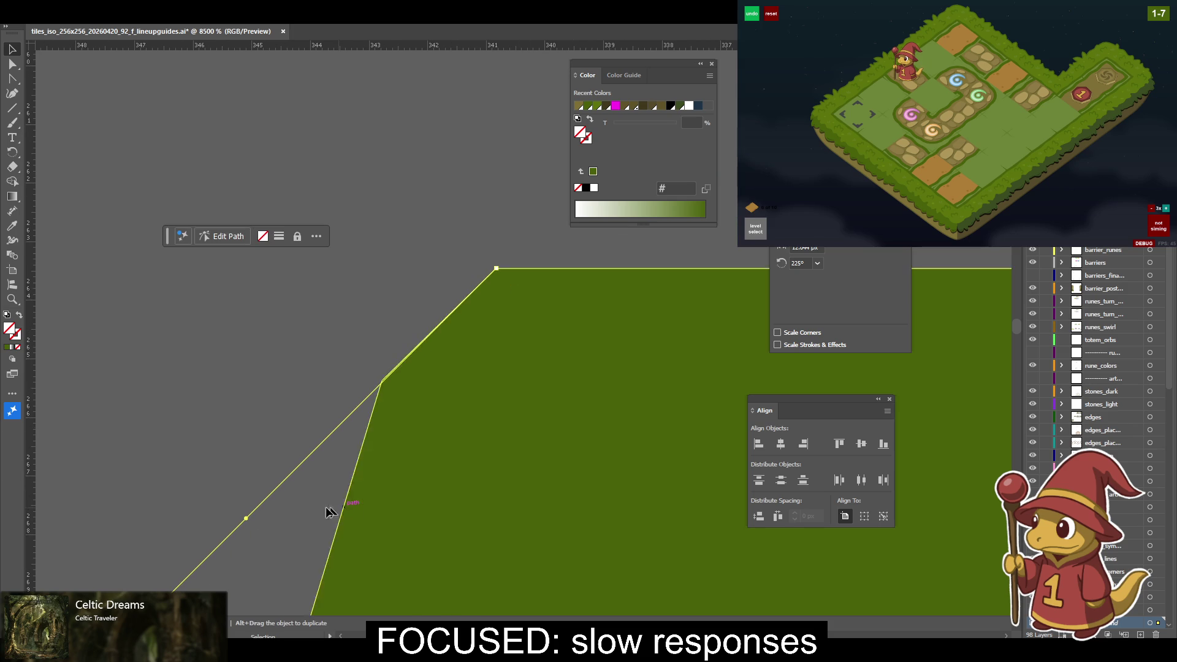
key("a")
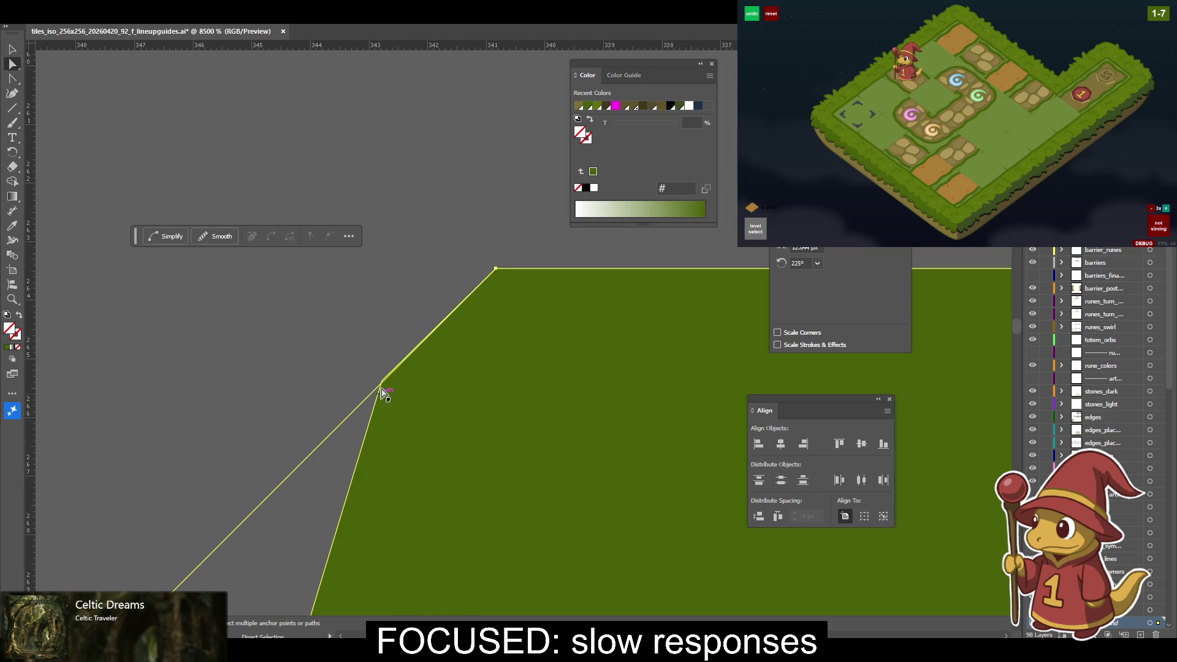
left_click(382, 383)
left_click(382, 381)
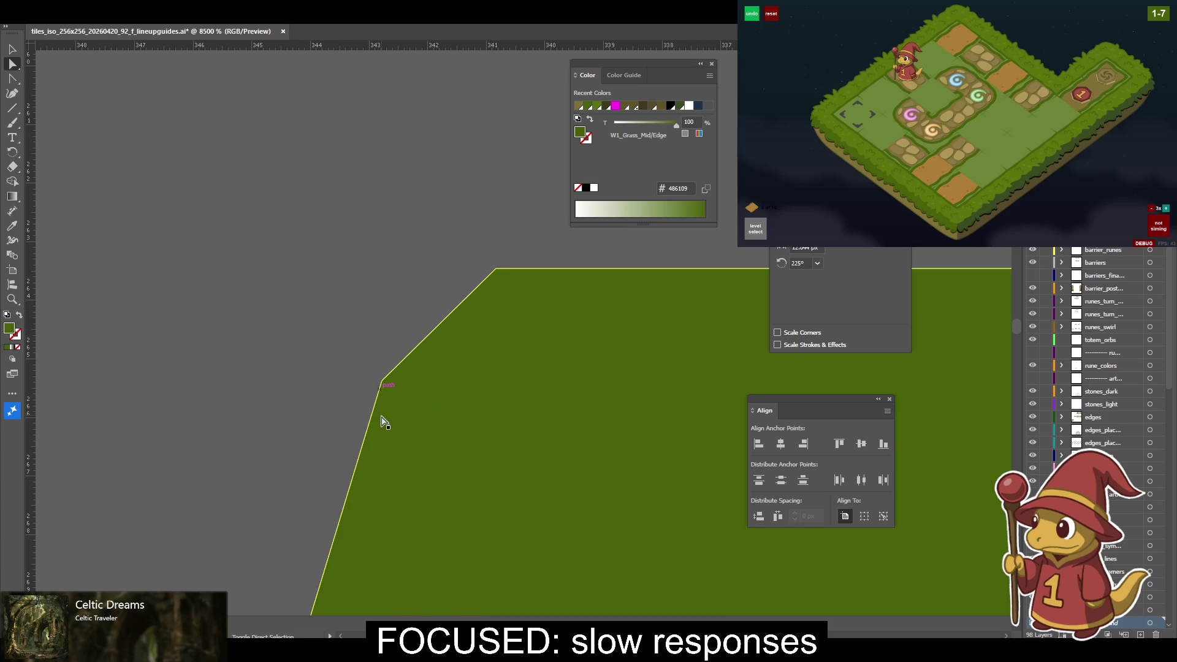
left_click_drag(383, 385, 386, 432)
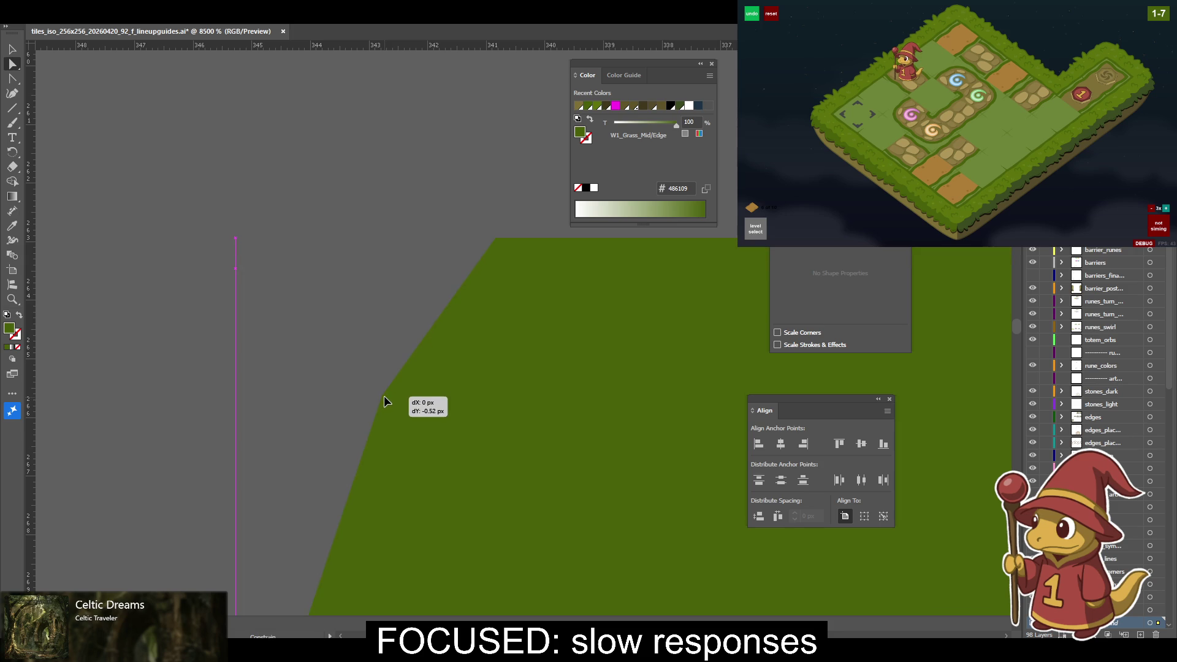
left_click_drag(384, 431, 381, 417)
left_click(381, 426)
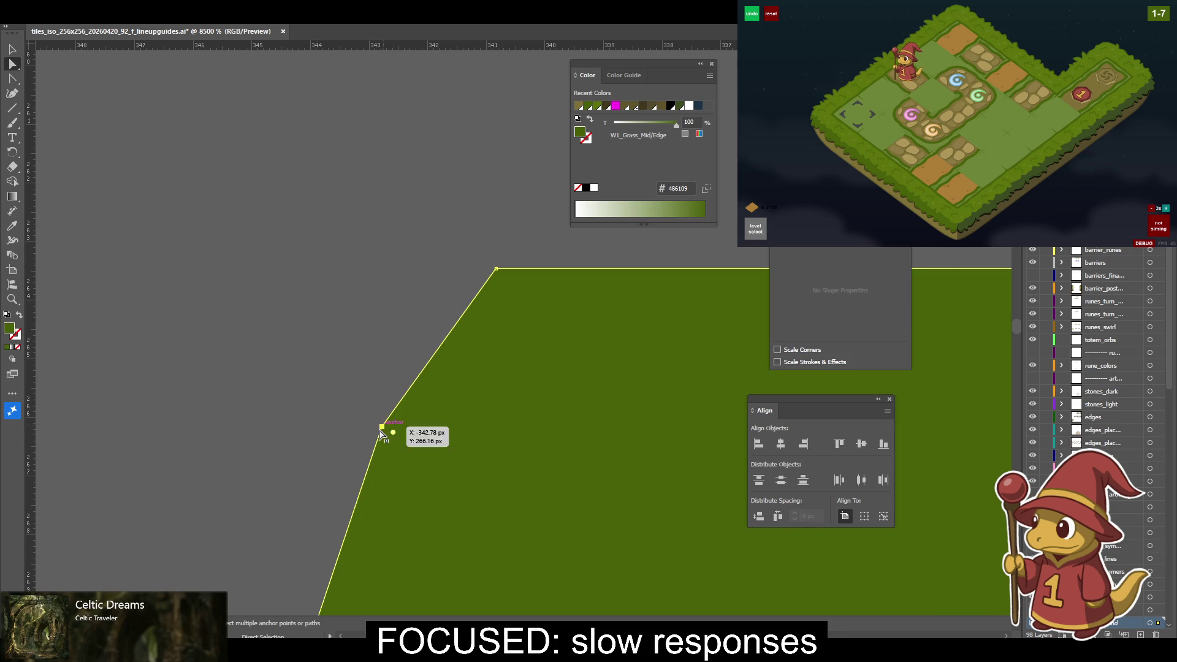
left_click_drag(380, 433, 382, 385)
left_click(356, 343)
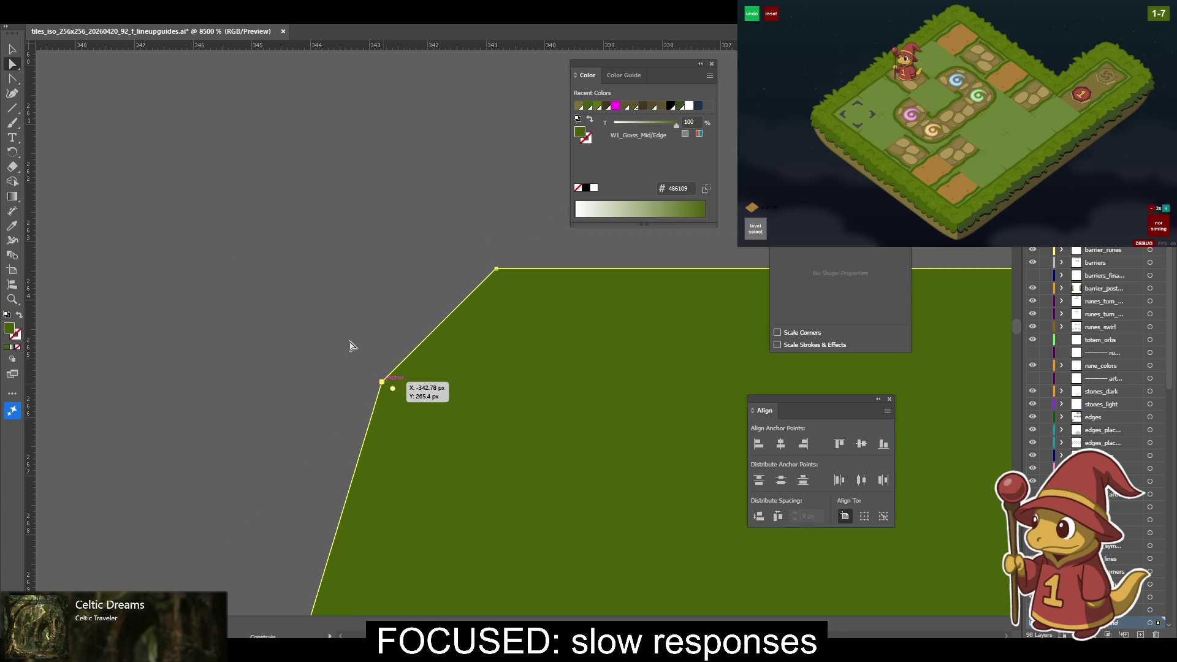
left_click(381, 386)
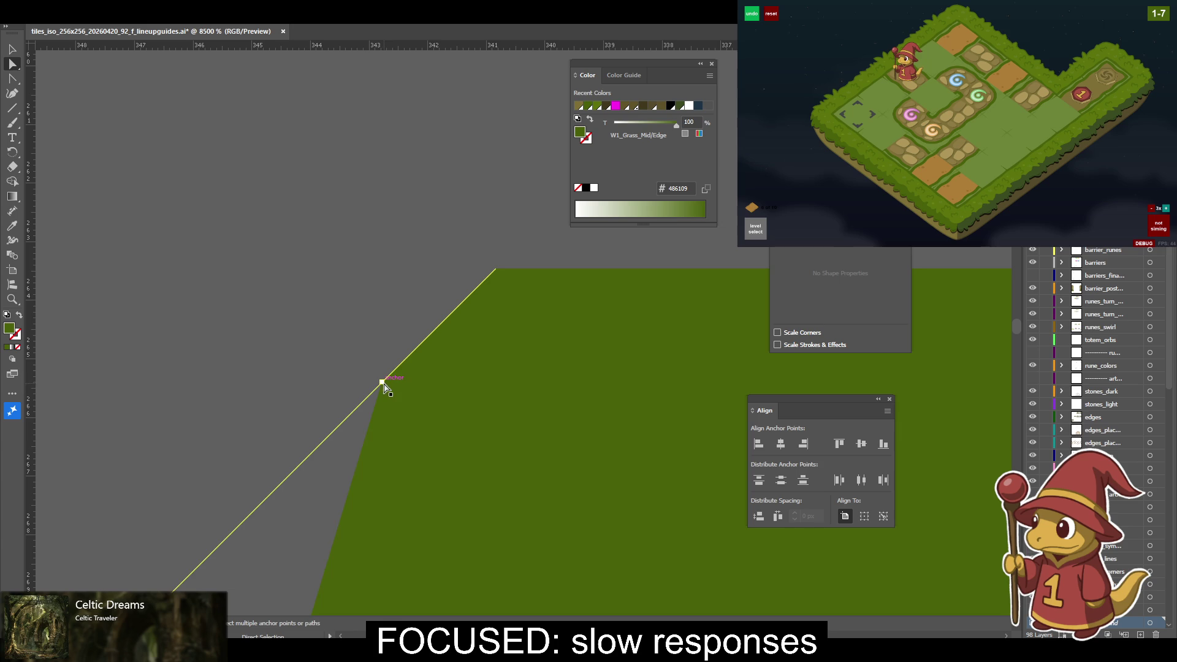
scroll(481, 394, "right", 10)
scroll(392, 398, "right", 15)
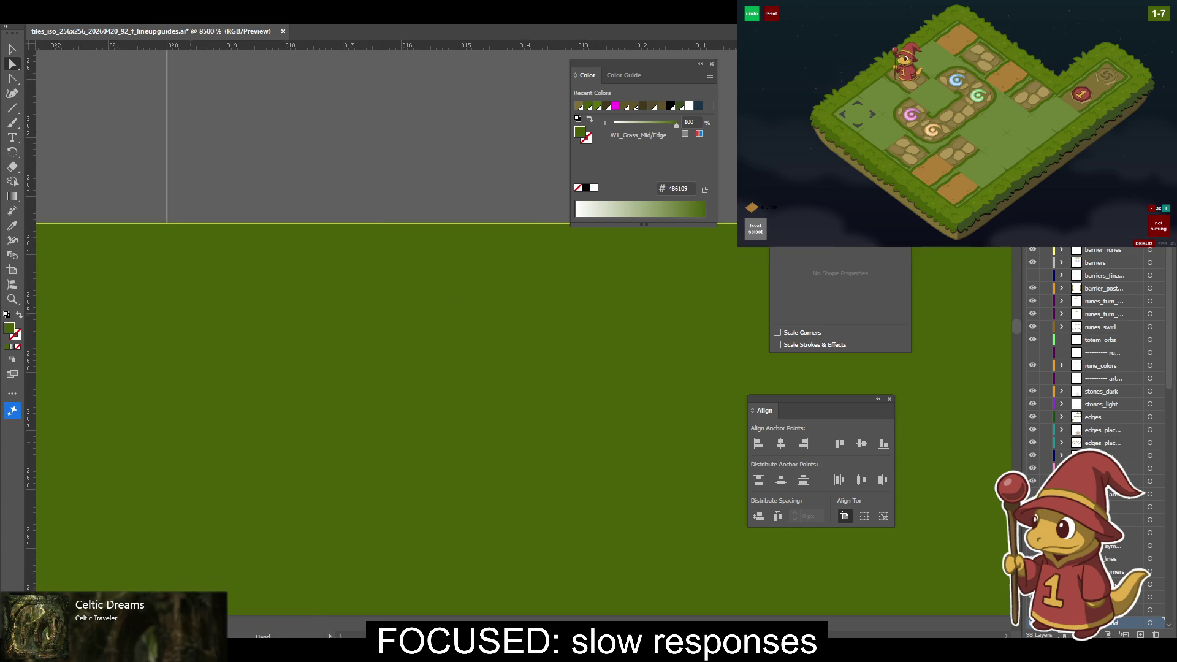
scroll(567, 451, "right", 20)
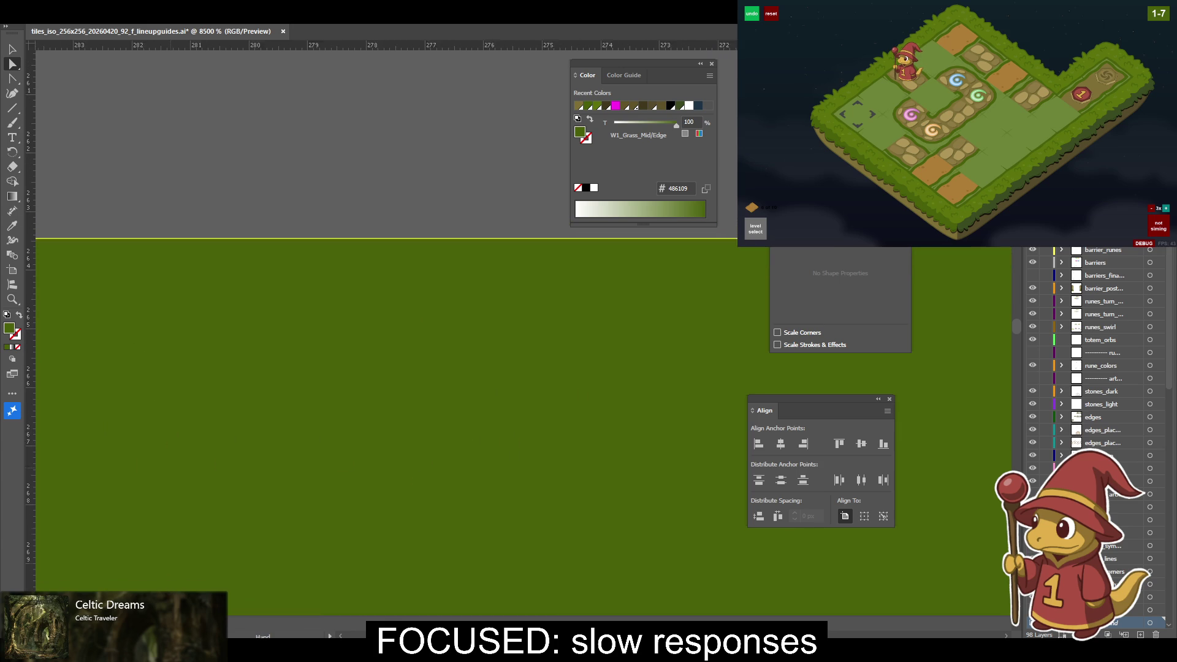
scroll(392, 398, "right", 20)
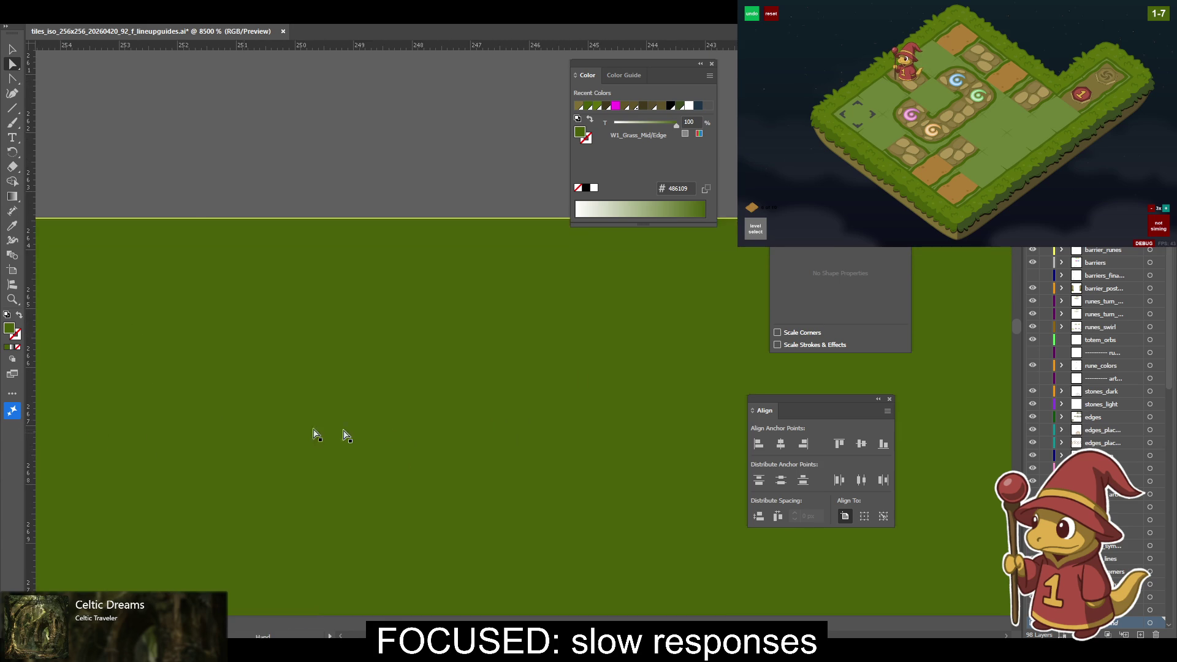
scroll(354, 448, "right", 20)
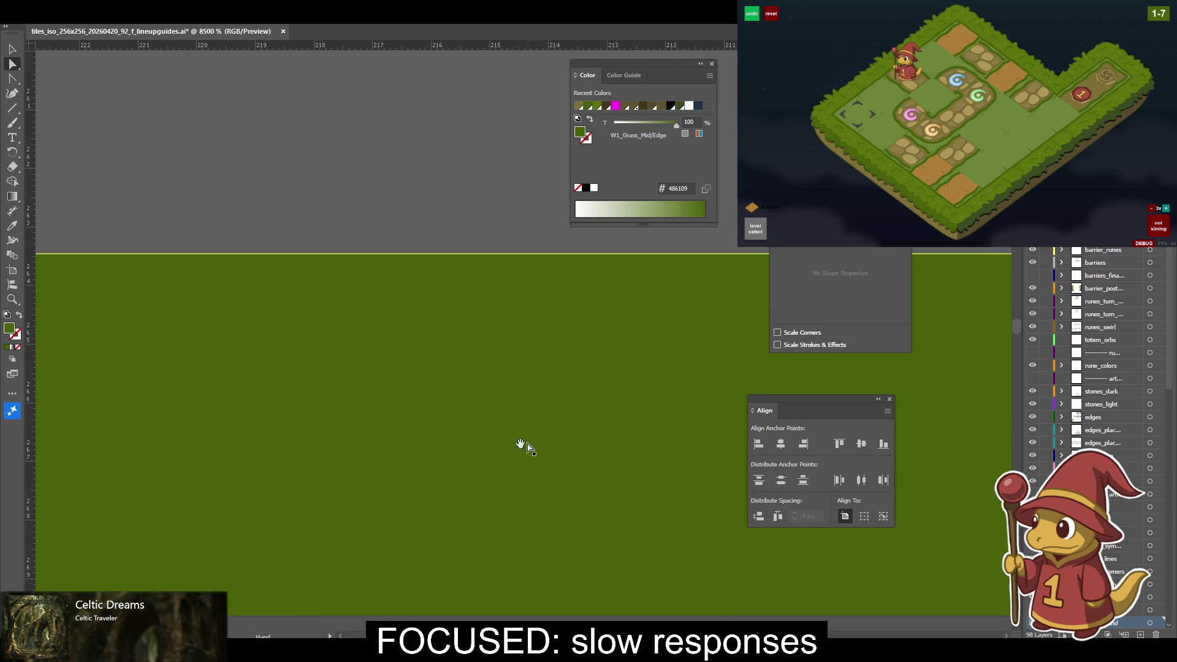
scroll(354, 448, "down", 5)
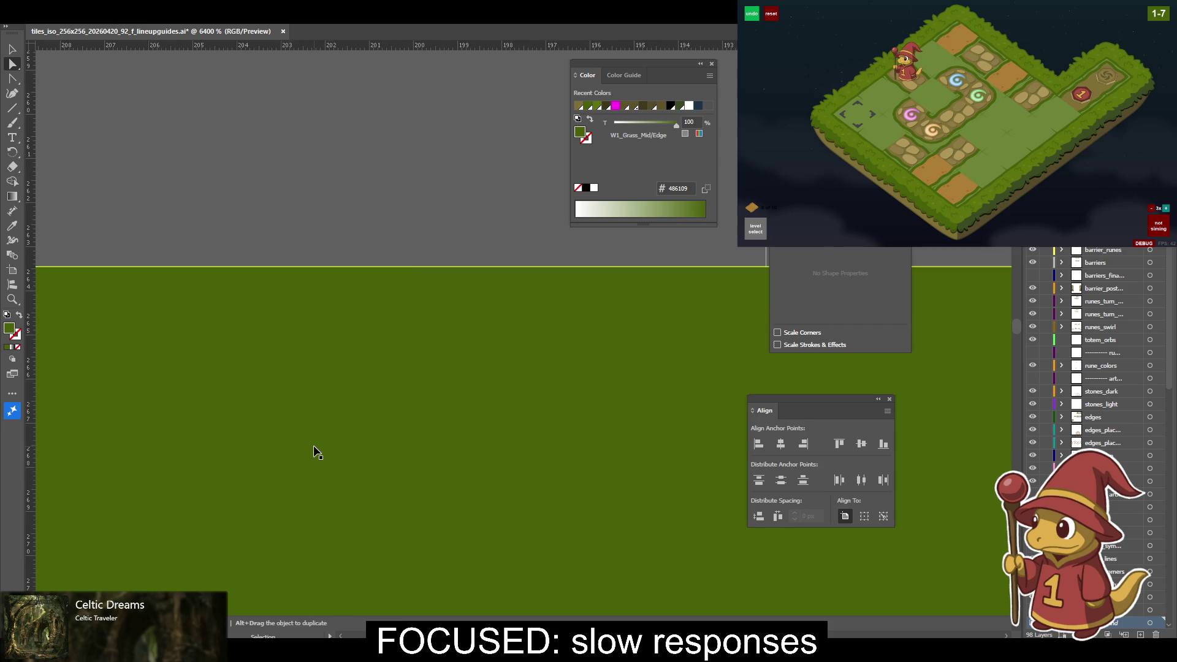
scroll(715, 412, "down", 1)
left_click(520, 358)
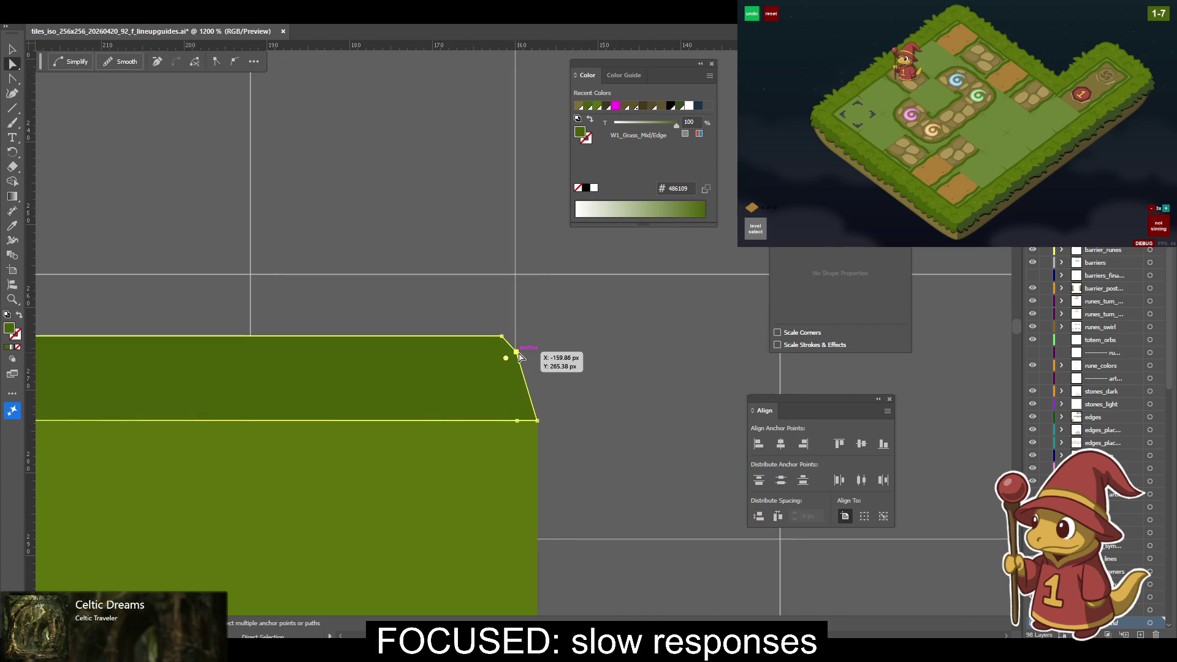
scroll(496, 417, "left", 15)
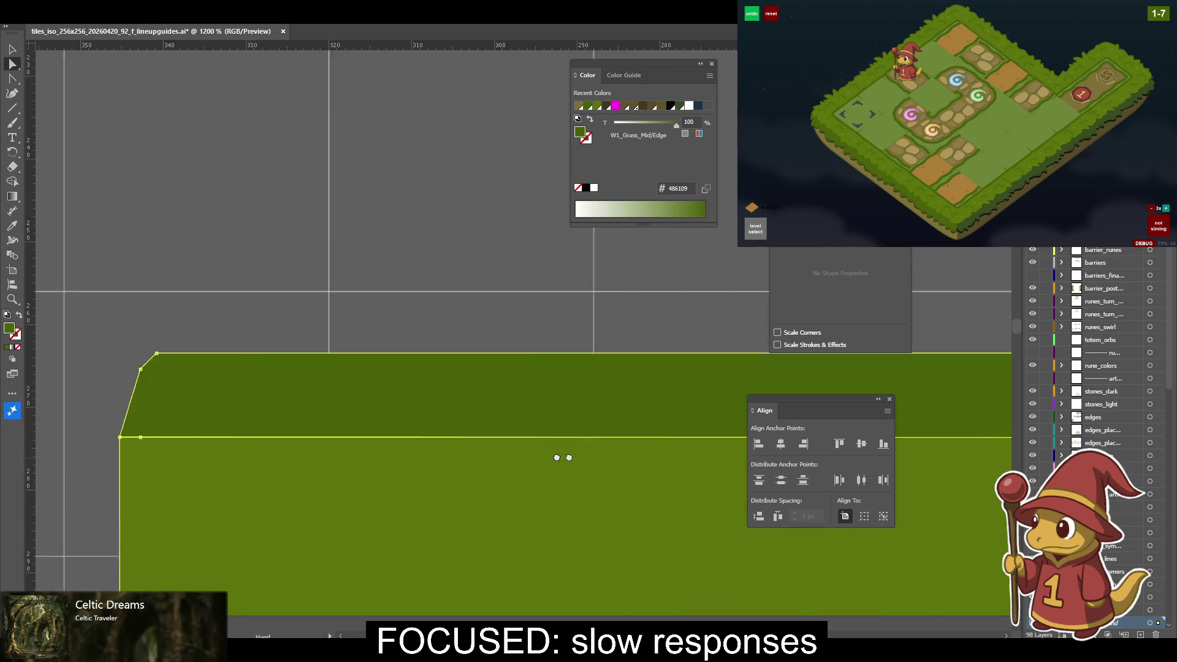
key("v")
scroll(366, 418, "down", 2)
scroll(366, 418, "up", 5)
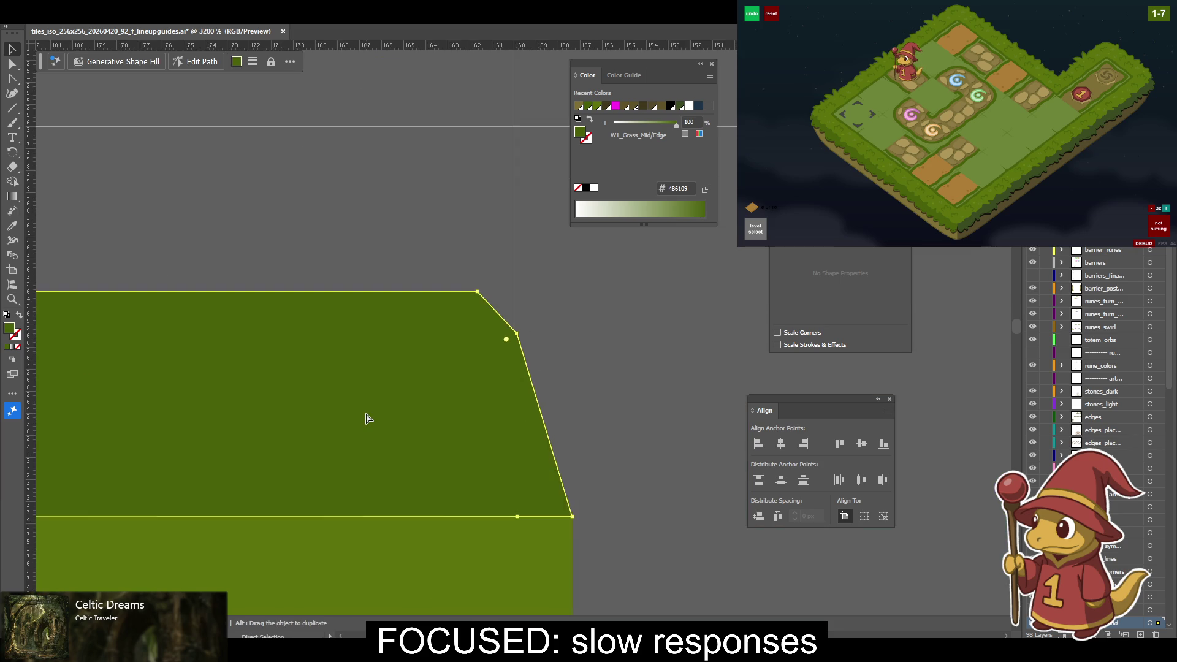
key("ctrl+plus")
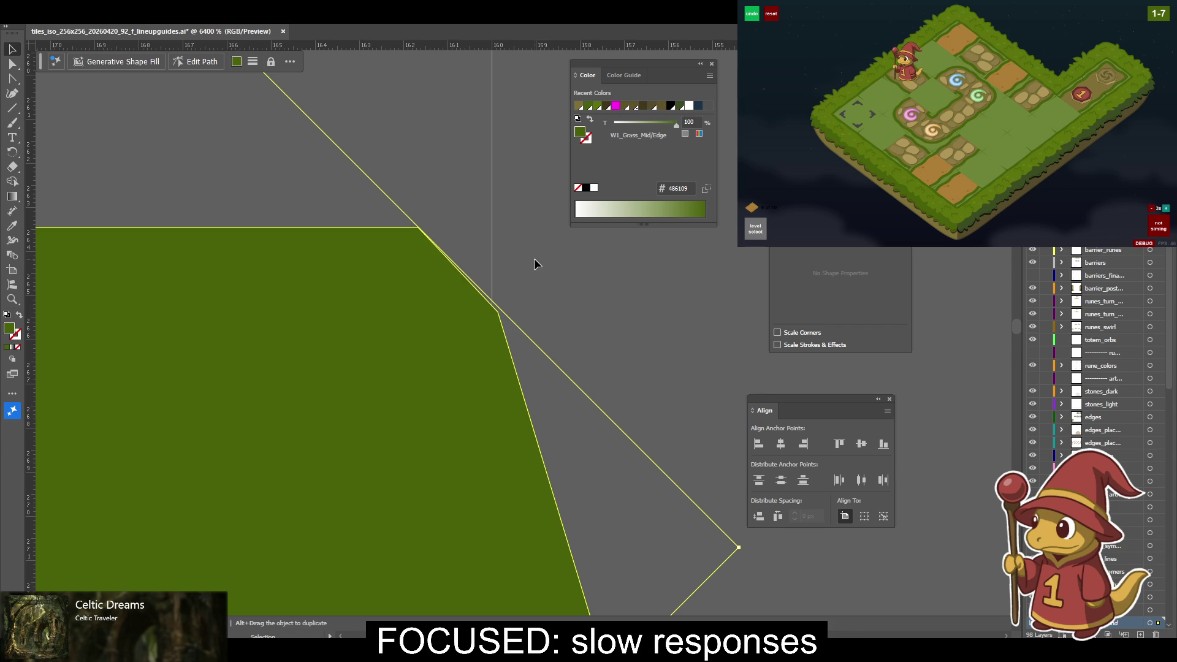
left_click_drag(468, 279, 563, 331)
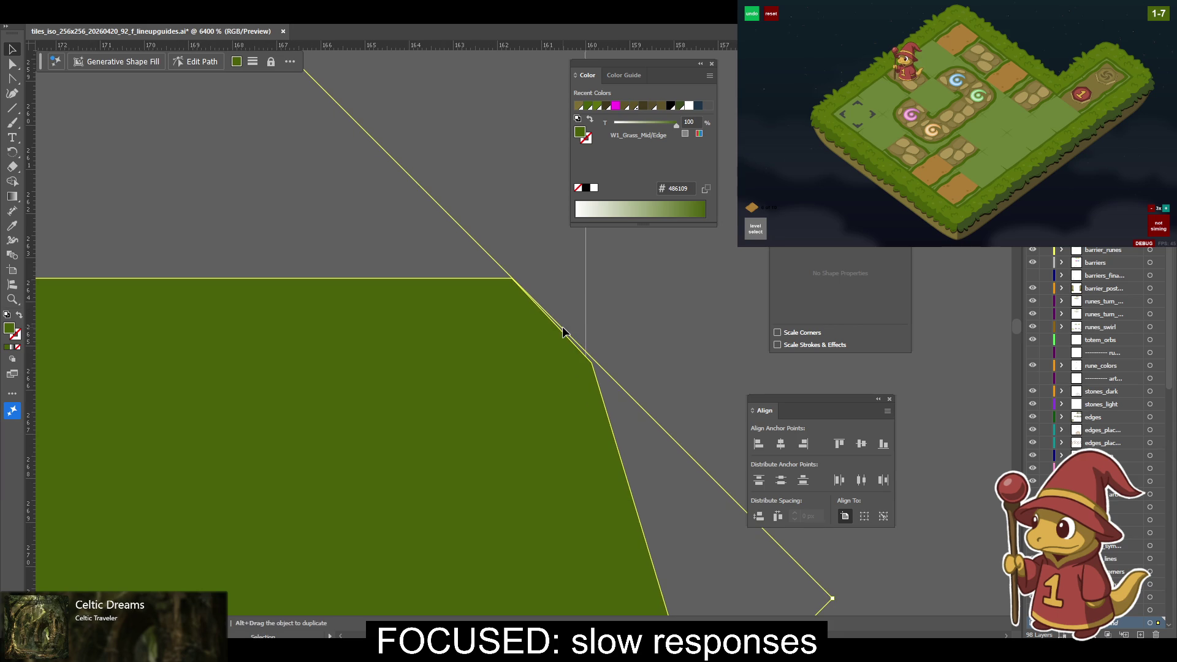
scroll(563, 331, "down", 5)
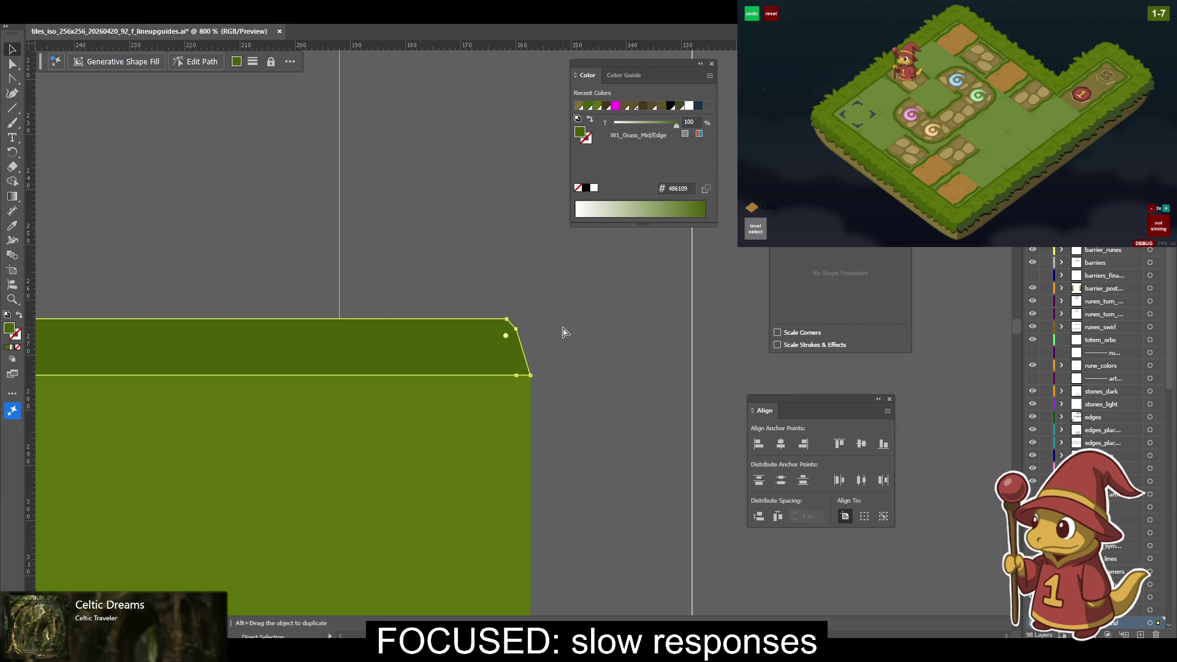
scroll(563, 331, "down", 1)
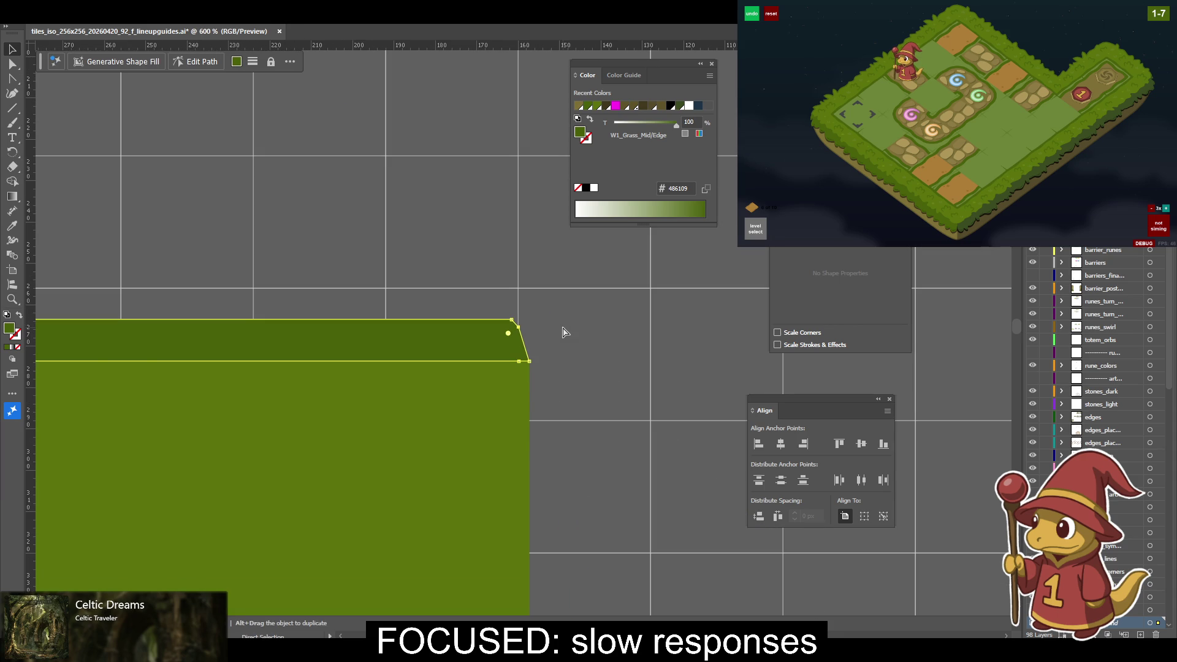
key("v")
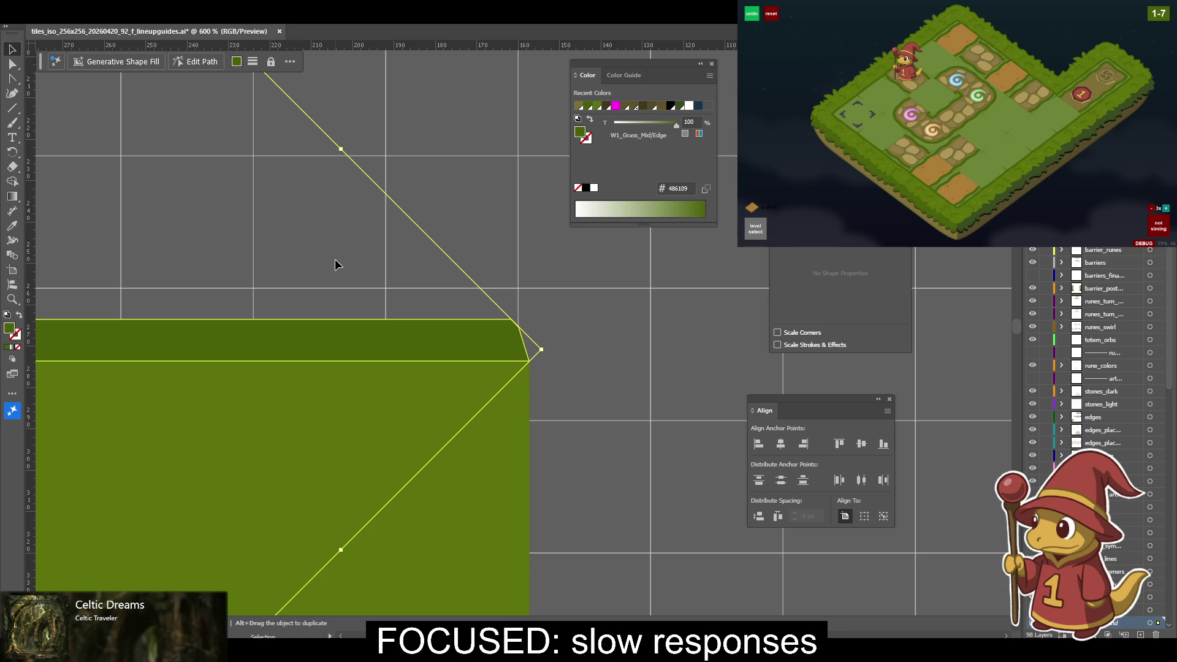
left_click_drag(335, 265, 336, 305)
scroll(157, 250, "down", 1)
Place a copy of the light-green W1_BG_Fill square over the grass tile, aligned left and top.
scroll(158, 249, "down", 1)
scroll(157, 249, "down", 1)
scroll(158, 249, "down", 1)
scroll(156, 249, "down", 1)
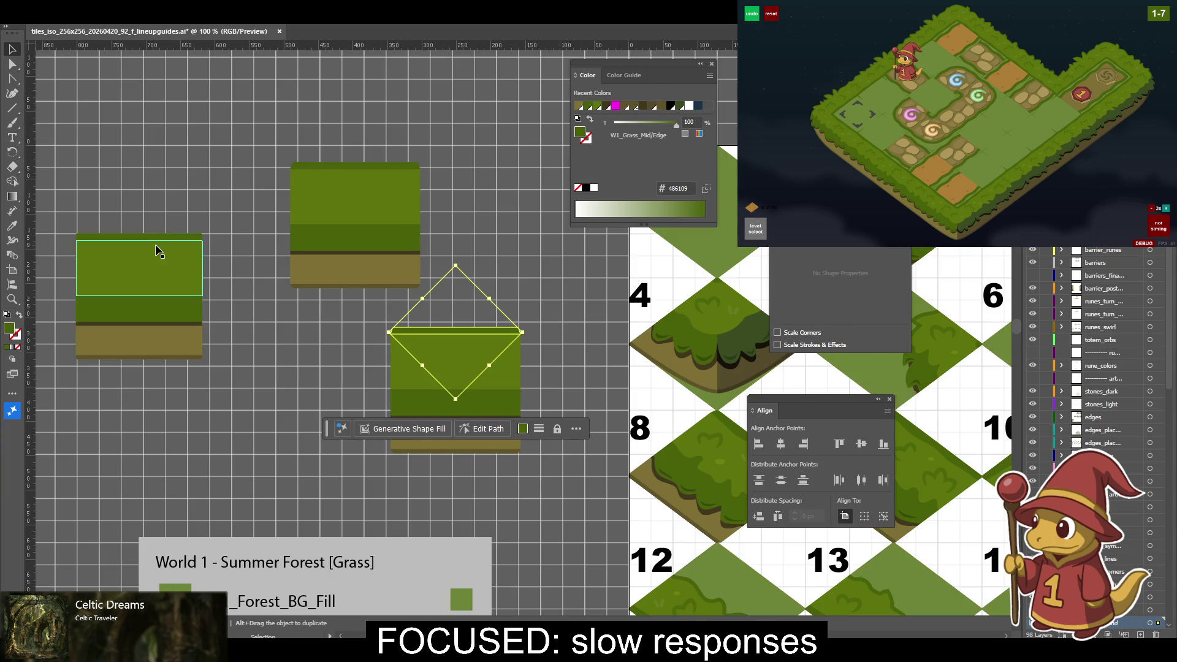
mouse_move(468, 373)
left_mouse_down()
mouse_move(318, 431)
mouse_move(307, 454)
mouse_move(543, 440)
left_mouse_up()
key("ctrl+z")
key("ctrl+z")
left_click_drag(431, 371, 431, 372)
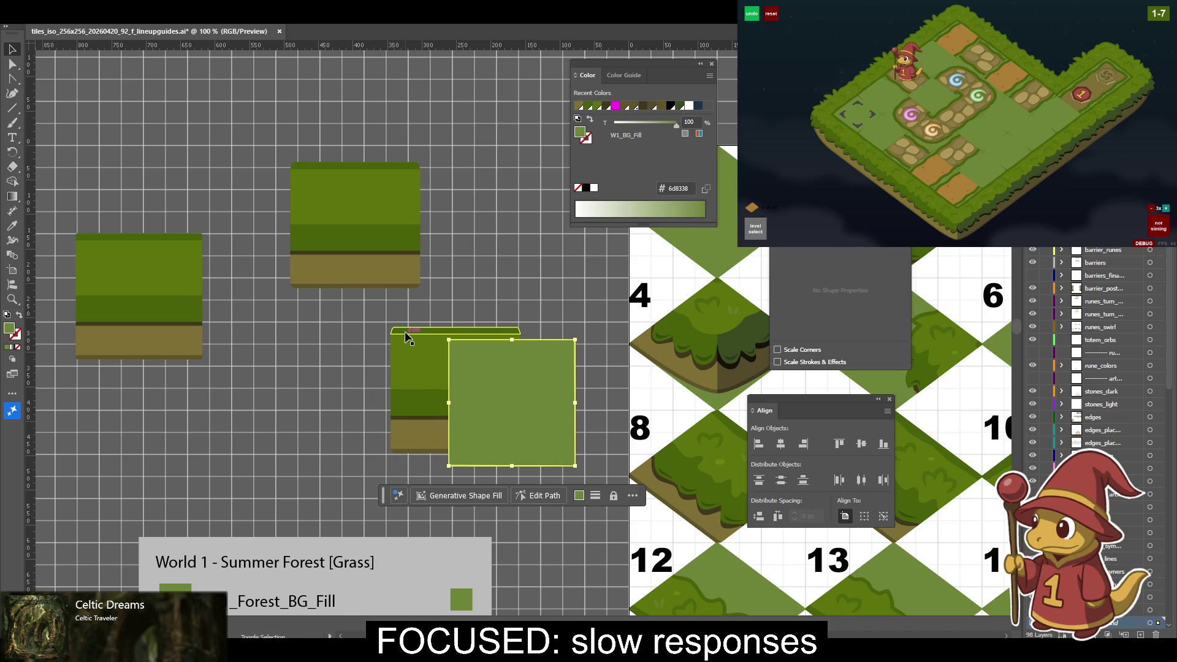
left_click(406, 337, "shift")
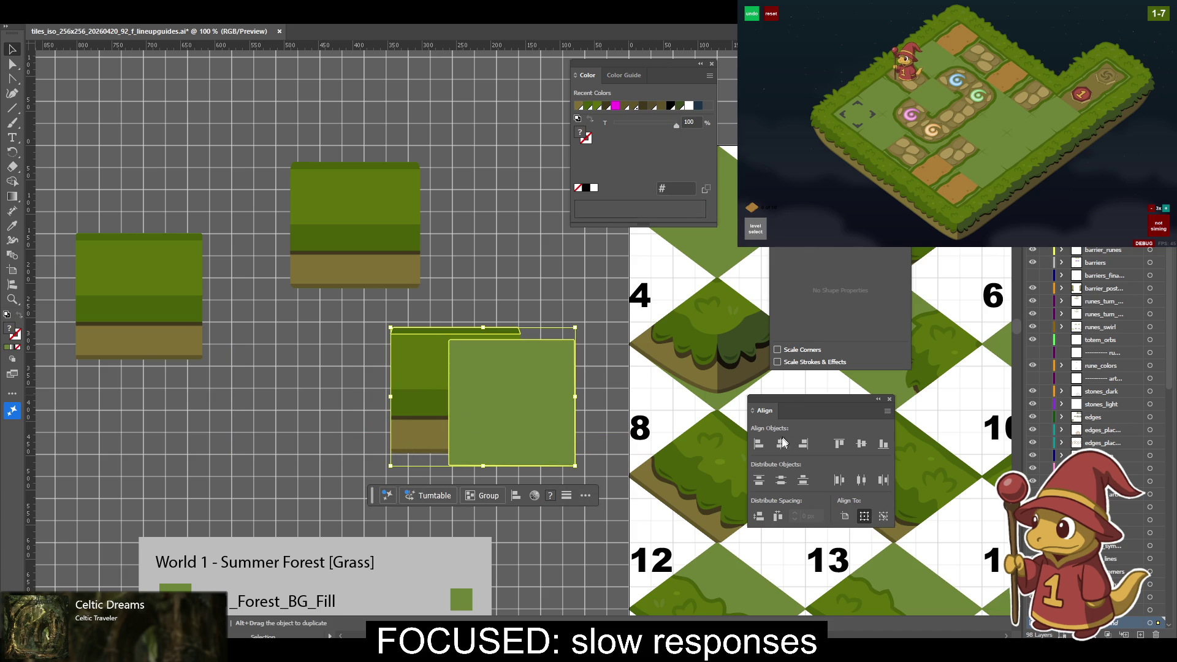
left_click(759, 445)
left_click(839, 445)
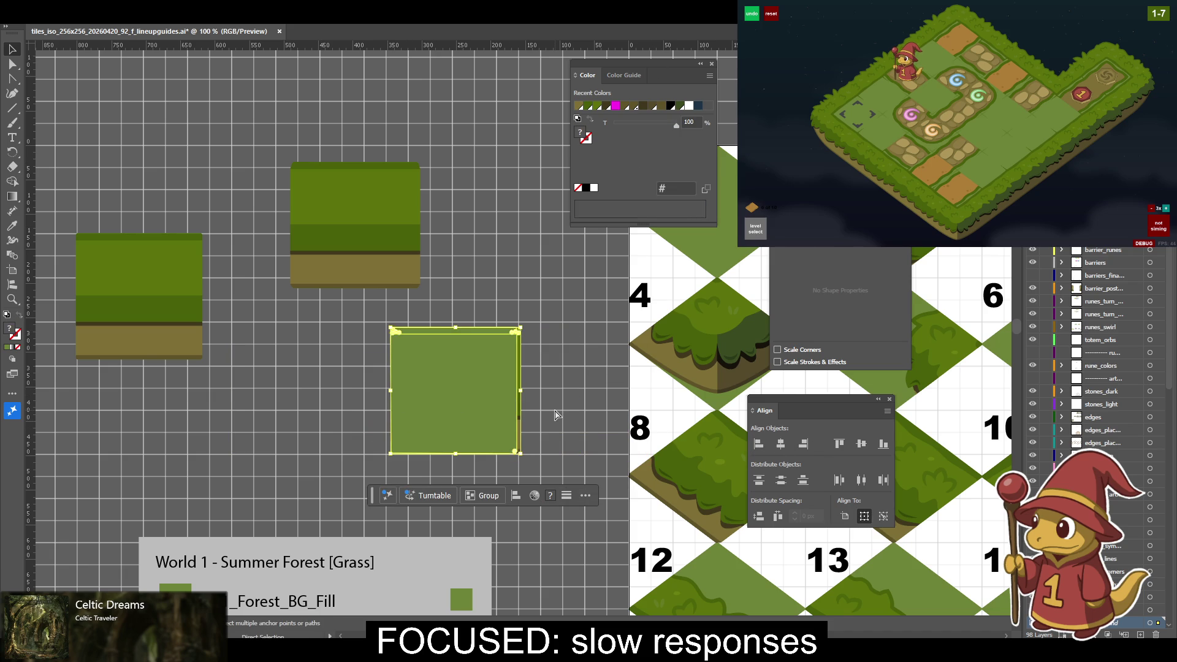
Zoom in and nudge the W1_BG_Fill rectangle slightly right.
key("ctrl+equal")
key("ctrl+equal")
key("ctrl+equal")
key("ctrl+equal")
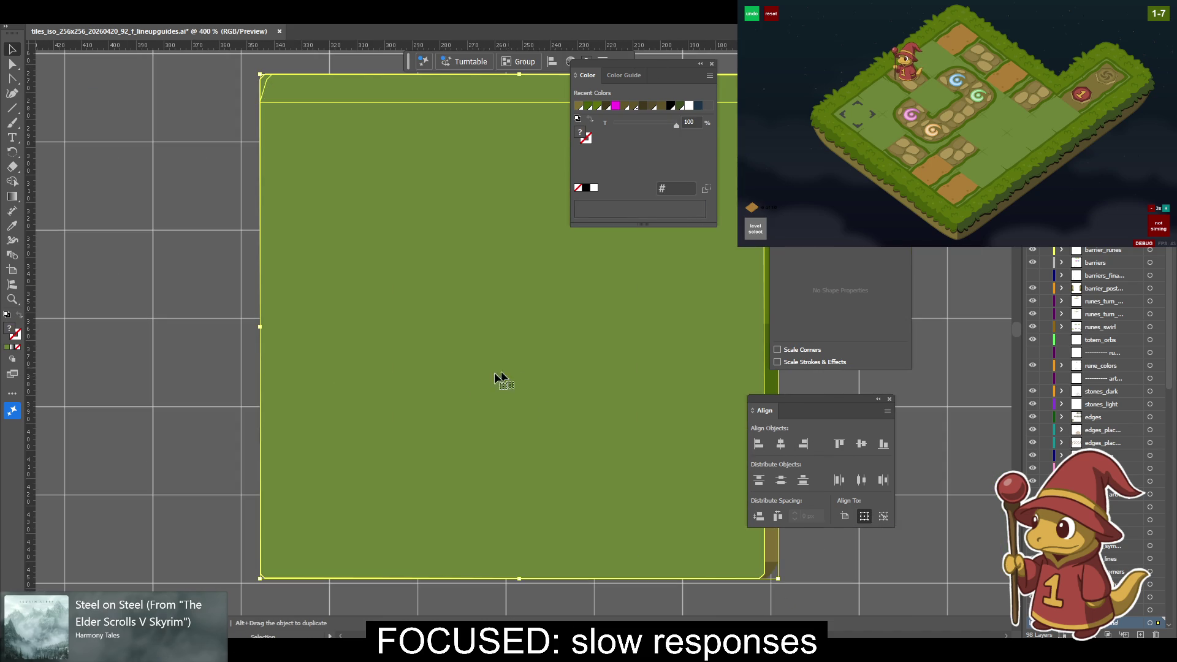
scroll(507, 366, "up", 5)
left_click(221, 336)
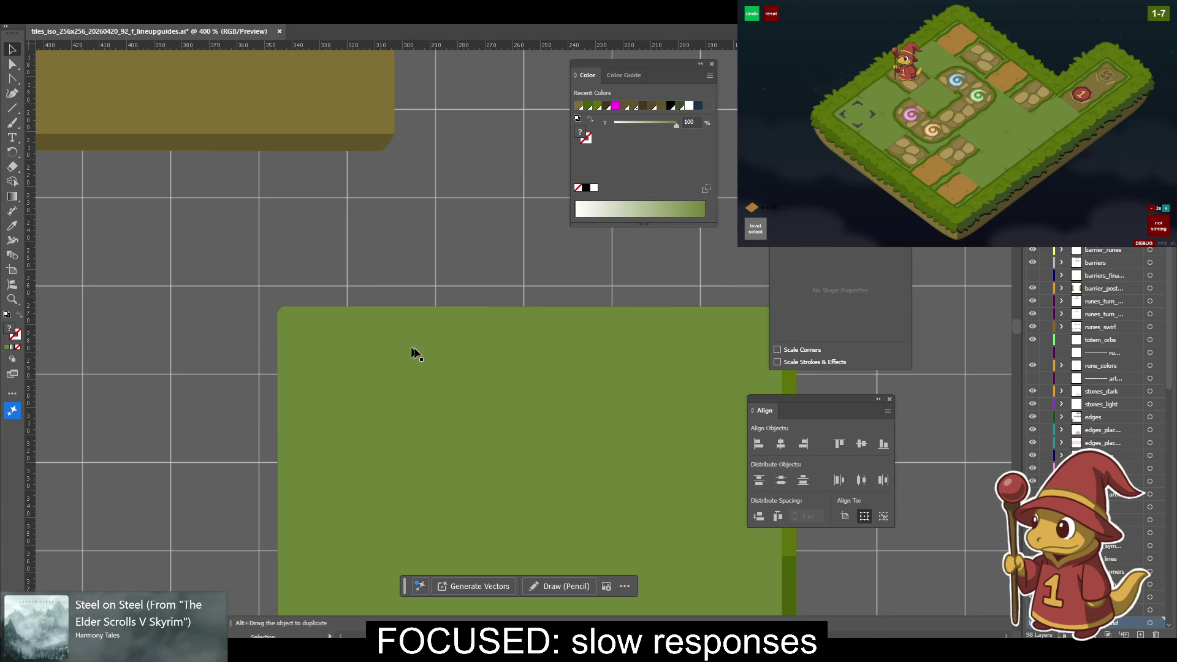
scroll(638, 416, "right", 3)
left_click(615, 392)
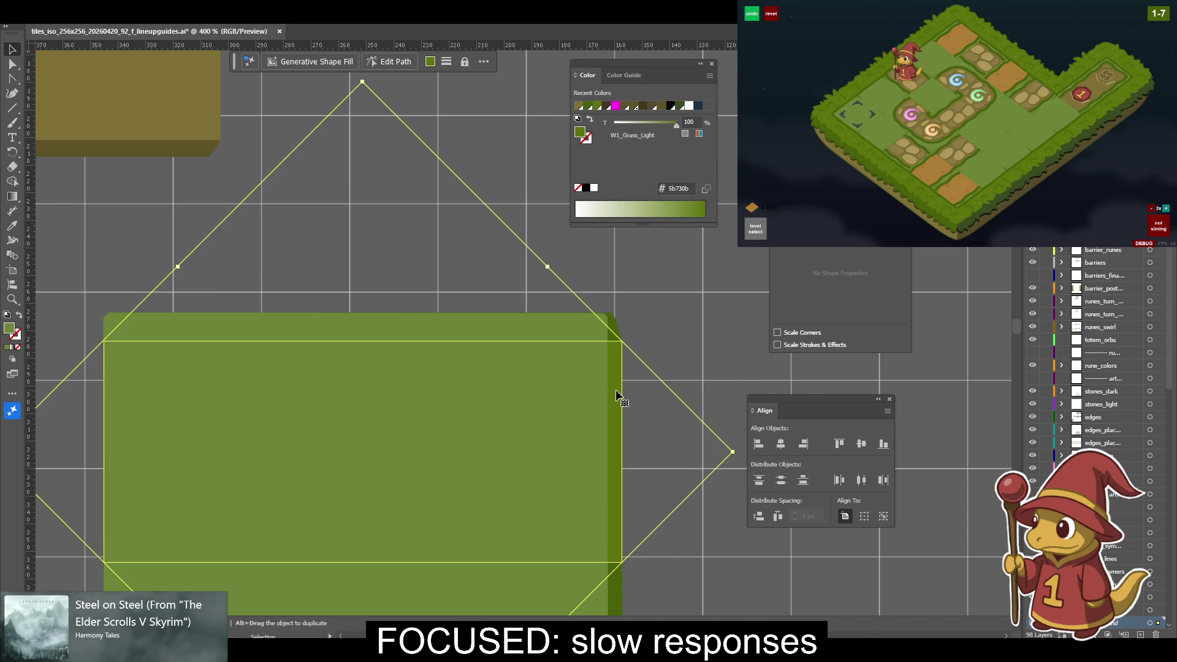
left_click(149, 326)
left_click_drag(152, 325, 163, 323)
key("ctrl+plus")
key("ctrl+plus")
key("ctrl+plus")
scroll(137, 255, "left", 5)
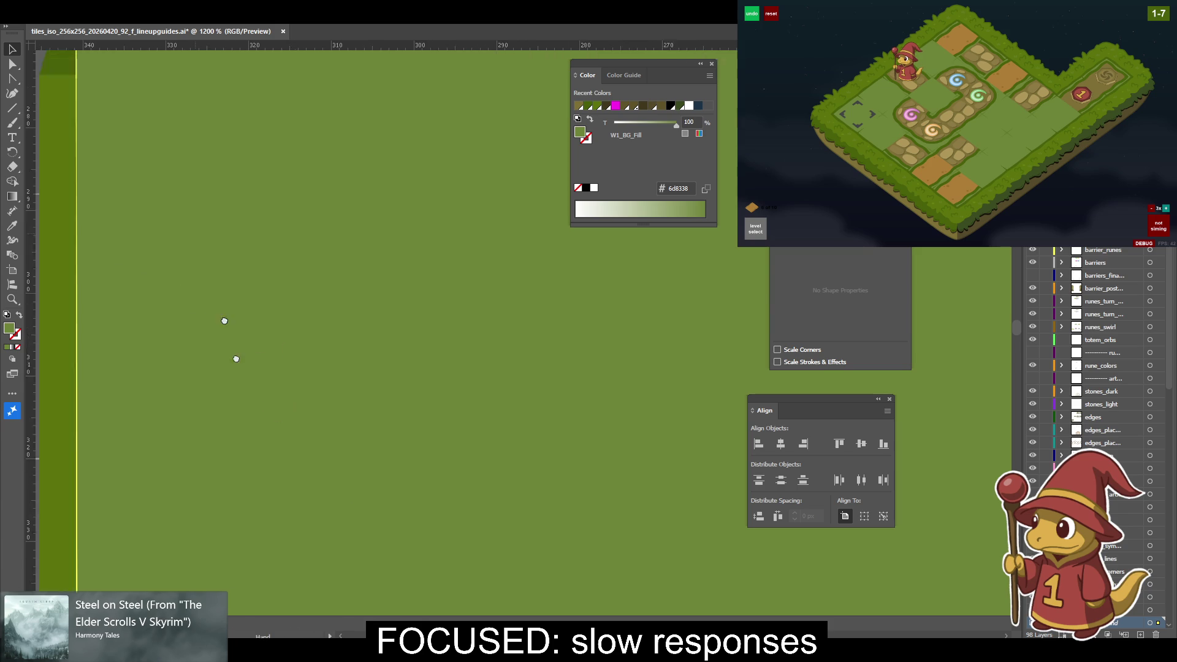
Select the W1_Grass_Mid/Edge diamond shape to inspect it, then deselect it.
scroll(200, 249, "up", 10)
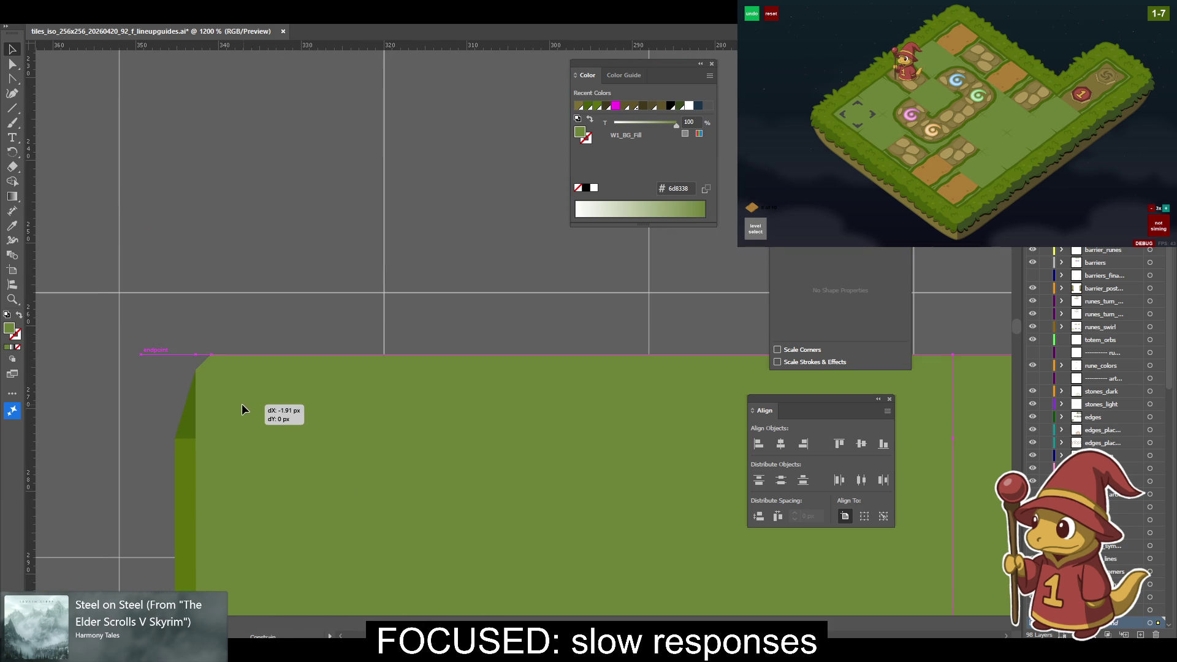
scroll(257, 399, "right", 5)
scroll(263, 392, "down", 2)
scroll(264, 393, "right", 3)
scroll(259, 389, "right", 3)
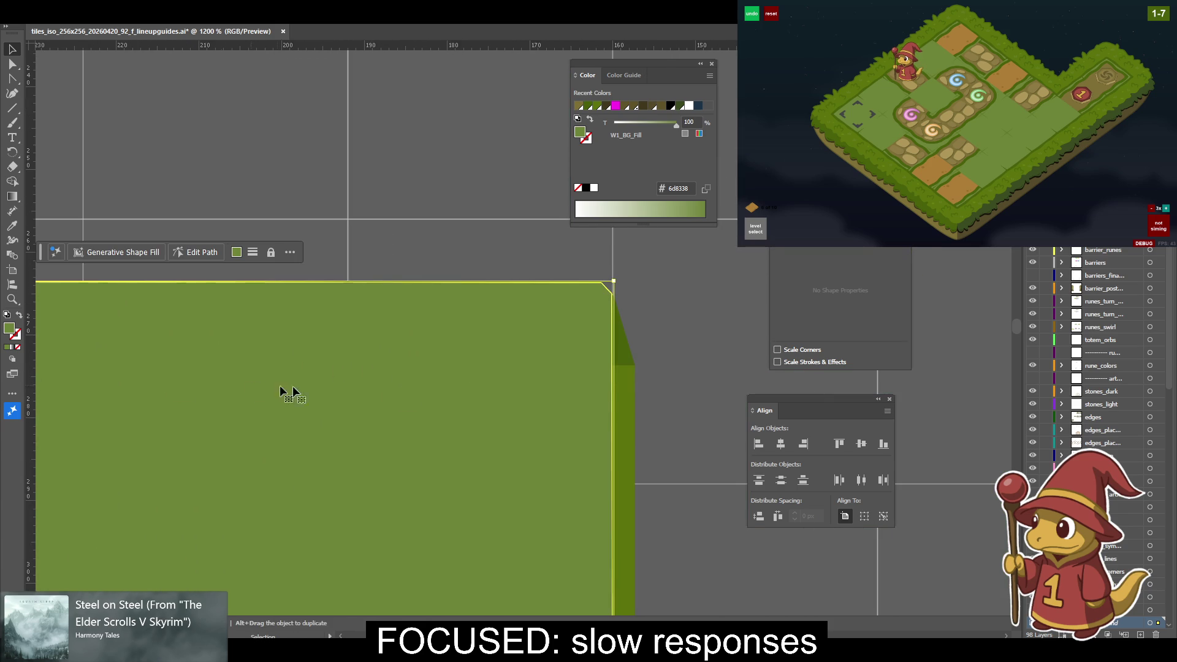
left_click(653, 360)
left_click(616, 353)
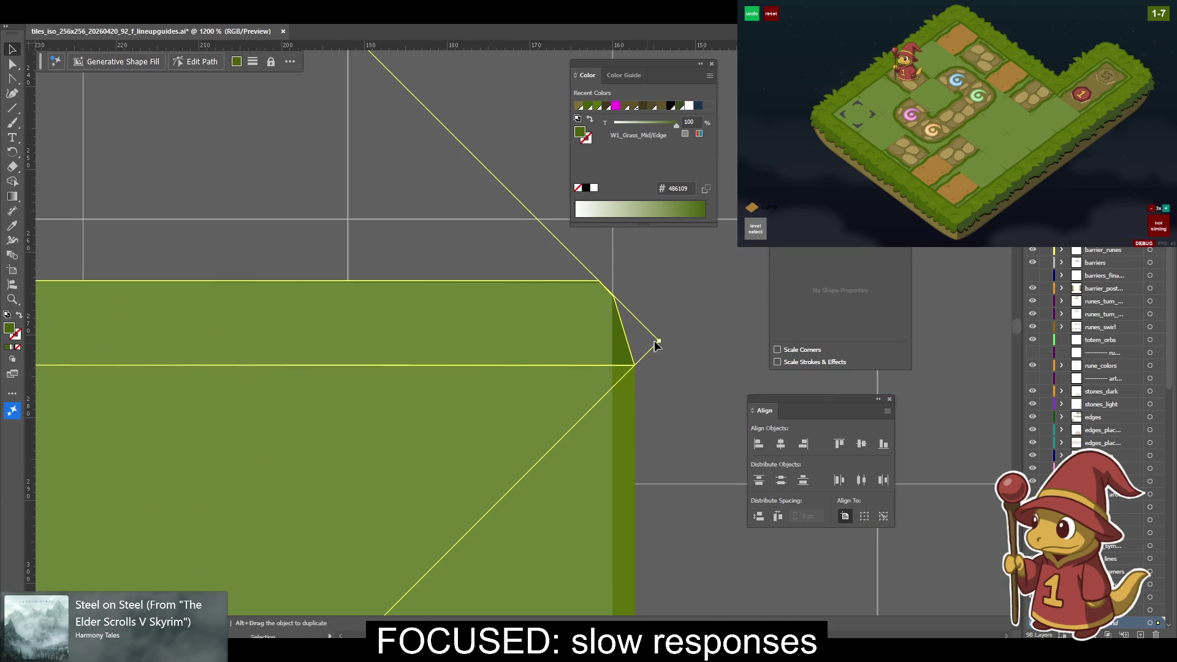
scroll(607, 346, "up", 1)
scroll(606, 349, "right", 3)
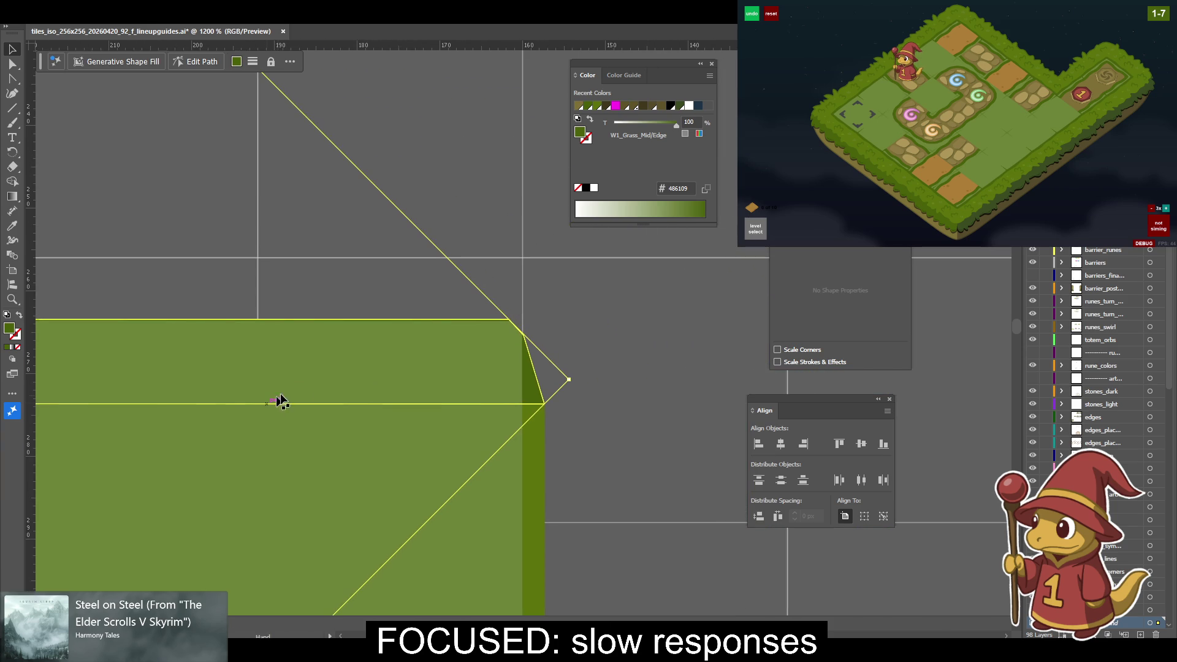
left_click(606, 355)
Select the W1_BG_Fill rectangle's anchors and set alignment relative to a key anchor.
left_click(458, 369)
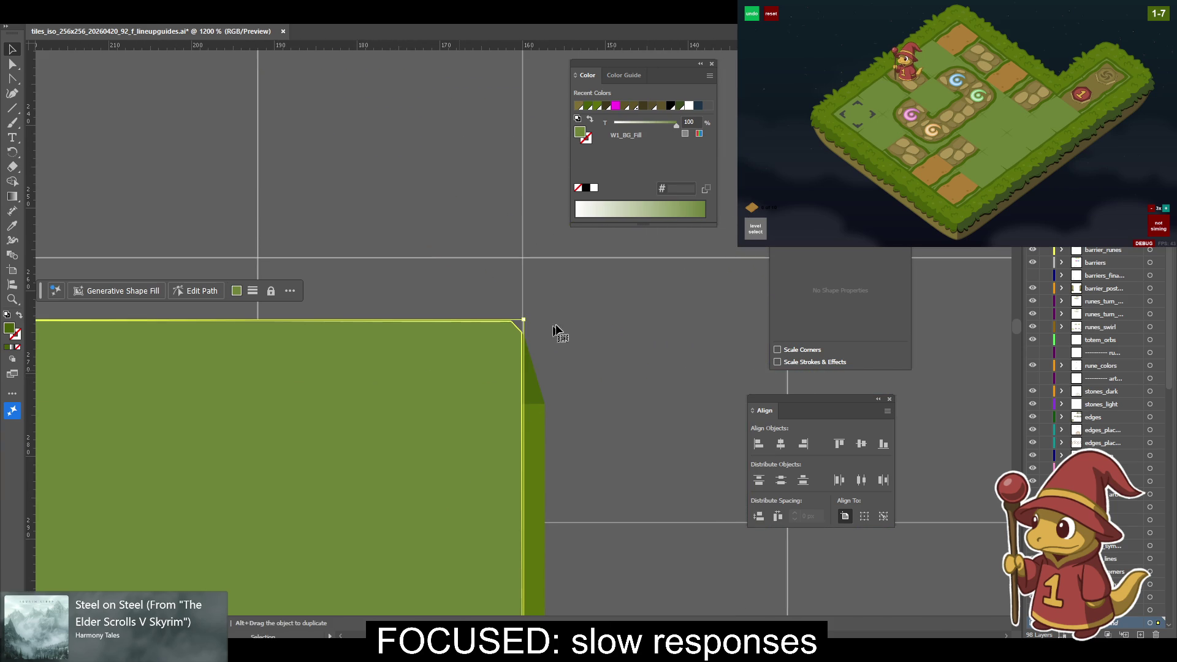
key("a")
scroll(631, 410, "left", 10)
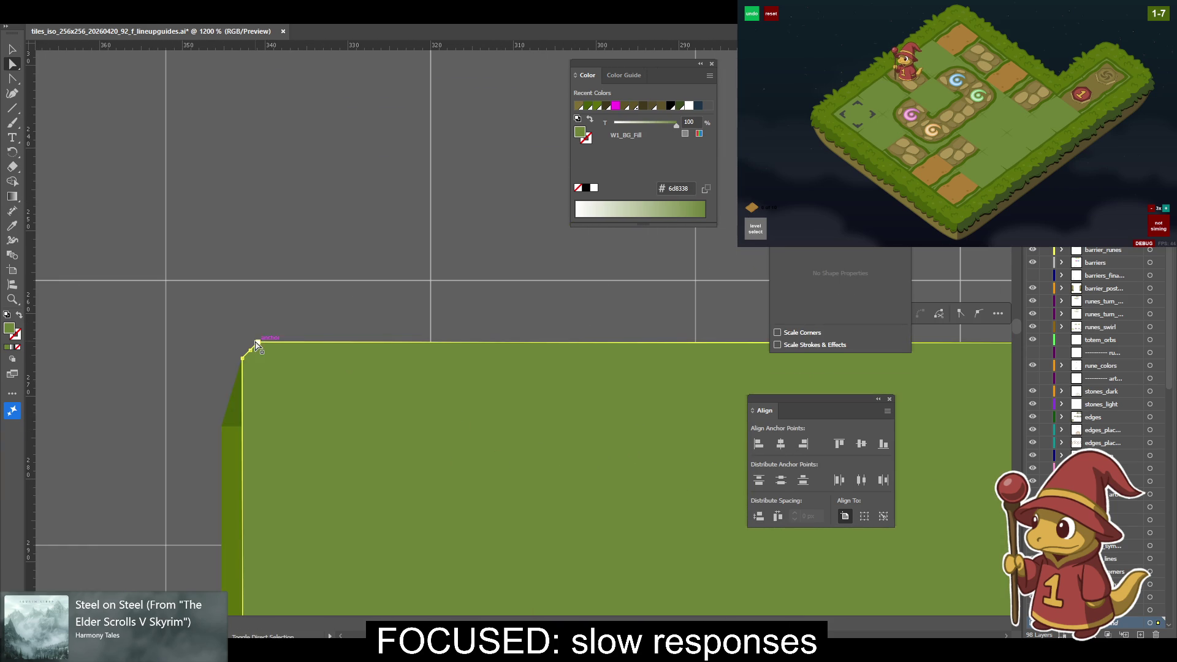
left_click(883, 516)
key("v")
scroll(428, 355, "right", 9)
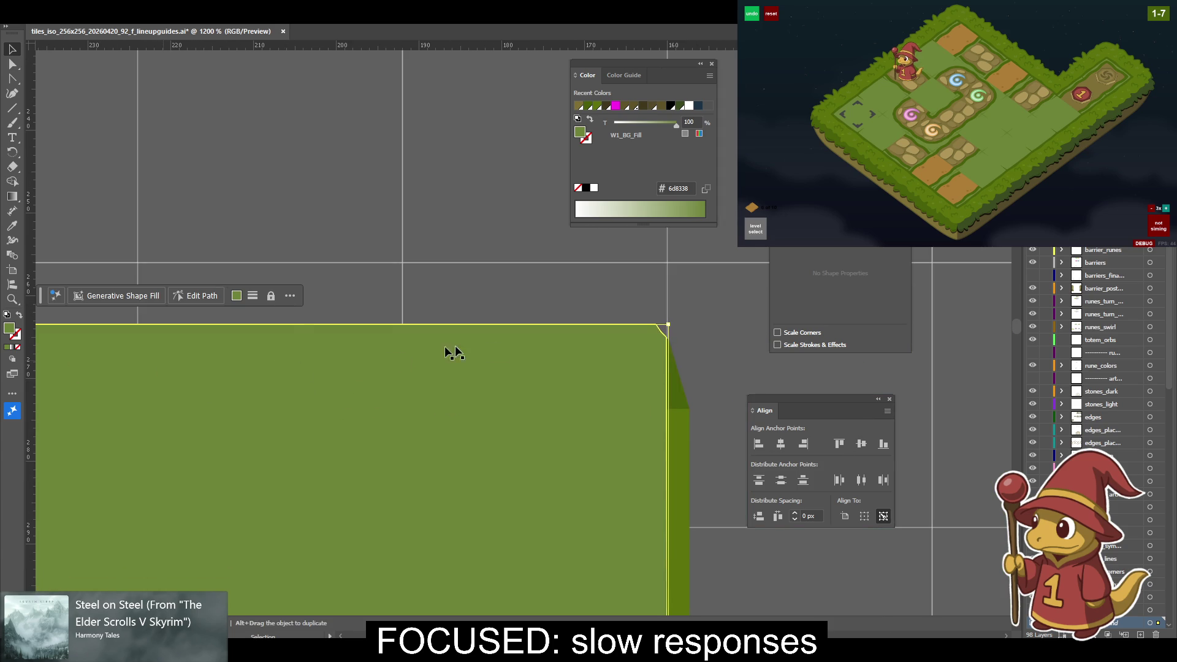
left_click(671, 338)
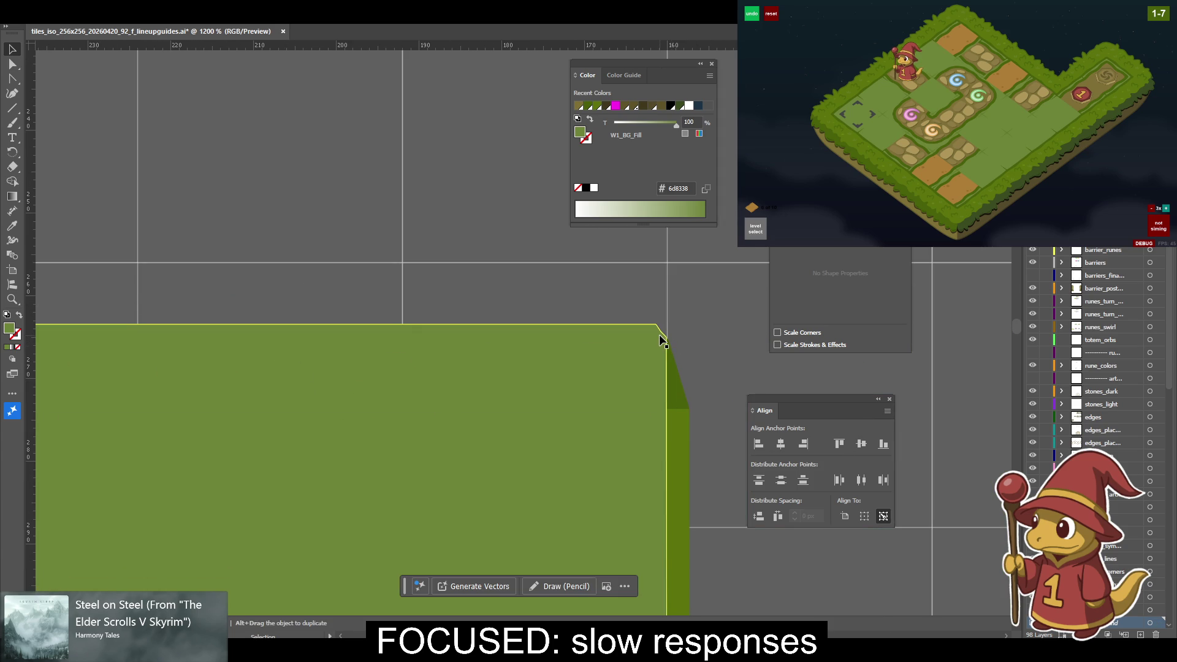
Select the green rectangle's top-right corner, then the whole rectangle, and zoom out.
key("minus")
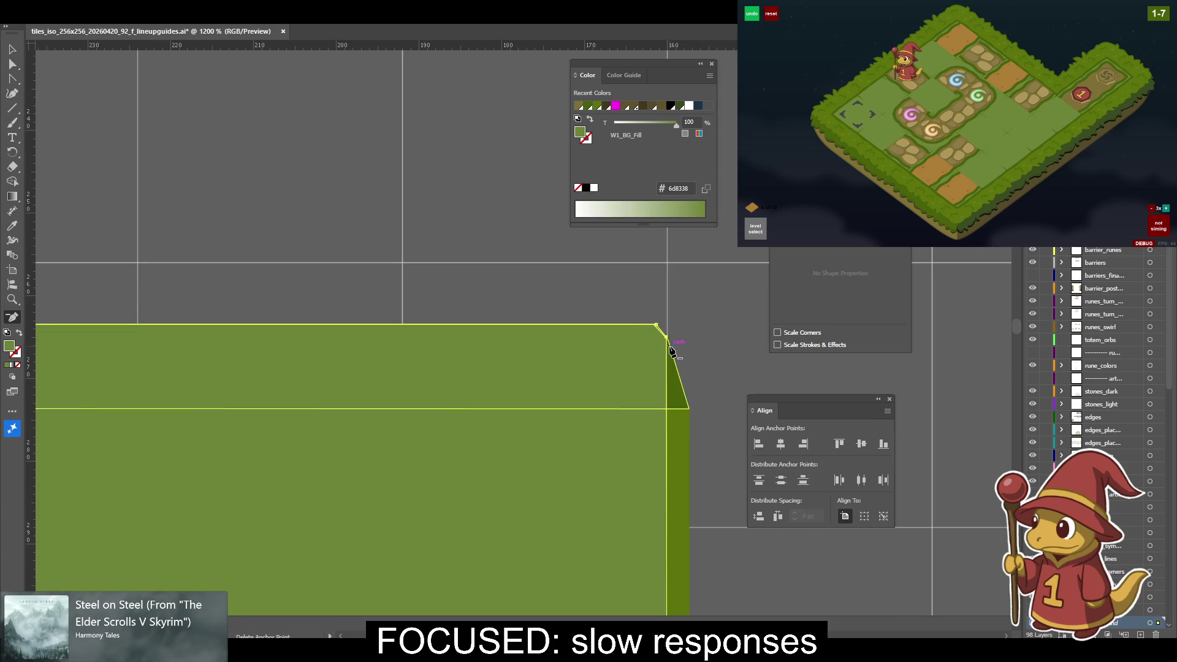
key("a")
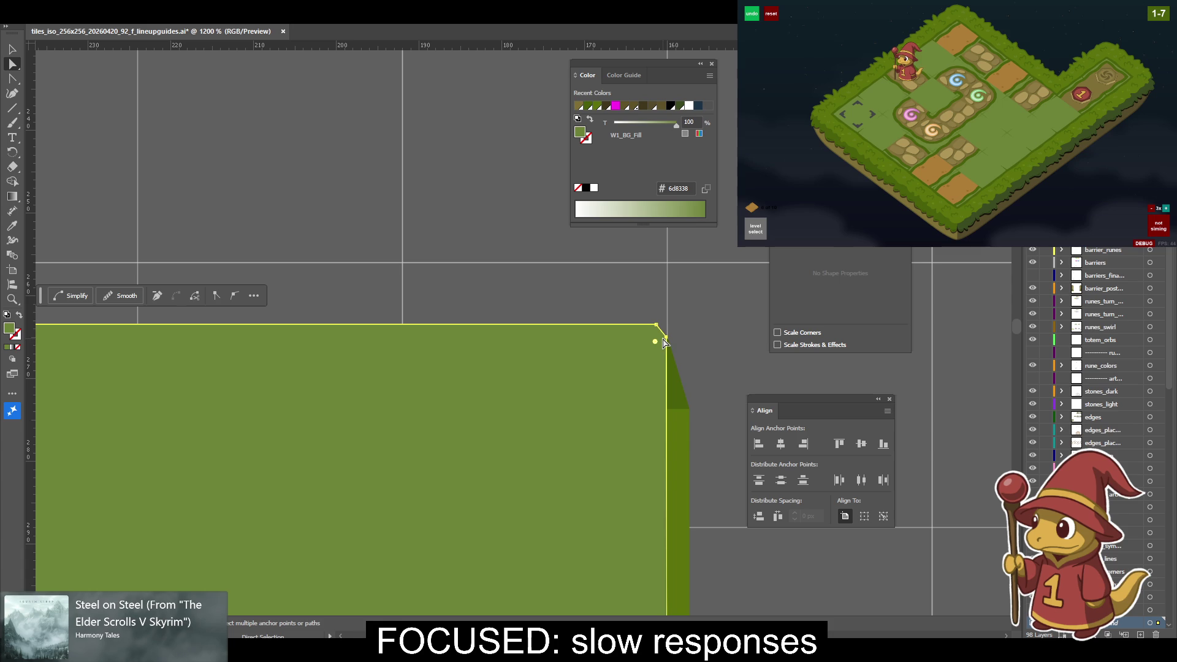
left_click(668, 342)
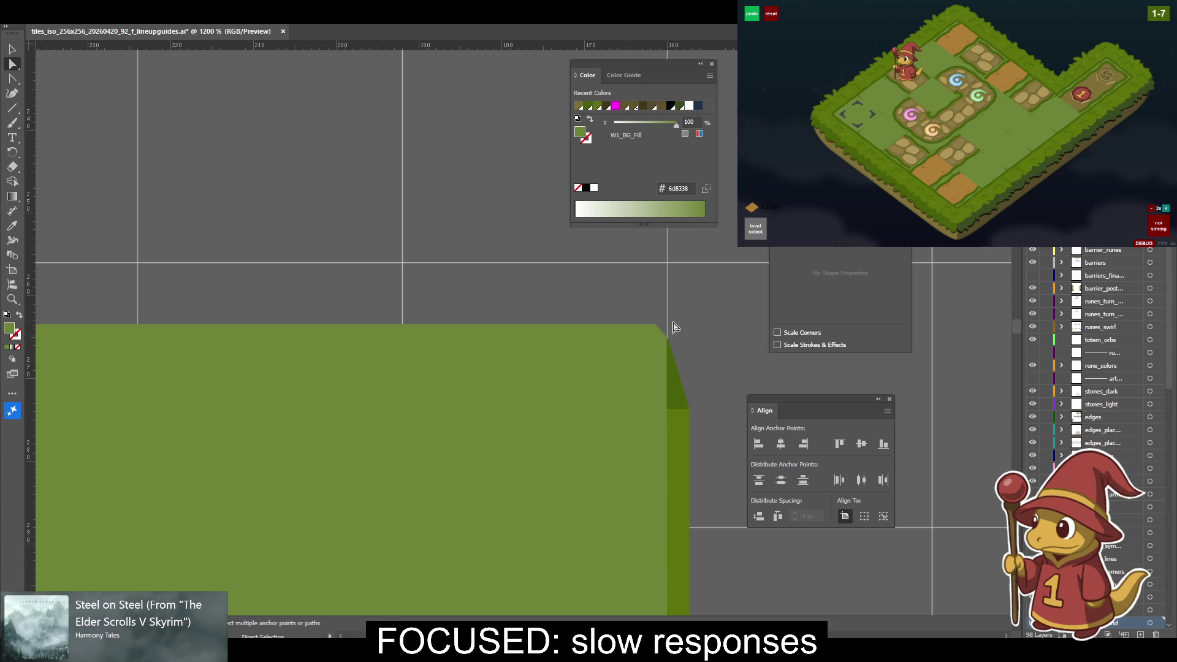
left_click(668, 342)
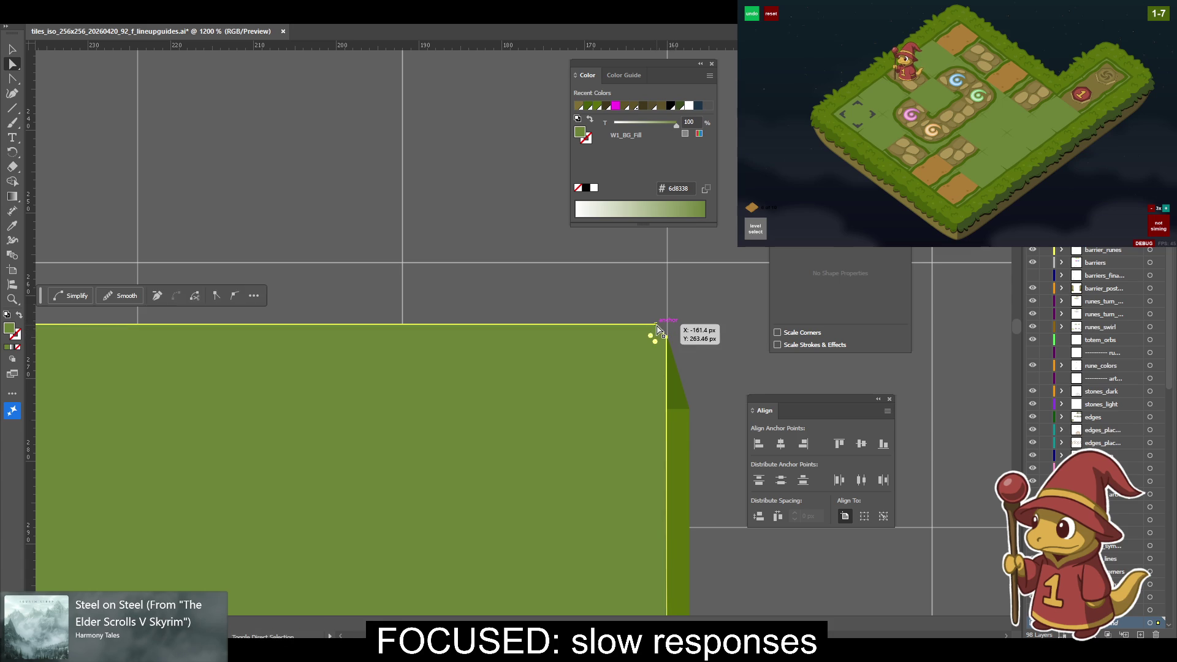
key("v")
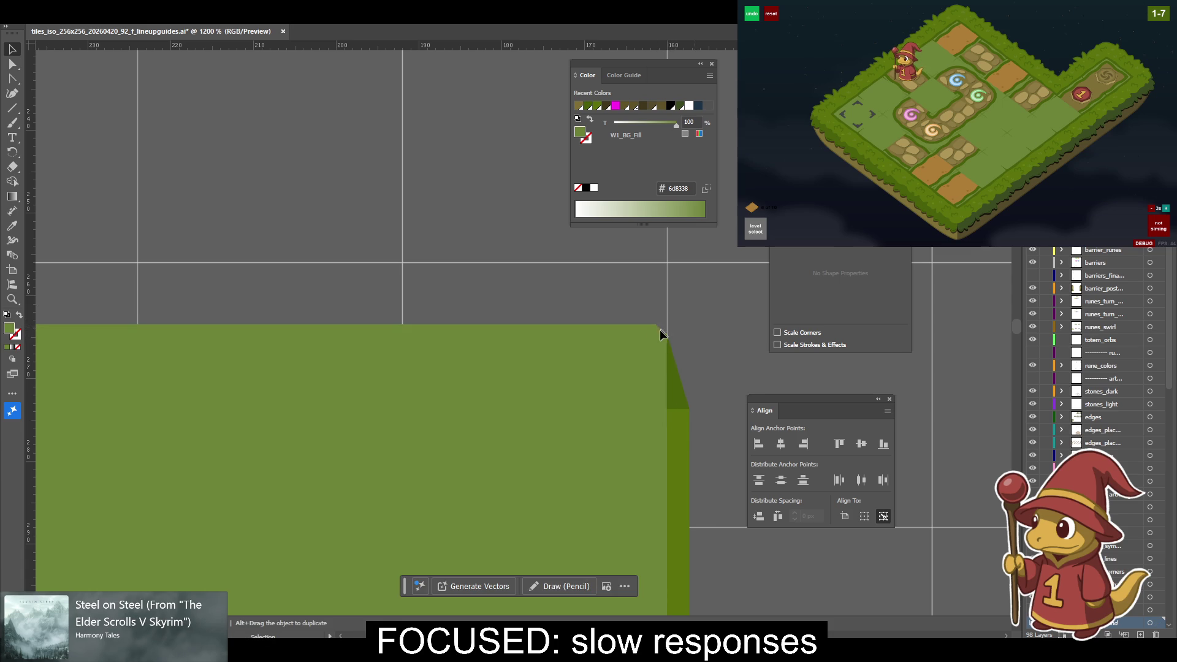
left_click(667, 342)
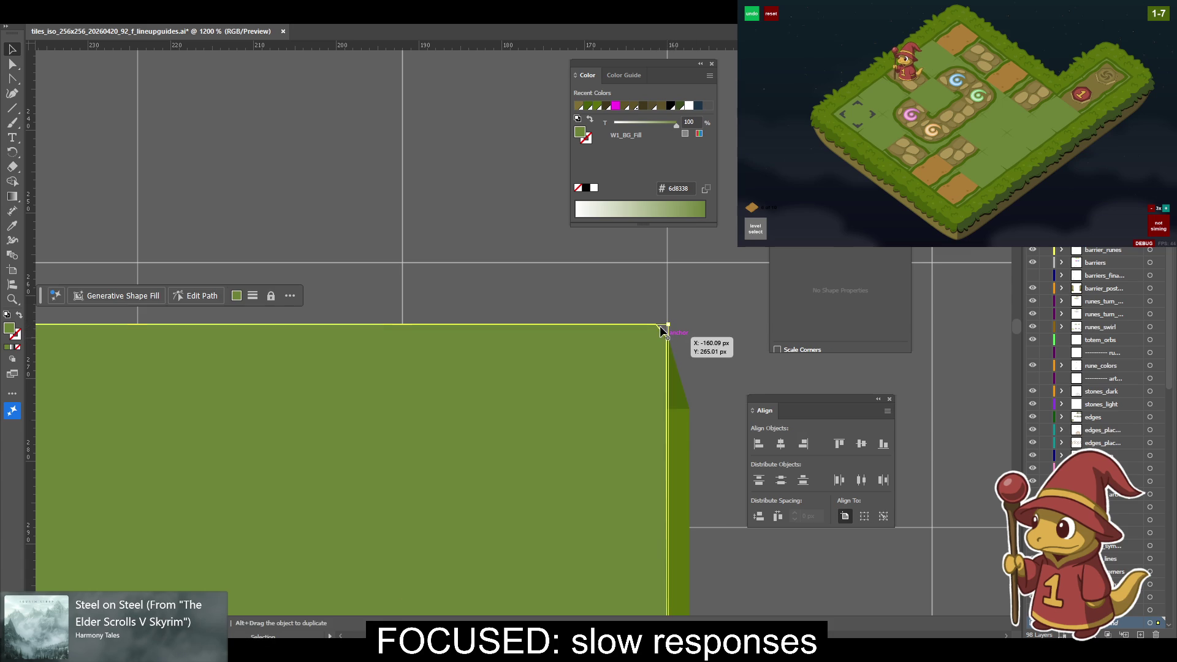
key("ctrl+minus")
key("ctrl+minus")
key("ctrl+minus")
key("ctrl+minus")
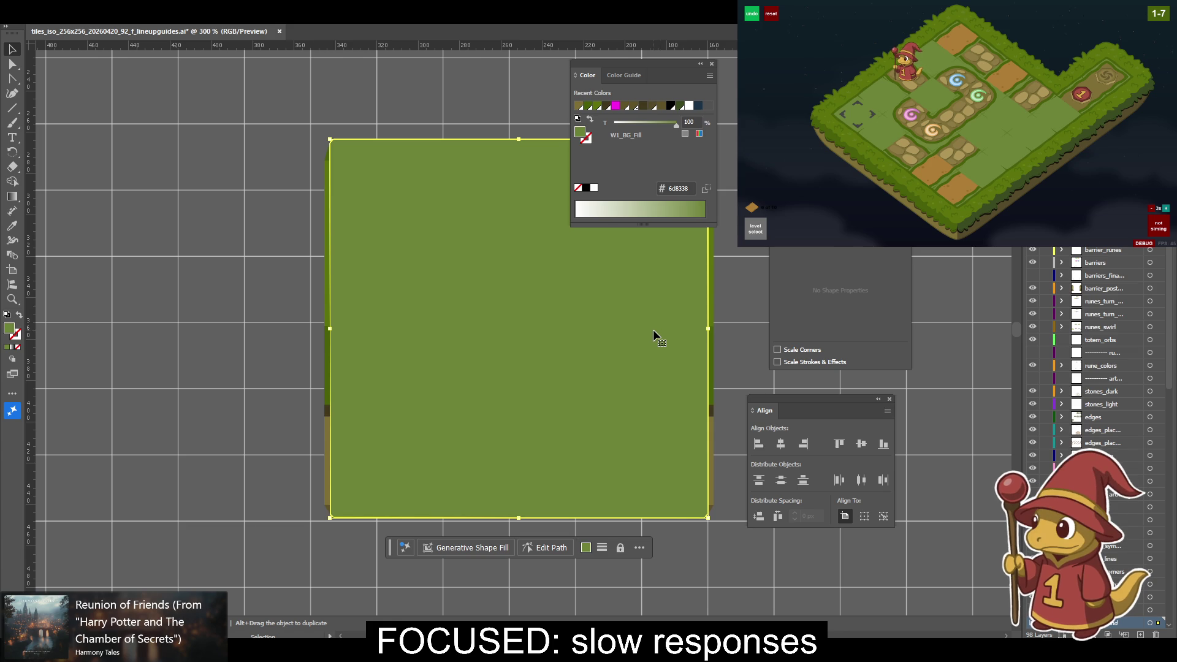
Close the colour settings, reselect the green rectangle and zoom out to 100%.
left_click(276, 255)
left_click(711, 64)
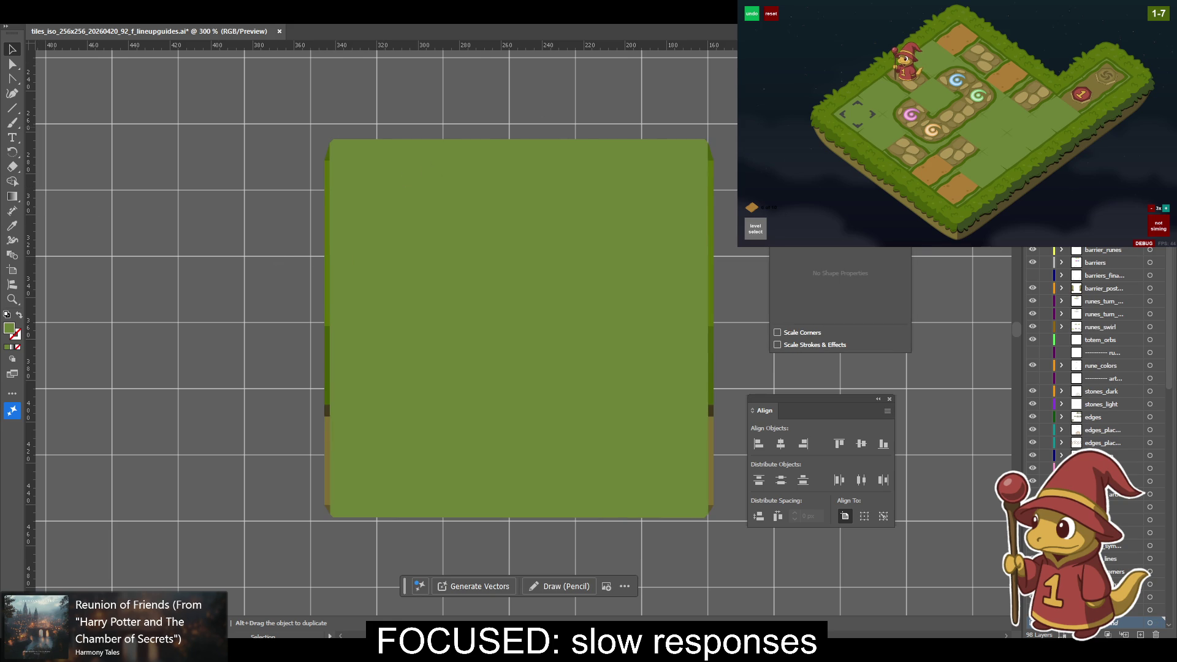
left_click_drag(699, 125, 566, 125)
left_click(438, 164)
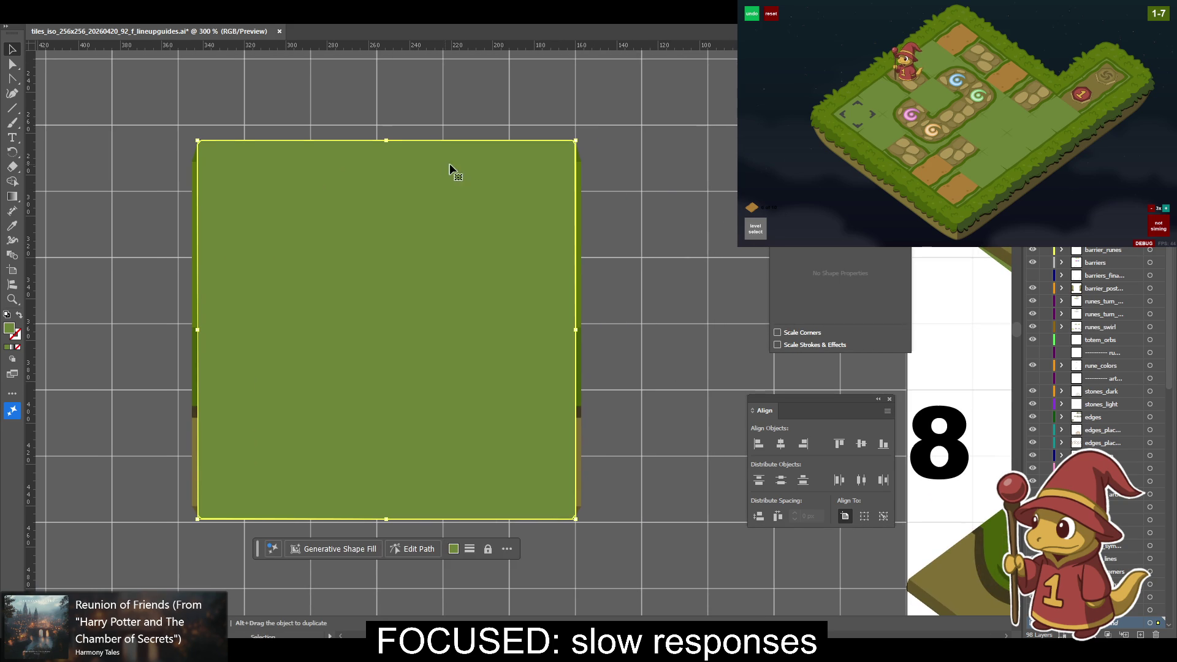
key("a")
left_click_drag(478, 210, 394, 231)
key("ctrl+minus")
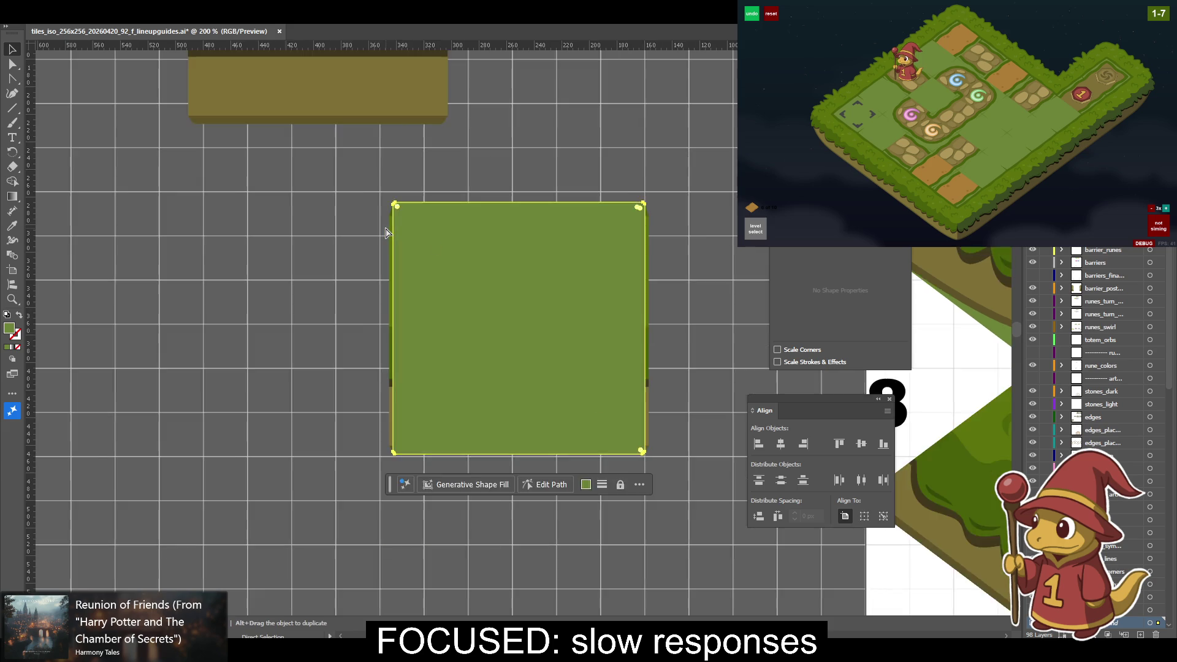
key("ctrl+minus")
key("v")
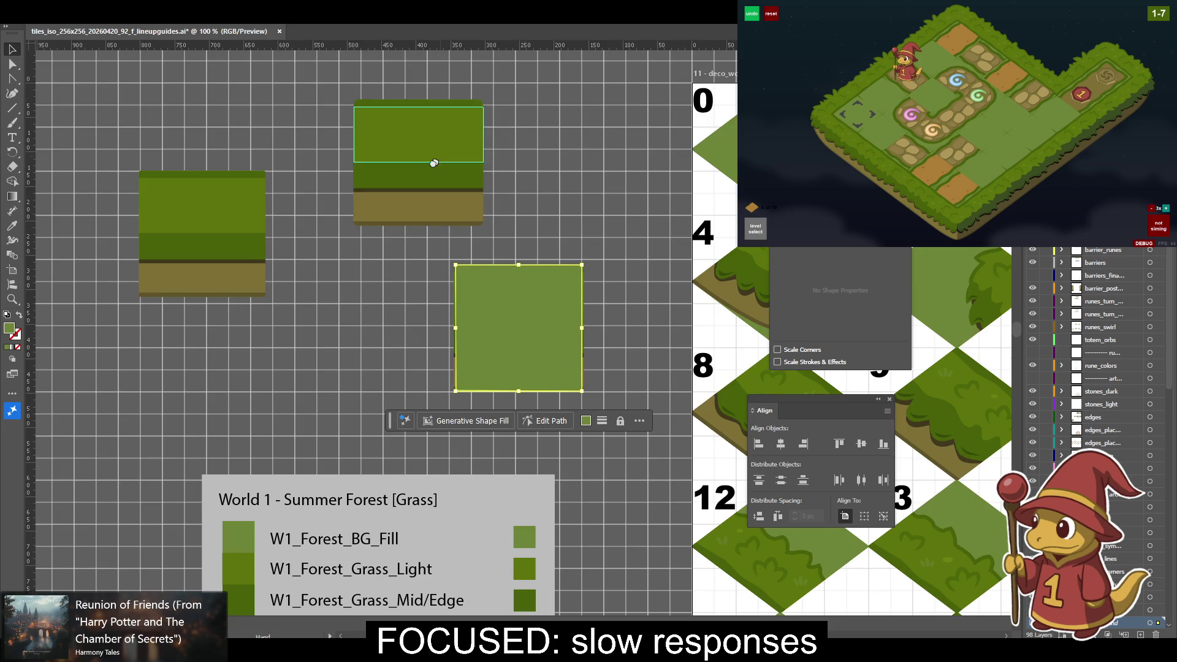
scroll(209, 184, "right", 5)
scroll(208, 184, "up", 2)
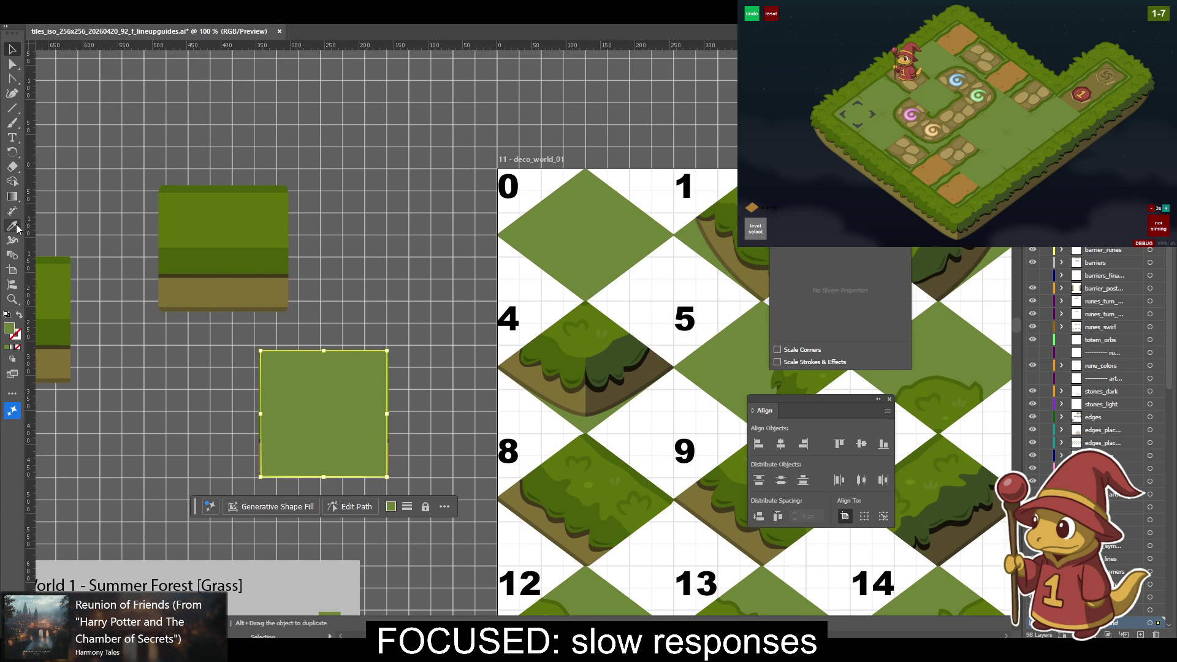
Draw a square, rotate it 45° into a diamond, stretch it wider and move it up-left.
left_click(12, 110)
left_click_drag(12, 114, 67, 113)
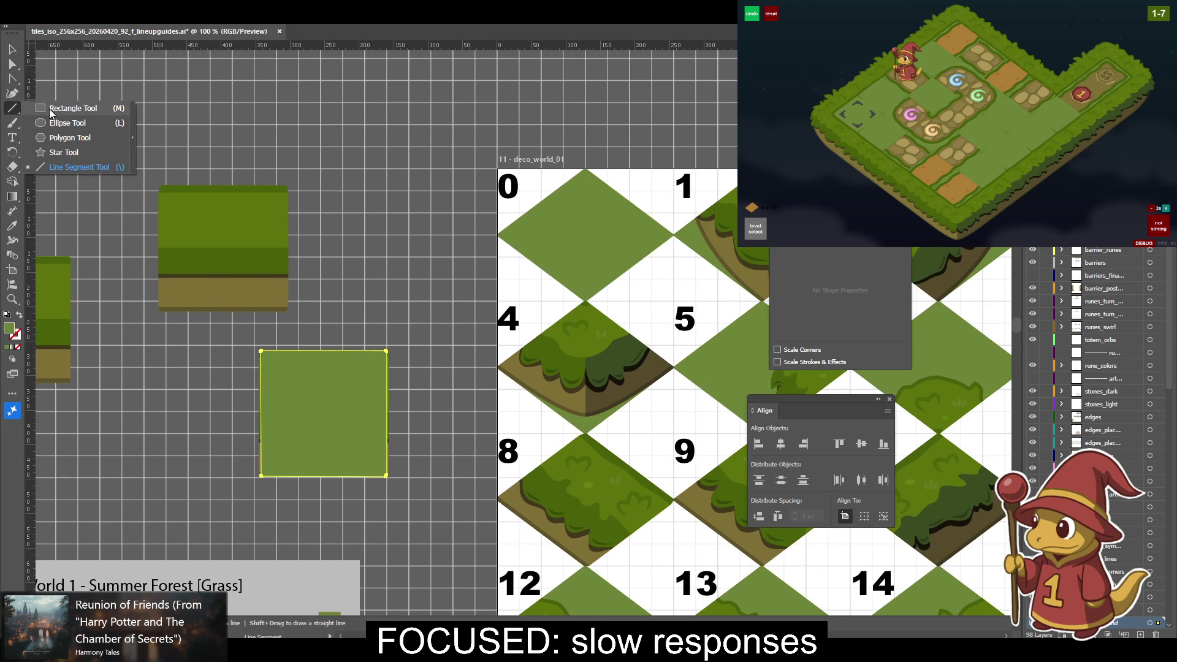
left_click_drag(389, 103, 463, 177)
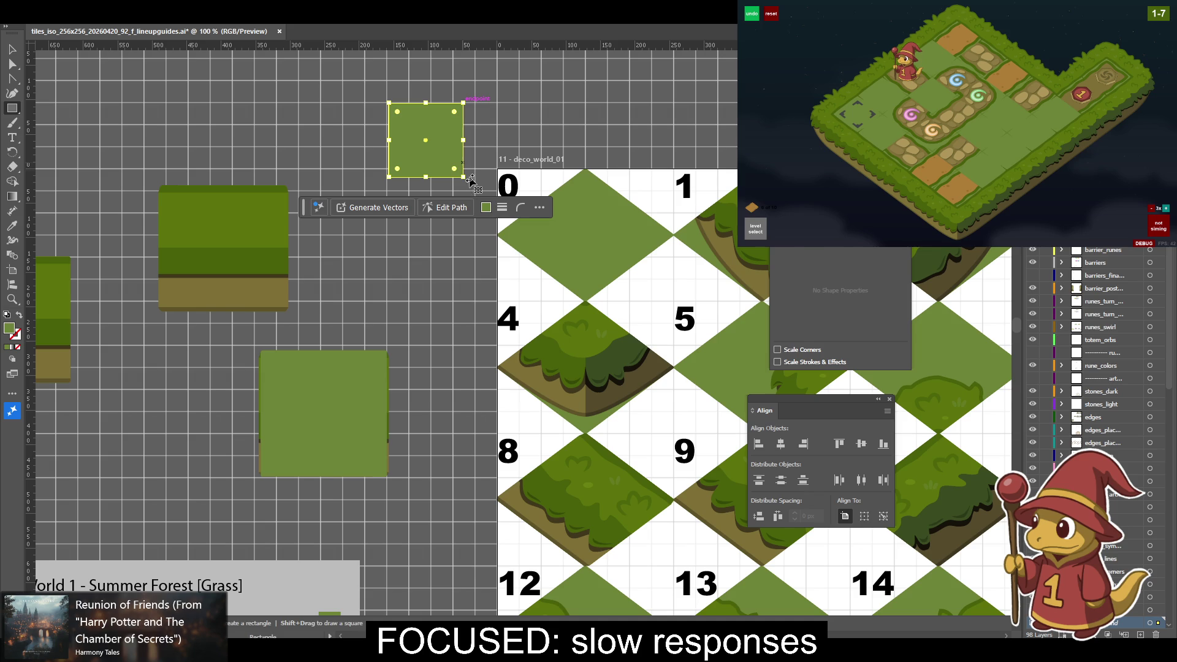
key("v")
left_click_drag(468, 182, 399, 208)
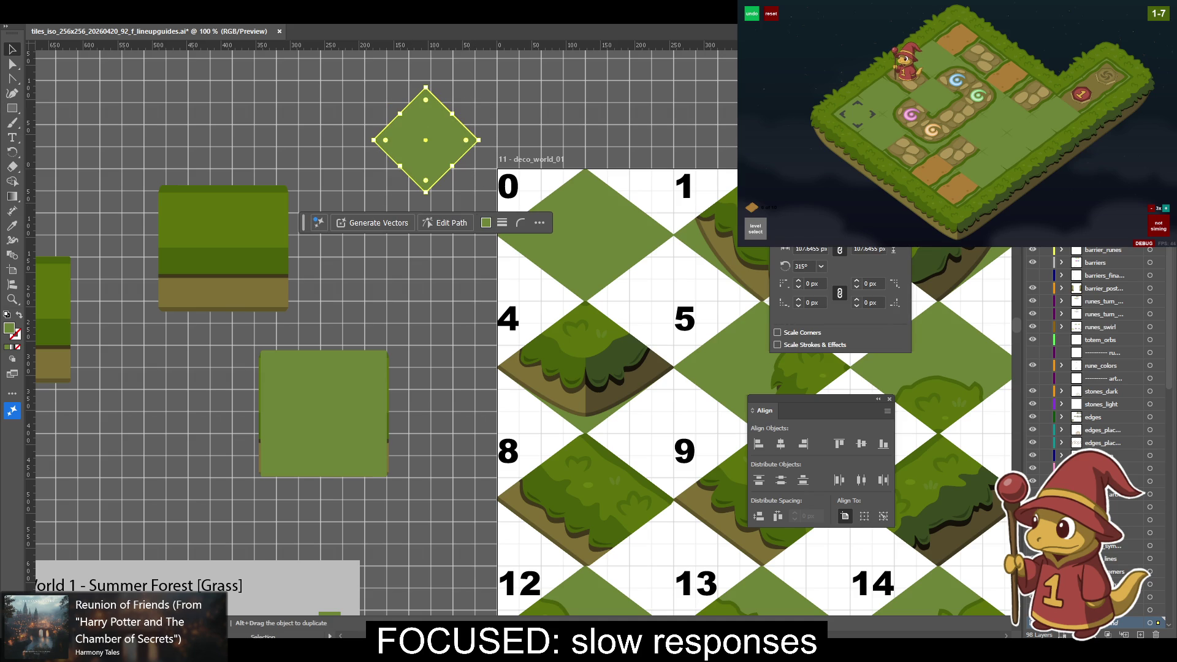
left_click_drag(478, 87, 550, 60)
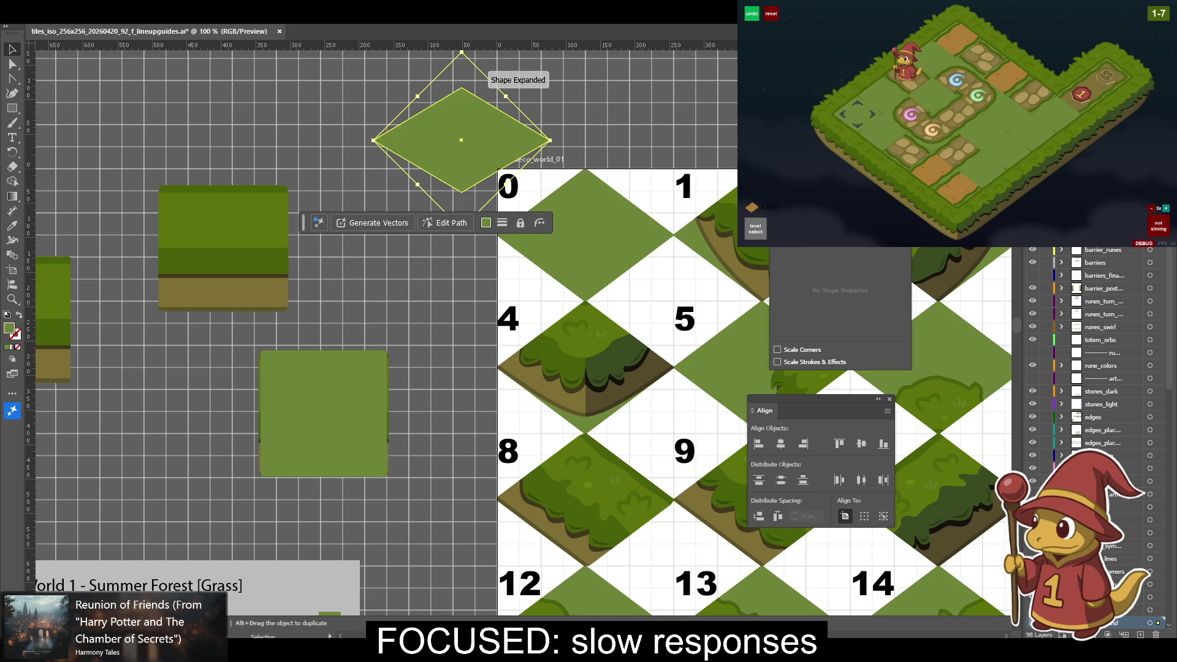
scroll(275, 255, "up", 3)
scroll(276, 254, "right", 4)
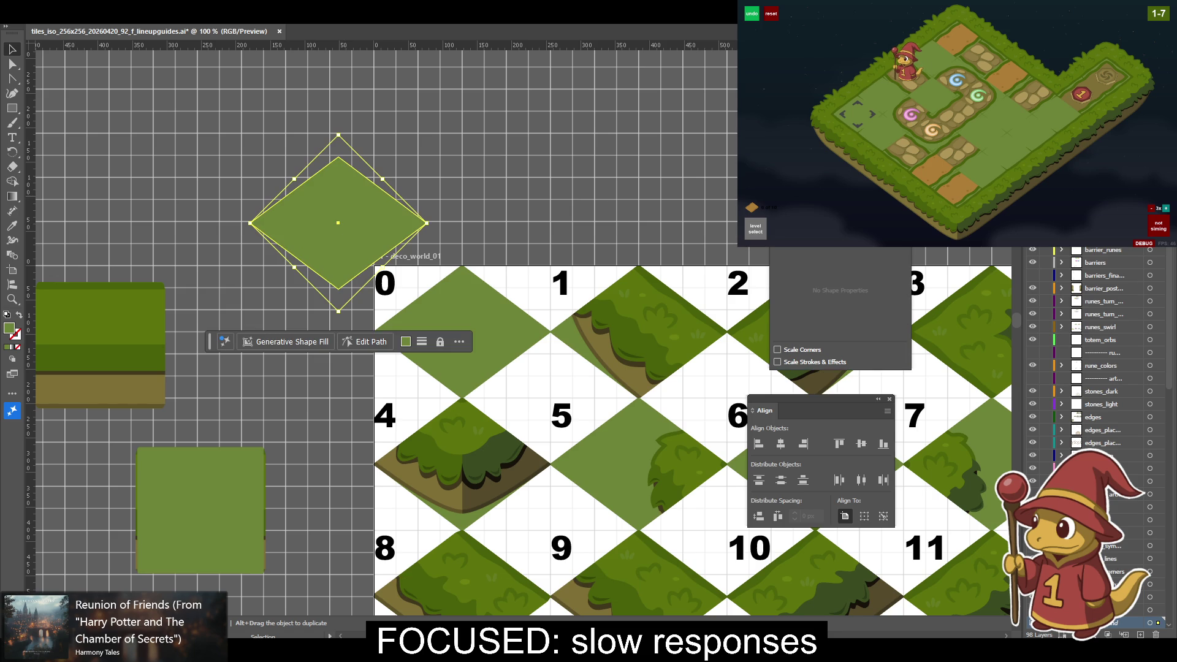
key("Up")
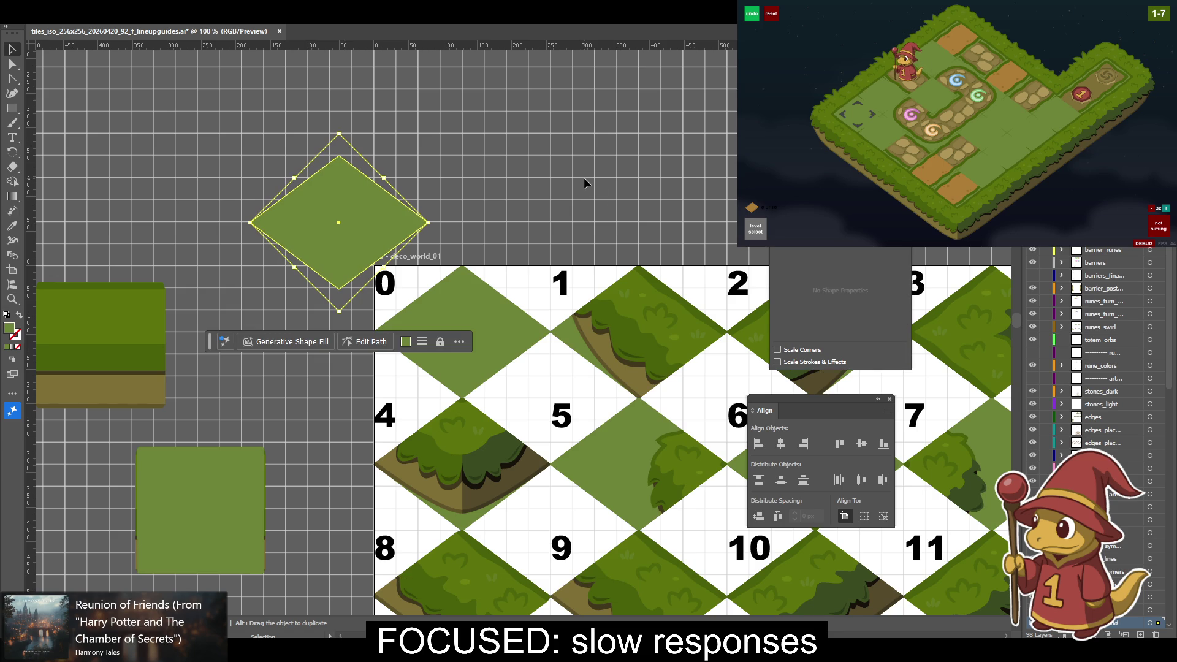
left_click_drag(375, 191, 320, 105)
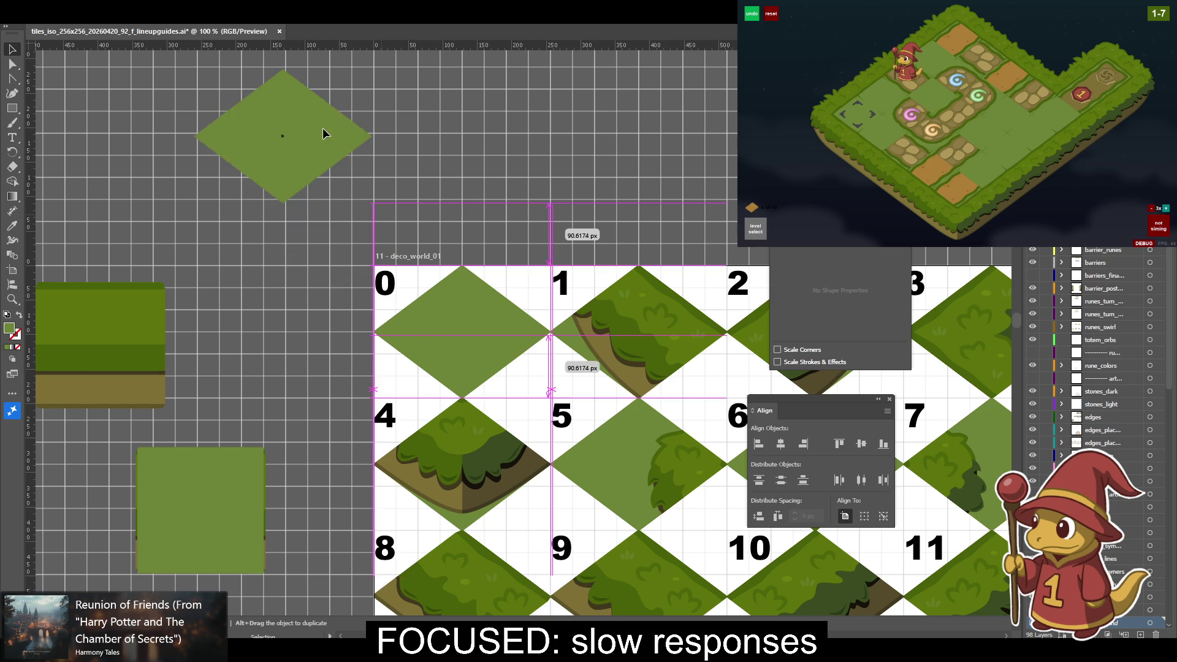
Draw a rectangle overlapping the diamond, 192 px tall, coloured the grass block's darker green.
left_click(12, 108)
left_click_drag(79, 105, 161, 188)
key("v")
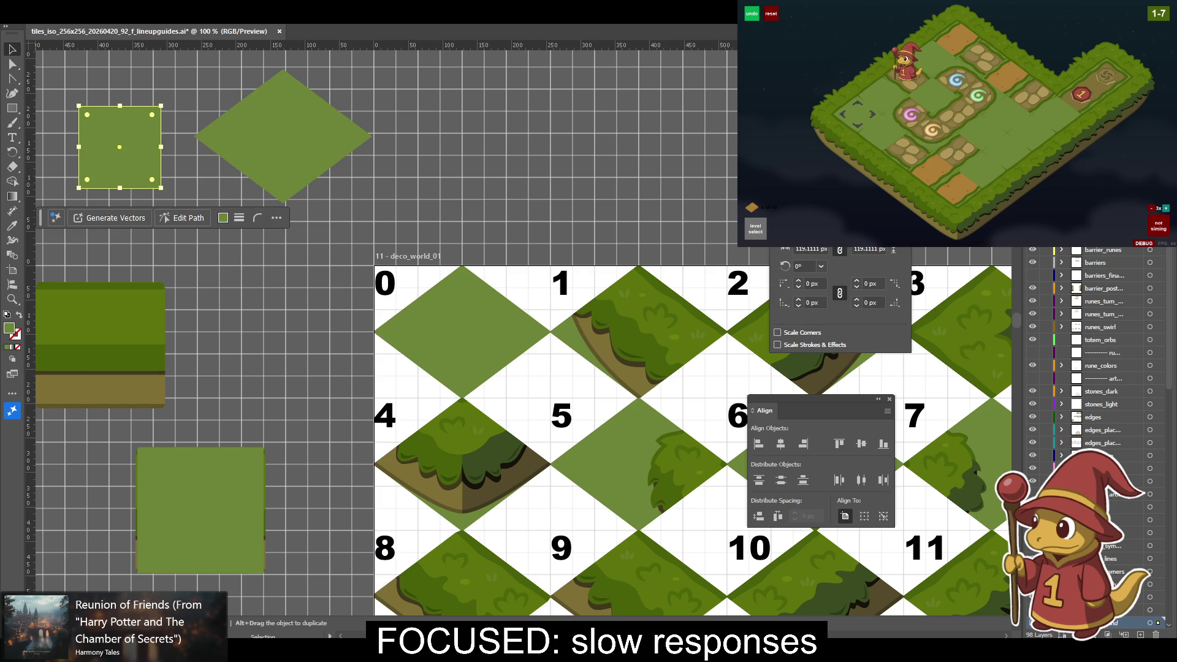
left_click_drag(161, 146, 255, 147)
left_click_drag(166, 105, 167, 55)
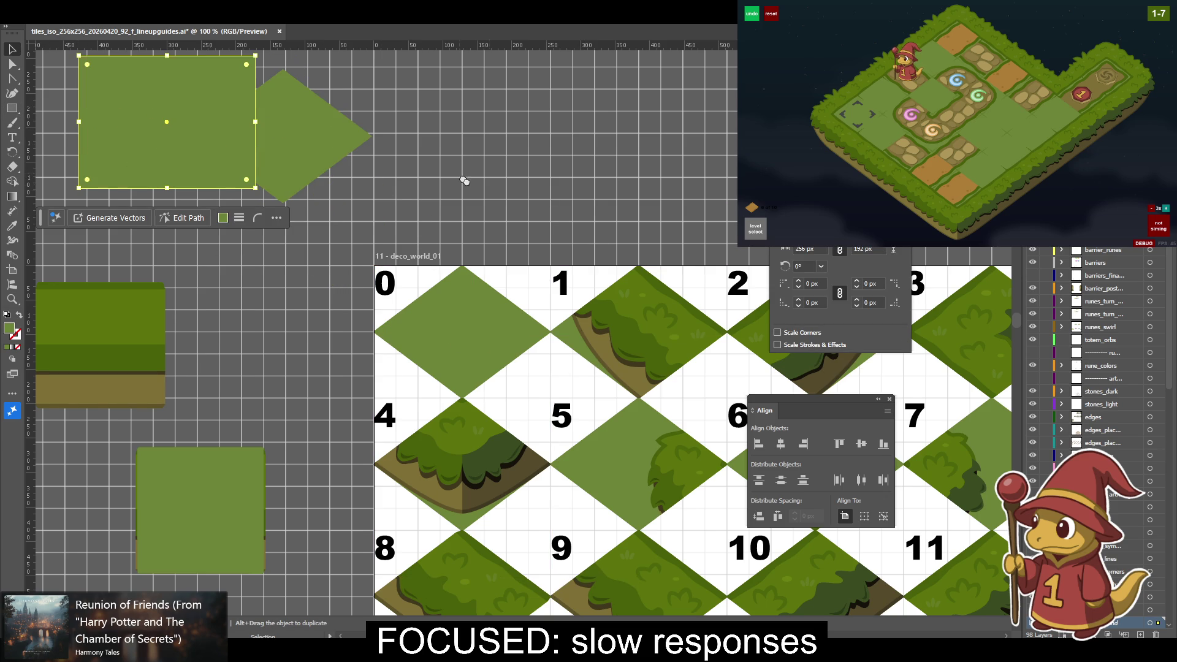
scroll(368, 196, "up", 2)
scroll(368, 196, "left", 2)
key("i")
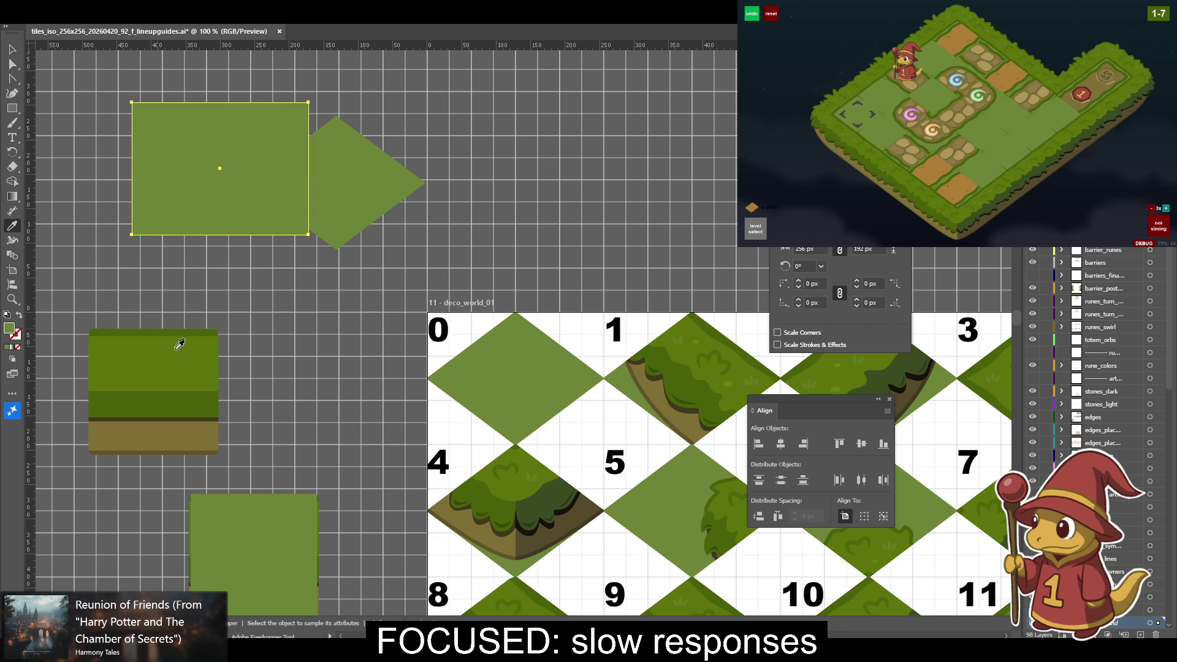
left_click(188, 354)
key("v")
Centre the rectangle and diamond on each other and intersect them with Pathfinder.
left_click(355, 205, "shift")
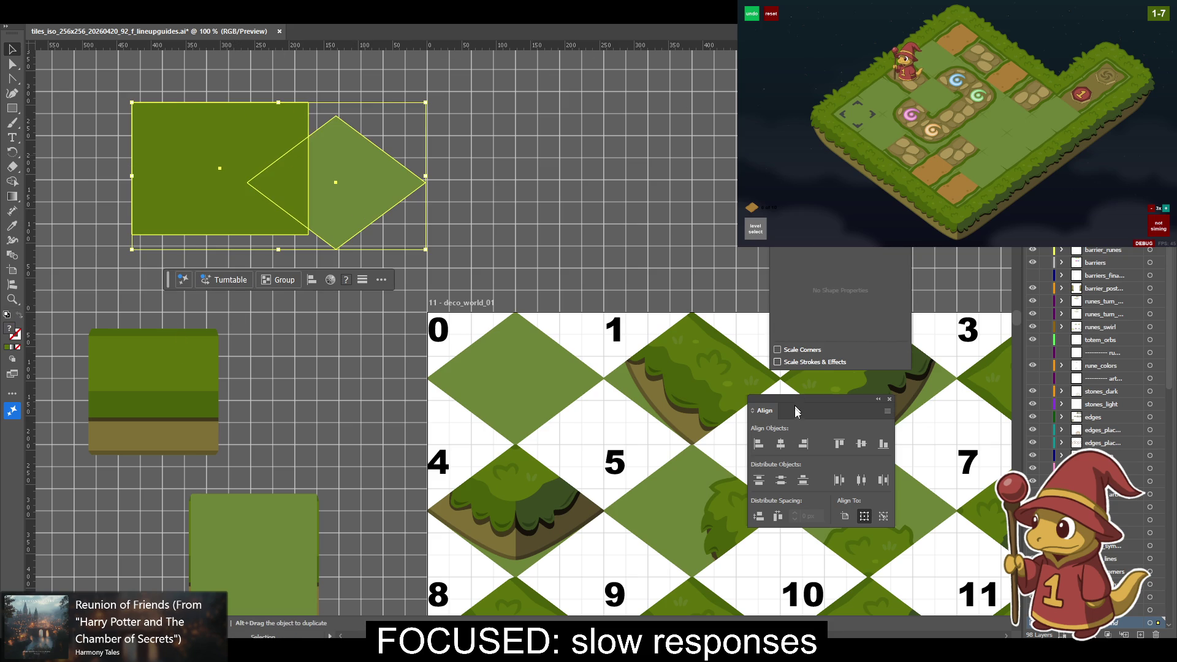
left_click(781, 444)
left_click(861, 444)
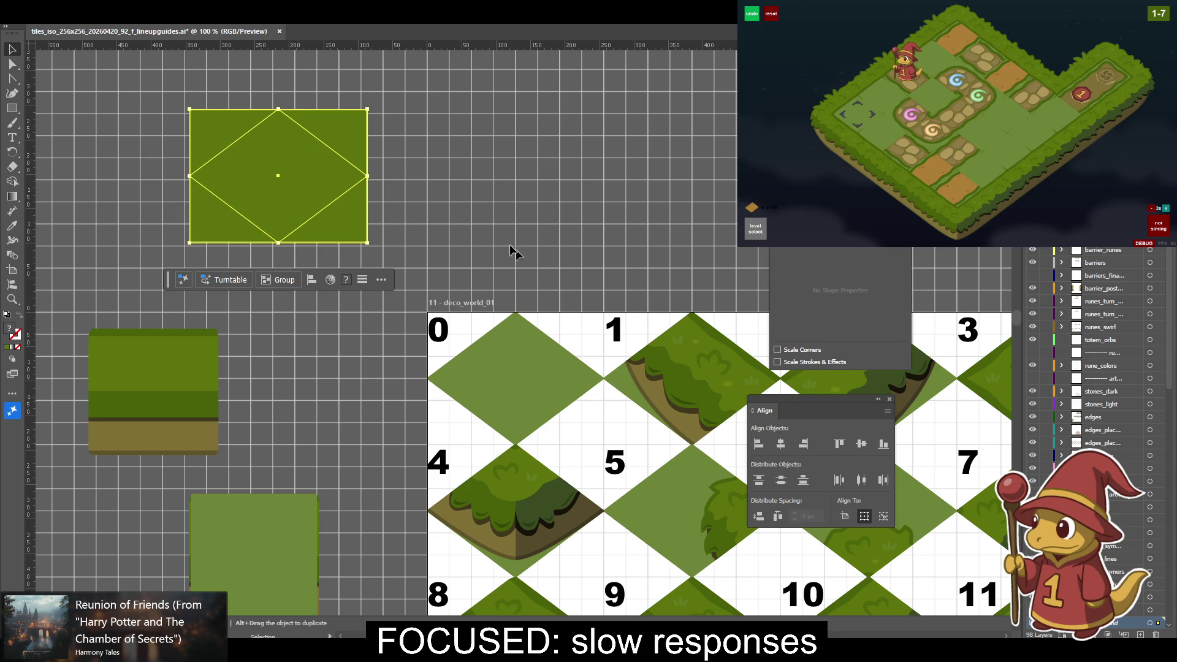
left_click_drag(453, 225, 189, 109)
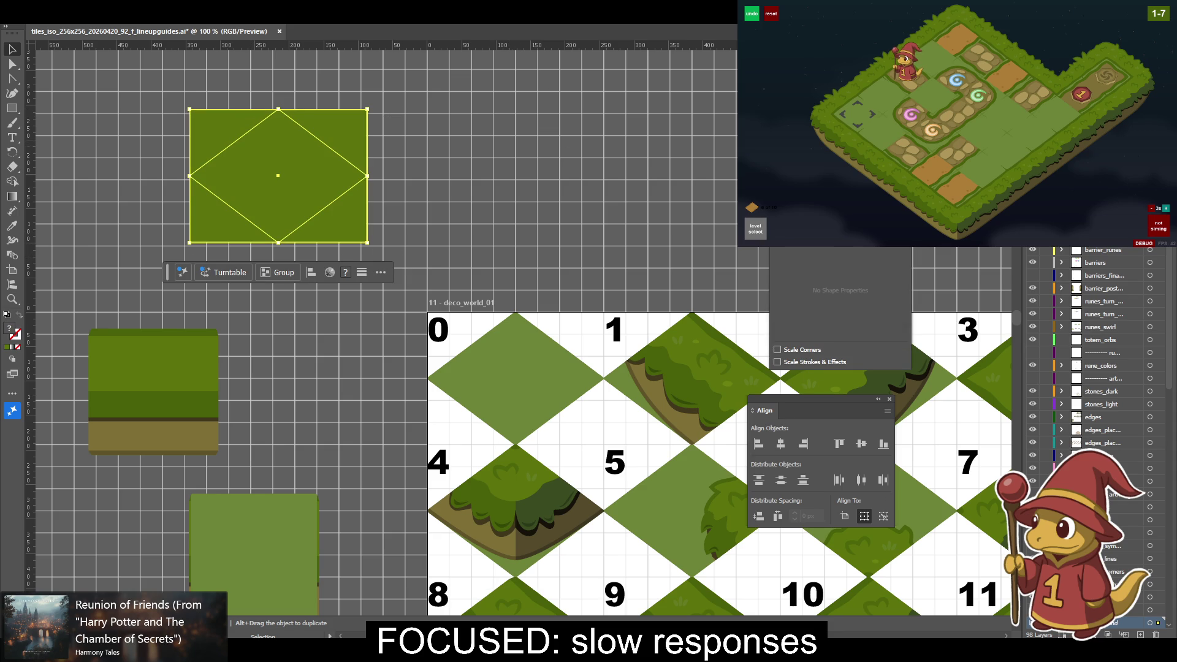
key("shift+ctrl+F9")
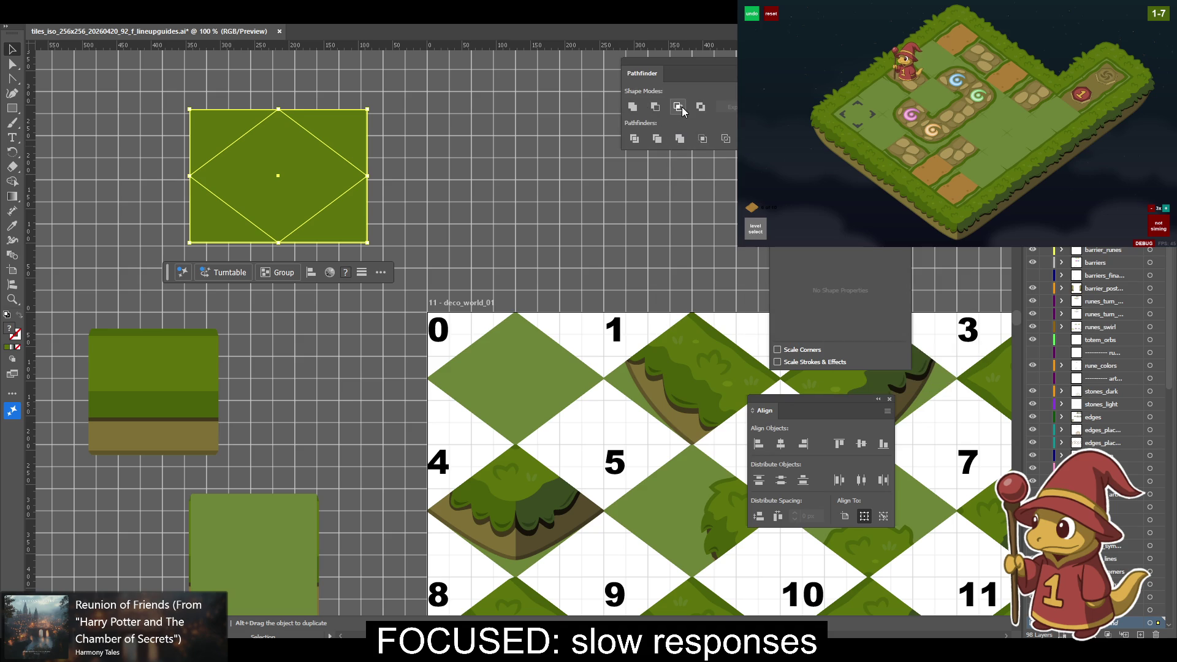
left_click(678, 106)
left_click(474, 177)
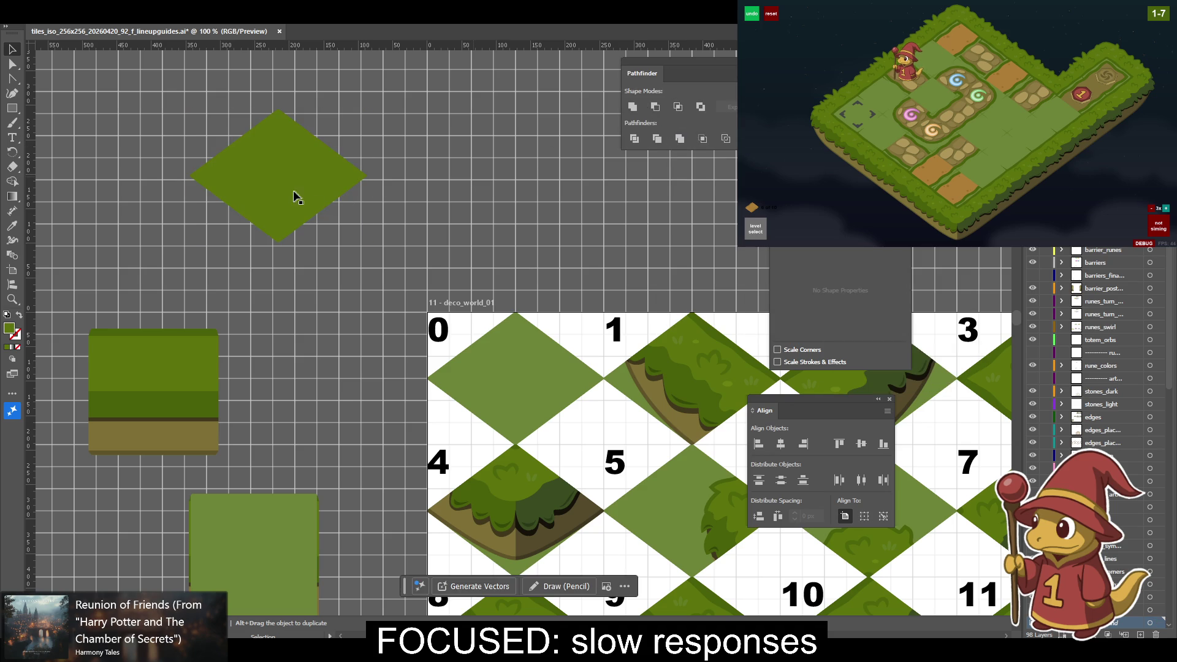
Give the diamond tile 0's lighter green and rotate it 45° back into a square.
left_click_drag(300, 198, 335, 315)
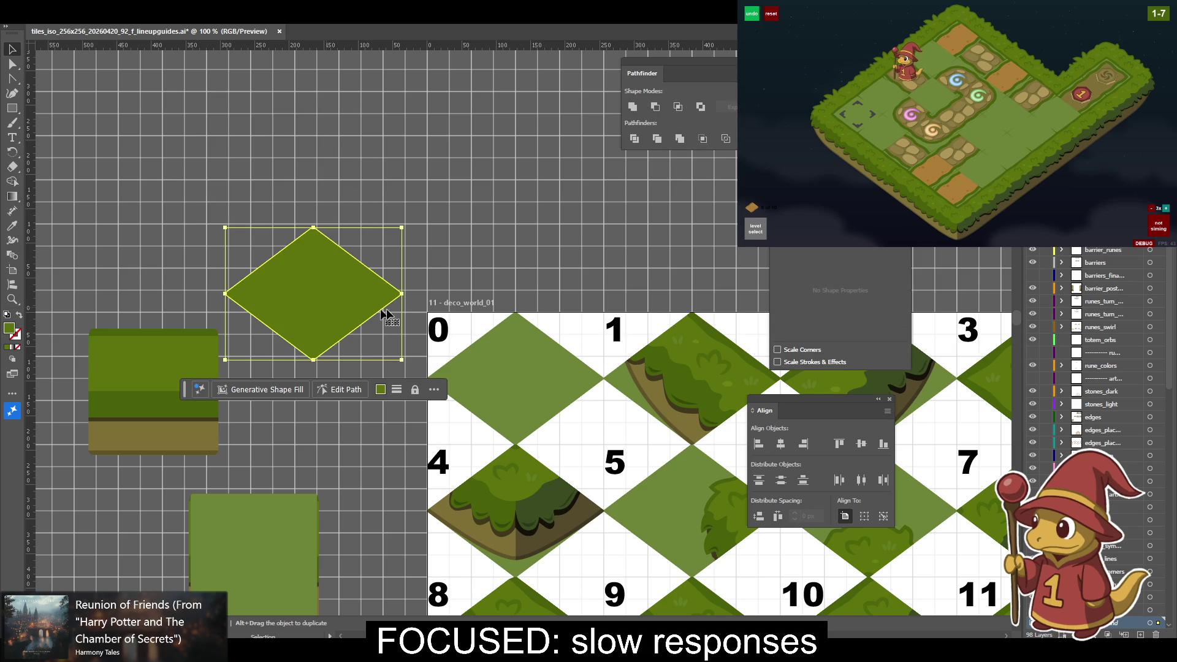
key("i")
left_click(510, 351)
key("v")
mouse_move(358, 249)
left_mouse_down()
mouse_move(445, 184)
mouse_move(477, 113)
mouse_move(241, 431)
left_mouse_up()
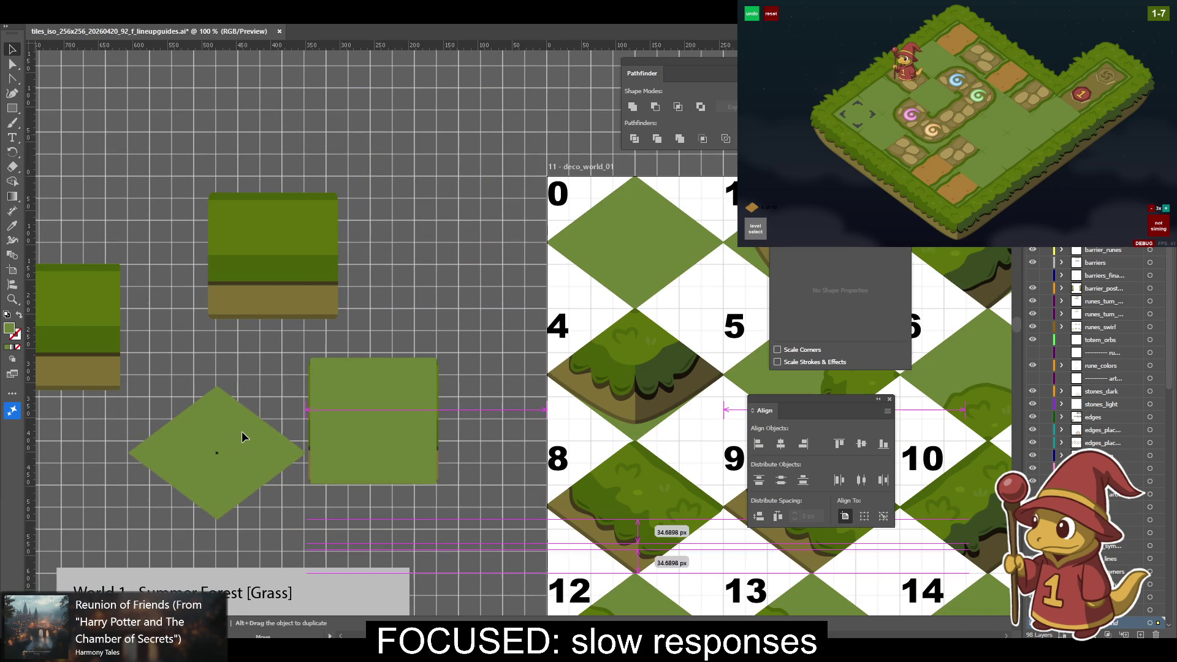
left_click_drag(304, 346, 289, 425)
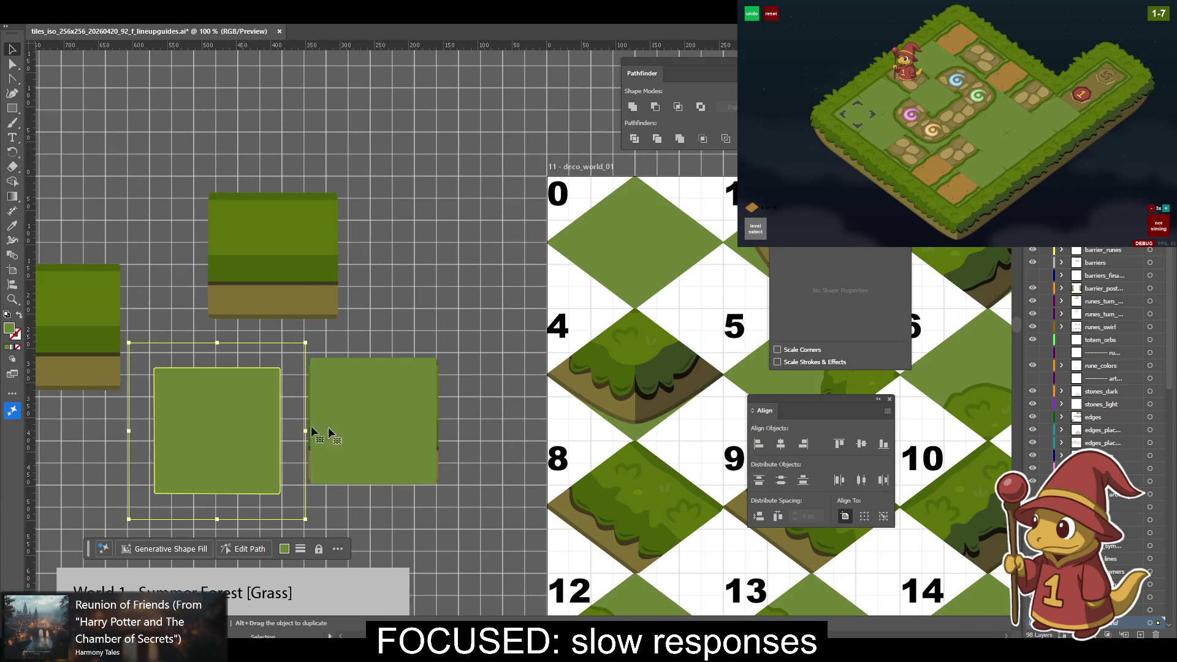
Zoom to 200% and colour the left square olive dirt brown.
left_click(402, 410)
key("a")
key("ctrl+equal")
key("ctrl+equal")
key("v")
left_click(261, 380, "shift")
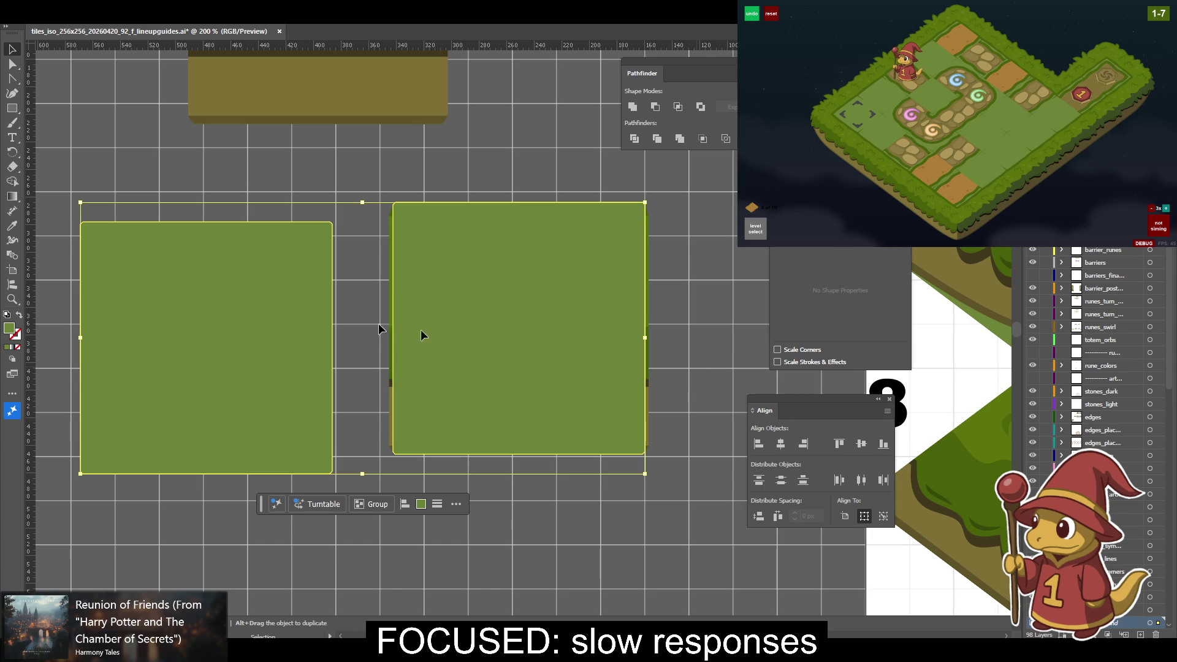
left_click(226, 308)
left_click(317, 86)
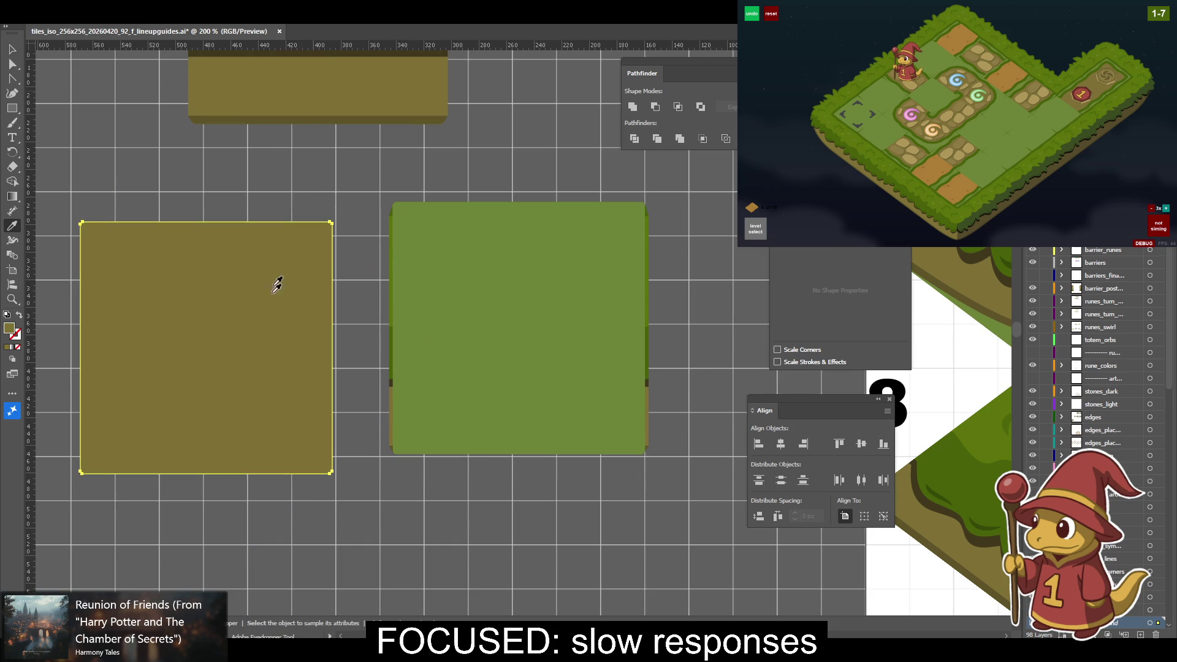
Align the olive and green squares by their right and top edges, then zoom to 150%.
left_click(480, 263, "shift")
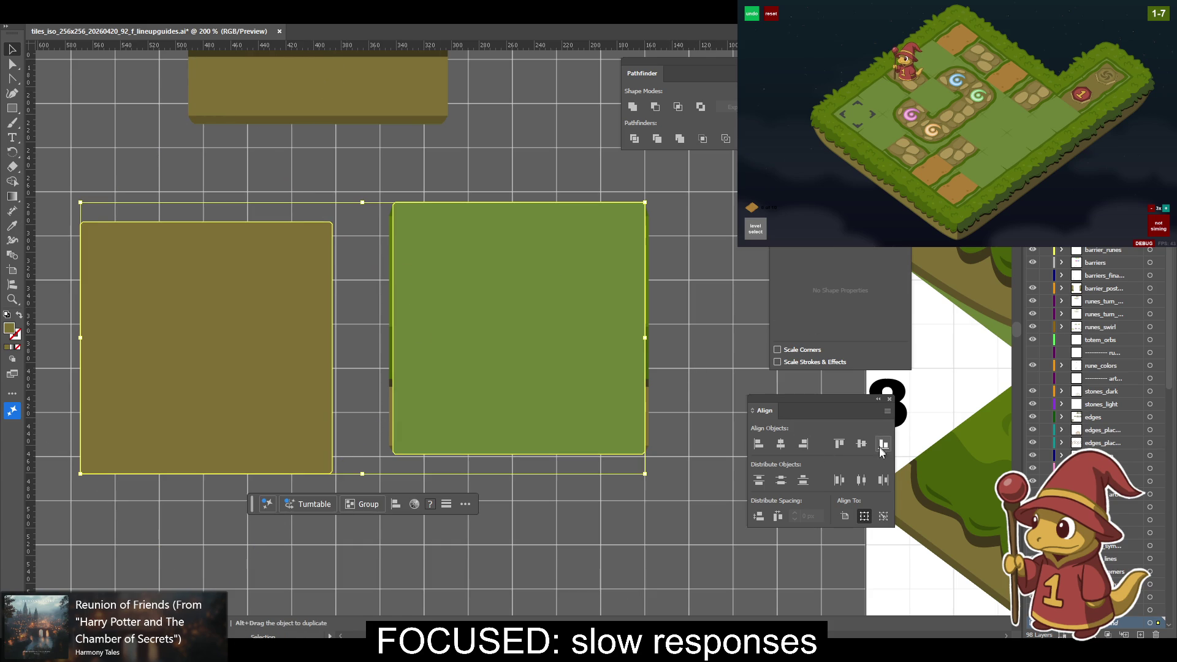
left_click(804, 445)
left_click(838, 443)
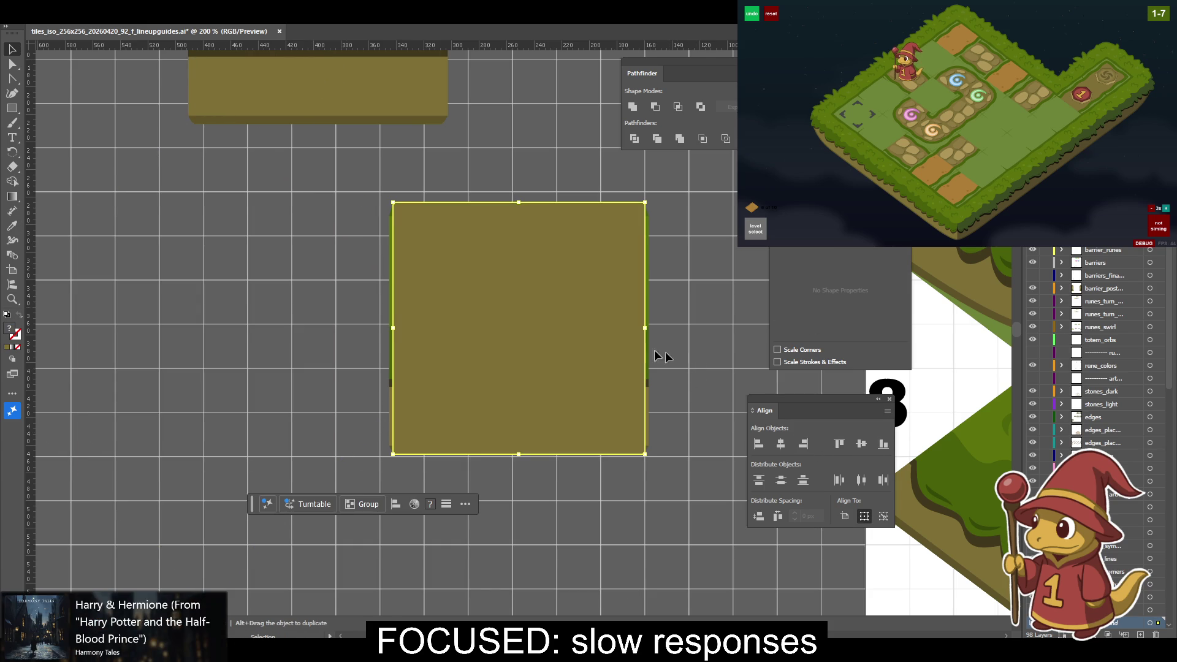
left_click(598, 341)
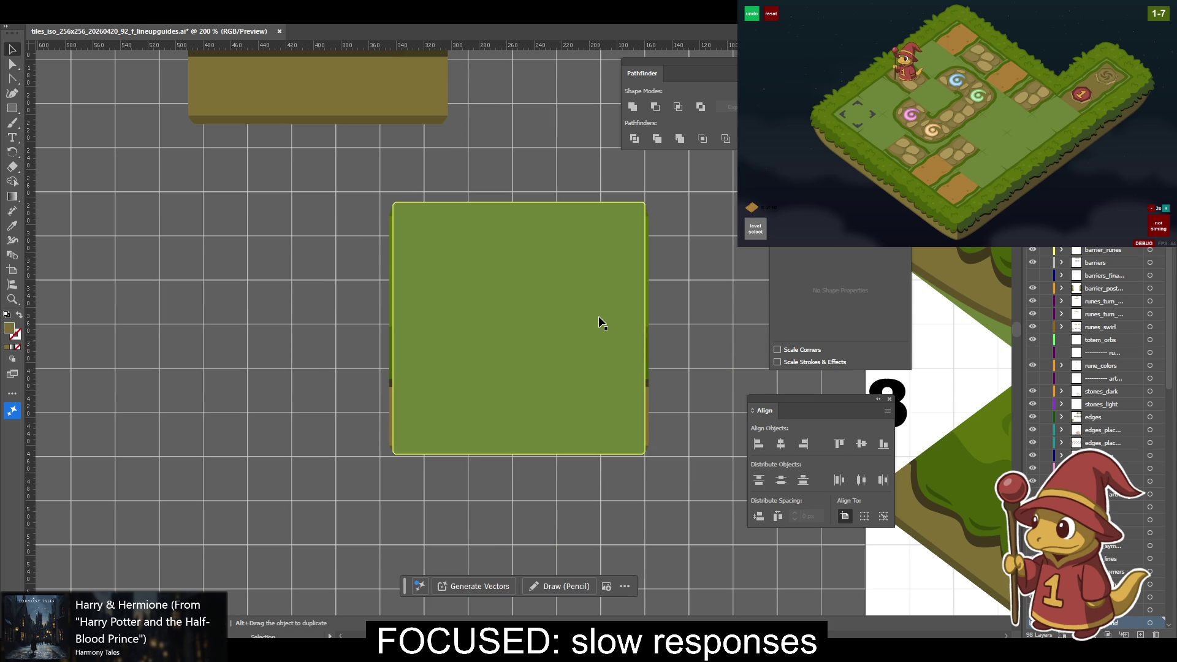
key("a")
key("ctrl+z")
key("ctrl+equal")
key("v")
key("ctrl+minus")
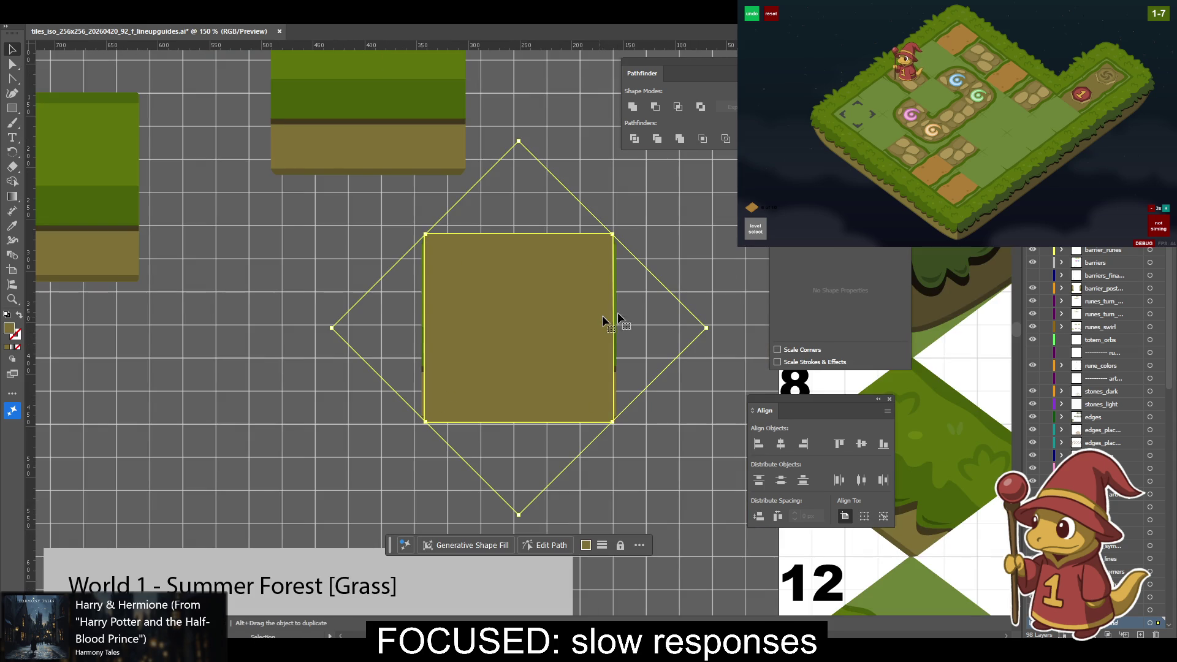
Rotate the olive square 45° and squash it vertically into a flat isometric diamond.
scroll(551, 322, "right", 5)
scroll(476, 328, "up", 3)
scroll(520, 296, "right", 3)
scroll(388, 321, "up", 1)
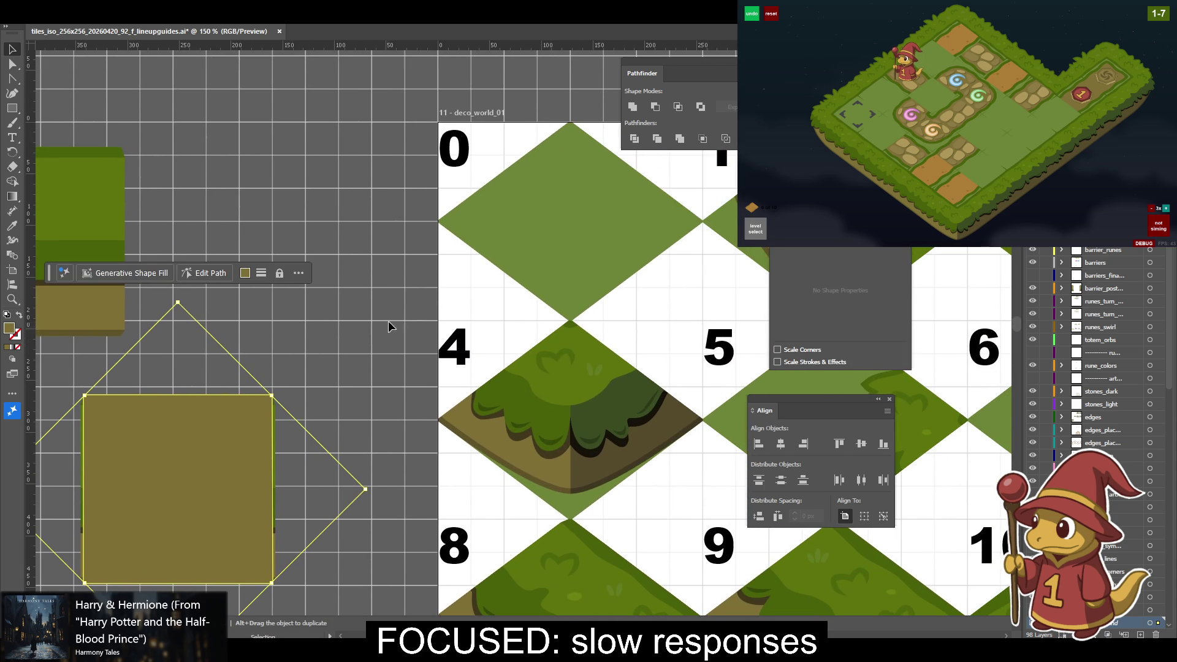
scroll(363, 287, "left", 1)
scroll(362, 287, "up", 1)
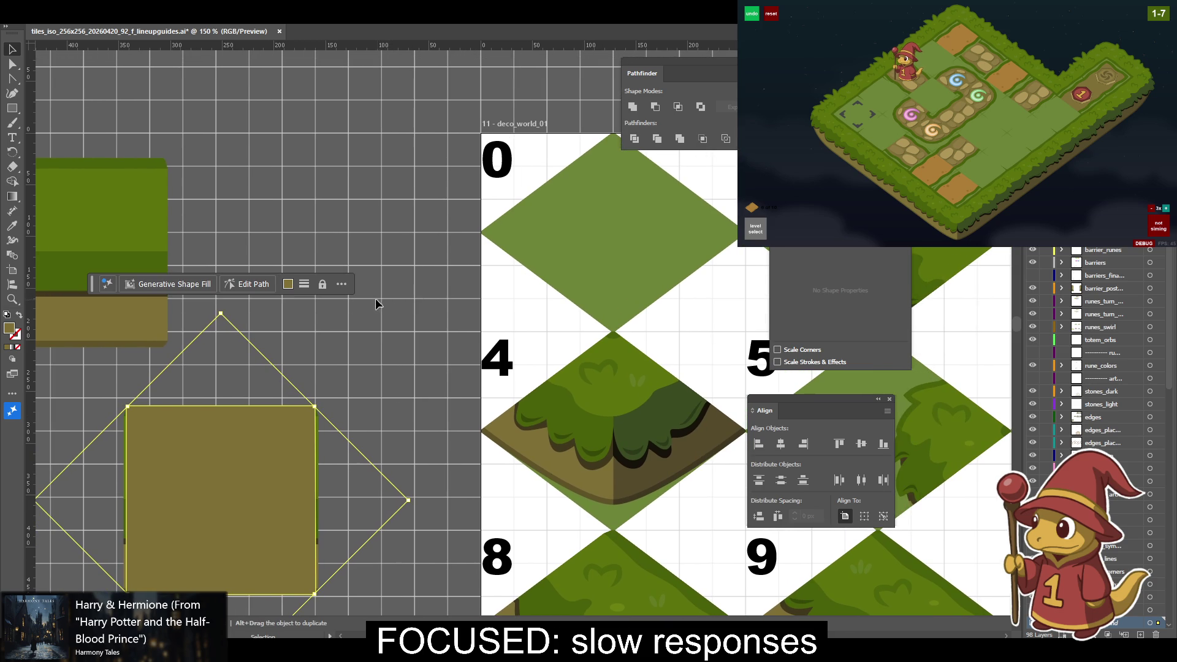
key("ctrl+z")
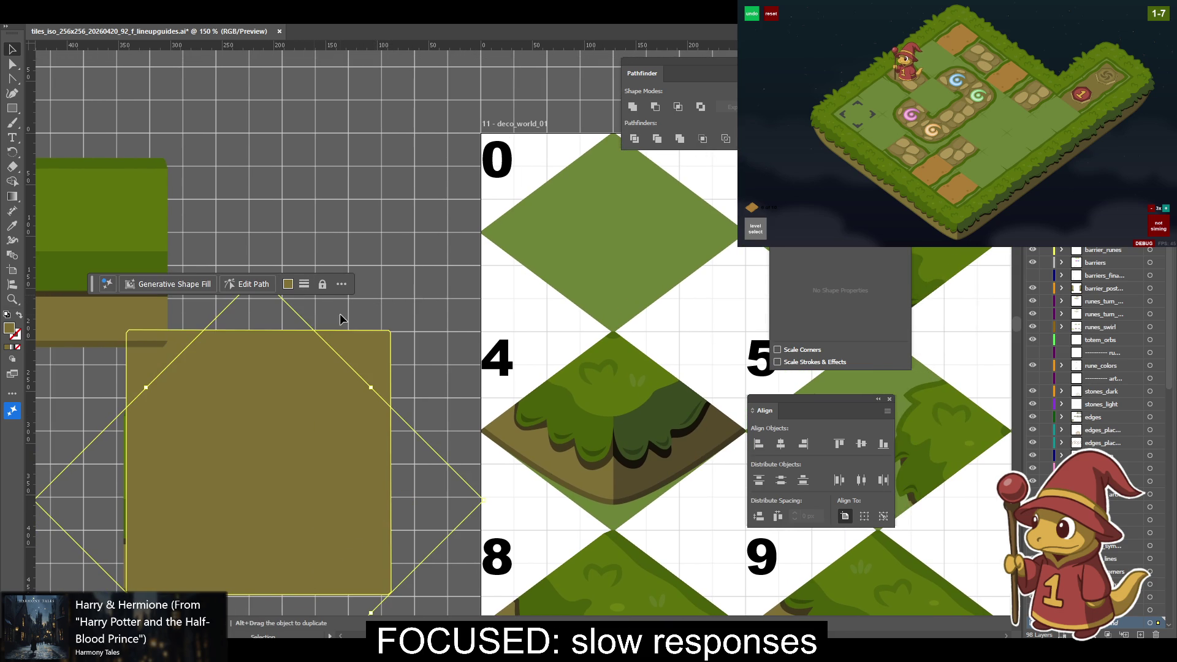
key("a")
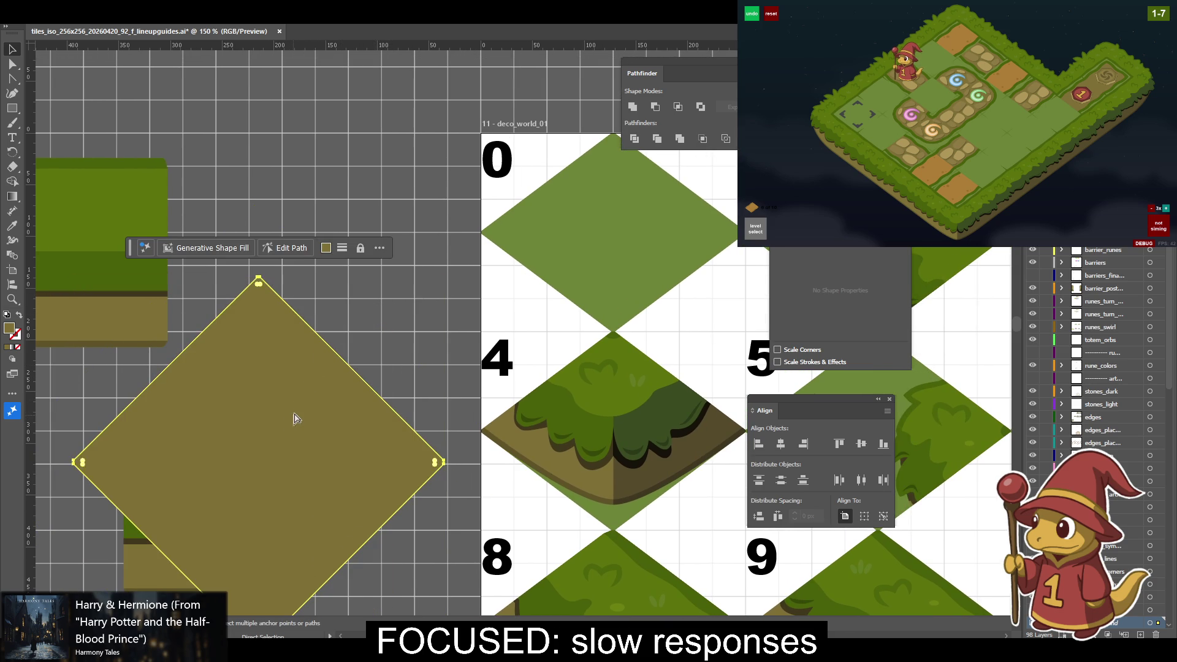
key("ctrl+z")
key("ctrl+z")
key("v")
key("ctrl+z")
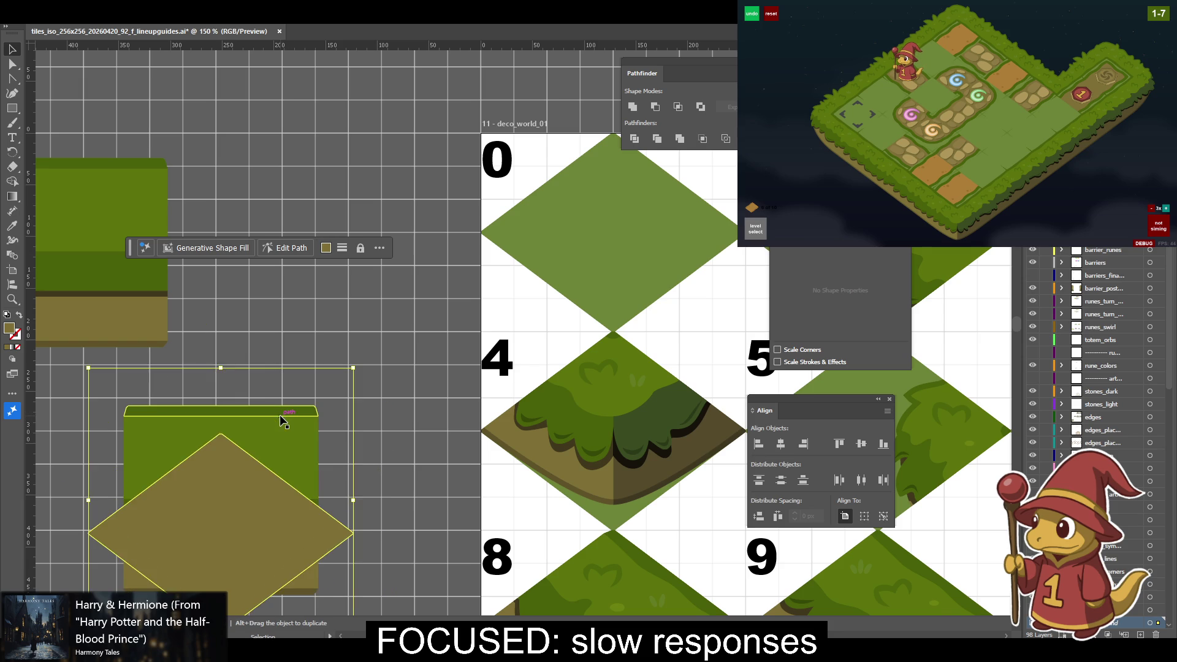
key("ctrl+minus")
key("ctrl+minus")
key("ctrl+minus")
key("ctrl+z")
Move the diamond above the tile sheet and fill it with light grass green.
scroll(276, 410, "right", 5)
scroll(269, 405, "up", 1)
key("v")
left_click_drag(254, 382, 288, 215)
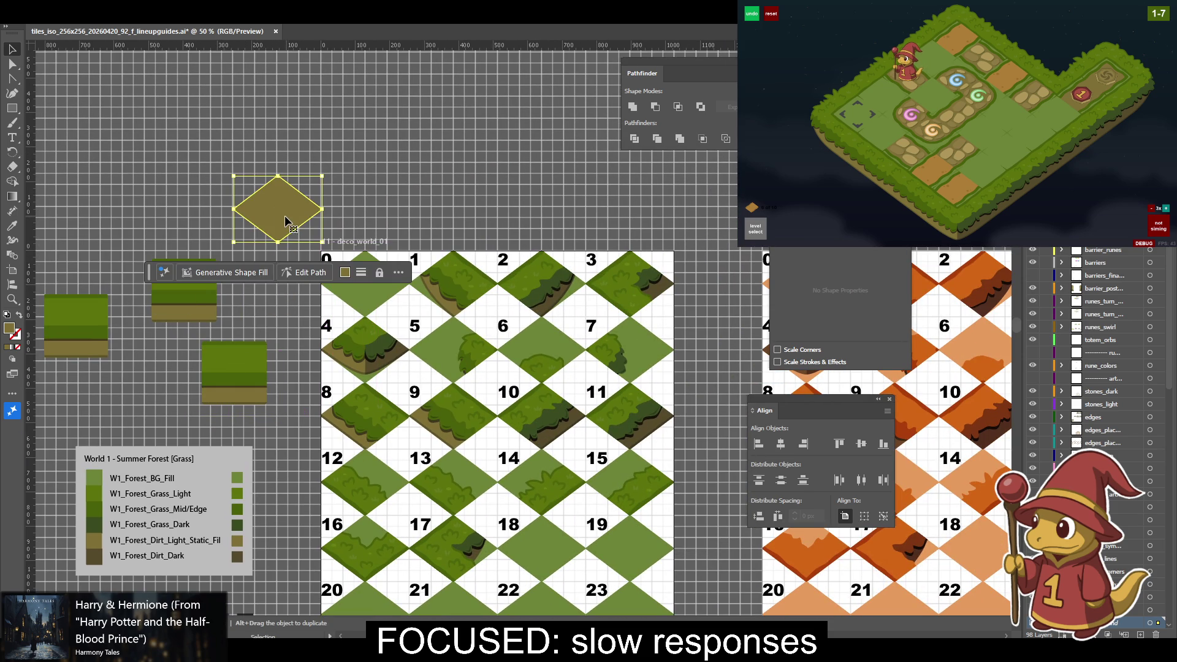
left_click(392, 276)
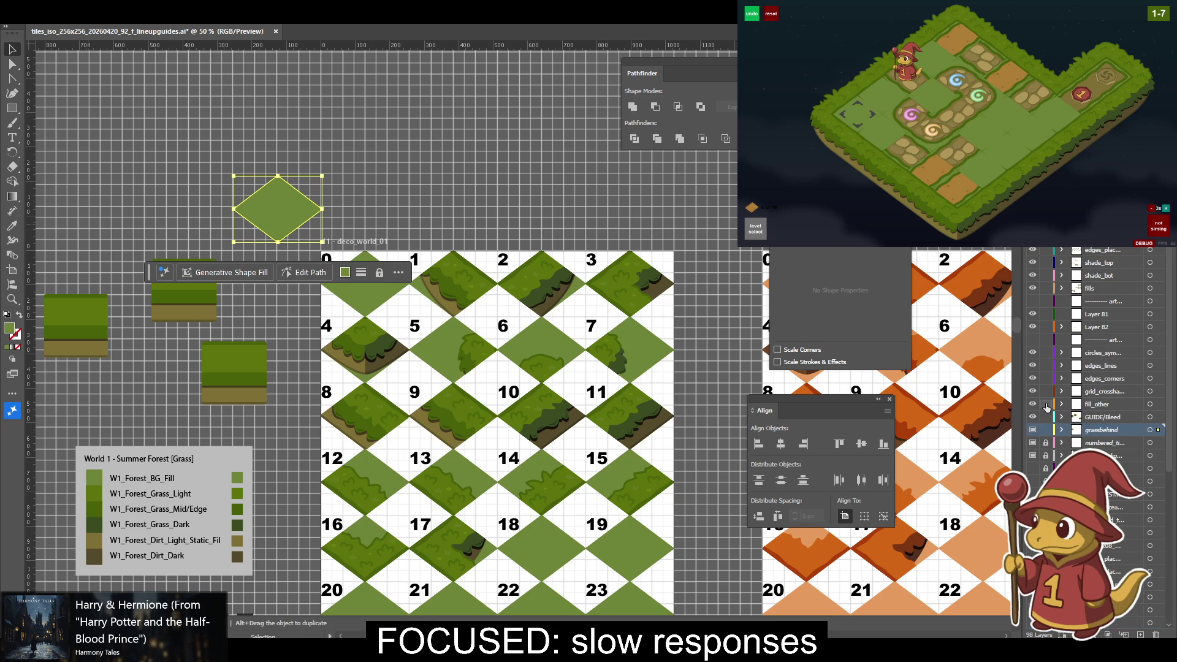
Check the numbered tile grid, deselect it, and move the floating bar off the tiles.
scroll(1045, 251, "up", 3)
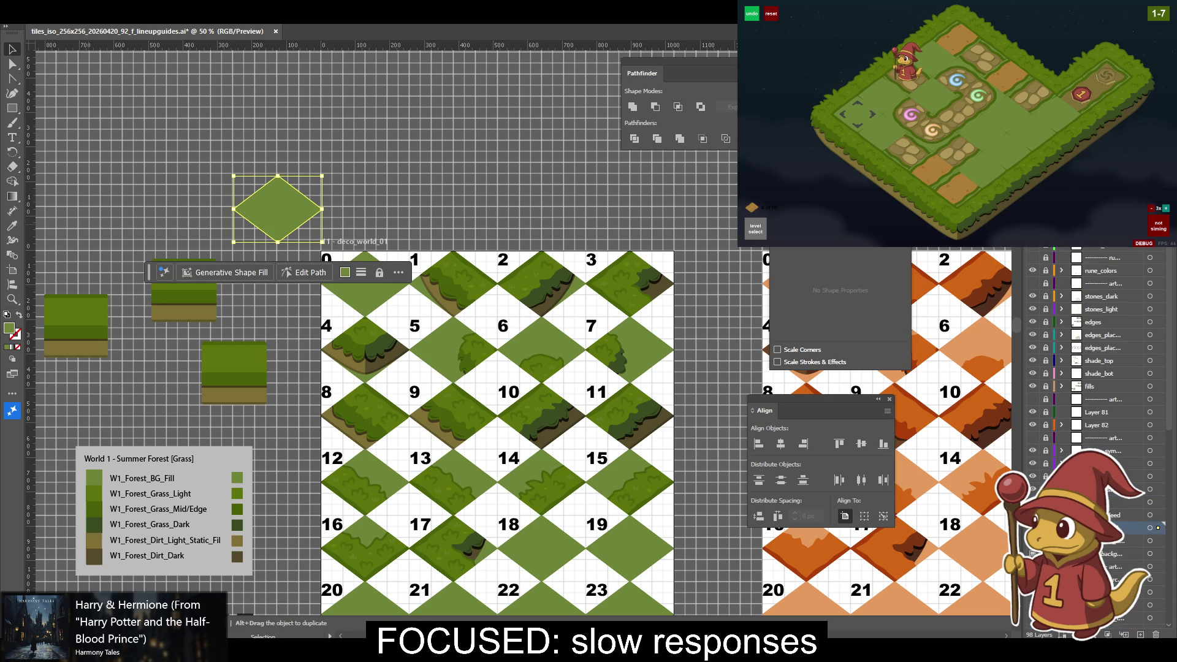
scroll(1091, 368, "up", 2)
scroll(1091, 367, "up", 1)
scroll(1091, 368, "up", 1)
scroll(1091, 368, "up", 1)
scroll(1091, 368, "up", 1)
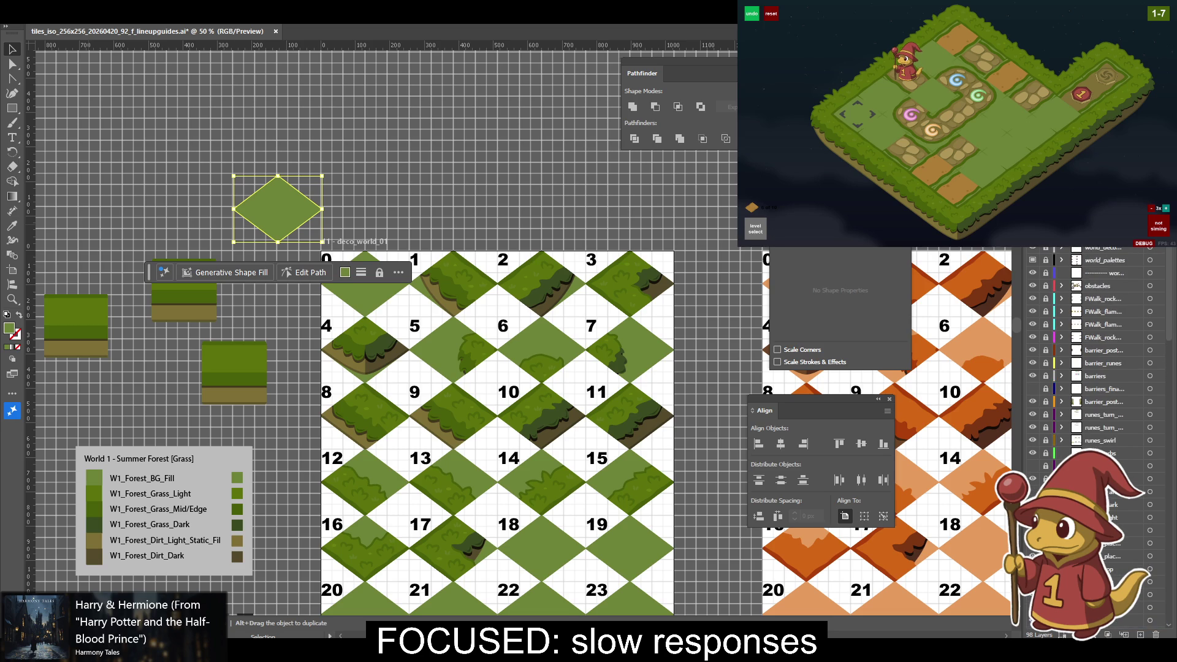
scroll(1089, 309, "down", 10)
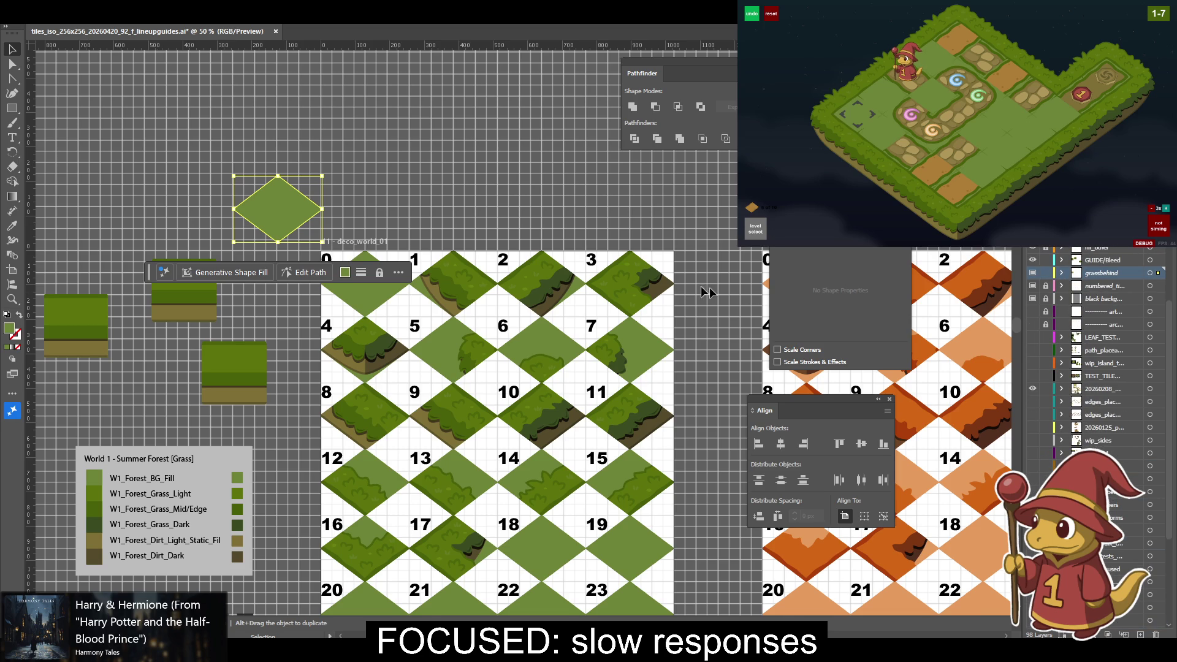
scroll(725, 296, "down", 5)
scroll(725, 296, "right", 3)
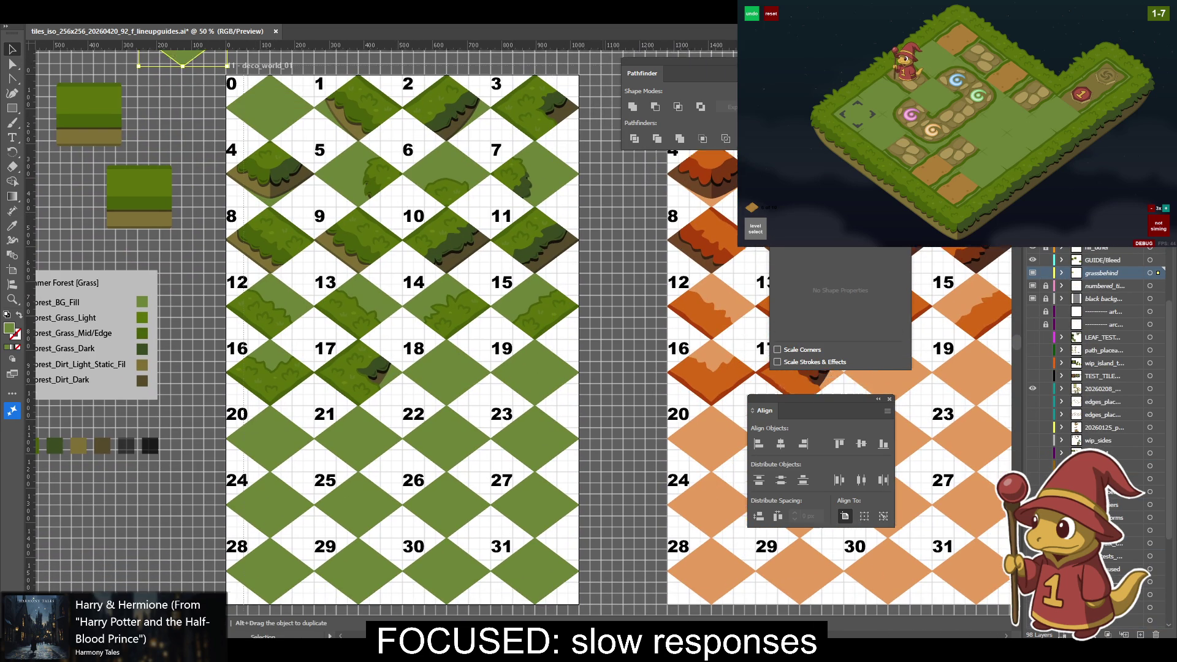
scroll(429, 368, "down", 1)
left_click(572, 582)
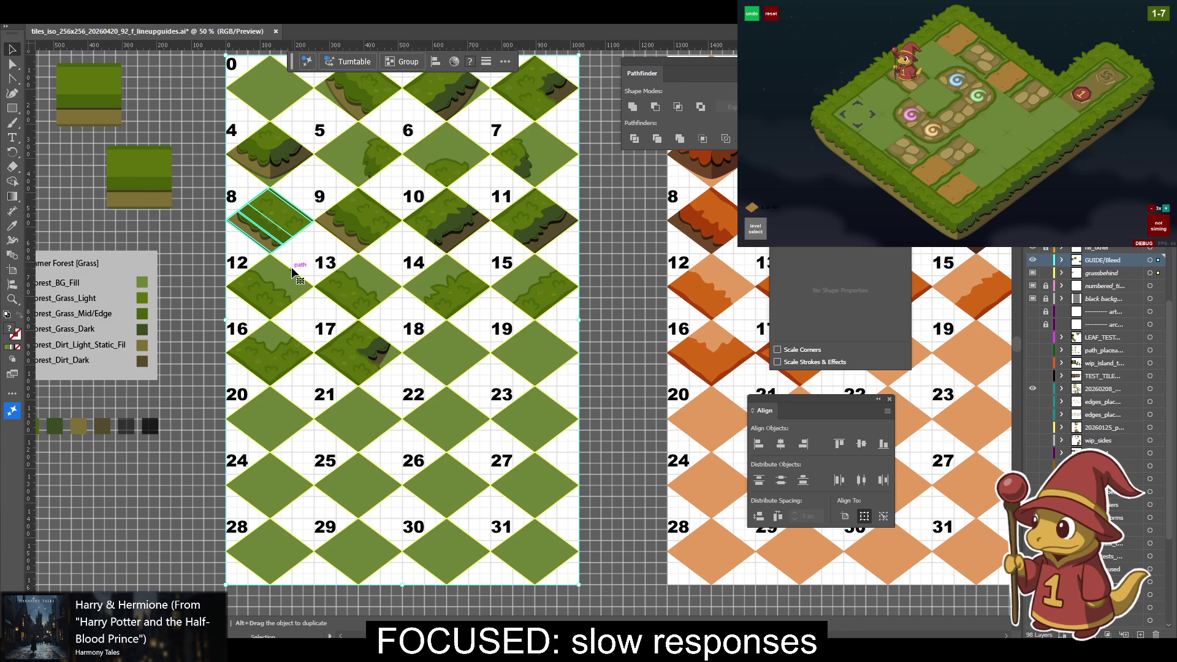
scroll(298, 273, "left", 1)
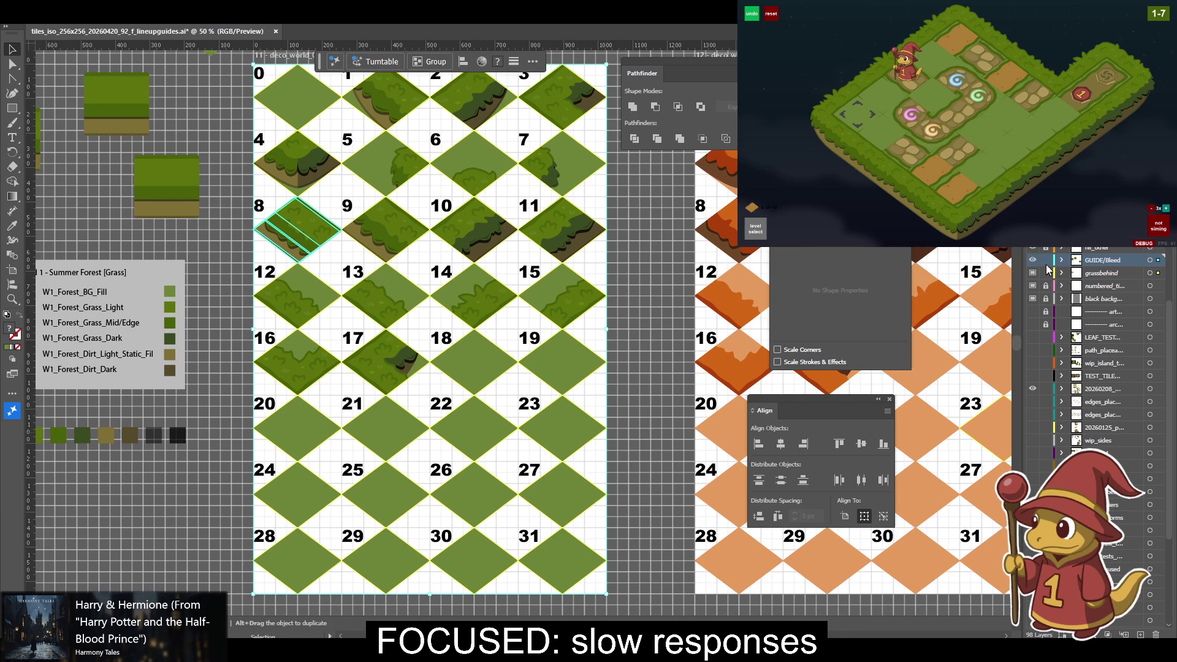
key("ctrl+shift+a")
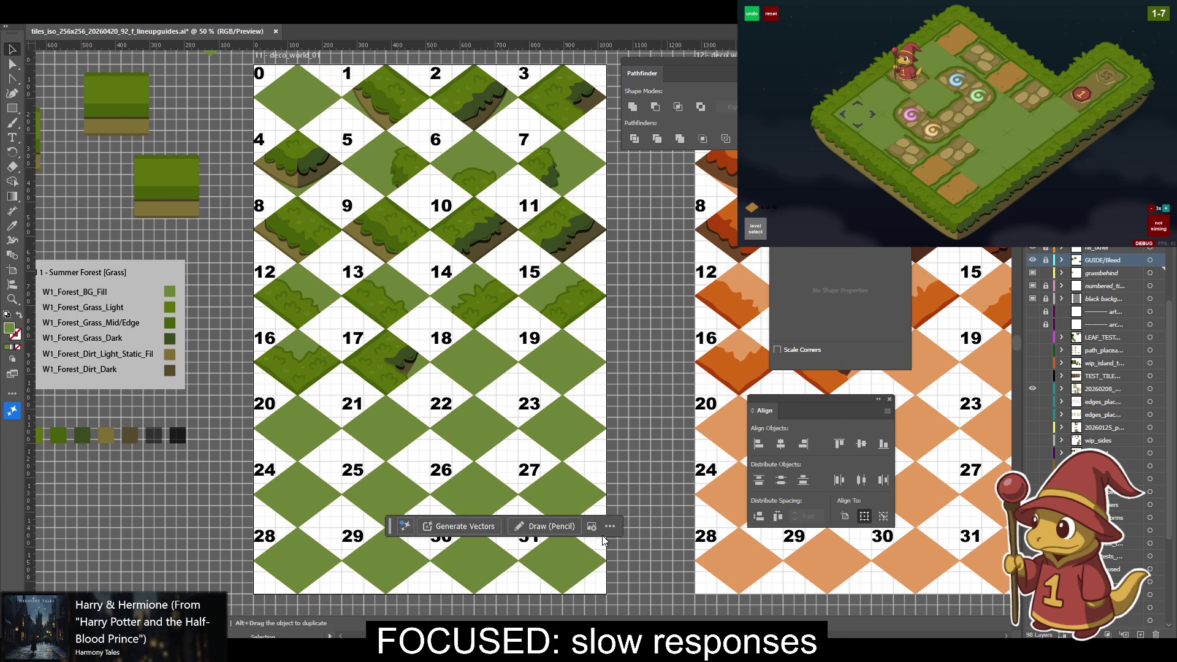
left_click_drag(629, 571, 929, 596)
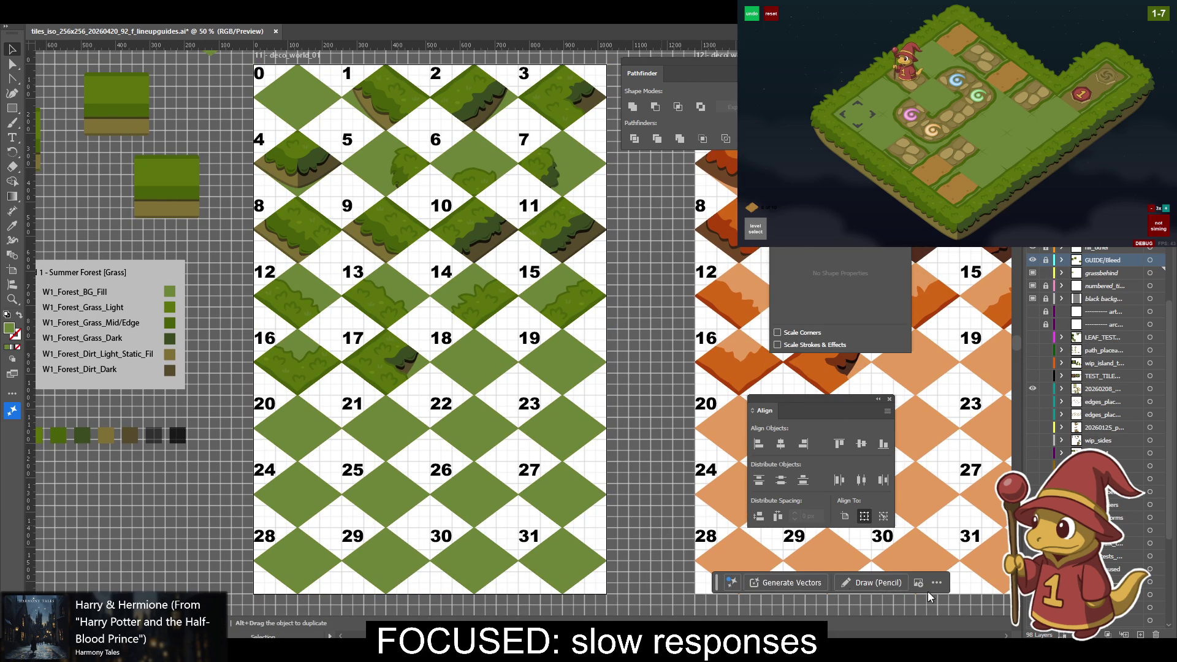
Delete the plain green background diamonds from the tile sheet.
left_click(294, 98)
key("Delete")
key("a")
scroll(339, 199, "up", 3)
key("ctrl+z")
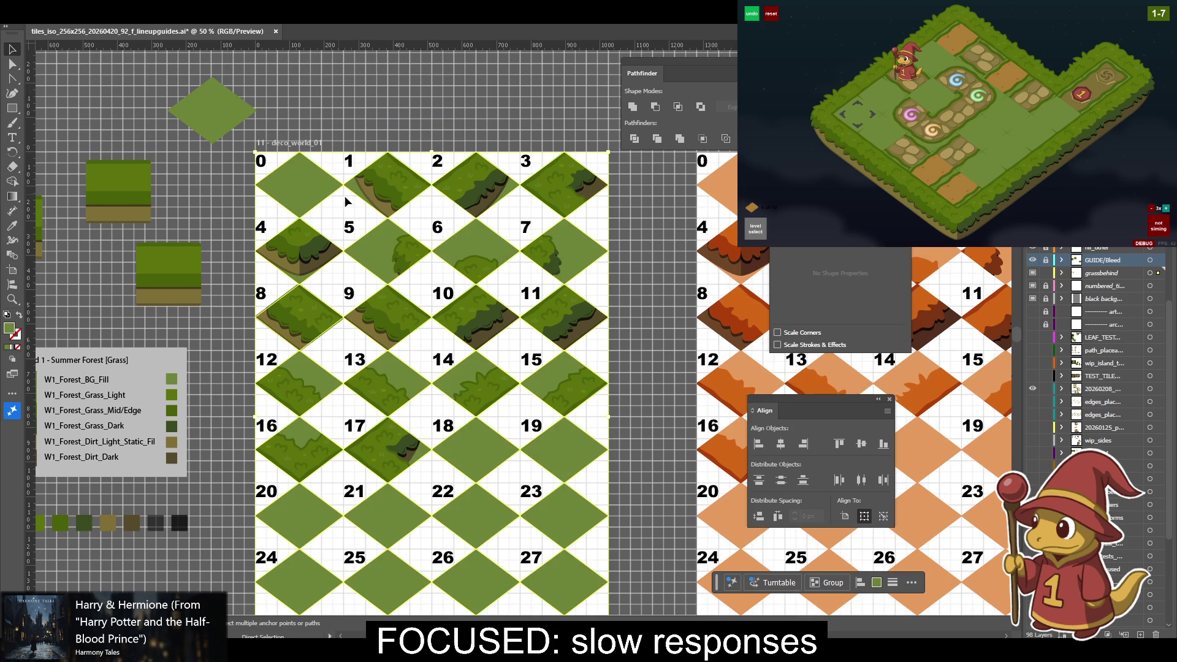
key("v")
key("Delete")
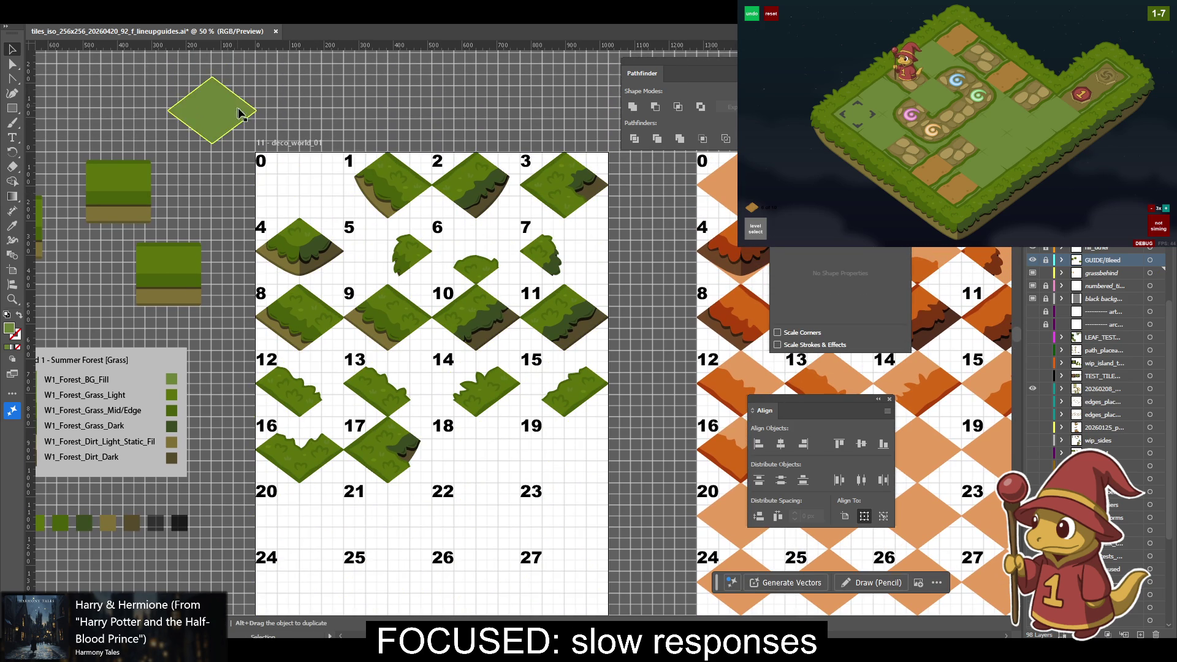
Place the new green diamond in tile 0's cell, nudging it right and down.
left_click_drag(242, 113, 328, 187)
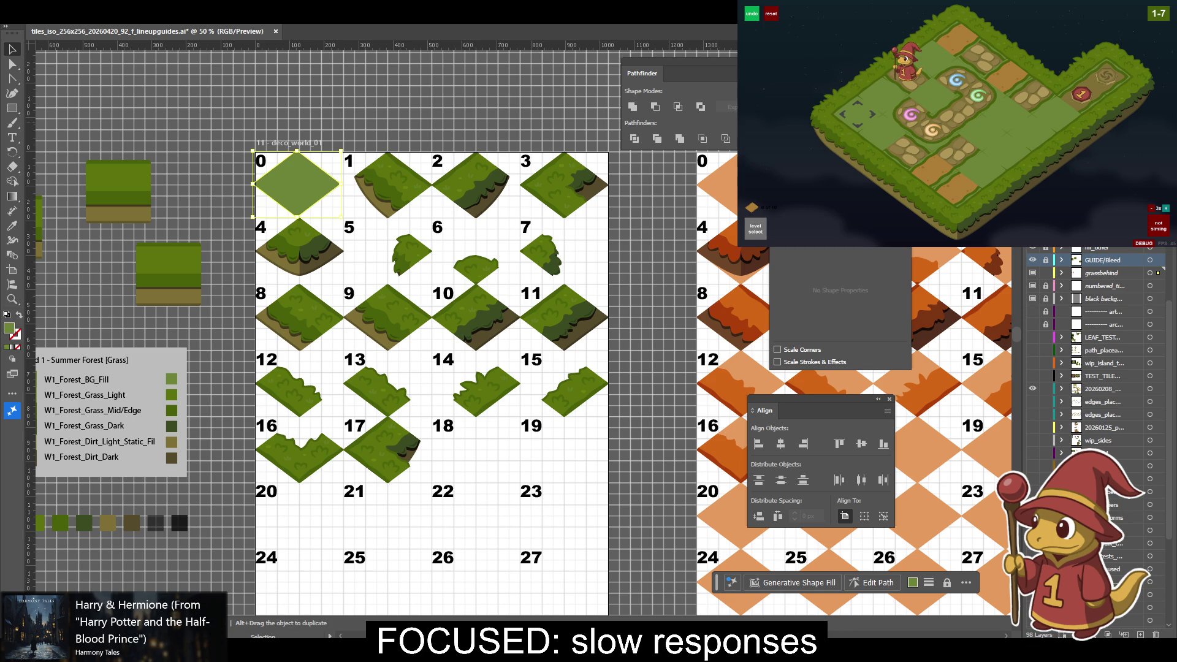
key("Right")
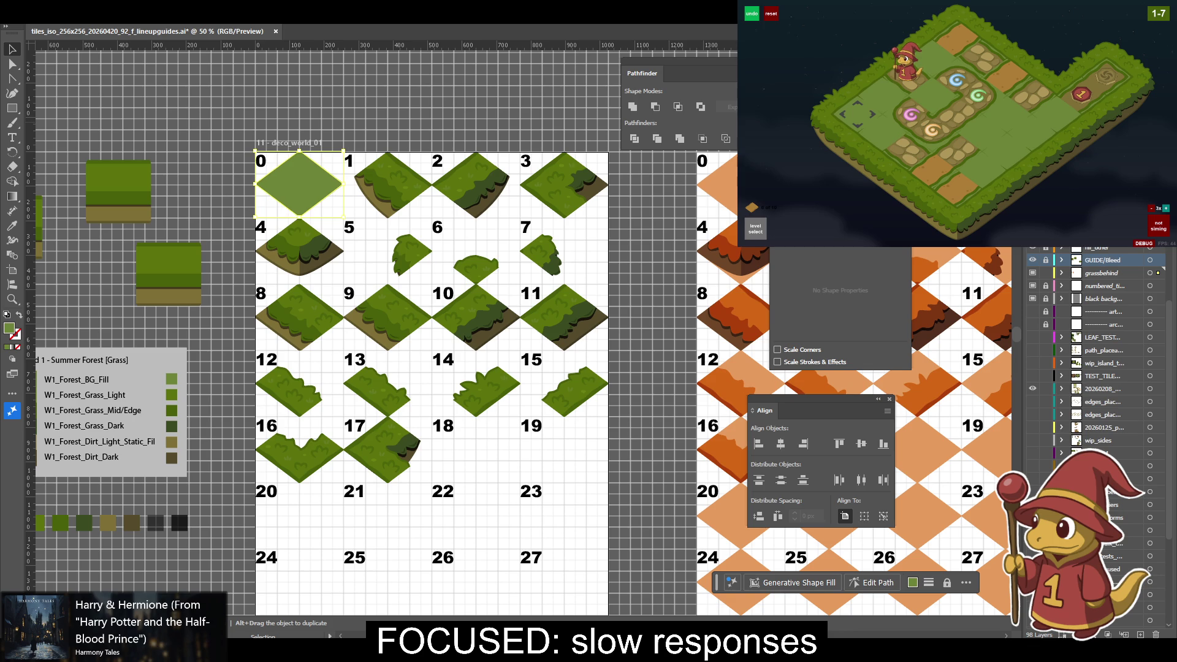
key("Down")
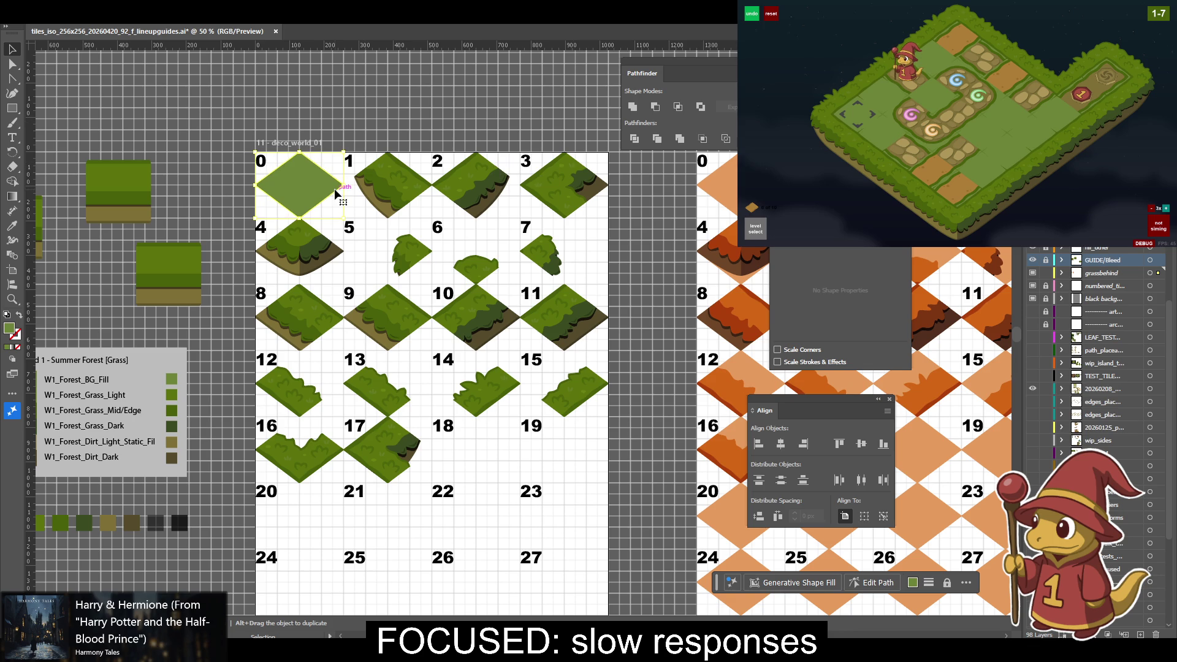
Copy the diamond 256 px right (0 vertical), repeating once to fill the next tile.
left_click(114, 23)
mouse_move(147, 29)
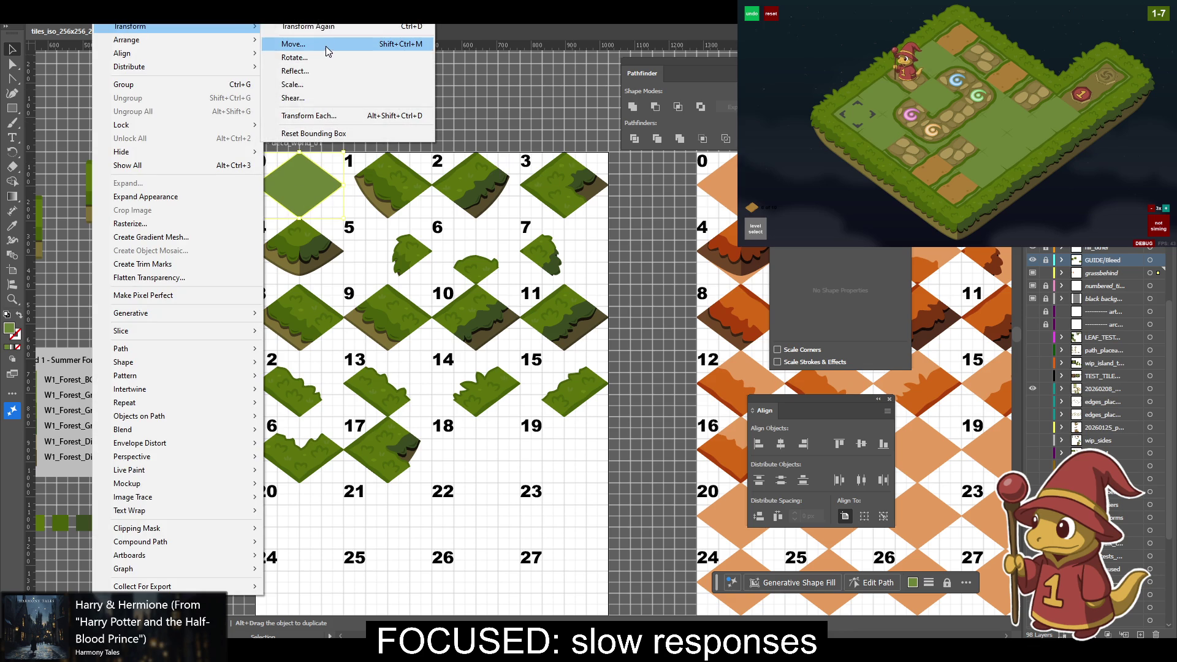
left_click(328, 51)
type("256")
key("Tab")
type("0")
key("Tab")
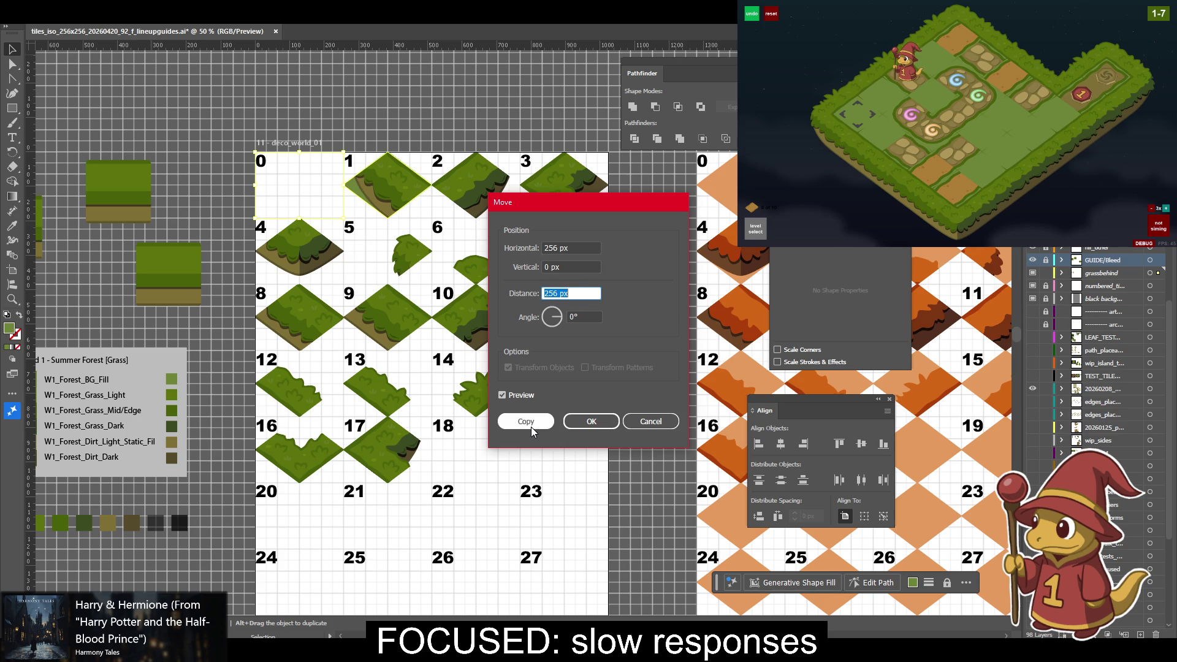
left_click(530, 426)
key("ctrl+d")
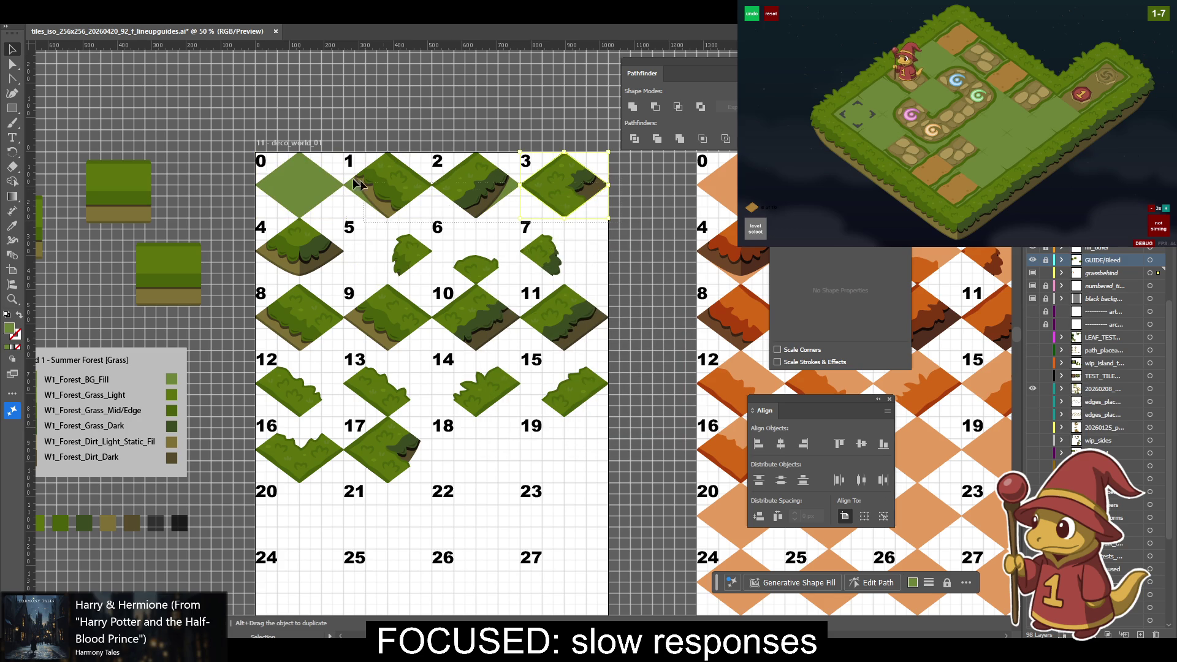
Copy the four-diamond top row 192 px down, repeating to fill the lower rows.
left_click_drag(611, 147, 253, 219)
left_click(119, 18)
mouse_move(147, 28)
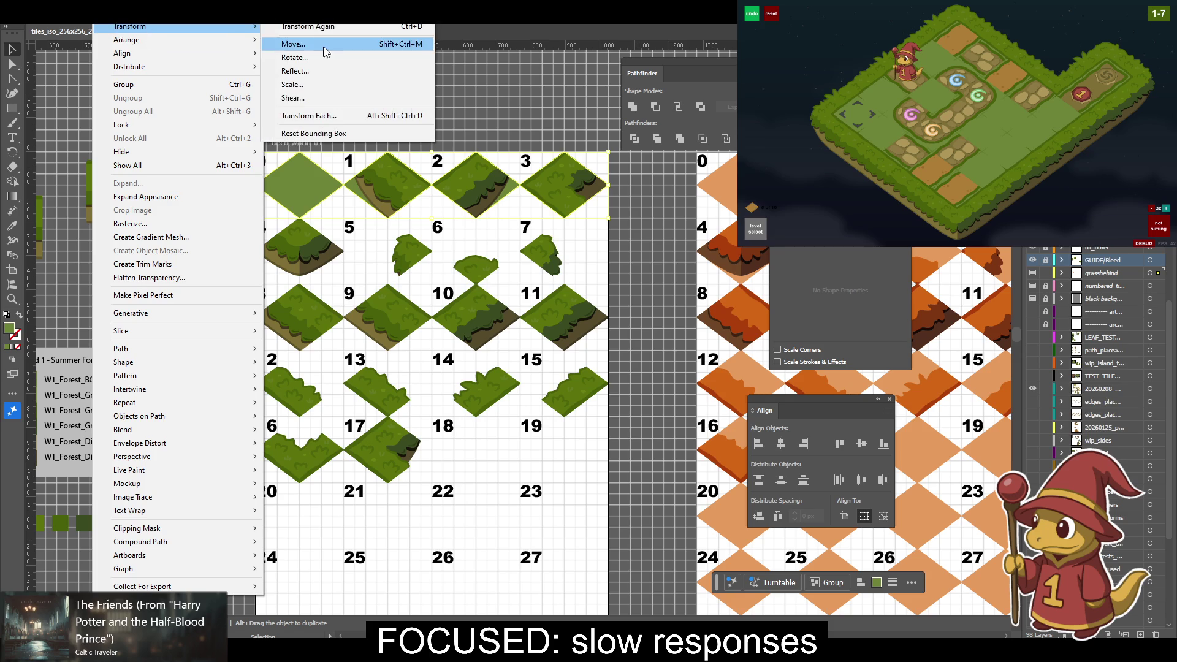
left_click(325, 41)
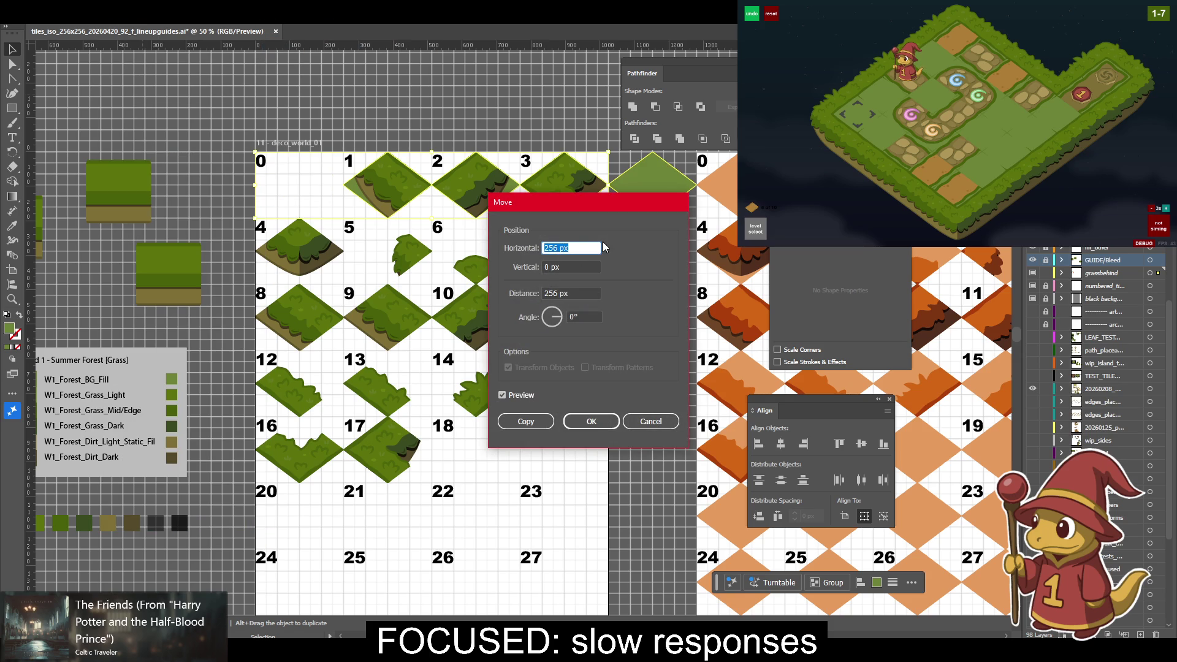
type("0")
key("Tab")
type("192")
key("Tab")
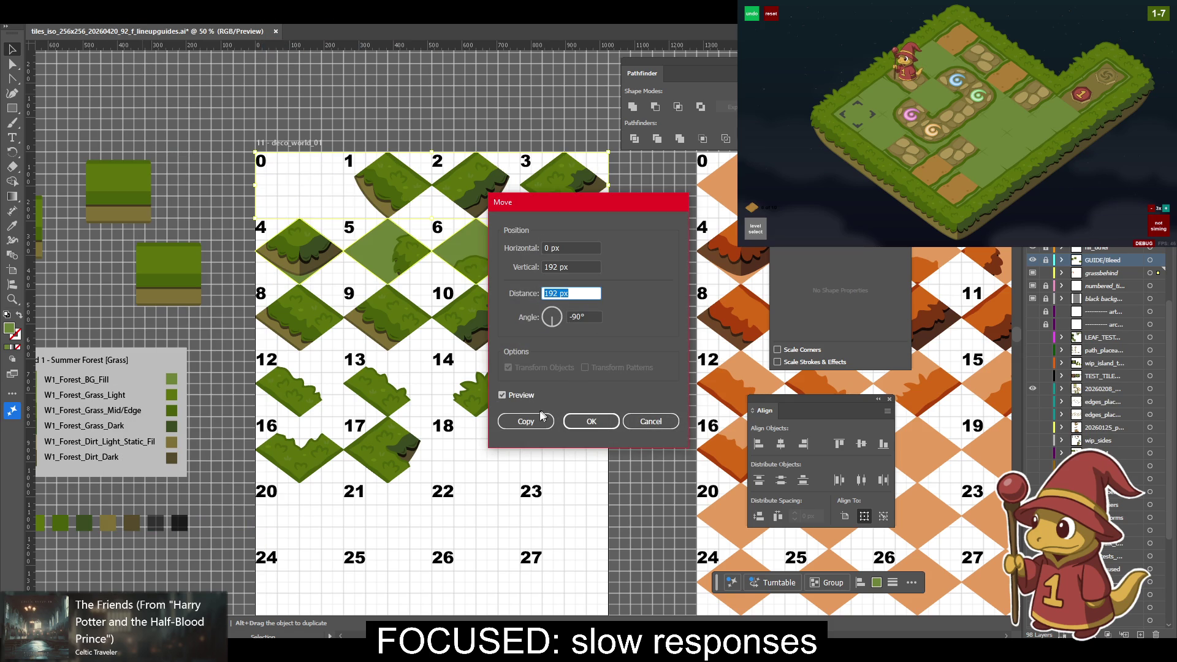
left_click(538, 420)
key("ctrl+d")
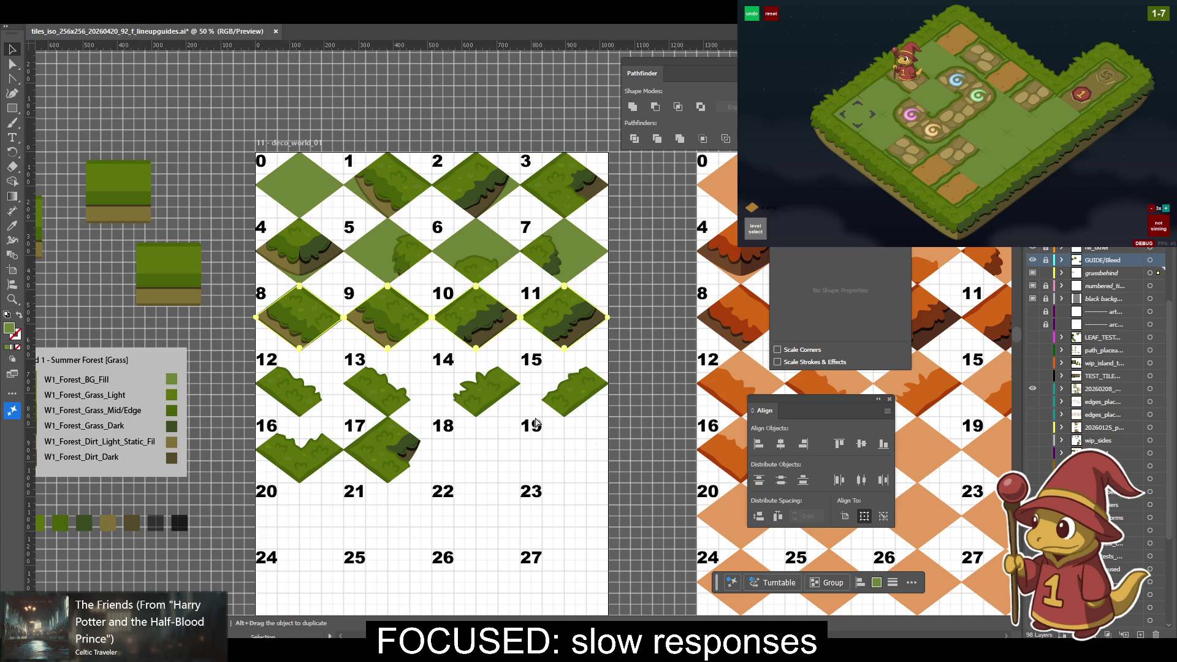
key("ctrl+d")
key("ctrl+d")
key("ctrl+d")
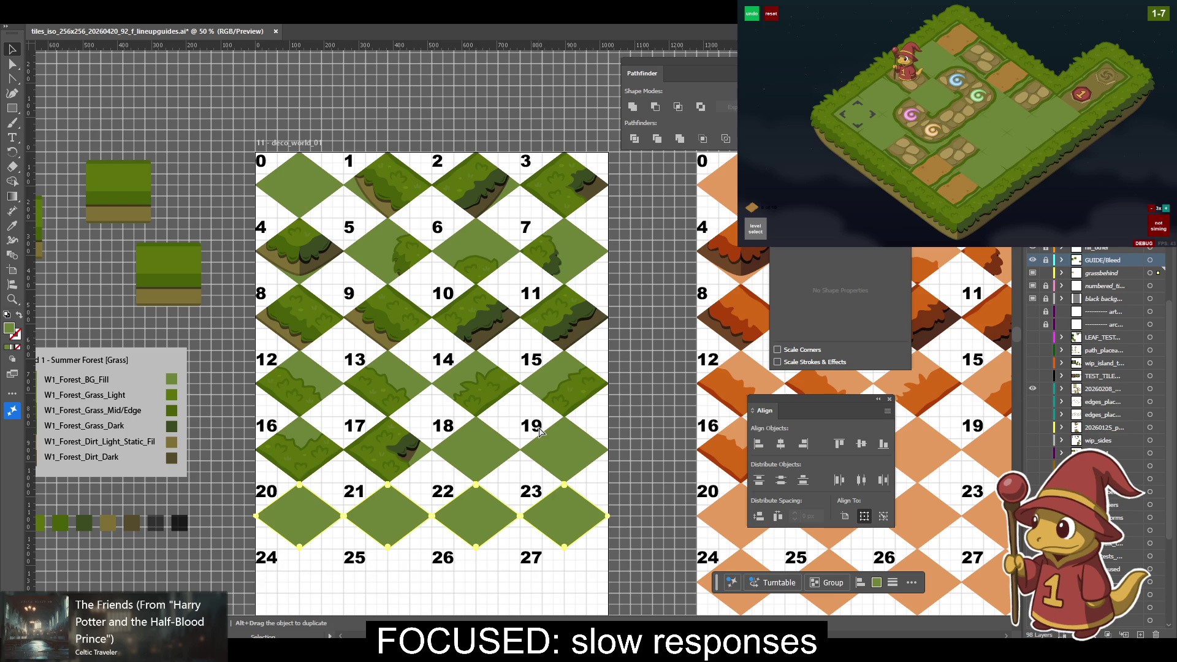
key("ctrl+d")
left_click_drag(540, 431, 548, 281)
key("ctrl+d")
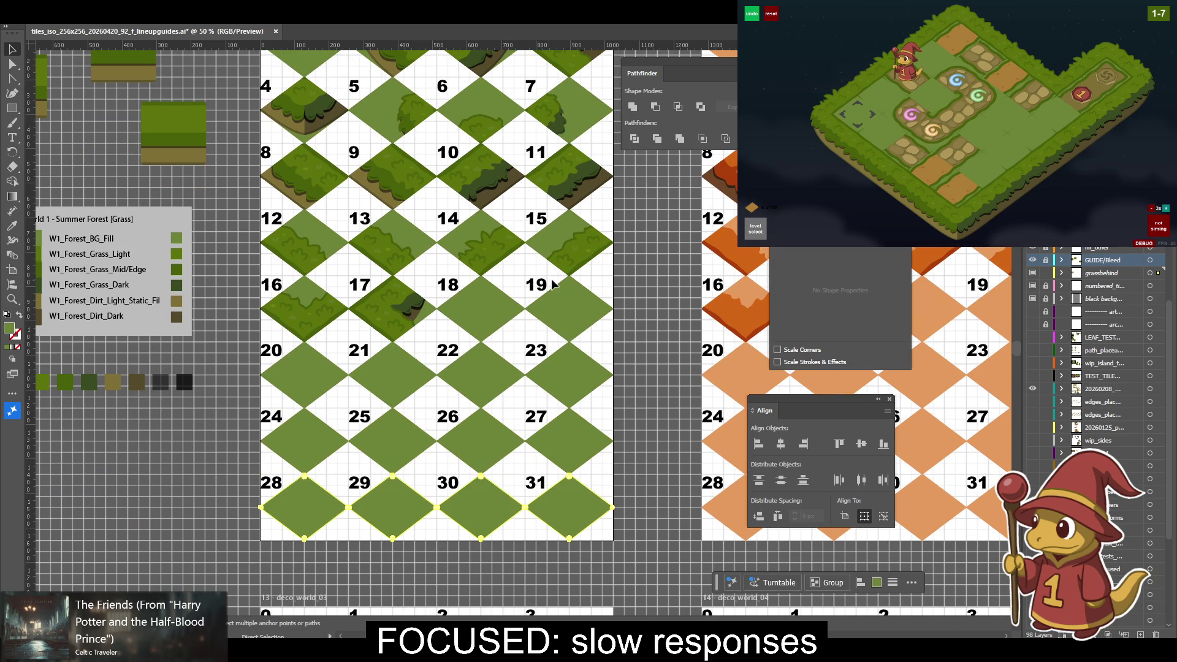
Check that tiles 29 and 30 align, then lock and unlock the grassbehind layer.
mouse_move(453, 220)
left_mouse_down()
mouse_move(438, 321)
mouse_move(333, 100)
left_mouse_up()
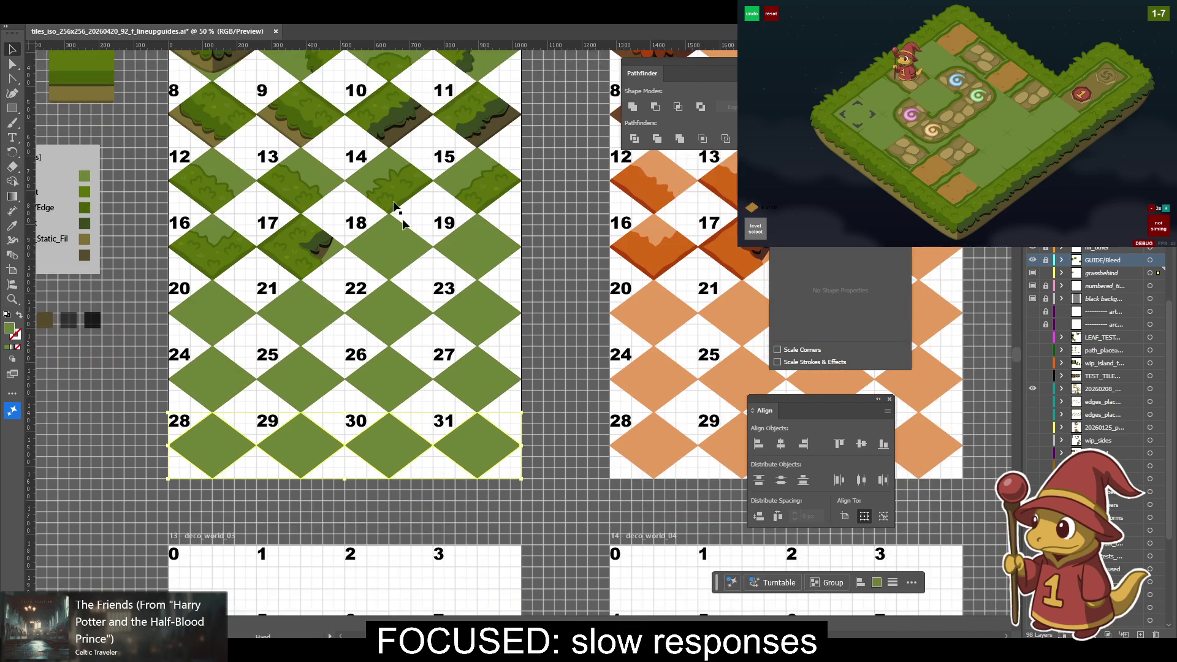
key("ctrl+plus")
key("ctrl+plus")
key("ctrl+plus")
key("ctrl+plus")
key("ctrl+plus")
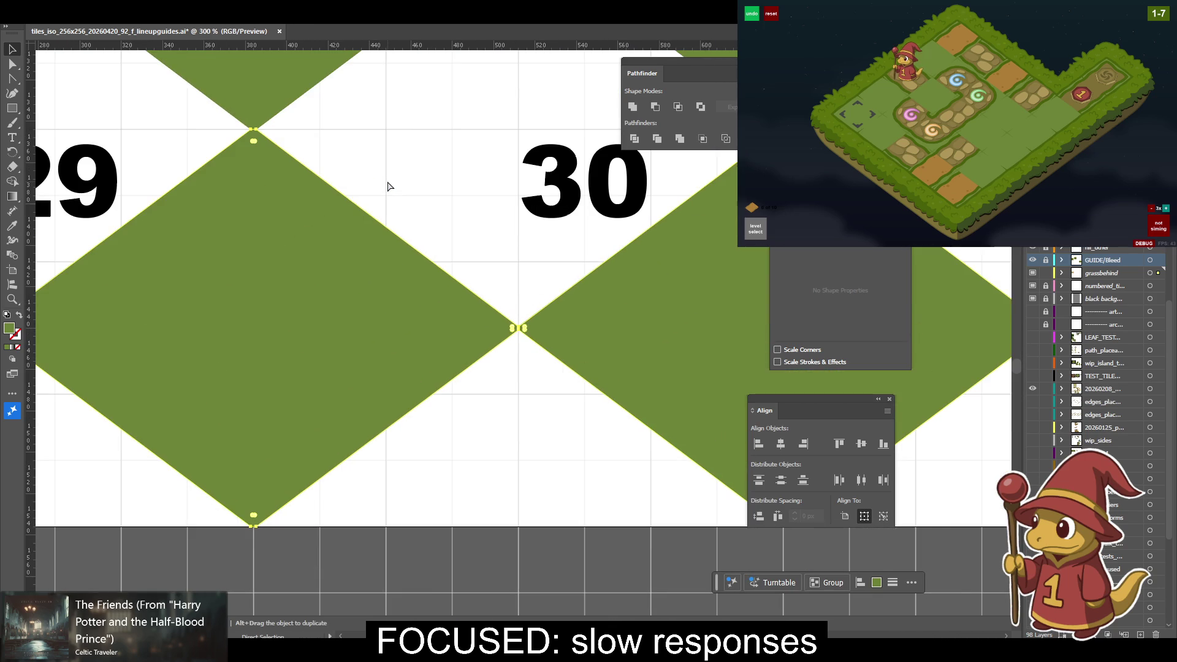
key("ctrl+minus")
key("ctrl+minus")
key("ctrl+minus")
key("ctrl+minus")
key("ctrl+minus")
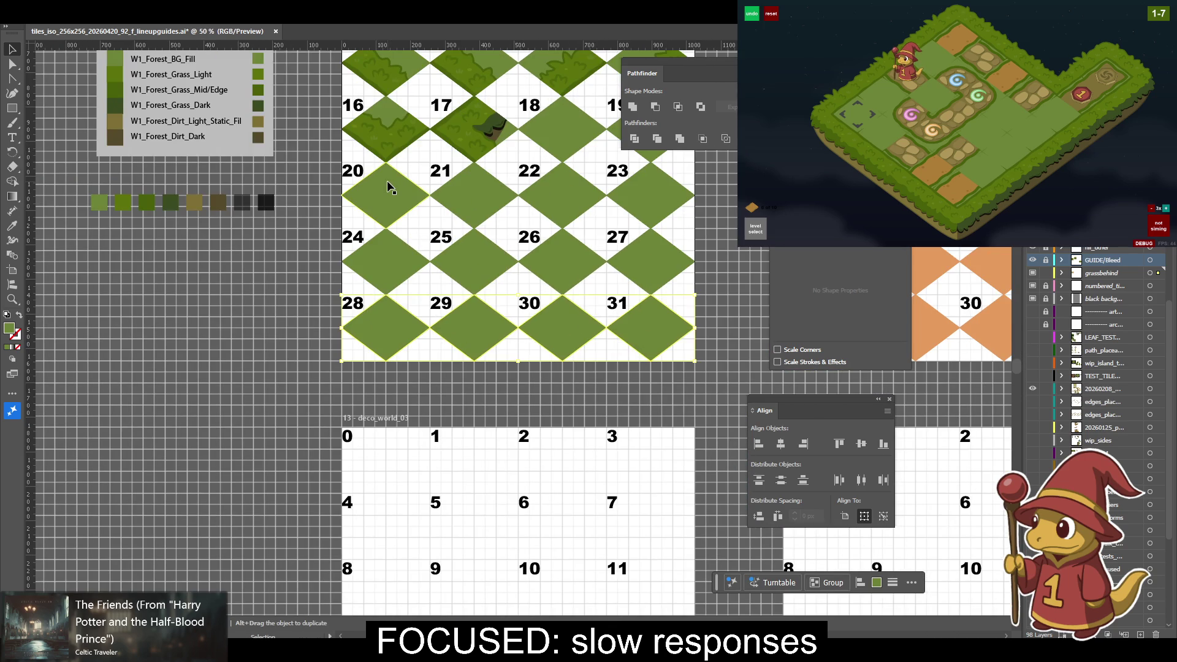
left_click_drag(364, 159, 423, 486)
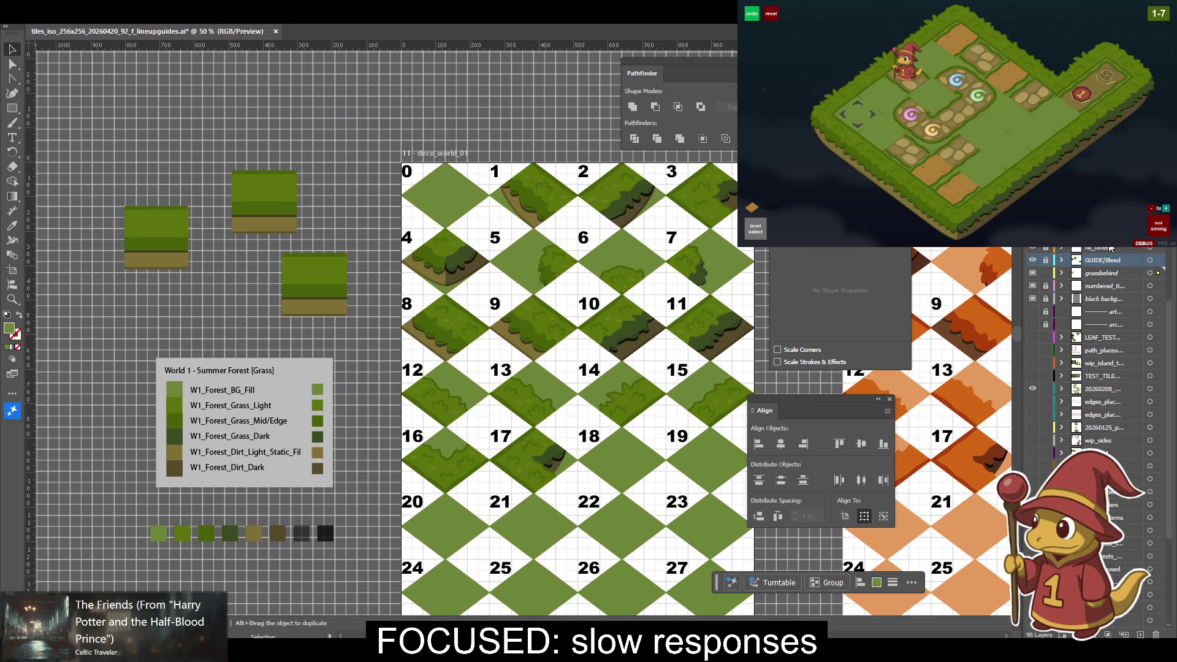
key("ctrl+minus")
mouse_move(623, 362)
left_mouse_down()
mouse_move(580, 451)
mouse_move(587, 437)
left_mouse_up()
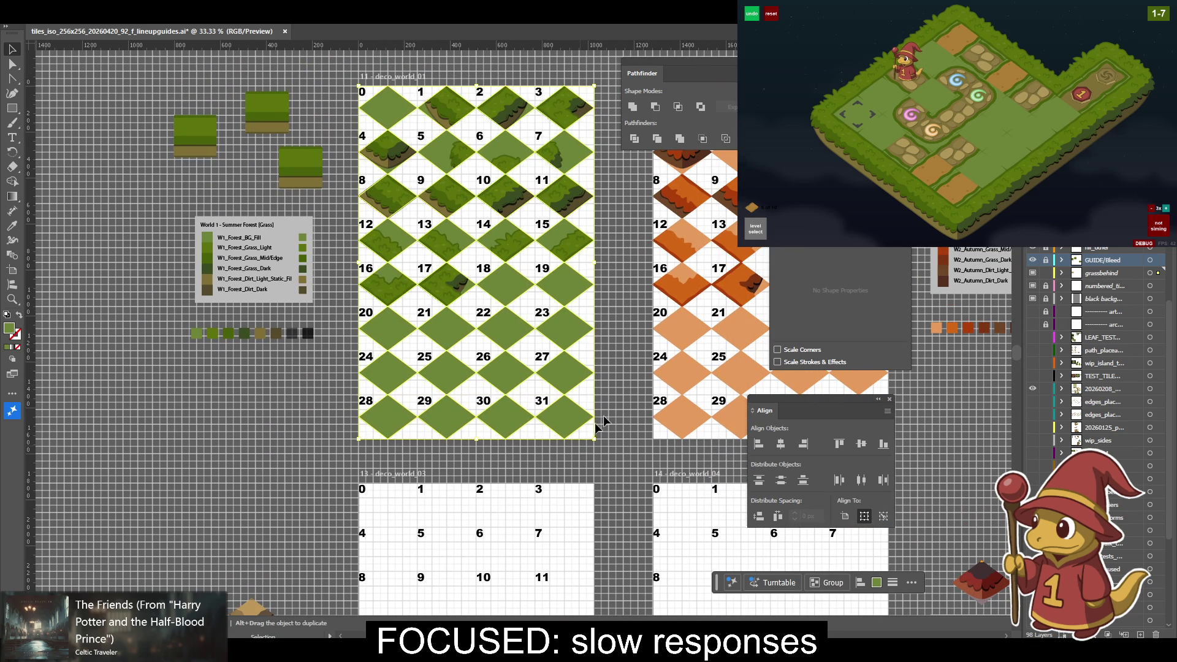
left_click(1046, 273)
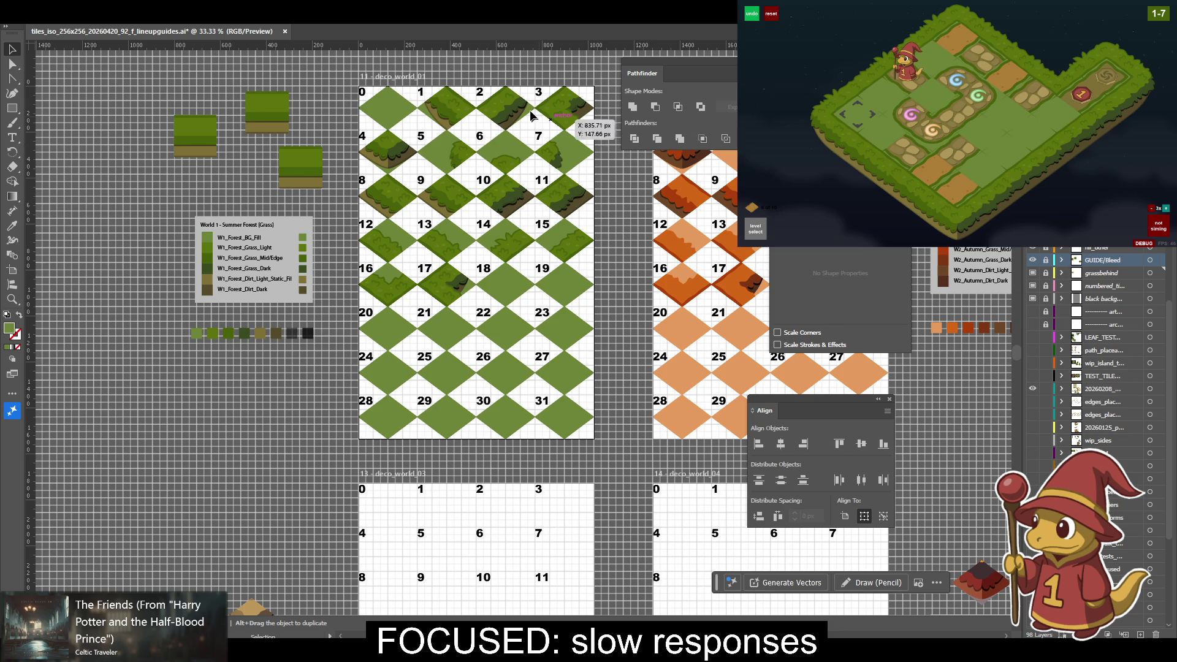
left_click(1045, 273)
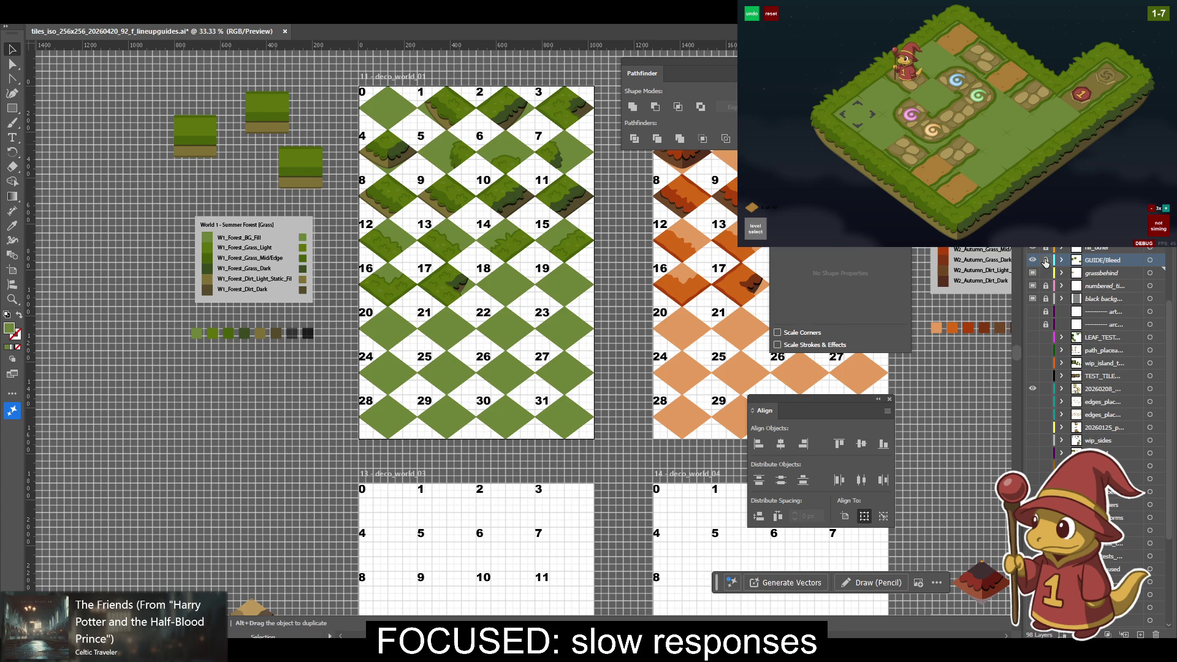
Alt-drag a plain diamond copy above the sheet and move the three grass blocks left.
left_click_drag(320, 163, 405, 240)
left_click_drag(481, 187, 393, 107)
mouse_move(399, 181)
left_mouse_down()
mouse_move(484, 257)
mouse_move(355, 343)
left_mouse_up()
mouse_move(486, 331)
left_mouse_down()
mouse_move(344, 280)
mouse_move(453, 276)
left_mouse_up()
key("ctrl+z")
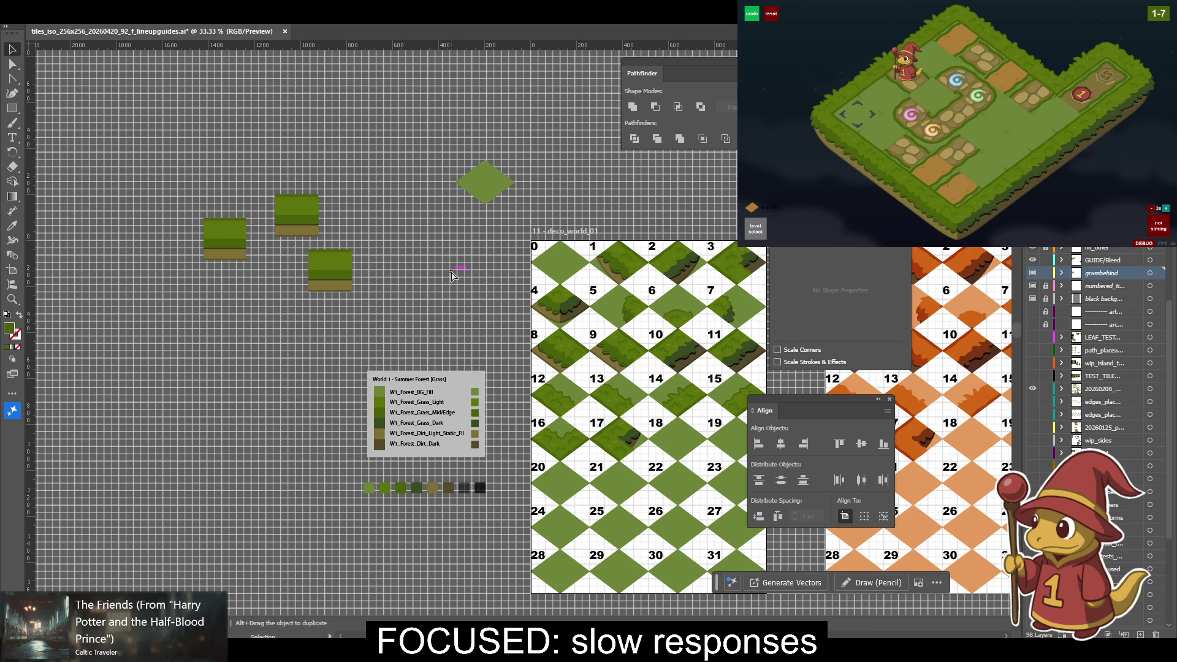
Undo the copy's rotation and align the upright square to the left grass block's left and top edges.
key("ctrl+equal")
left_click(419, 177)
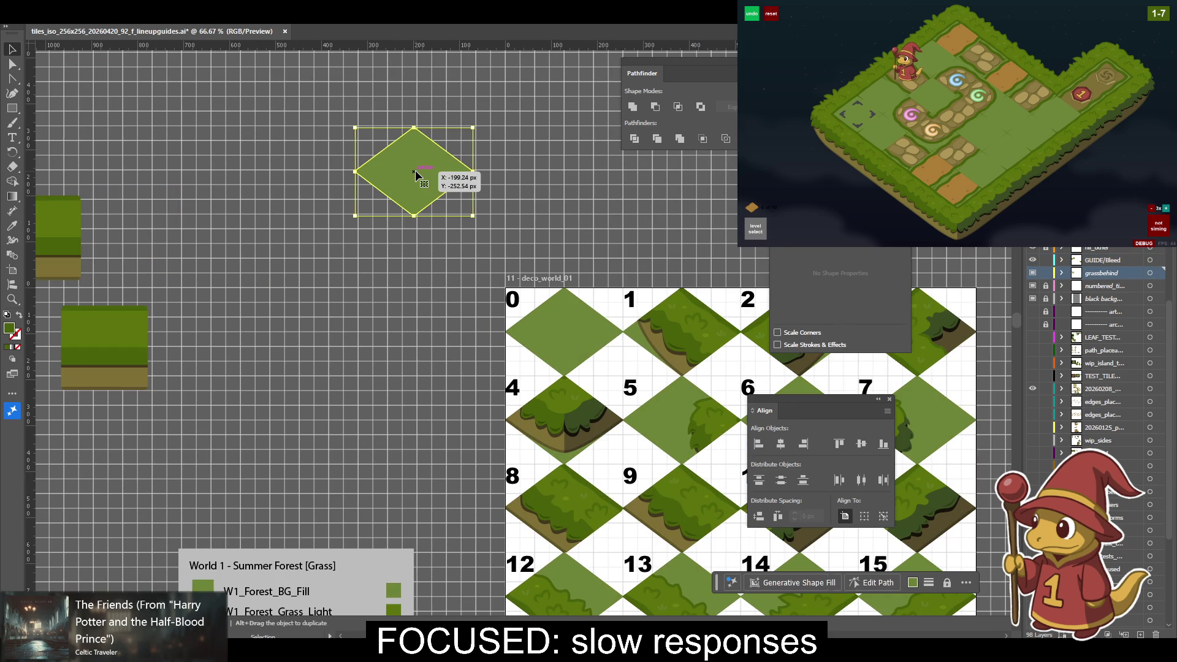
key("ctrl+z")
key("ctrl+z")
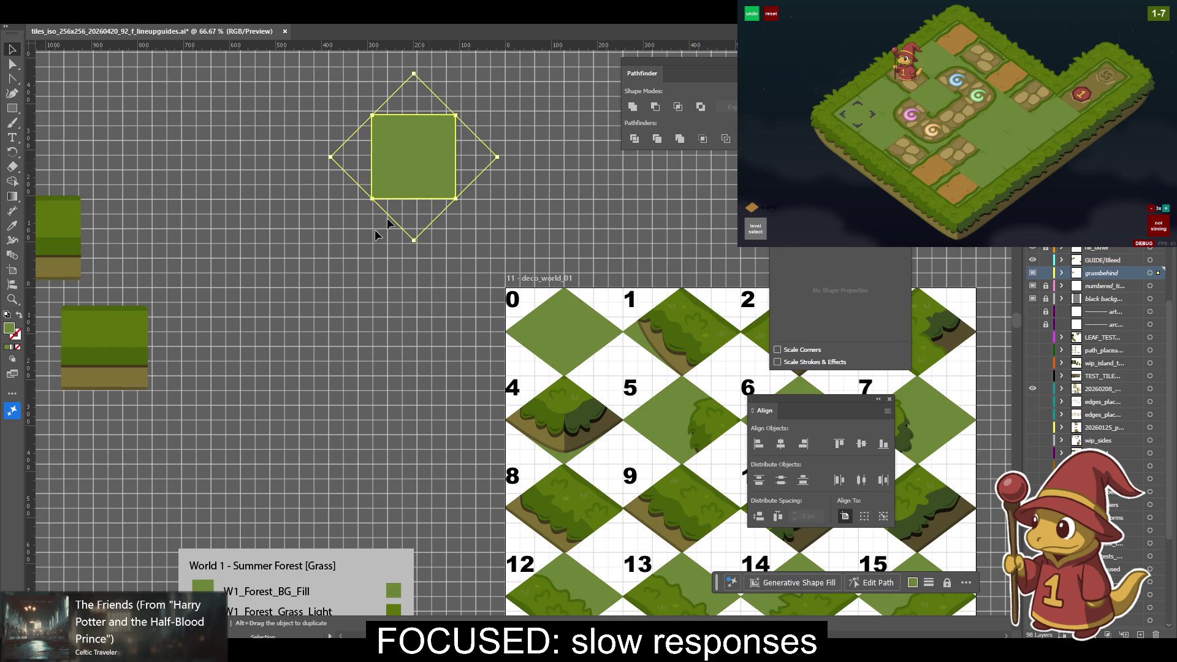
left_click_drag(419, 177, 249, 391)
left_click(112, 331, "shift")
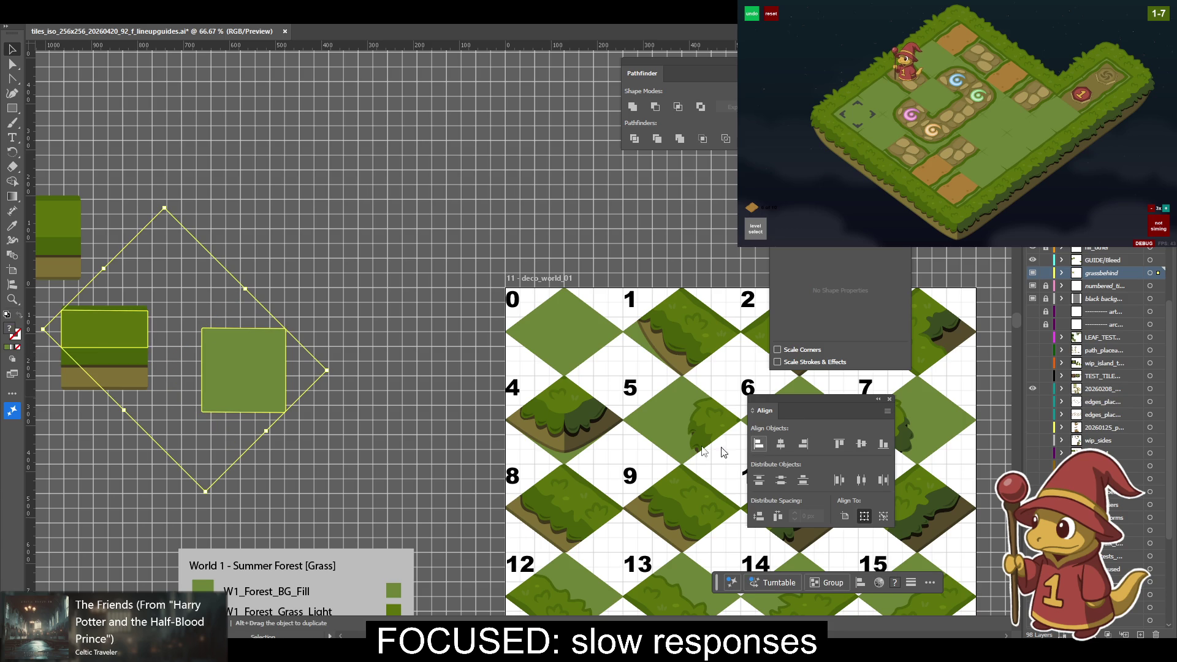
left_click(755, 445)
left_click(123, 309)
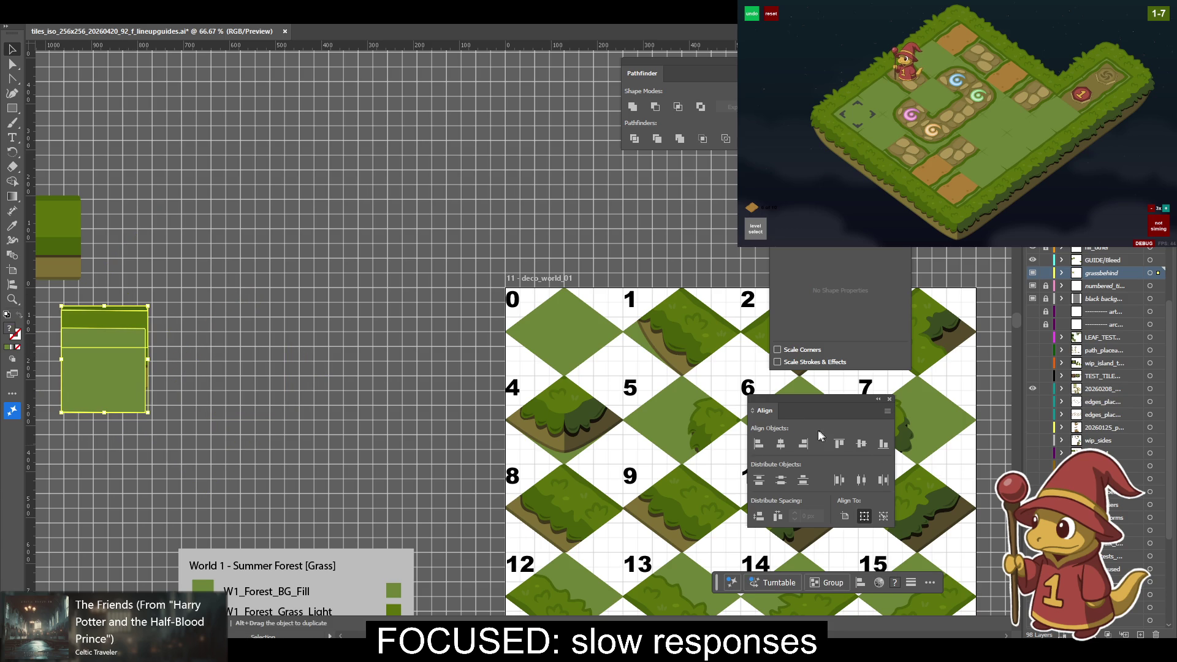
left_click(845, 444)
mouse_move(249, 386)
left_mouse_down()
mouse_move(401, 386)
mouse_move(205, 401)
left_mouse_up()
key("ctrl+plus")
key("ctrl+plus")
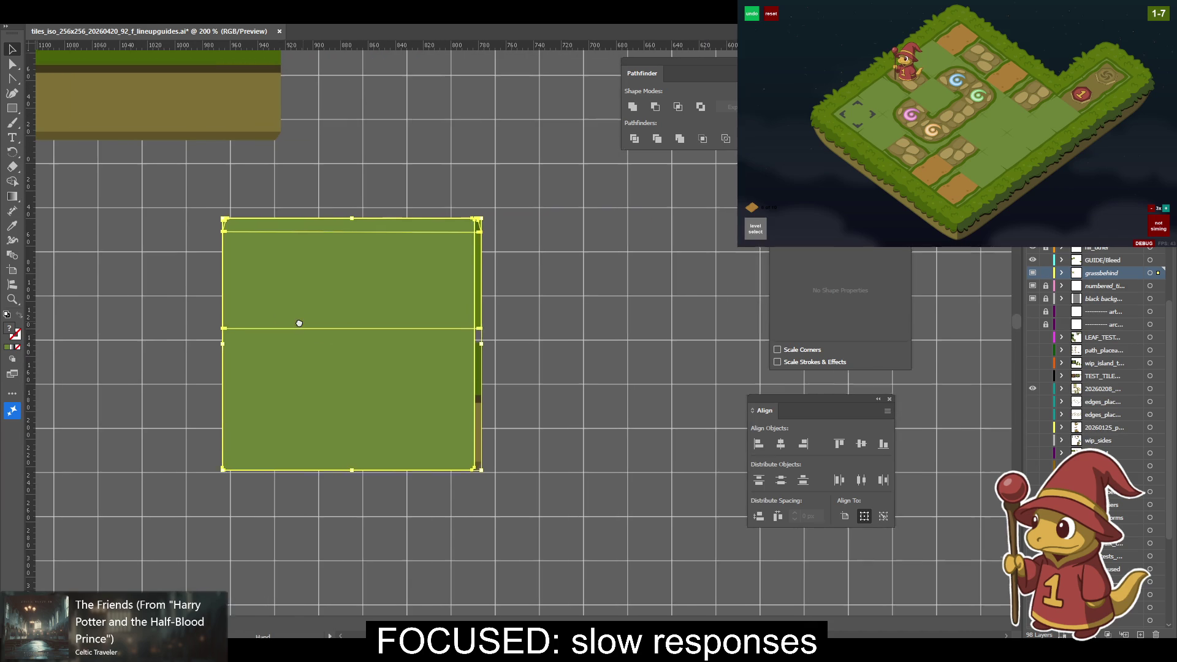
Shift the square 13.33 px right and align the front rectangle's top with the dark-green back shape.
left_click_drag(425, 296, 441, 297)
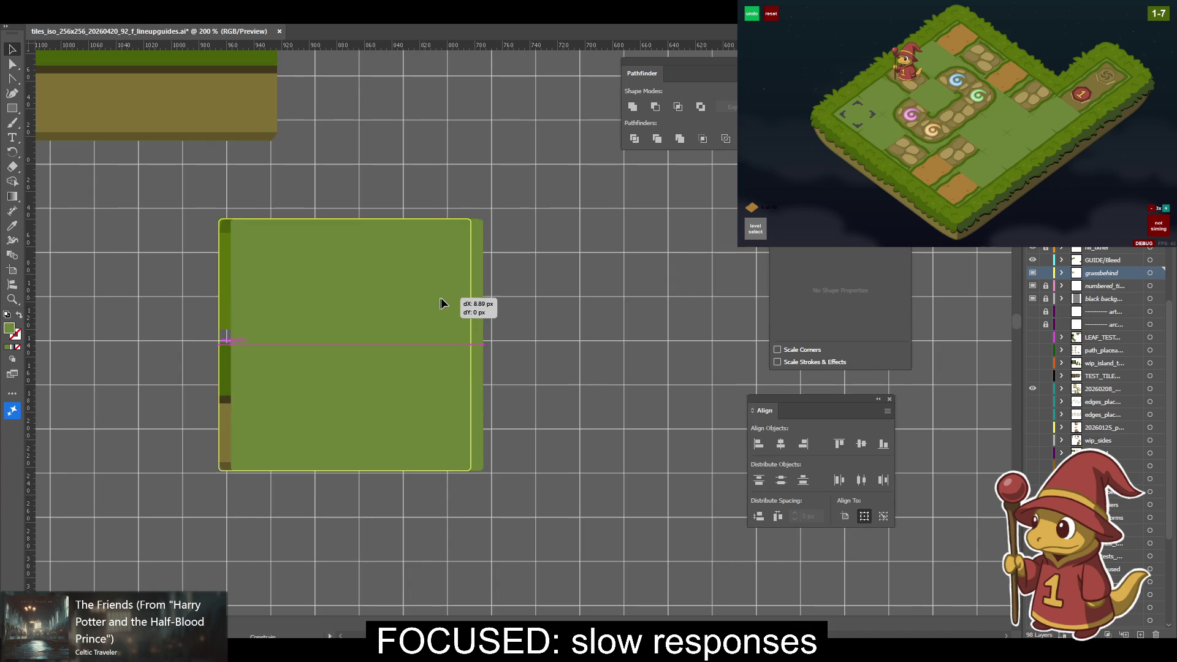
key("a")
left_click(429, 328)
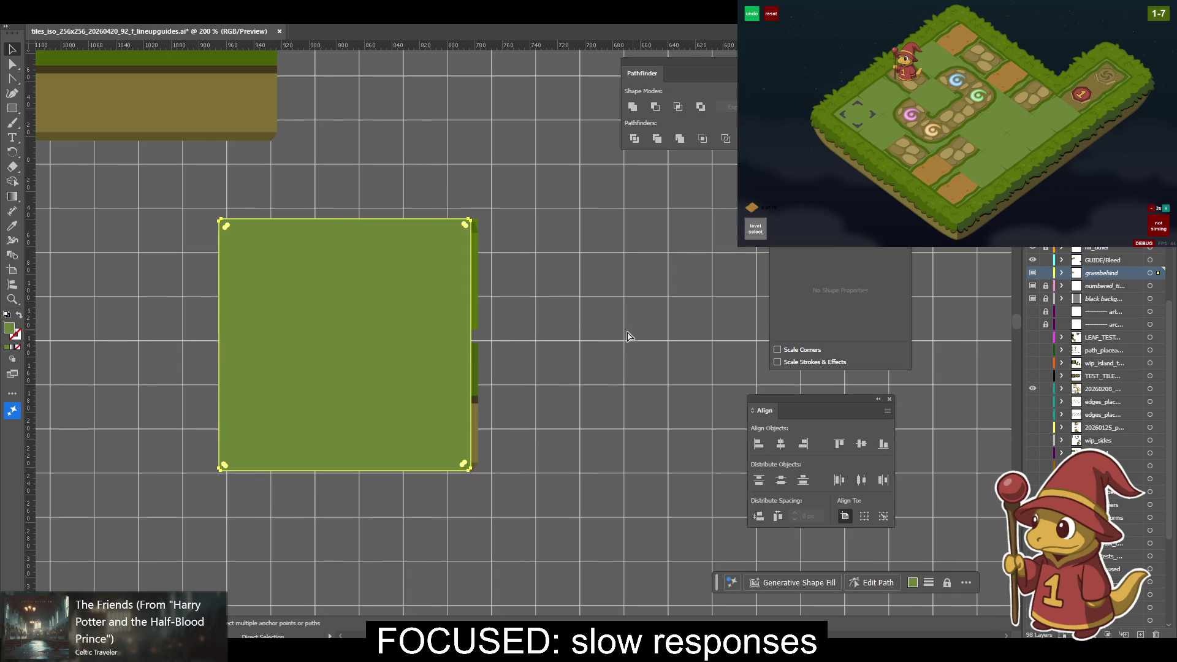
key("ctrl+z")
key("v")
left_click(619, 333)
left_click(355, 310)
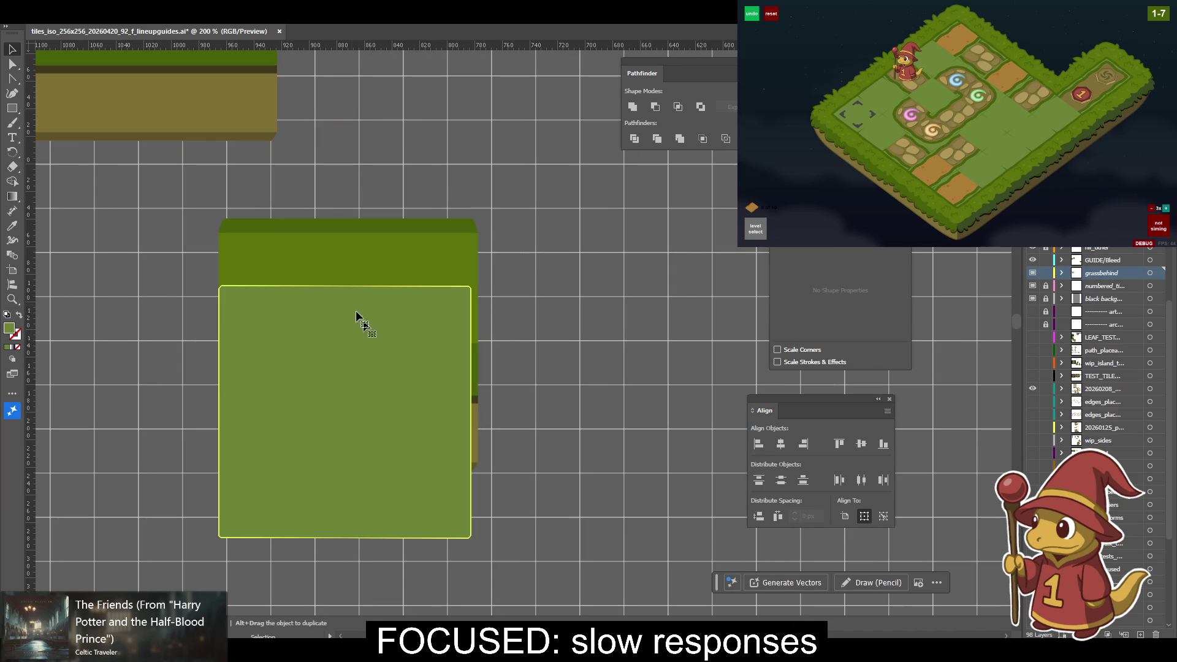
left_click(311, 222, "shift")
left_click(839, 444)
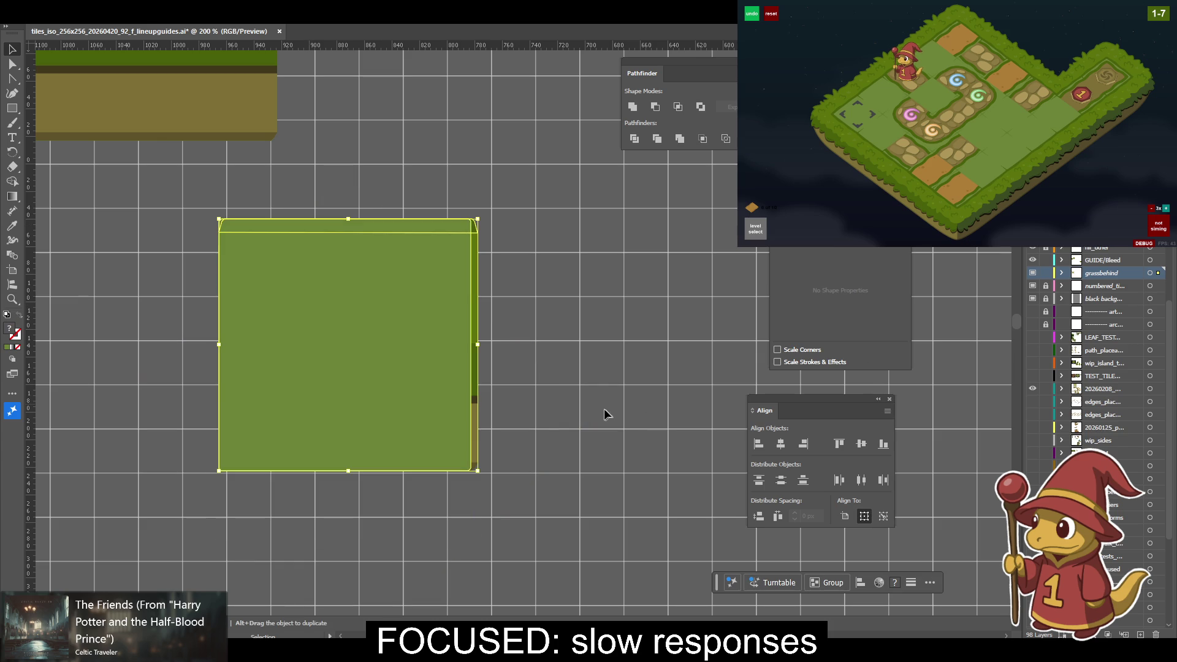
Select all the block's green paths and centre them horizontally on each other.
left_click(569, 405)
left_click(474, 334)
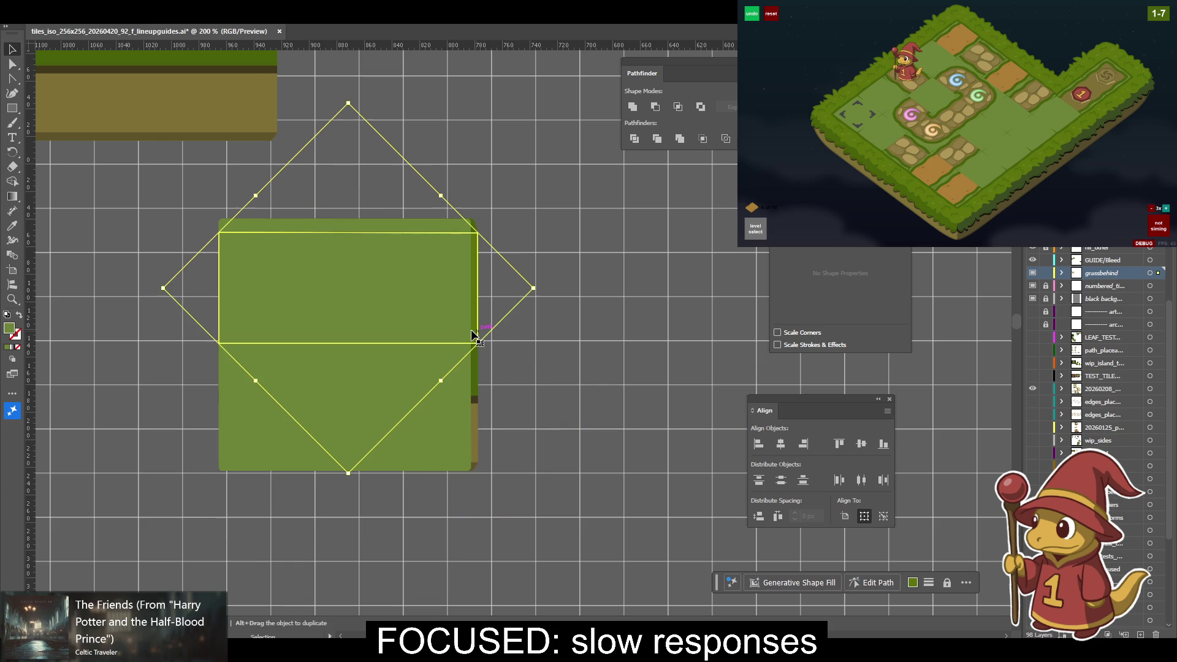
left_click(601, 334)
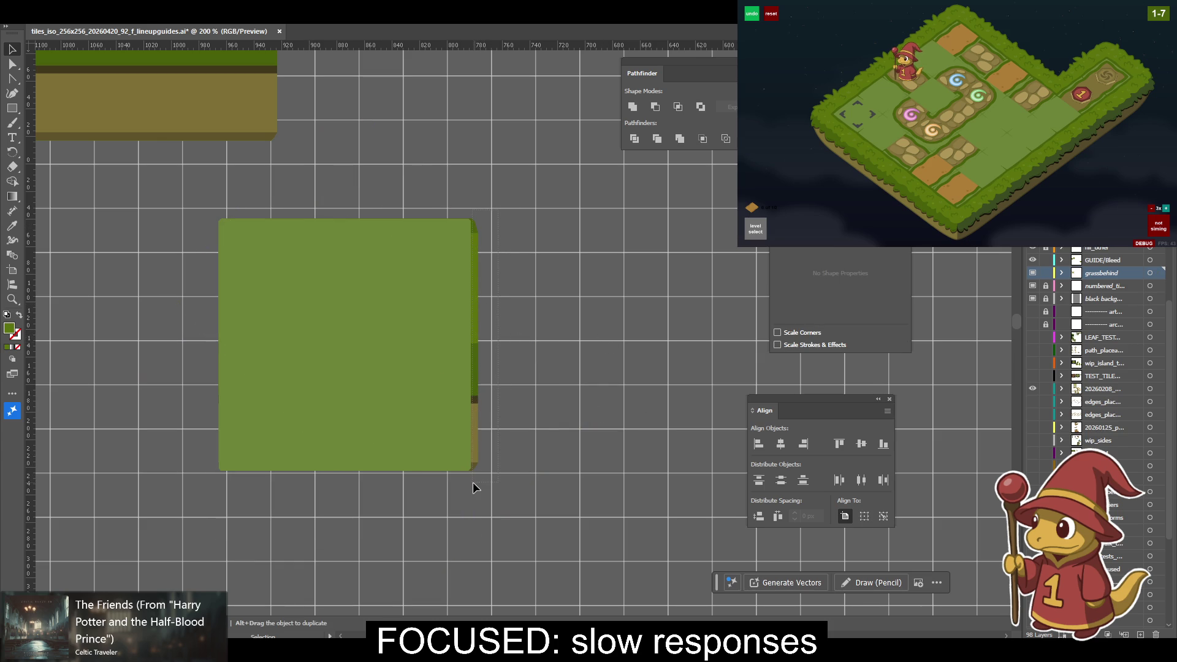
key("a")
key("ctrl+a")
key("v")
left_click(781, 443)
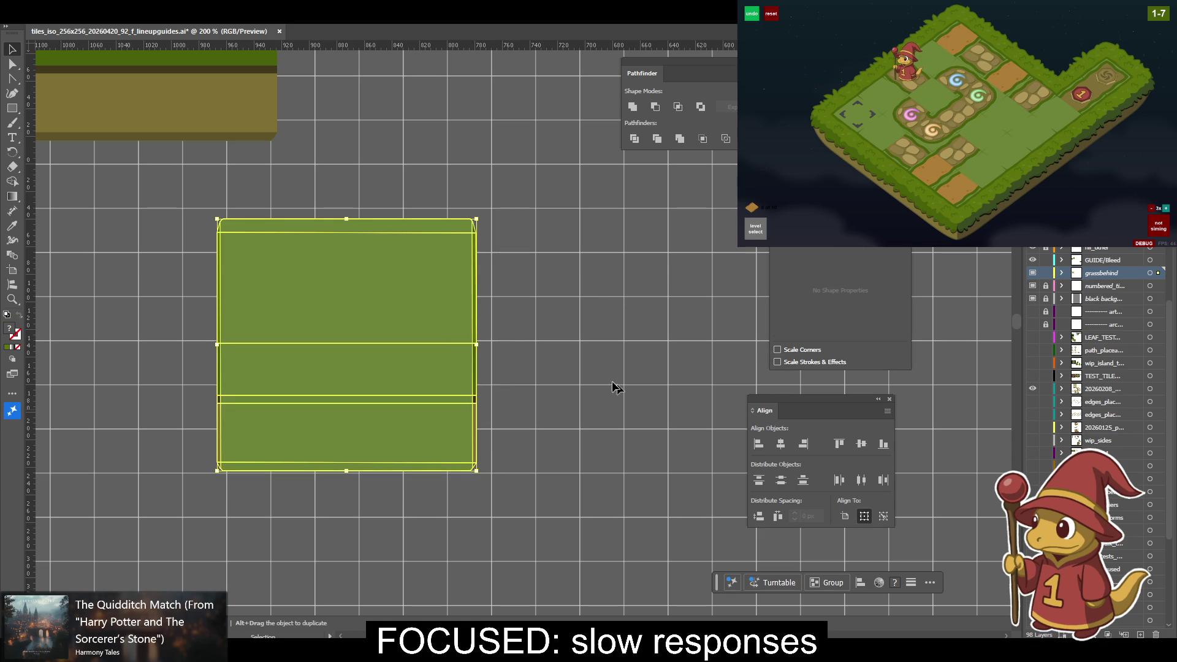
left_click(601, 375)
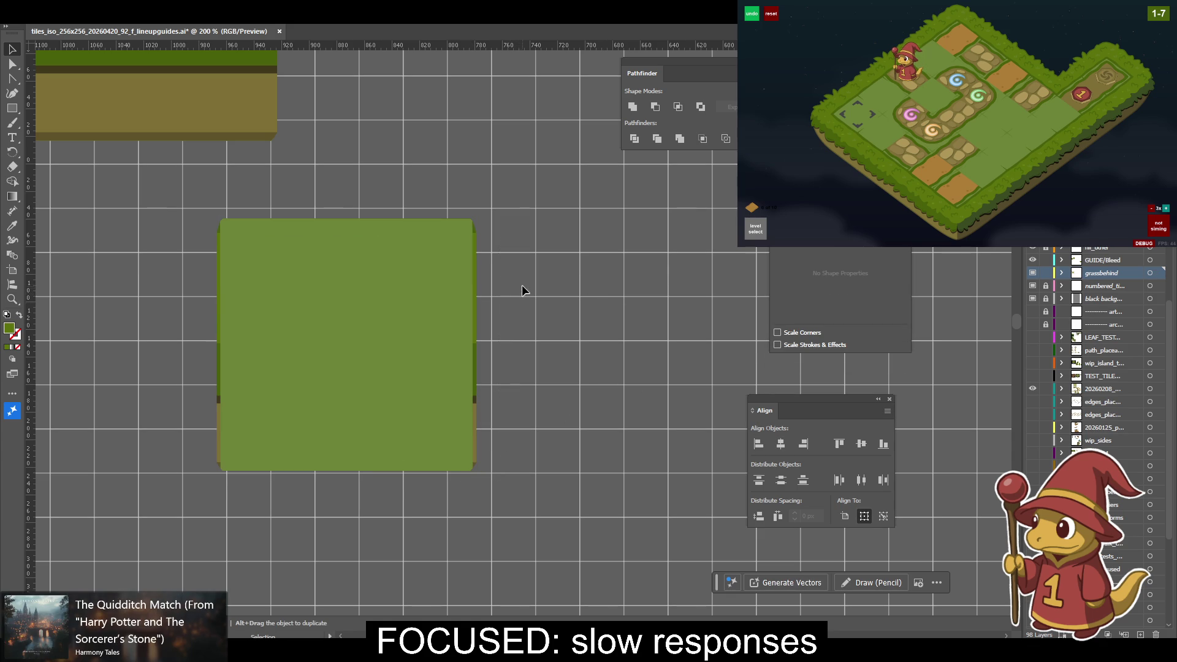
Select the green shape and zoom in closely on its top-right corner.
left_click_drag(521, 285, 648, 307)
left_click(630, 300)
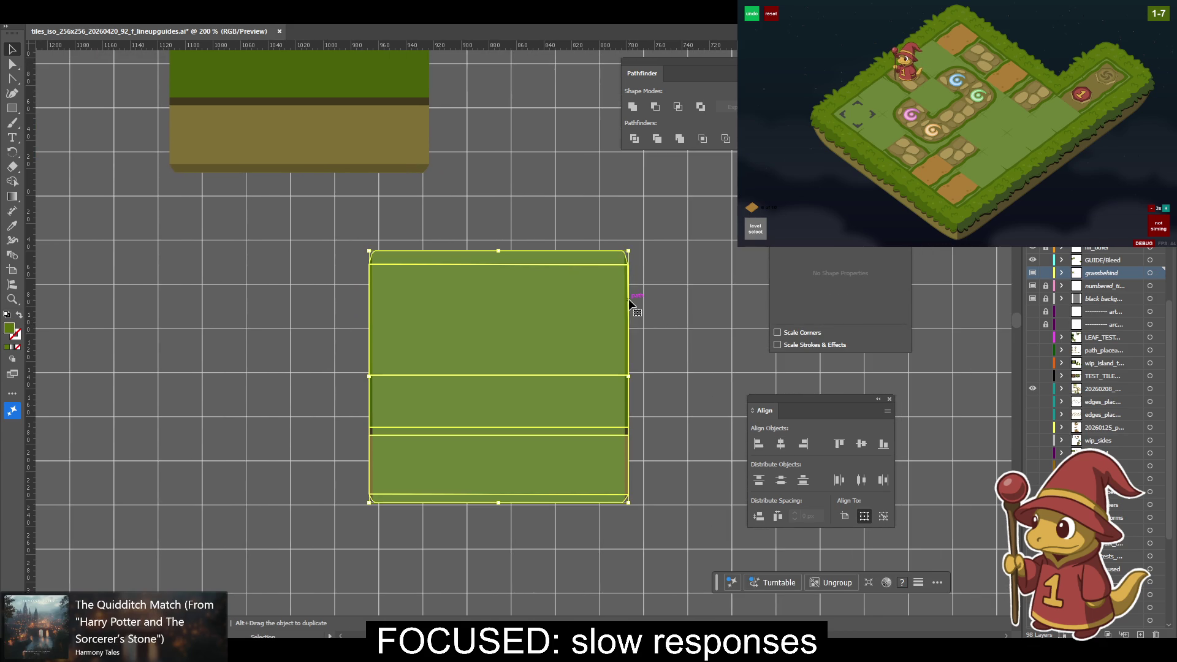
left_click(664, 282)
left_click(629, 266)
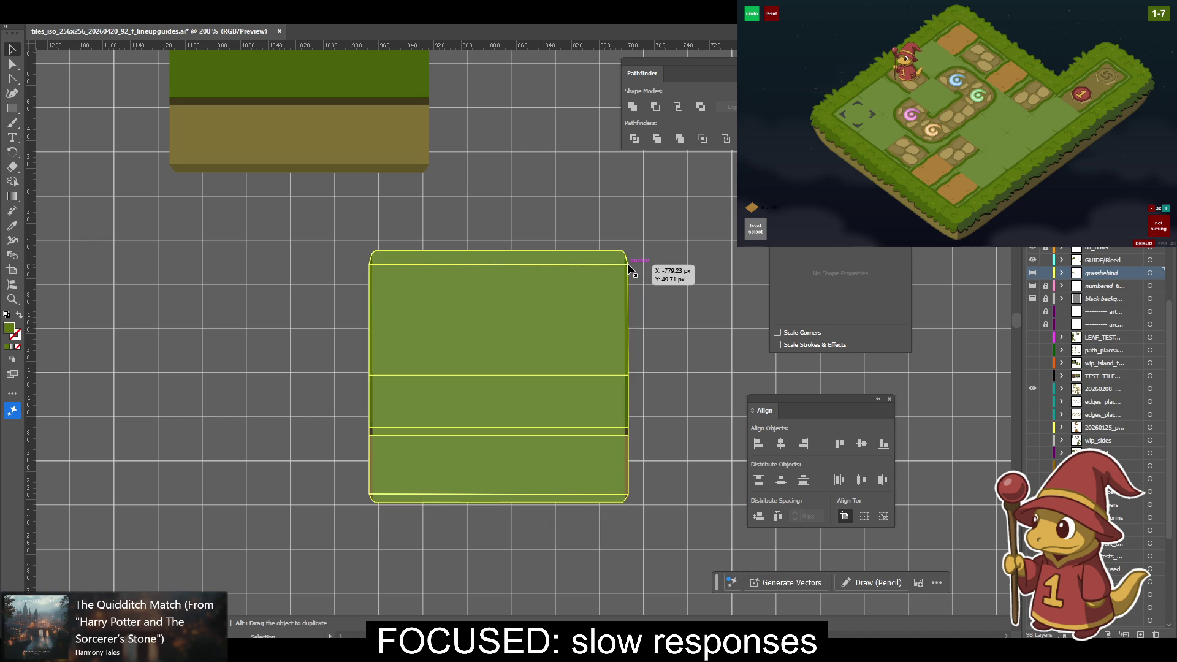
key("ctrl+equal")
key("ctrl+equal")
key("ctrl+equal")
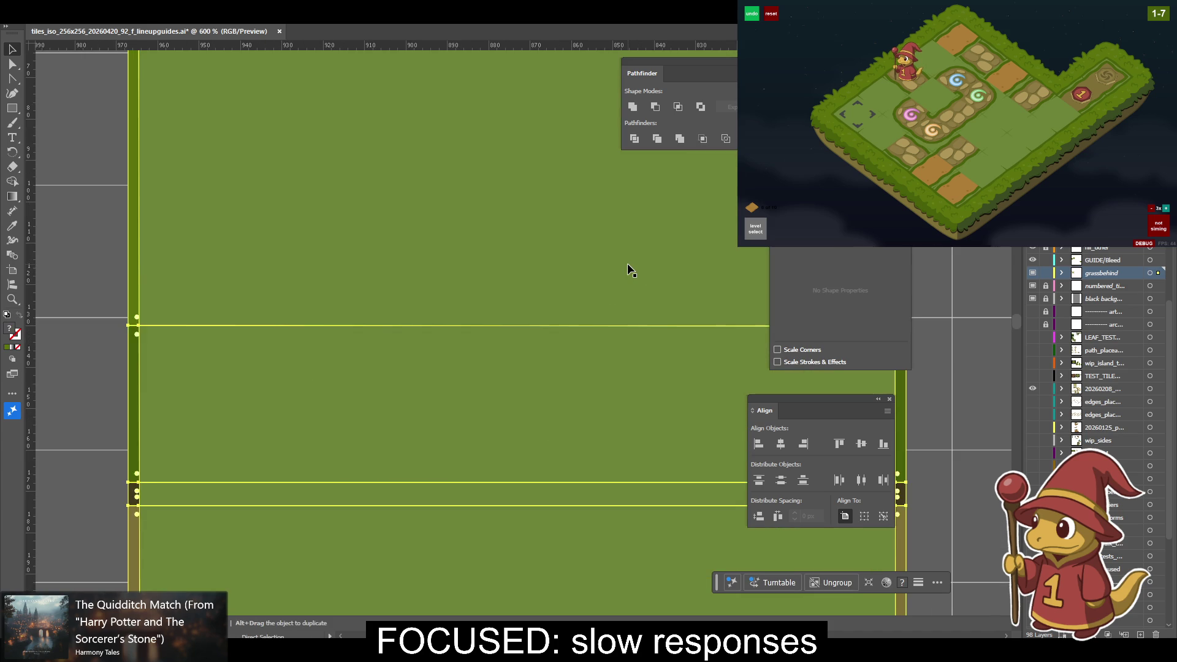
mouse_move(515, 136)
left_mouse_down()
mouse_move(462, 326)
mouse_move(258, 334)
left_mouse_up()
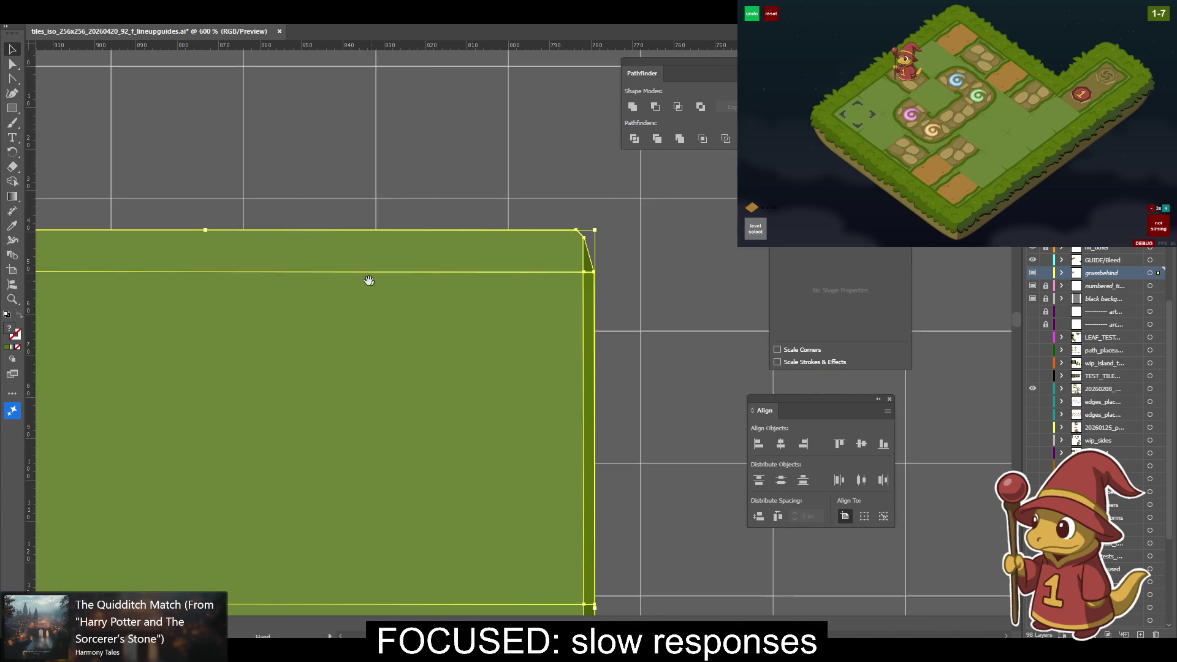
key("a")
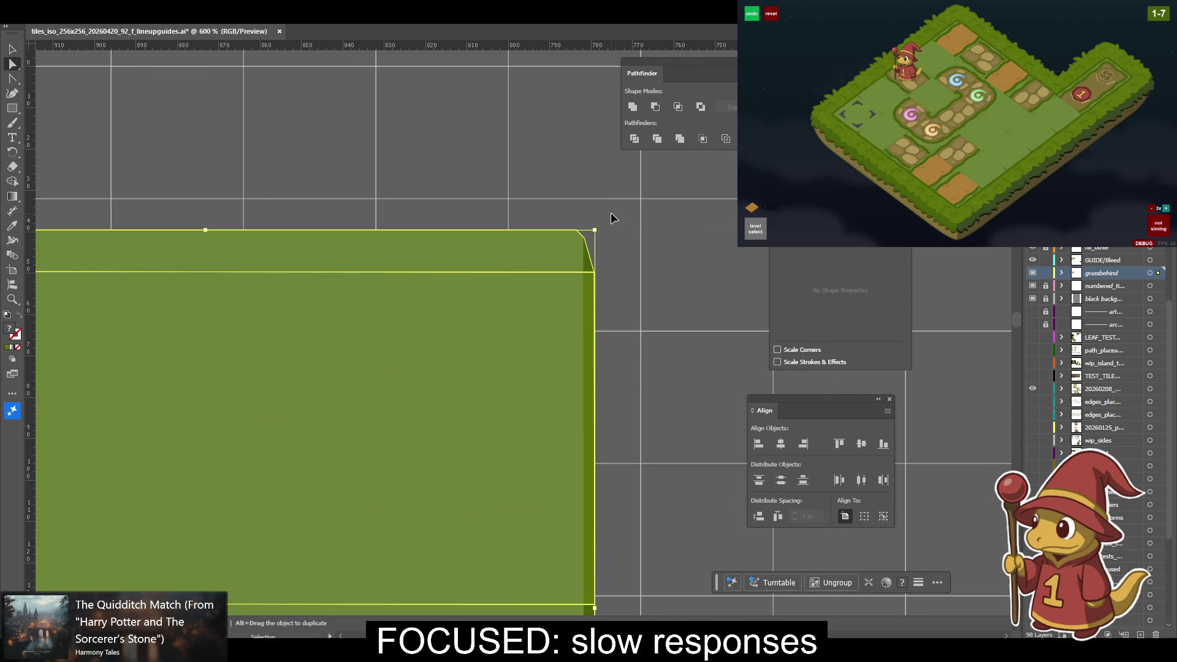
key("ctrl+equal")
key("ctrl+equal")
key("ctrl+equal")
left_click_drag(561, 210, 354, 389)
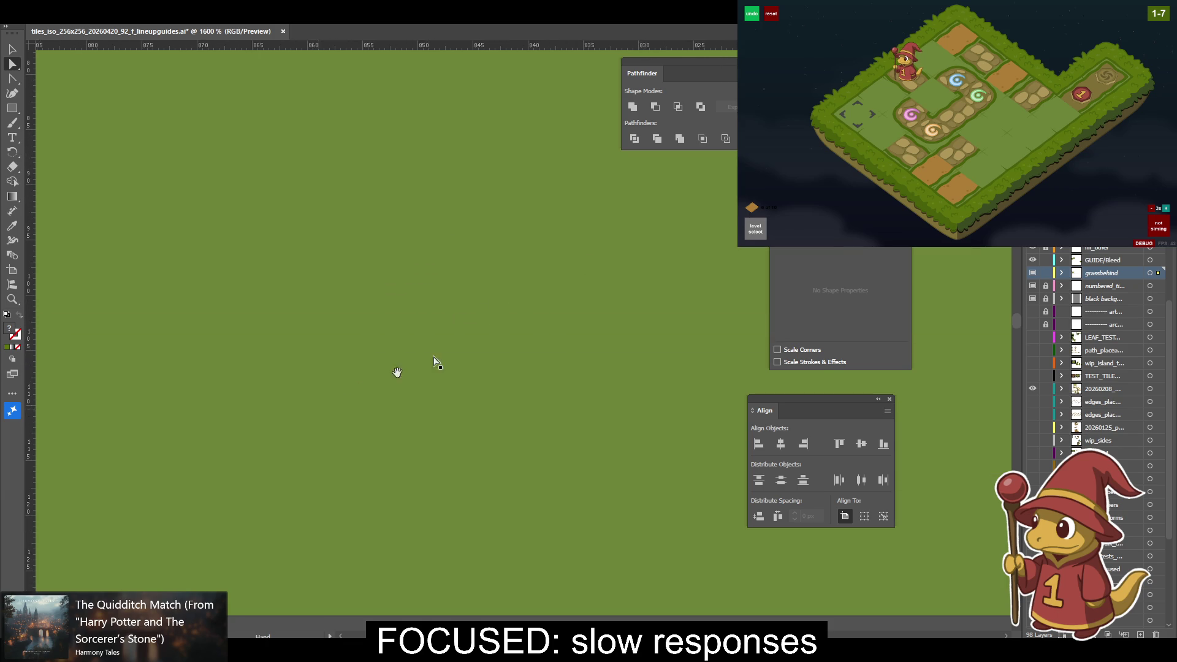
Move the GUIDE/Bleed layer below the grassbehind layer.
scroll(578, 263, "down", 5)
scroll(504, 354, "right", 10)
left_click_drag(504, 354, 428, 419)
key("v")
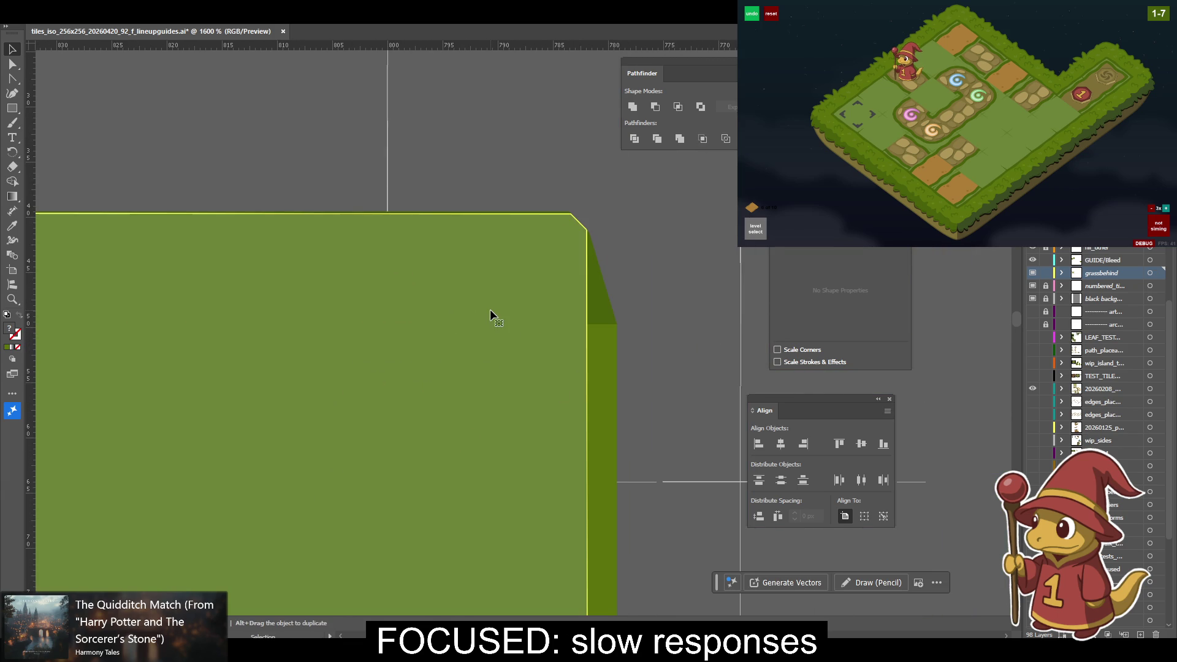
left_click(616, 350)
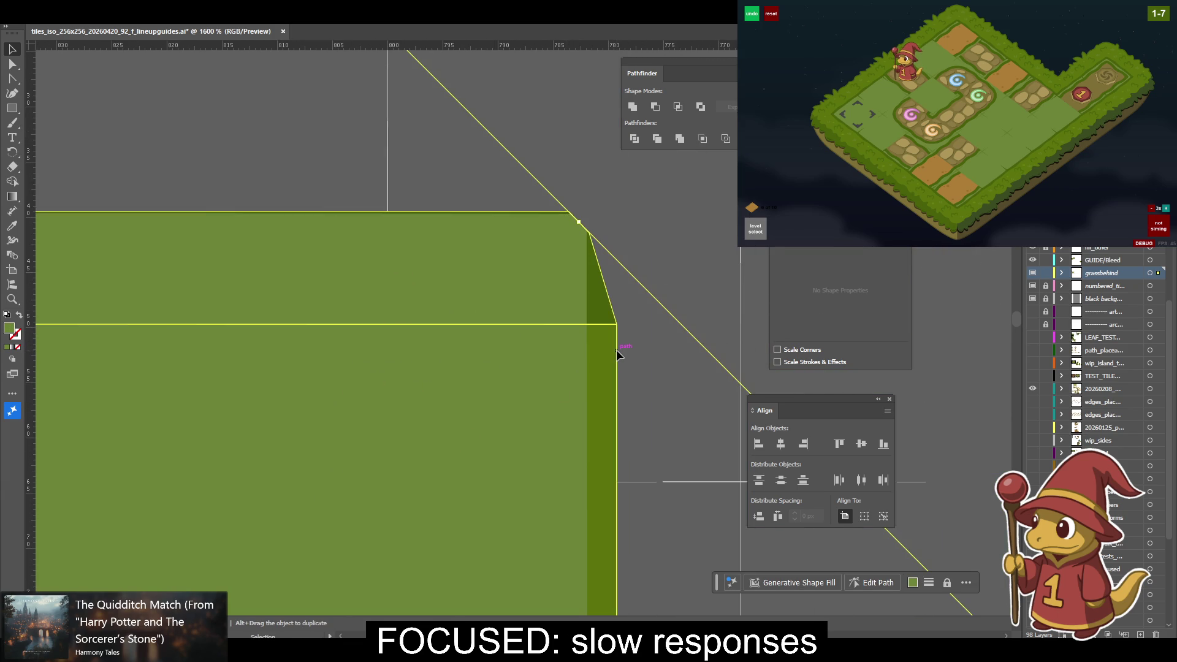
key("a")
left_click(1092, 262, "alt")
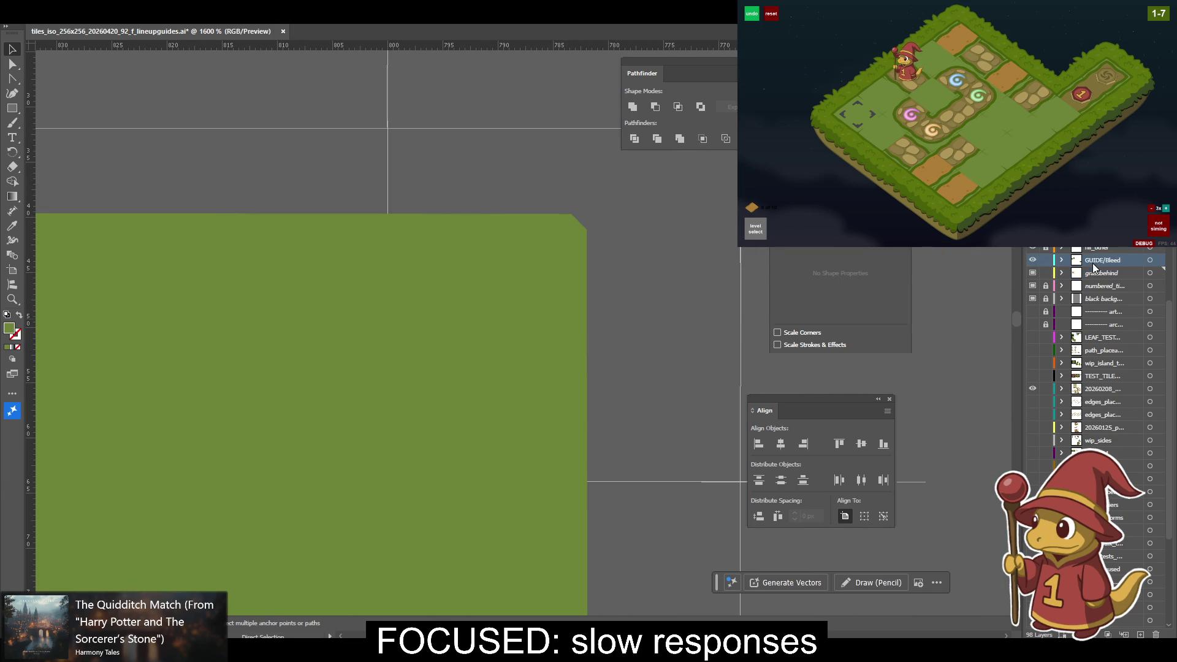
left_click(642, 283)
key("v")
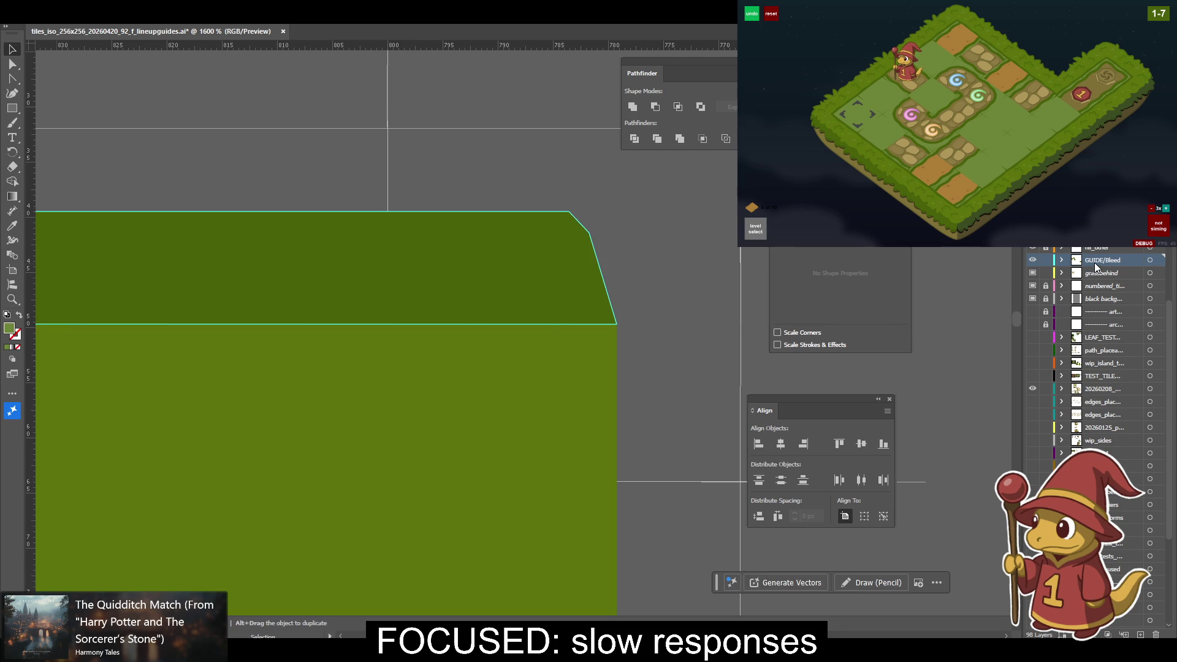
left_click_drag(1100, 283, 1100, 280)
left_click(630, 313)
key("a")
Shift the green top's right edge anchor 3.85 px right and slant it down into a bevel.
left_click_drag(570, 213, 587, 230)
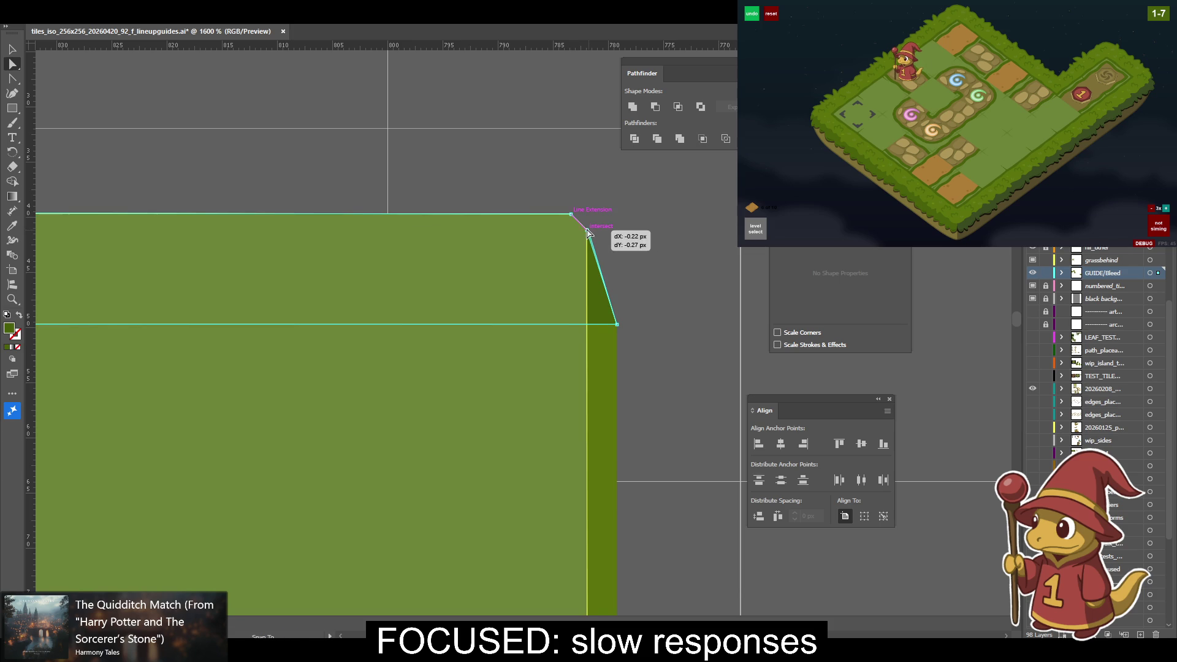
left_click(642, 239)
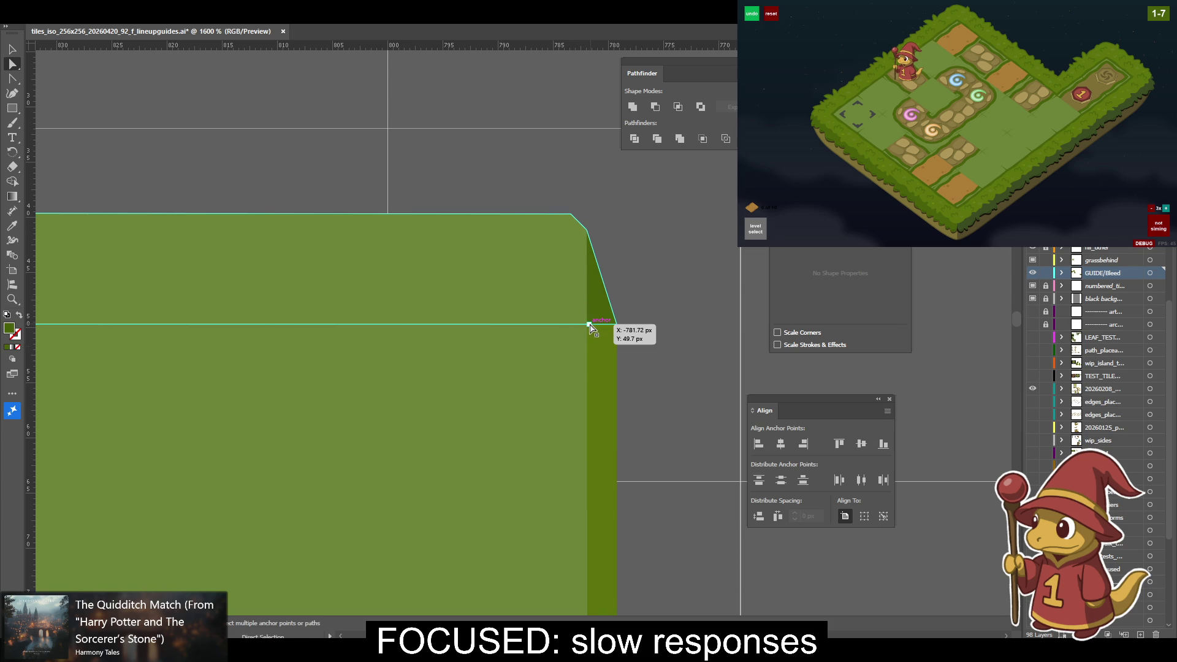
mouse_move(598, 331)
left_mouse_down()
mouse_move(648, 181)
mouse_move(605, 181)
left_mouse_up()
left_click(531, 263)
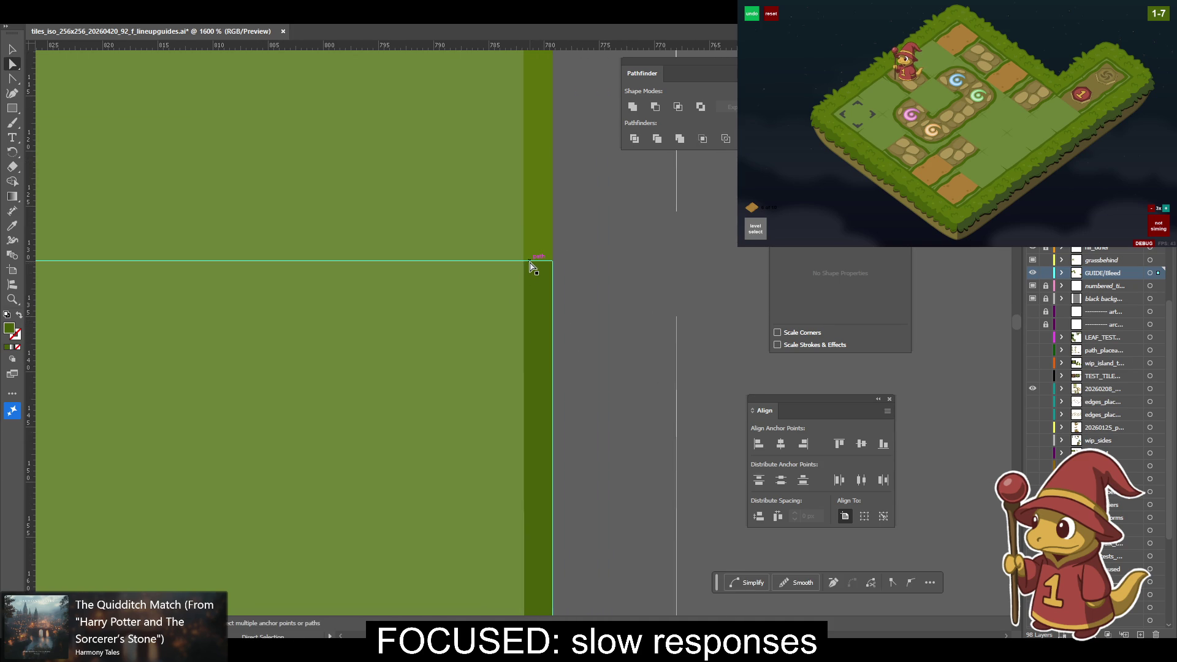
mouse_move(526, 262)
left_mouse_down()
mouse_move(568, 265)
mouse_move(562, 559)
left_mouse_up()
scroll(561, 559, "up", 5)
left_click_drag(533, 197, 556, 314)
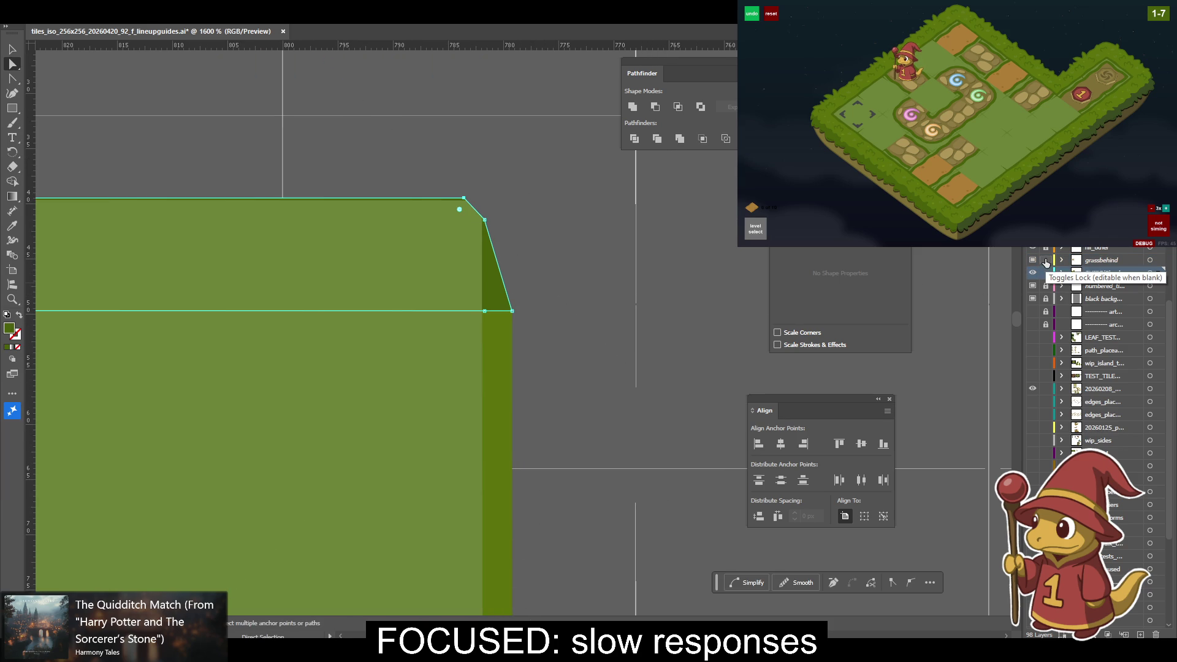
Snap the bevel corner anchor onto the line extension and the guide intersection.
left_click_drag(464, 205, 467, 204)
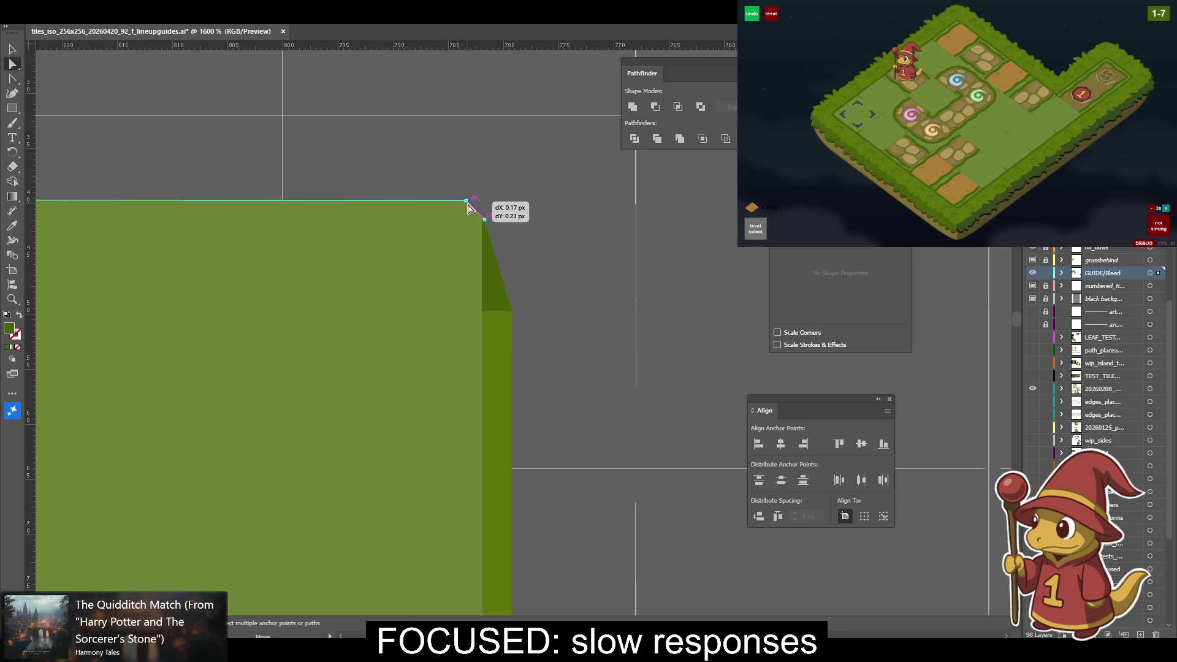
left_click_drag(466, 204, 468, 206)
scroll(468, 206, "up", 3)
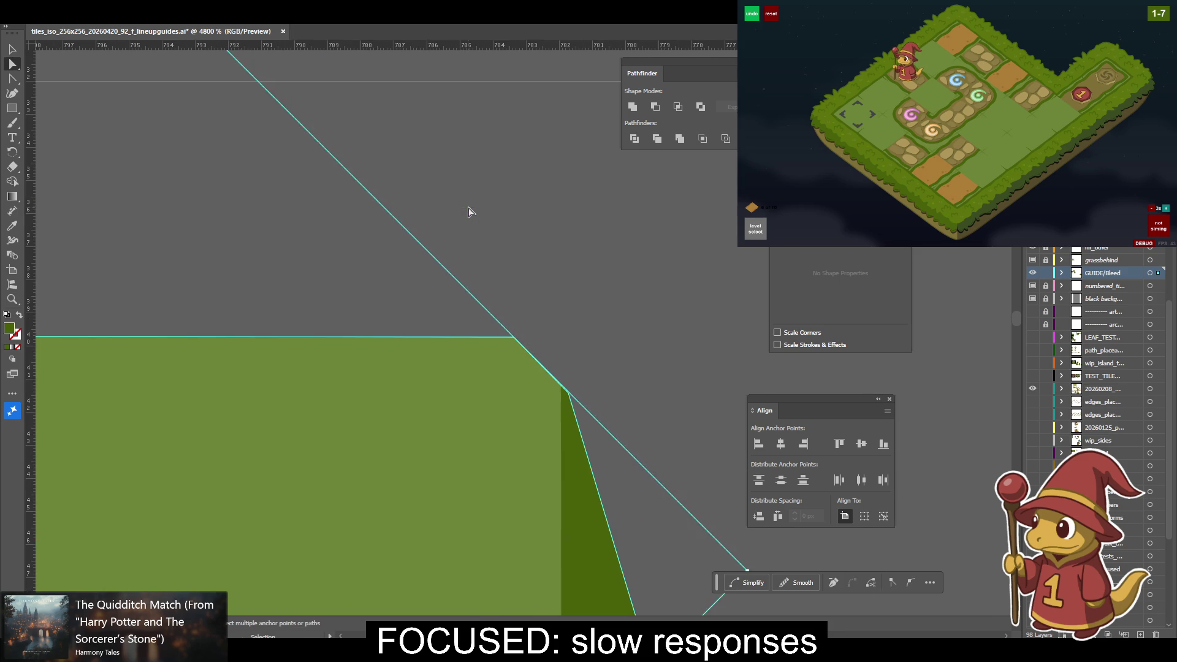
scroll(650, 239, "down", 3)
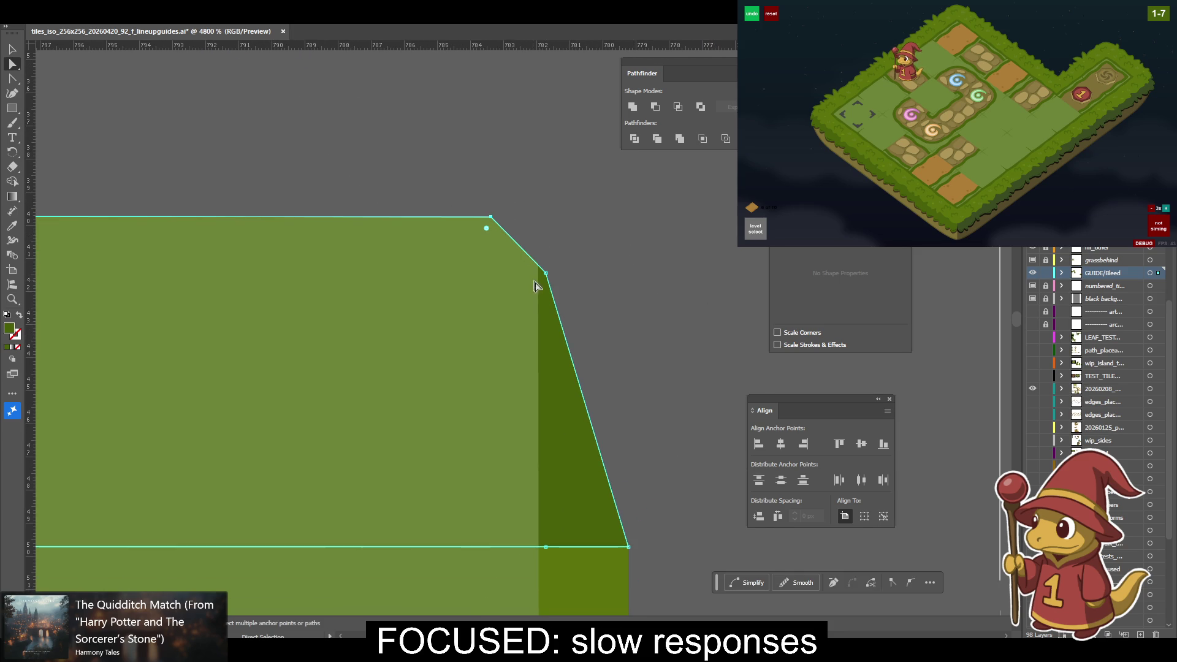
left_click_drag(547, 274, 538, 267)
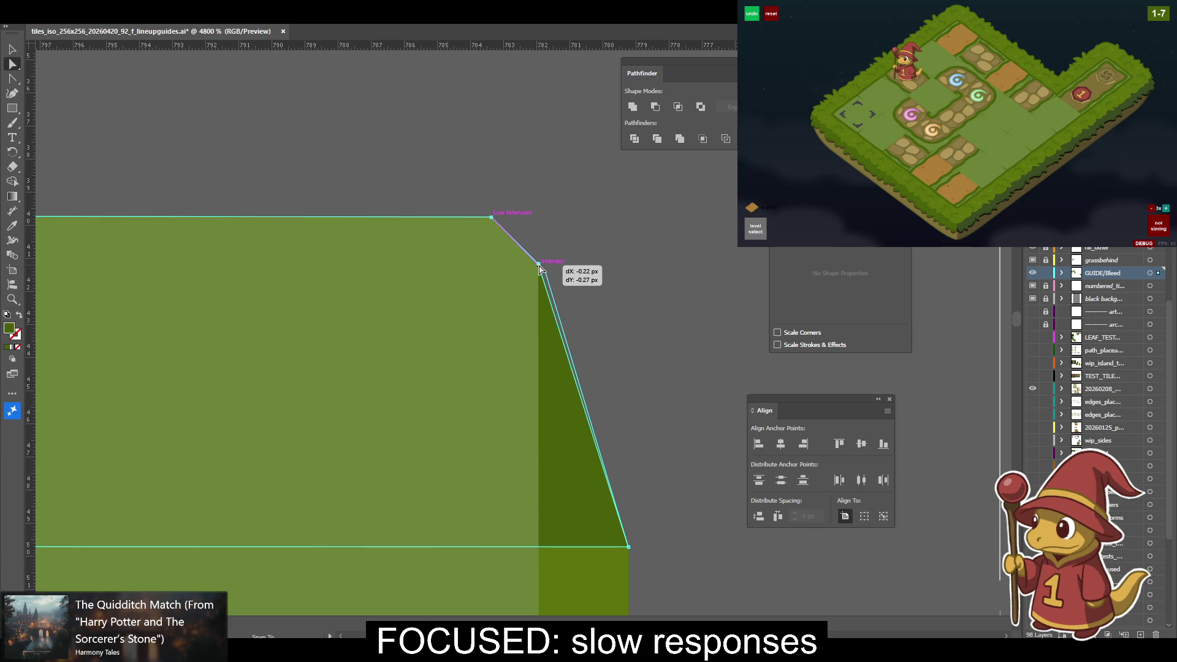
scroll(533, 392, "down", 5)
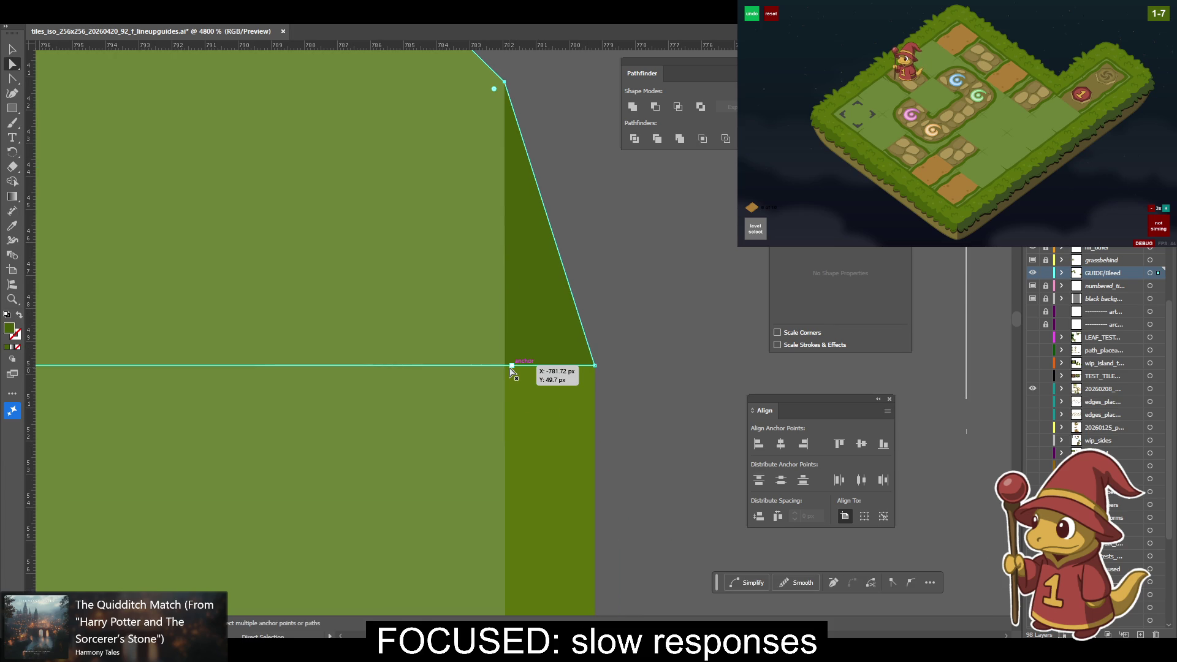
scroll(546, 521, "down", 3)
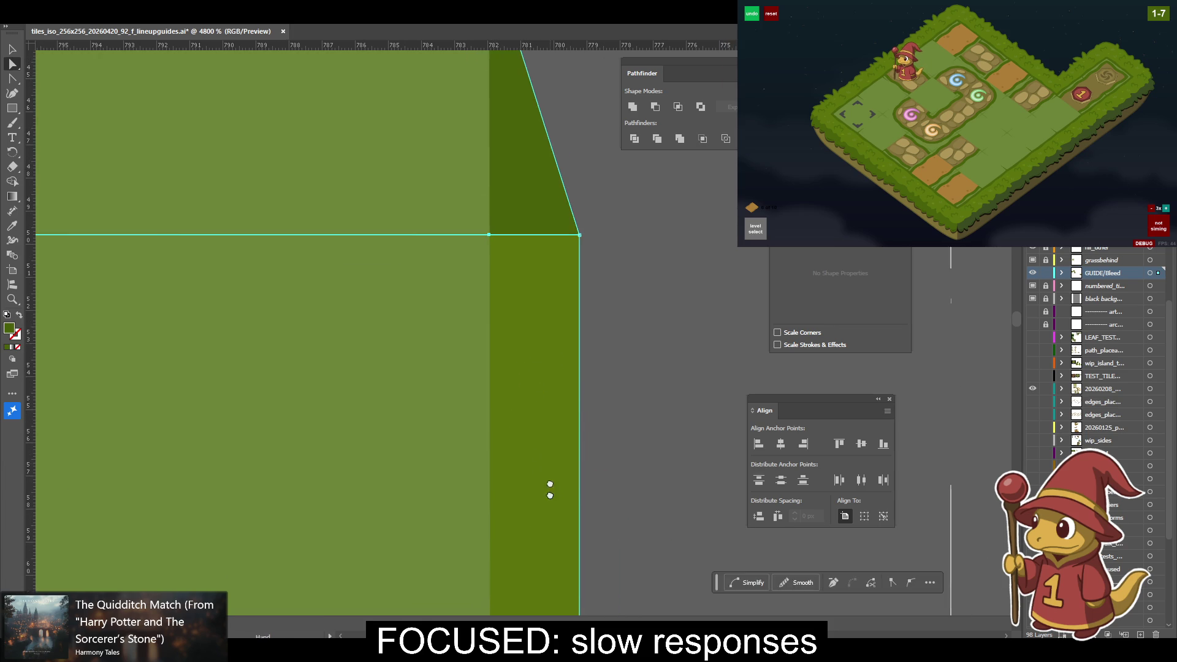
scroll(550, 501, "up", 3)
Snap the dark green side strip's corner anchors onto the guide intersection.
left_click(578, 436)
left_click_drag(519, 365, 514, 366)
scroll(568, 533, "down", 1)
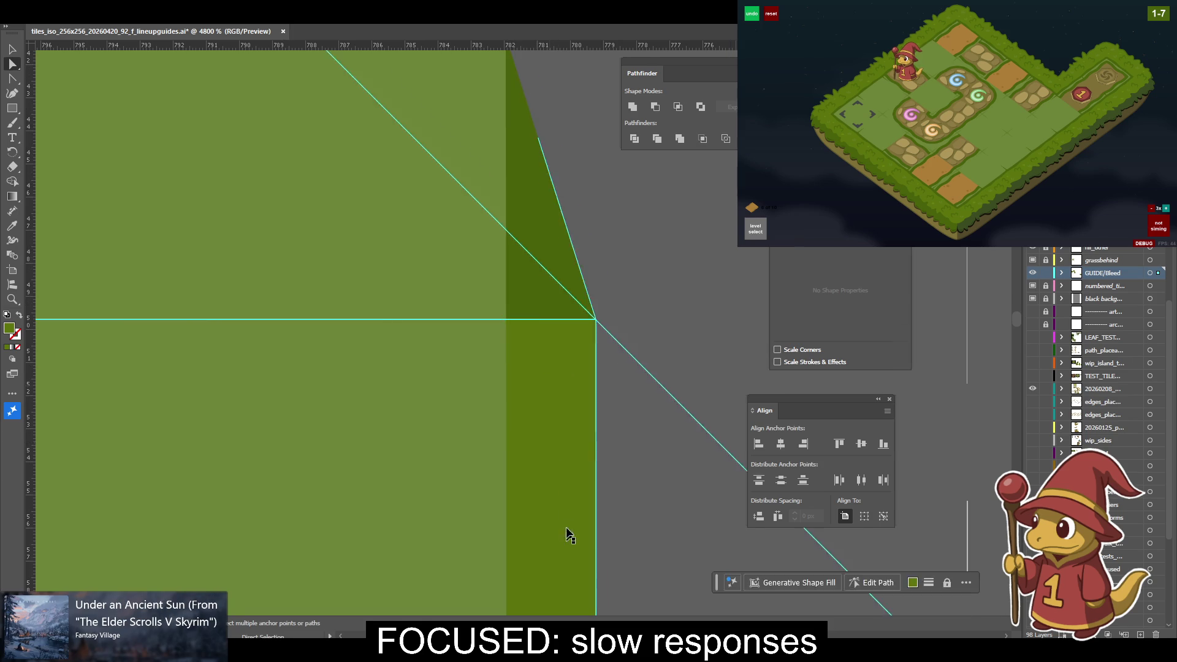
scroll(567, 429, "down", 3)
scroll(508, 307, "down", 10)
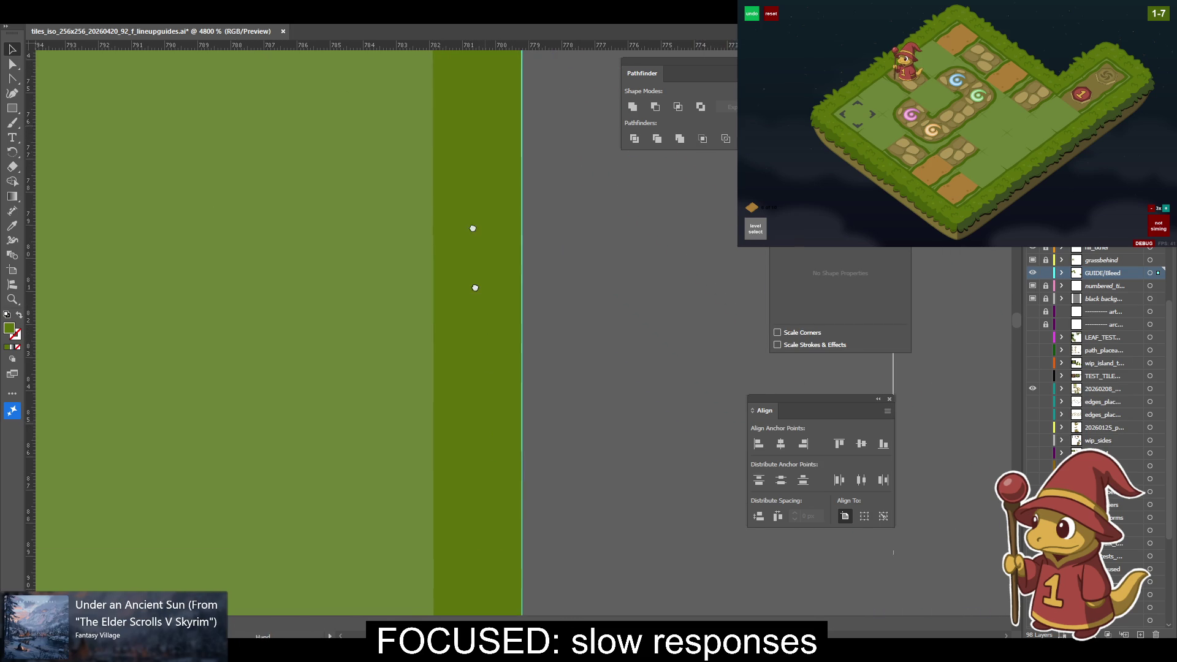
scroll(507, 242, "down", 4)
scroll(507, 241, "left", 1)
scroll(489, 310, "up", 1)
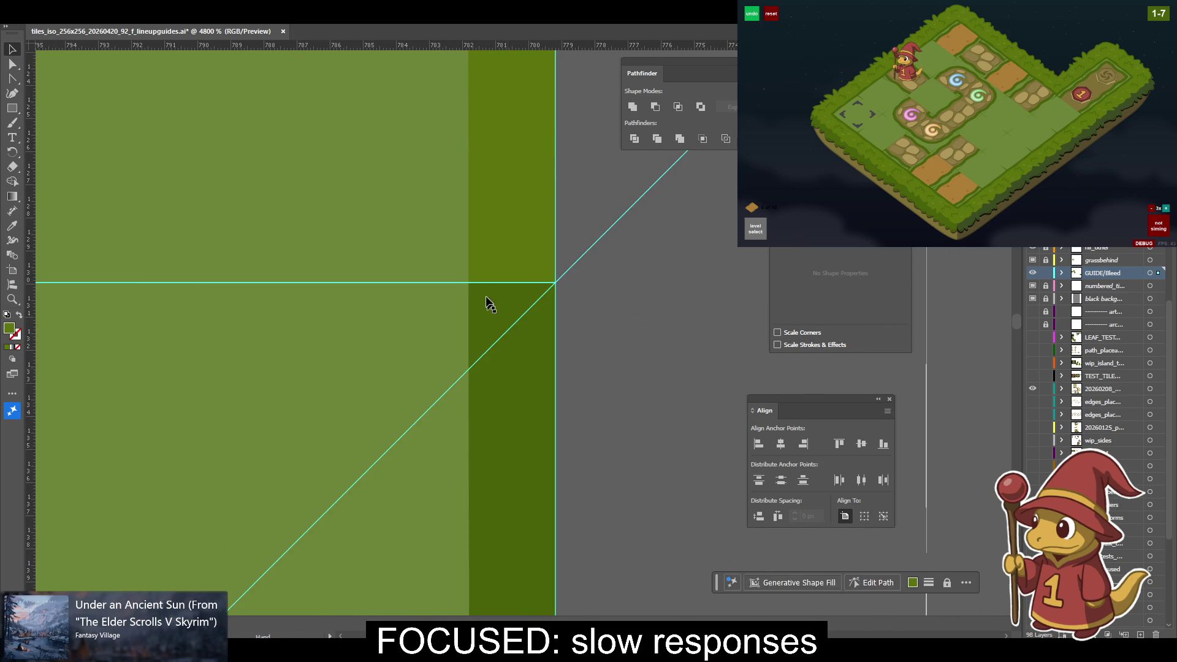
left_click_drag(472, 283, 469, 284)
left_click(497, 298)
scroll(567, 368, "down", 2)
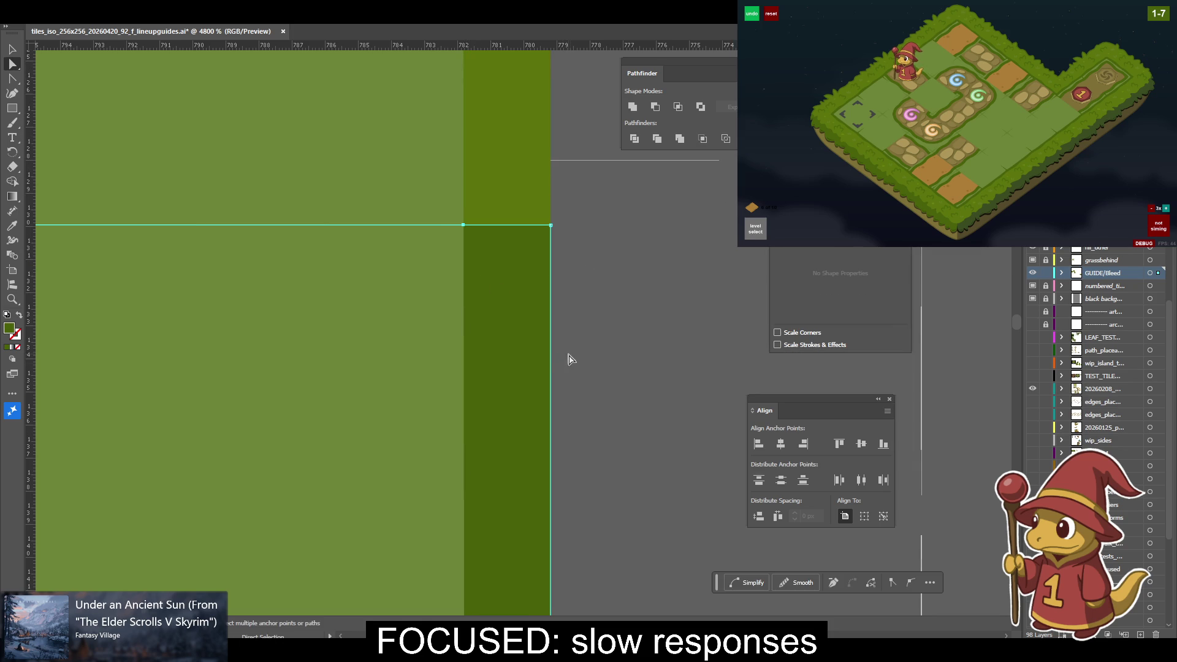
Drag the brown dirt piece's lower diagonal corner anchor across to bevel it.
scroll(528, 429, "down", 10)
scroll(532, 397, "up", 1)
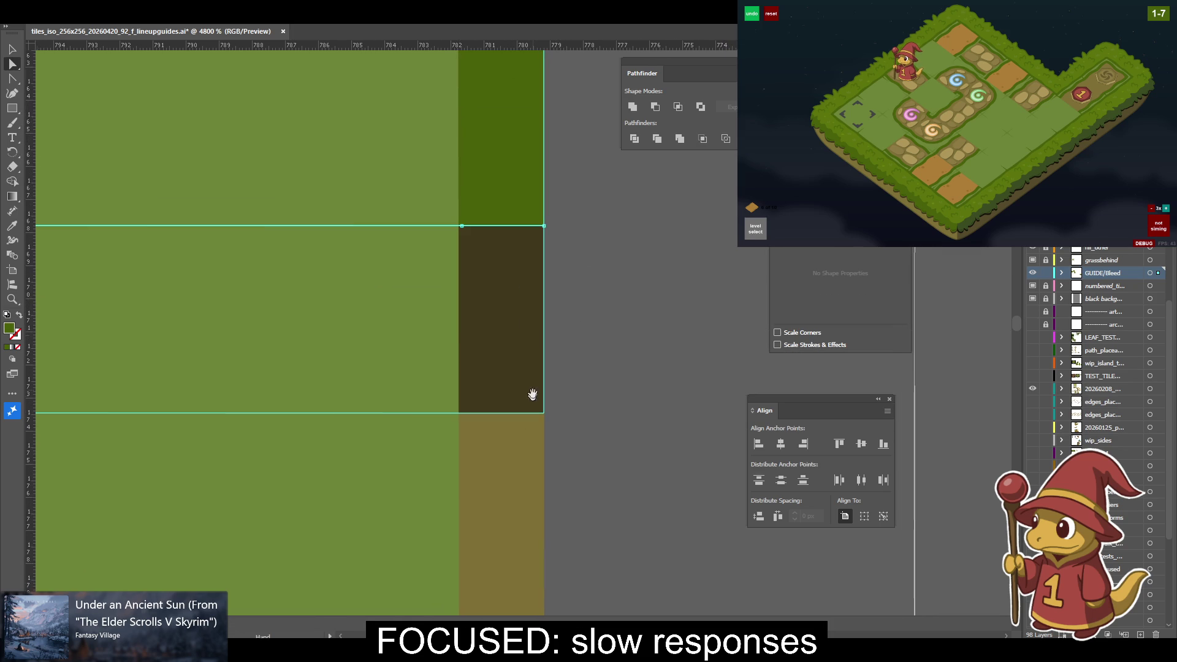
left_click(474, 232)
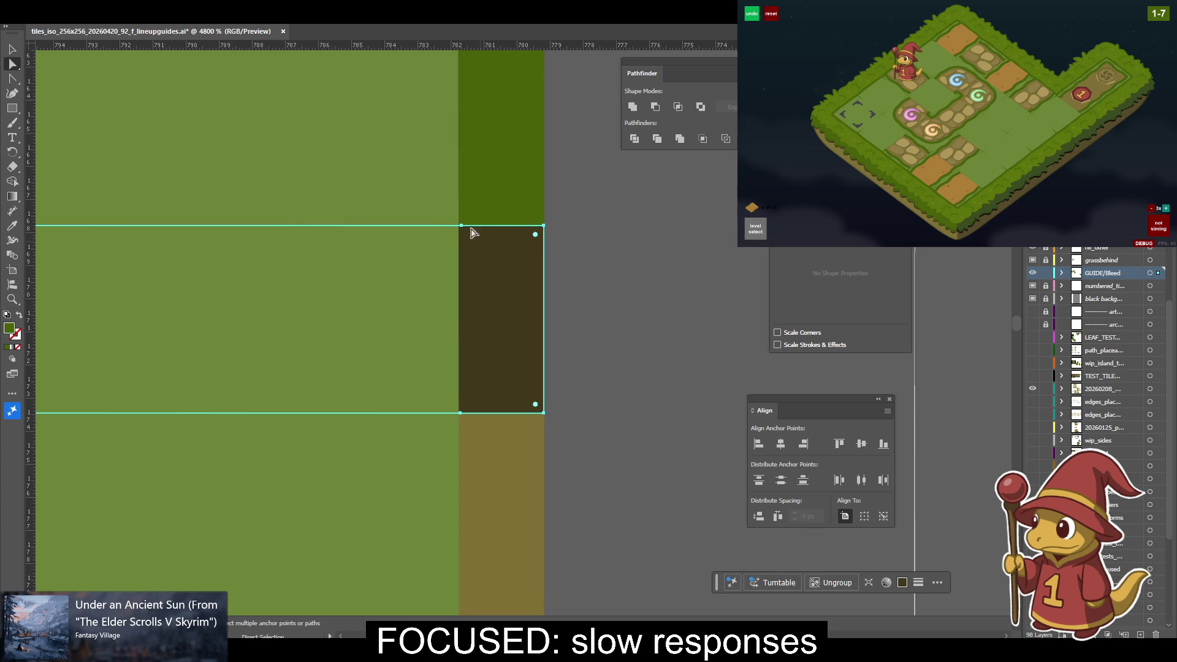
left_click(460, 226)
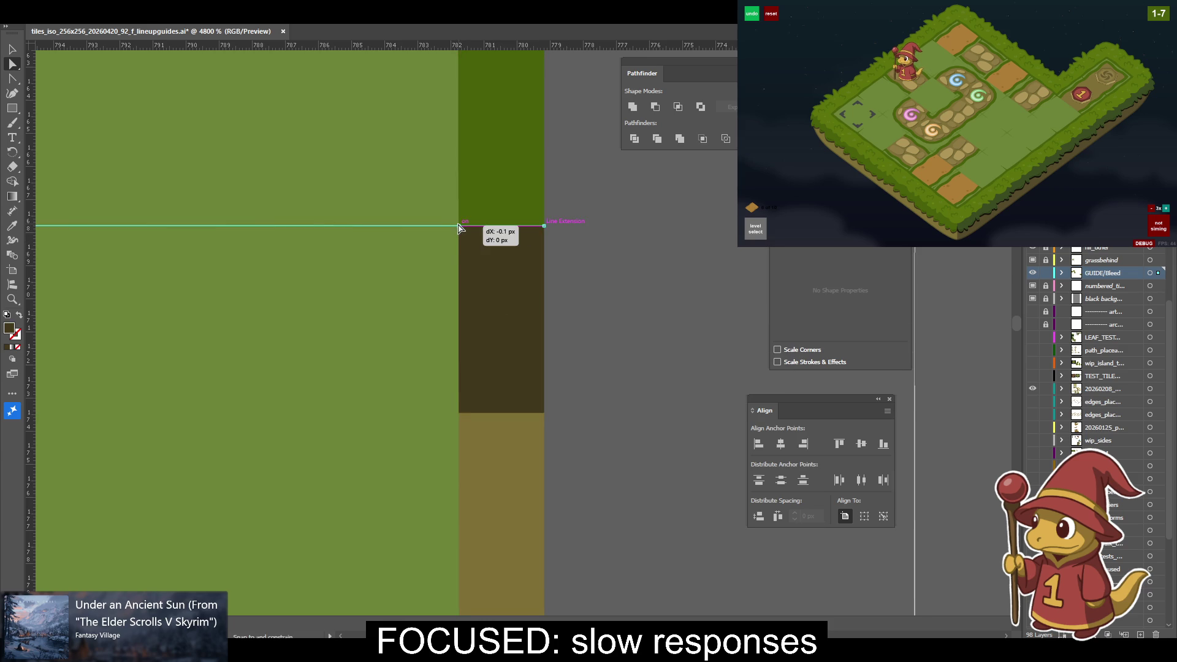
left_click(480, 318)
mouse_move(463, 416)
left_mouse_down()
mouse_move(480, 412)
mouse_move(461, 417)
mouse_move(475, 425)
left_mouse_up()
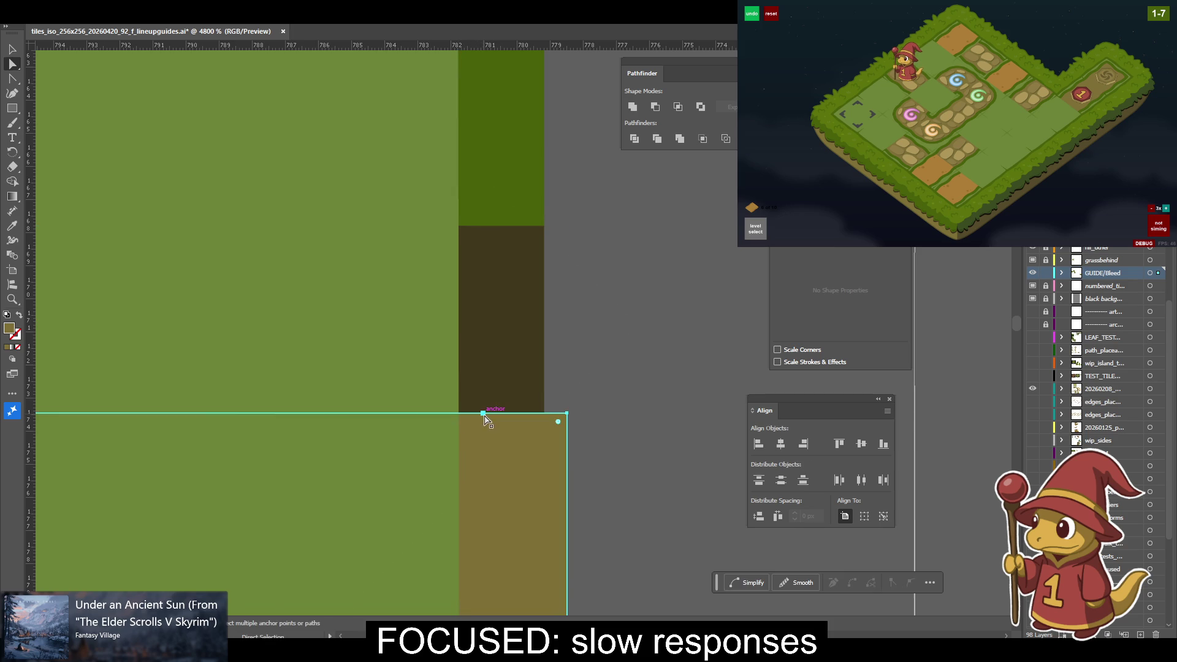
left_click_drag(461, 417, 462, 414)
mouse_move(491, 263)
left_mouse_down()
mouse_move(569, 146)
mouse_move(488, 246)
left_mouse_up()
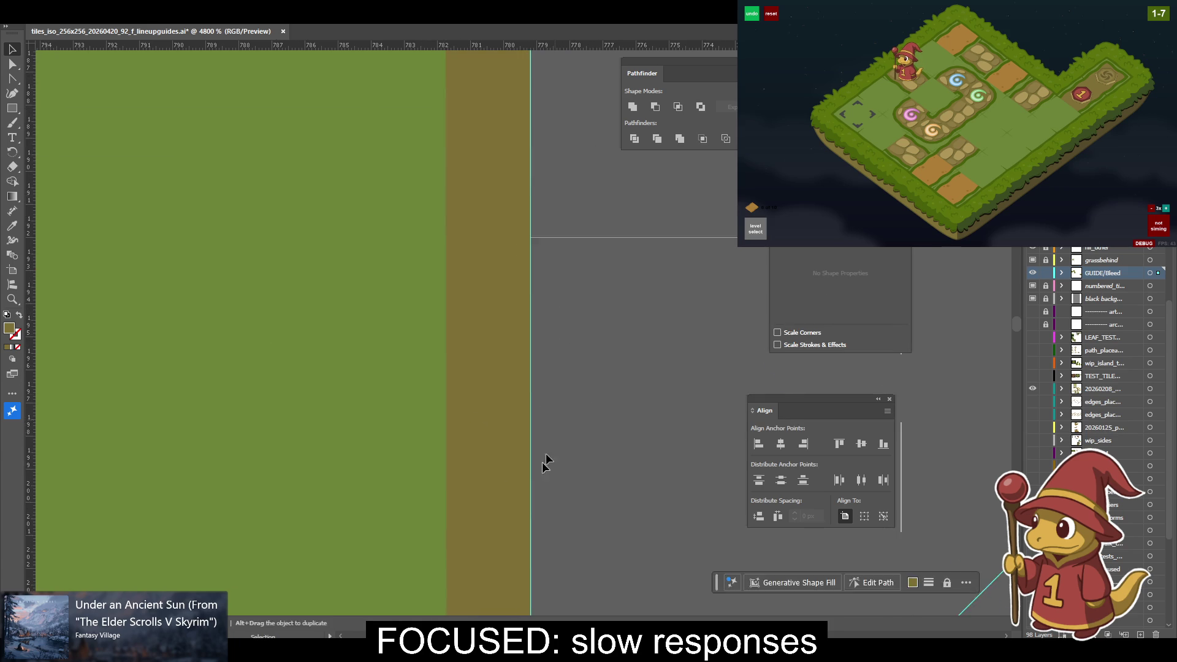
key("a")
left_click(446, 319)
left_click(427, 356)
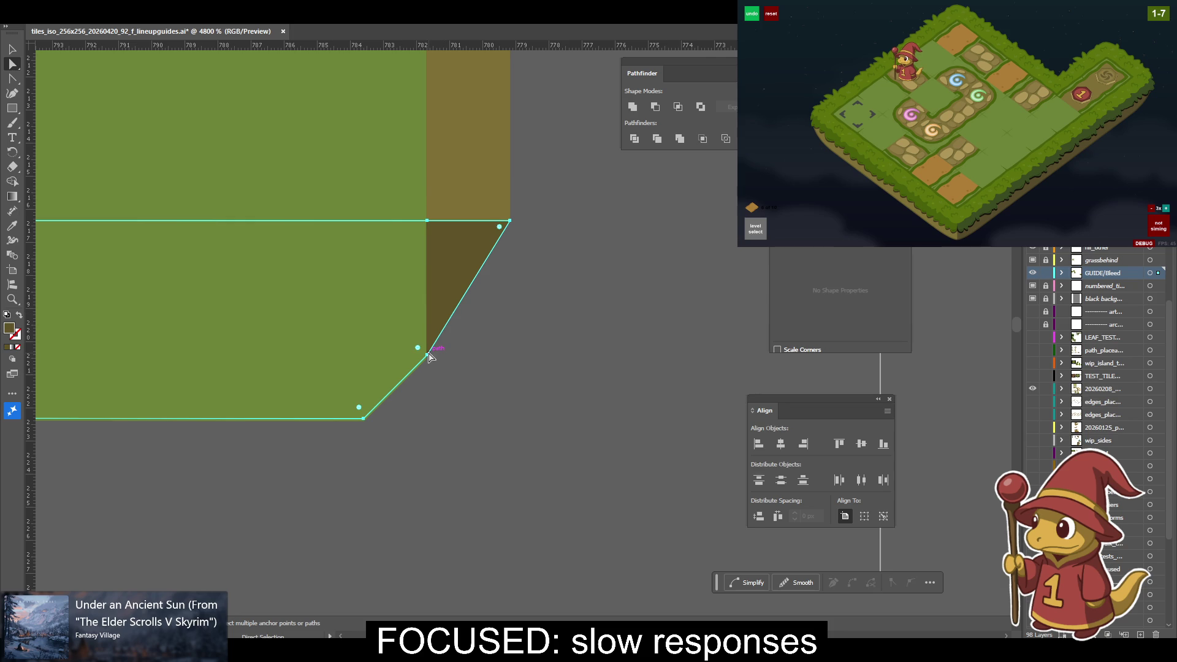
mouse_move(425, 352)
left_mouse_down()
mouse_move(428, 362)
mouse_move(444, 348)
left_mouse_up()
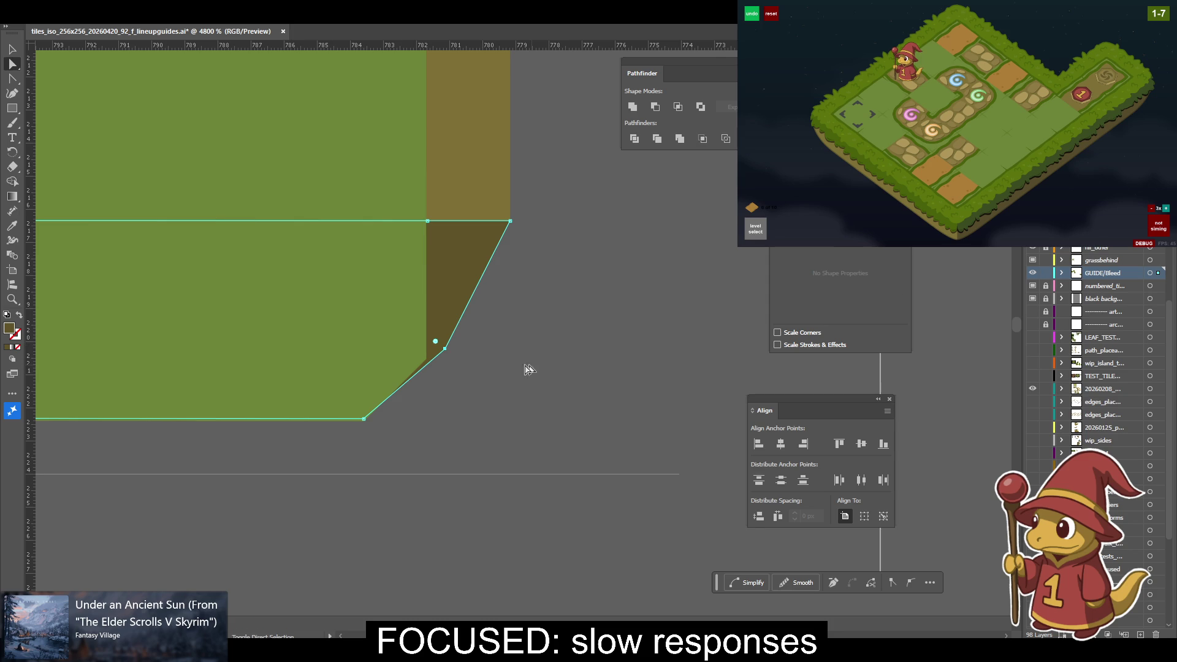
Move the brown piece's bottom anchor onto the bevel and group it with the grassbehind path.
left_click(427, 363)
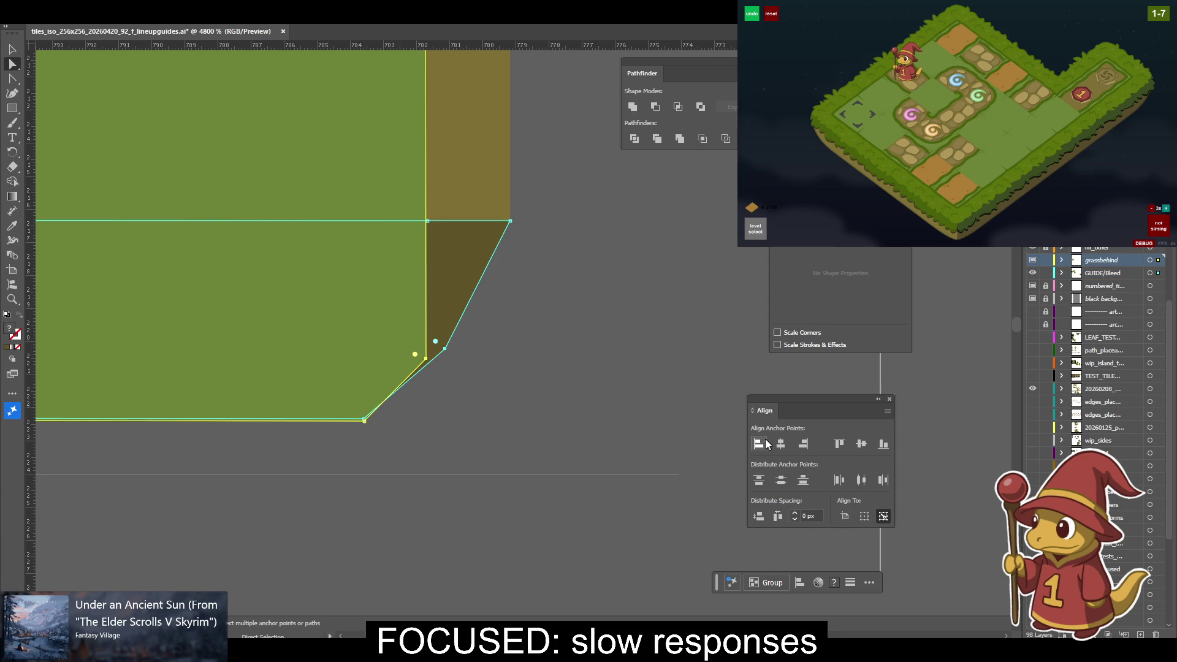
left_click(572, 394)
key("a")
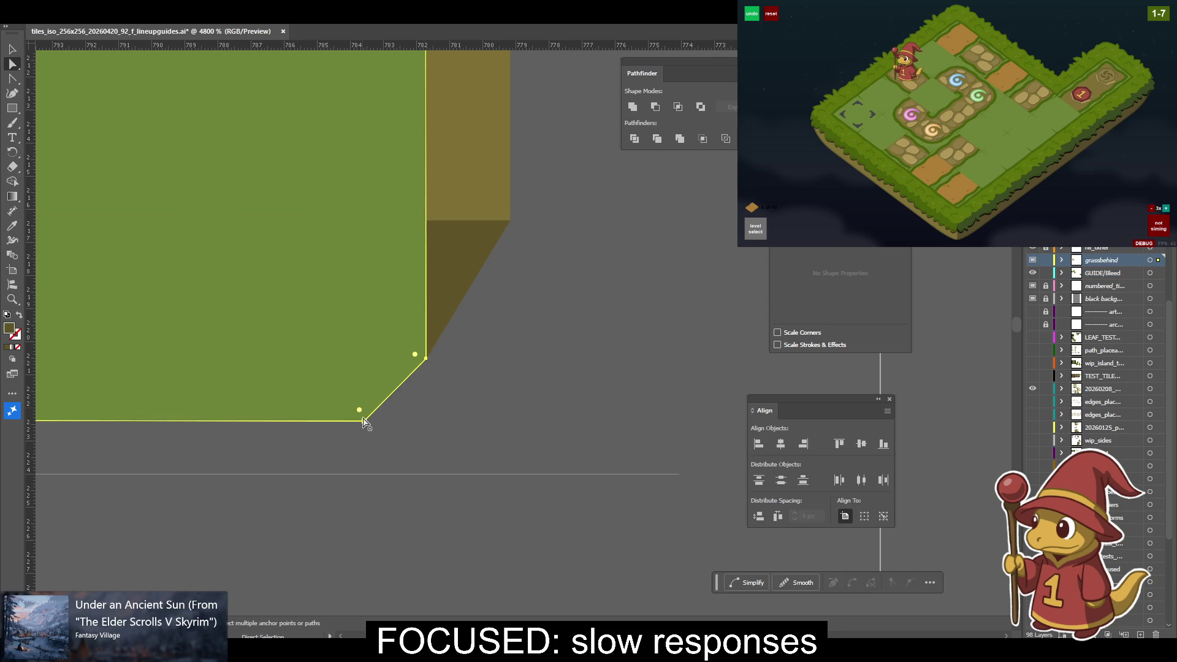
left_click(397, 386)
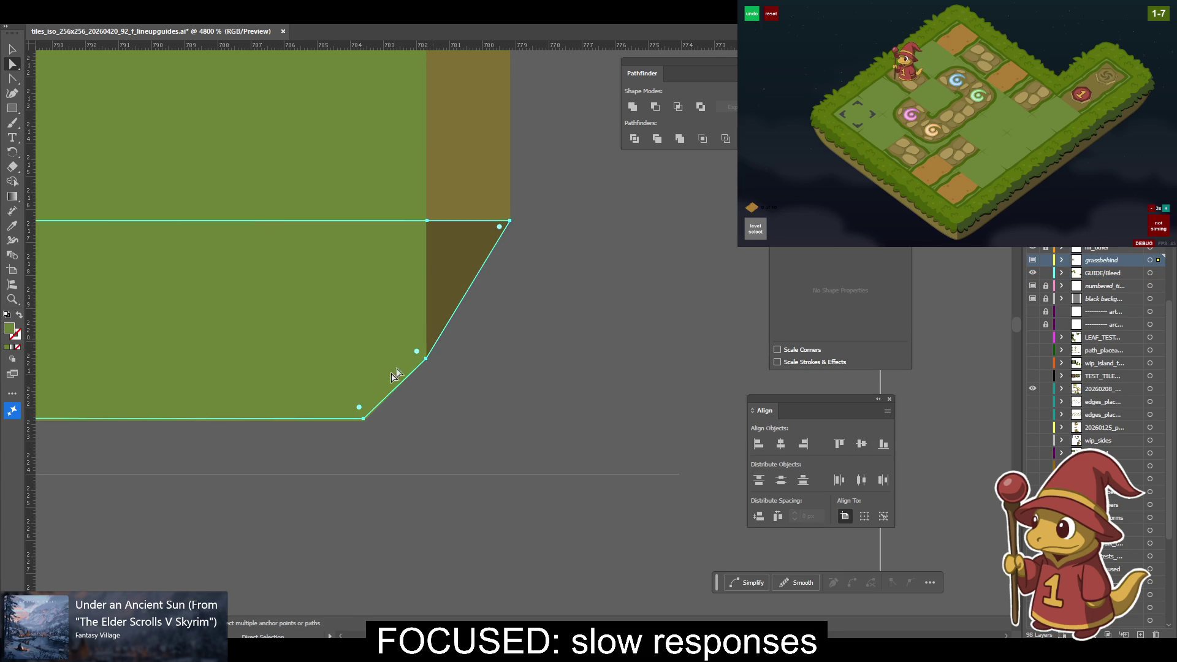
left_click_drag(365, 422, 337, 378)
left_click(364, 421, "shift")
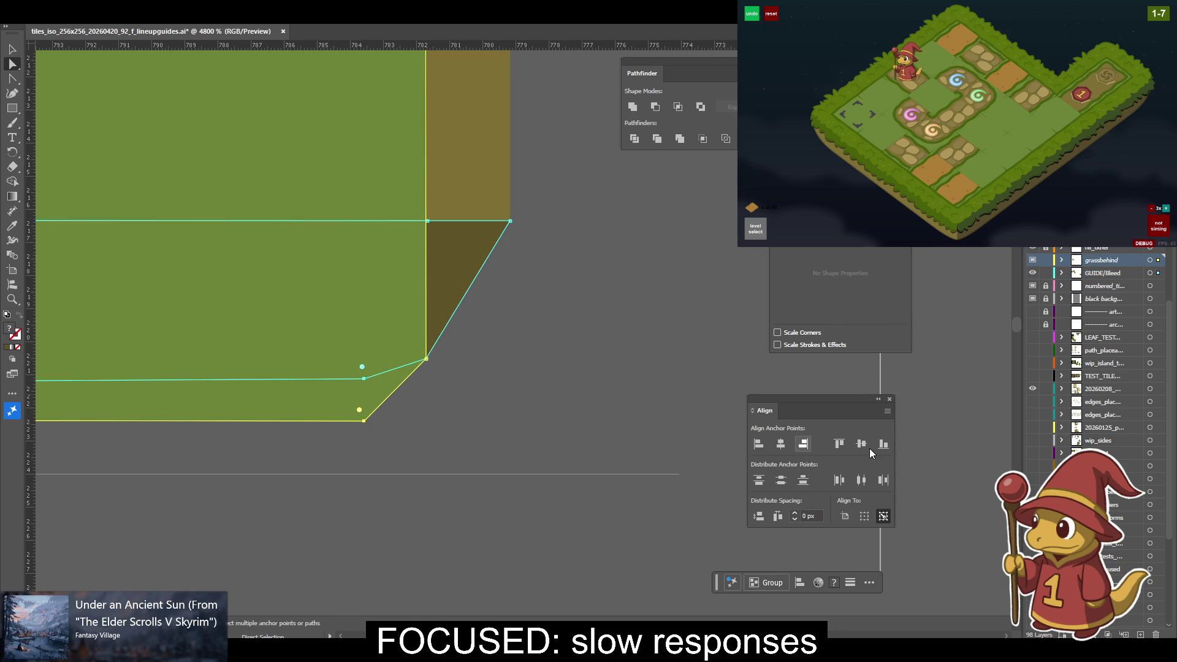
key("ctrl+g")
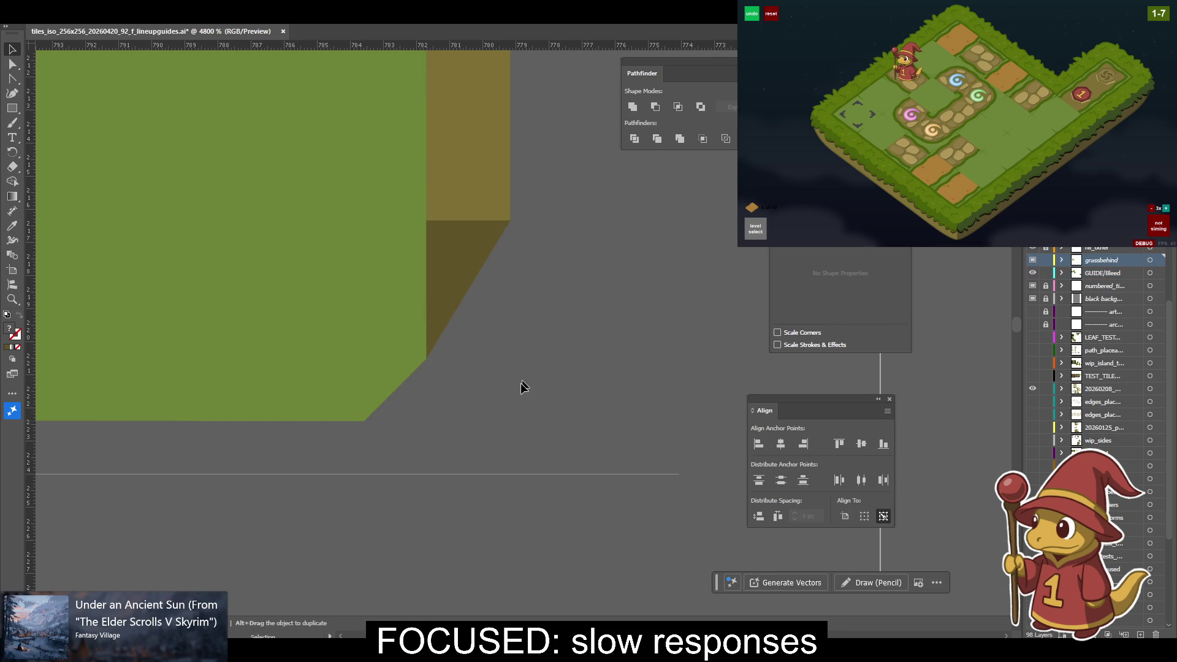
Slide the top-edge anchor right to the upper brown strip's corner.
key("a")
mouse_move(429, 225)
left_mouse_down()
mouse_move(464, 229)
mouse_move(433, 229)
left_mouse_up()
left_click(454, 215)
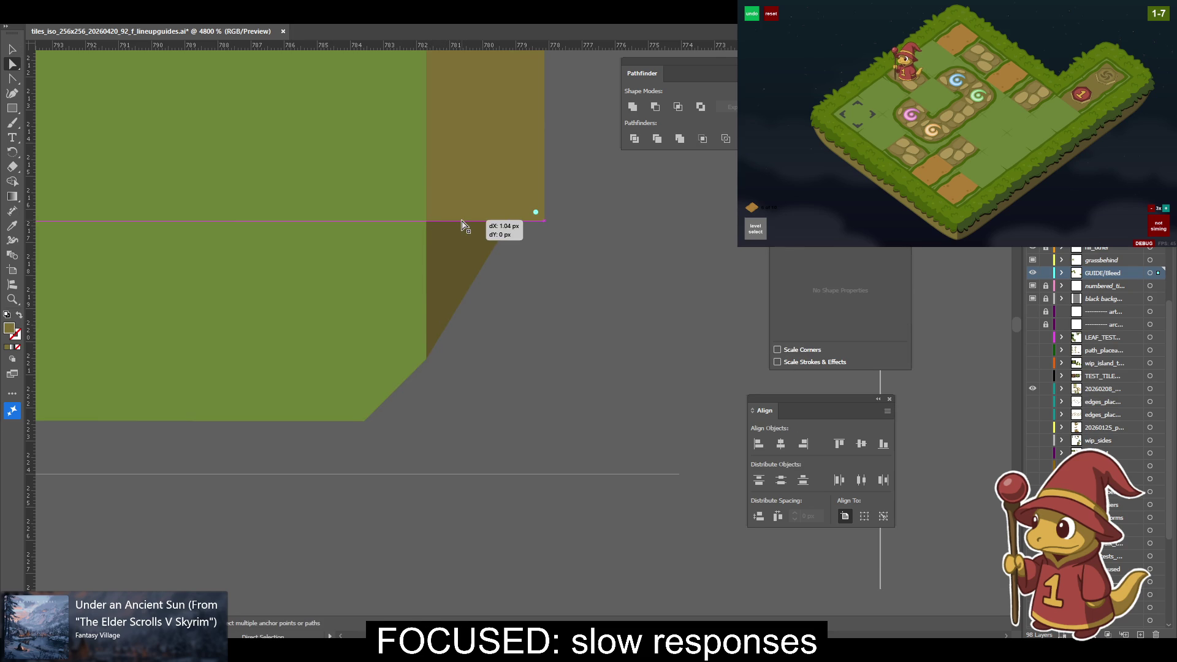
mouse_move(428, 222)
left_mouse_down()
mouse_move(464, 227)
mouse_move(427, 224)
left_mouse_up()
Bottom-align the left bevel corner anchors of the brown side path and grassbehind shape.
scroll(368, 350, "left", 20)
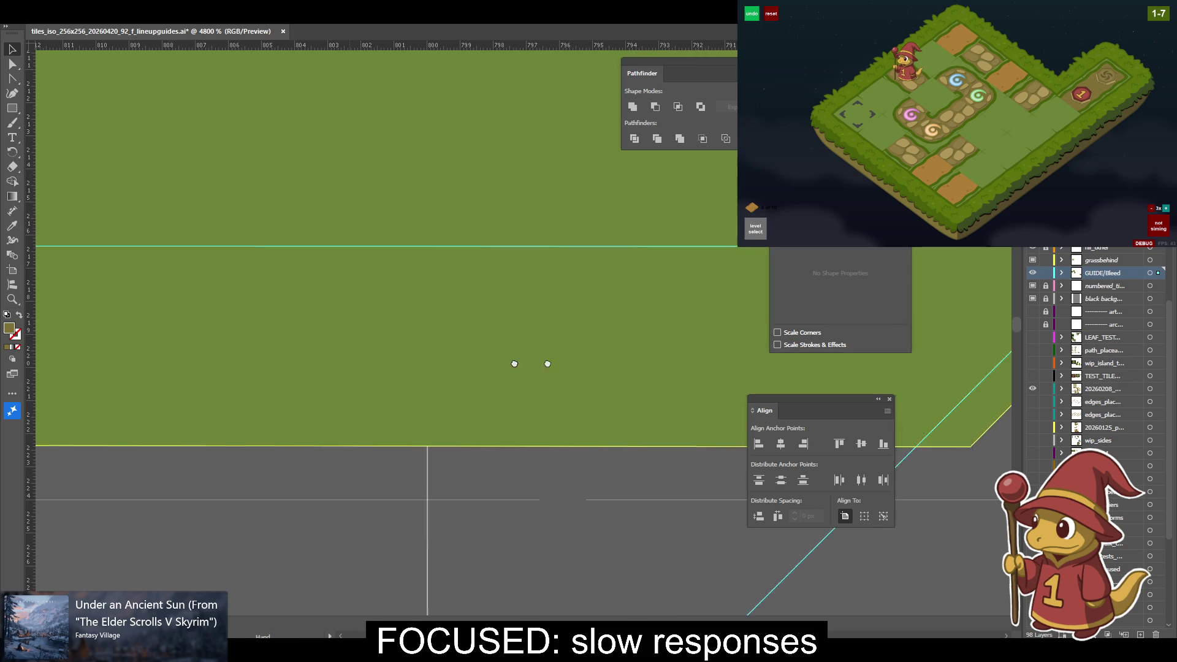
scroll(368, 346, "left", 5)
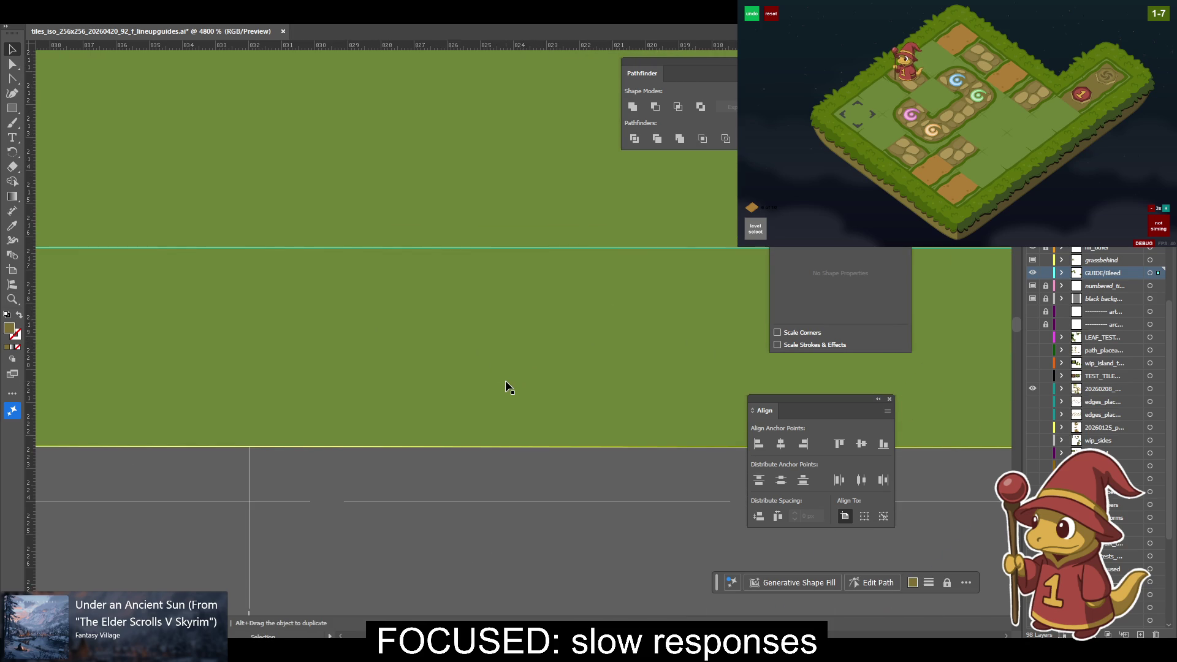
scroll(404, 374, "left", 5)
scroll(413, 357, "left", 20)
scroll(398, 352, "up", 1)
scroll(386, 349, "left", 20)
scroll(380, 350, "left", 15)
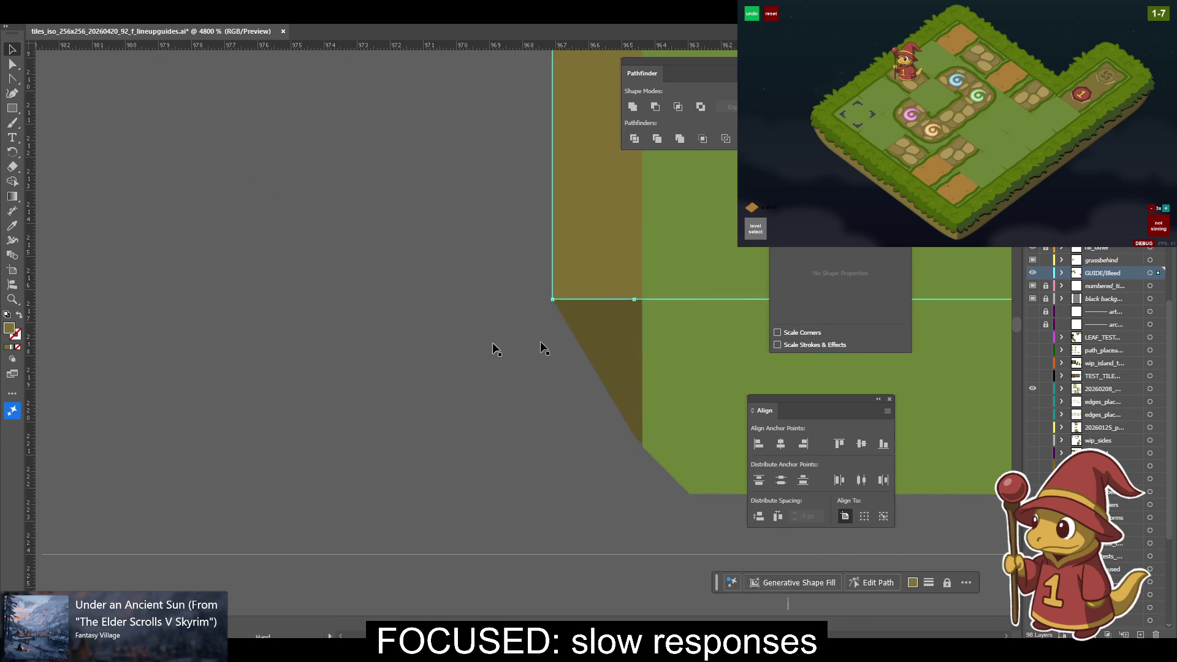
scroll(368, 356, "down", 1)
scroll(355, 368, "left", 3)
left_click(345, 376)
key("a")
left_click(383, 375)
left_click_drag(384, 387, 382, 386)
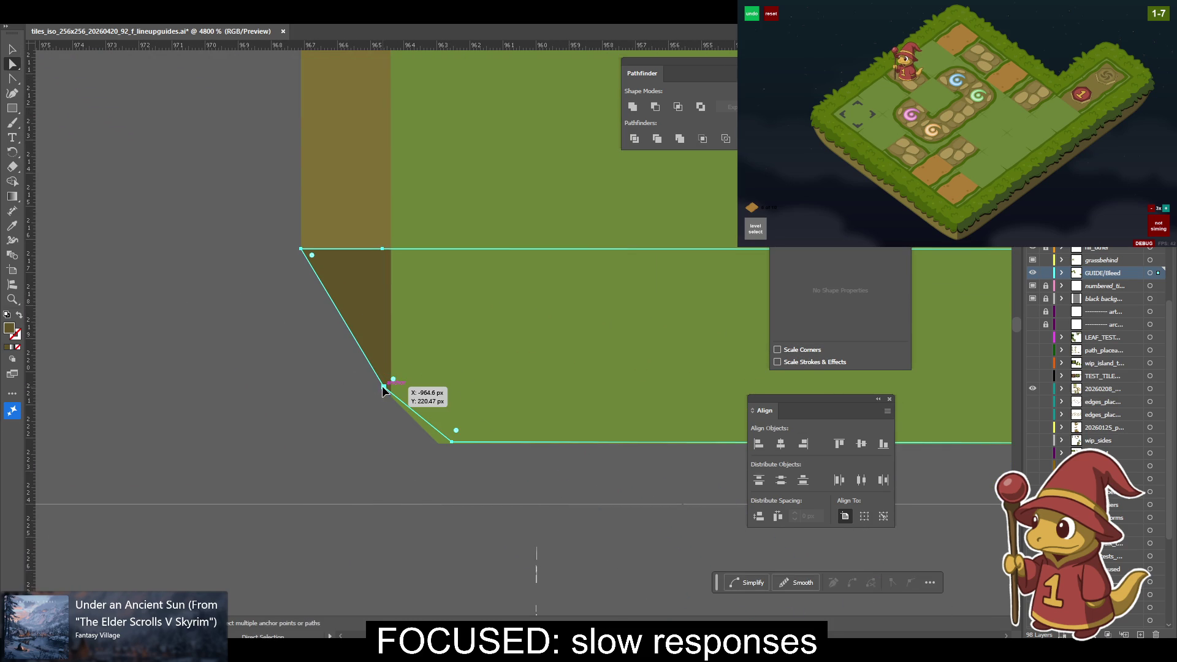
left_click(391, 398, "shift")
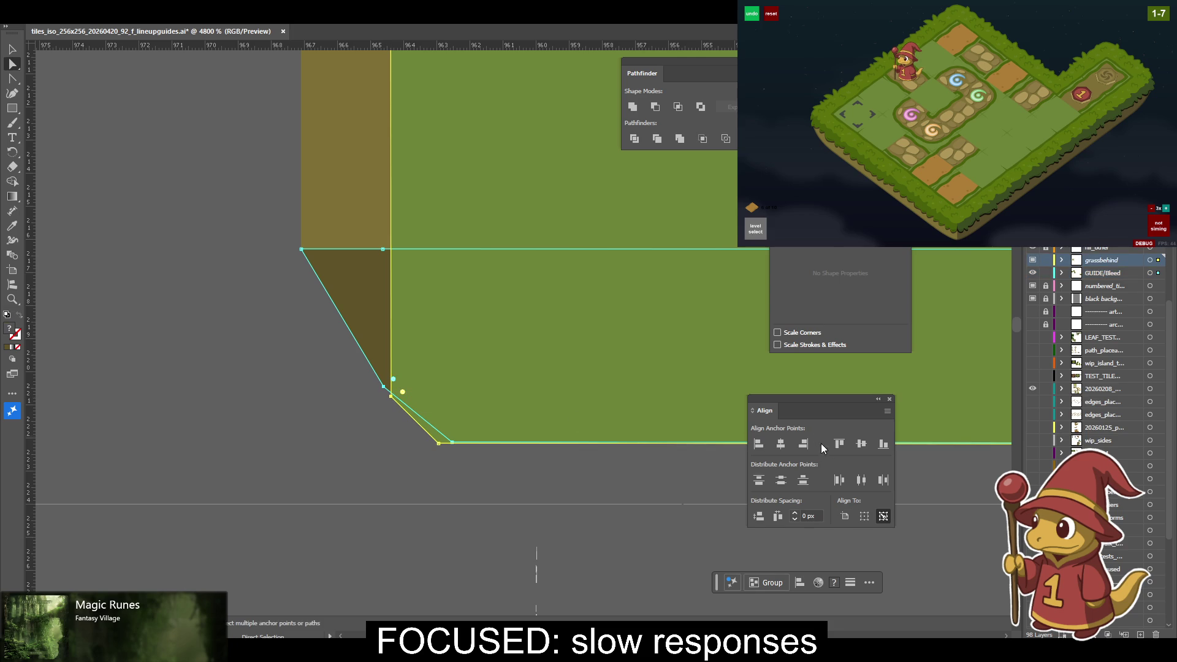
left_click(804, 443)
left_click(883, 444)
left_click(452, 444)
left_click(440, 447, "shift")
left_click(883, 444)
Adjust the brown side path's end anchor along the edge, returning it to its corner.
left_click_drag(554, 371, 556, 425)
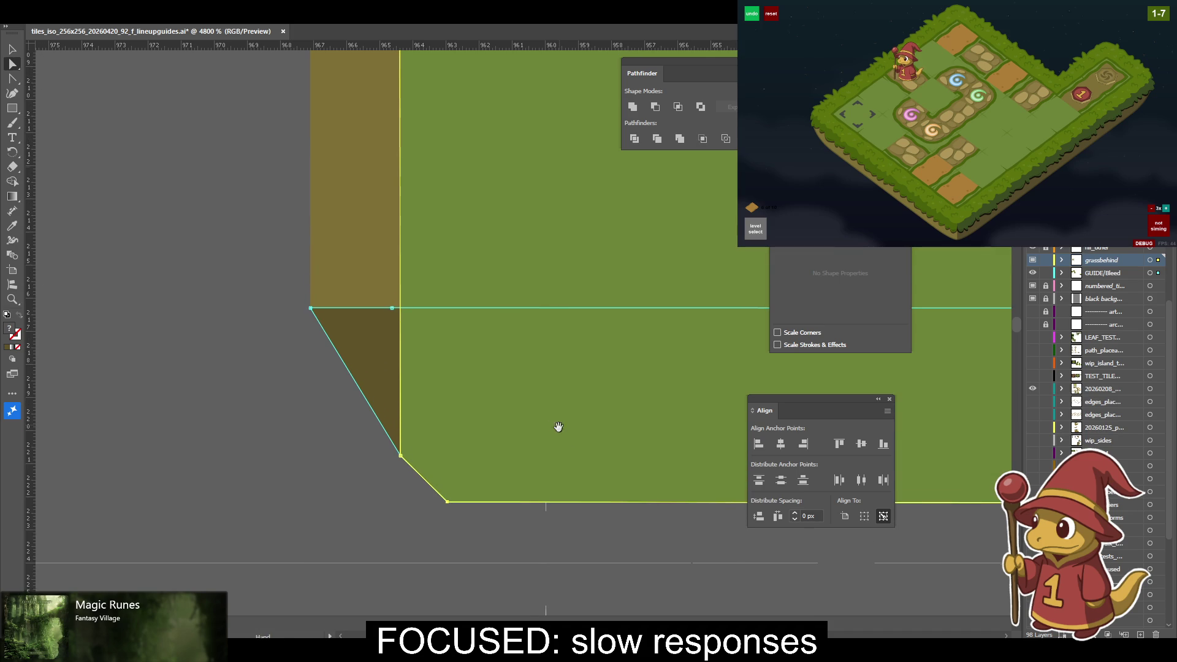
left_click(374, 310)
left_click(400, 309, "shift")
left_click(384, 306)
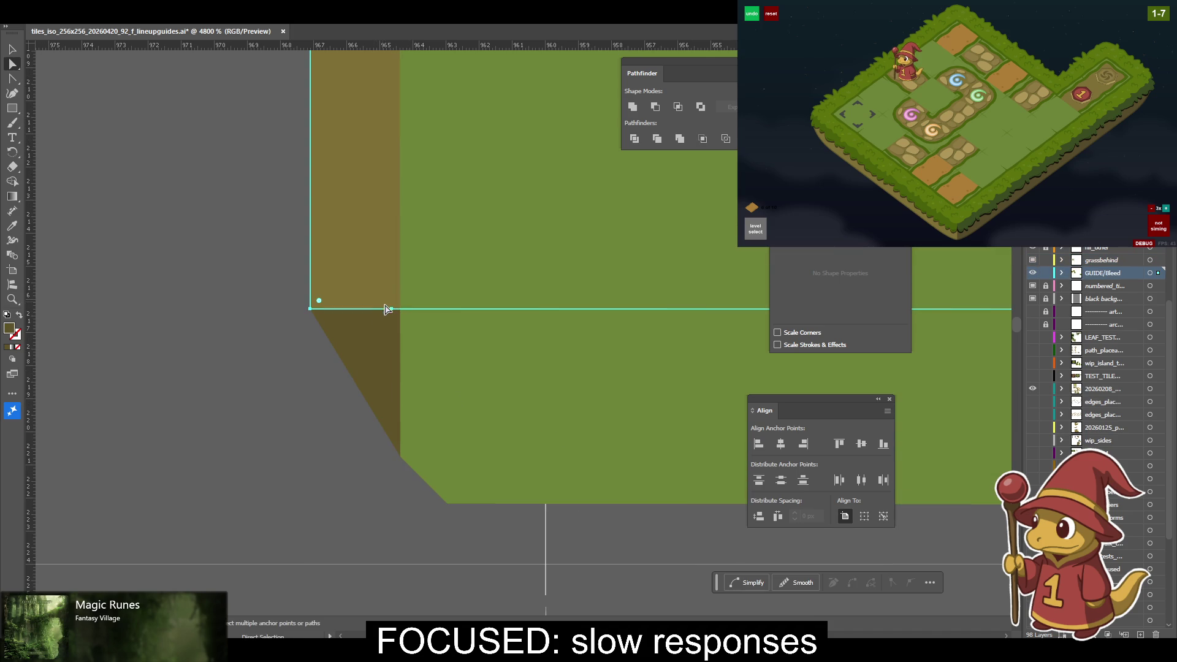
left_click_drag(391, 309, 386, 310)
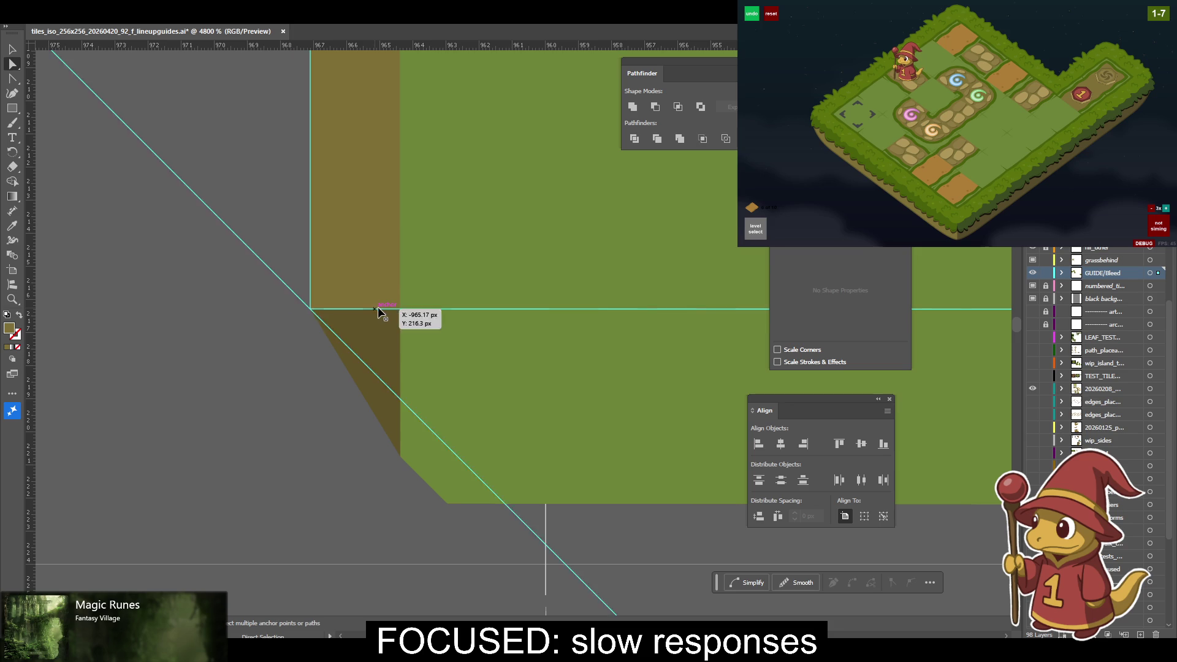
mouse_move(394, 308)
left_mouse_down()
mouse_move(328, 138)
mouse_move(379, 427)
left_mouse_up()
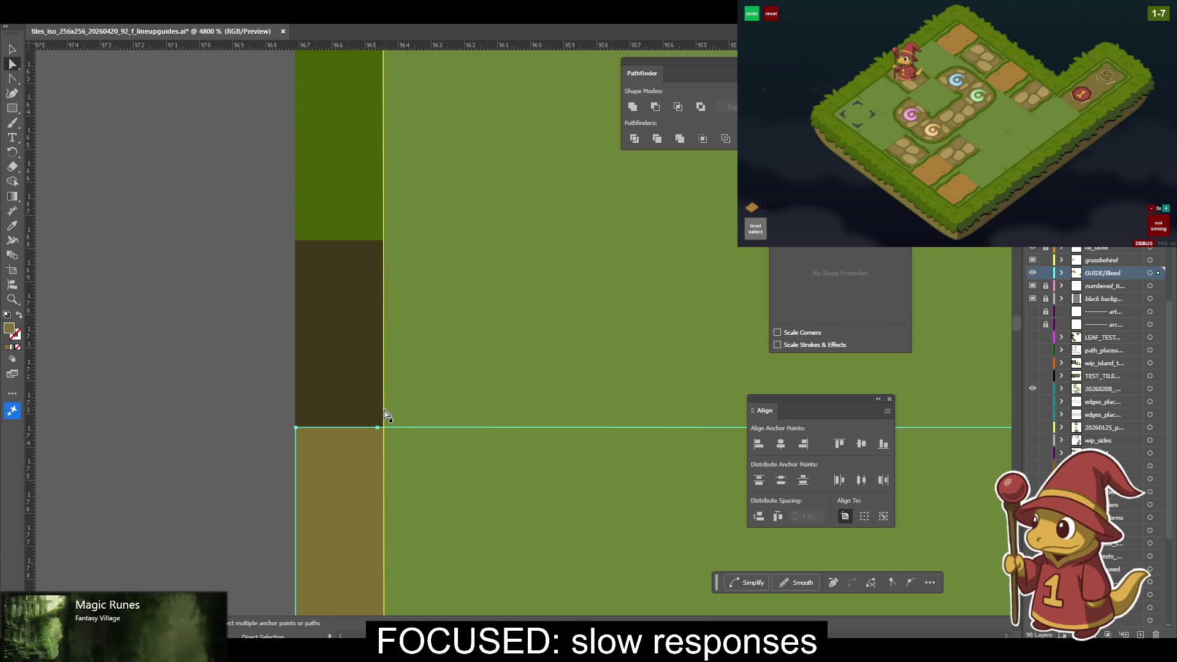
left_click(378, 428)
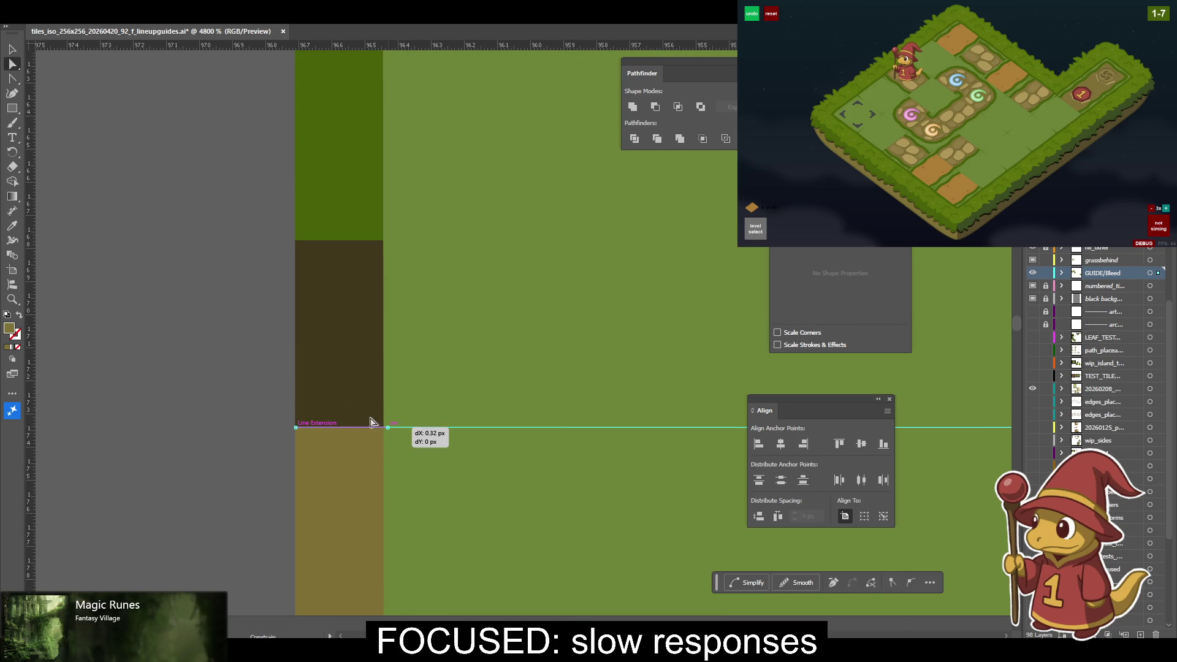
left_click_drag(378, 427, 443, 433)
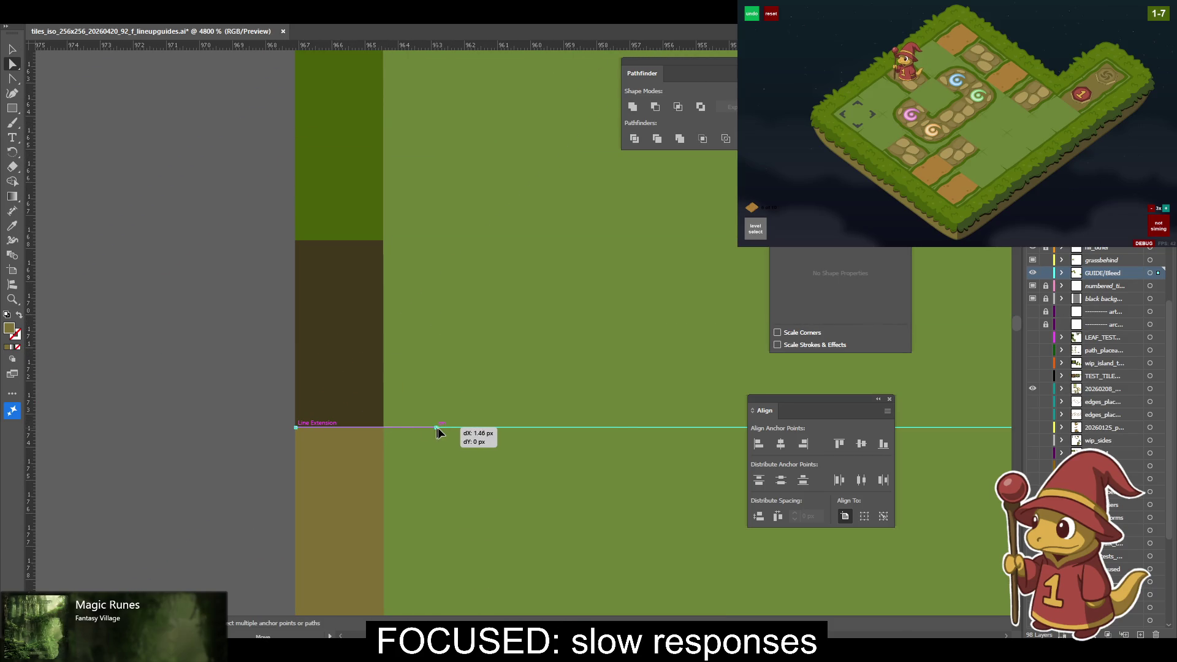
mouse_move(443, 432)
left_mouse_down()
mouse_move(362, 427)
mouse_move(382, 428)
left_mouse_up()
Nudge the dark brown band right and snap its top-right corner onto the green column edge.
left_click(363, 410)
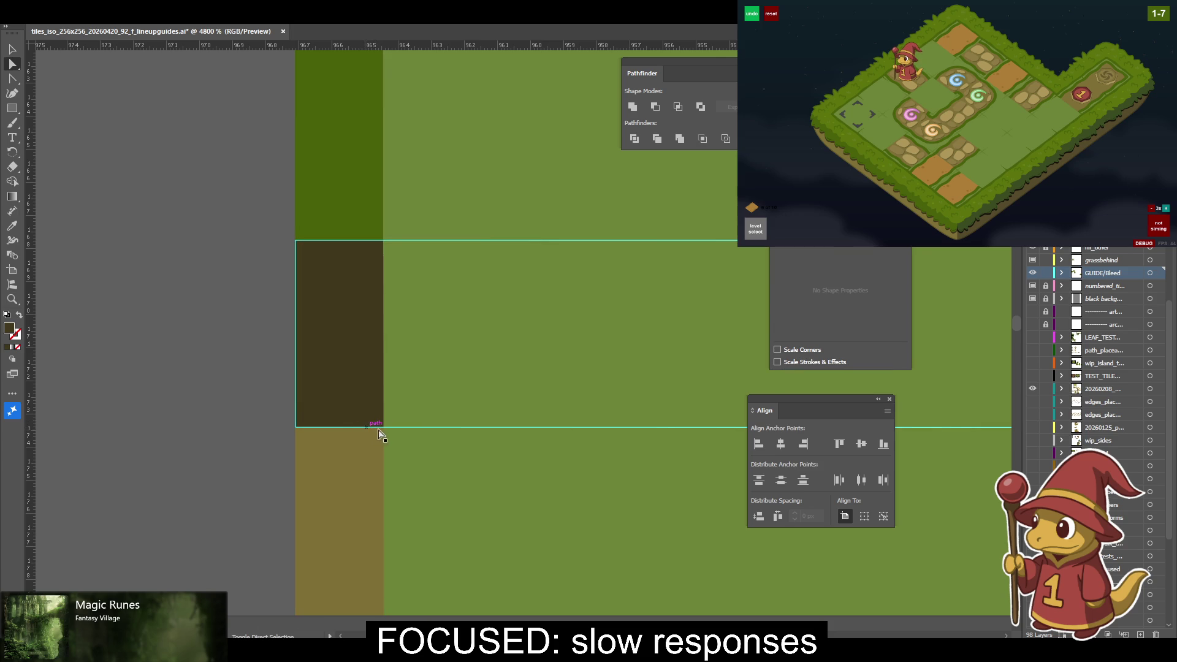
left_click(385, 433)
left_click(360, 419)
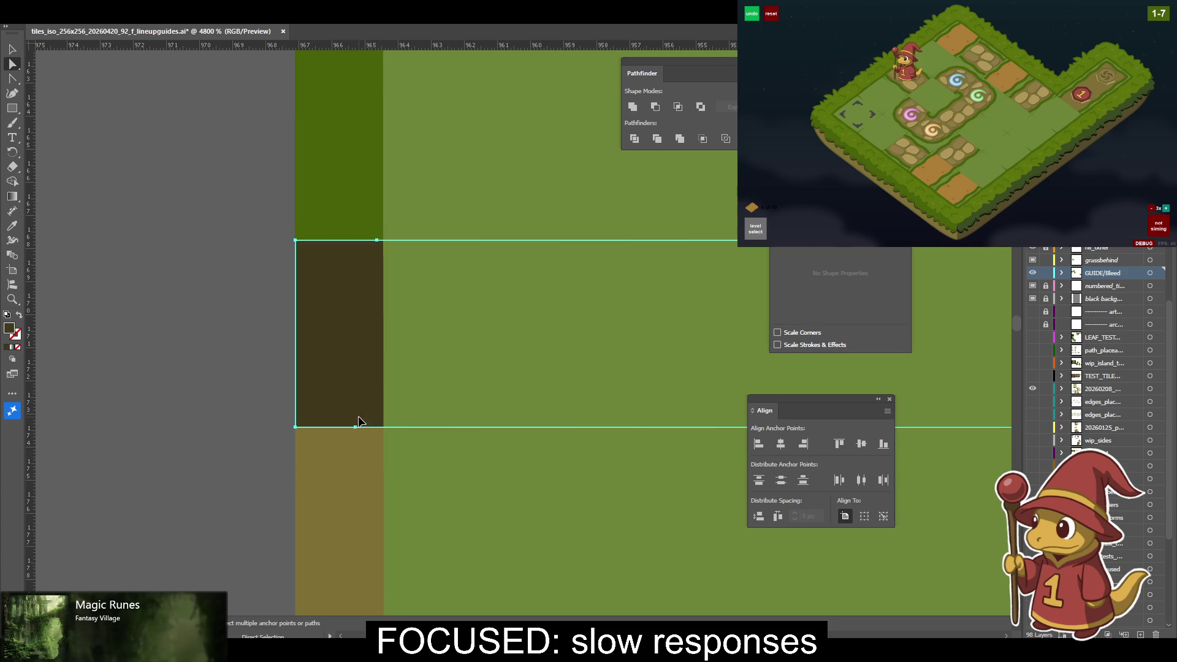
left_click_drag(359, 423, 383, 427)
left_click(355, 427)
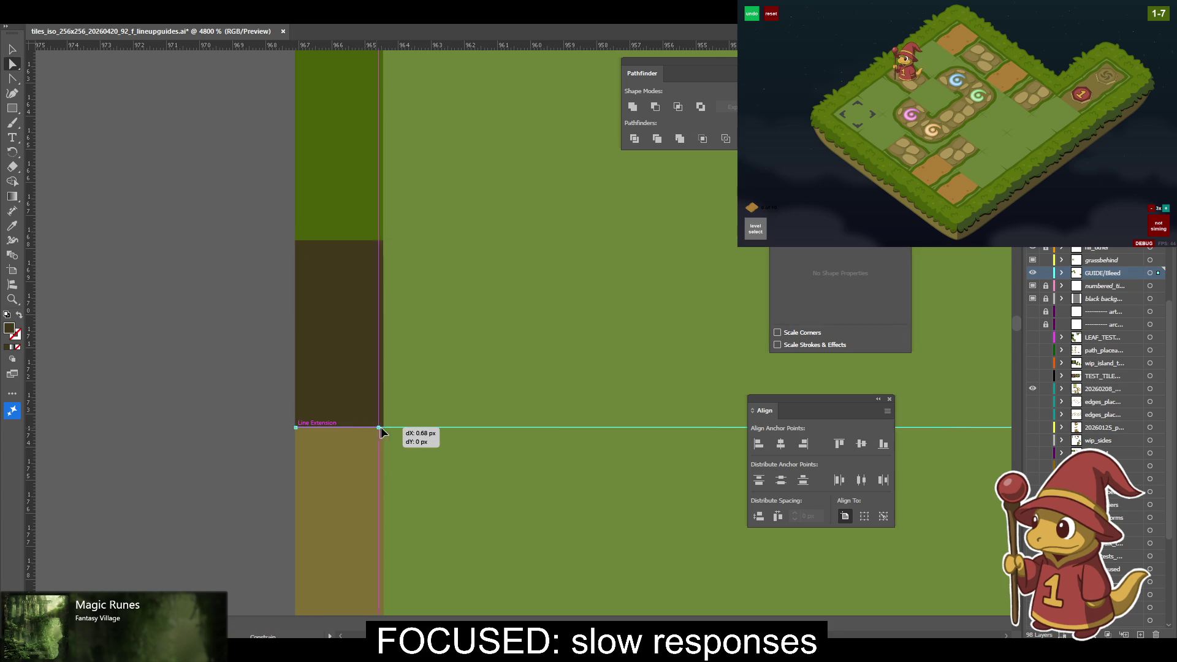
left_click_drag(377, 241, 385, 244)
left_click(368, 213)
scroll(407, 255, "up", 5)
Pull the green column's top-right corner point left.
scroll(422, 244, "up", 10)
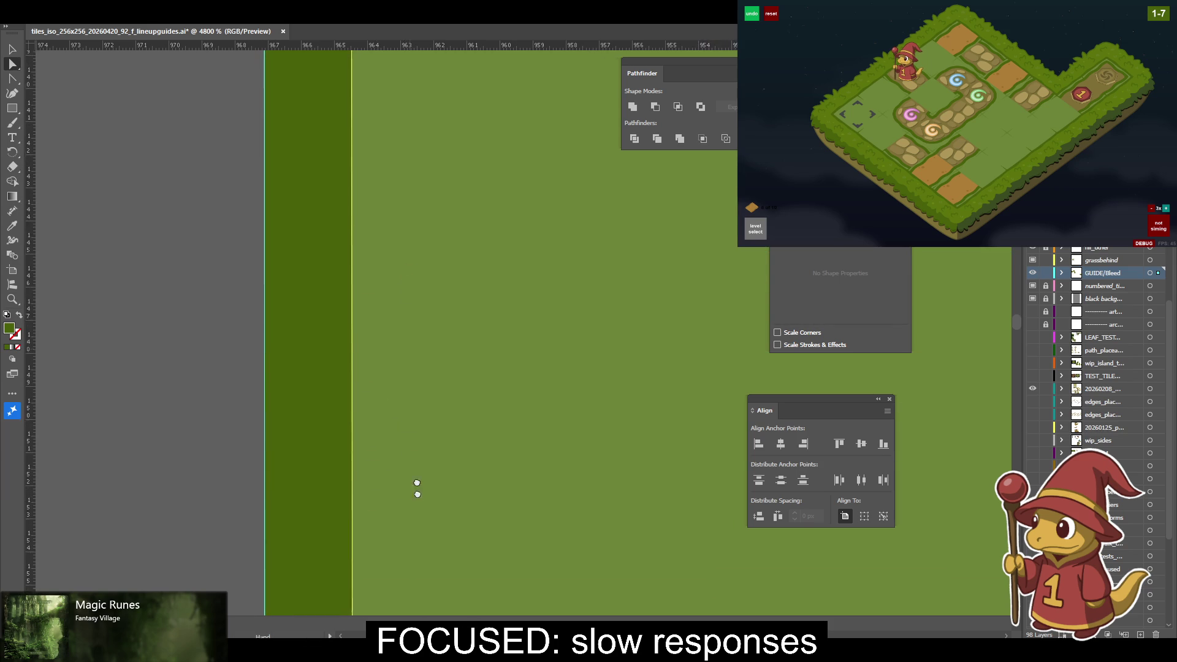
scroll(336, 473, "up", 5)
scroll(358, 270, "up", 5)
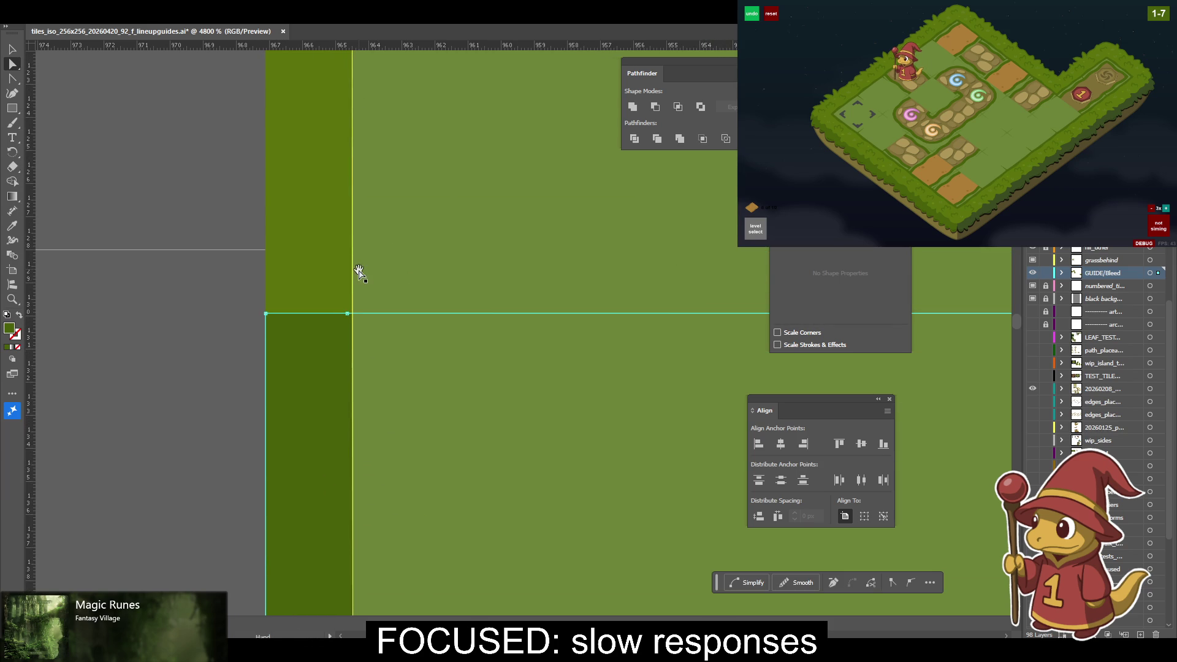
left_click(347, 314)
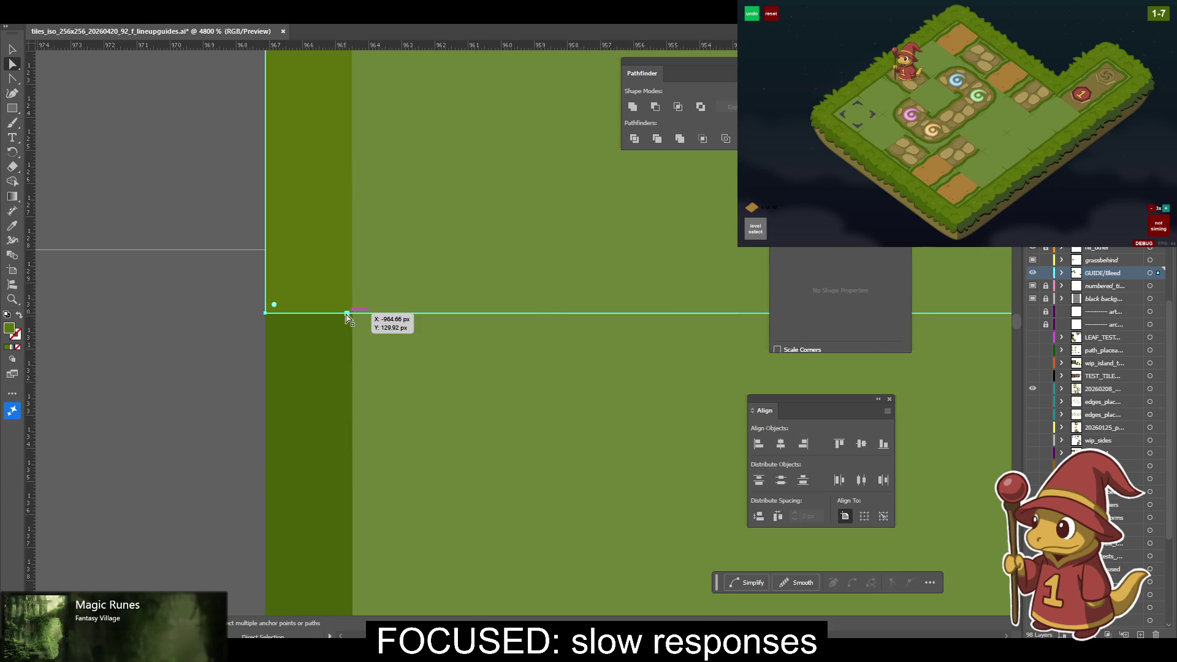
left_click(352, 314)
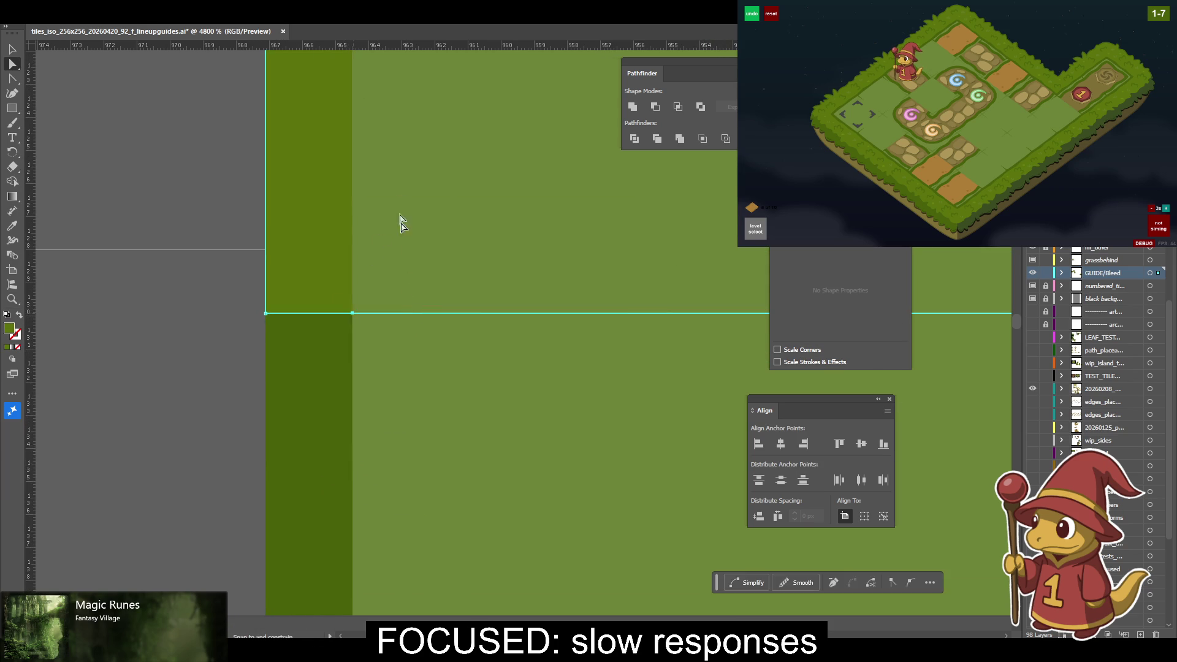
mouse_move(399, 206)
left_mouse_down()
mouse_move(355, 570)
mouse_move(394, 349)
left_mouse_up()
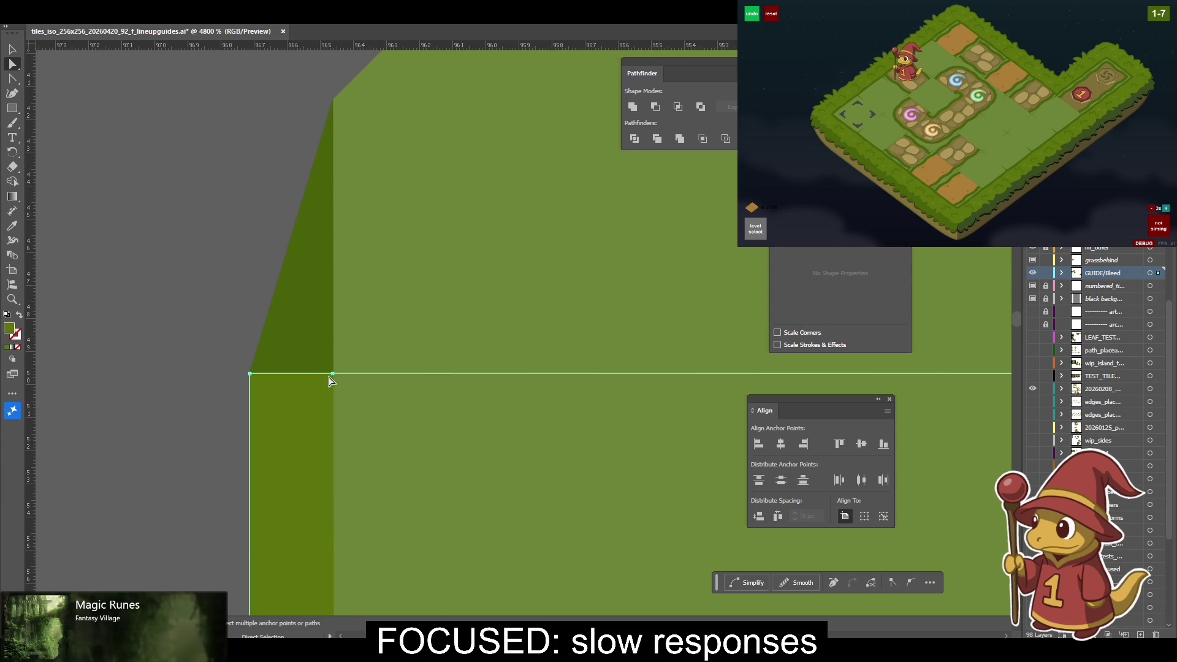
mouse_move(331, 374)
left_mouse_down()
mouse_move(312, 373)
mouse_move(333, 375)
left_mouse_up()
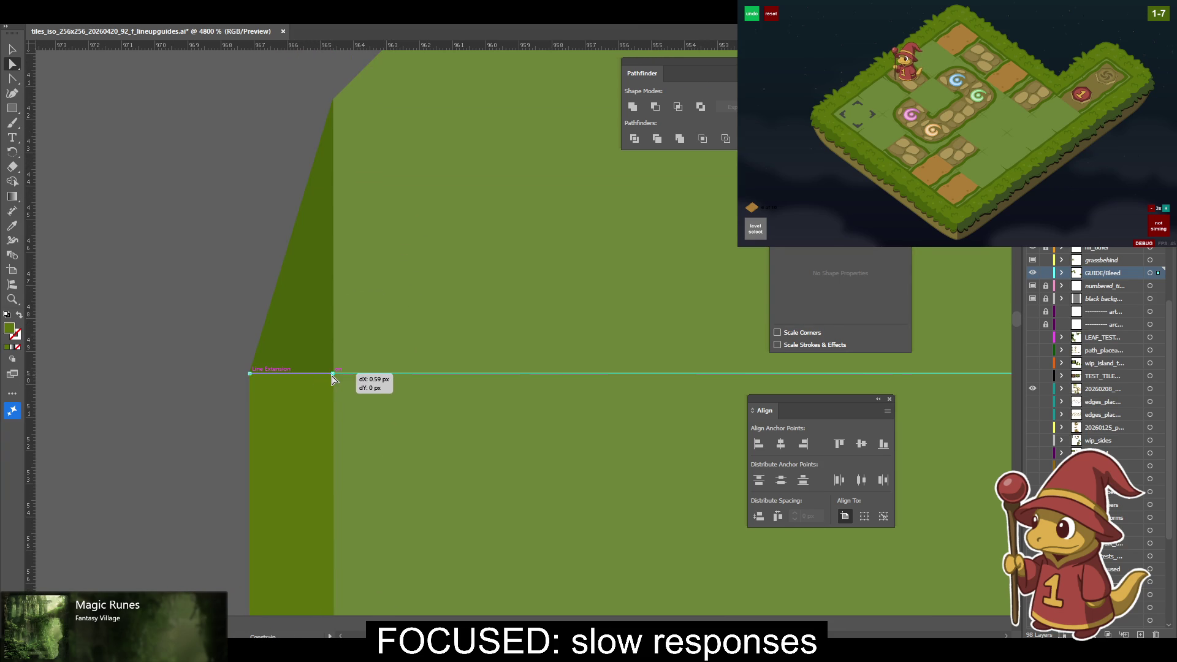
left_click(404, 377)
left_click_drag(407, 375, 337, 382)
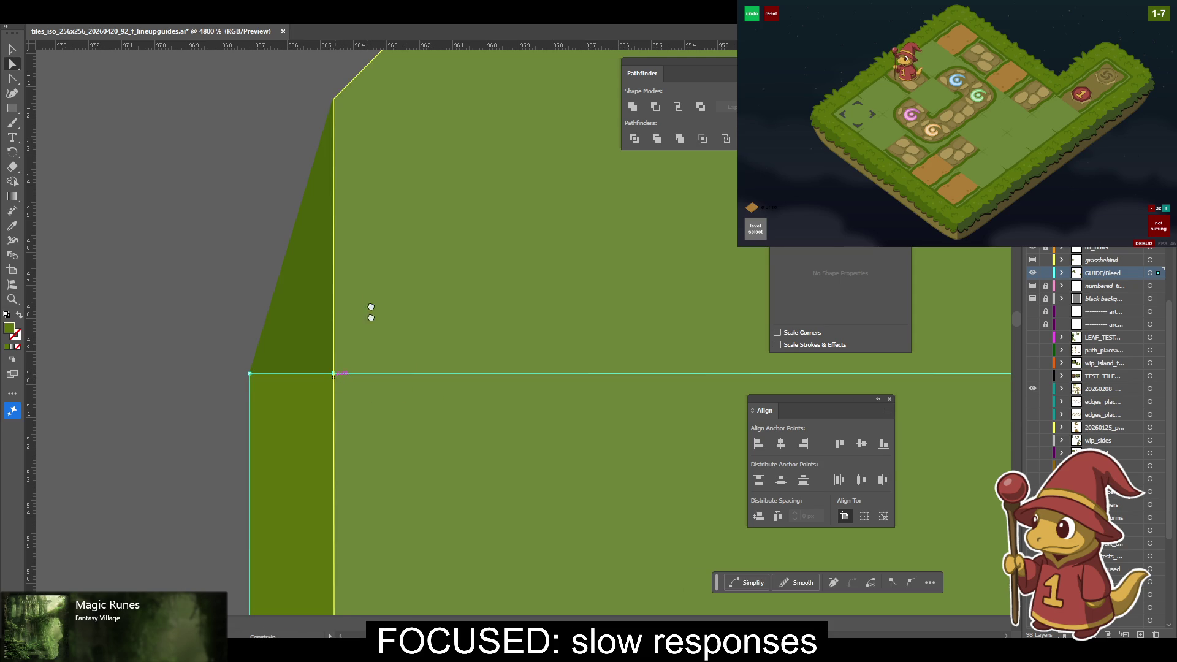
Lower the side strip's corner point and top-align it to the grass top's bevel corner.
scroll(368, 319, "up", 3)
left_click_drag(329, 320, 355, 347)
left_click(331, 323, "shift")
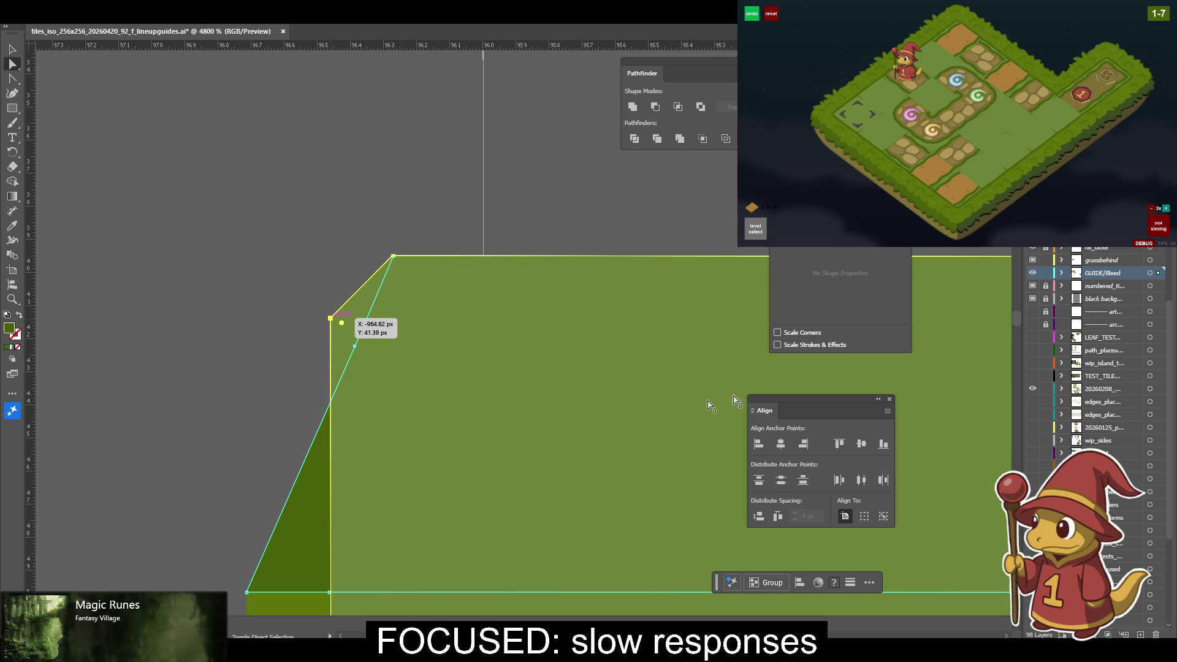
left_click(839, 443)
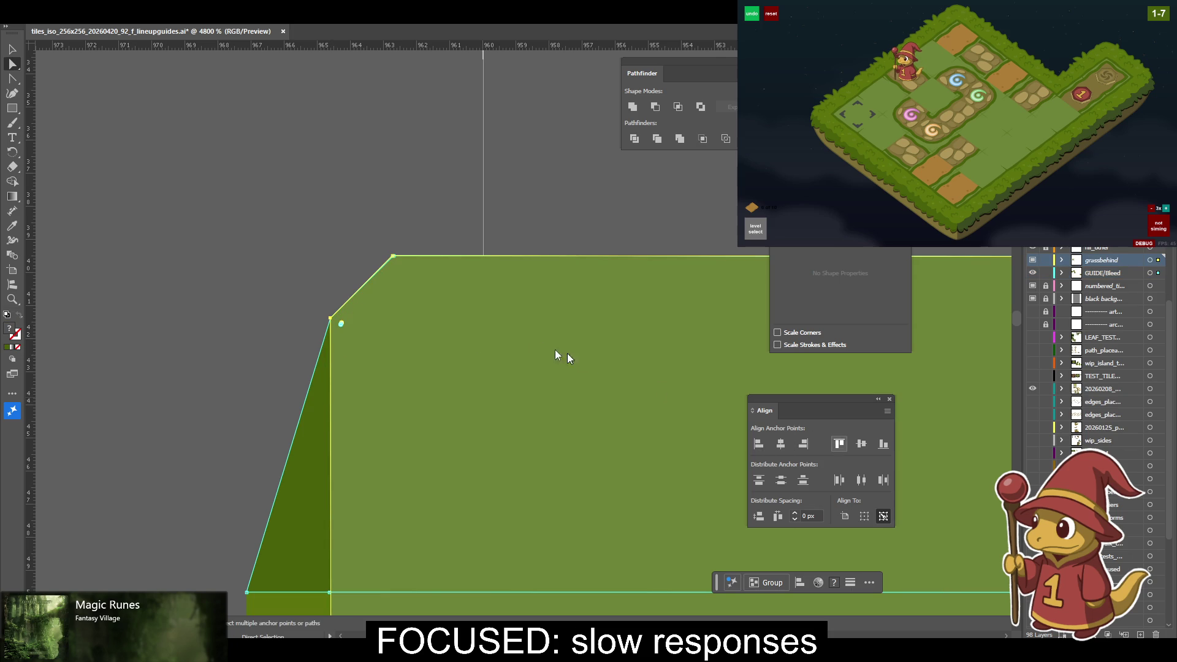
left_click(395, 261)
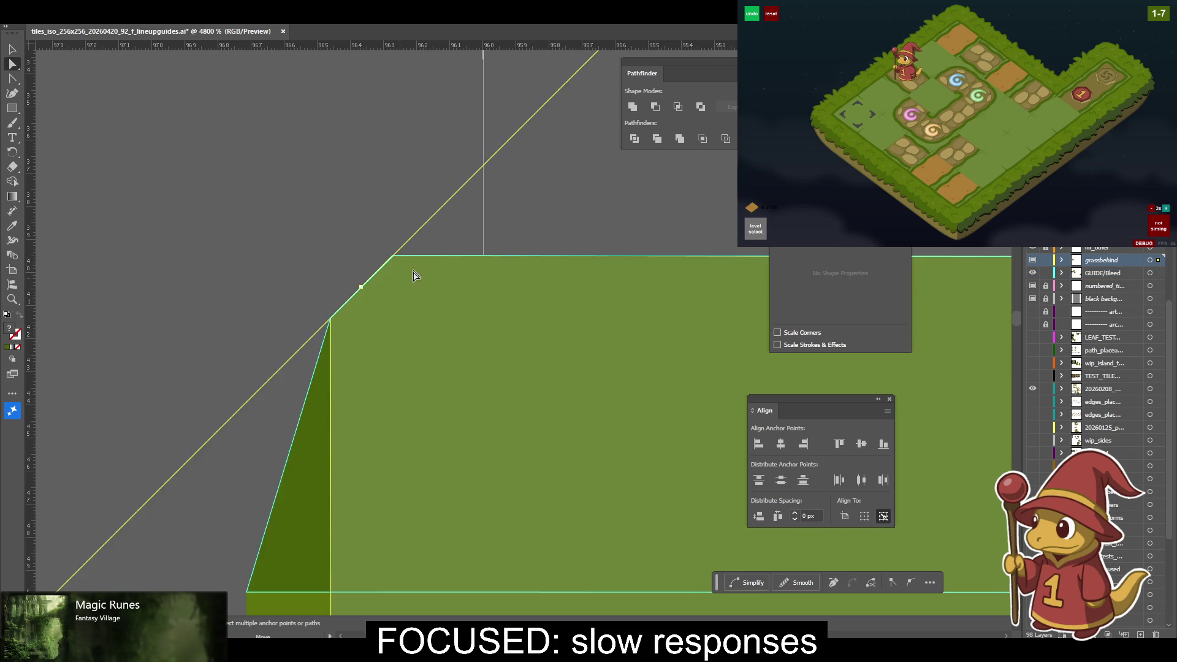
mouse_move(245, 613)
left_mouse_down()
mouse_move(419, 269)
mouse_move(407, 328)
left_mouse_up()
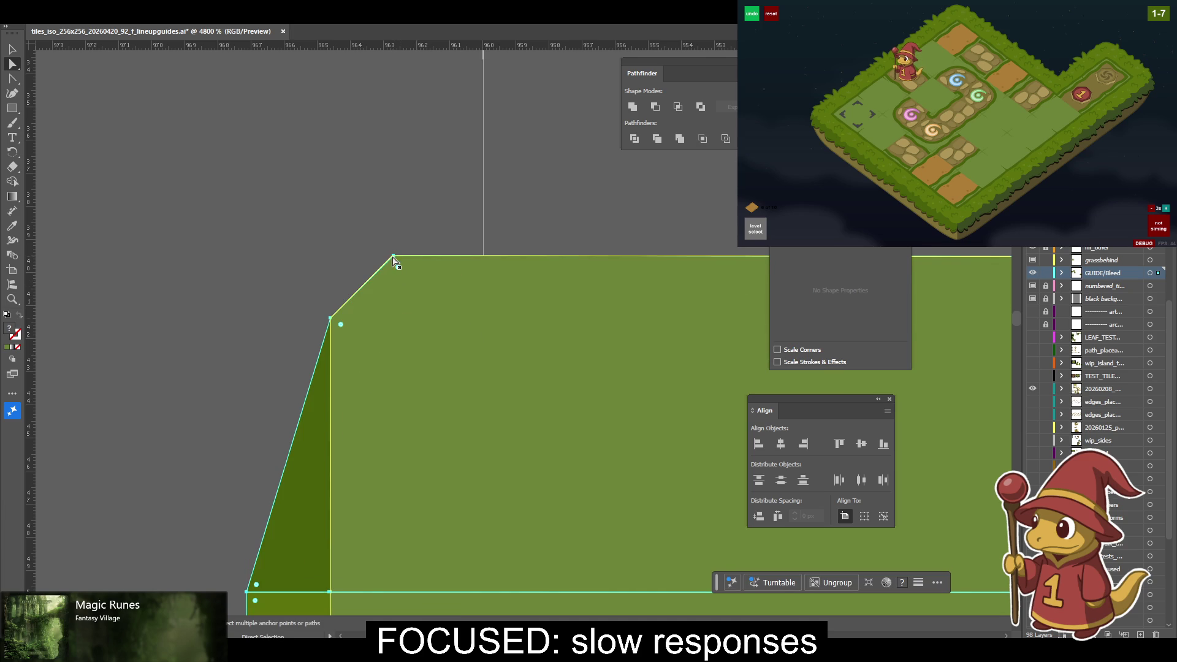
left_click(394, 256)
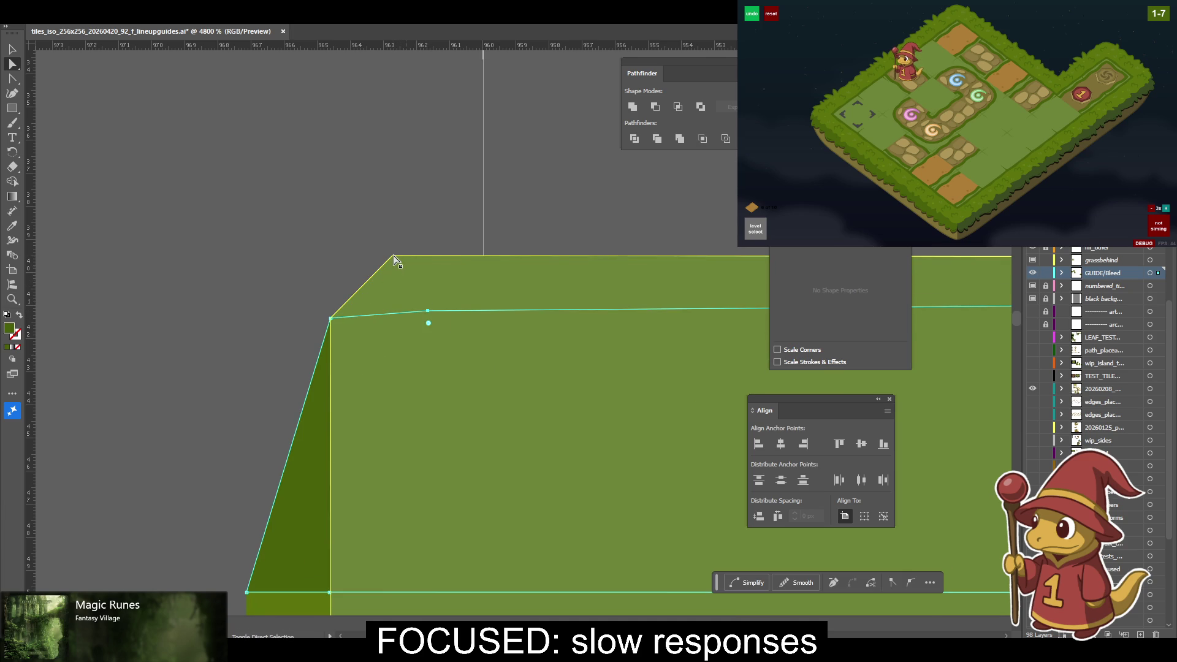
left_click(397, 267, "shift")
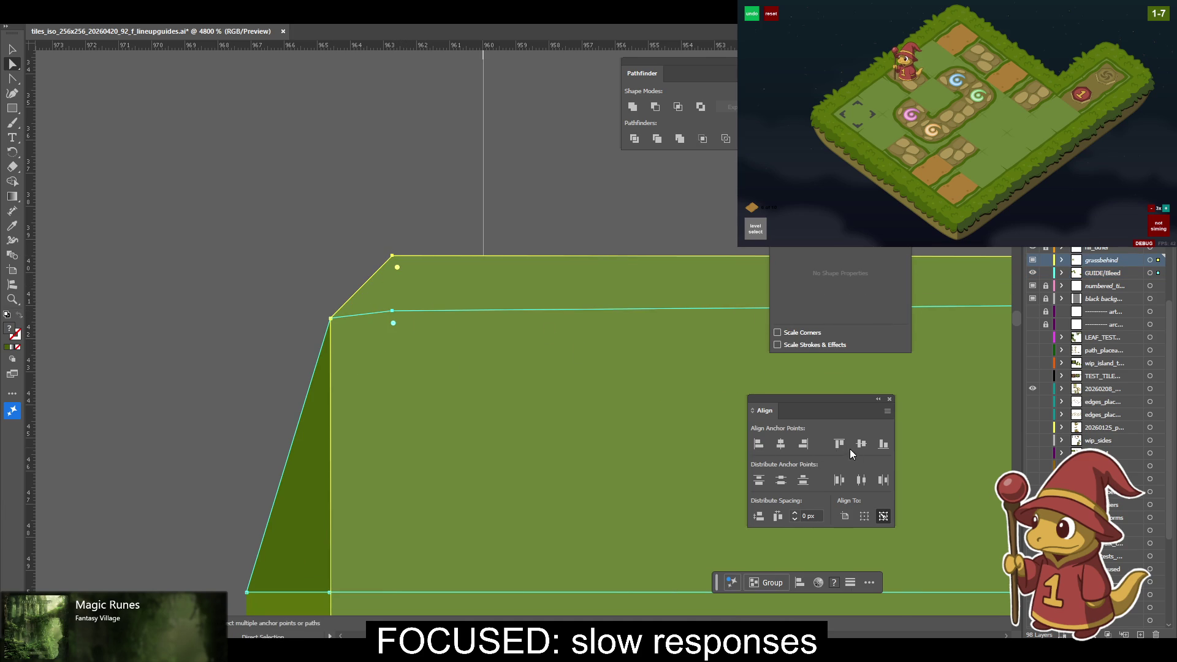
Move to the opposite beveled corner and select the beveled shape's points.
mouse_move(582, 293)
left_mouse_down()
mouse_move(290, 297)
mouse_move(270, 323)
mouse_move(86, 289)
mouse_move(291, 283)
left_mouse_up()
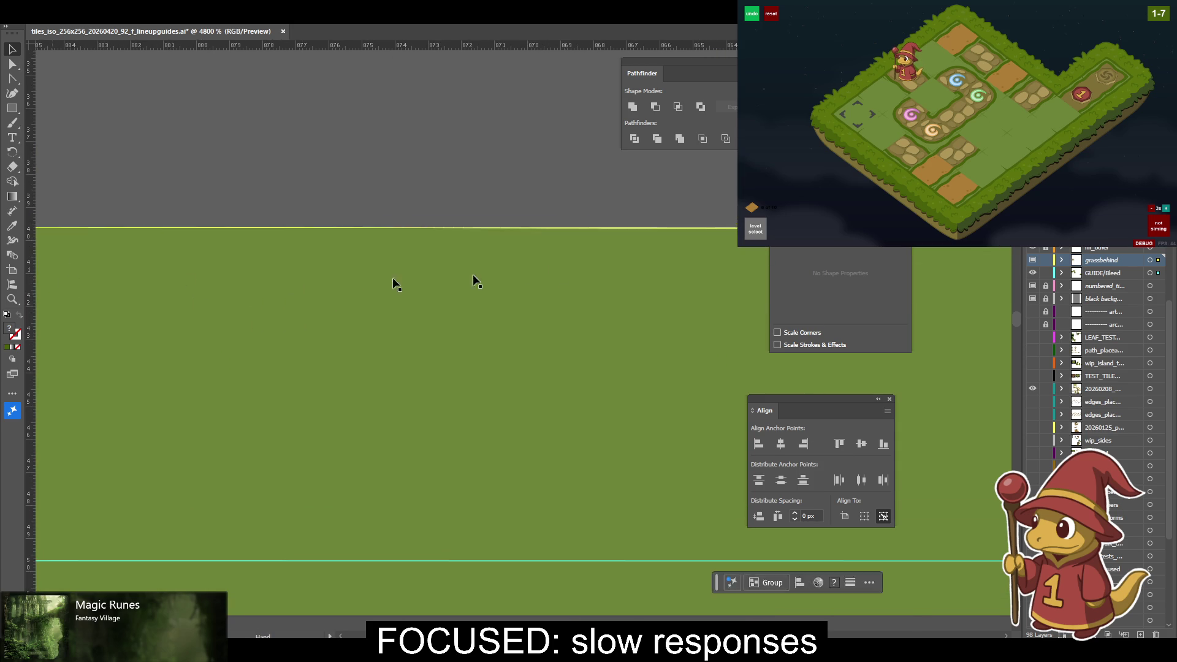
mouse_move(560, 308)
left_mouse_down()
mouse_move(483, 262)
mouse_move(5, 254)
left_mouse_up()
key("a")
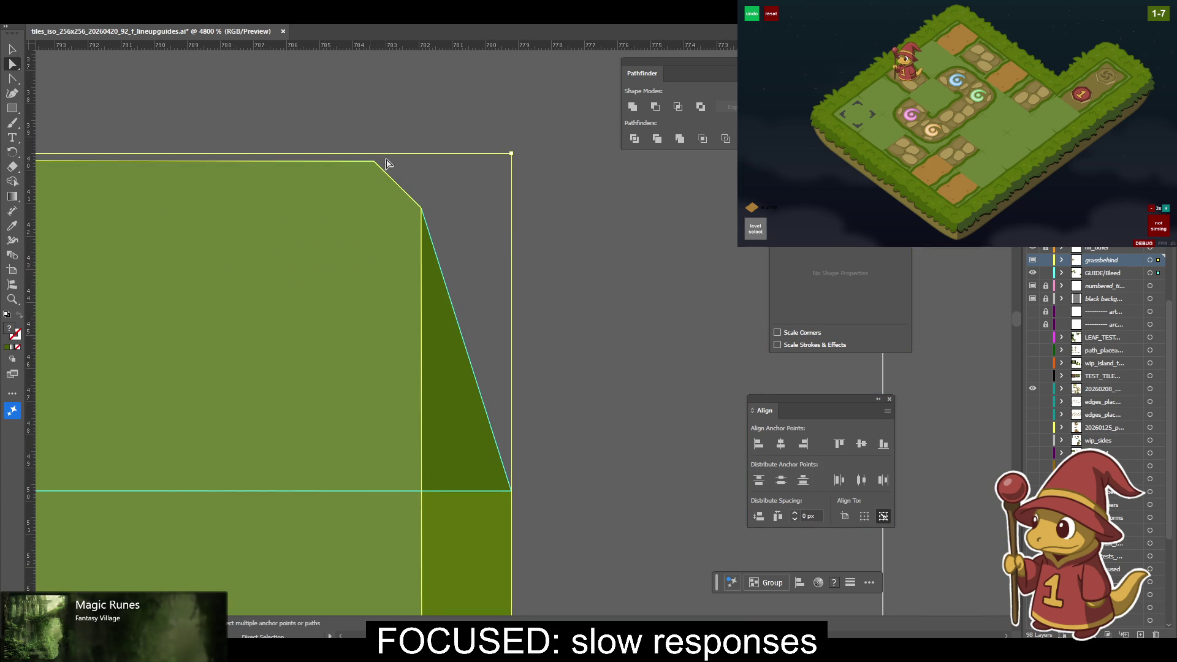
key("v")
left_click(512, 250)
key("a")
left_click(378, 297)
left_click_drag(378, 297, 503, 304)
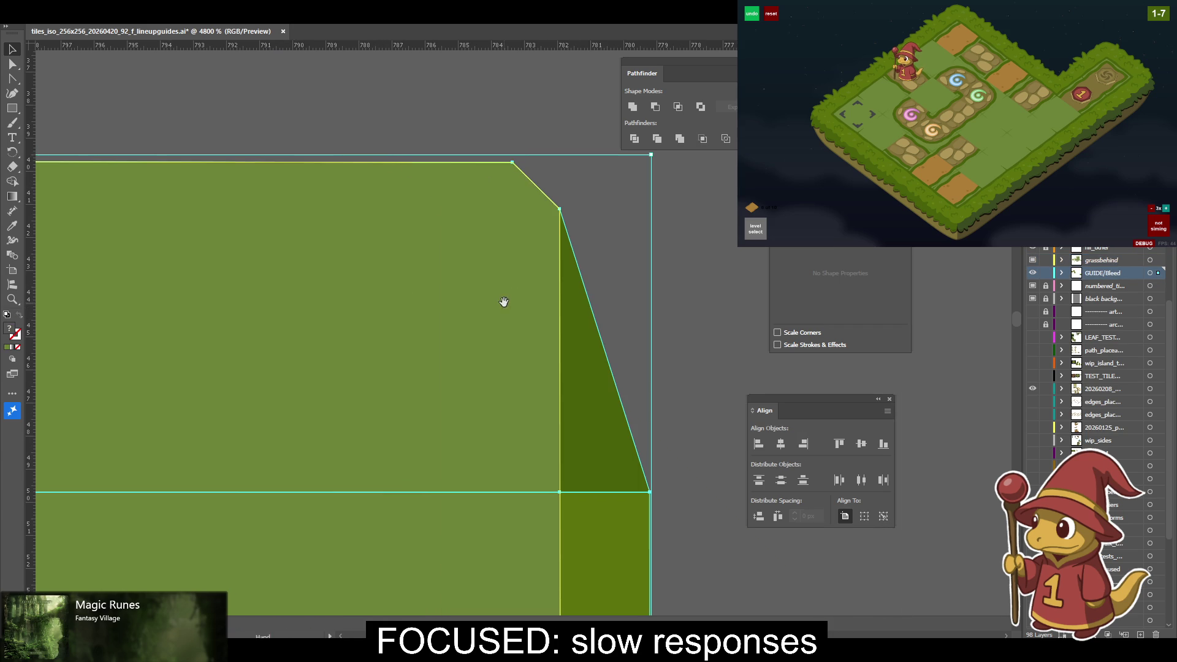
scroll(503, 307, "down", 3)
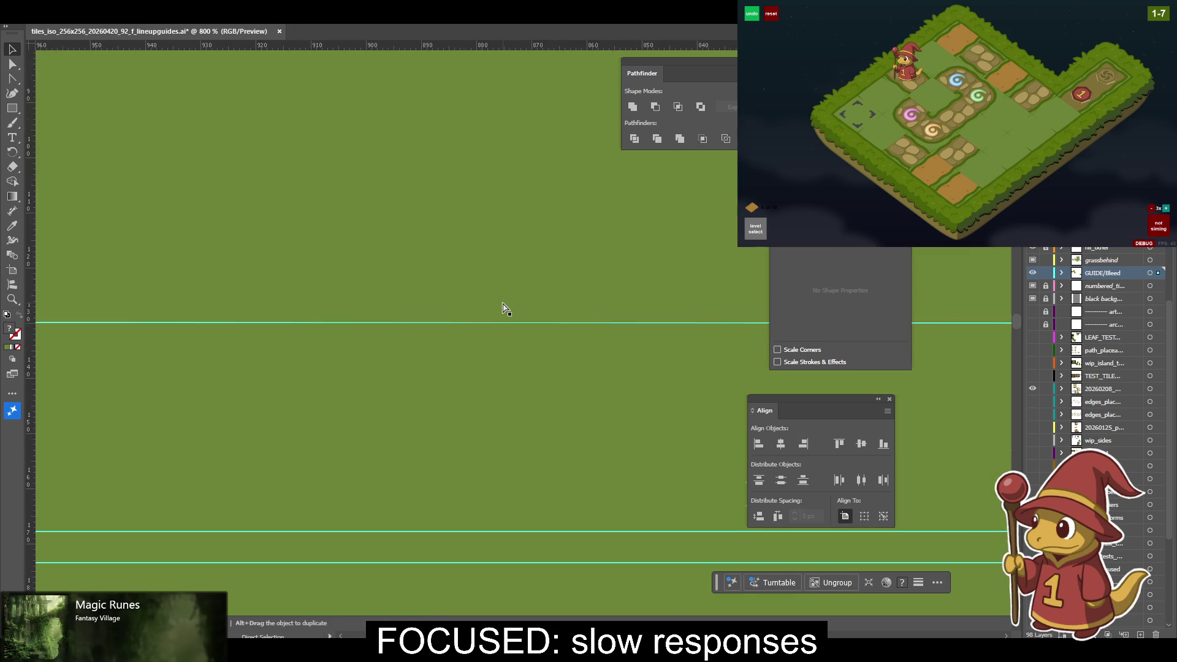
Draw a 130.4 px helper square starting from the grass tile's top-left corner.
scroll(503, 306, "down", 4)
mouse_move(401, 212)
left_mouse_down()
mouse_move(291, 378)
mouse_move(274, 366)
left_mouse_up()
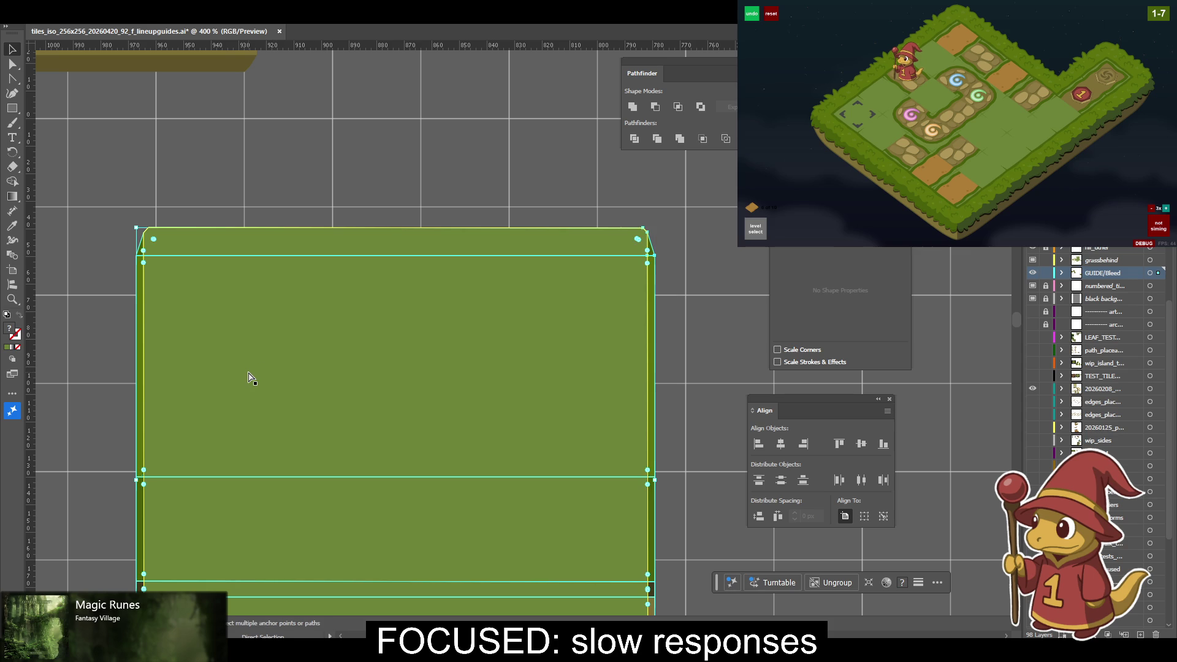
key("ctrl+plus")
key("ctrl+minus")
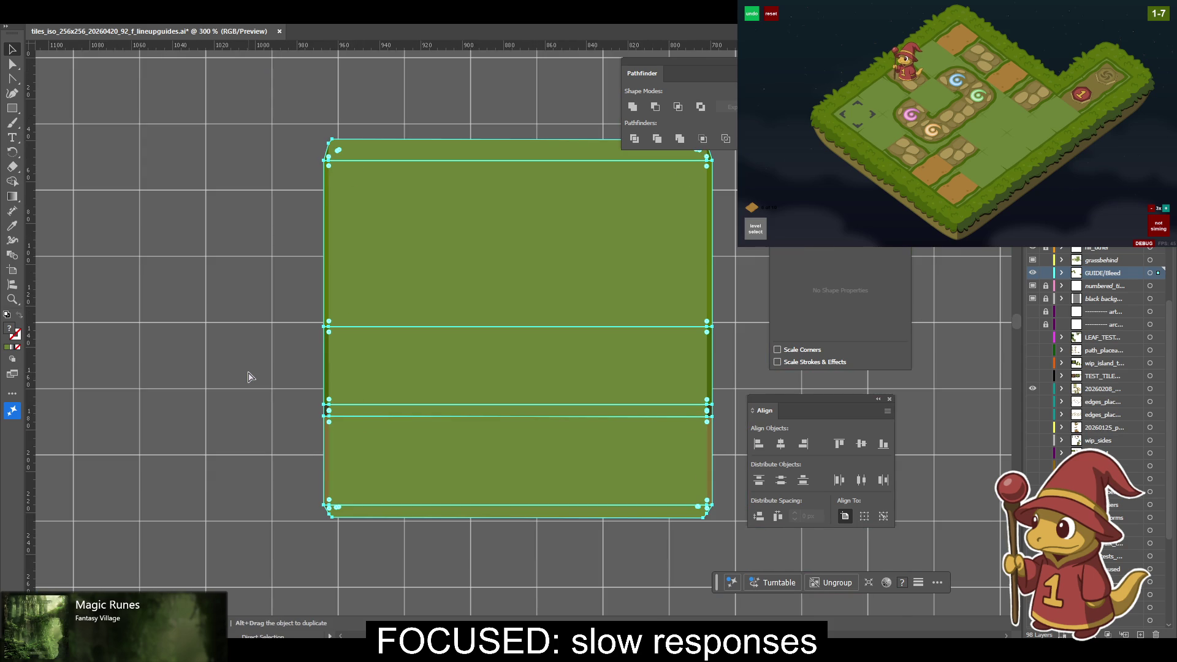
key("ctrl+plus")
key("ctrl+plus")
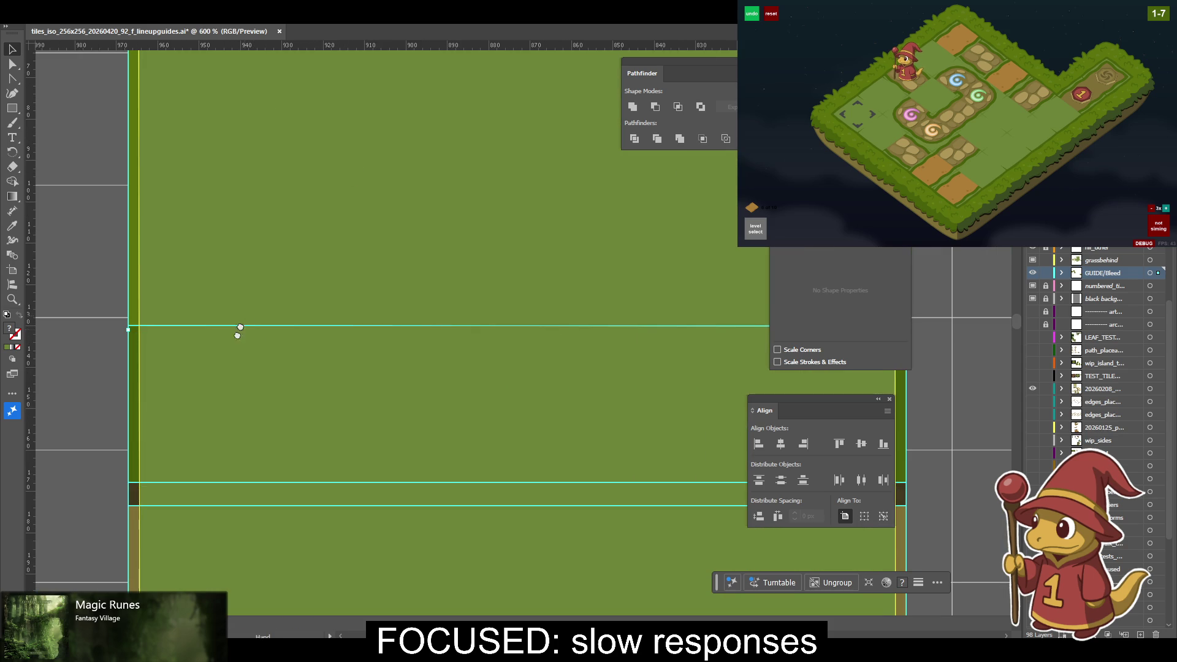
scroll(216, 317, "up", 3)
left_click_drag(215, 318, 223, 383)
left_click(56, 140)
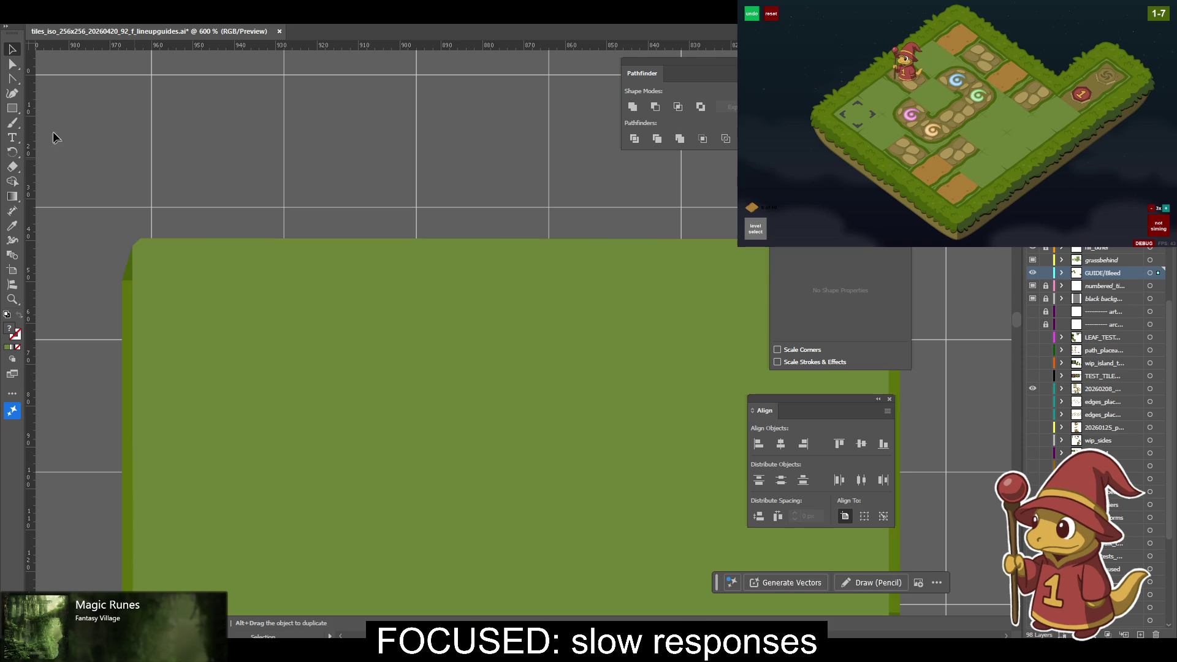
left_click(11, 111)
left_click_drag(141, 238, 780, 238)
left_click_drag(708, 177, 169, 276)
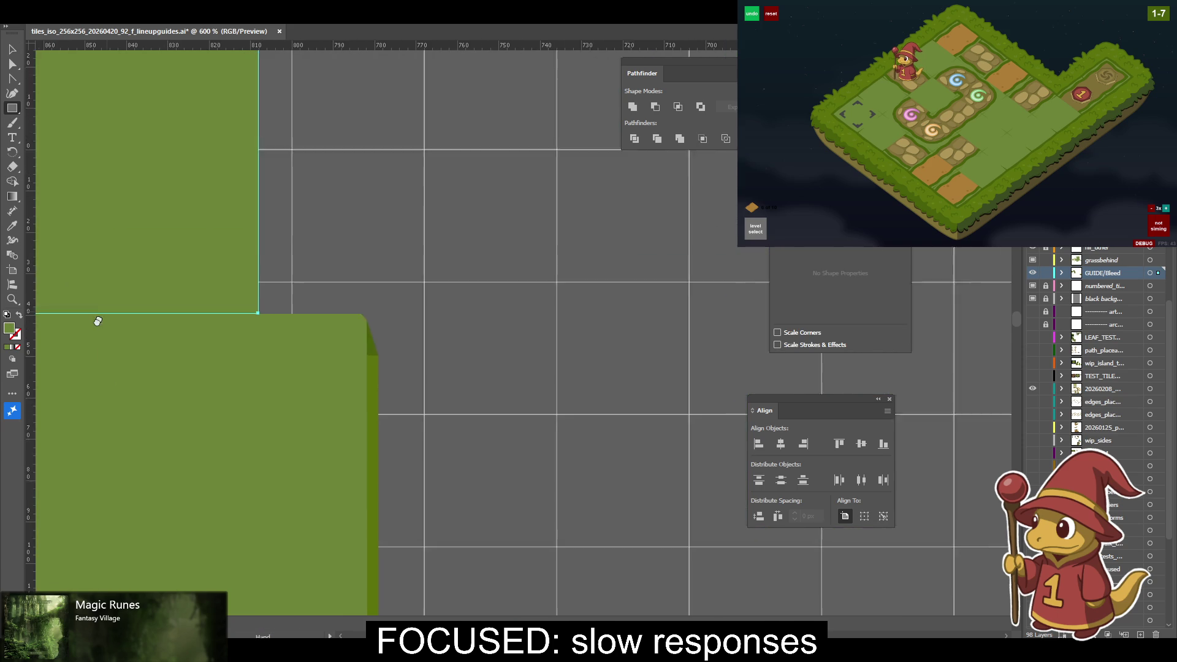
Widen the helper square with Free Transform so it reaches the right bevel corner.
key("a")
key("e")
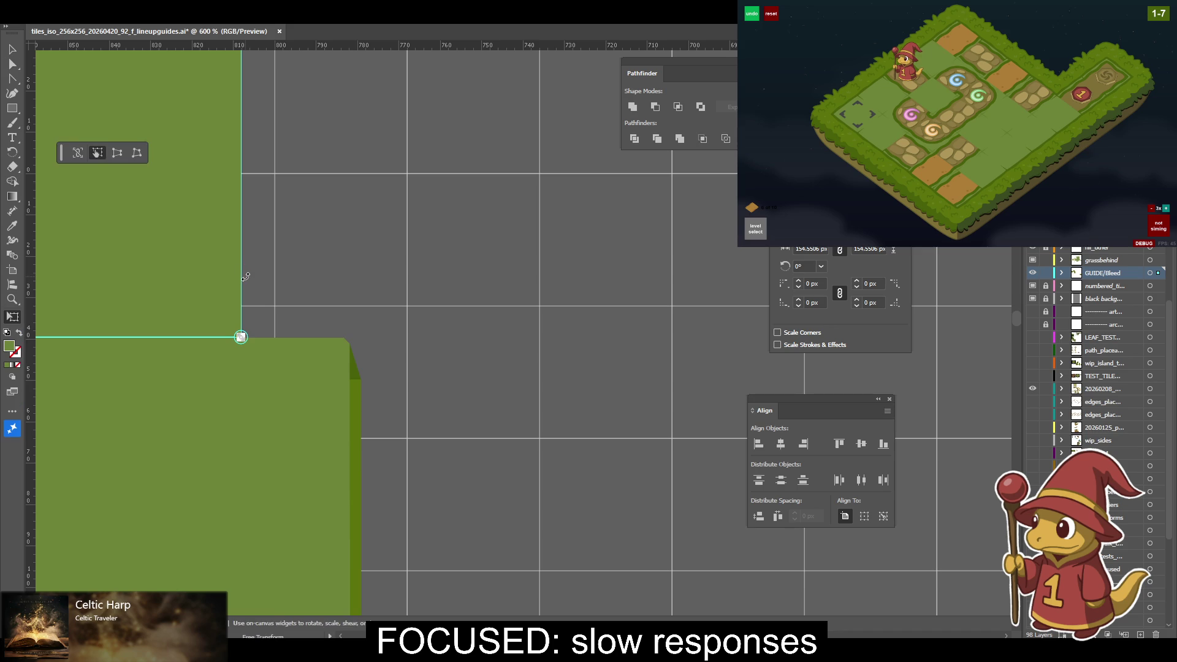
left_click_drag(240, 337, 357, 336)
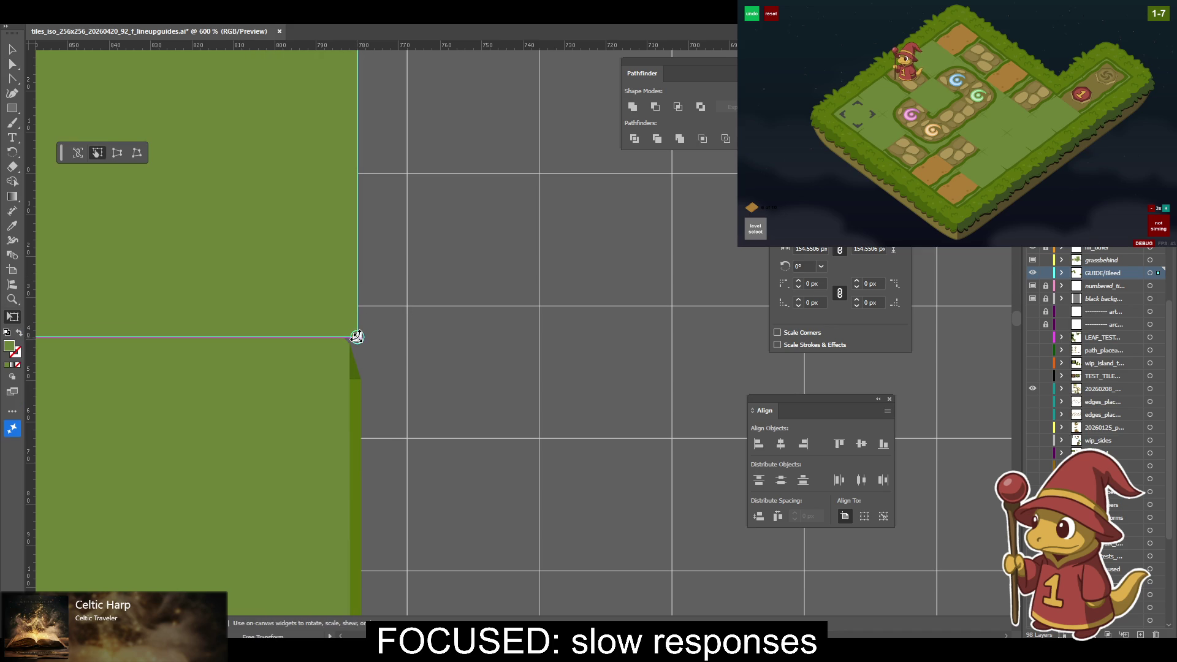
key("v")
Select the widened helper rectangle and zoom out to 150% to frame all tiles.
left_click_drag(370, 344, 654, 347)
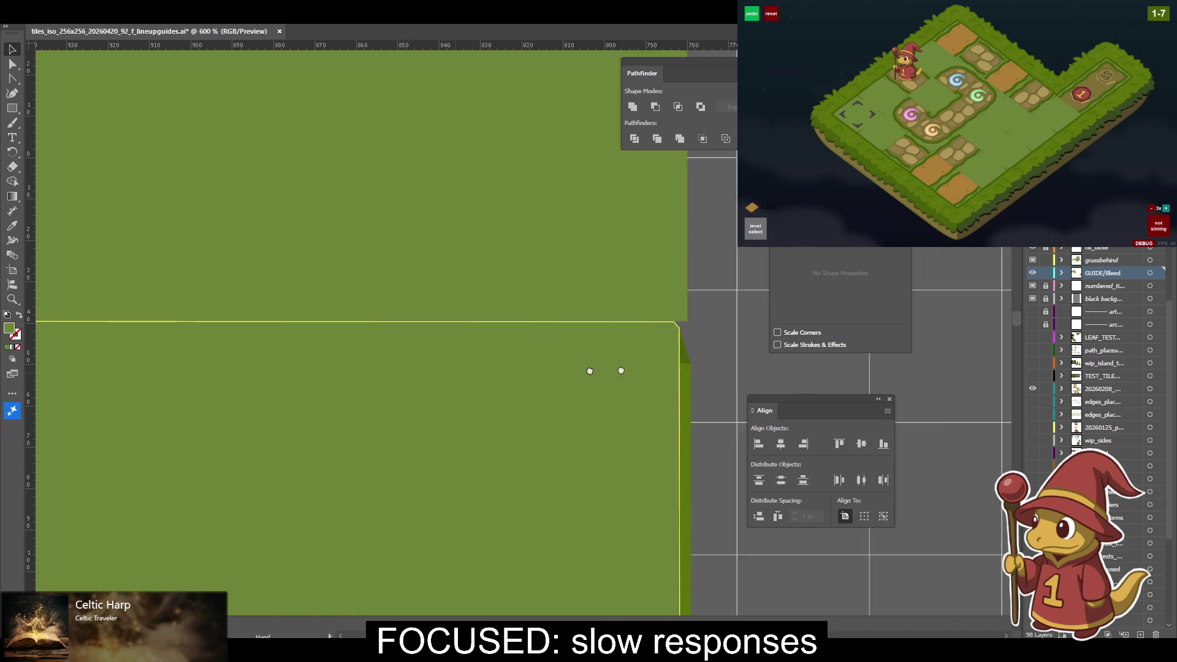
left_click_drag(503, 372, 832, 359)
left_click(273, 265)
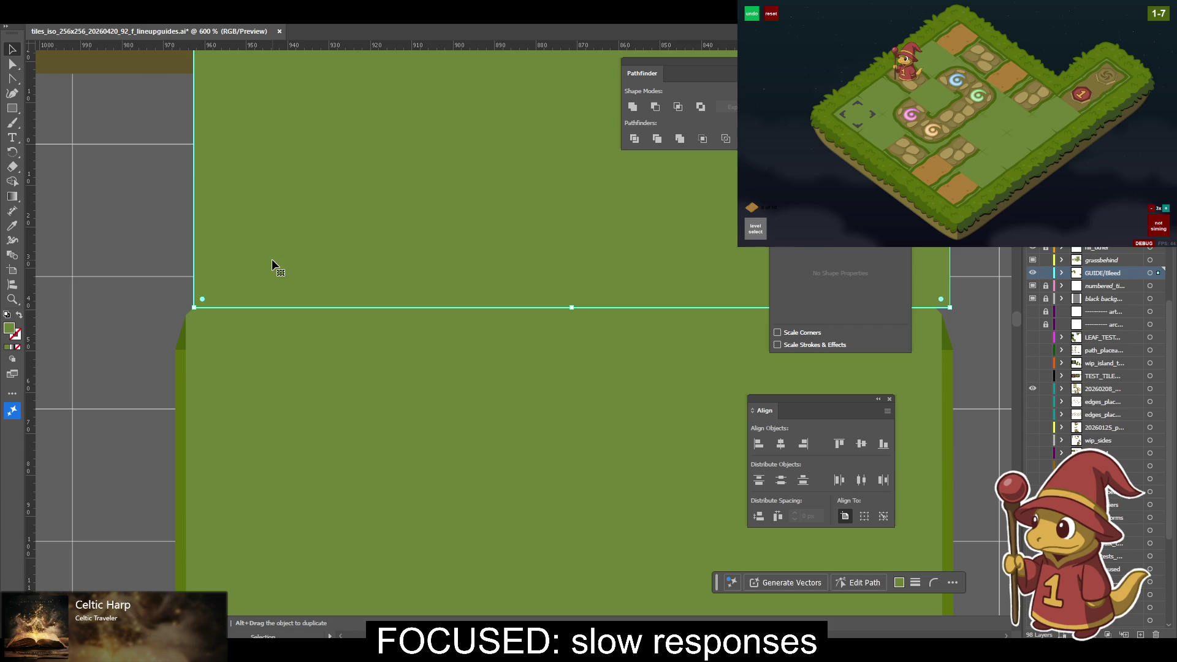
key("ctrl+minus")
key("ctrl+minus")
key("ctrl+minus")
key("ctrl+minus")
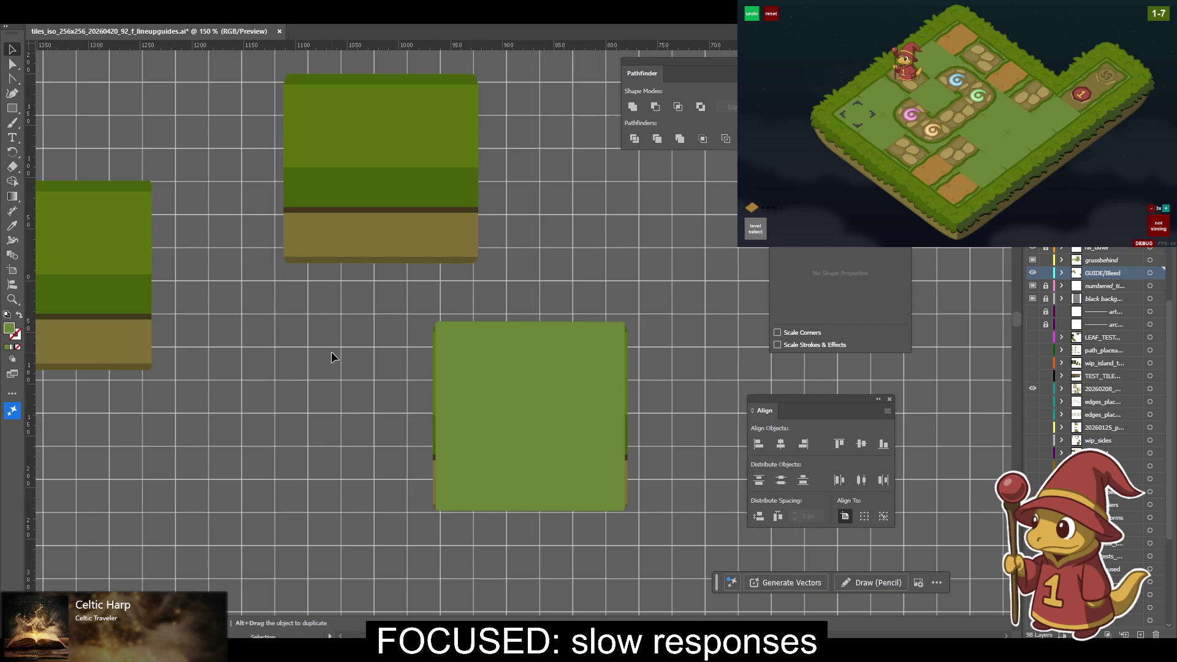
left_click_drag(331, 351, 281, 341)
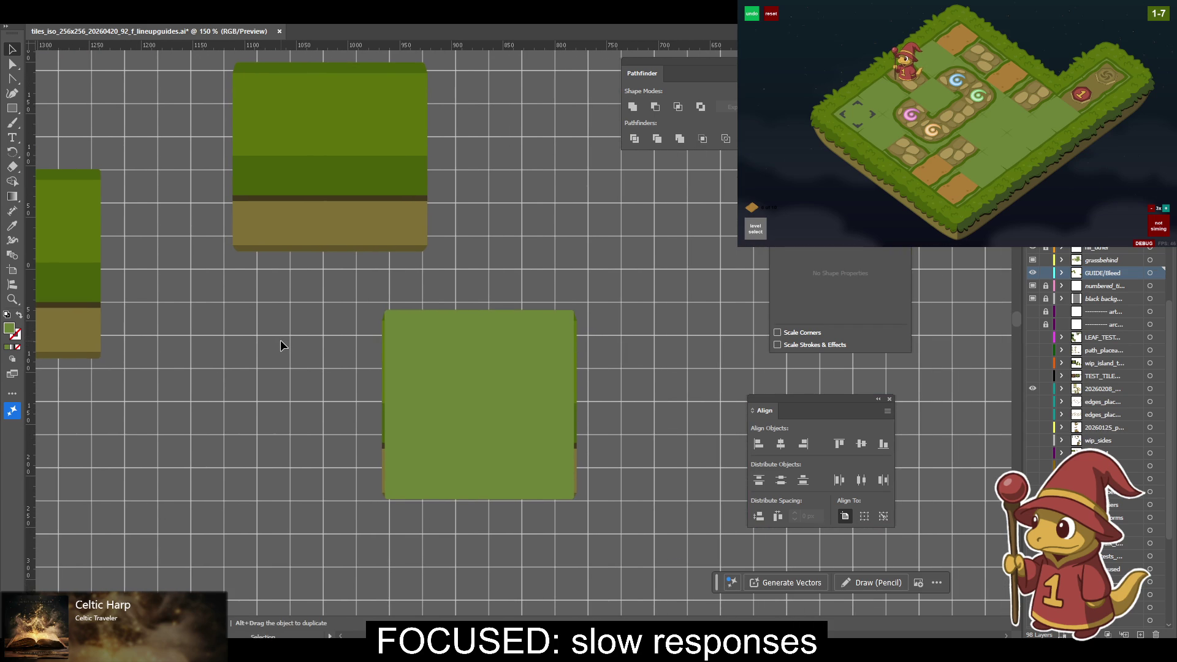
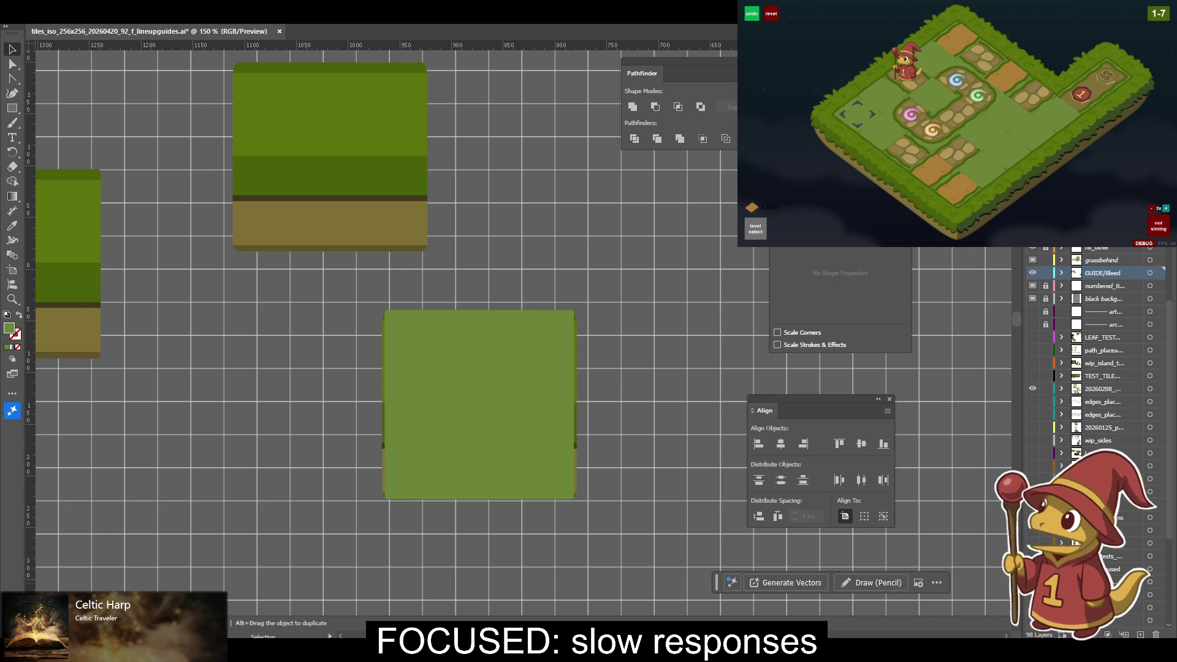
Duplicate the green square up and to the right, then undo the copy entirely.
left_click(517, 328)
left_click(647, 267)
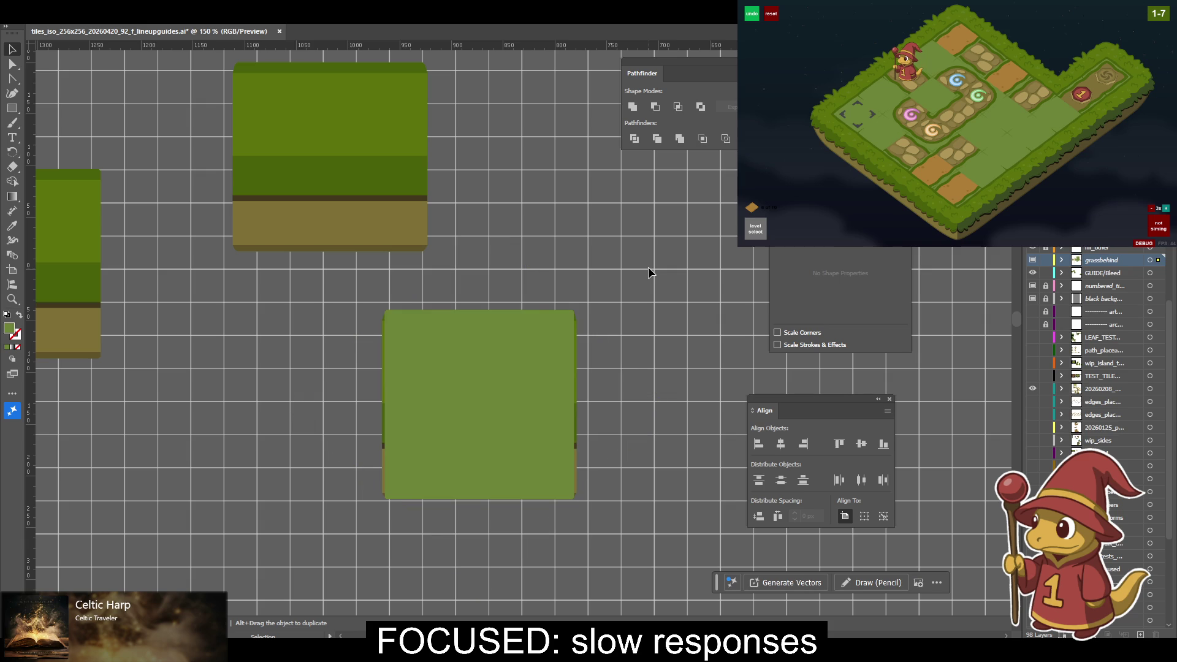
left_click(541, 328)
mouse_move(668, 255)
left_mouse_down()
mouse_move(600, 370)
mouse_move(593, 290)
left_mouse_up()
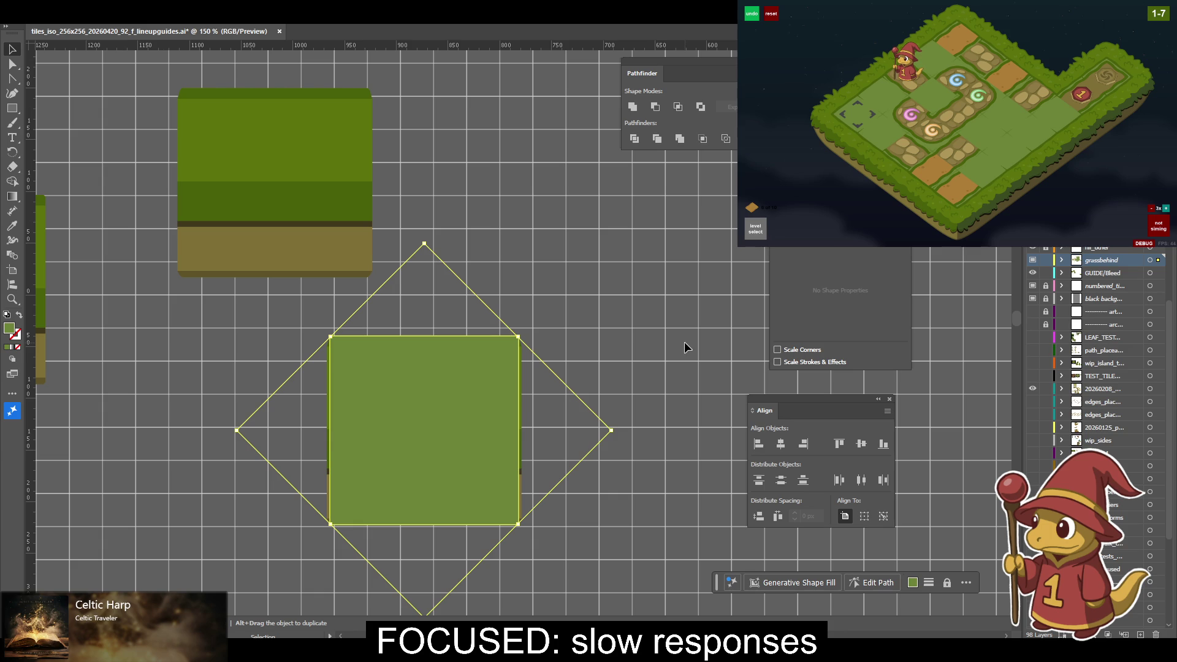
left_click(617, 332)
left_click_drag(437, 382, 696, 230)
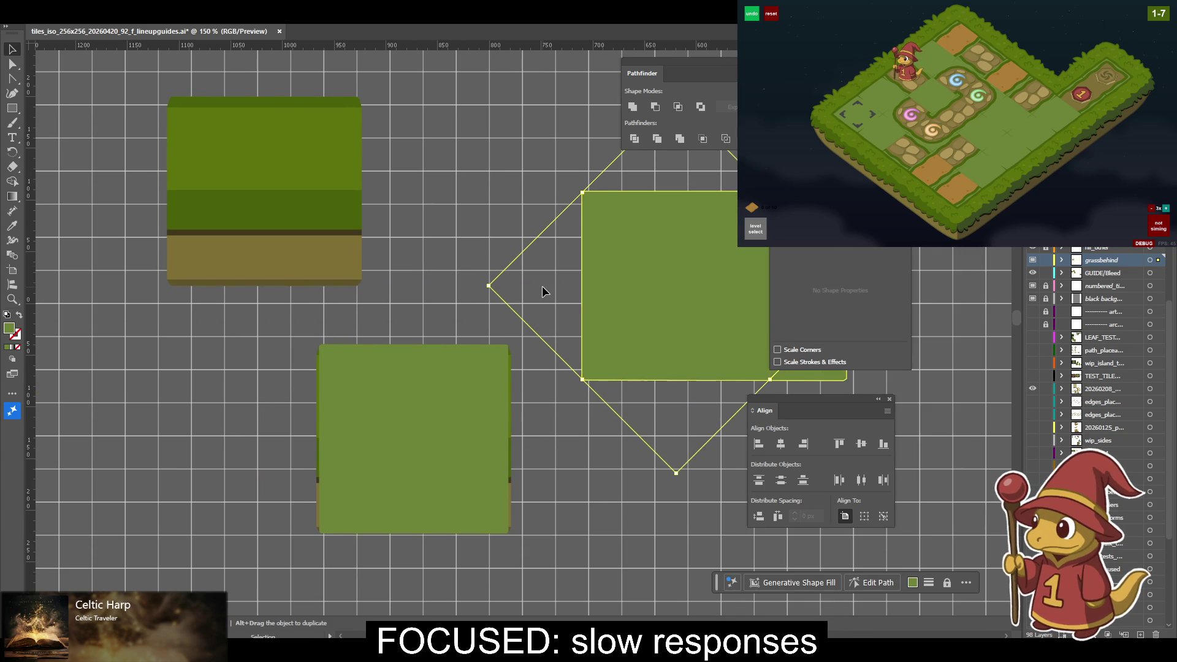
left_click_drag(583, 297, 303, 356)
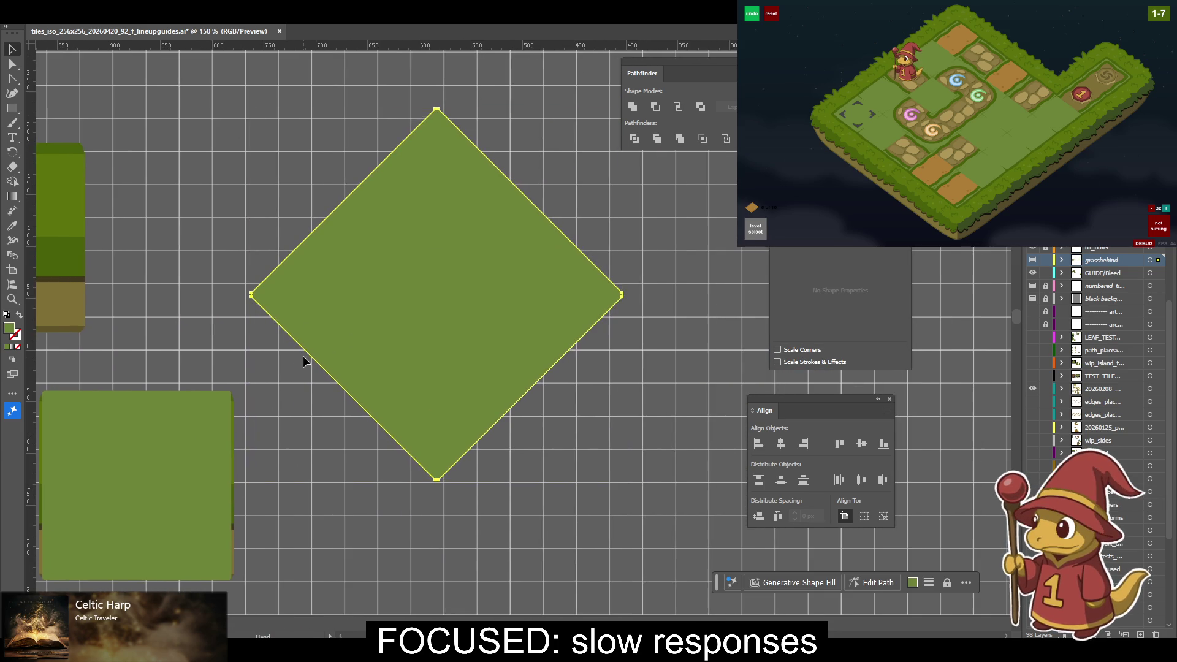
key("ctrl+z")
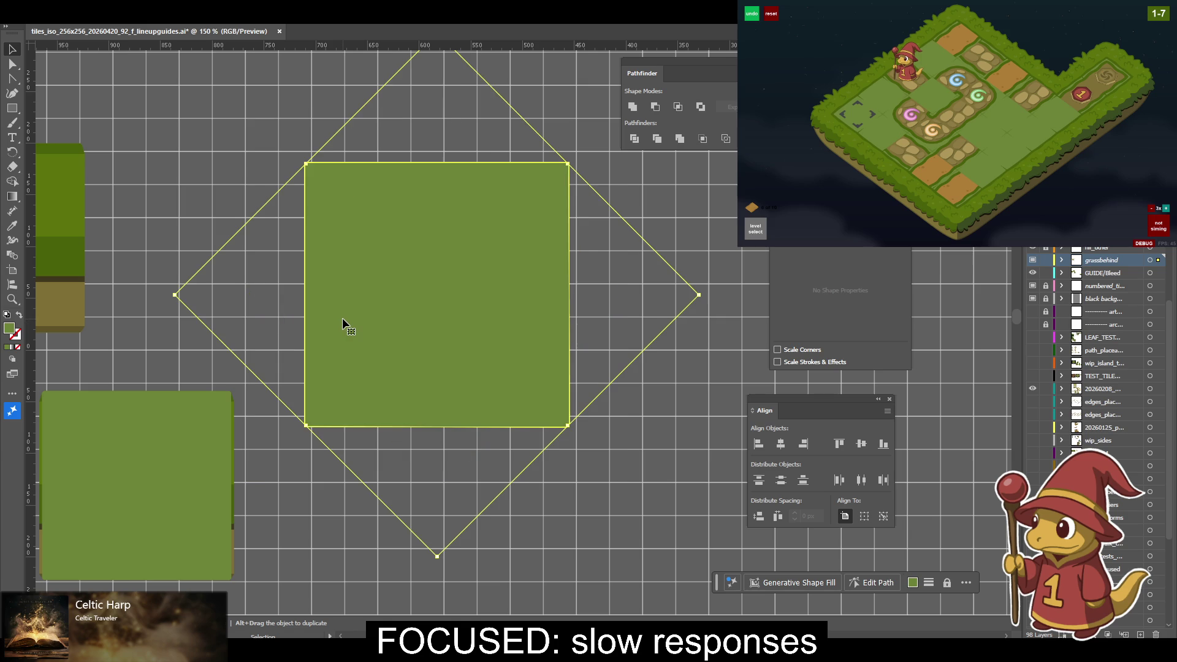
key("ctrl+z")
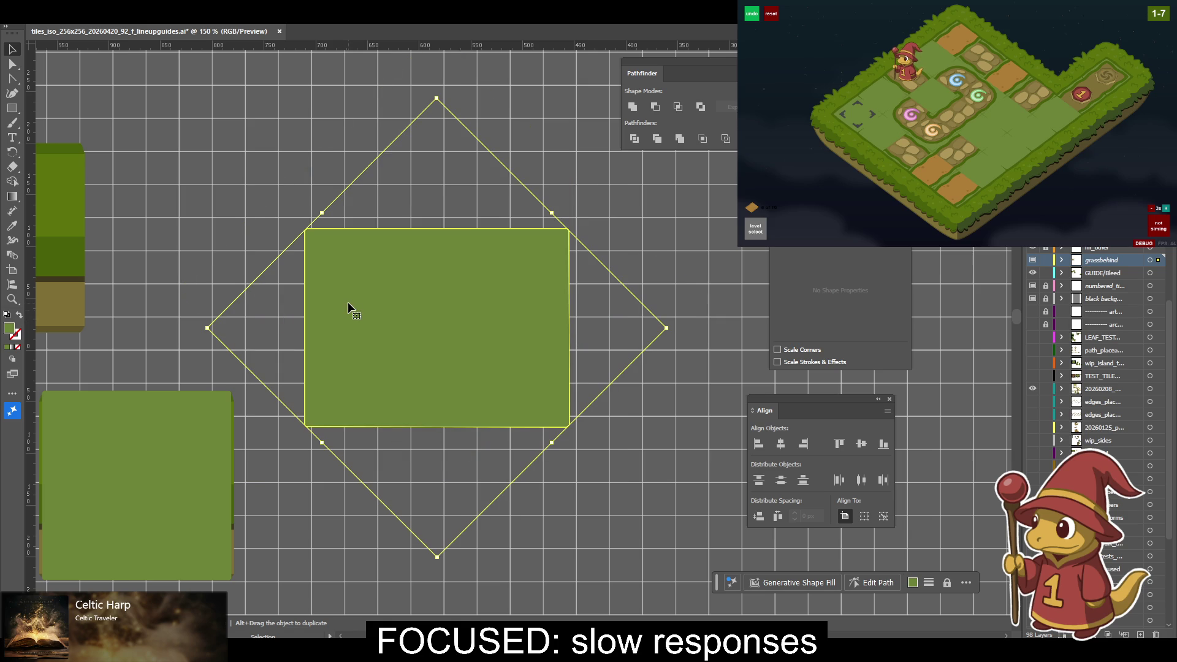
key("ctrl+z")
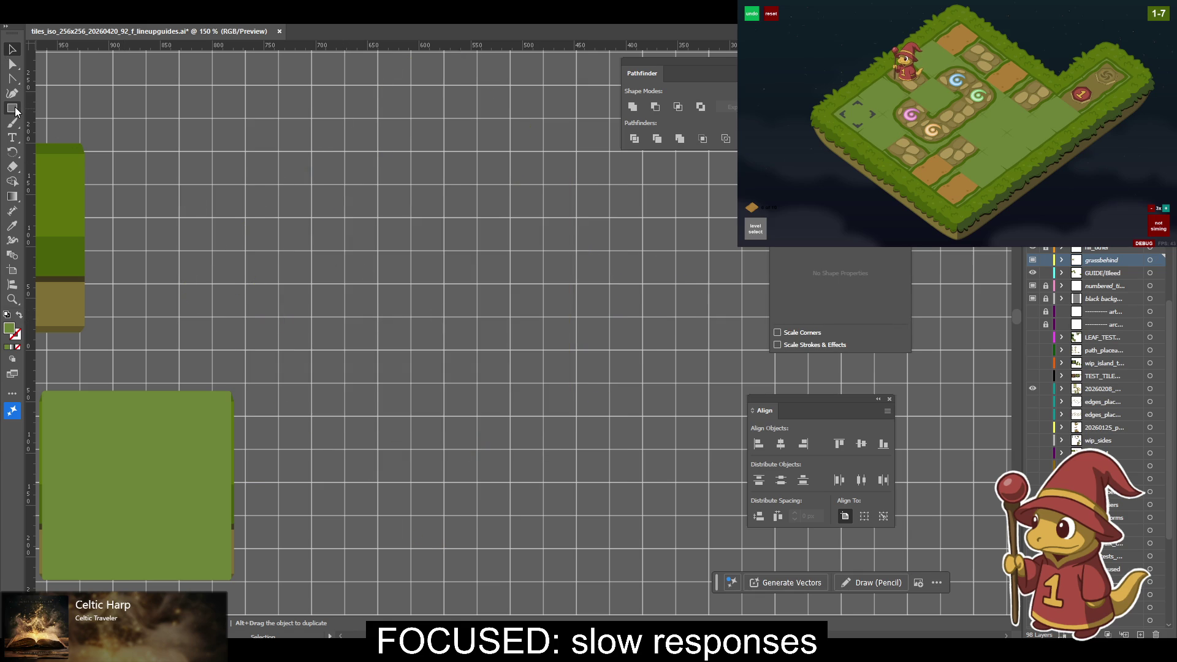
Draw a new square above the old one and repeat the transform to flatten it into a diamond, nudged up.
left_click(12, 108)
mouse_move(413, 220)
left_mouse_down()
mouse_move(529, 334)
mouse_move(481, 366)
left_mouse_up()
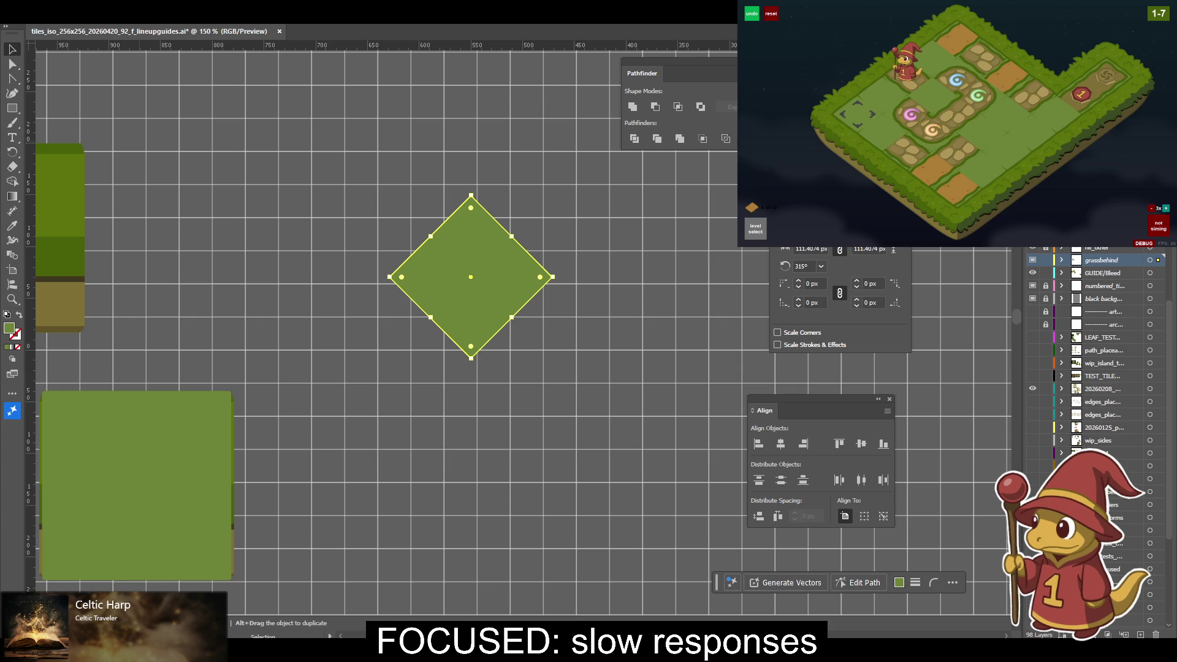
key("ctrl+d")
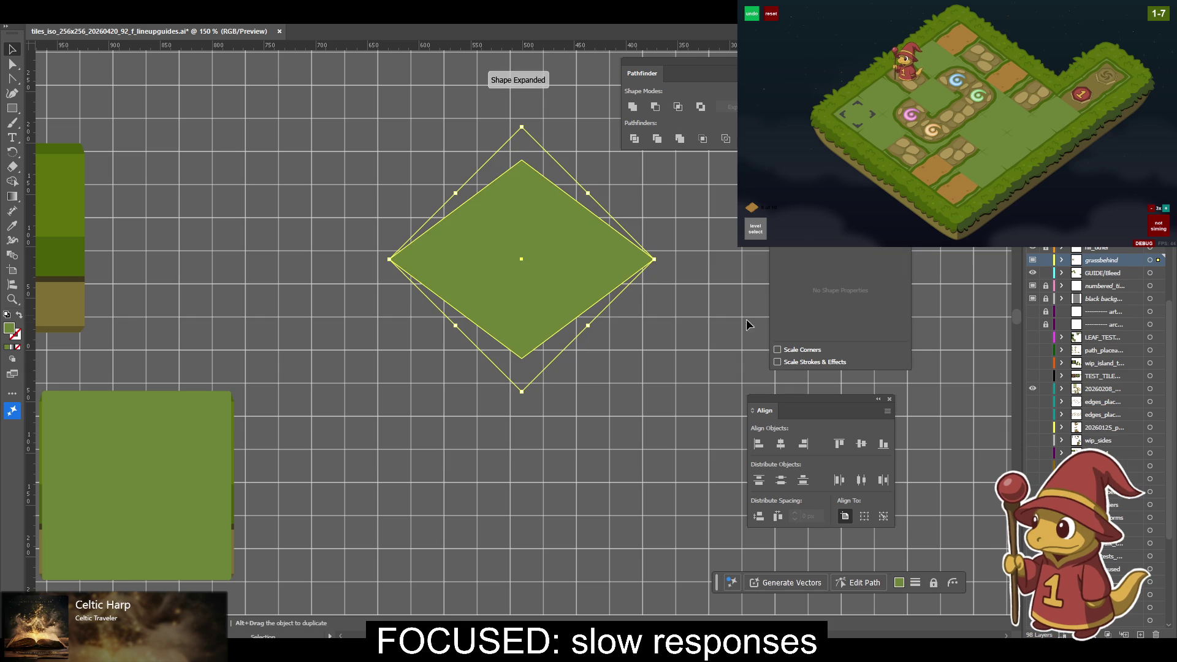
left_click_drag(562, 289, 603, 345, "alt")
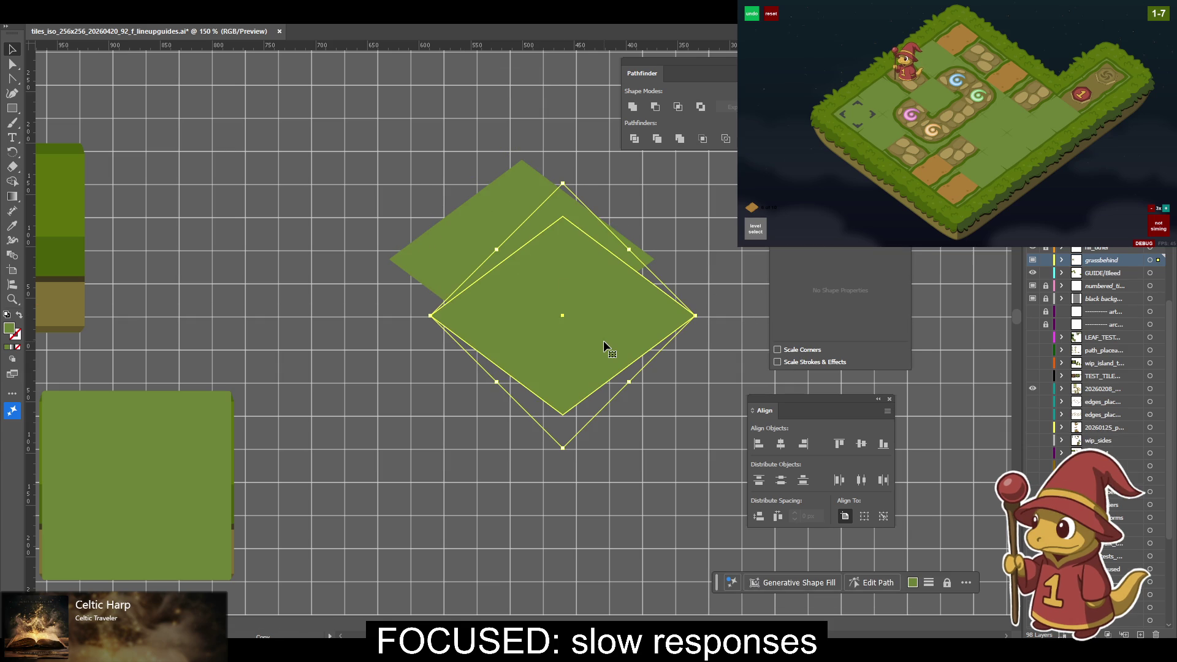
key("ctrl+z")
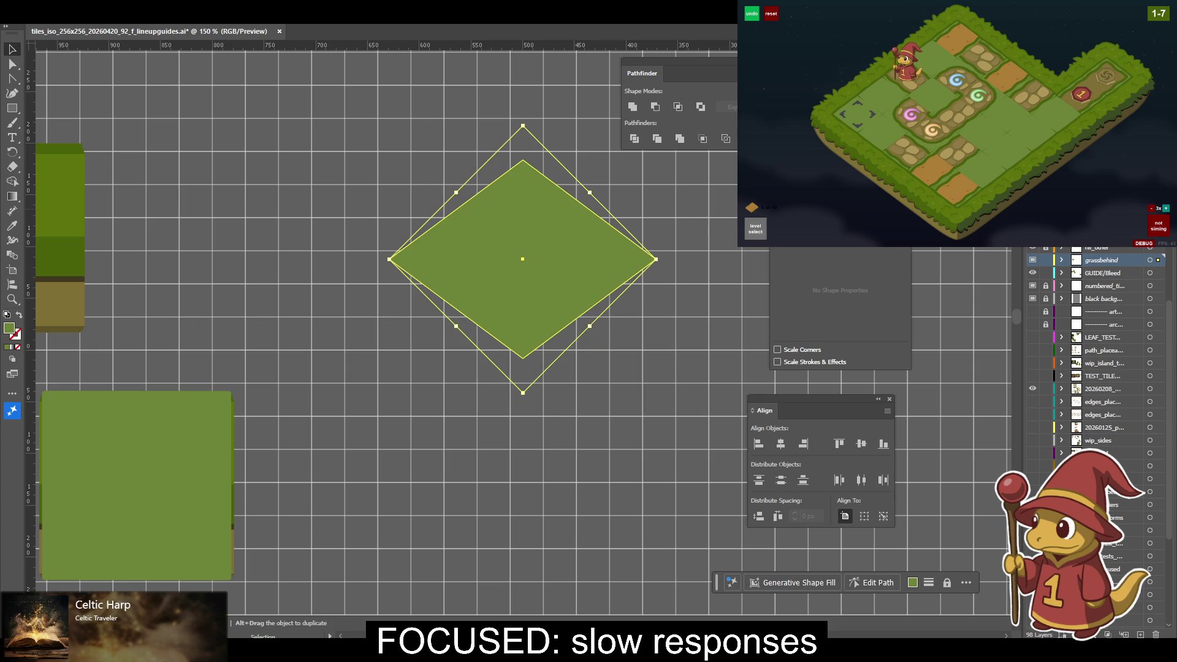
key("Up")
left_click(708, 368)
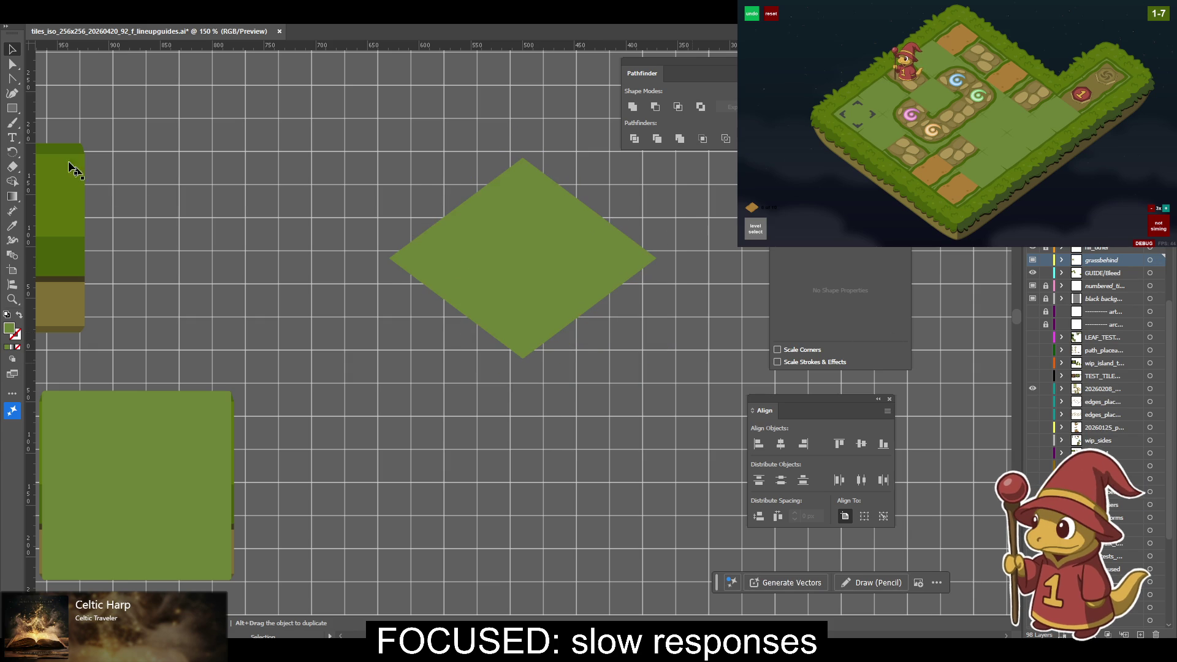
Draw a 256 × 192 px rectangle over the diamond and fill it with the dirt-band brown.
left_click(13, 108)
left_click_drag(278, 258, 480, 401)
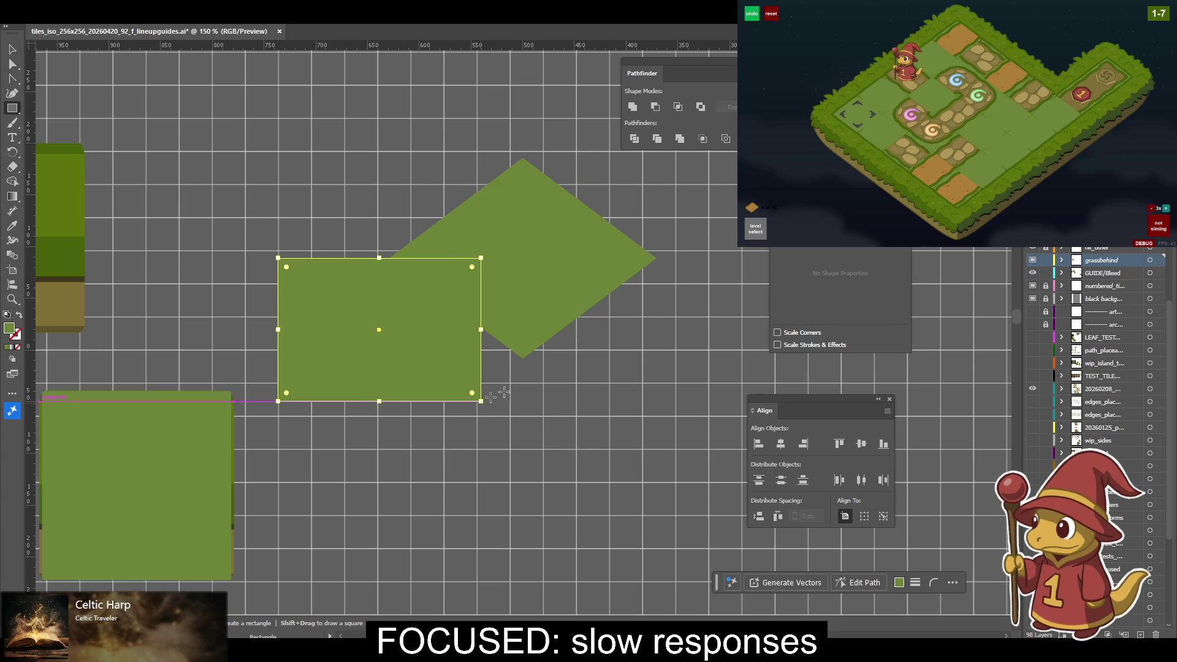
key("v")
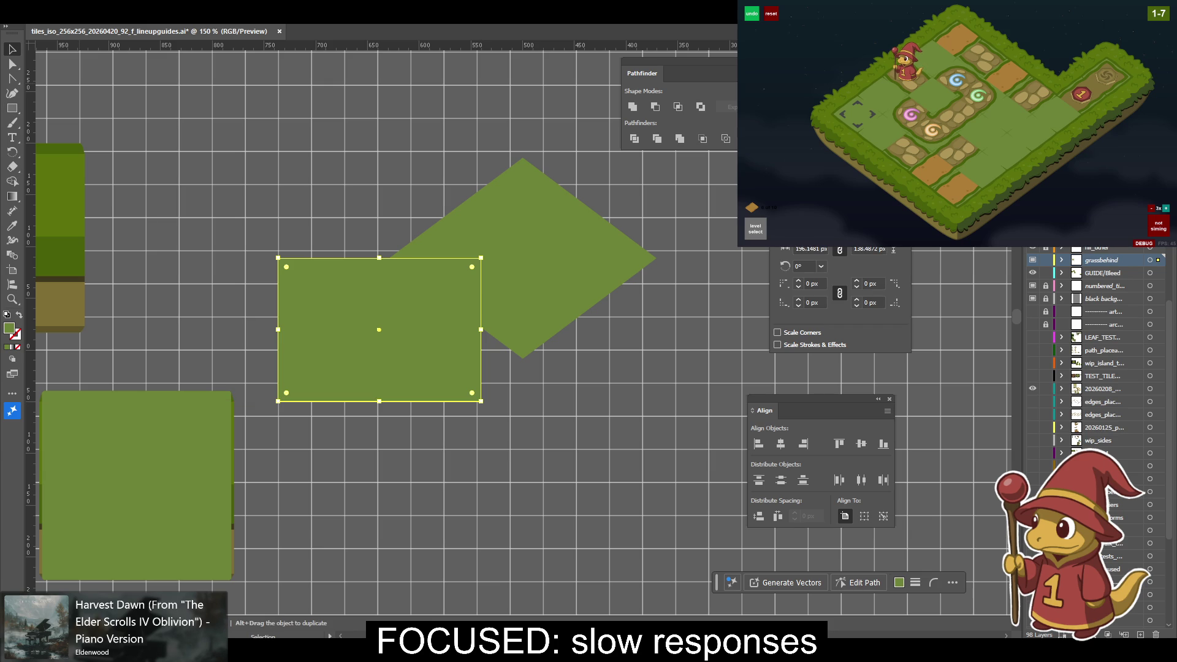
type("256")
key("Tab")
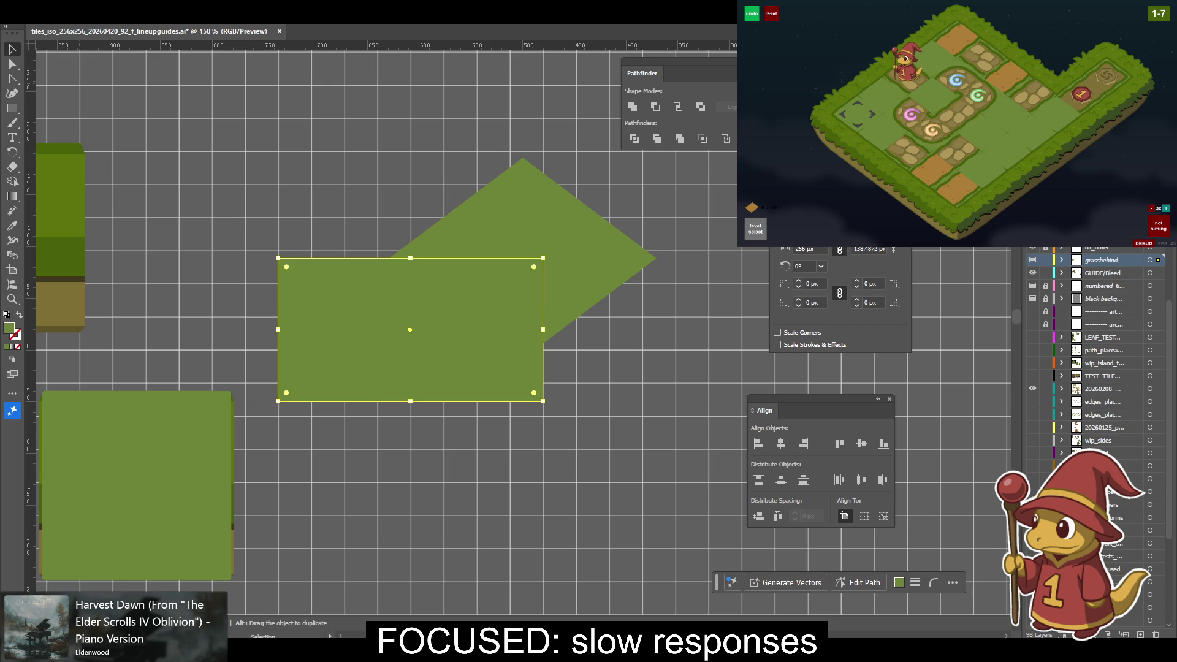
type("192")
key("Return")
key("i")
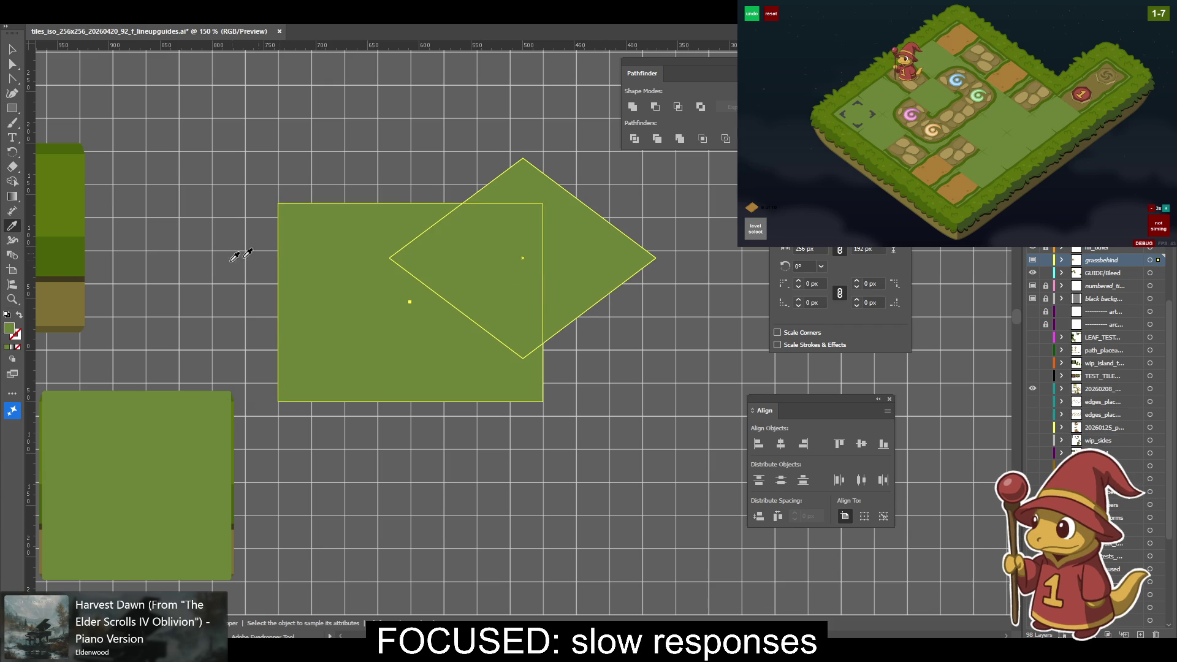
left_click(77, 300)
Centre the rectangle and diamond on each other and intersect them into one brown diamond.
key("v")
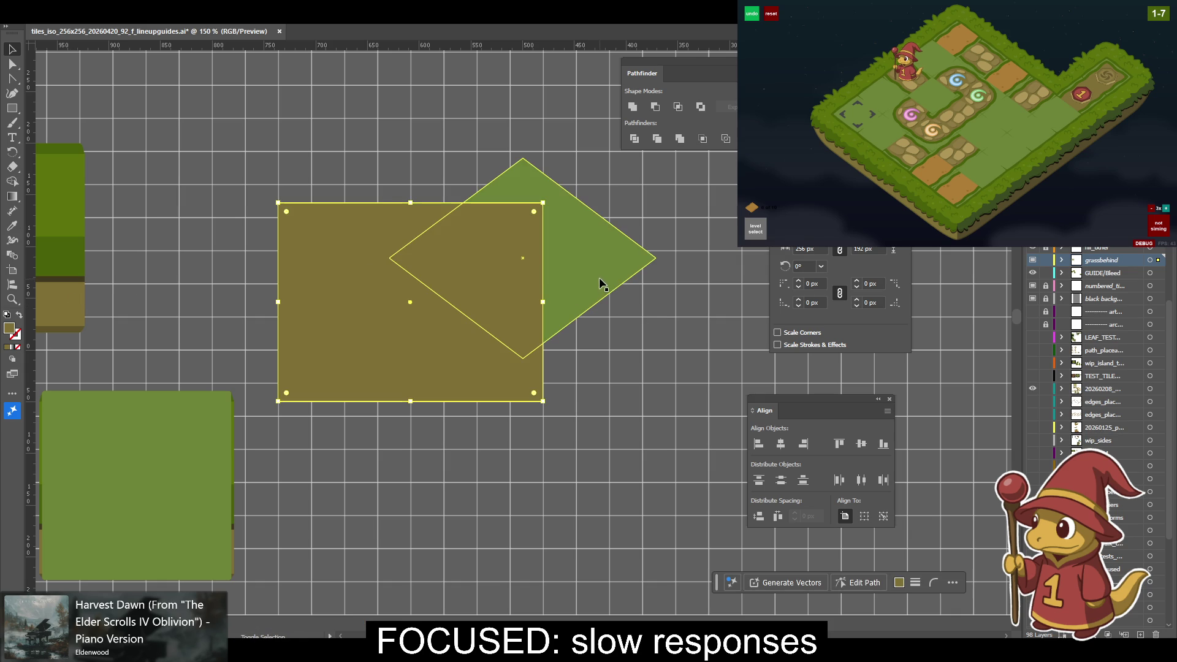
left_click(599, 277, "shift")
left_click(858, 444)
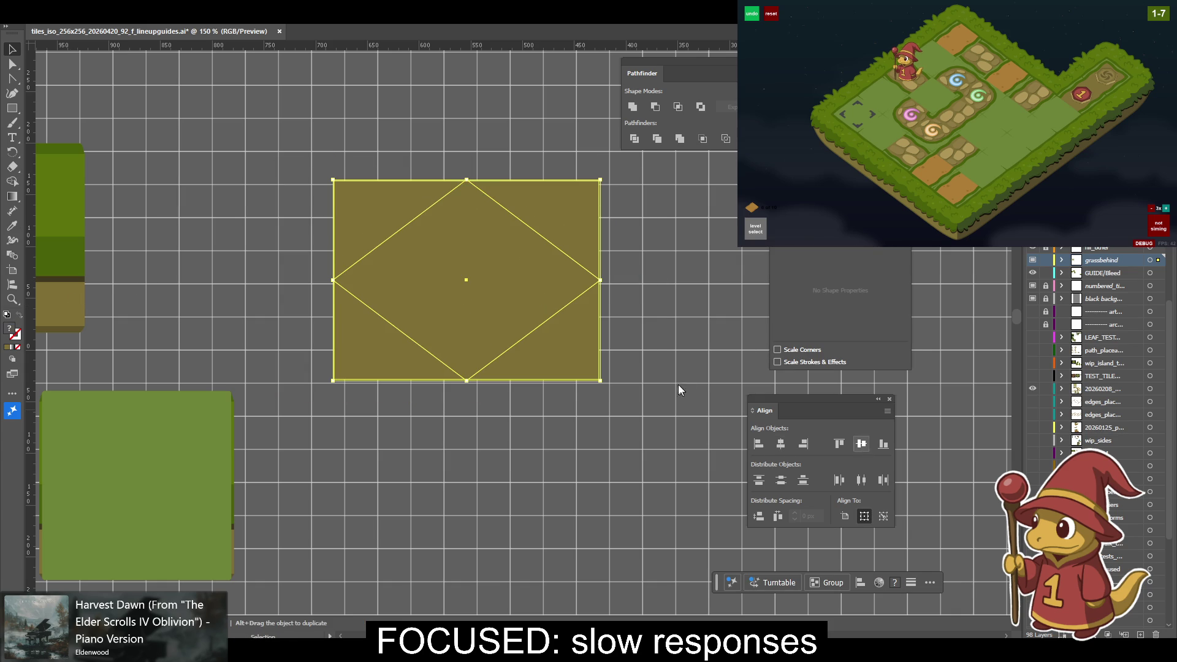
left_click(672, 215)
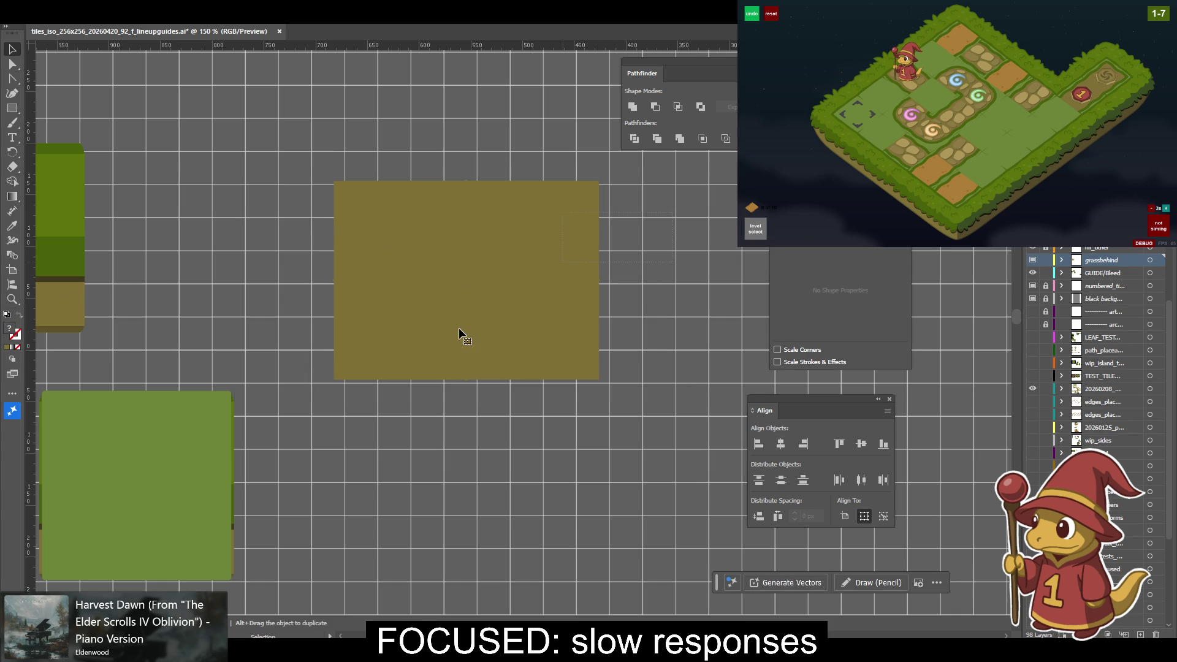
key("ctrl+a")
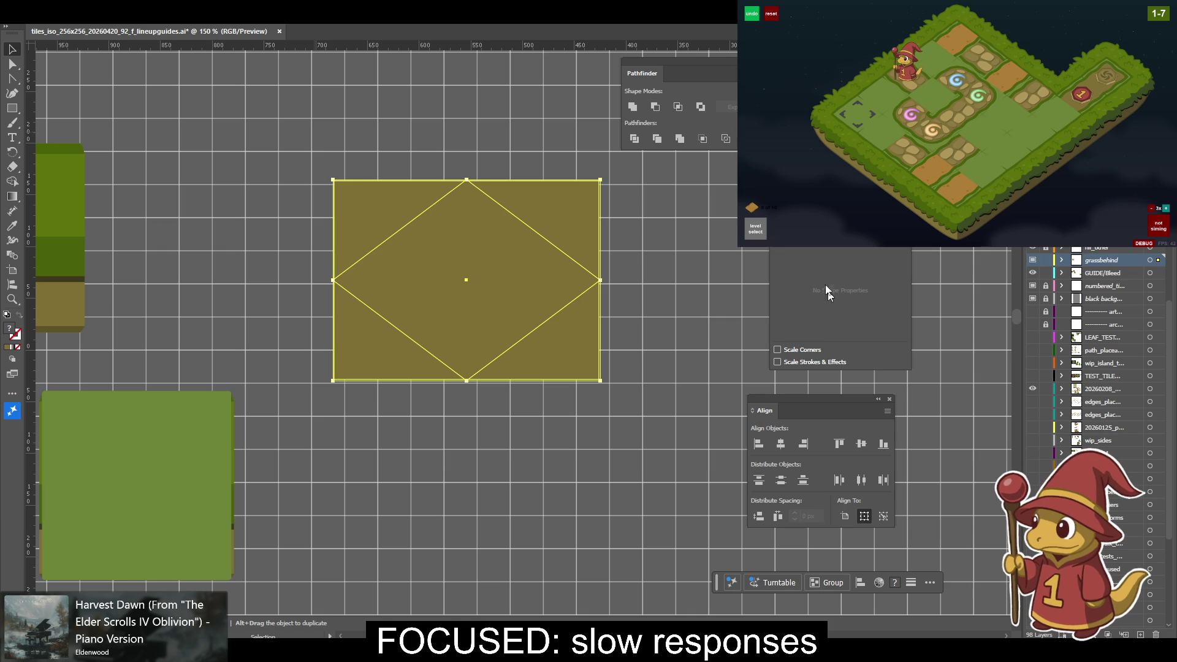
left_click(678, 106)
Move the brown diamond higher, then undo back to the upright square and zoom in on it.
left_click(615, 274)
left_click_drag(615, 275, 631, 279)
left_click(544, 287)
left_click_drag(576, 333, 578, 371)
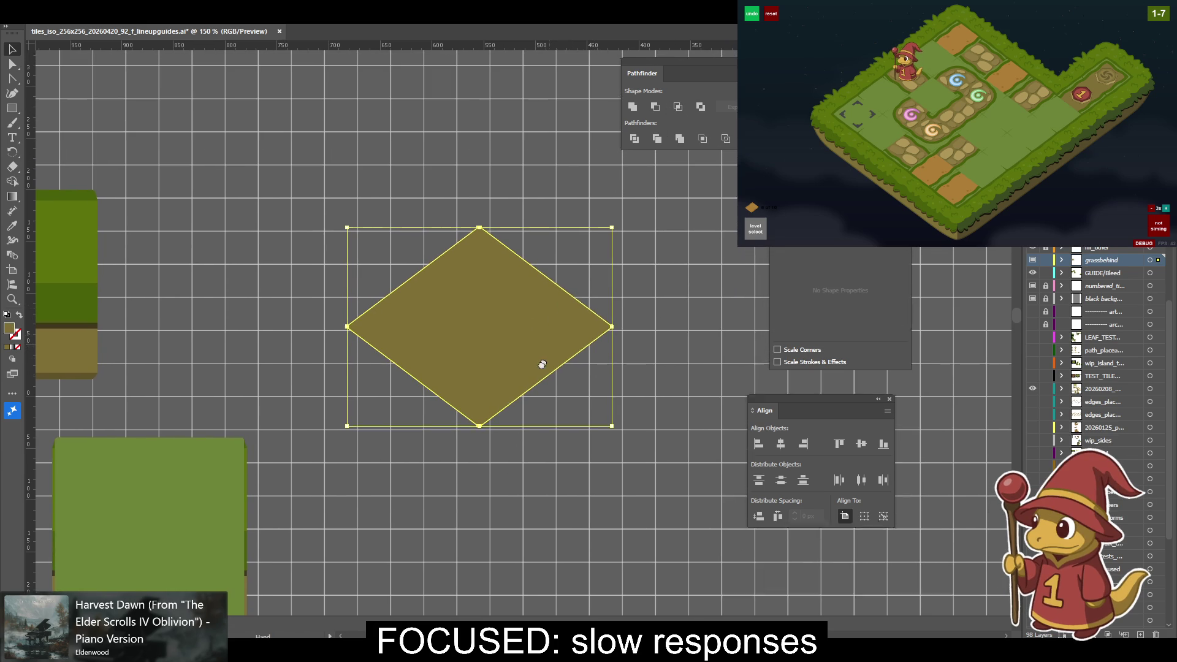
left_click_drag(498, 347, 515, 248)
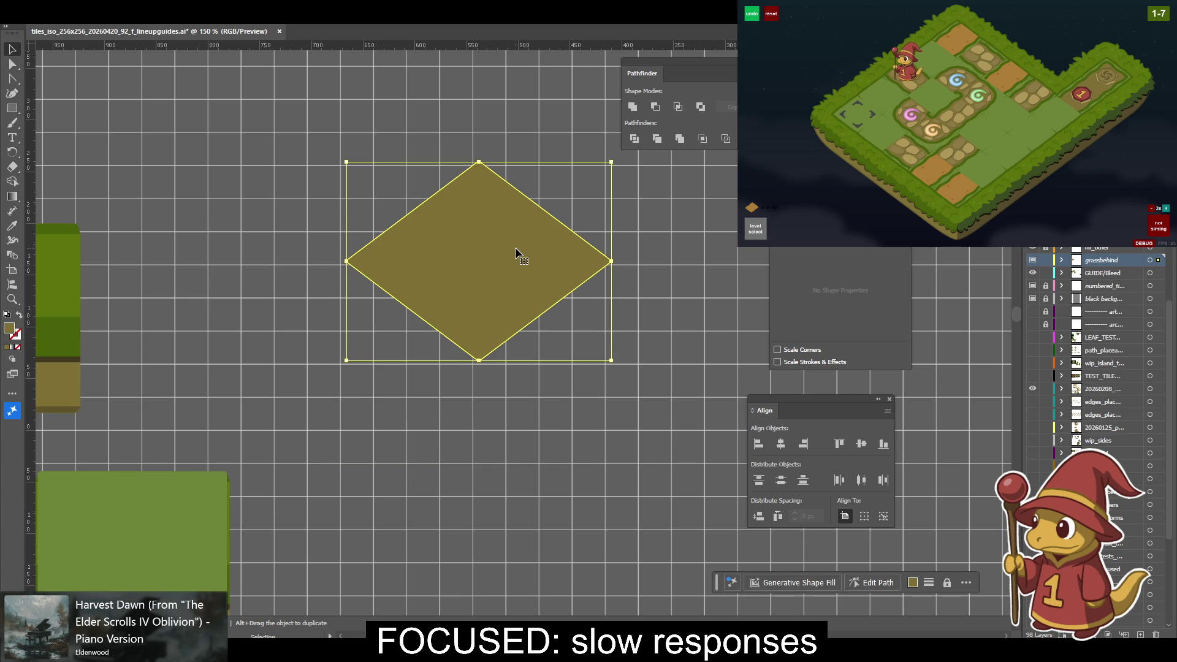
key("ctrl+z")
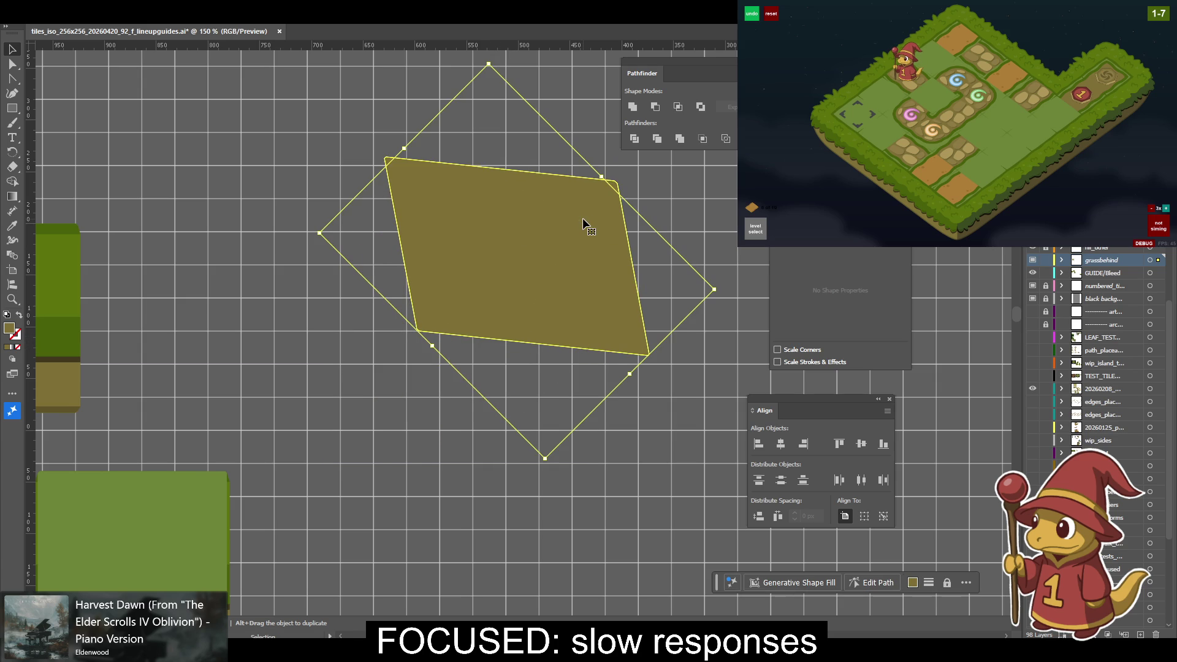
key("ctrl+z")
key("ctrl+z")
key("ctrl+z")
key("ctrl+z")
key("ctrl+z")
key("ctrl+z")
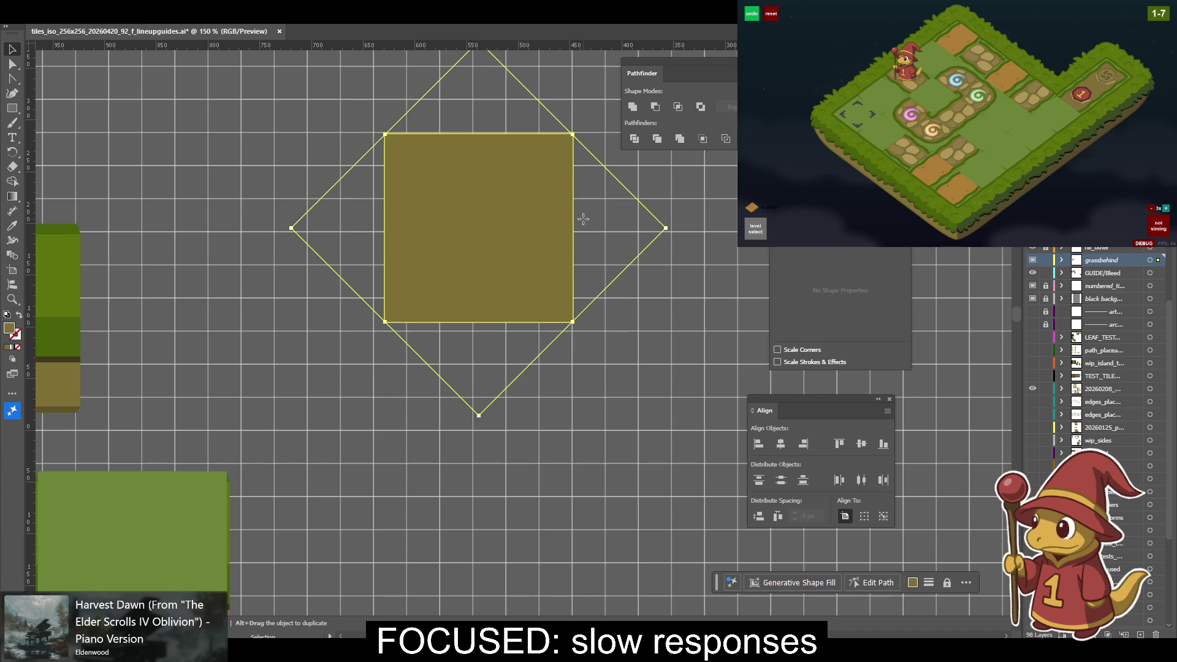
mouse_move(653, 217)
left_mouse_down()
mouse_move(670, 341)
mouse_move(570, 473)
left_mouse_up()
key("a")
key("ctrl+plus")
key("ctrl+plus")
Draw a thin, wide rectangle along the brown tile's top edge.
key("v")
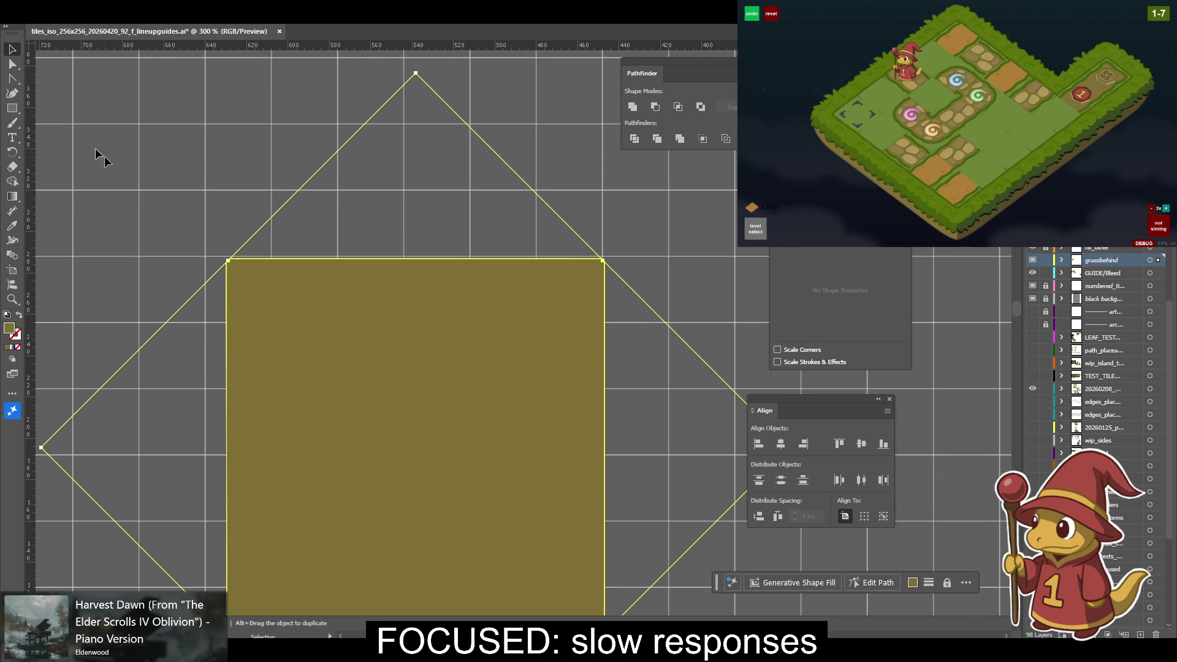
left_click(13, 108)
mouse_move(223, 186)
left_mouse_down()
mouse_move(634, 256)
mouse_move(601, 257)
left_mouse_up()
left_click_drag(344, 281, 262, 320)
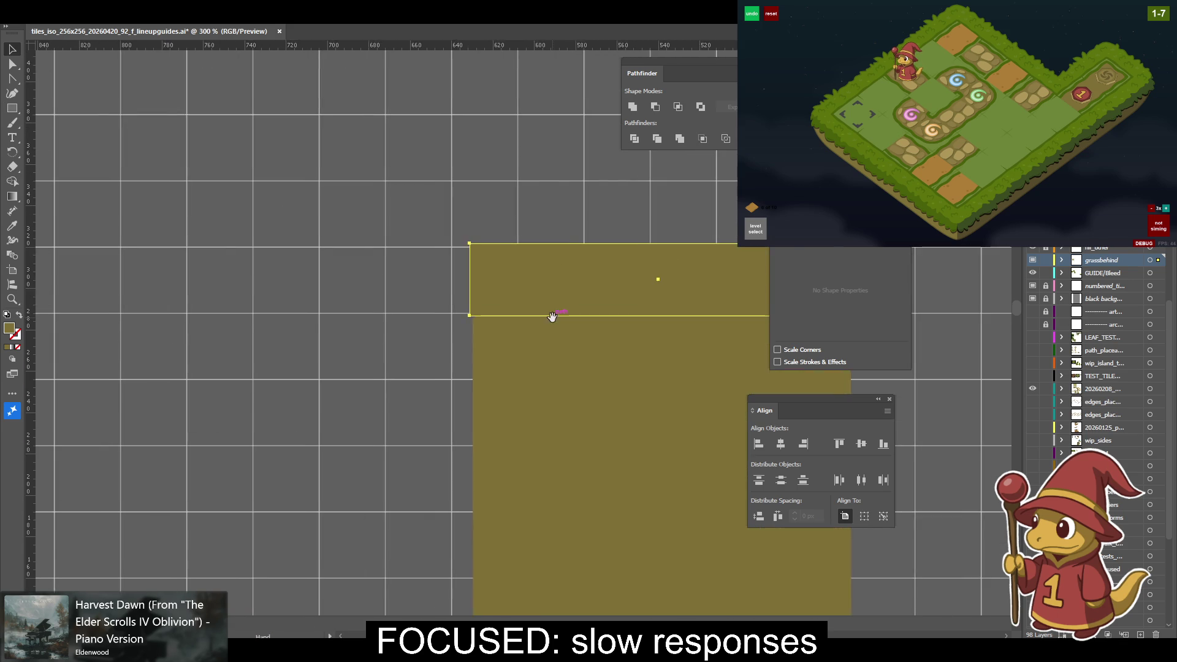
key("v")
Zoom in to inspect the thin rectangle, select it, then zoom back out to see both olive shapes.
key("ctrl+equal")
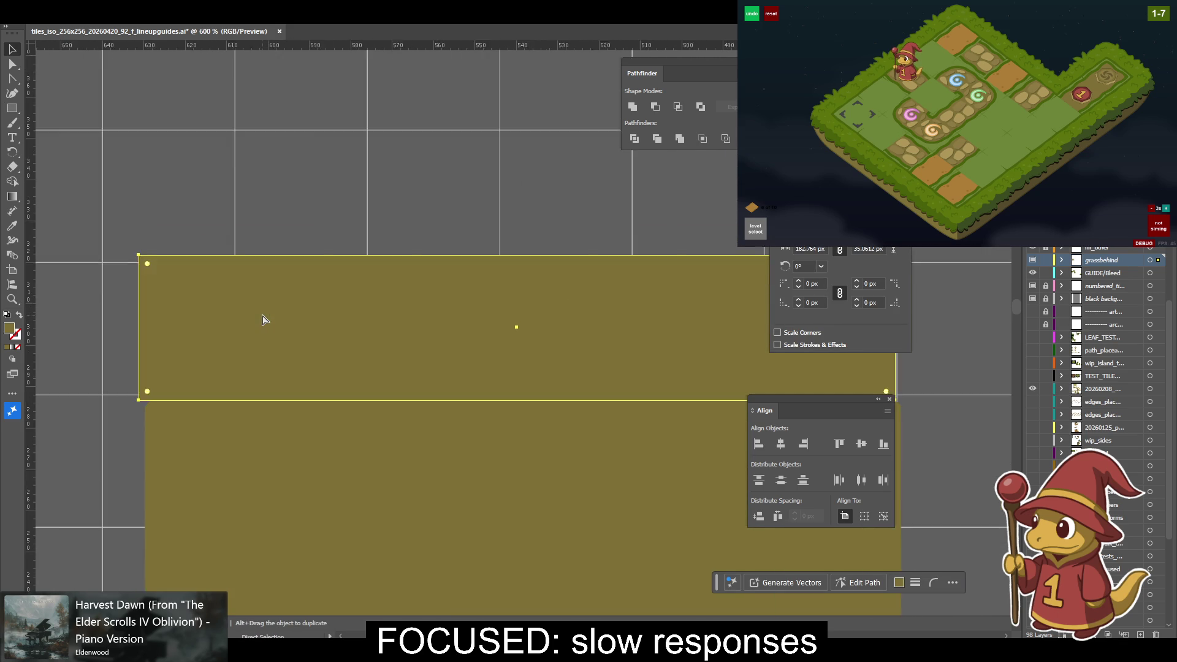
key("ctrl+equal")
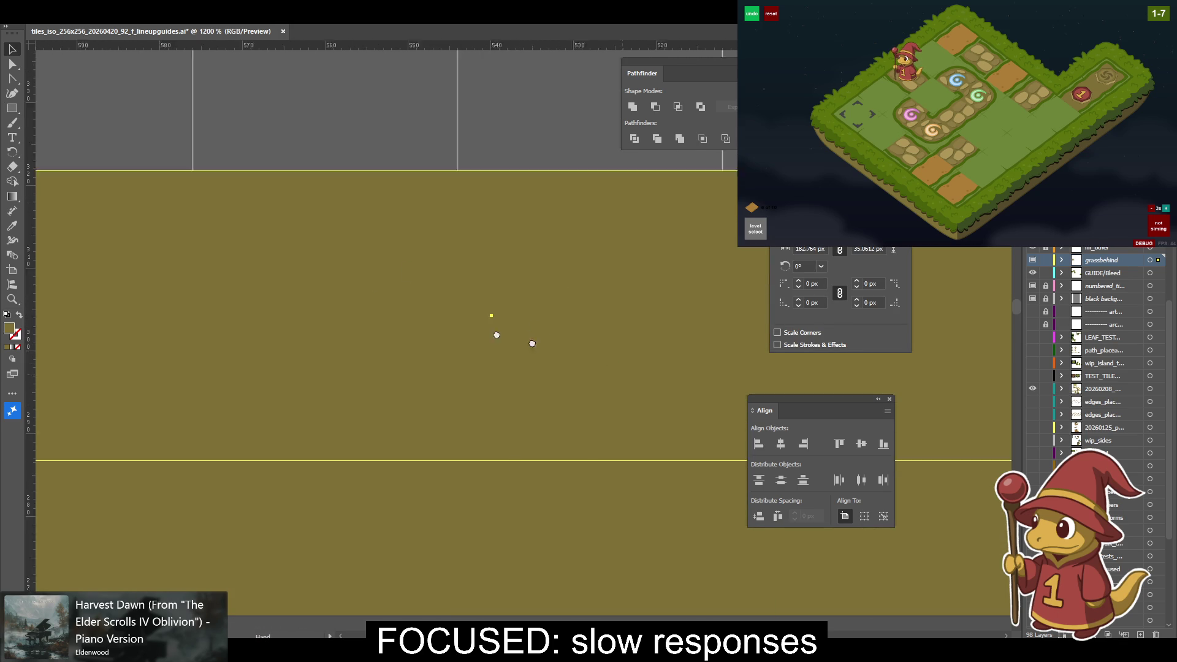
scroll(562, 351, "down", 3)
scroll(553, 372, "right", 5)
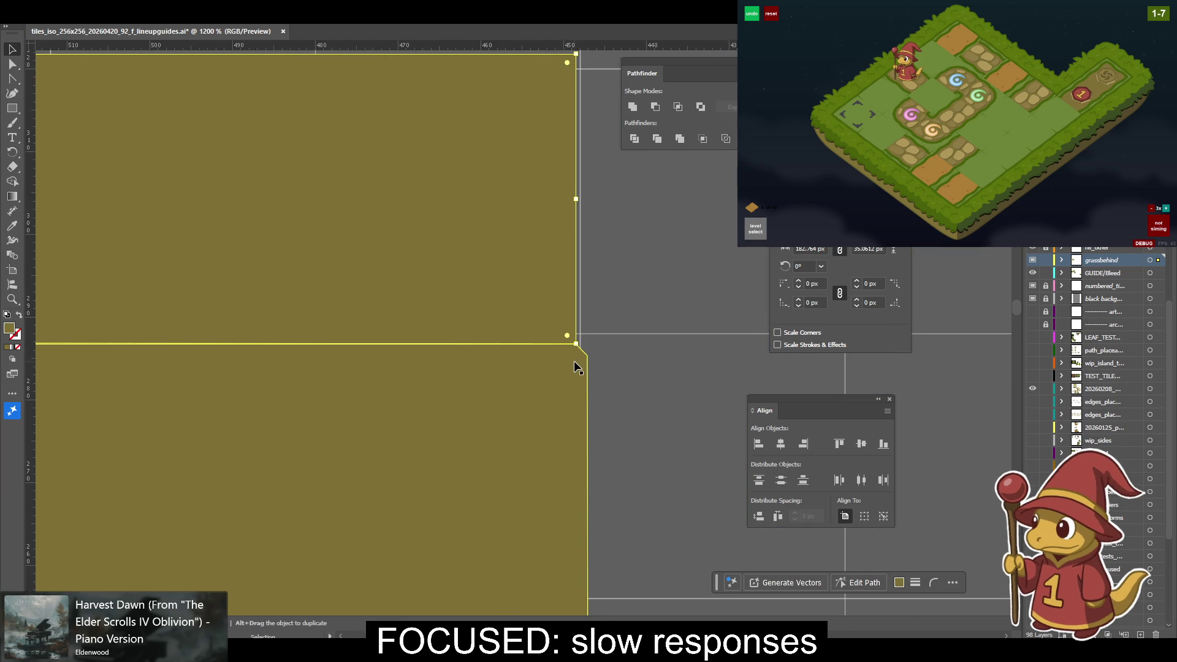
scroll(334, 429, "left", 5)
scroll(676, 476, "left", 5)
scroll(578, 457, "left", 5)
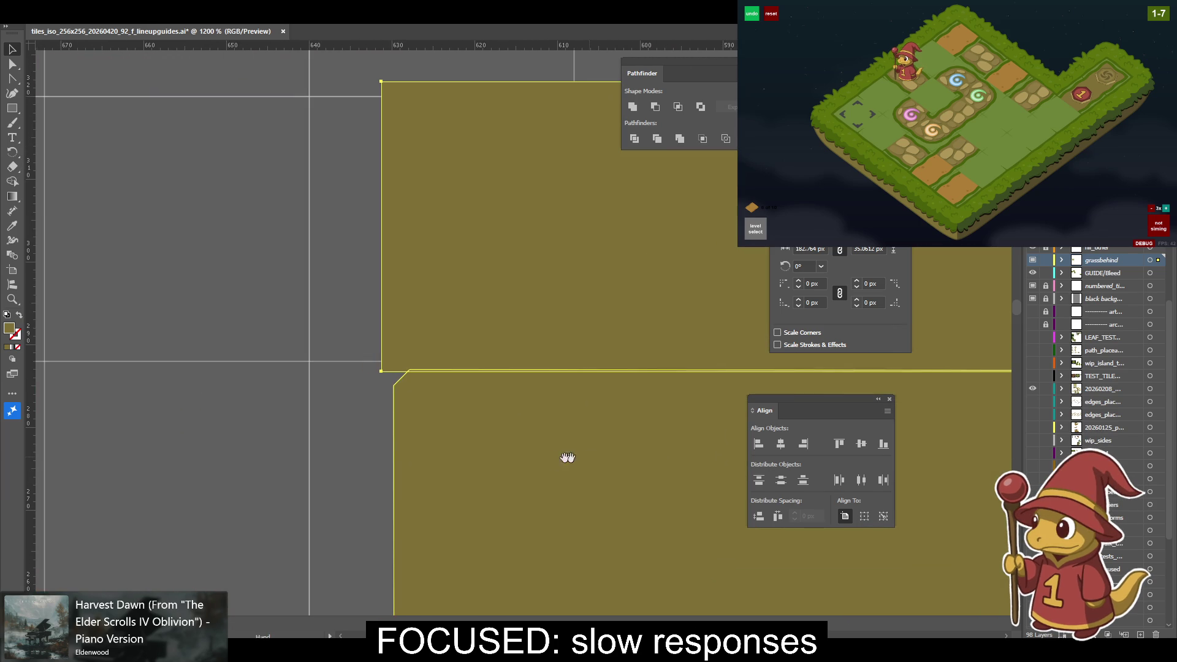
scroll(412, 384, "right", 1)
scroll(473, 439, "right", 2)
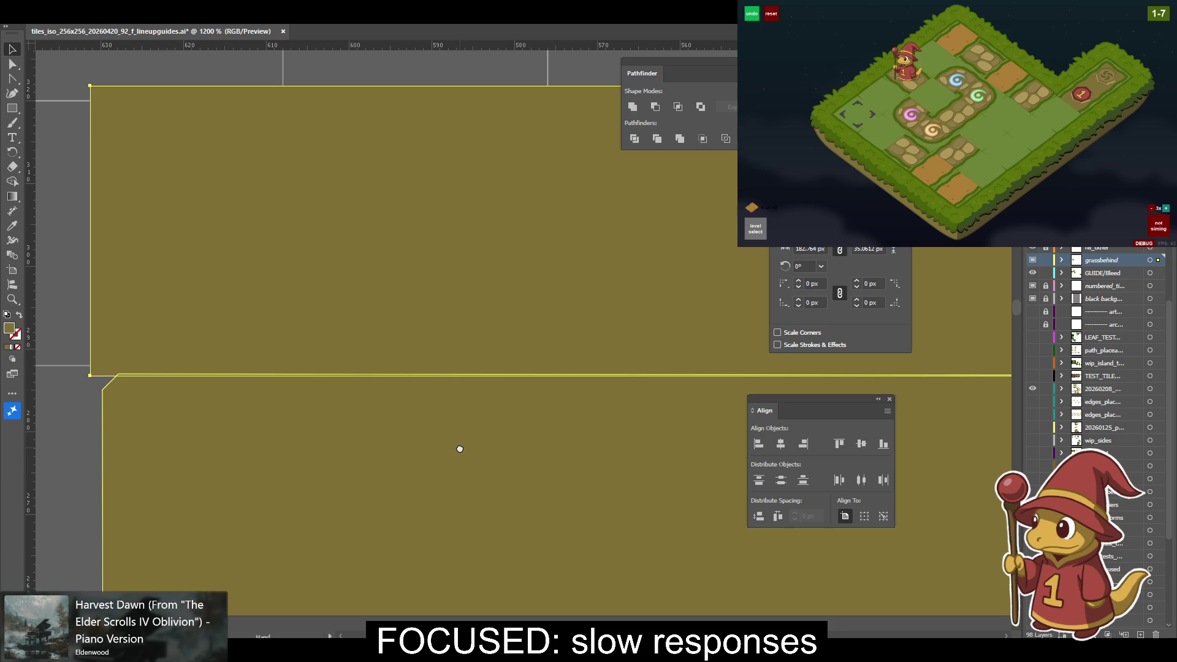
left_click(459, 245)
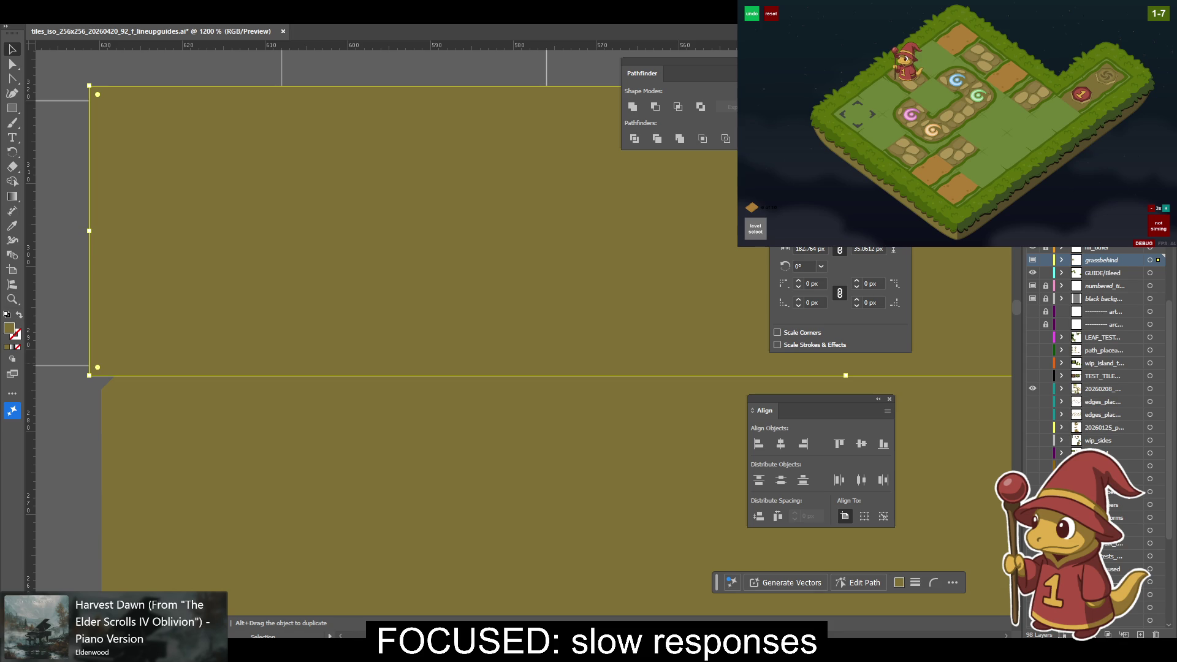
key("a")
key("ctrl+minus")
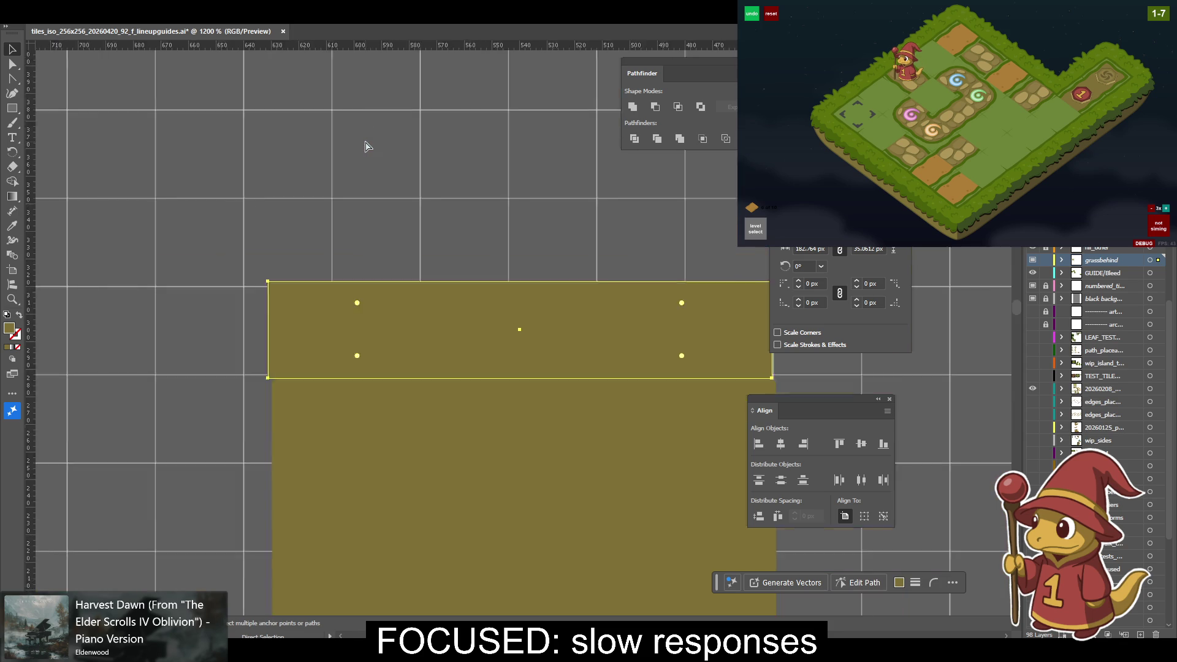
key("ctrl+minus")
key("ctrl+minus")
key("ctrl+minus")
Delete the lower olive rectangle and zoom out.
left_click(575, 439)
key("Delete")
key("ctrl+minus")
key("ctrl+minus")
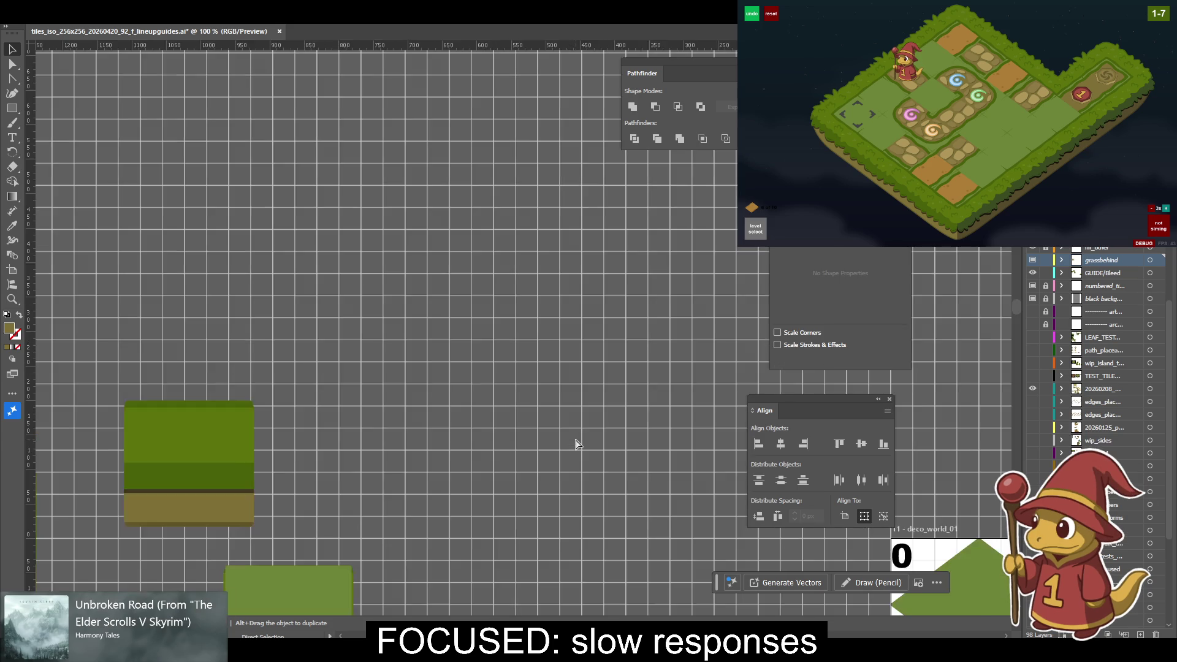
Bring the tile sheet and colour card into view, trying a move of the green square then undoing it.
mouse_move(657, 422)
left_mouse_down()
mouse_move(584, 261)
mouse_move(575, 300)
left_mouse_up()
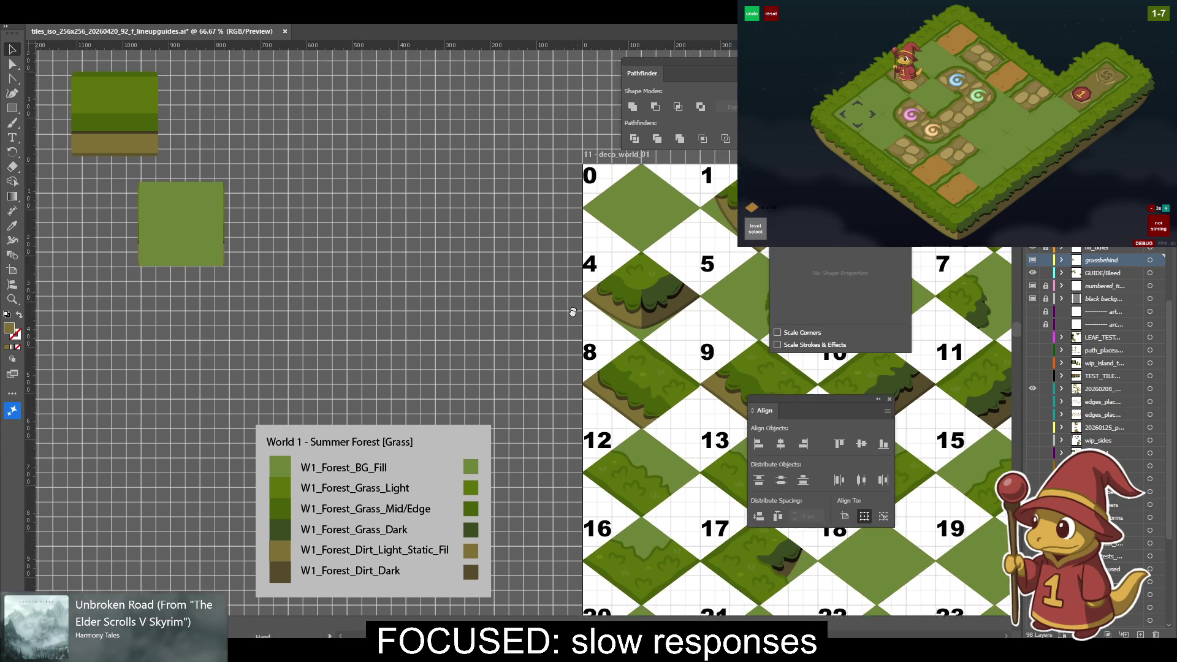
left_click(203, 259)
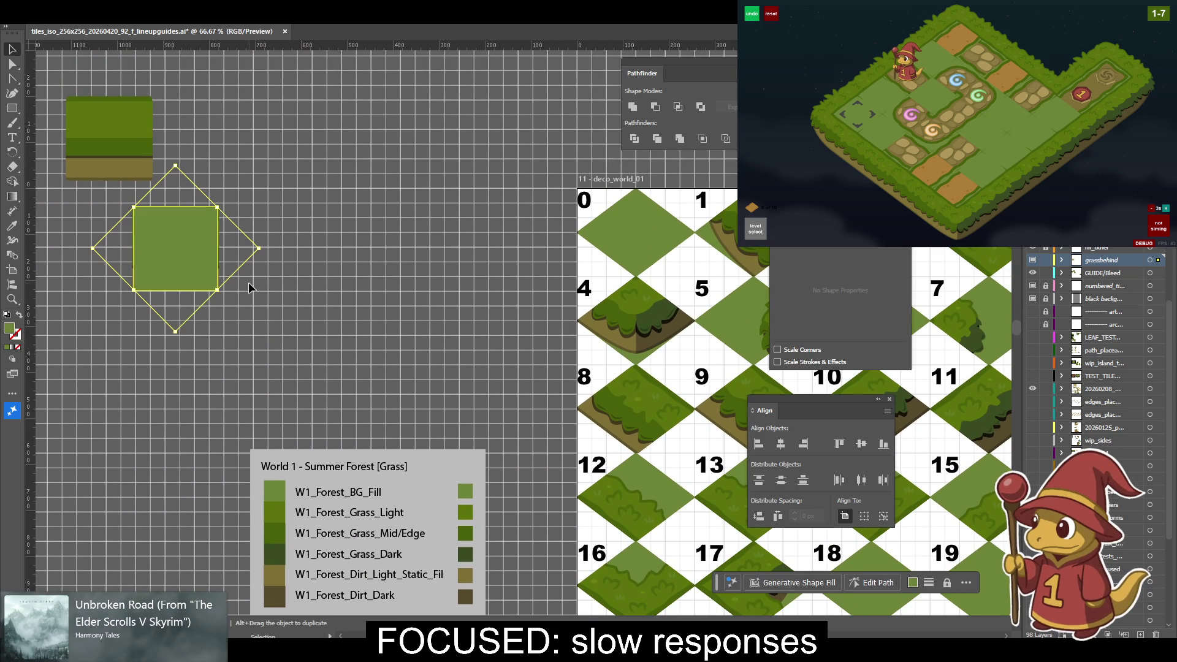
left_click_drag(174, 251, 330, 153)
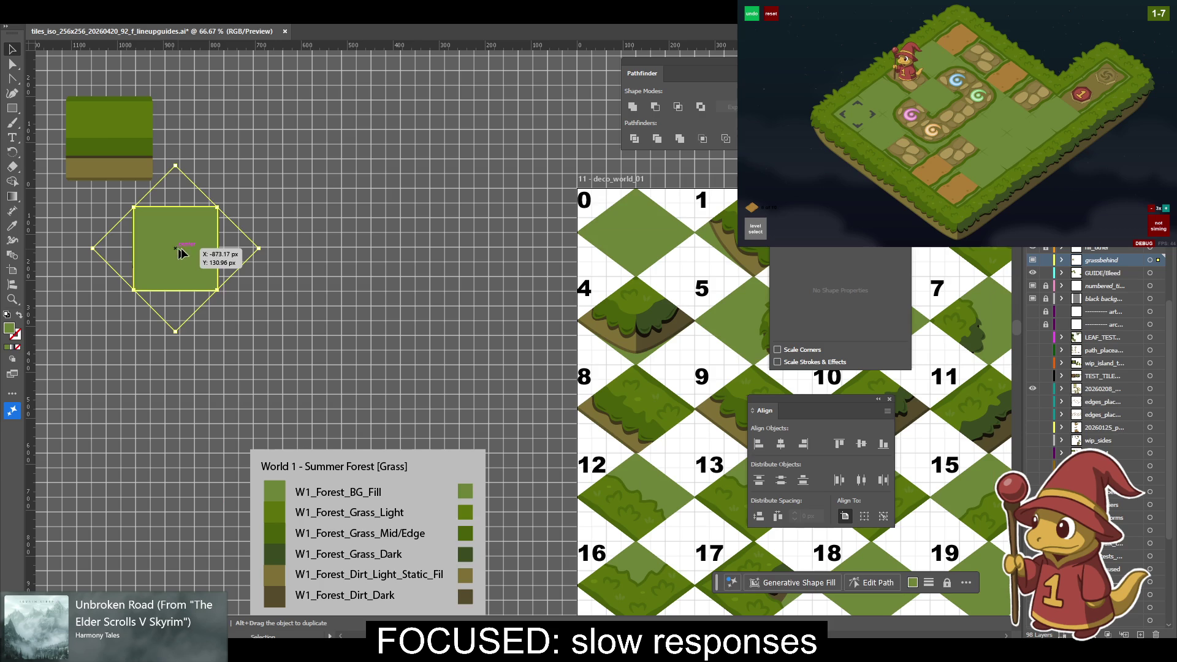
key("ctrl+z")
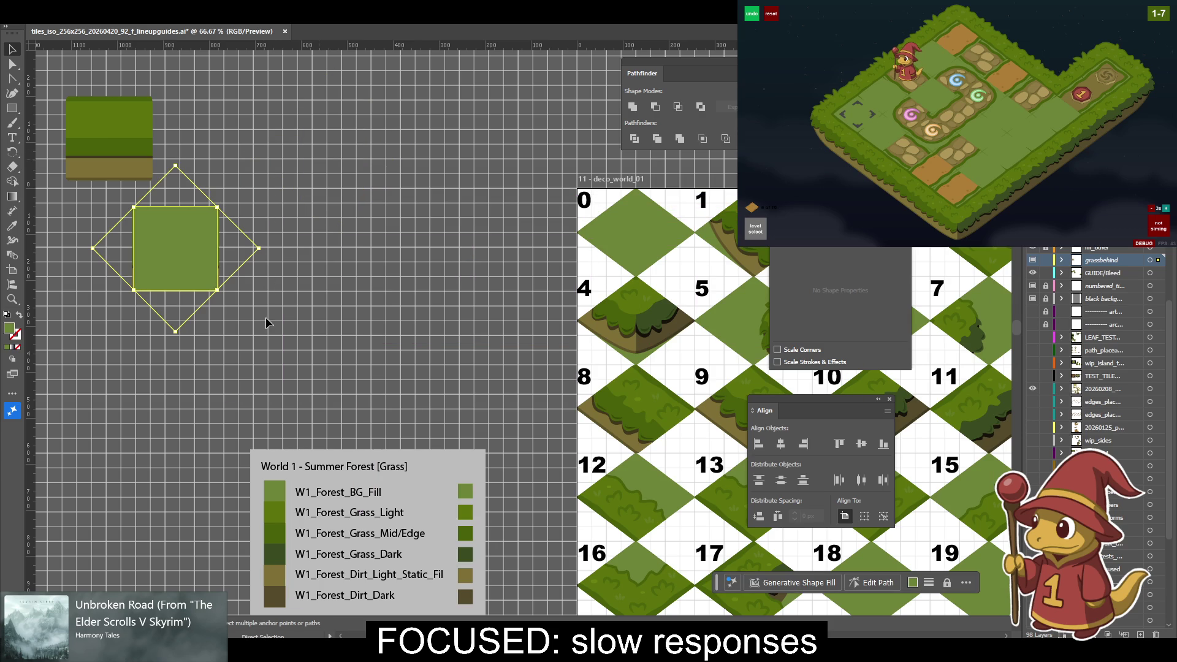
Copy the green square below it, then undo the duplicate.
mouse_move(182, 247)
left_mouse_down()
mouse_move(120, 269)
mouse_move(266, 378)
left_mouse_up()
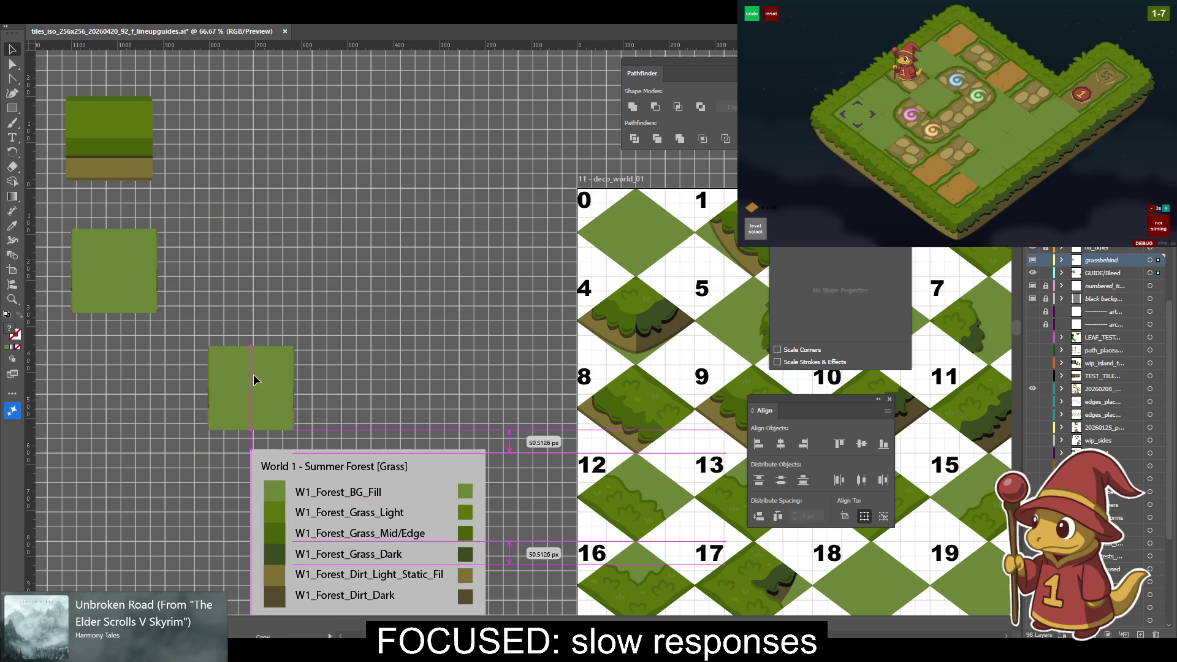
key("ctrl+z")
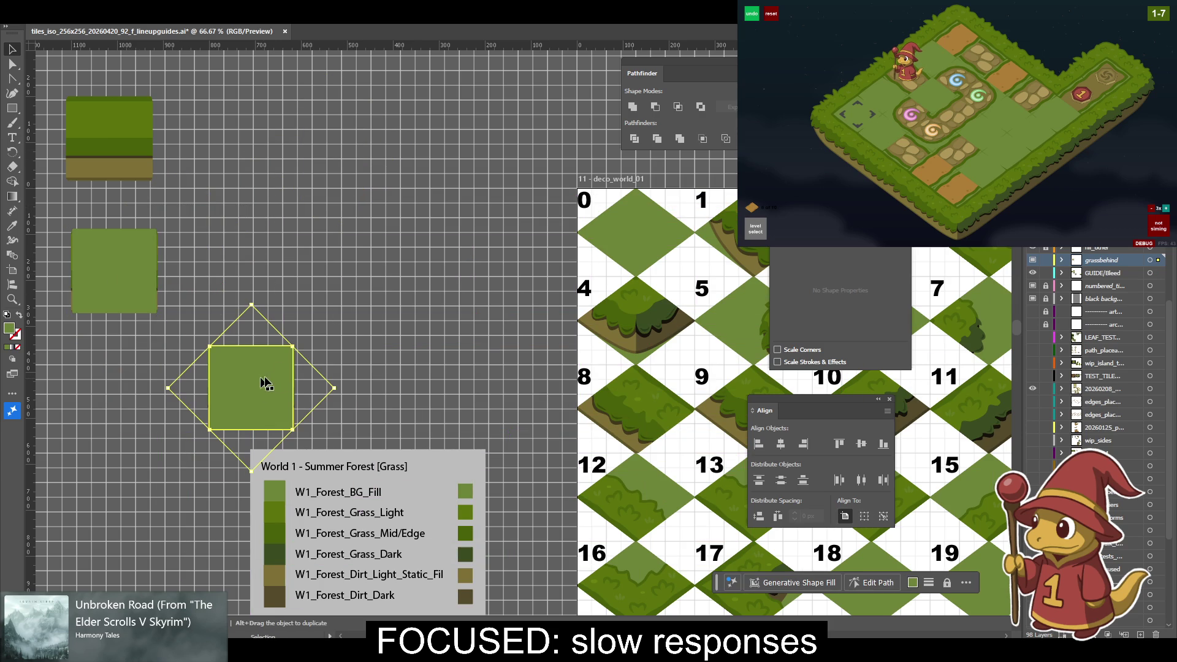
key("ctrl+z")
Marquee-select the grass-and-dirt block, apply the isometric transform (F2), and move the tile right and up.
left_click_drag(319, 436, 177, 311)
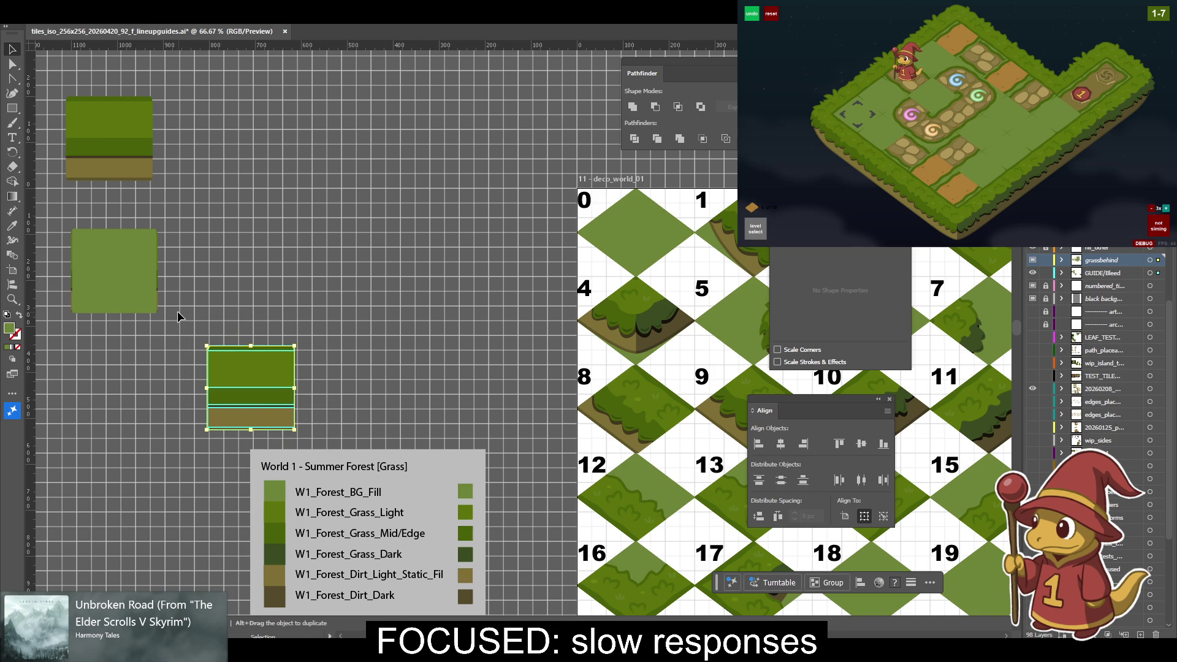
key("F2")
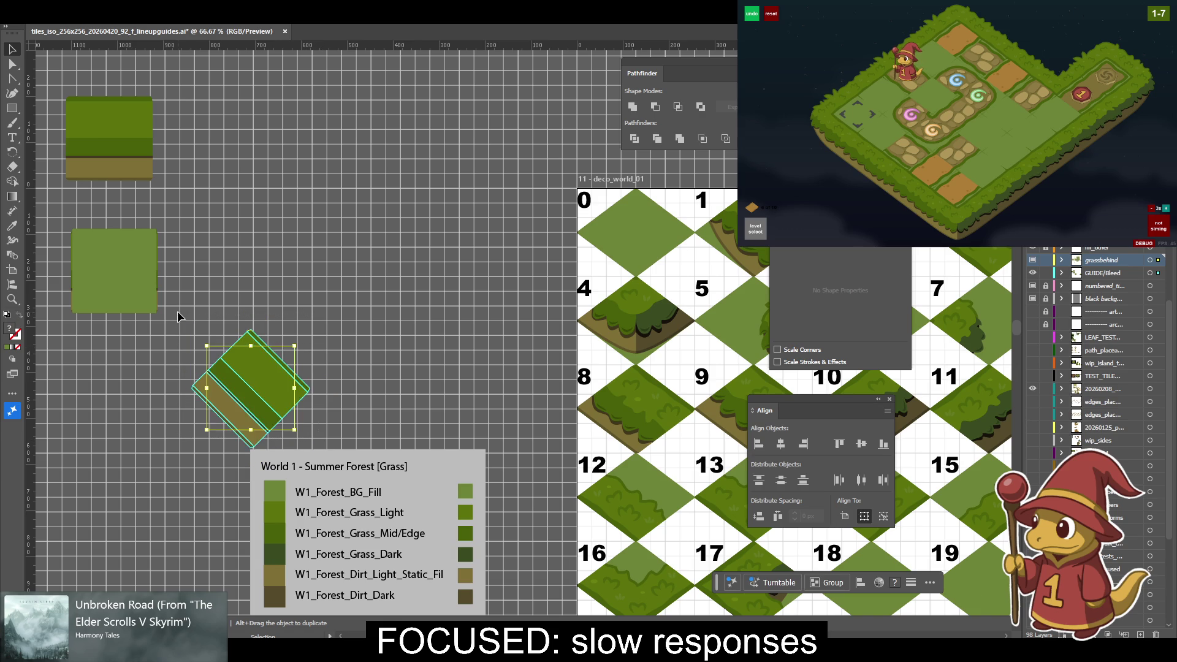
left_click_drag(221, 392, 369, 371)
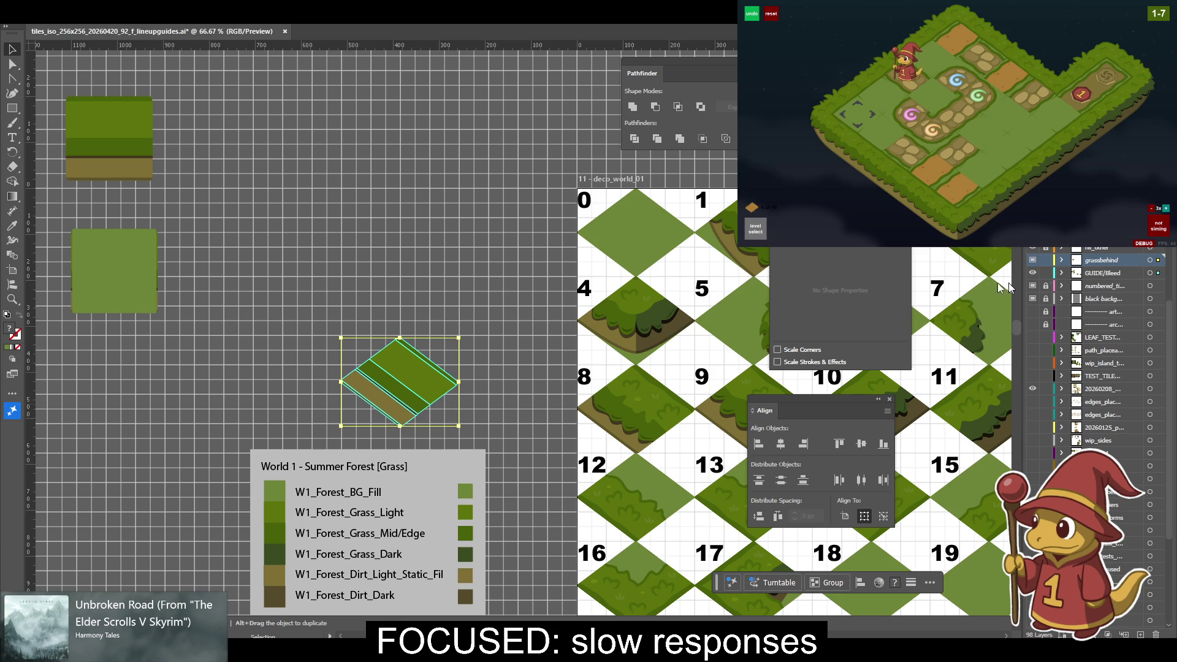
key("a")
key("v")
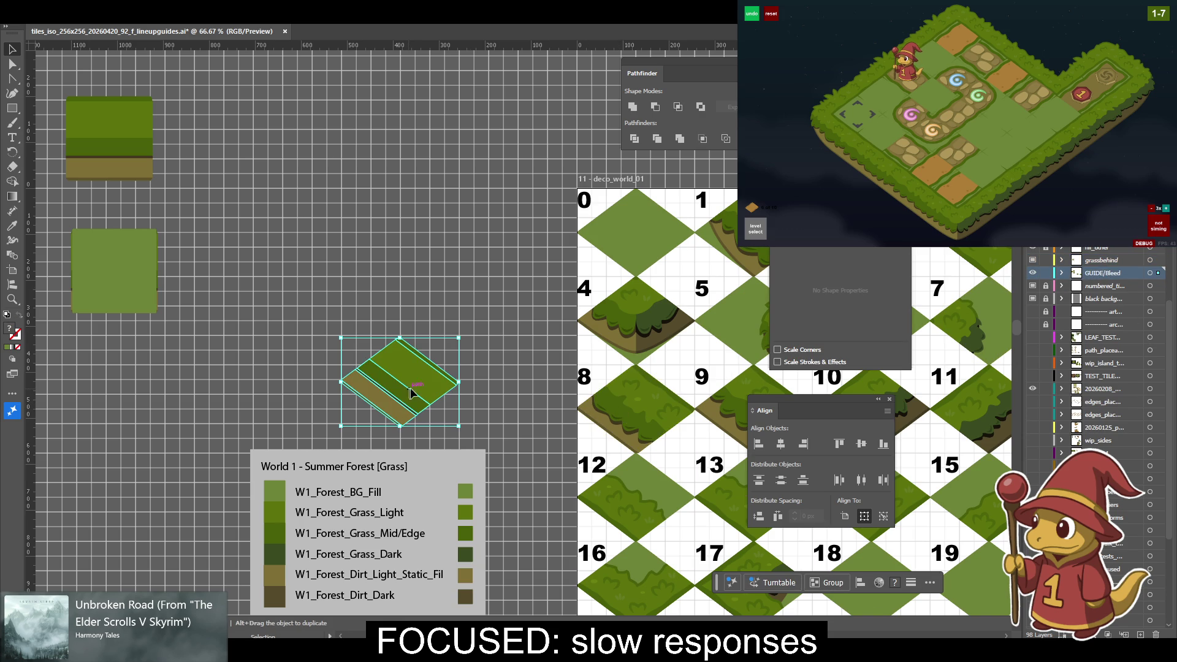
left_click_drag(409, 393, 441, 375)
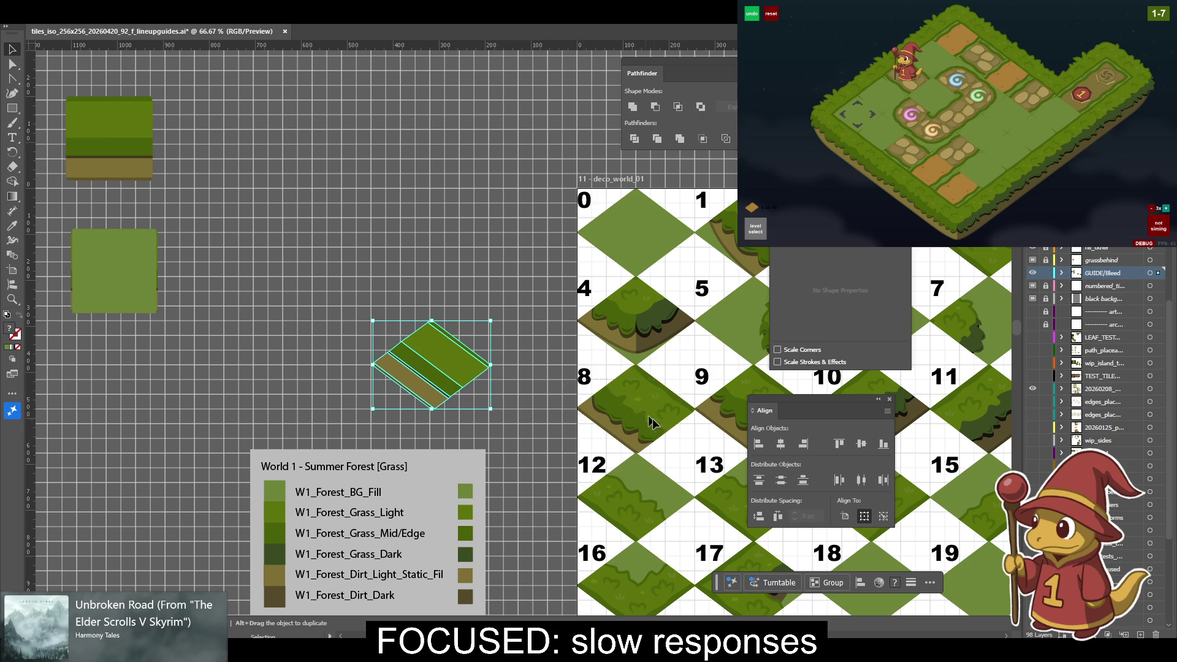
left_click(685, 440)
Place the isometric tile onto tile 8, nudge it right and down, and zoom in to check alignment.
key("a")
key("ctrl+1")
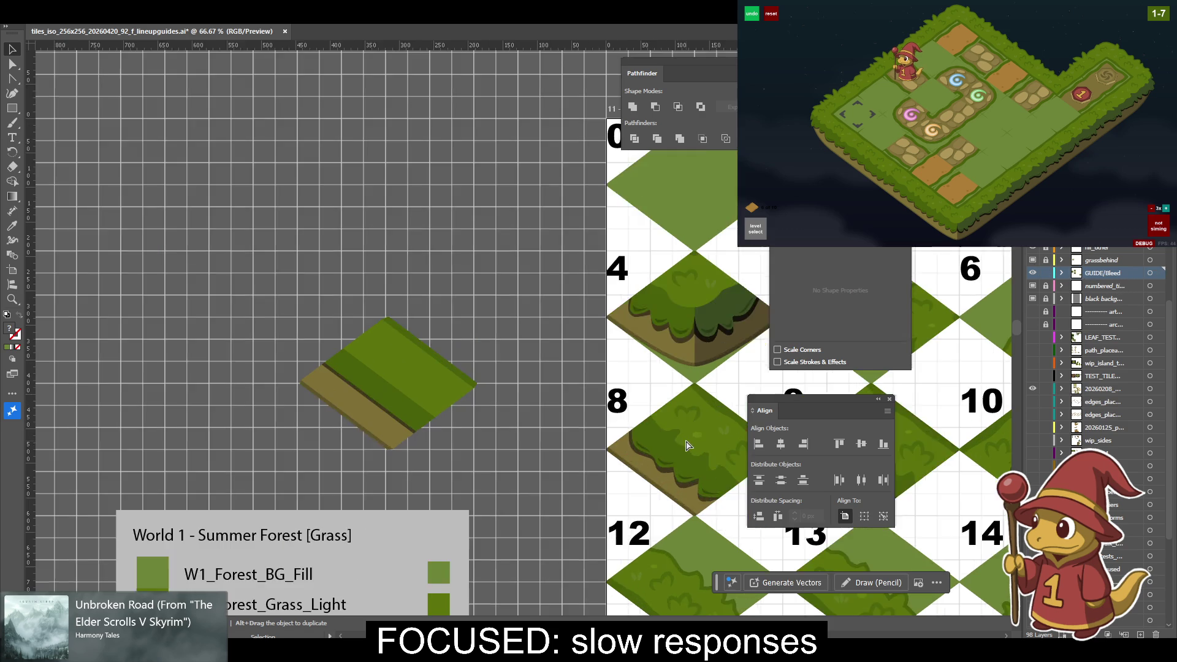
key("v")
left_click(323, 399)
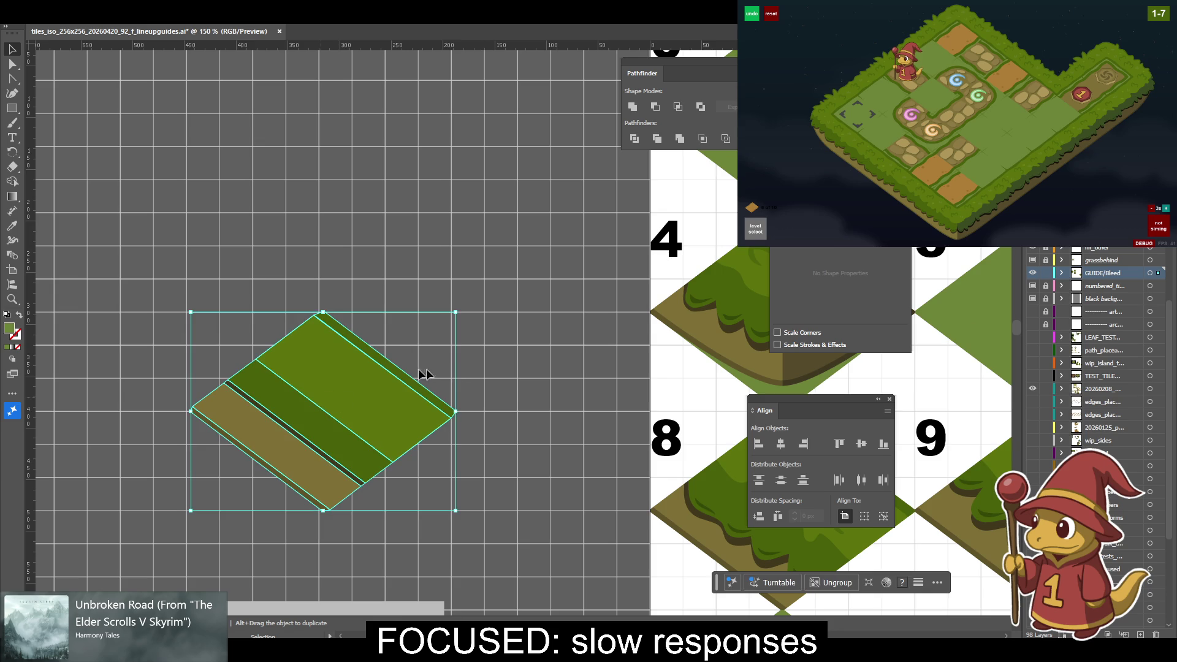
key("ctrl+equal")
left_click_drag(331, 334, 736, 452)
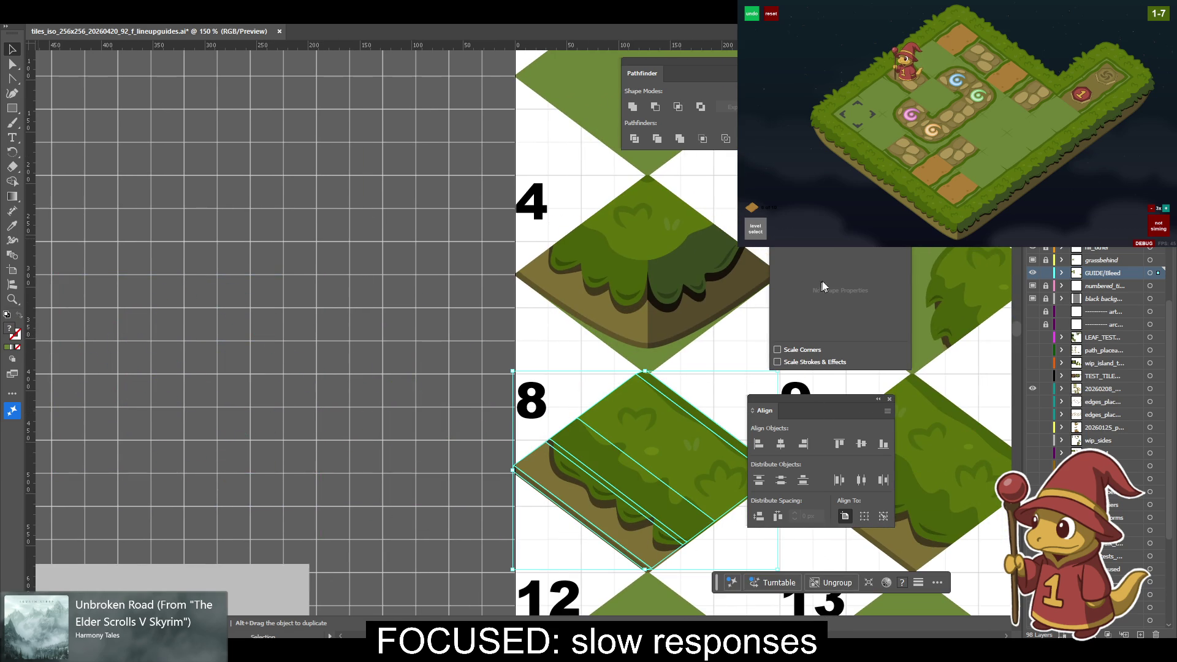
key("Right")
key("Right")
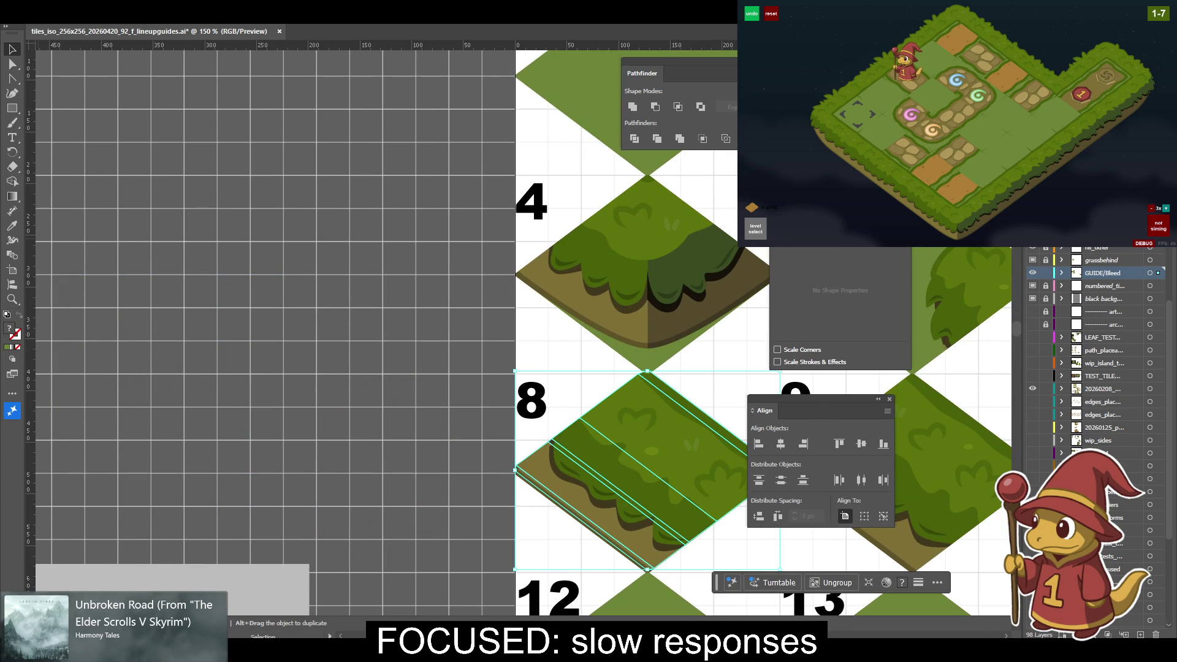
key("Down")
key("Down")
key("Down")
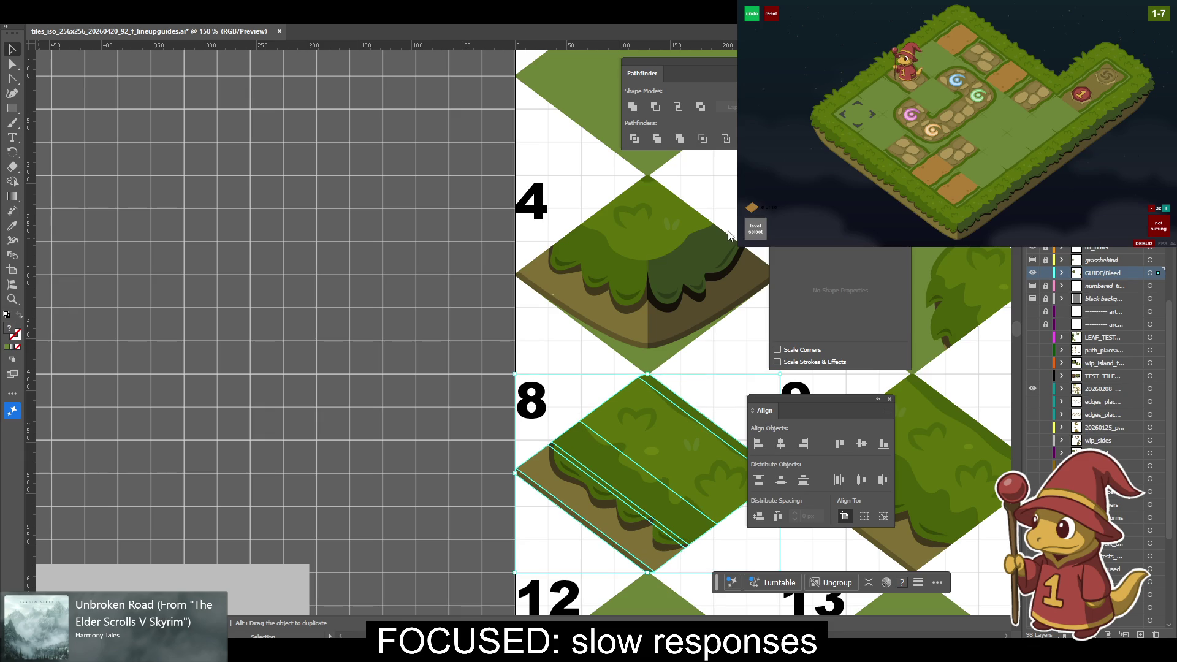
left_click(305, 359)
left_click_drag(441, 384, 190, 281)
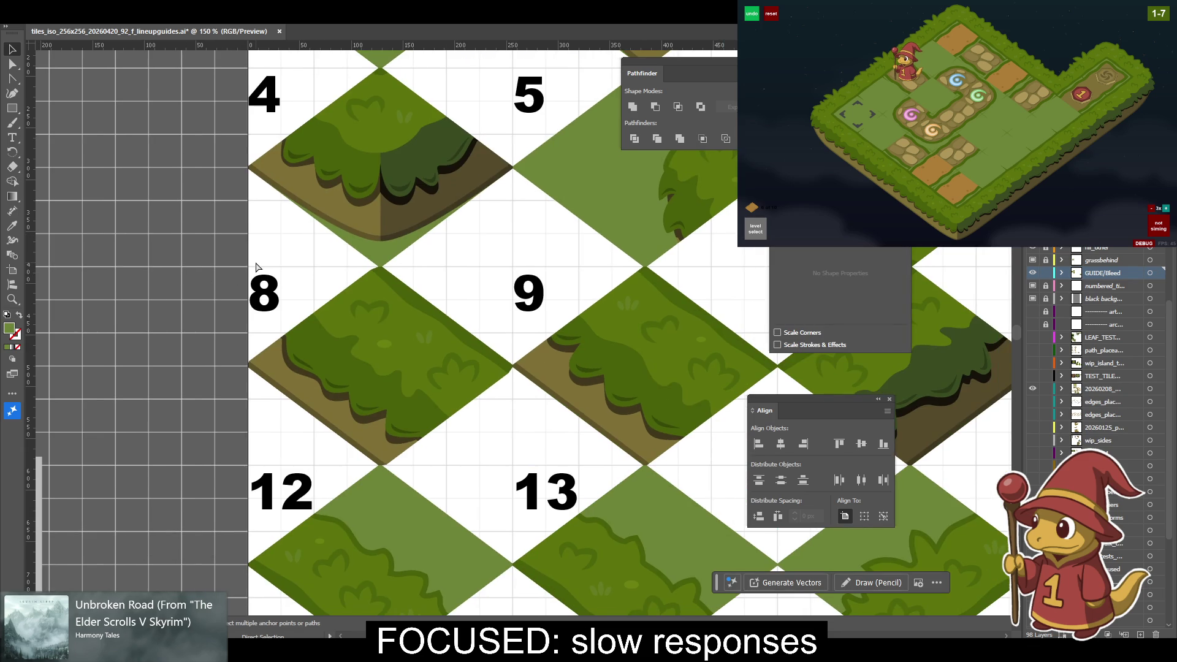
key("ctrl+equal")
key("ctrl+equal")
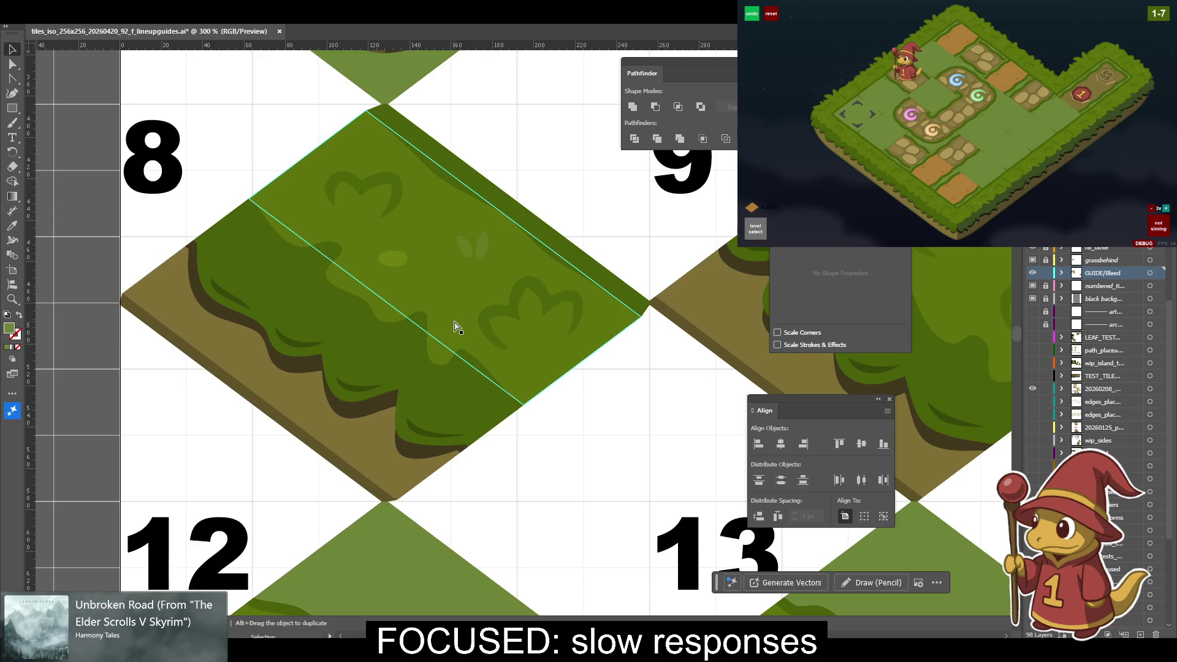
Zoom in on tile 8's lower edge and select the green grass path with Direct Selection.
key("a")
key("ctrl+equal")
key("ctrl+equal")
key("ctrl+equal")
scroll(454, 325, "down", 3)
scroll(454, 325, "down", 3)
key("ctrl+equal")
scroll(523, 402, "up", 3)
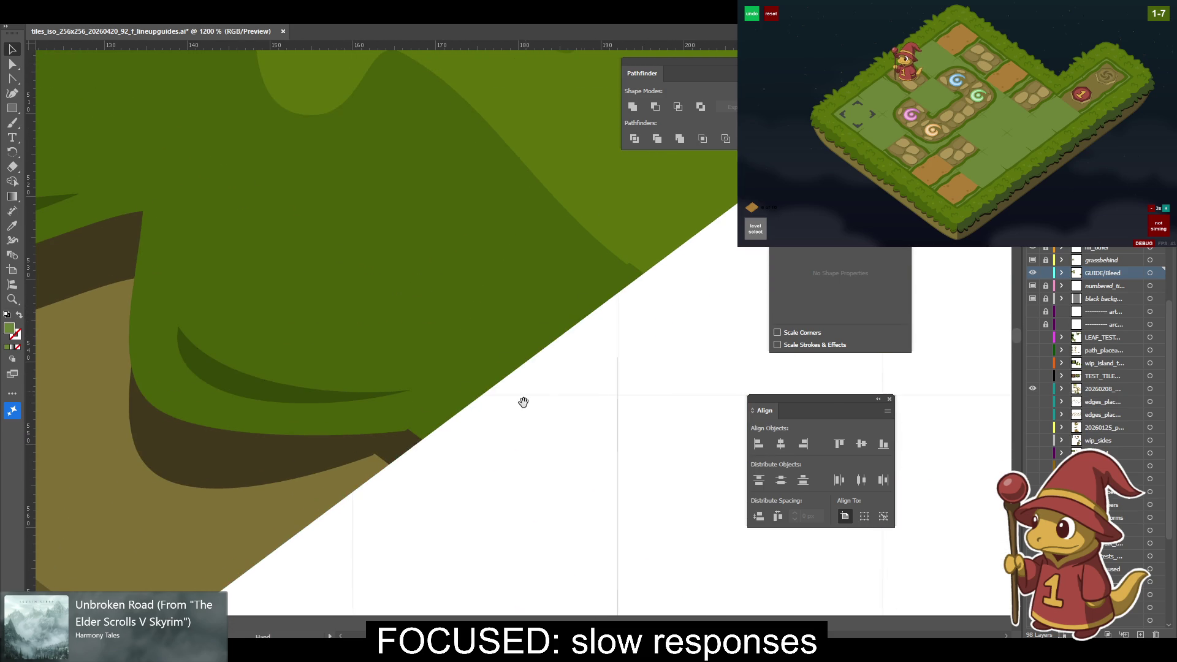
scroll(1145, 283, "up", 1)
scroll(1145, 283, "up", 5)
scroll(1103, 297, "up", 5)
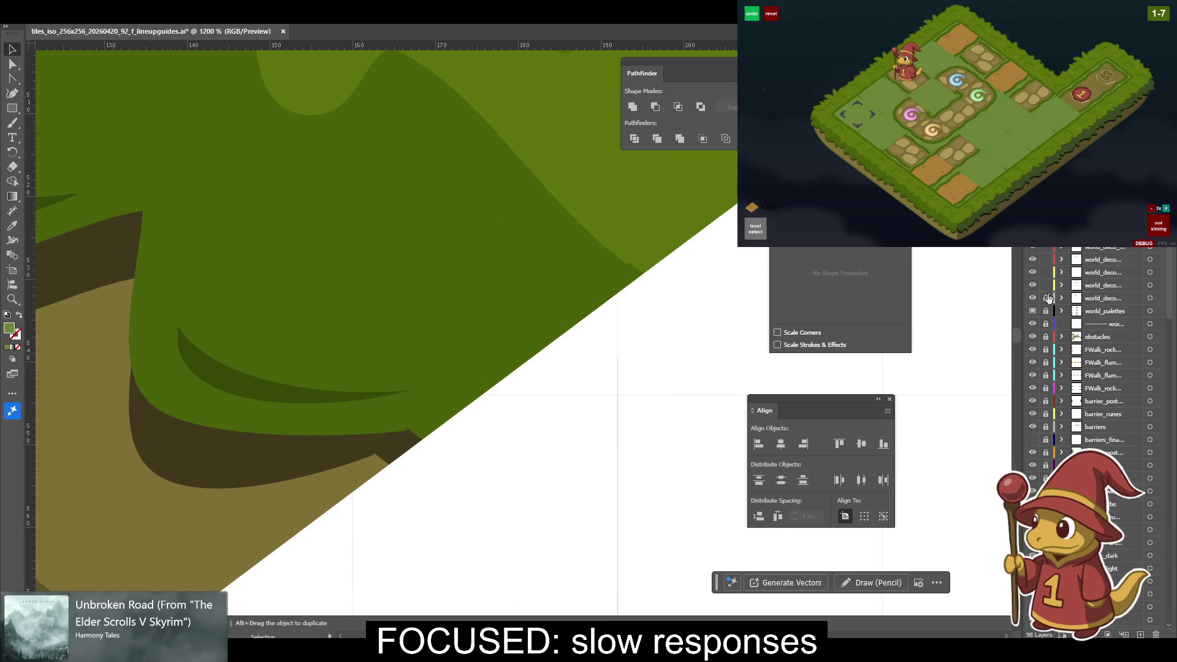
key("a")
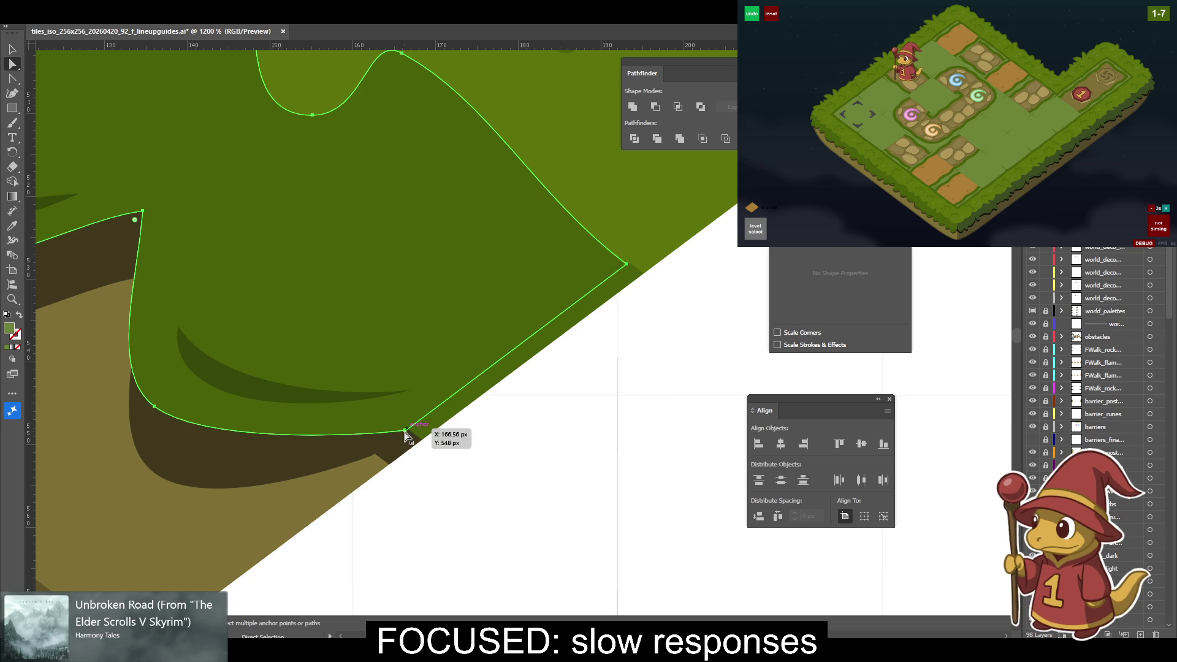
left_click(405, 432)
Hide the yellow guides and snap the grass path's corner anchor onto the diamond corner.
scroll(1088, 413, "down", 5)
scroll(1087, 413, "down", 5)
left_click(1045, 325)
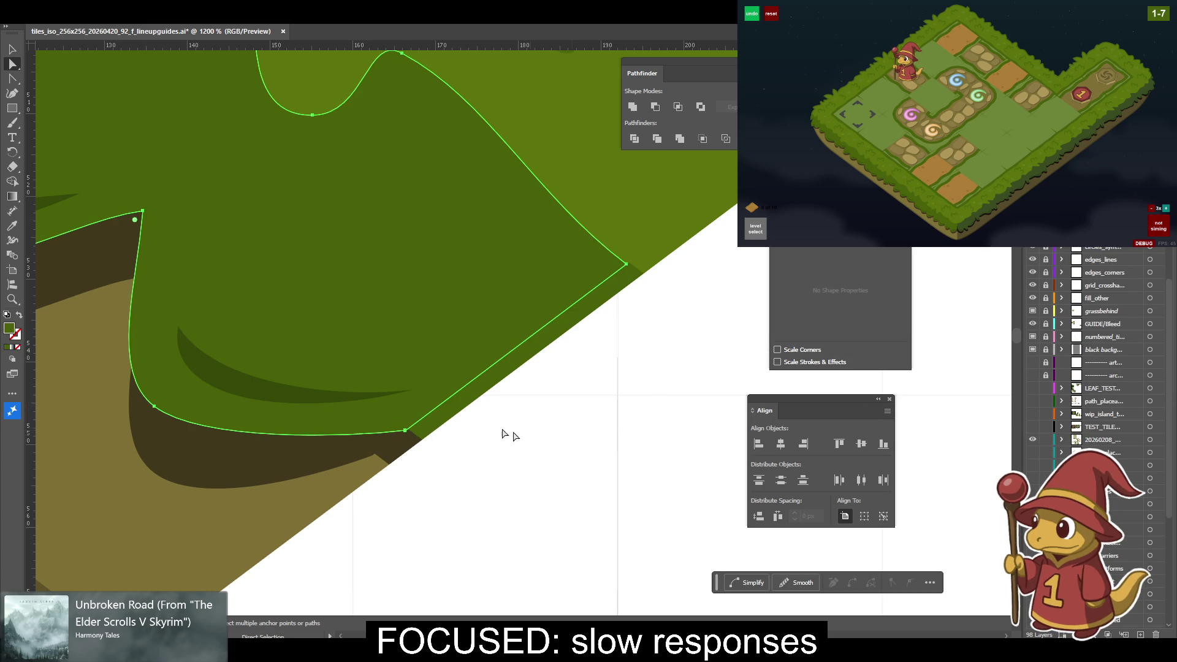
left_click(409, 435)
left_click(410, 434)
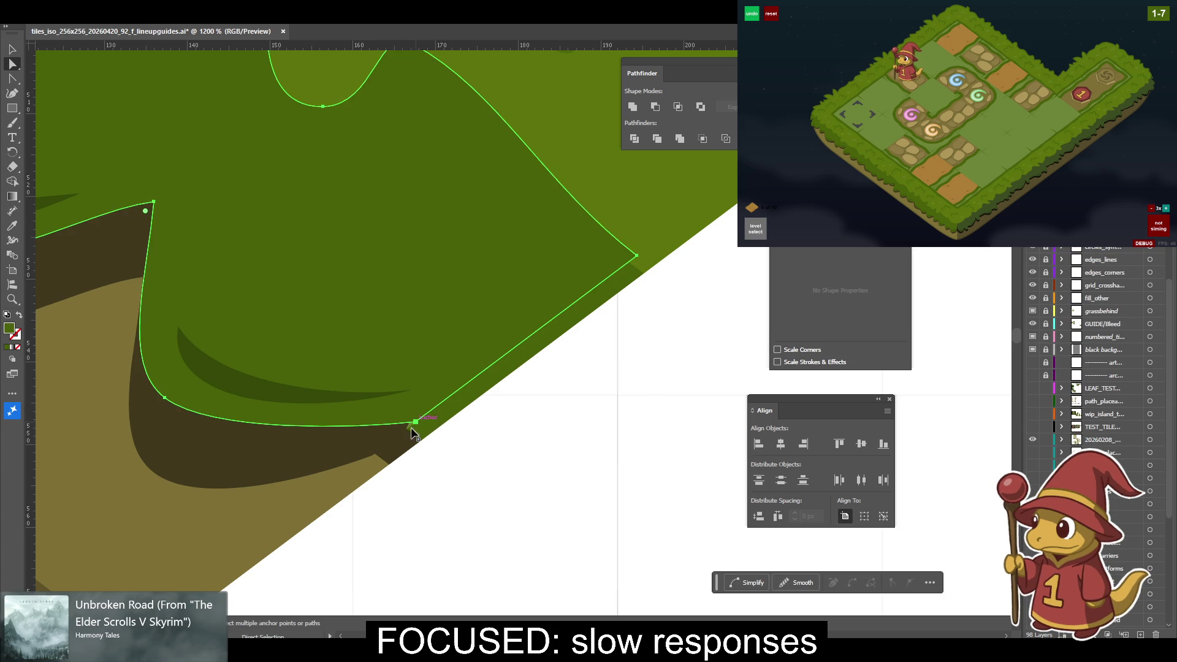
left_click_drag(406, 432, 409, 434)
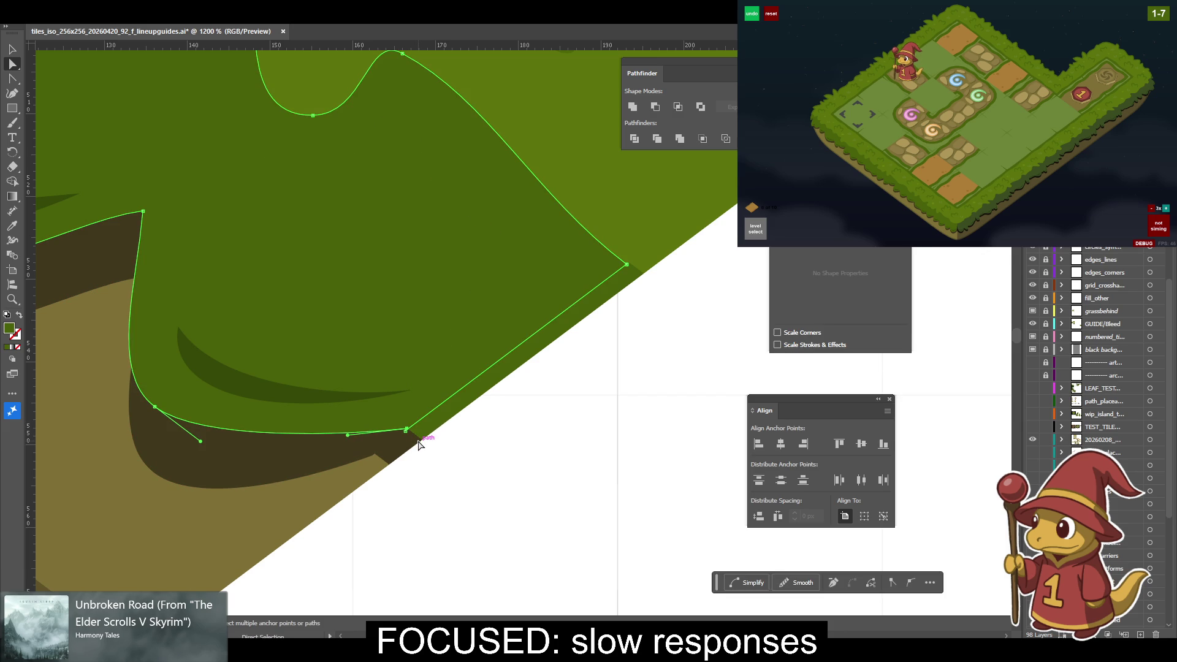
Snap the dark shadow path's corner anchor onto the diamond corner too, then zoom in closer.
key("p")
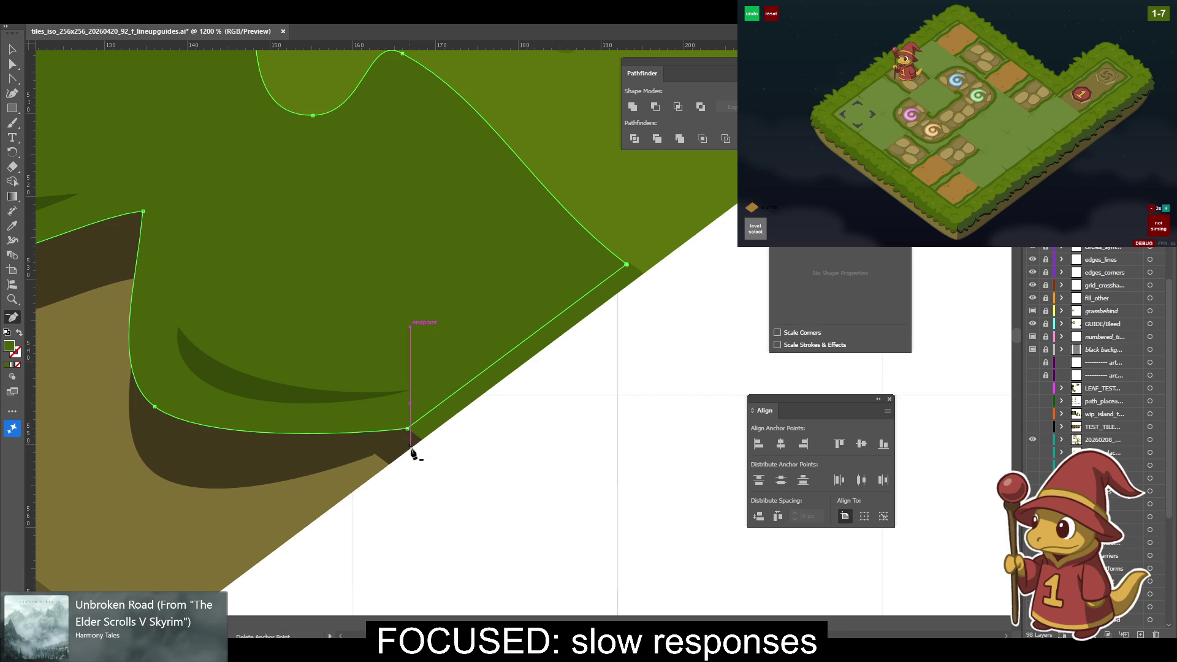
key("a")
left_click(373, 457)
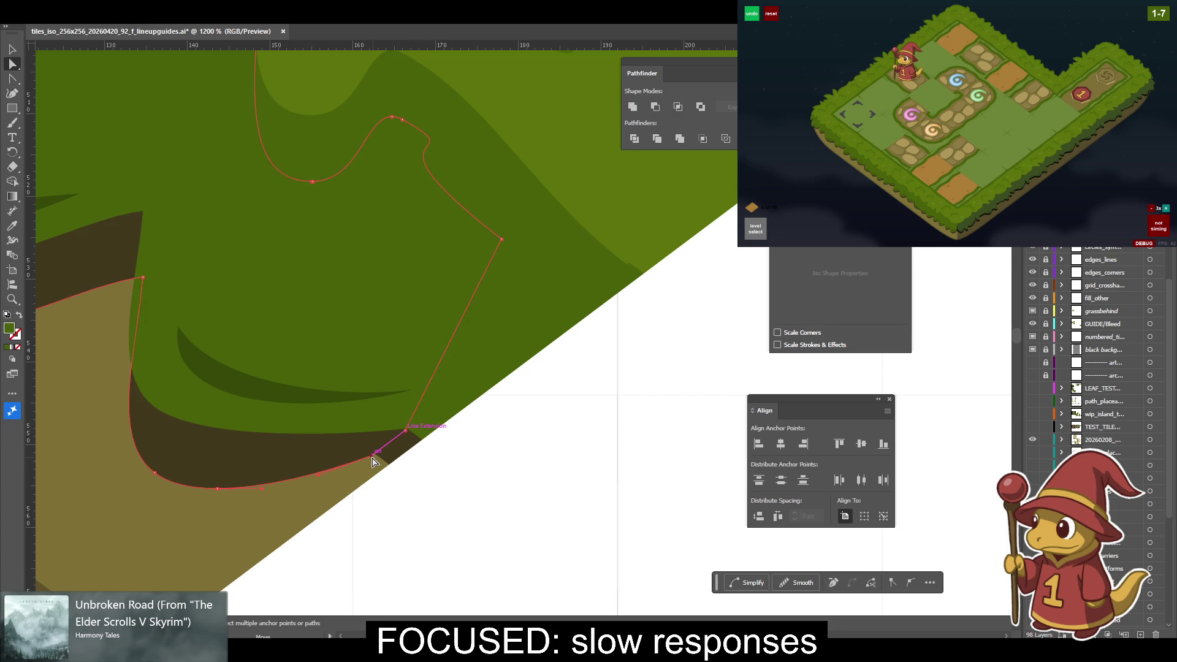
left_click_drag(372, 456, 376, 454)
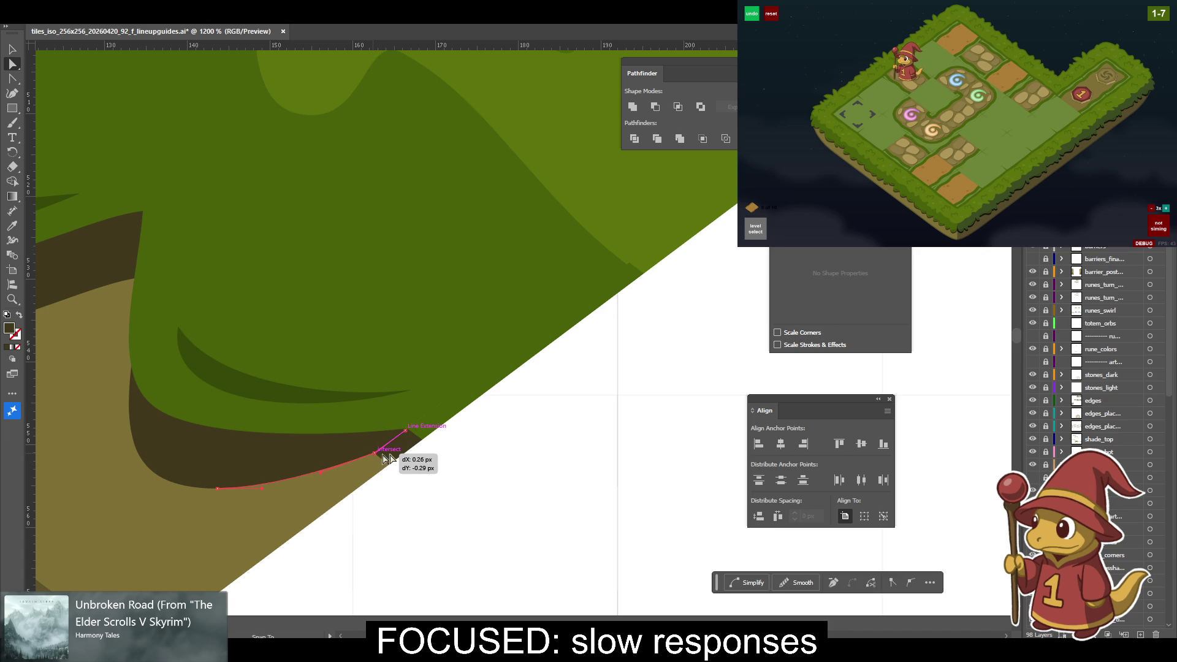
left_click(539, 459)
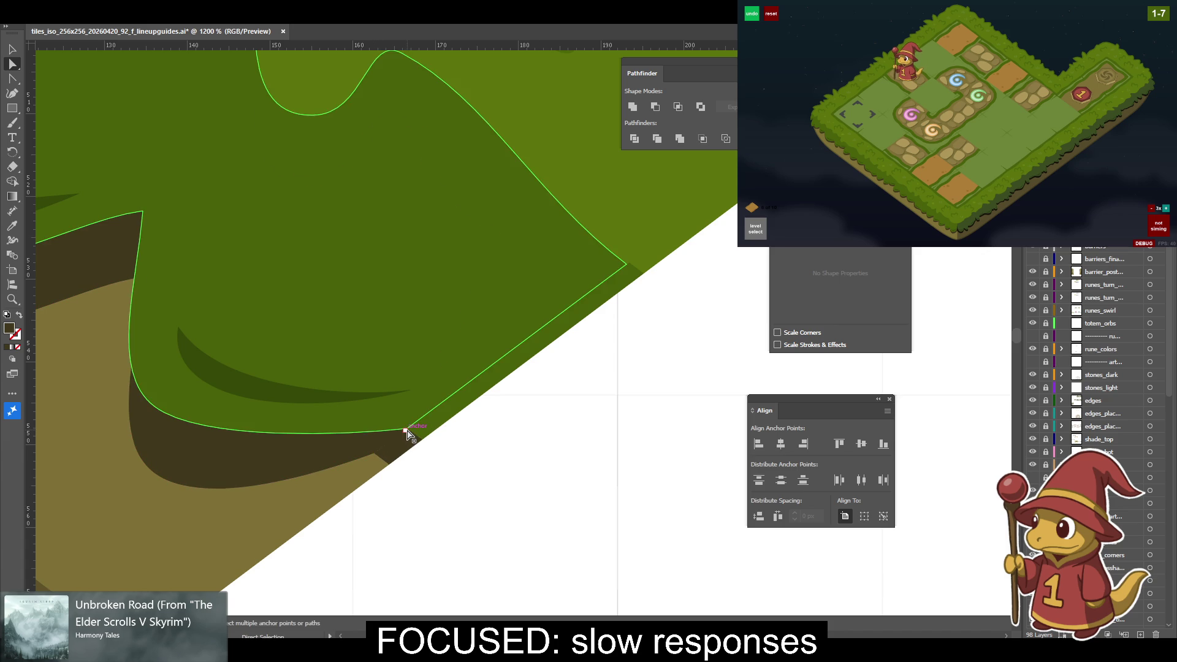
key("ctrl+plus")
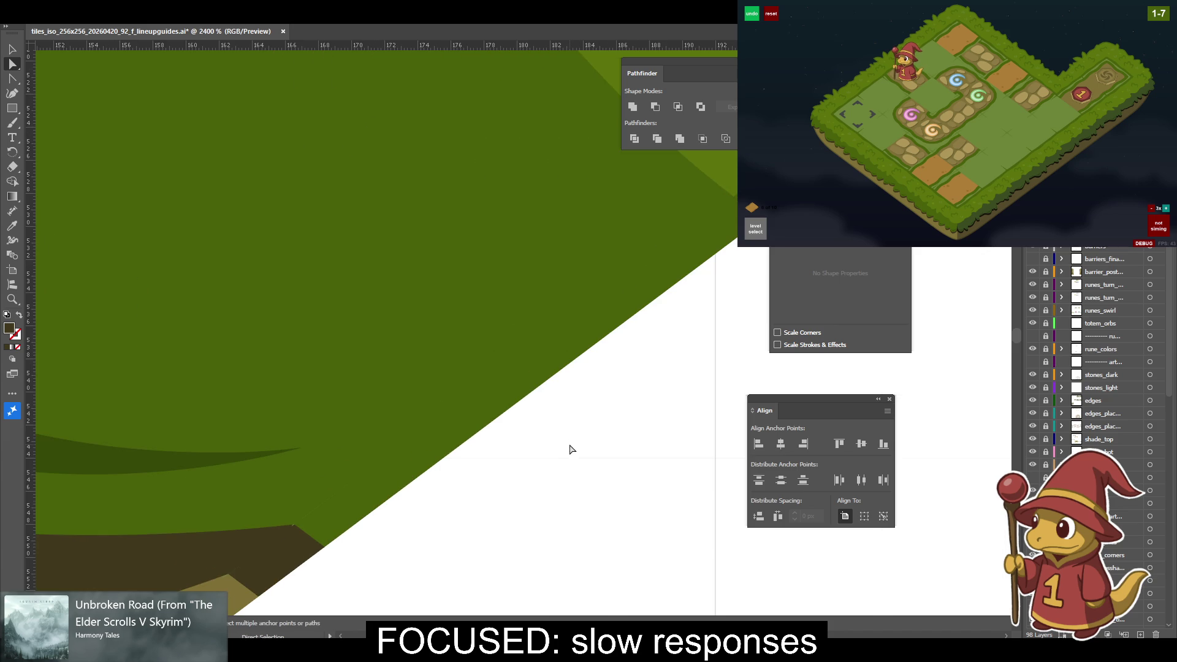
Revert the zigzag guide path to a straight line and undo a trial move of the tan dirt shape.
key("v")
key("ctrl+plus")
left_click(277, 493)
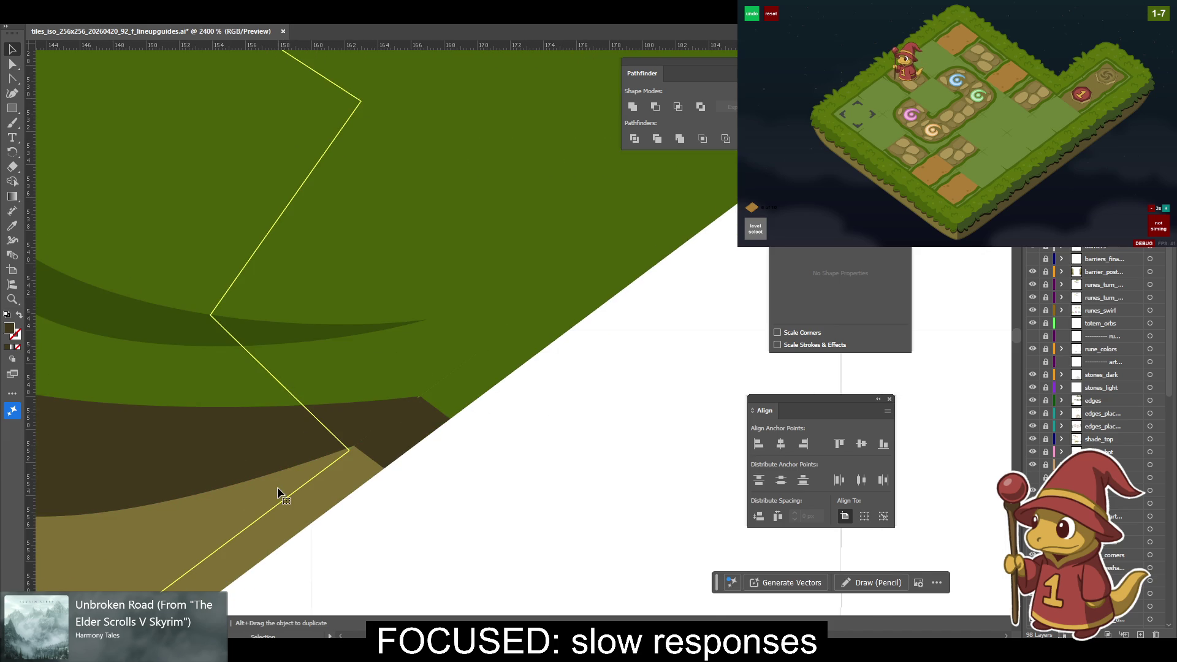
key("ctrl+z")
left_click(485, 315)
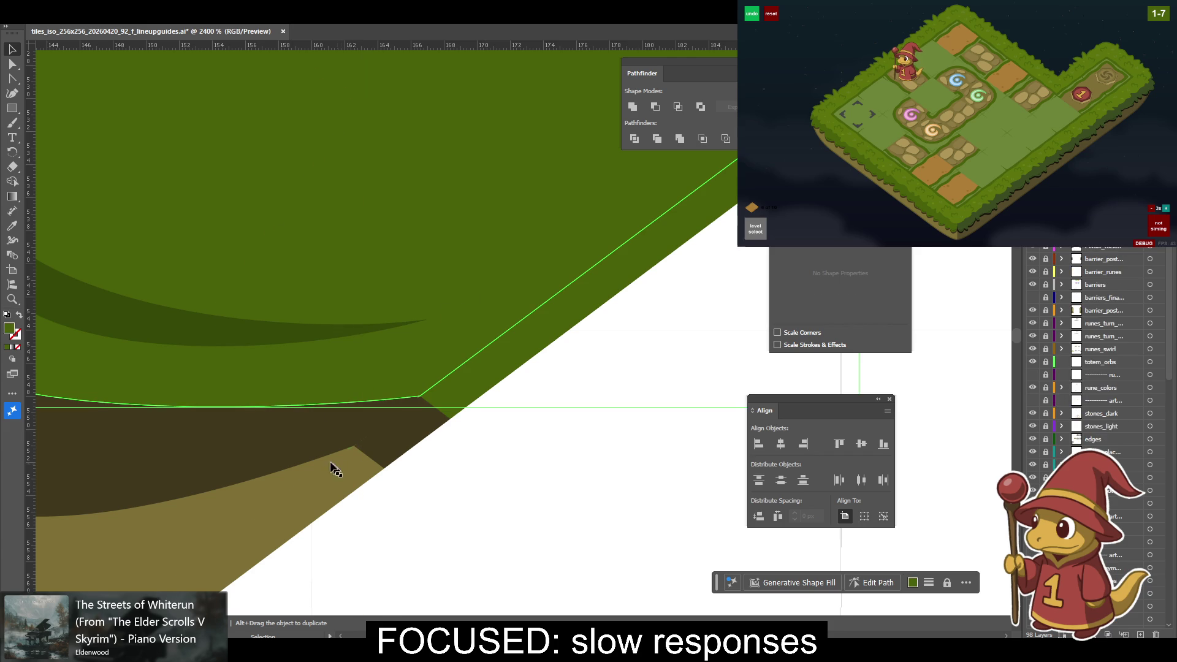
left_click_drag(336, 468, 355, 444)
key("ctrl+shift+a")
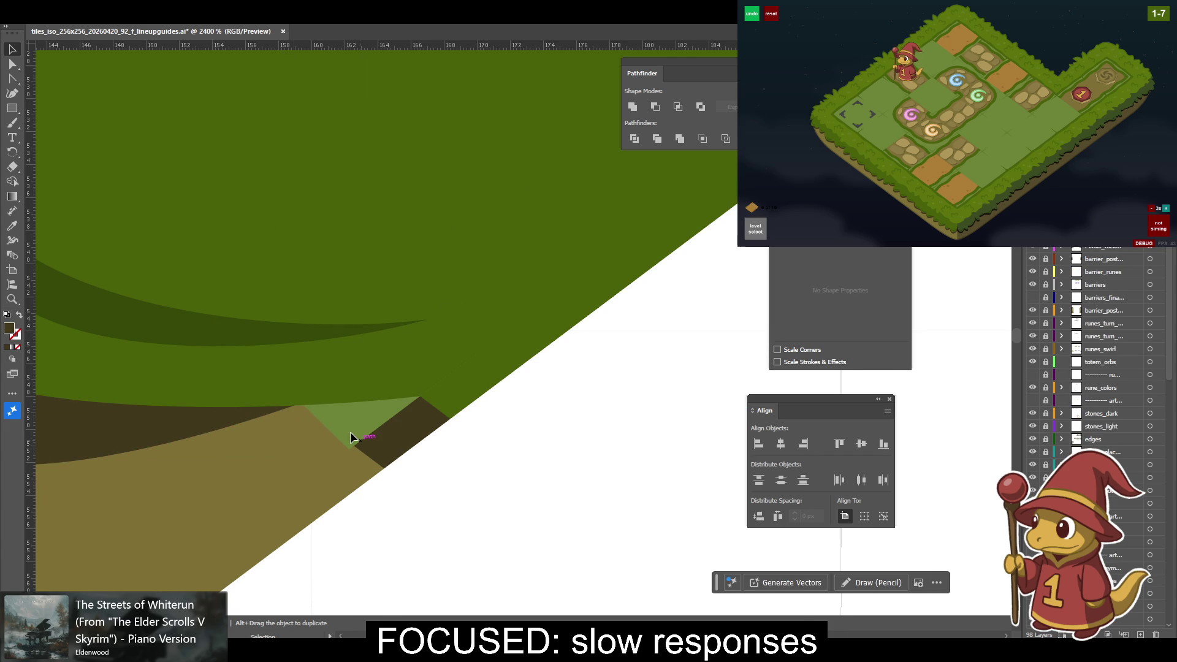
scroll(1125, 429, "down", 5)
scroll(1062, 426, "down", 3)
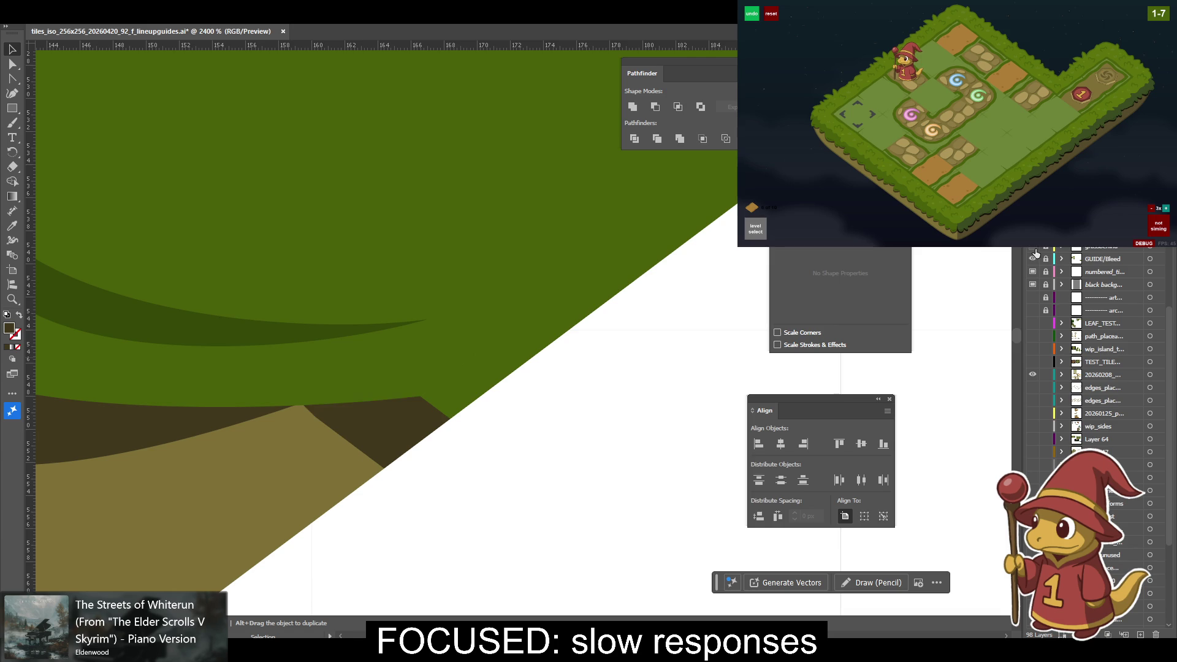
key("a")
key("ctrl+z")
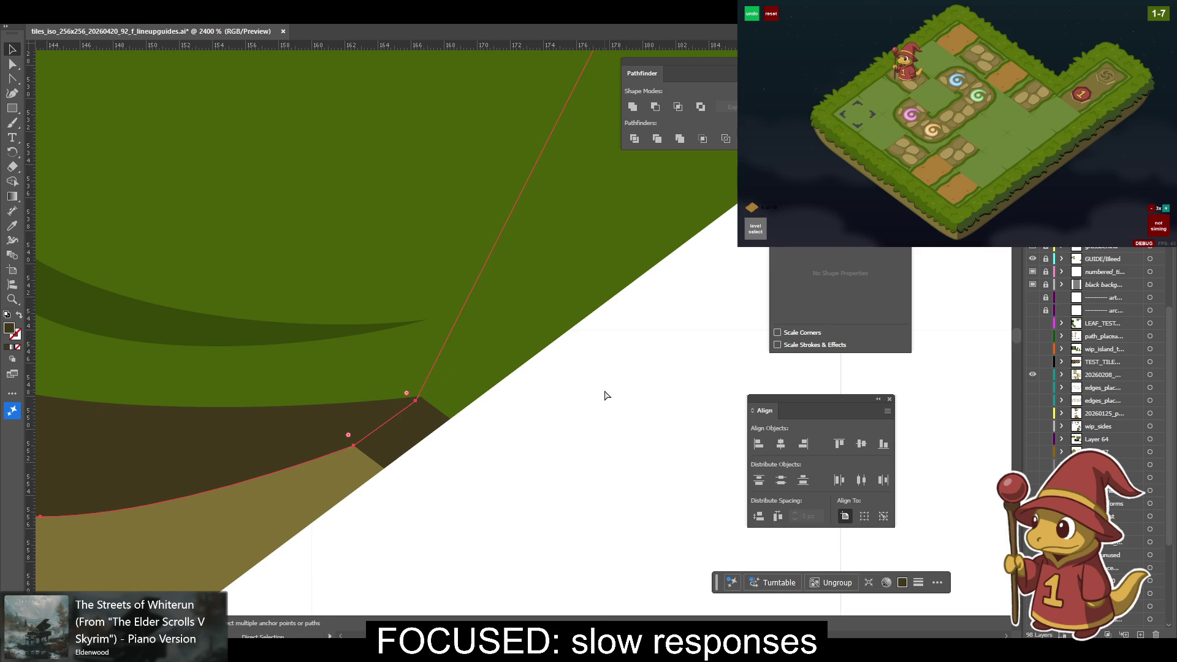
key("ctrl+z")
scroll(1057, 404, "up", 1)
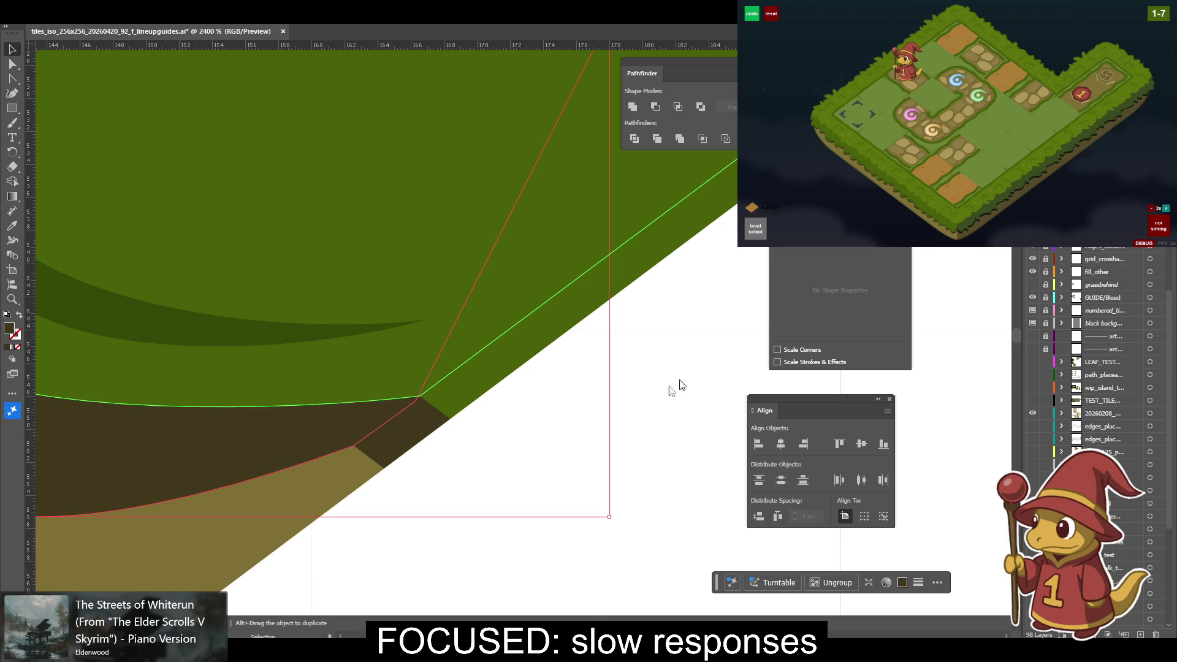
Snap the brown dirt edge's anchors onto the Line Extension and Intersect smart-guide points.
key("a")
left_click(427, 415)
left_click_drag(417, 403, 420, 396)
left_click(353, 451)
left_click_drag(354, 451, 349, 441)
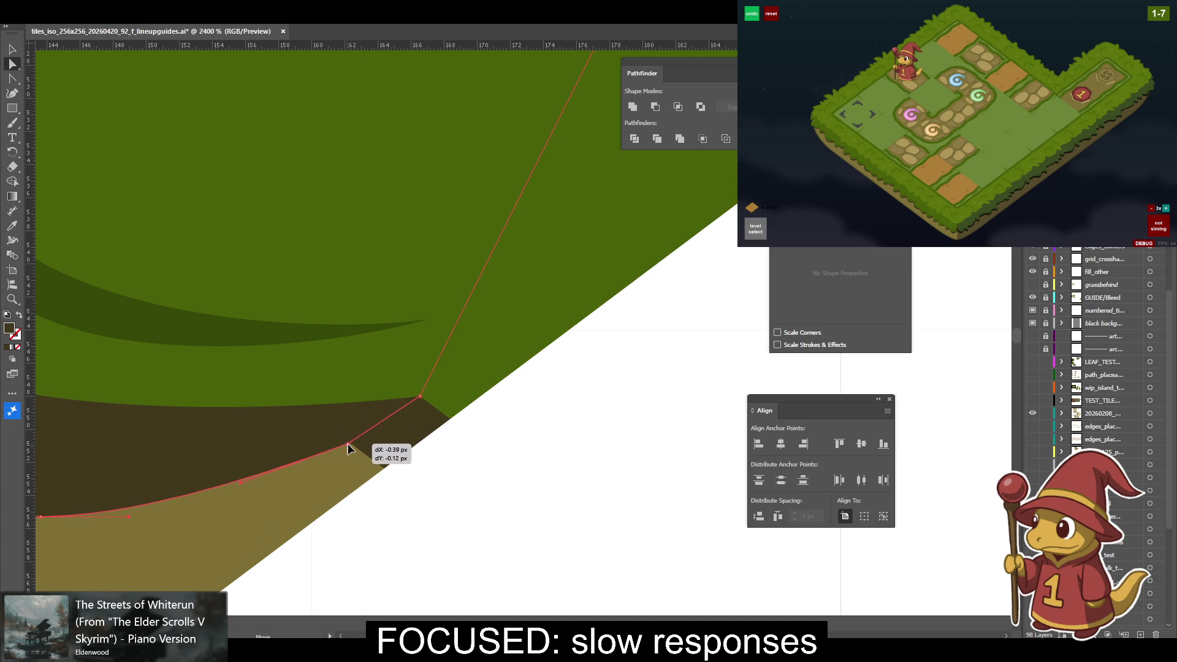
left_click_drag(349, 441, 355, 451)
key("v")
left_click(517, 472)
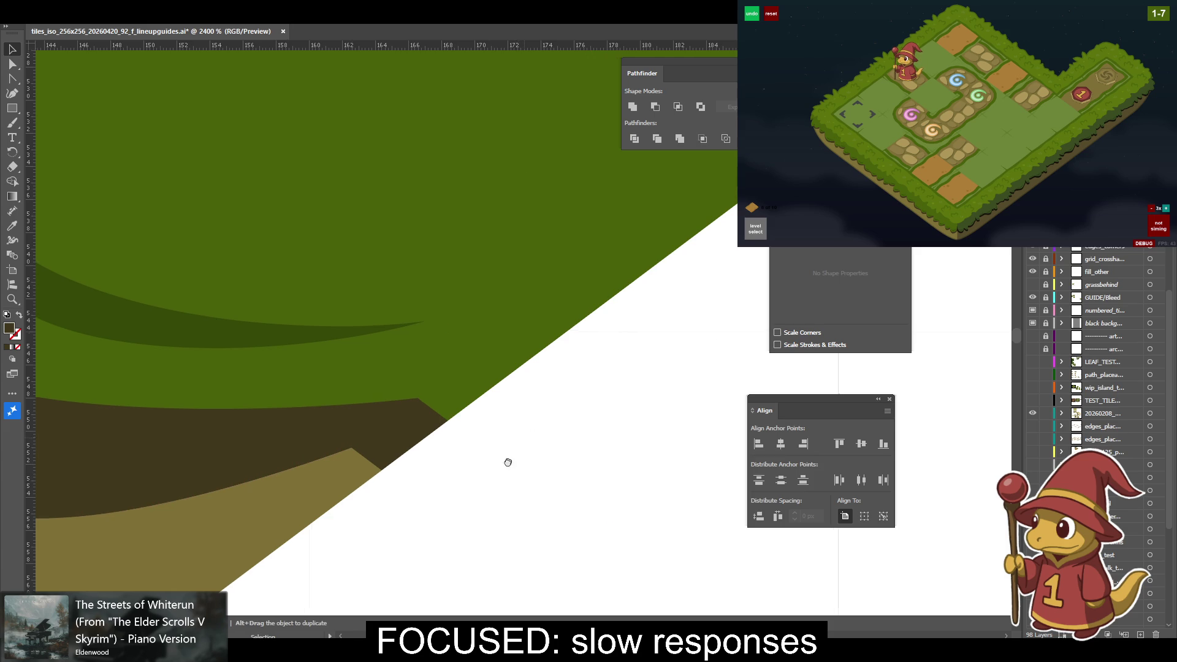
Snap the darker grass shading's corner anchor onto the tile's diagonal edge.
left_click_drag(520, 468, 384, 539)
key("a")
left_click_drag(490, 404, 498, 402)
left_click(625, 427)
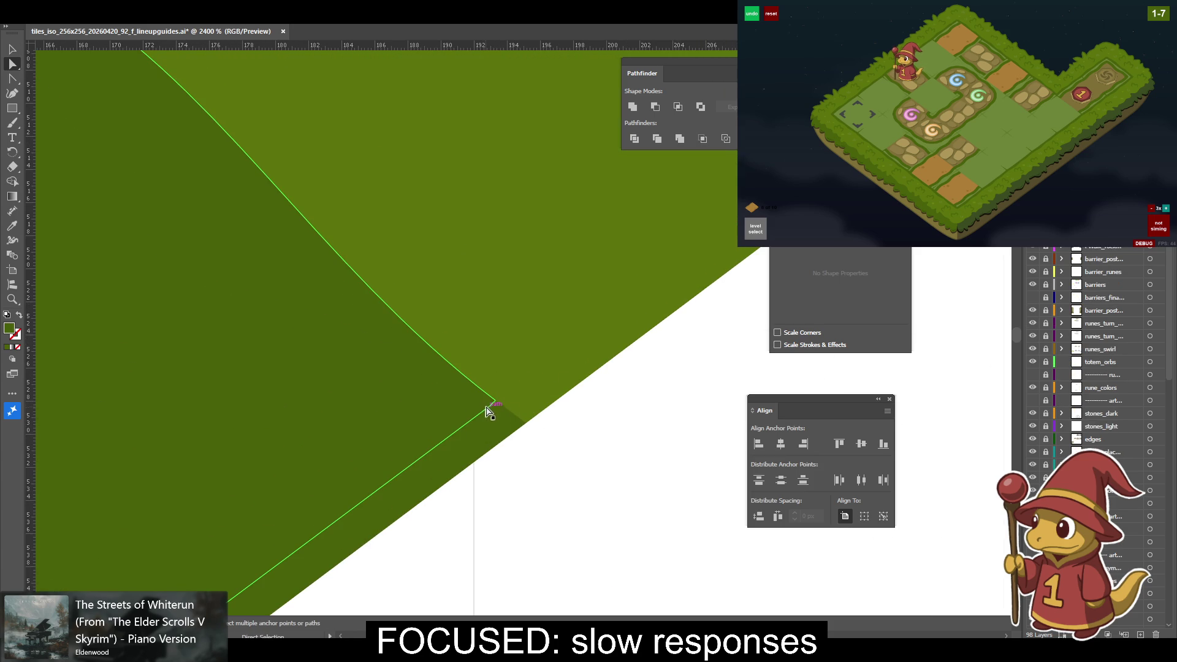
Reshape the darker grass shading's curve by adjusting its handles at the corner anchor.
key("p")
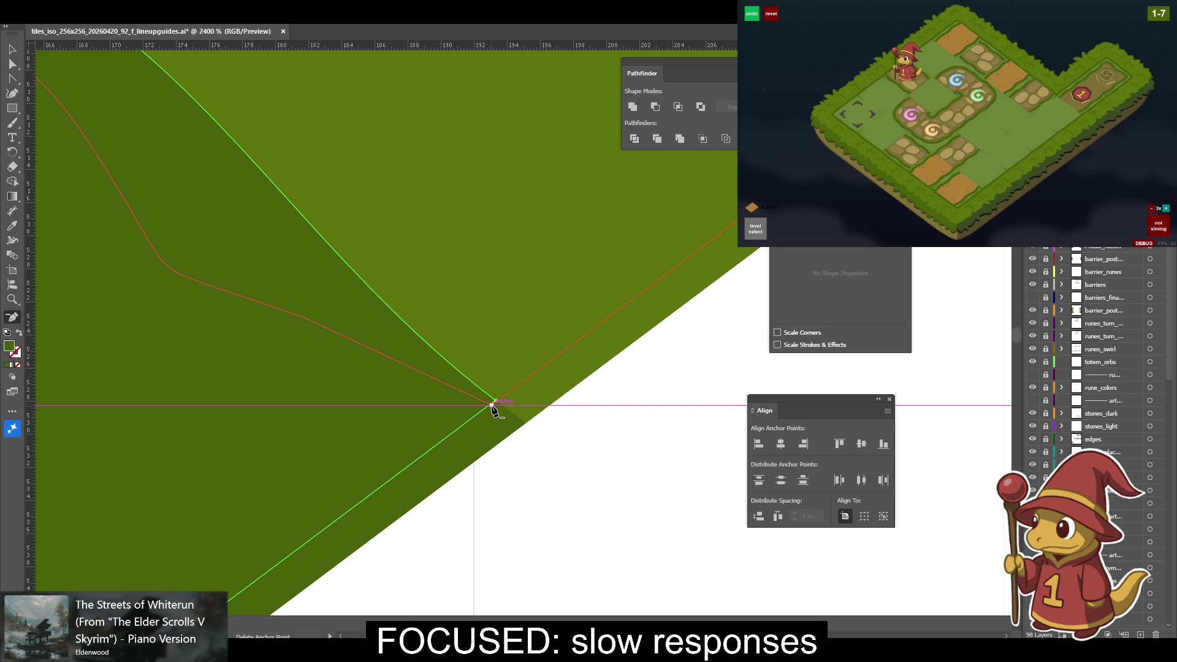
key("a")
left_click(496, 403)
left_click_drag(497, 403, 498, 405)
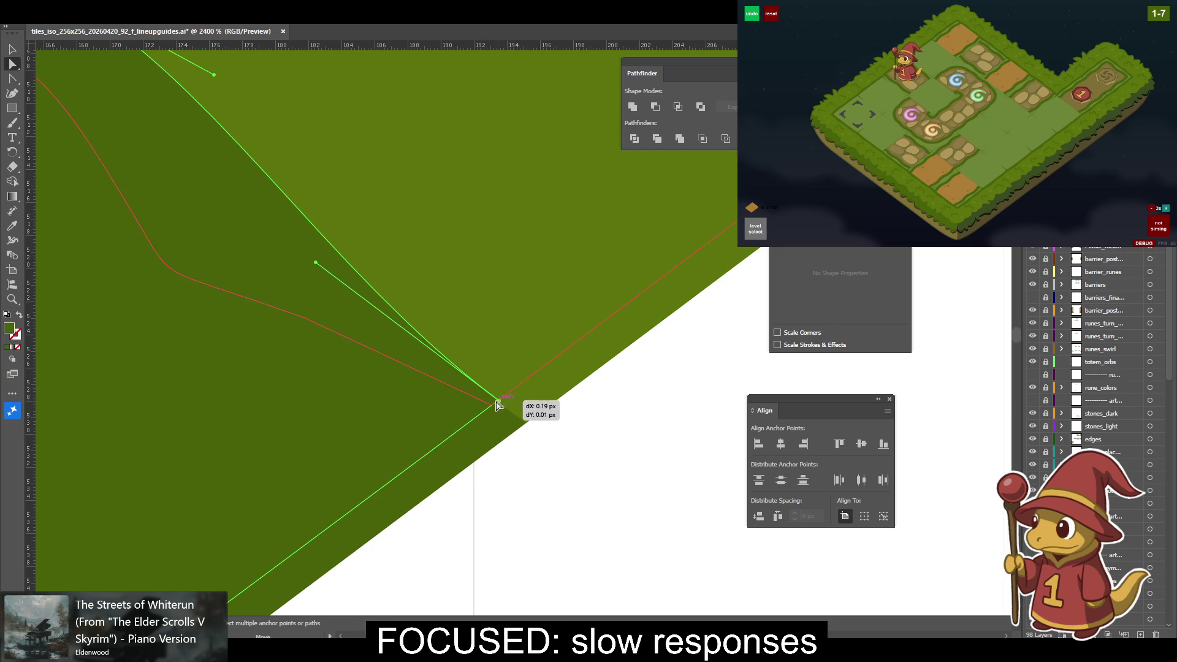
left_click_drag(498, 405, 498, 405)
Zoom in and snap the selected shading anchor down onto the diamond's corner.
scroll(1143, 490, "down", 2)
scroll(1142, 490, "down", 3)
scroll(1142, 491, "down", 2)
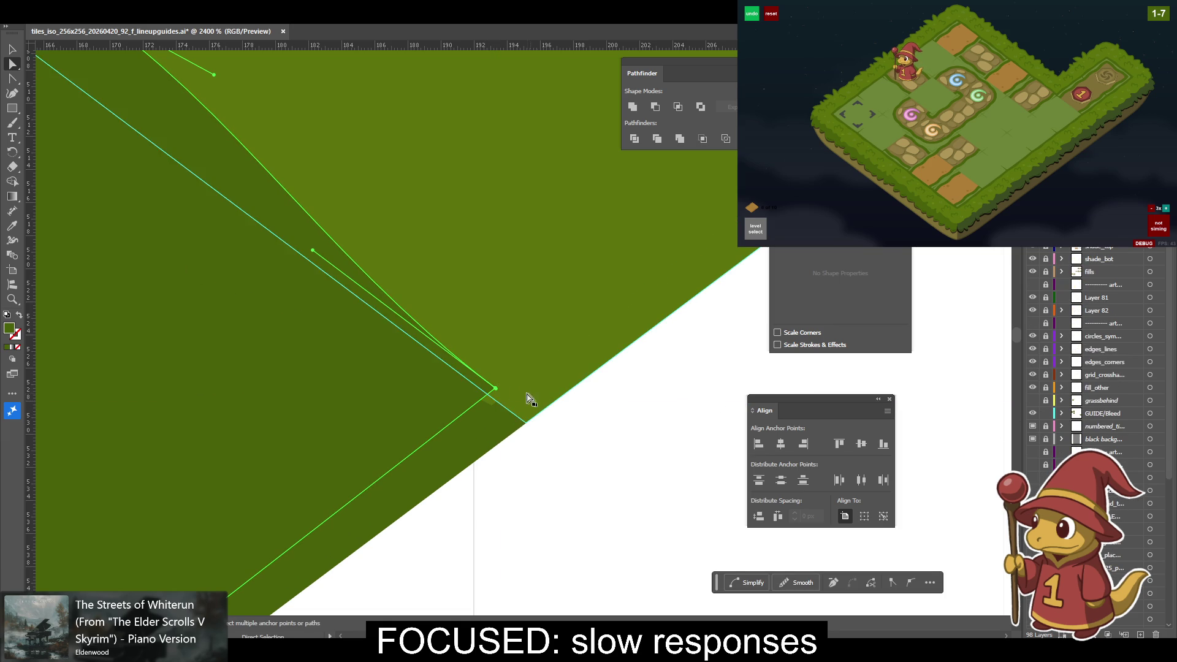
scroll(489, 388, "up", 1)
scroll(488, 387, "up", 1)
left_click_drag(535, 316, 539, 342)
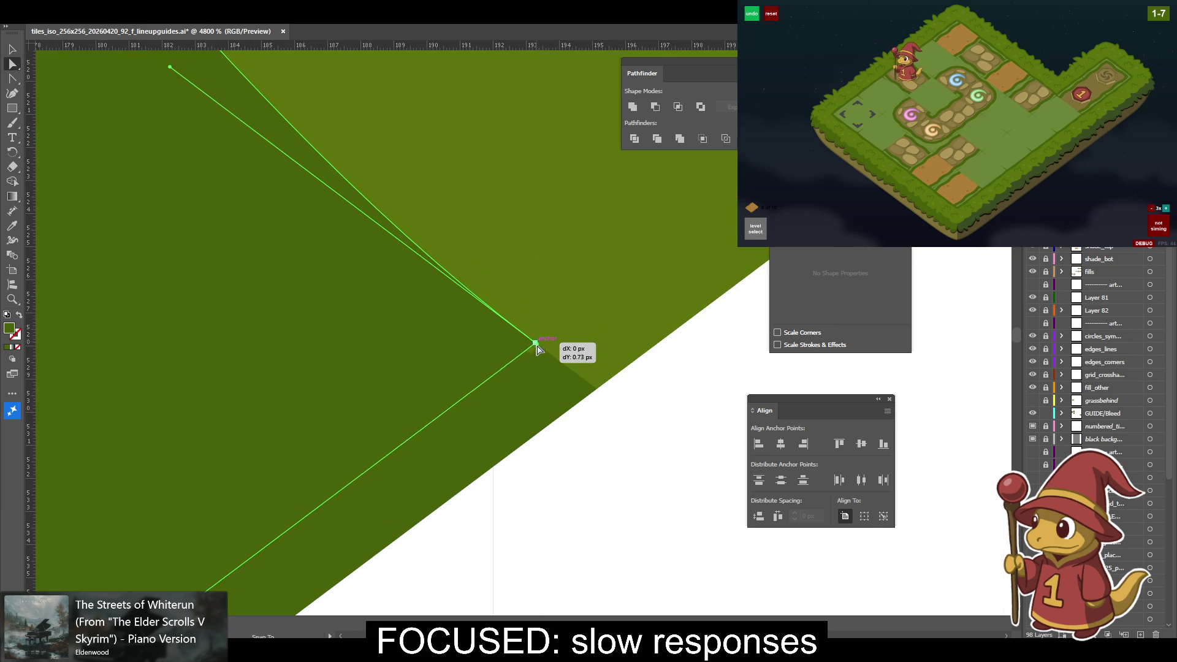
Move the shading's right corner vertex up onto the diamond's edge line.
left_click_drag(631, 303, 613, 329)
mouse_move(561, 373)
left_mouse_down()
mouse_move(457, 381)
mouse_move(192, 478)
left_mouse_up()
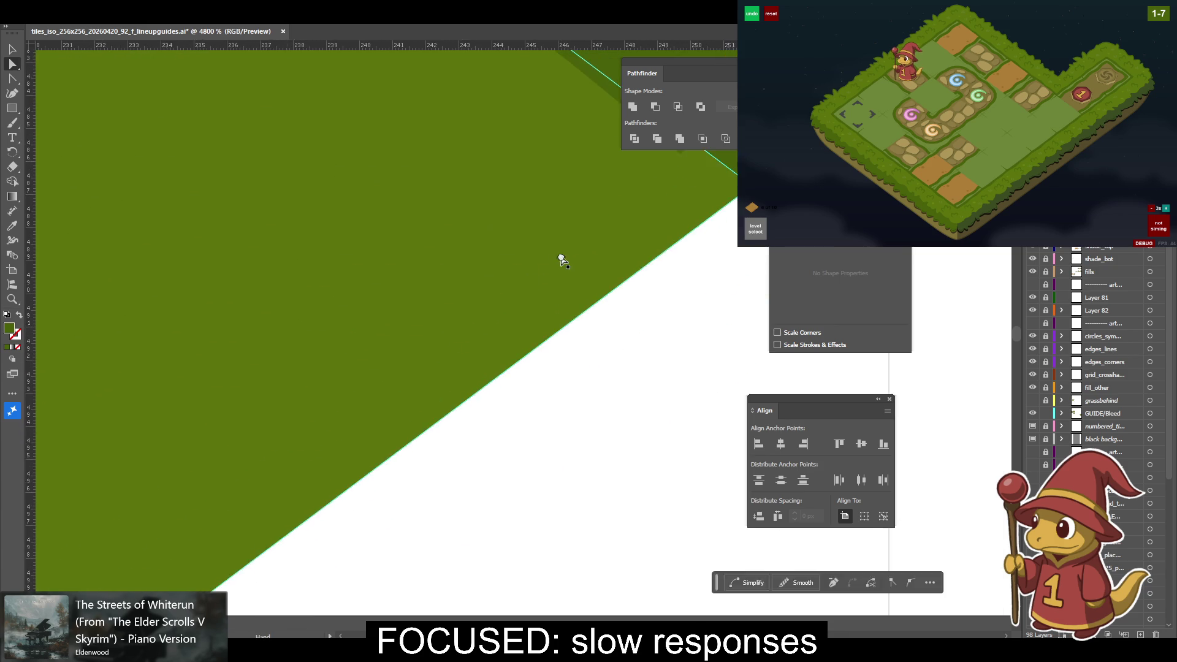
scroll(468, 349, "right", 10)
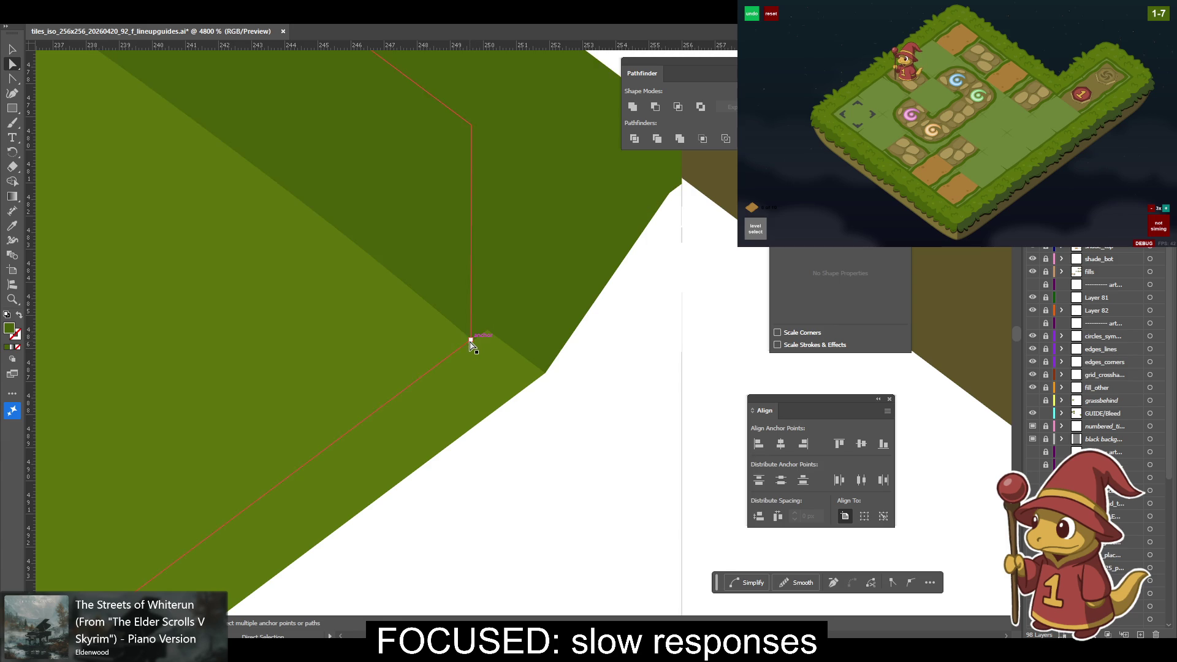
left_click(473, 344)
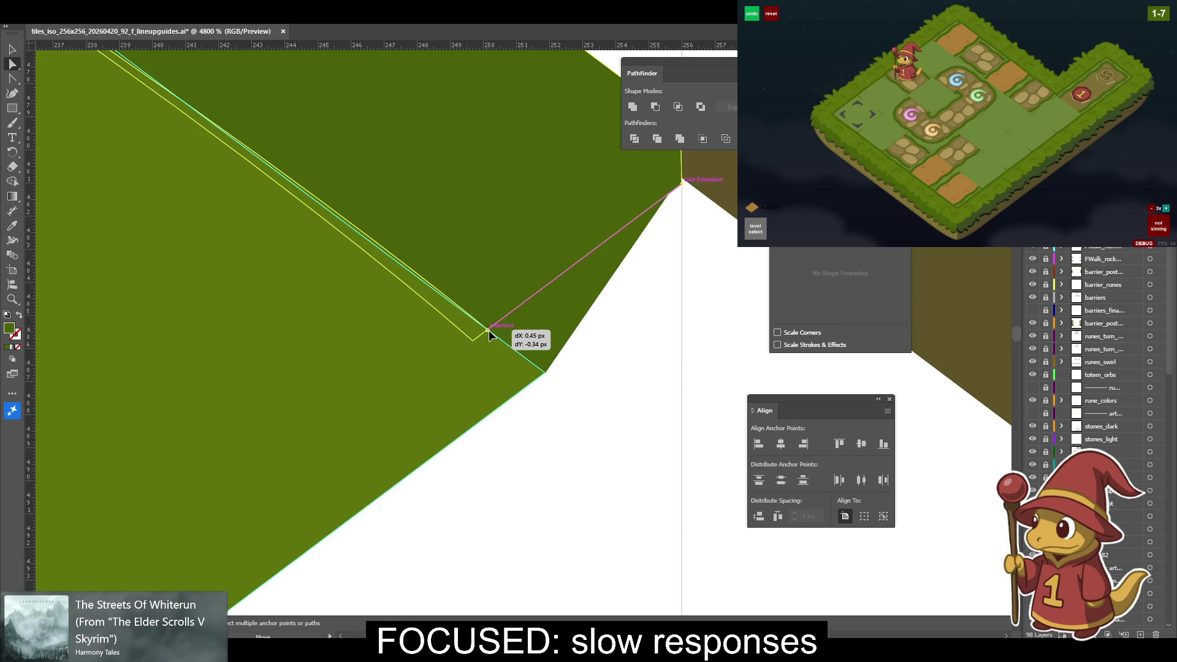
left_click_drag(473, 344, 489, 340)
Pan along the diamond's edge to center the dark shading's top anchor.
scroll(412, 334, "up", 3)
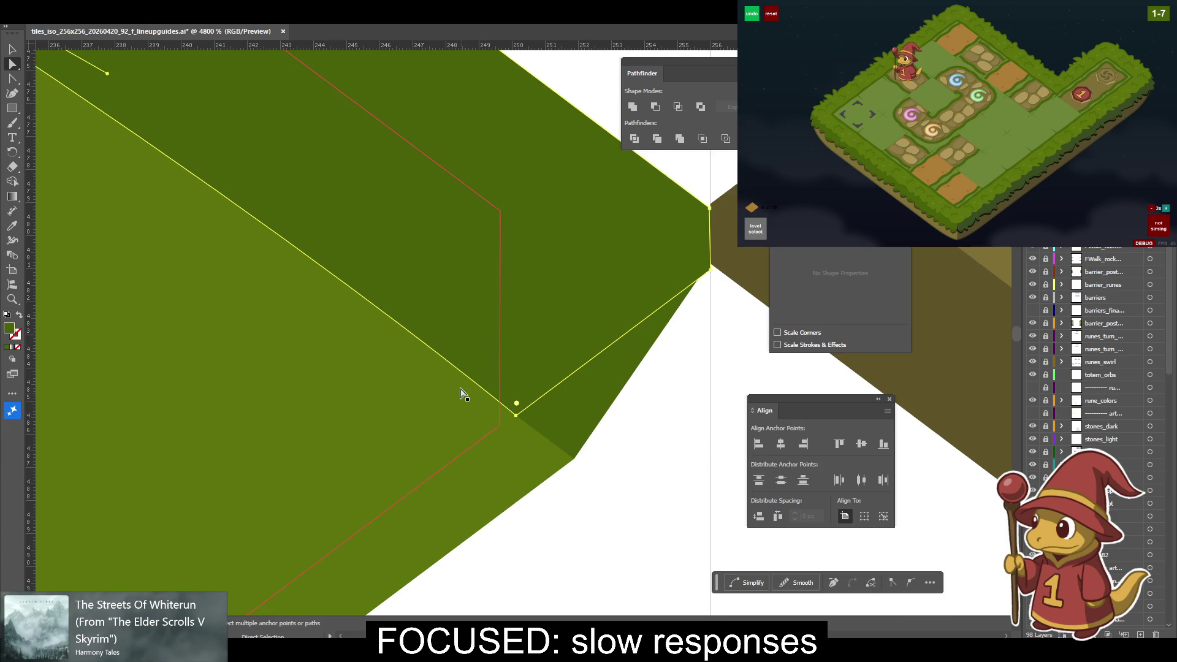
left_click_drag(464, 395, 622, 594)
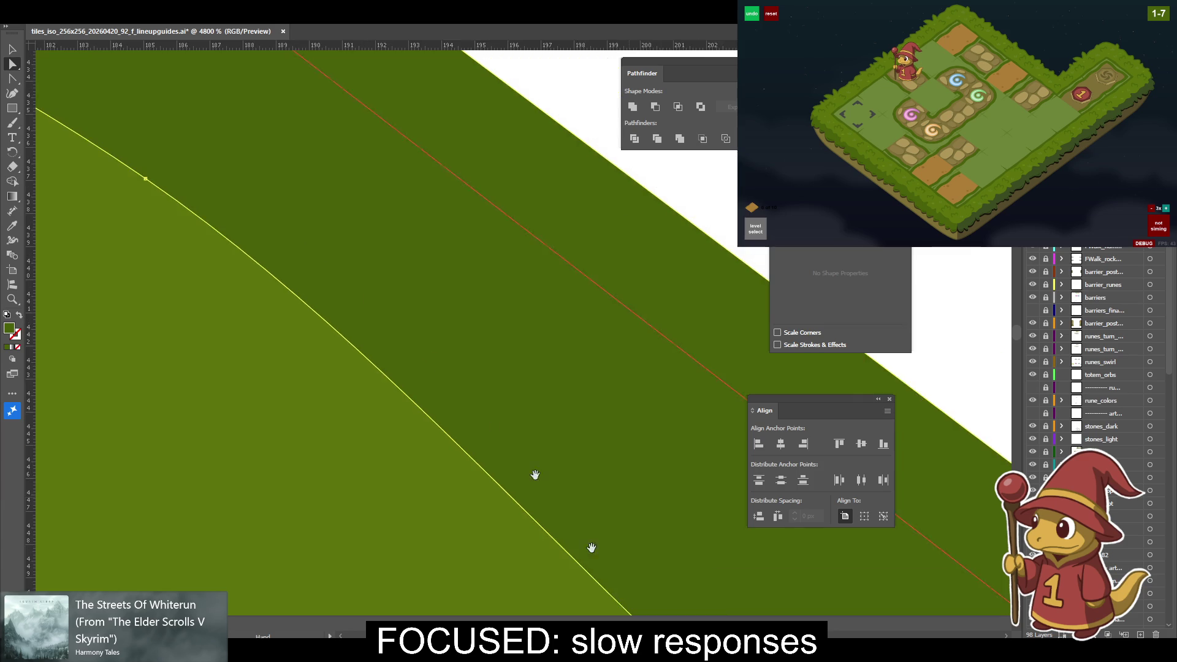
left_click_drag(254, 289, 381, 284)
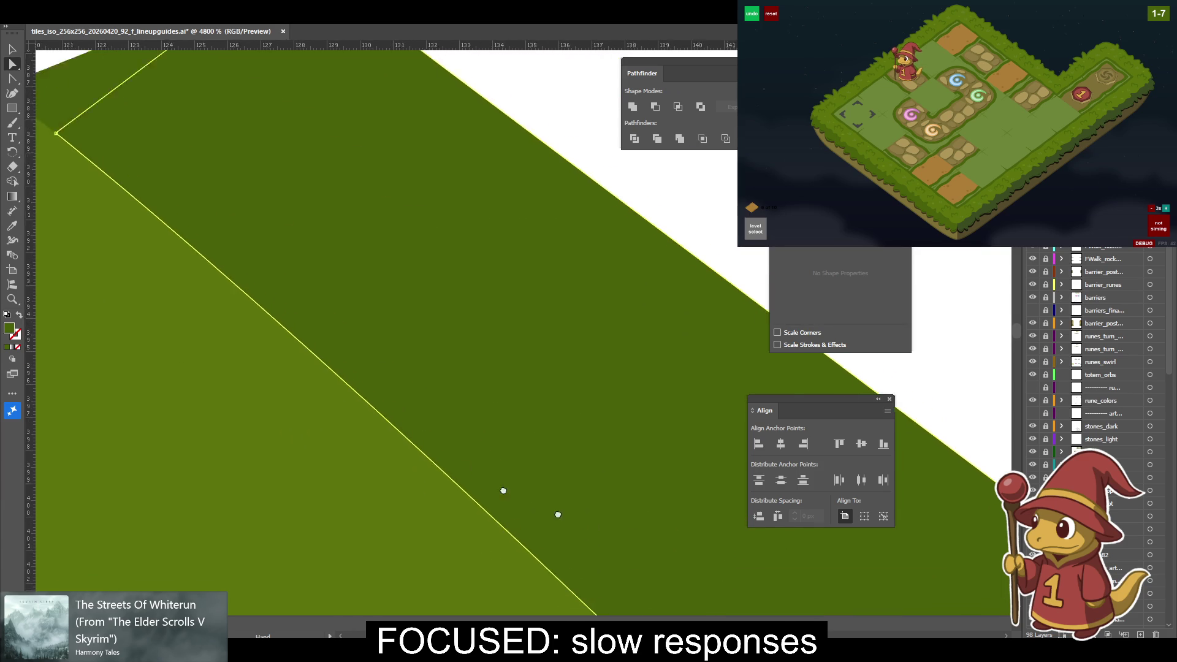
left_click_drag(454, 439, 625, 292)
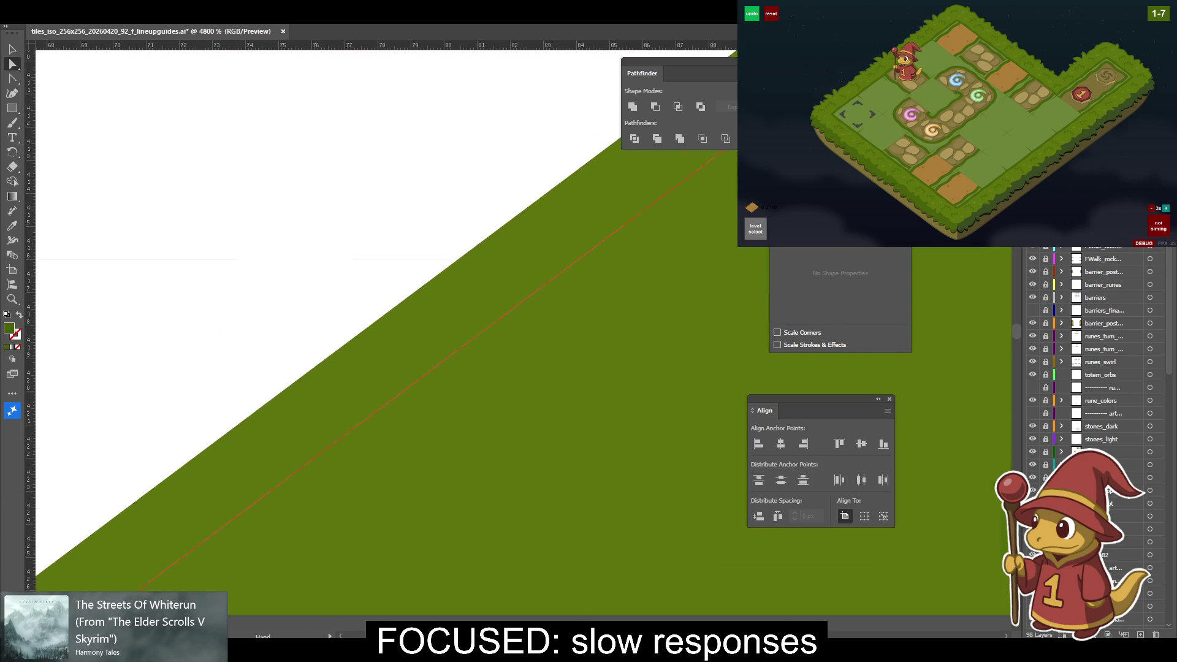
left_click_drag(184, 344, 634, 355)
left_click_drag(294, 345, 283, 354)
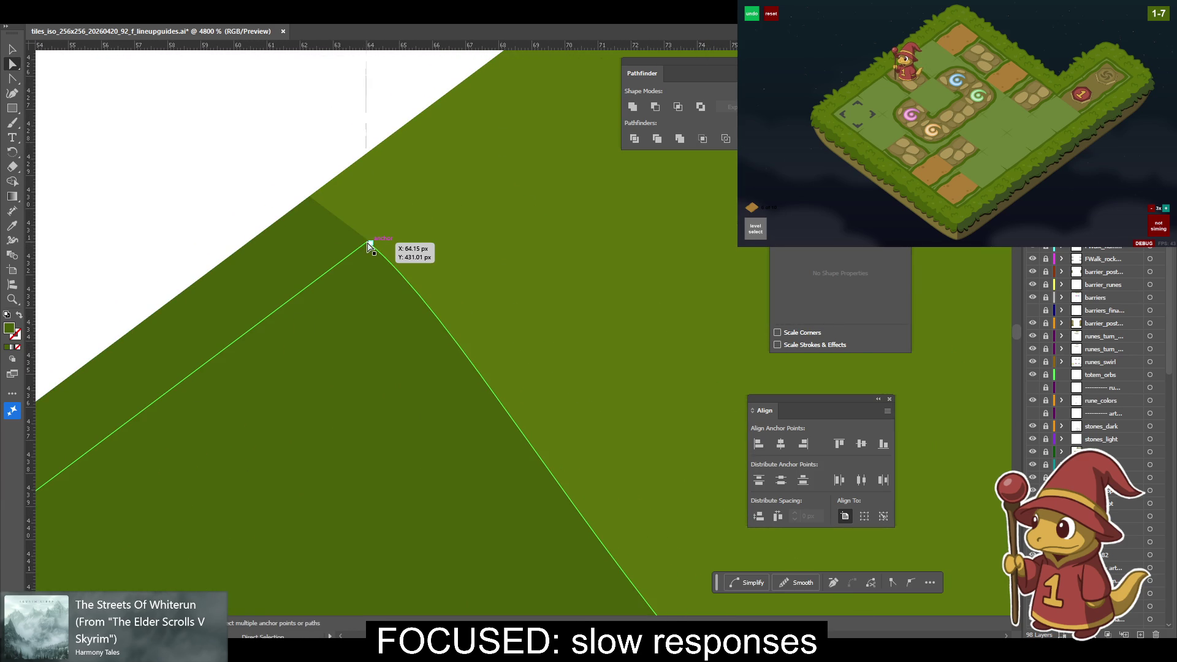
Set the shading's top anchor on the edge and nudge the red guide path's top anchor.
mouse_move(367, 246)
left_mouse_down()
mouse_move(359, 254)
mouse_move(371, 243)
left_mouse_up()
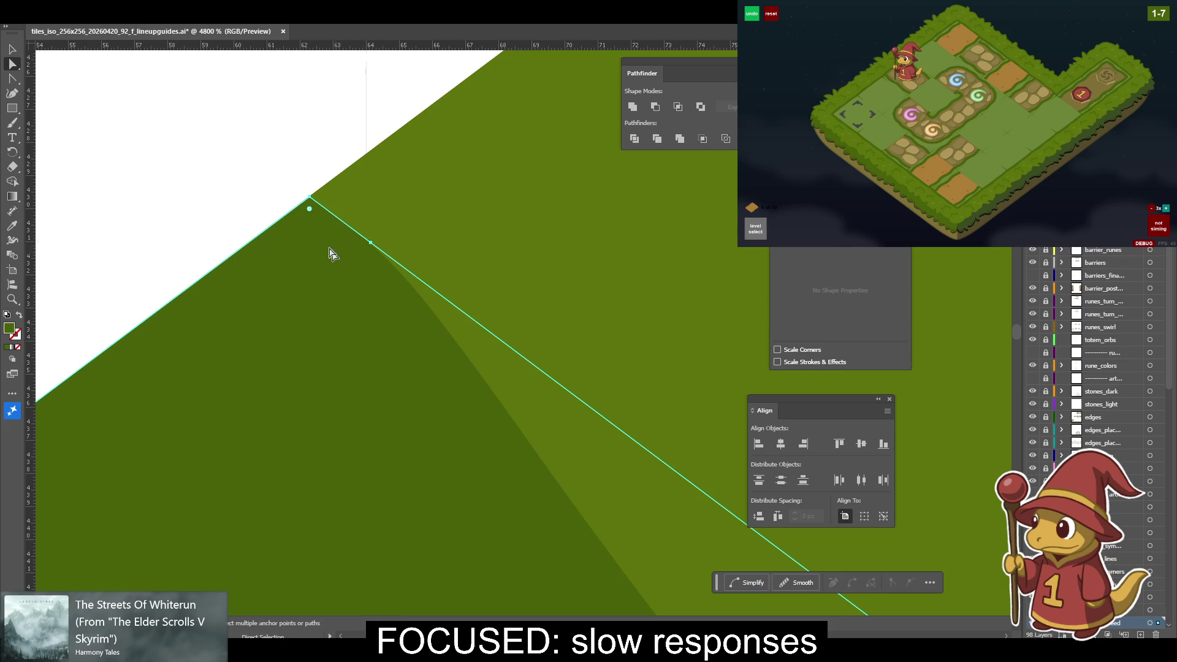
key("v")
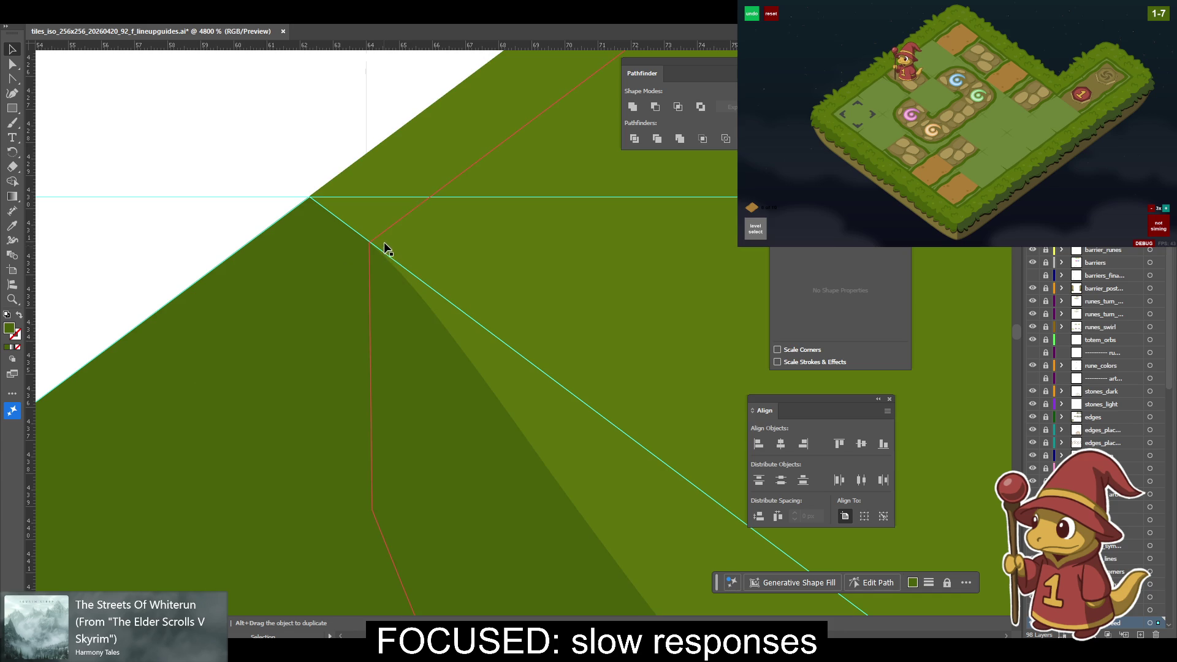
key("a")
left_click(376, 251)
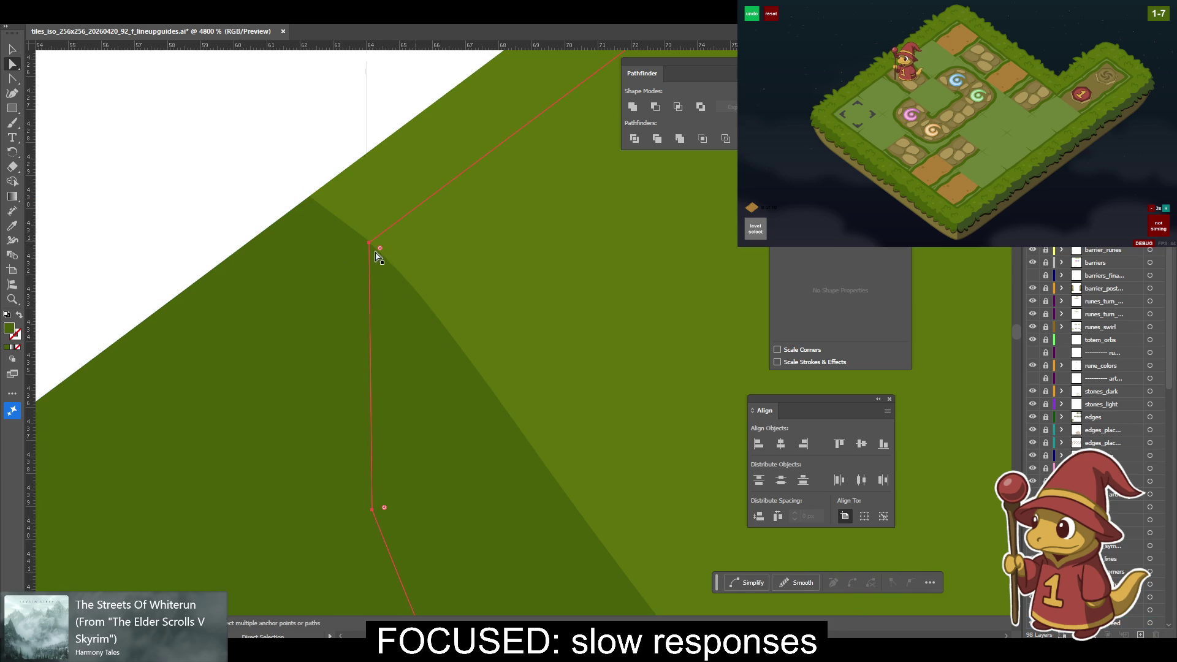
mouse_move(370, 245)
left_mouse_down()
mouse_move(390, 242)
mouse_move(371, 244)
left_mouse_up()
Reposition the red guide path's top anchor and move the other guide anchor left onto the edge.
left_click(344, 246)
left_click(369, 247)
mouse_move(372, 246)
left_mouse_down()
mouse_move(386, 258)
mouse_move(419, 236)
mouse_move(368, 245)
mouse_move(368, 291)
left_mouse_up()
left_click(429, 244)
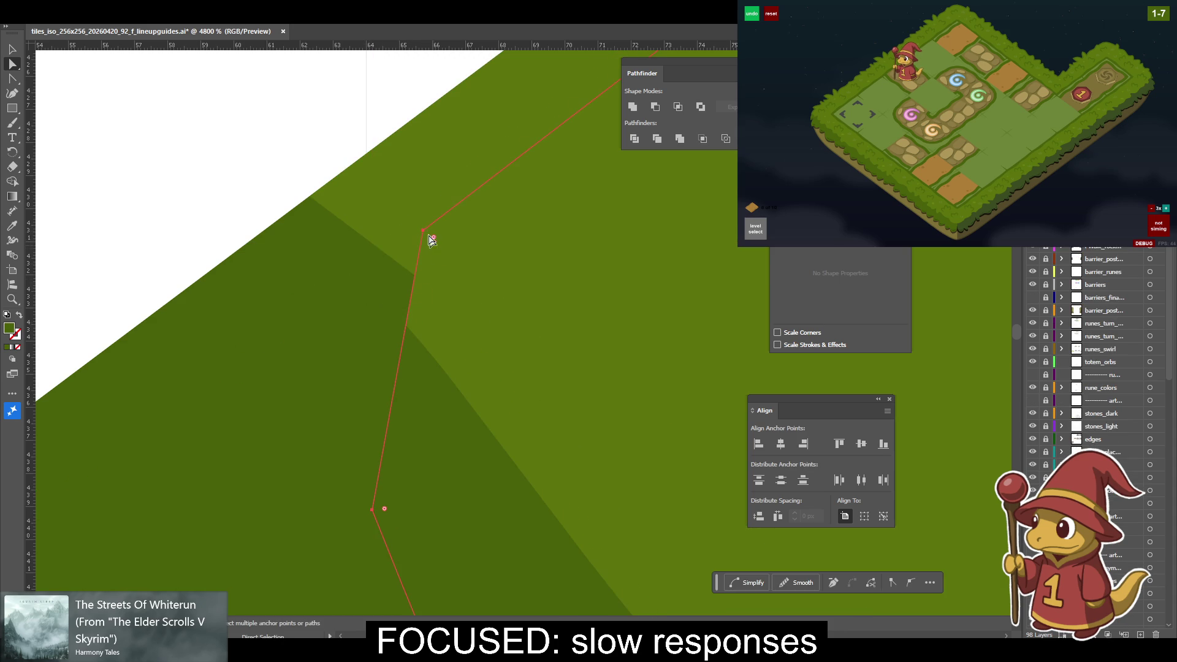
mouse_move(424, 231)
left_mouse_down()
mouse_move(358, 231)
mouse_move(411, 259)
left_mouse_up()
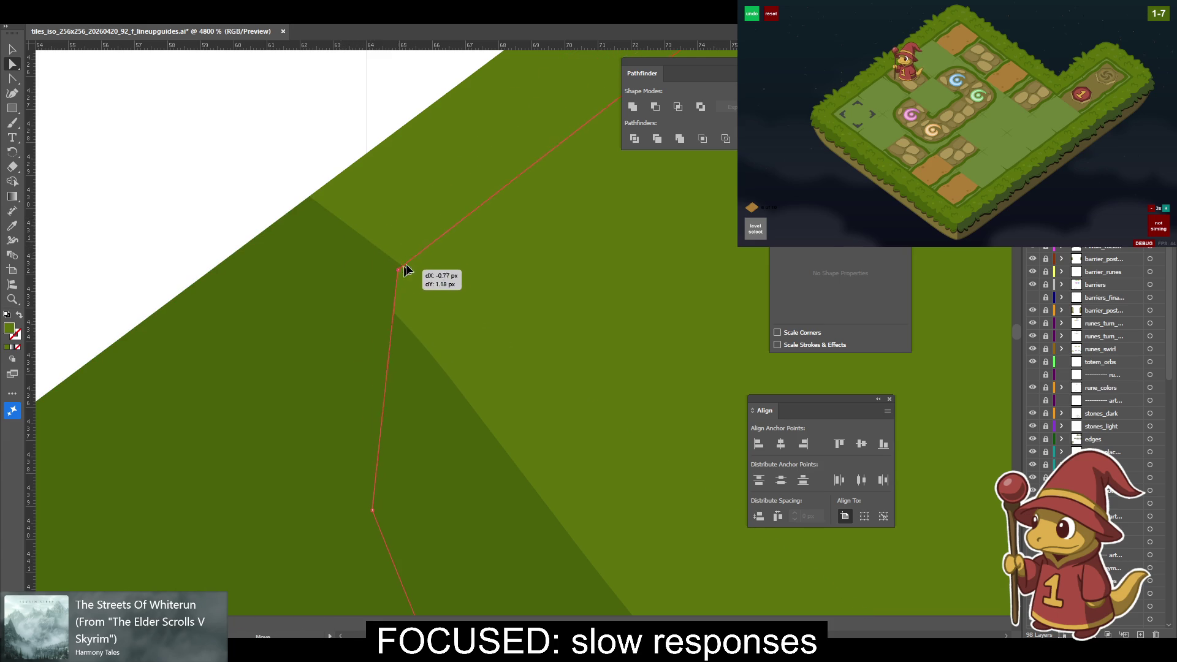
Zoom in on the corner and snap the red path's anchor onto the dark green shading's corner.
left_click(358, 260)
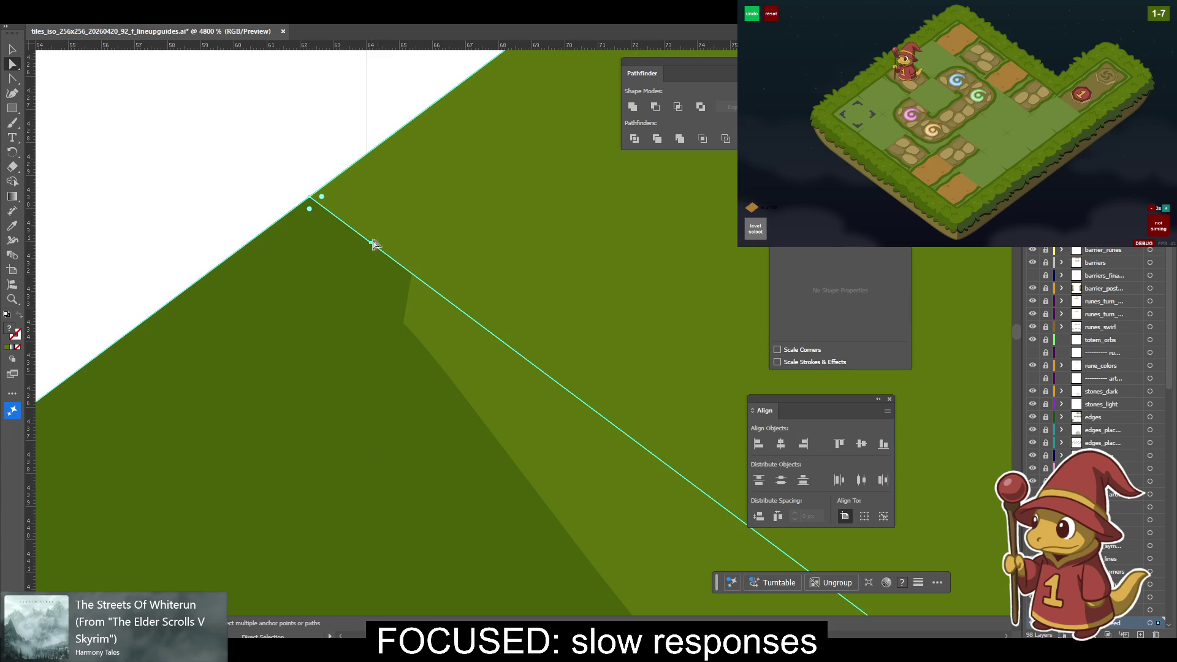
key("ctrl+plus")
mouse_move(533, 337)
left_mouse_down()
mouse_move(594, 429)
mouse_move(436, 363)
mouse_move(510, 474)
mouse_move(393, 423)
mouse_move(567, 511)
left_mouse_up()
left_click_drag(226, 255, 657, 606)
mouse_move(693, 502)
left_mouse_down()
mouse_move(358, 247)
mouse_move(313, 238)
left_mouse_up()
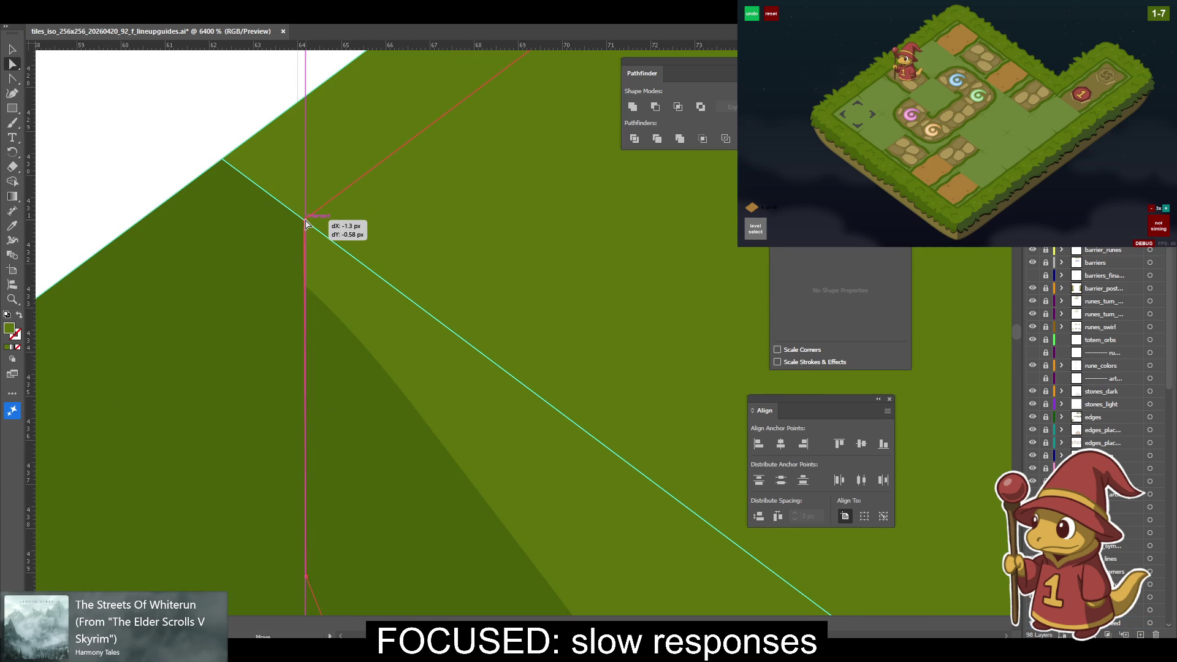
left_click_drag(310, 225, 305, 221)
left_click(298, 198)
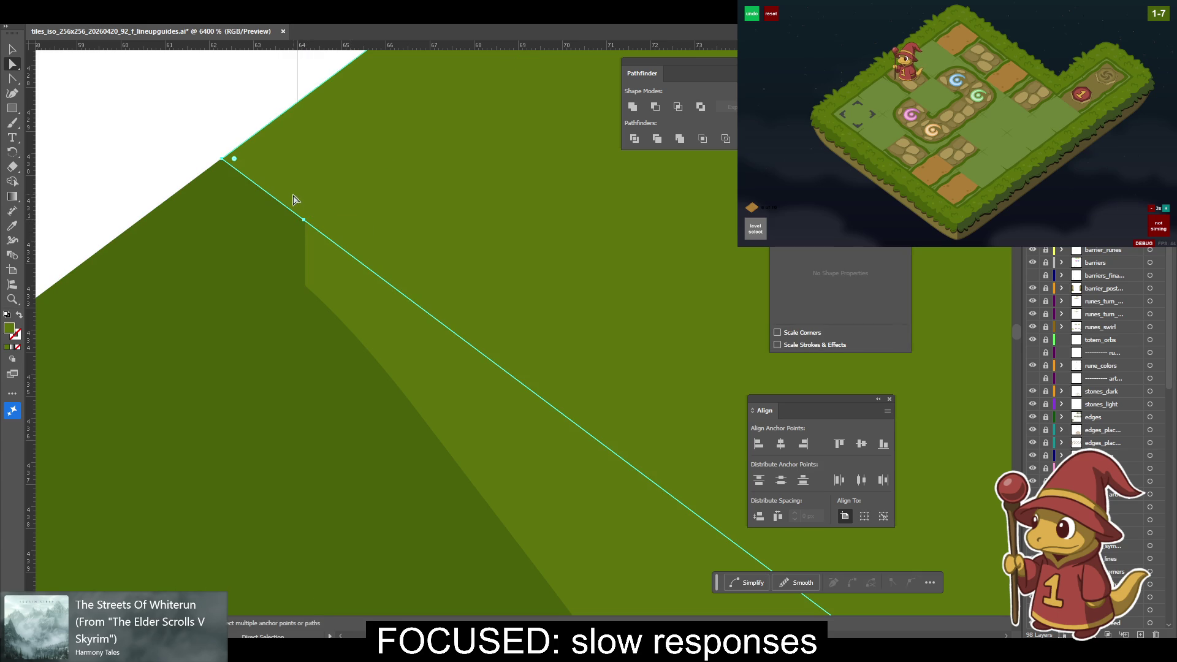
mouse_move(306, 220)
left_mouse_down()
mouse_move(315, 228)
mouse_move(302, 218)
left_mouse_up()
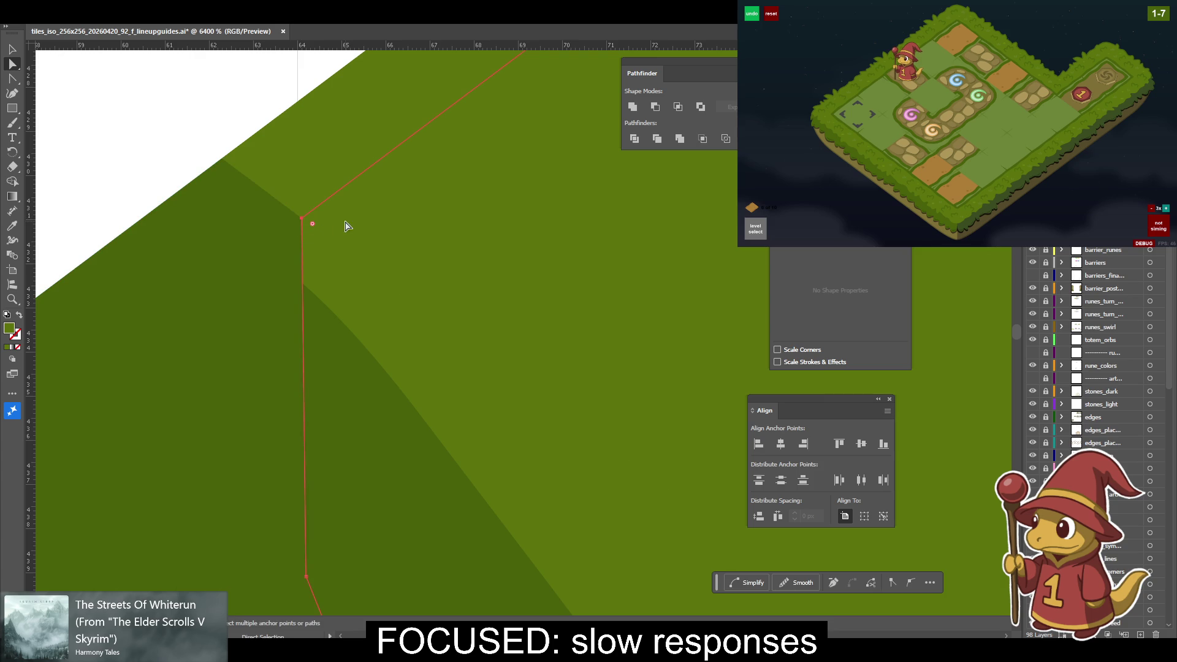
Select the dark green shape's upper-left edge and zoom in to 12750%.
left_click(282, 196)
left_click(301, 224)
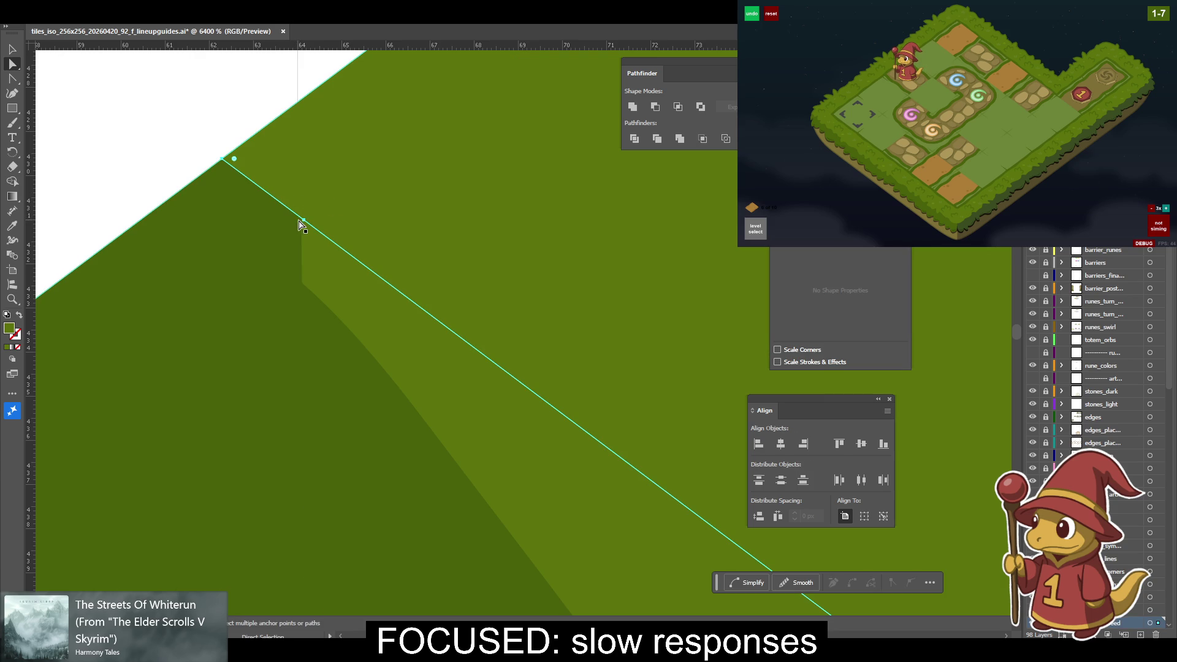
scroll(318, 232, "up", 3)
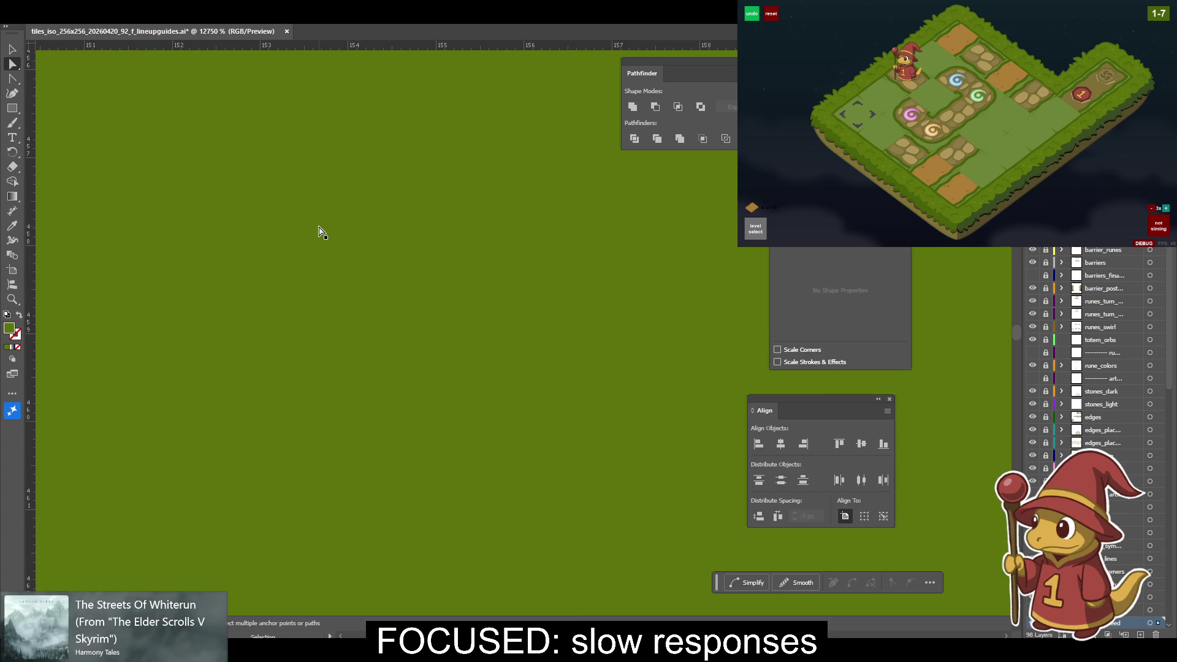
left_click_drag(641, 400, 304, 441)
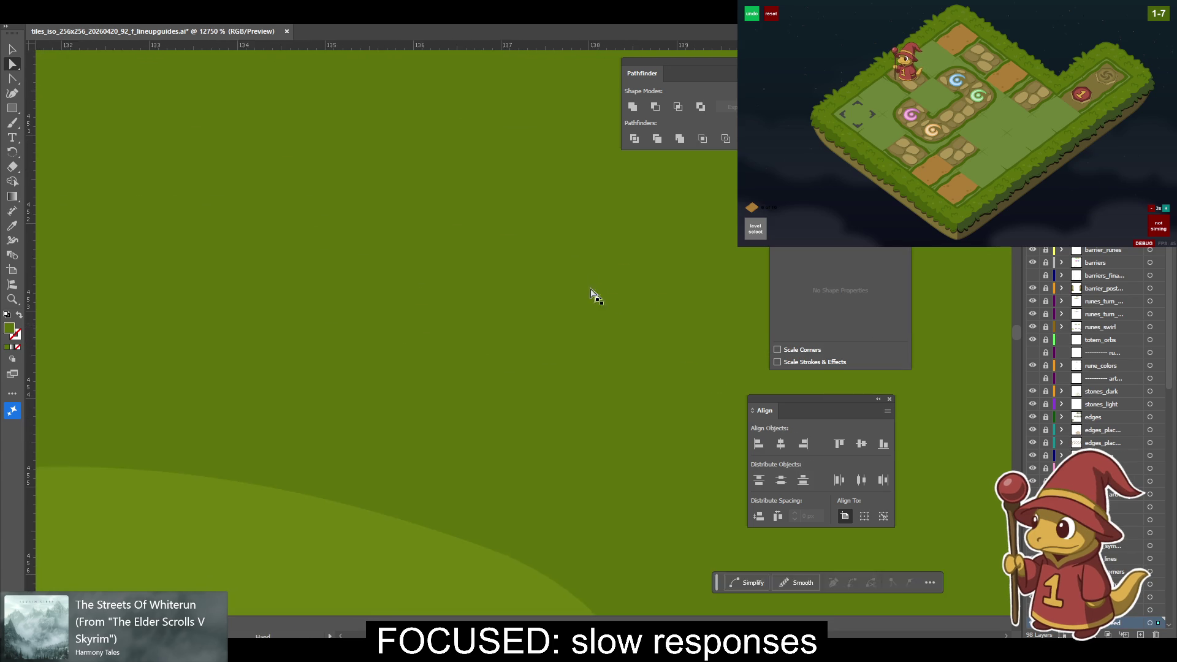
scroll(272, 437, "down", 5)
scroll(272, 438, "down", 1)
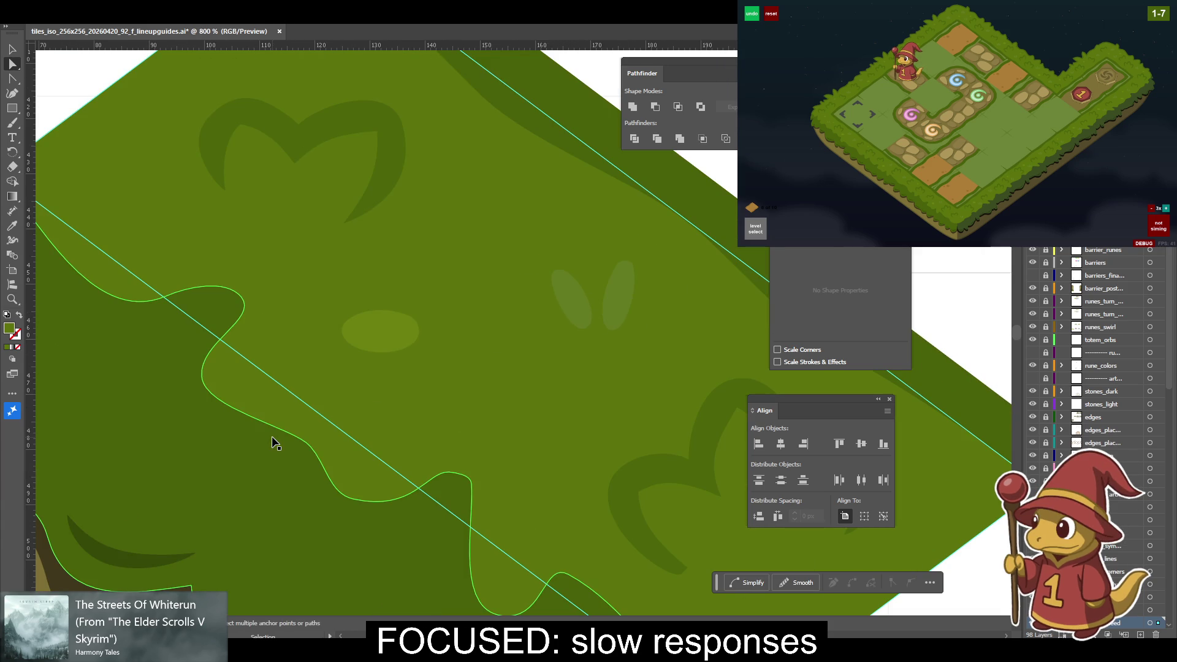
scroll(543, 277, "up", 1)
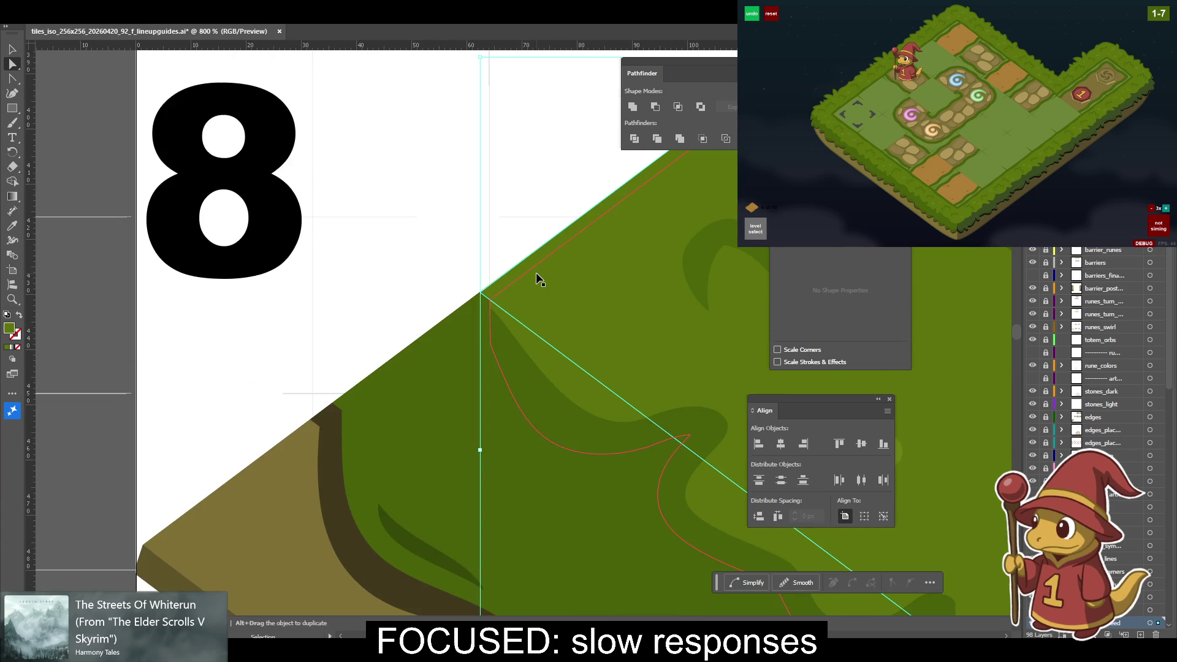
scroll(453, 249, "left", 10)
scroll(421, 328, "up", 5)
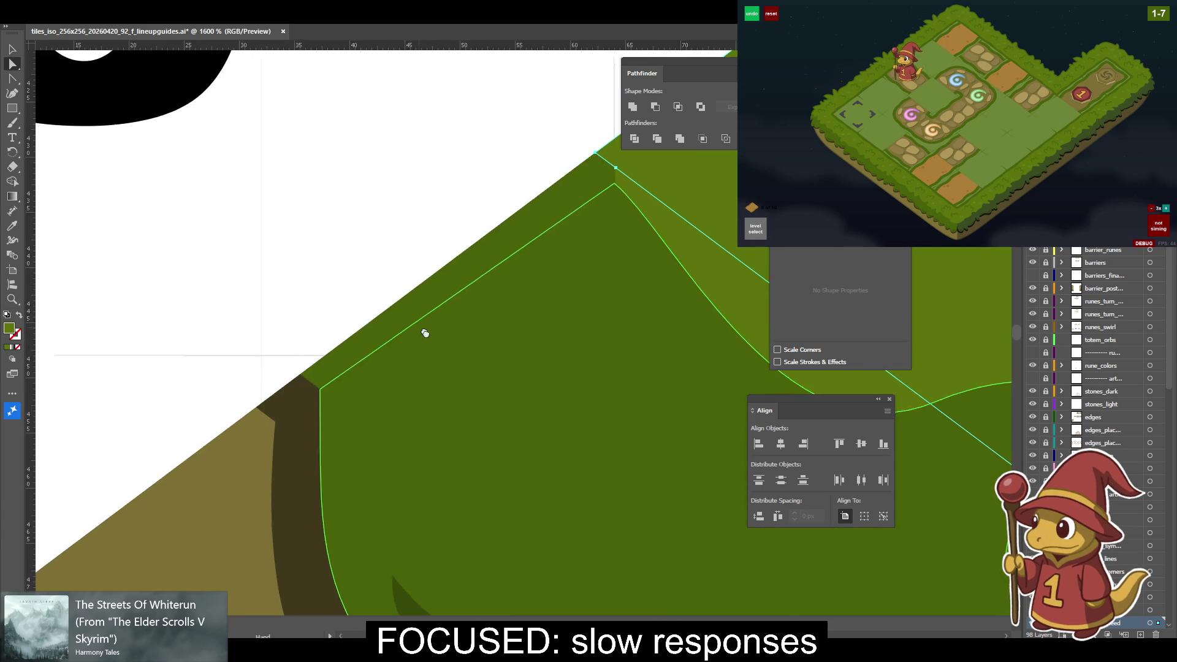
left_click(528, 239)
scroll(527, 238, "up", 2)
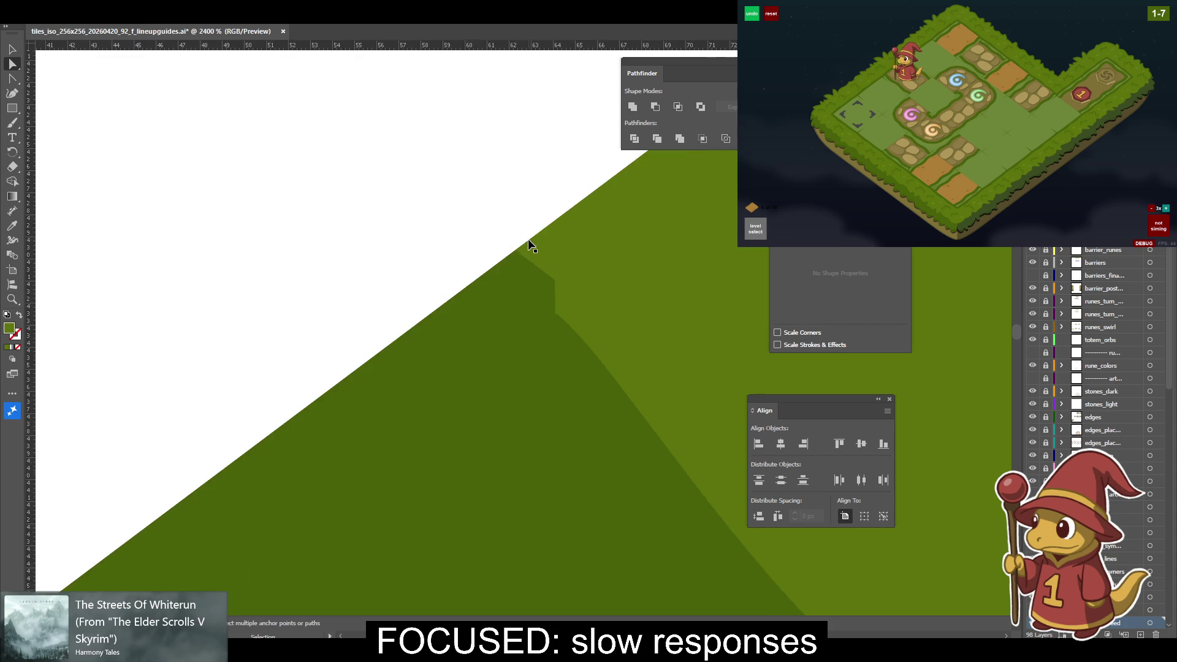
scroll(582, 212, "up", 1)
left_click(598, 210)
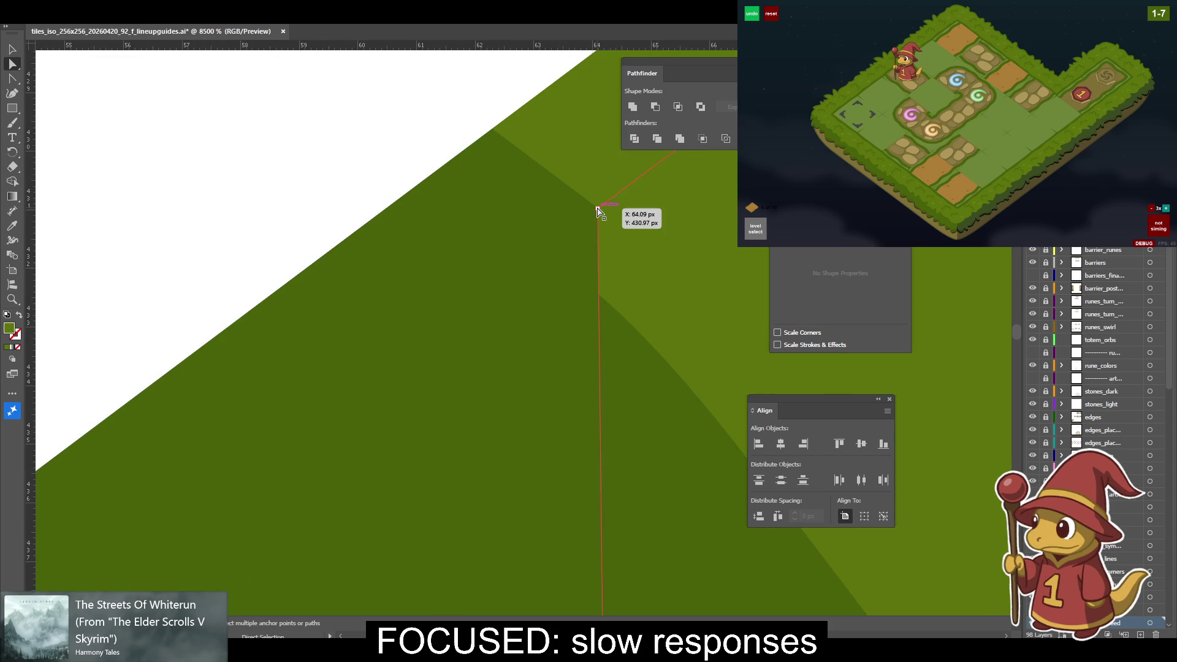
Align the red path's corner anchor to the shading corner with Horizontal Align Left and Vertical Align Top.
left_click_drag(597, 209, 655, 225)
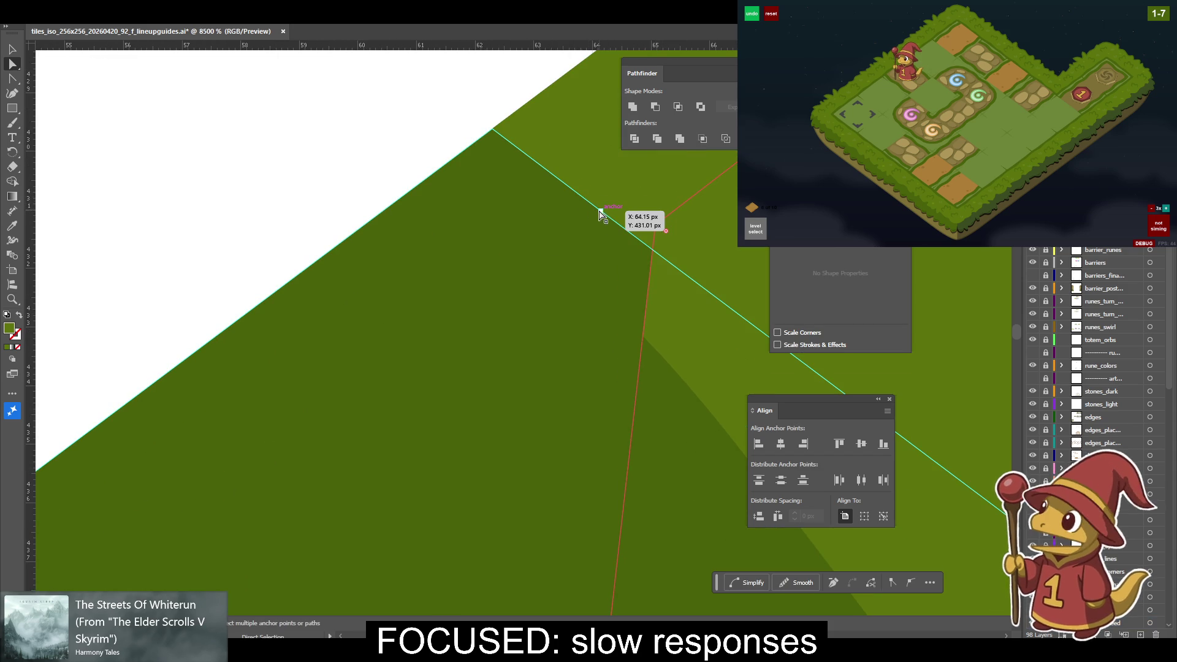
left_click_drag(665, 230, 618, 220)
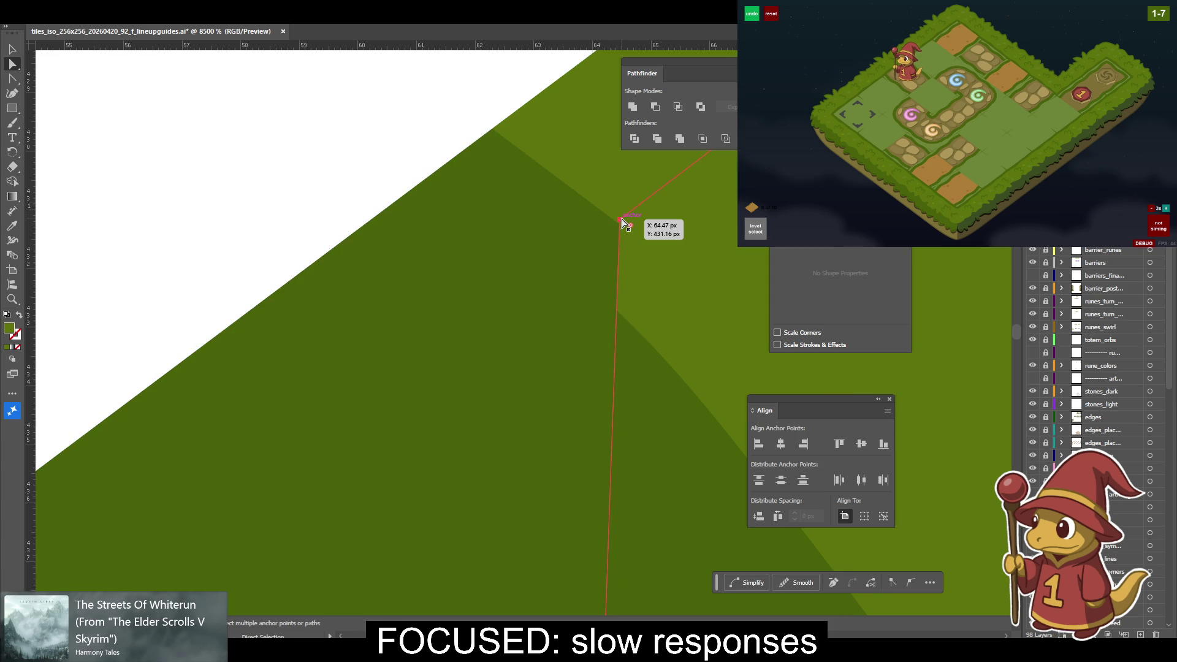
left_click_drag(619, 221, 672, 218)
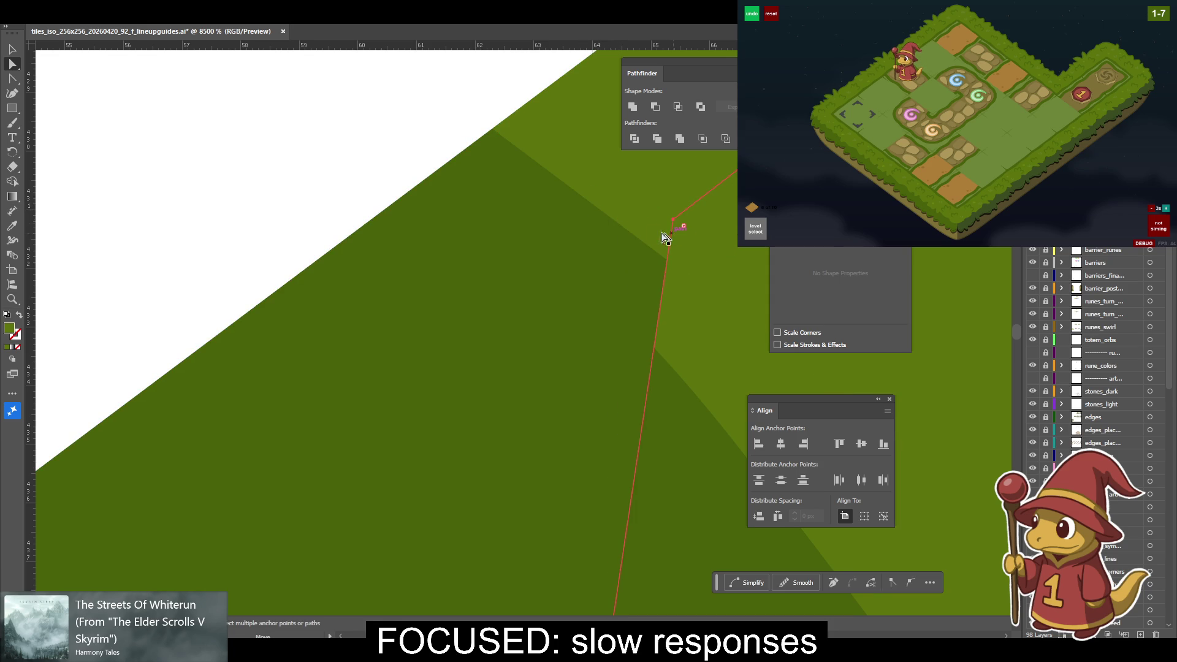
left_click(601, 211)
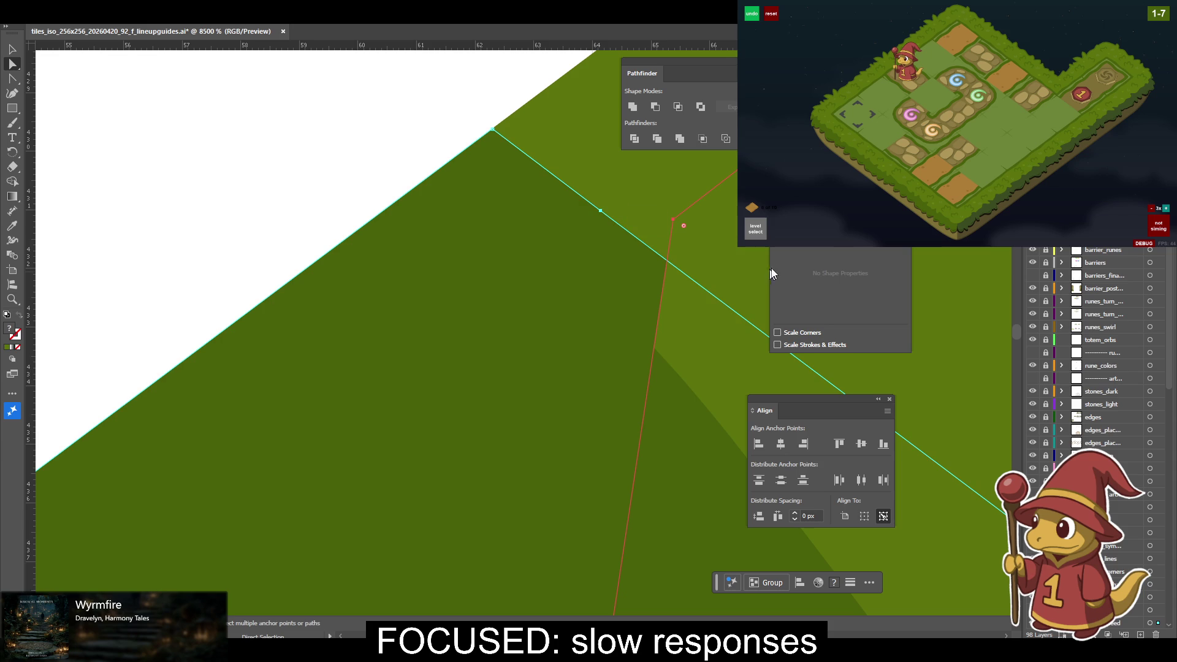
left_click(758, 443)
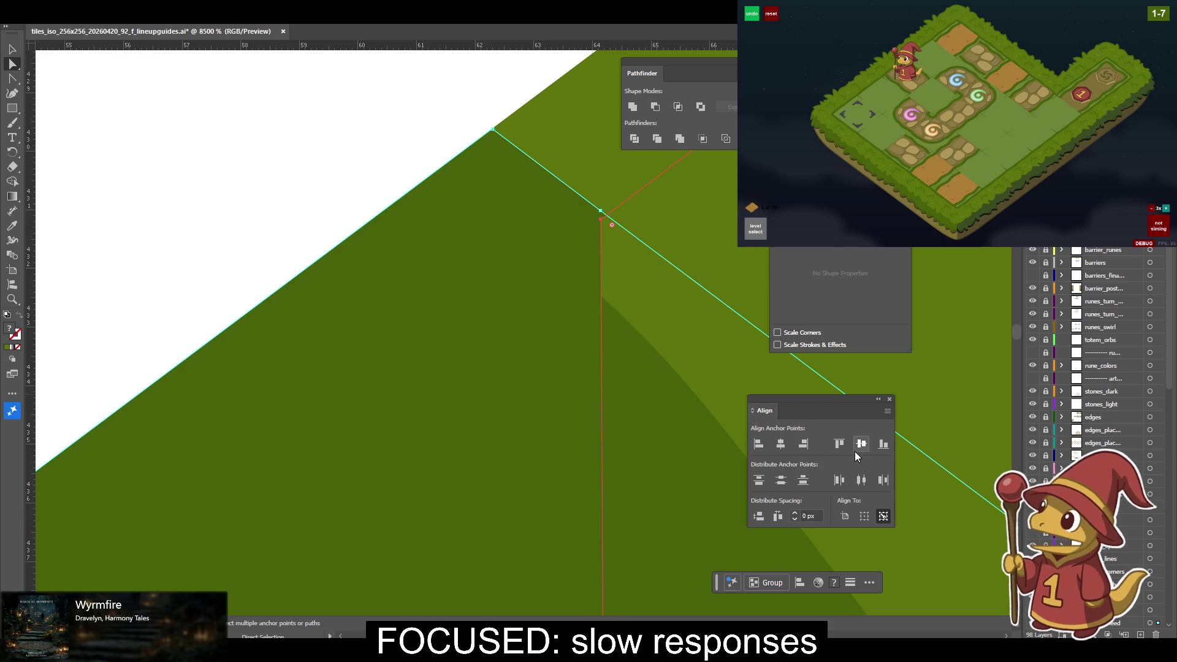
left_click(839, 444)
Align the green edge path's corner anchor to the red anchor, vertically and horizontally.
key("v")
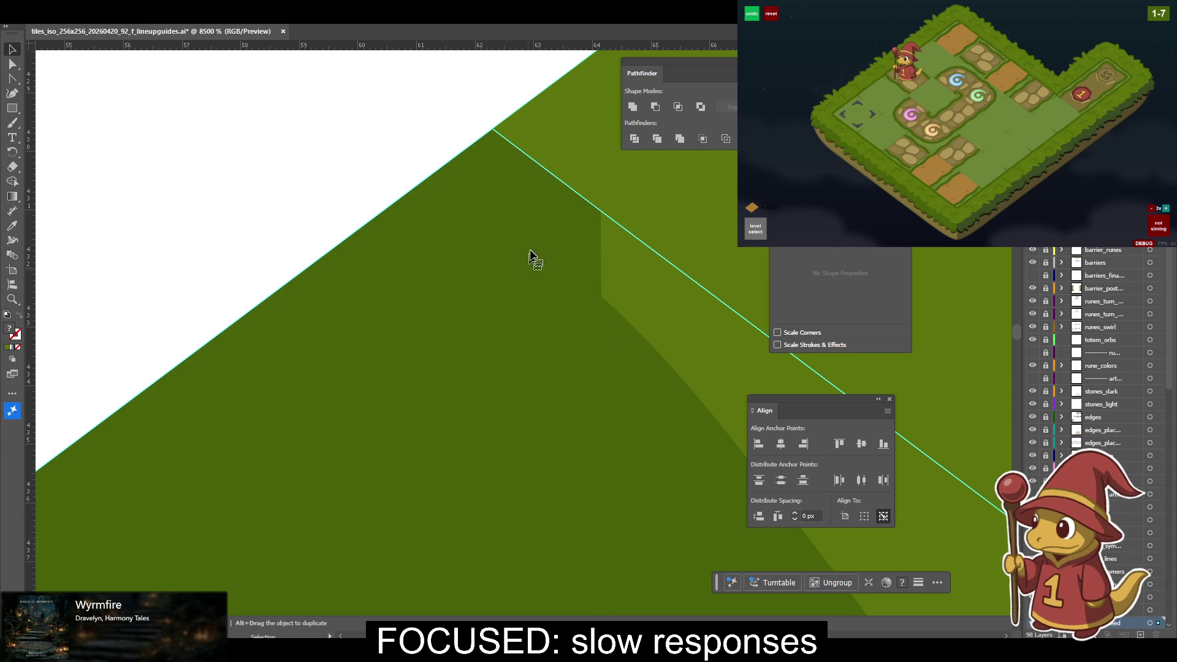
key("a")
left_click(593, 291)
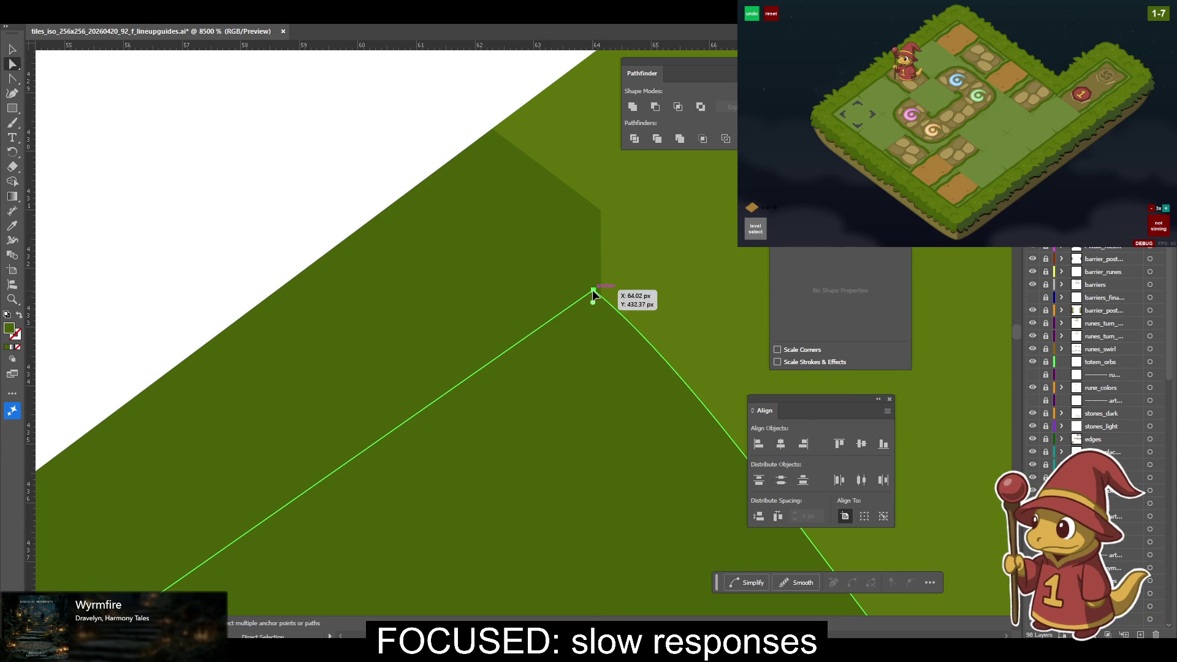
left_click(600, 210, "shift")
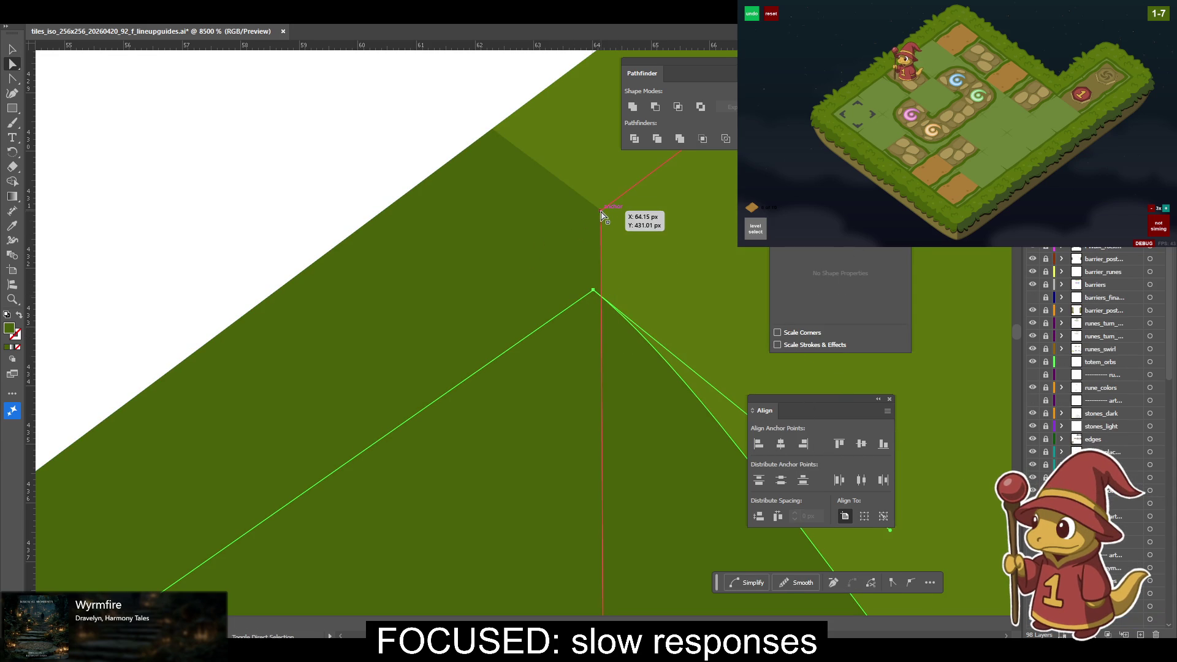
left_click(844, 444)
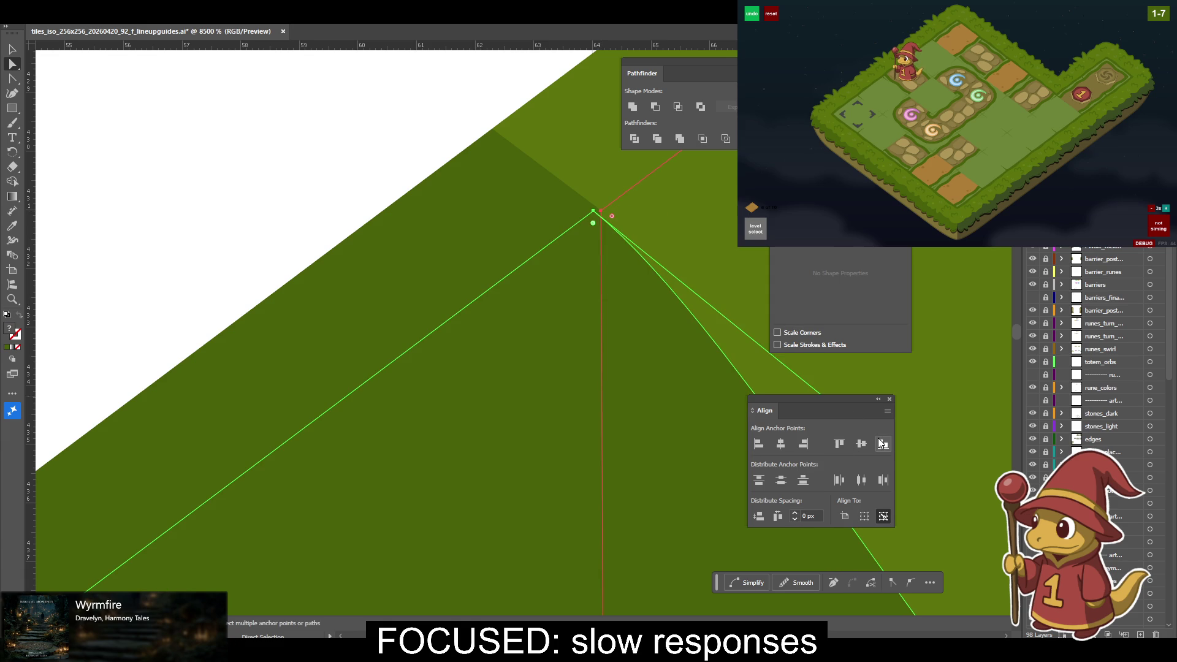
left_click(803, 443)
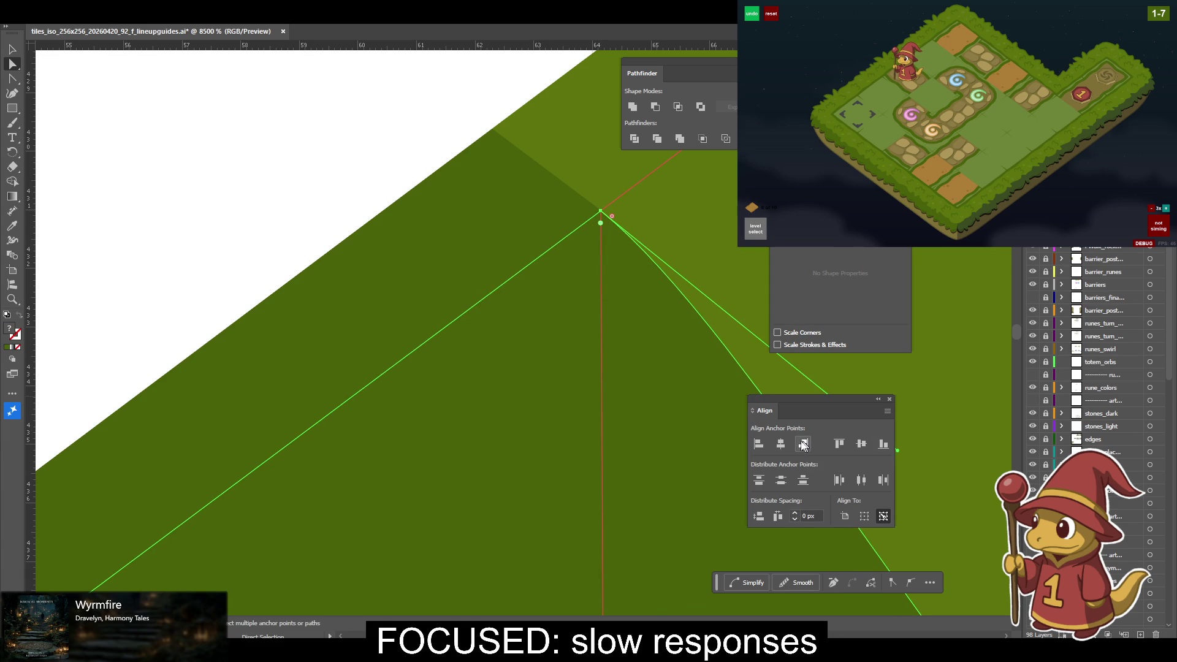
left_click_drag(273, 291, 657, 185)
scroll(537, 273, "down", 5)
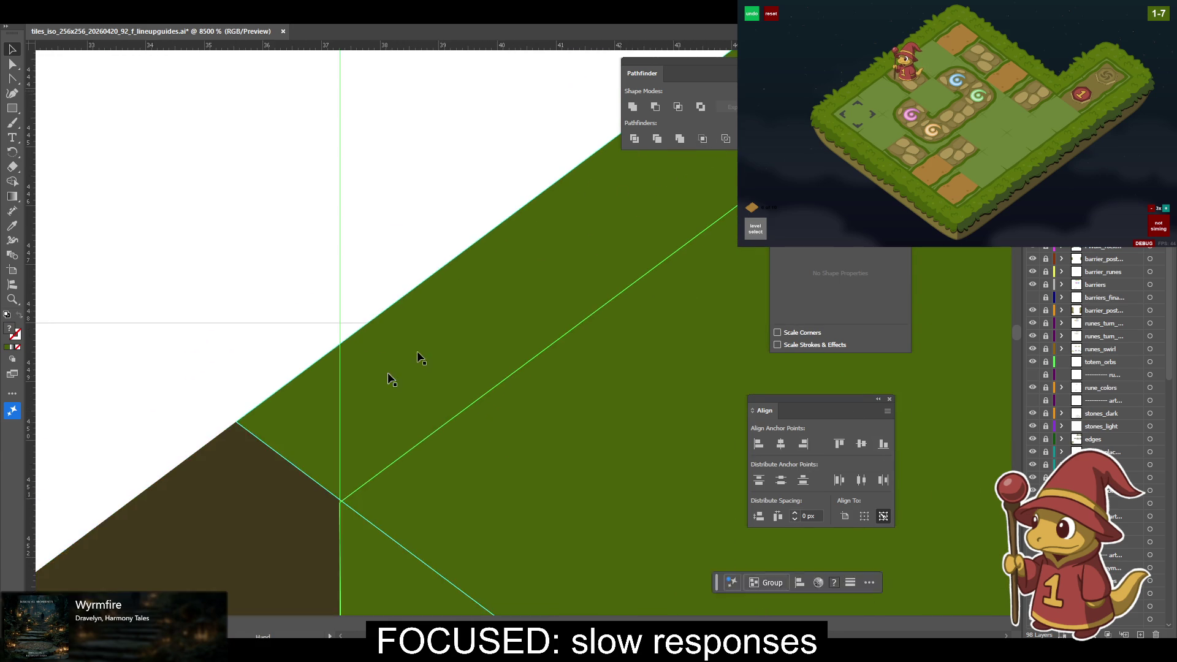
Drag the green path's corner anchor down-right onto the dirt shape's corner.
scroll(552, 231, "left", 5)
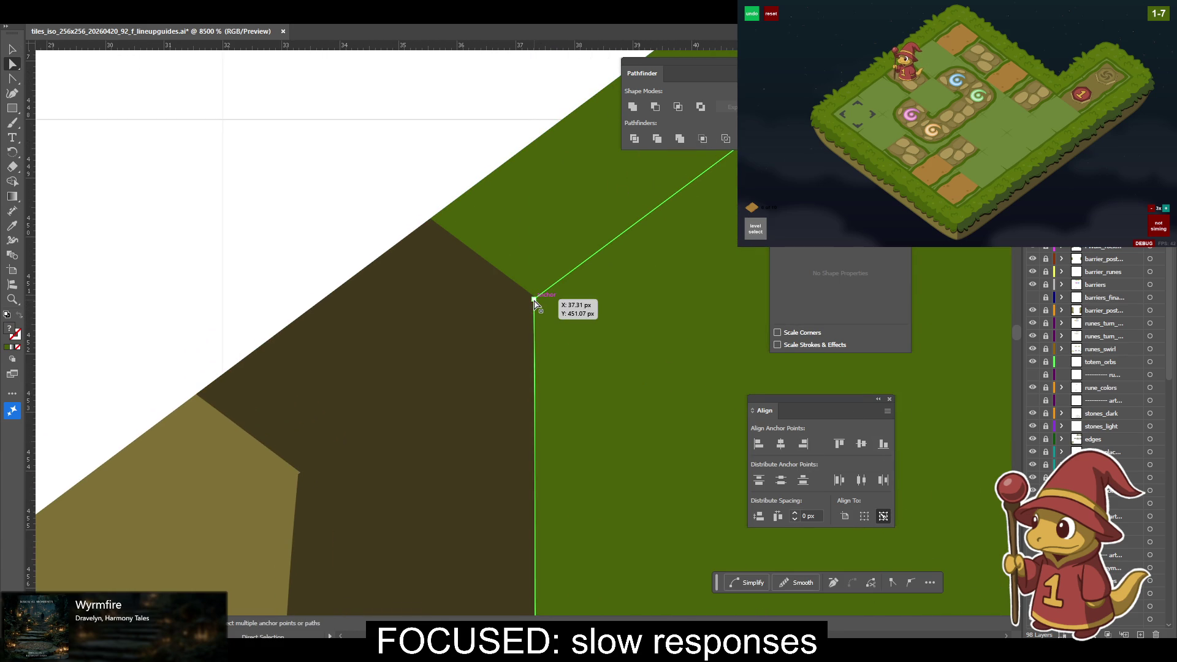
left_click_drag(533, 300, 550, 323)
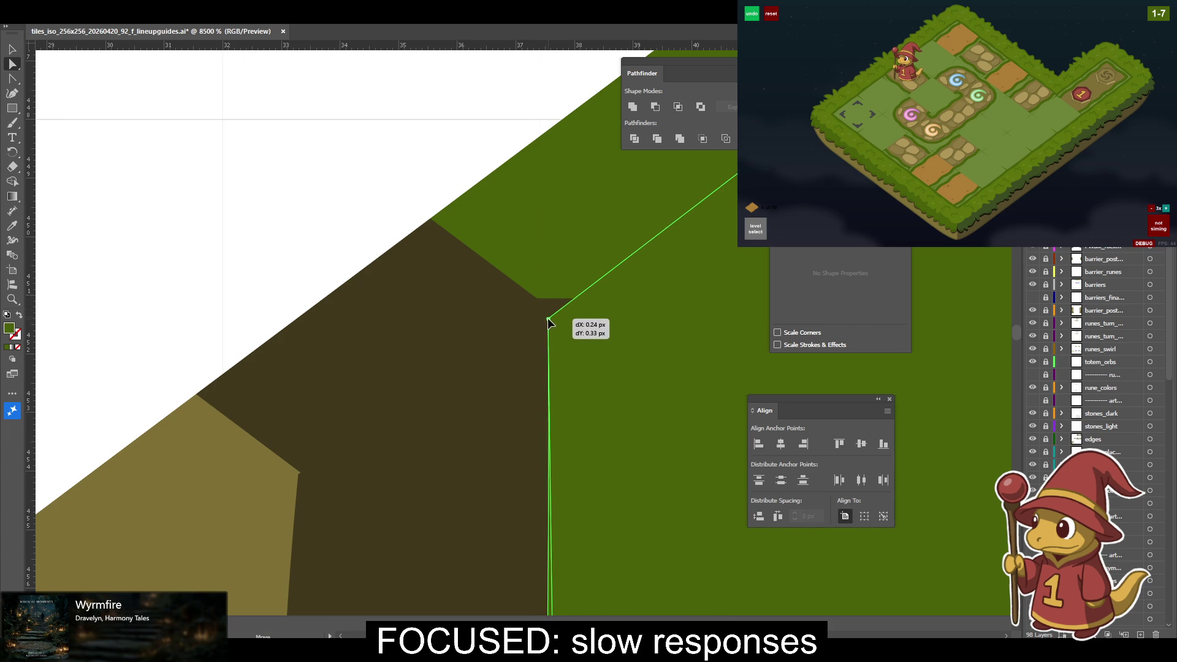
key("ctrl+z")
left_click_drag(534, 300, 555, 322)
scroll(383, 383, "down", 5)
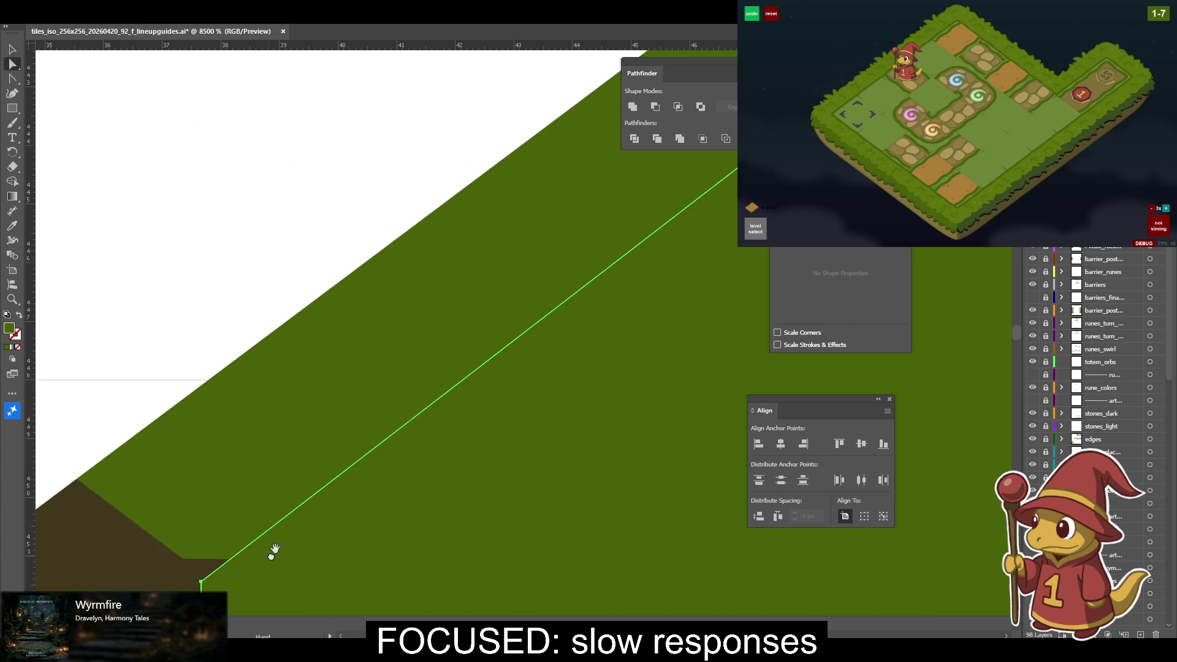
scroll(383, 383, "down", 2)
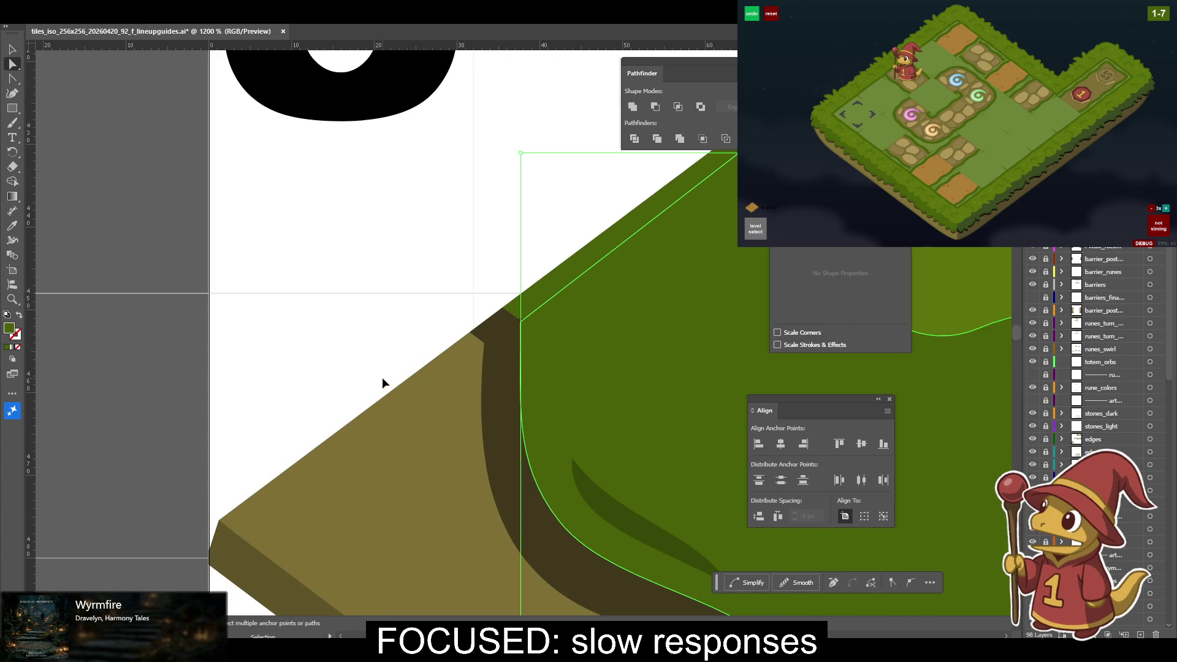
scroll(383, 383, "up", 7)
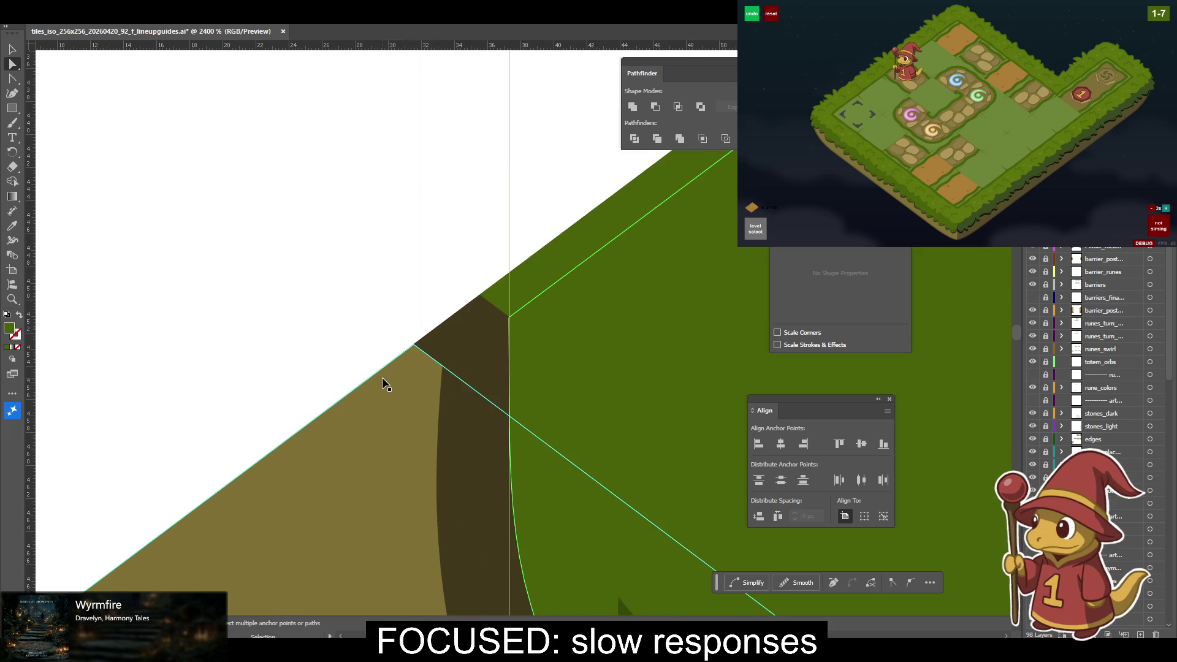
Move the lime path's anchor onto the brown shape's edge and align it to the shape's corner.
left_click(586, 267)
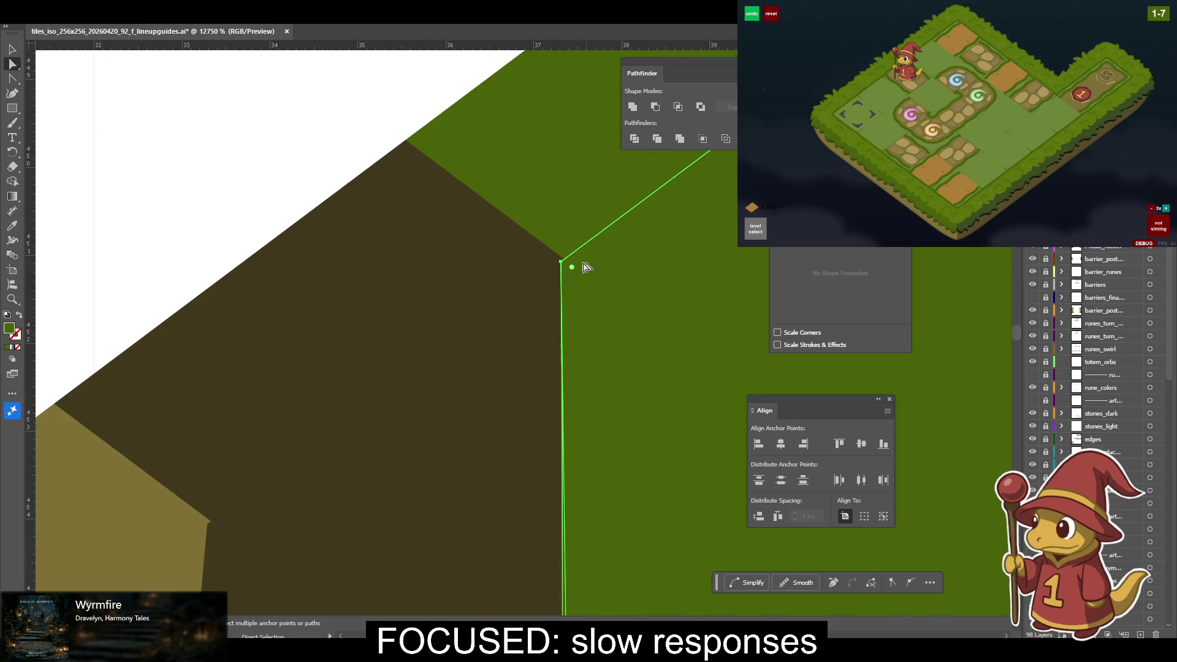
left_click_drag(559, 265, 582, 284)
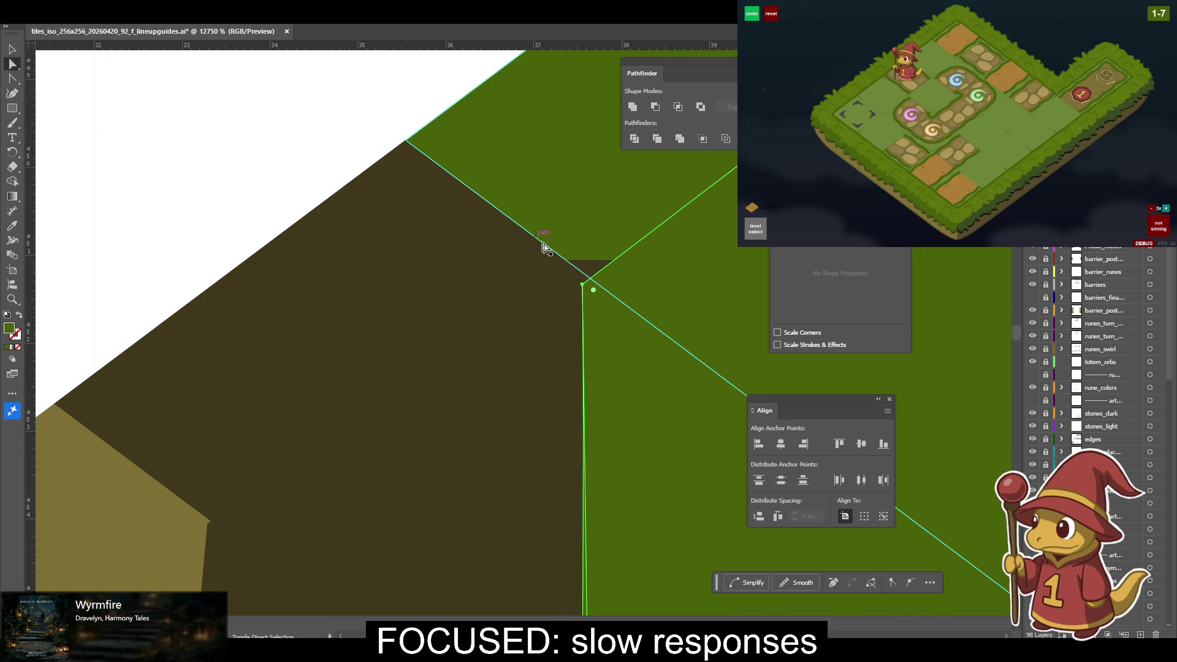
left_click(584, 287, "shift")
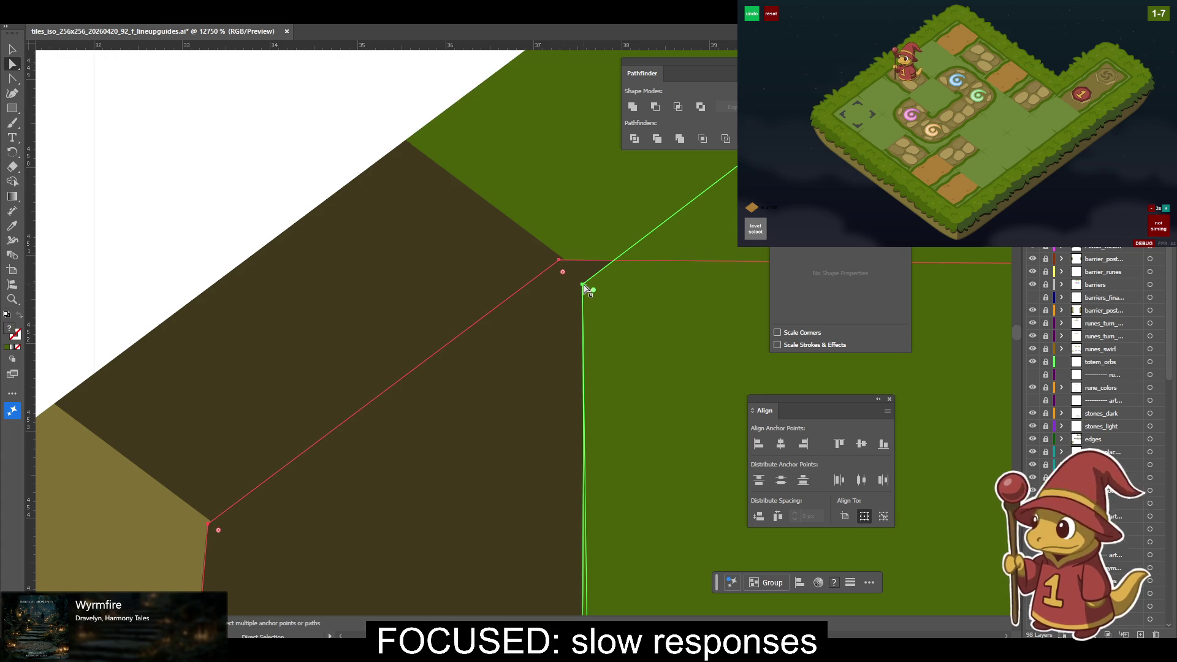
left_click(531, 231)
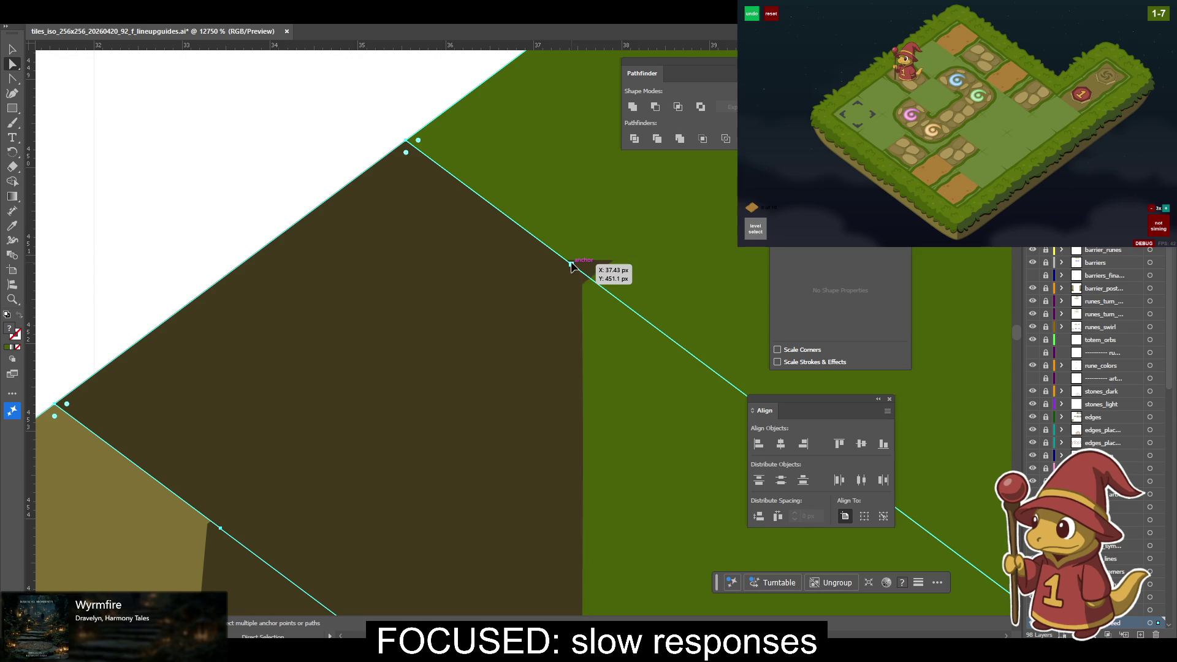
left_click(582, 284)
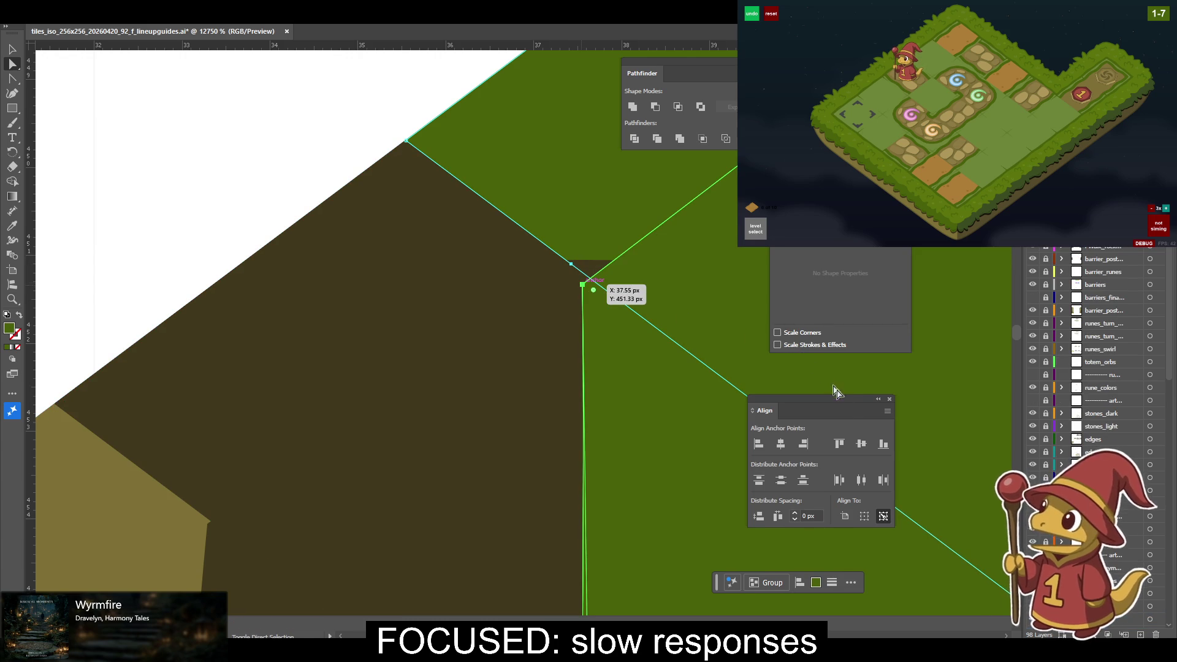
left_click(759, 444)
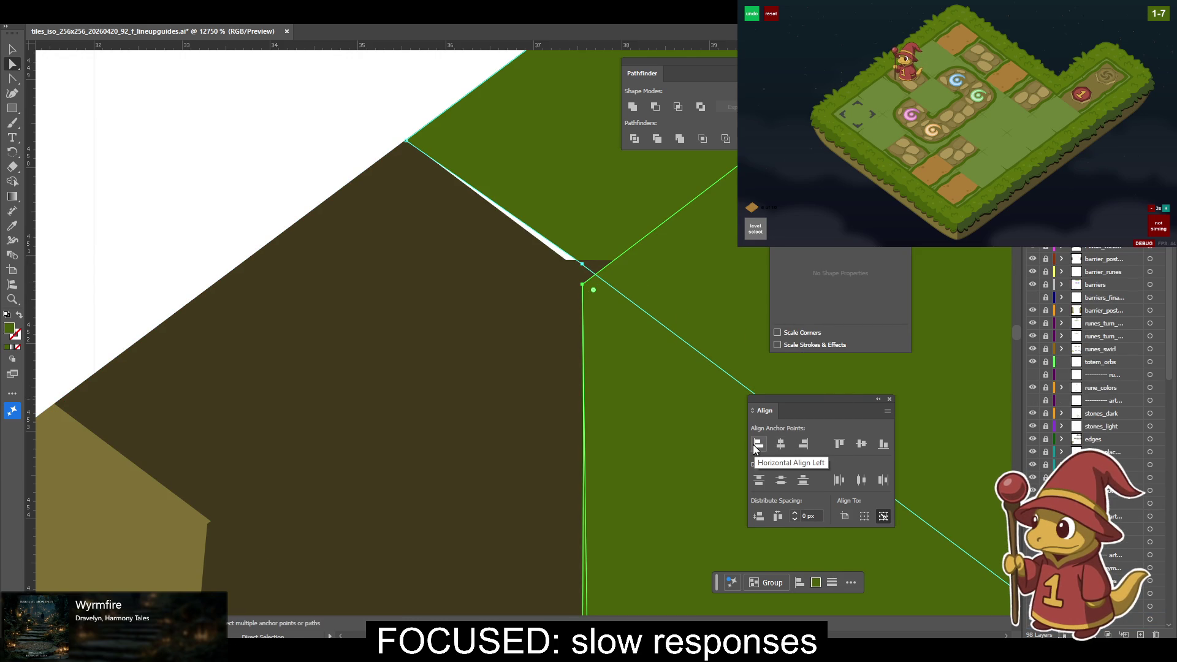
Align the cyan edge line's end anchor to the dirt corner as key anchor with Horizontal Align Right.
key("v")
left_click(587, 286, "ctrl")
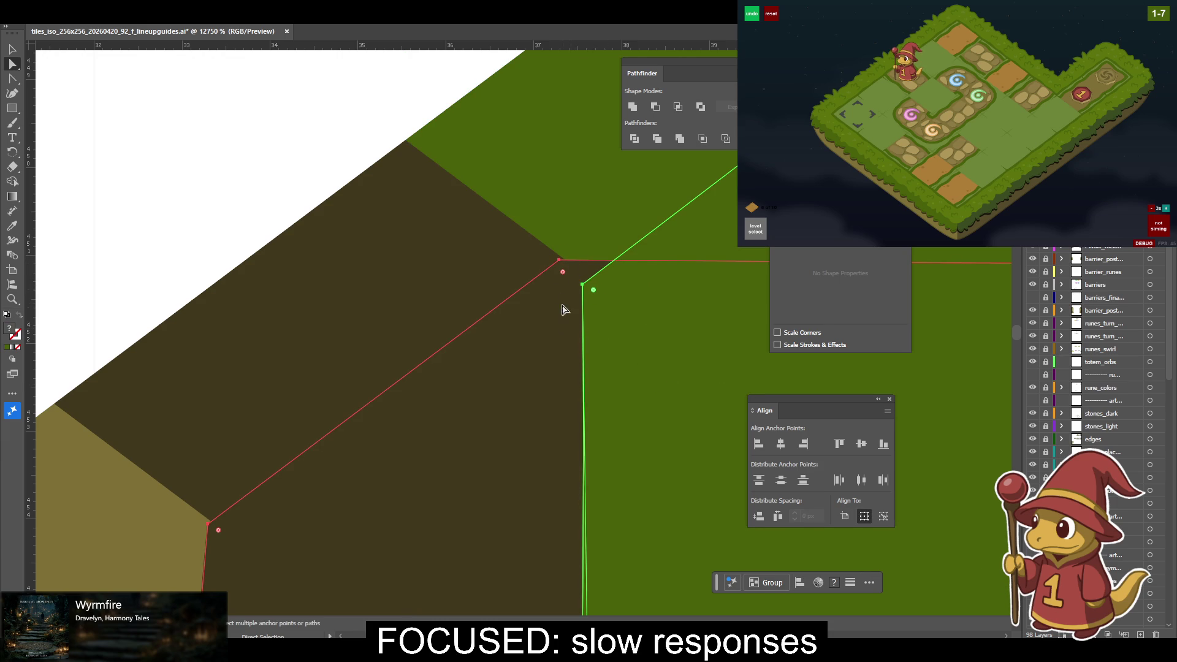
left_click(565, 249)
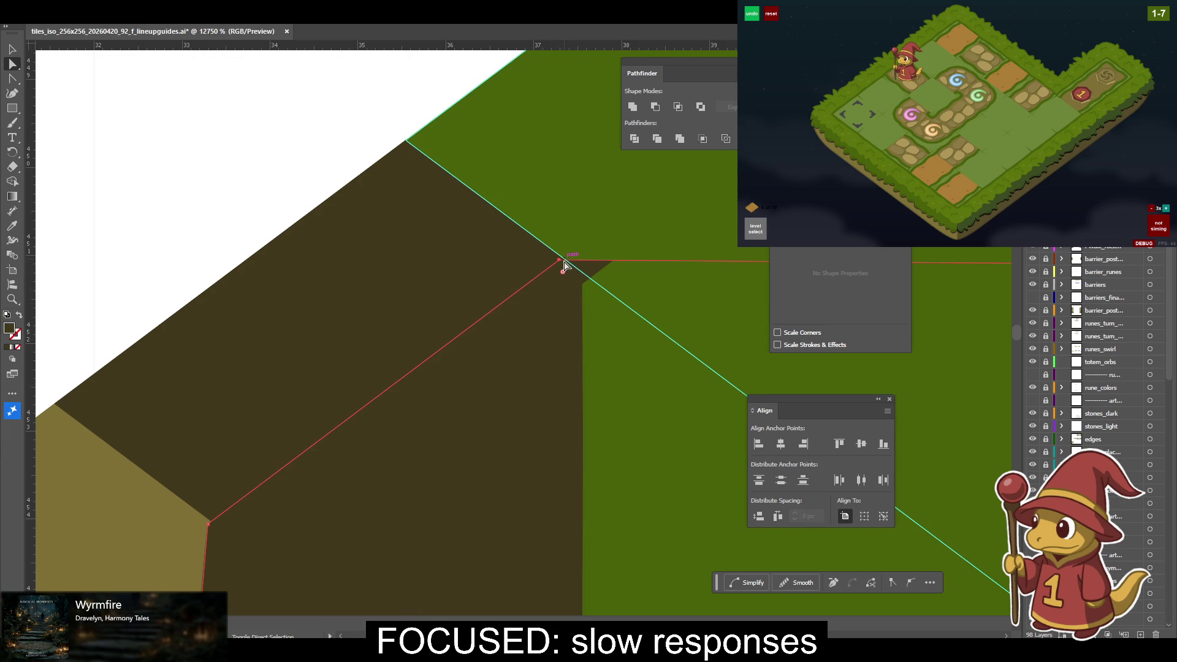
left_click(571, 264)
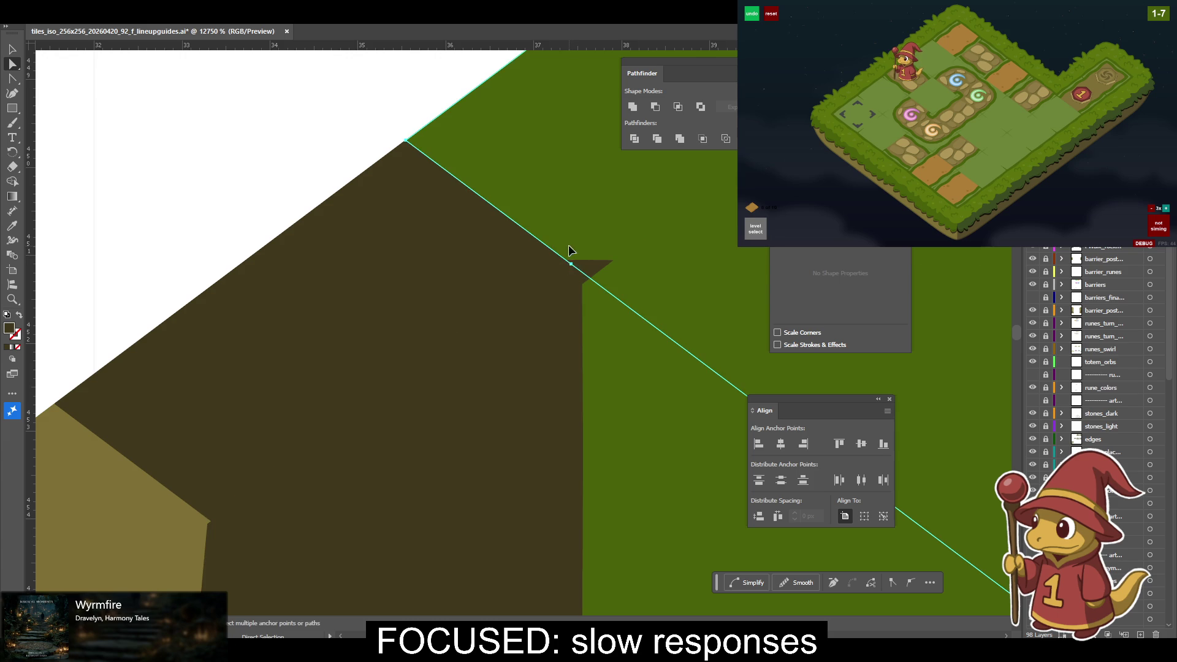
left_click(590, 281, "shift")
left_click(803, 444)
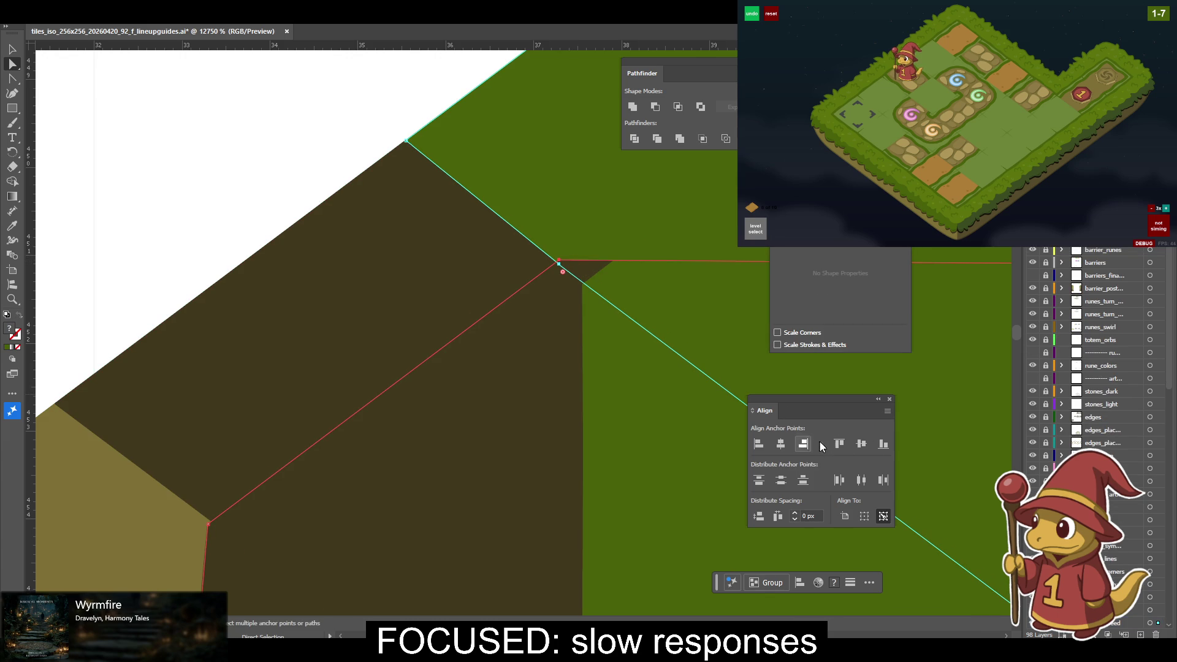
left_click(804, 444)
Check the alignment zoomed out, then drag the green outline's anchor onto the dirt corner.
key("ctrl+minus")
key("ctrl+minus")
key("ctrl+minus")
key("ctrl+minus")
key("ctrl+minus")
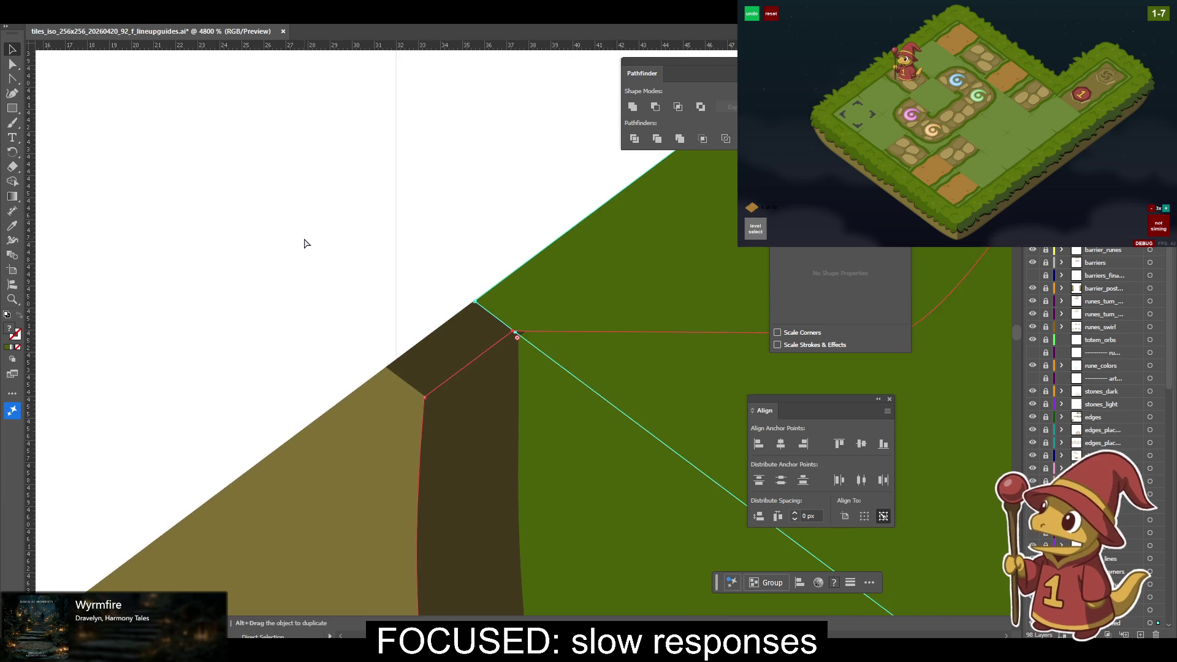
key("ctrl+minus")
key("ctrl+minus")
key("ctrl+minus")
key("ctrl+minus")
key("ctrl+minus")
key("ctrl+minus")
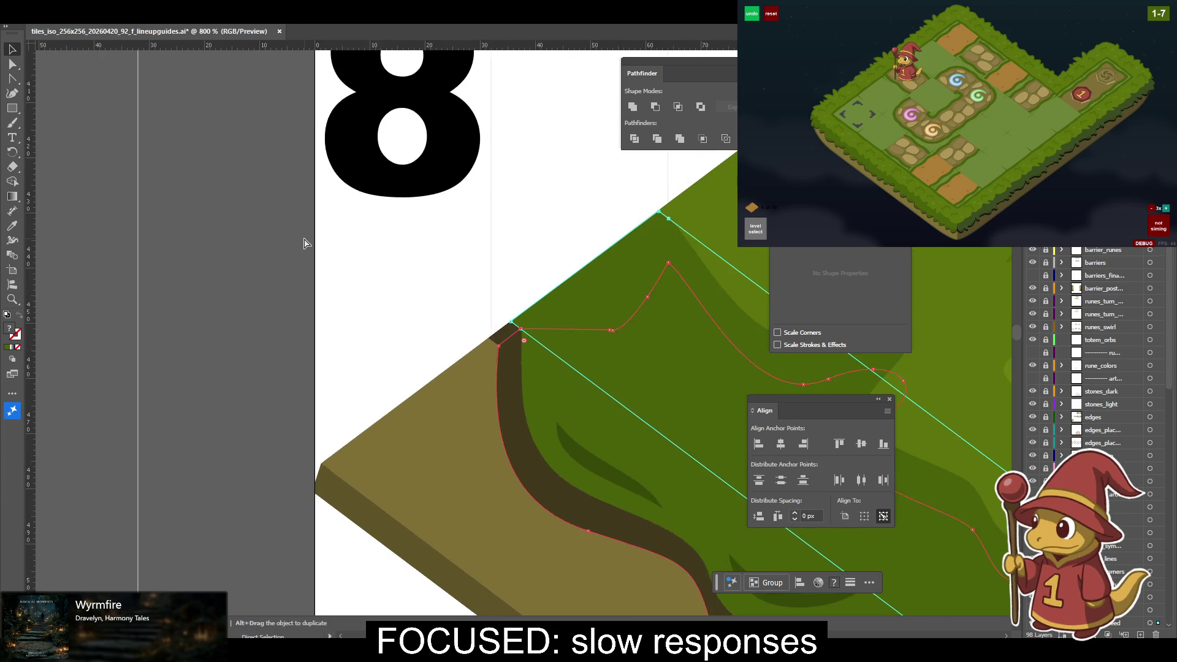
key("ctrl+plus")
key("ctrl+plus")
key("ctrl+plus")
key("ctrl+plus")
key("ctrl+plus")
key("ctrl+plus")
key("ctrl+plus")
key("a")
left_click_drag(560, 265, 572, 269)
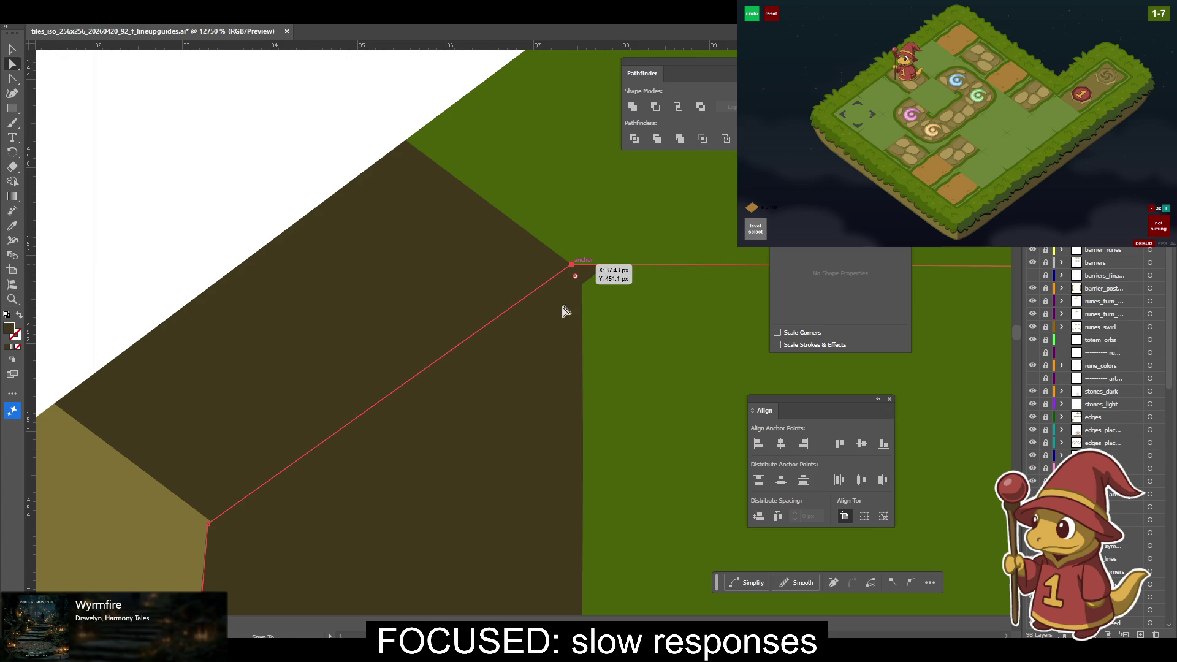
left_click_drag(583, 286, 572, 265)
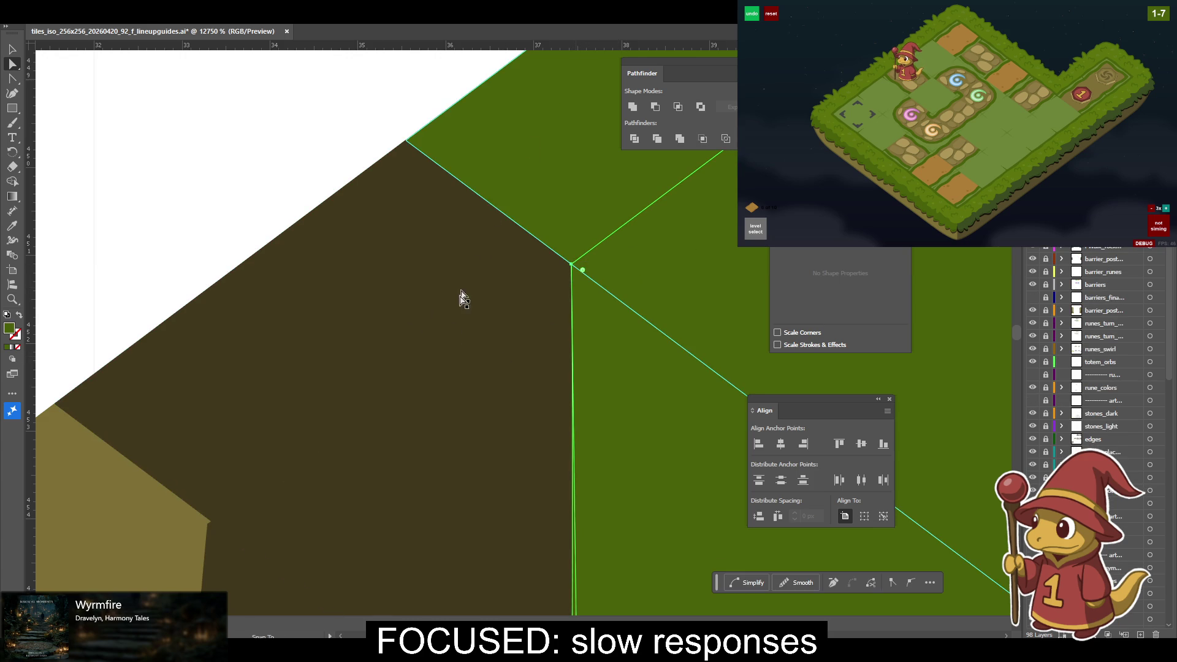
scroll(224, 336, "right", 5)
Snap the dirt shape's lower corner anchor to the edge intersection.
scroll(222, 340, "right", 2)
scroll(220, 341, "down", 3)
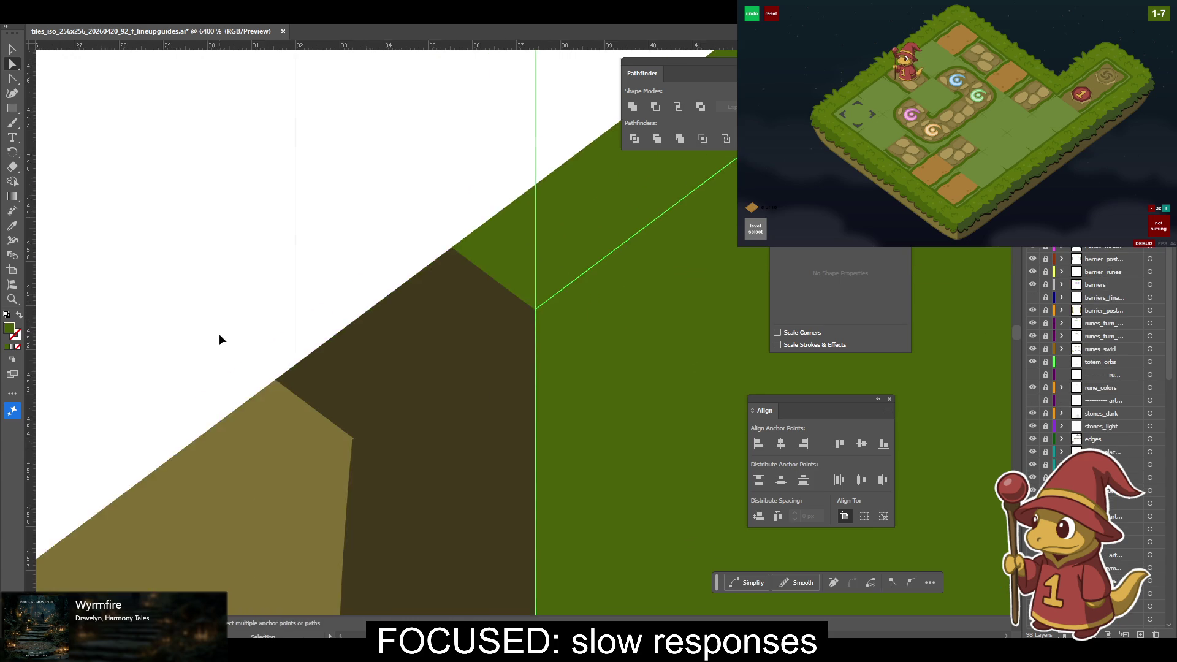
scroll(220, 341, "down", 2)
scroll(220, 341, "down", 2)
scroll(221, 341, "down", 2)
scroll(220, 339, "up", 3)
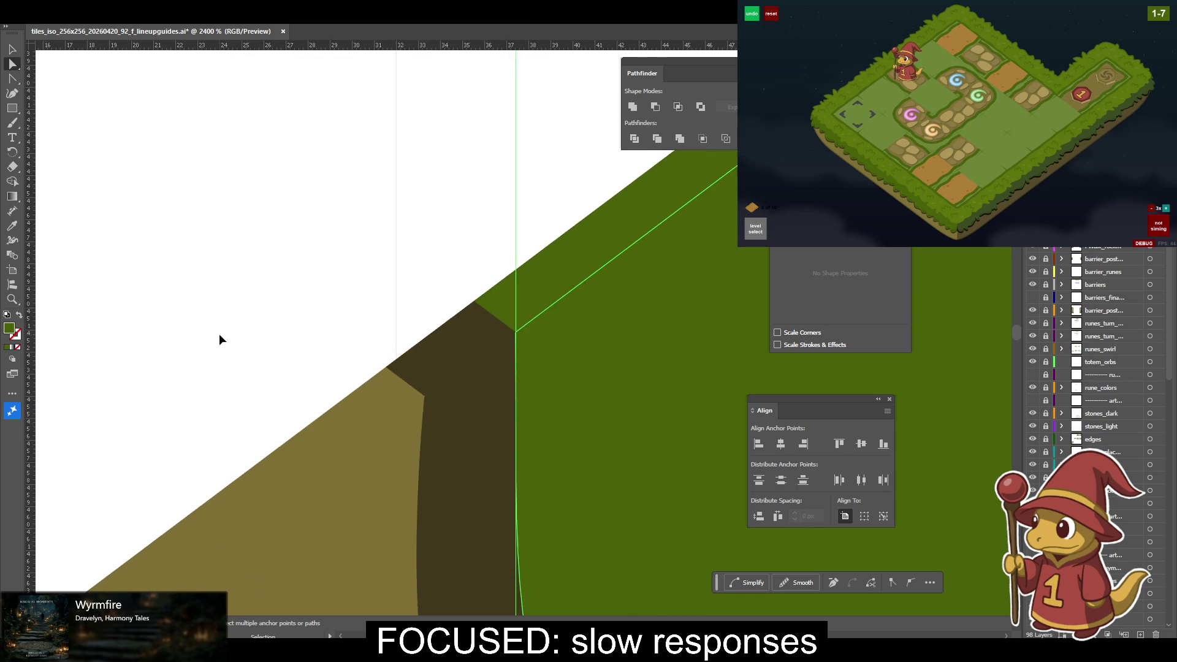
scroll(219, 339, "up", 3)
scroll(219, 339, "up", 3)
scroll(78, 410, "down", 2)
scroll(79, 409, "left", 1)
left_click(323, 354)
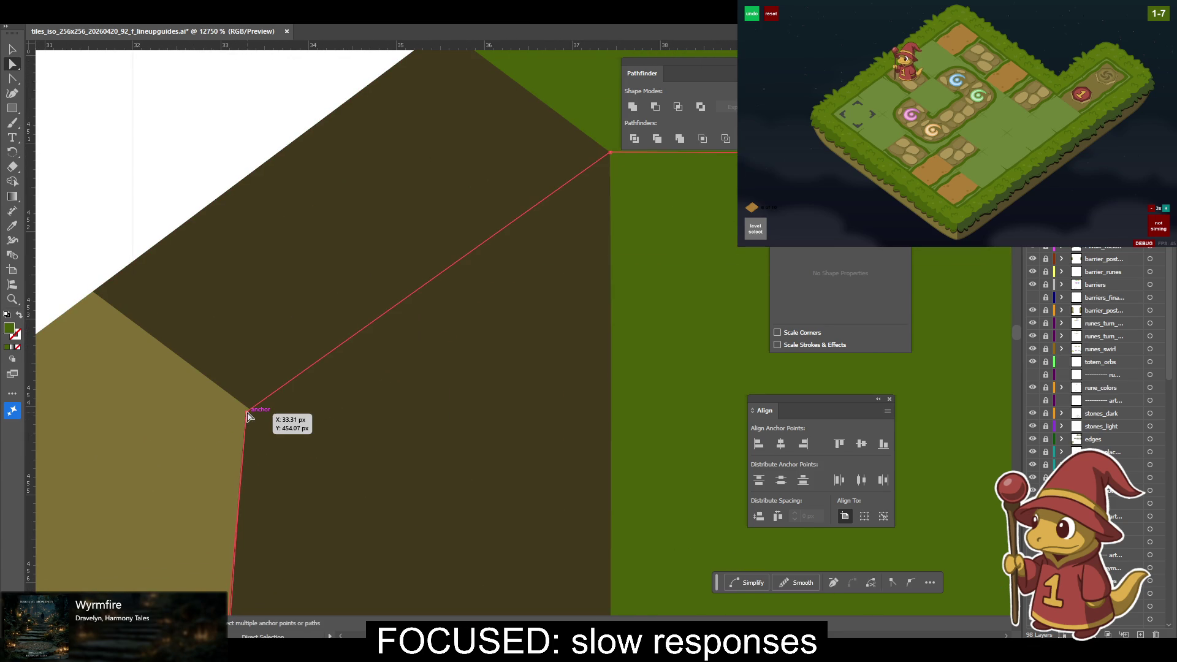
left_click_drag(246, 414, 250, 411)
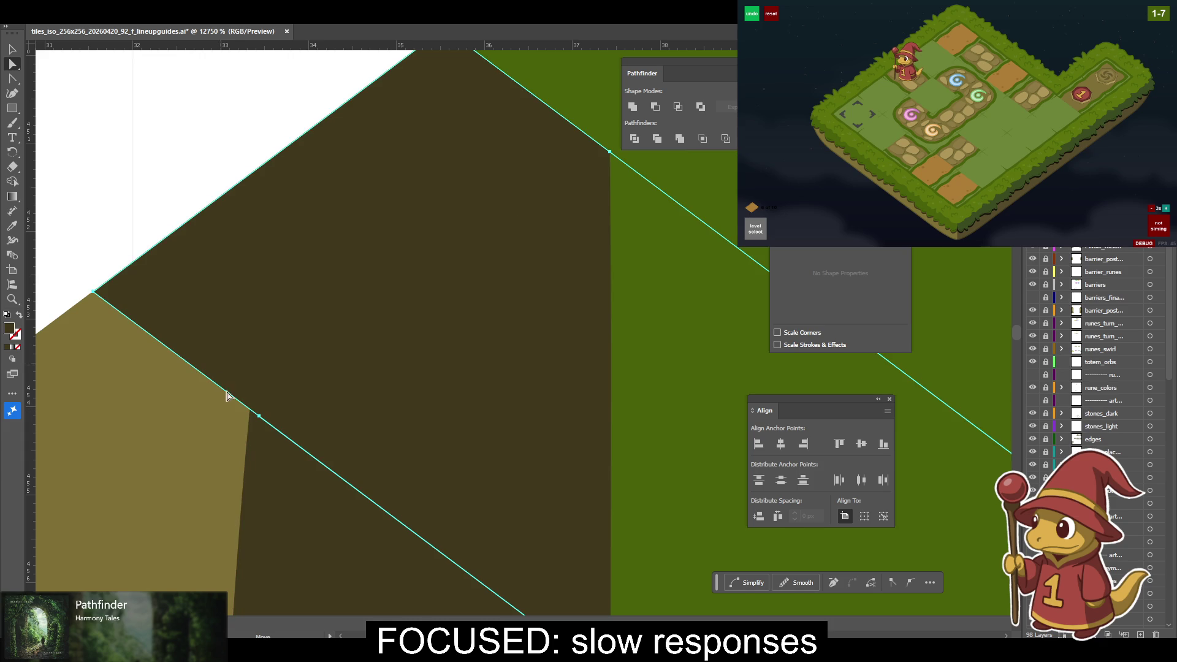
Check the View snapping settings and move the dirt corner anchor down-left.
left_click(251, 413)
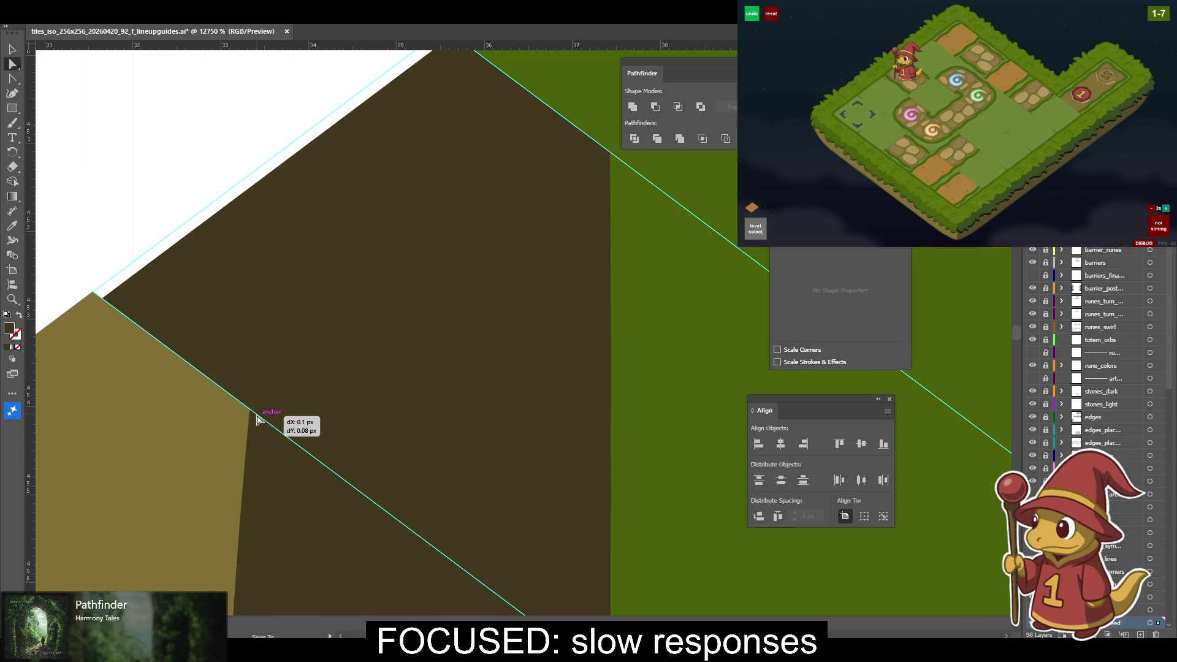
left_click(215, 13)
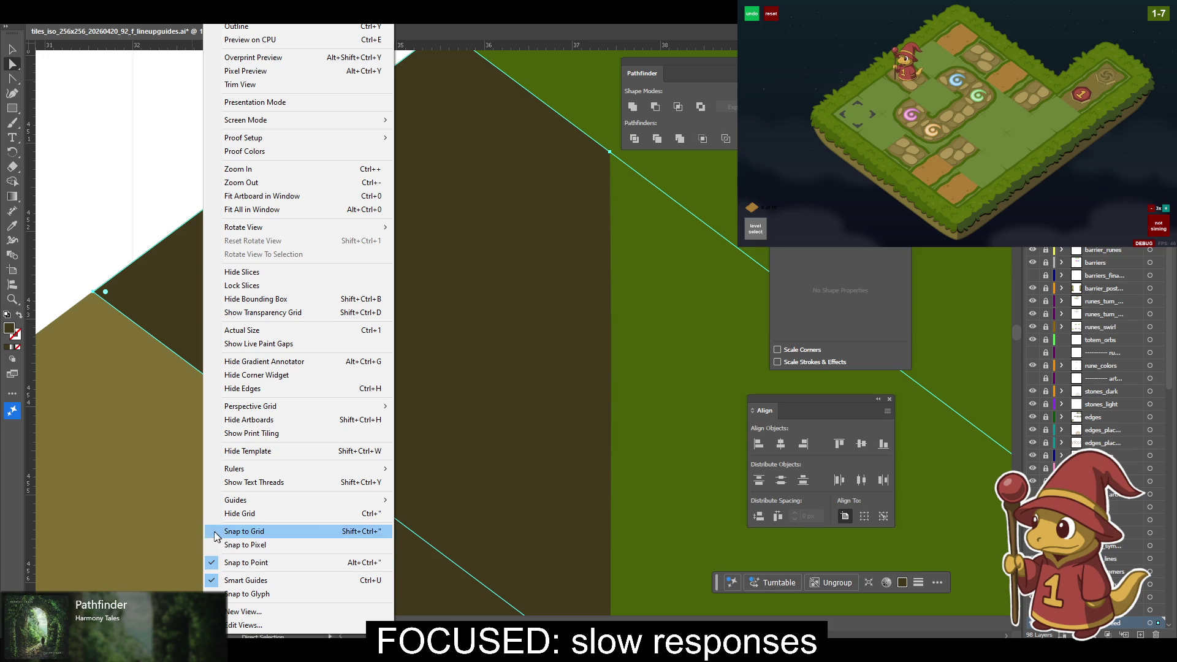
left_click(58, 326)
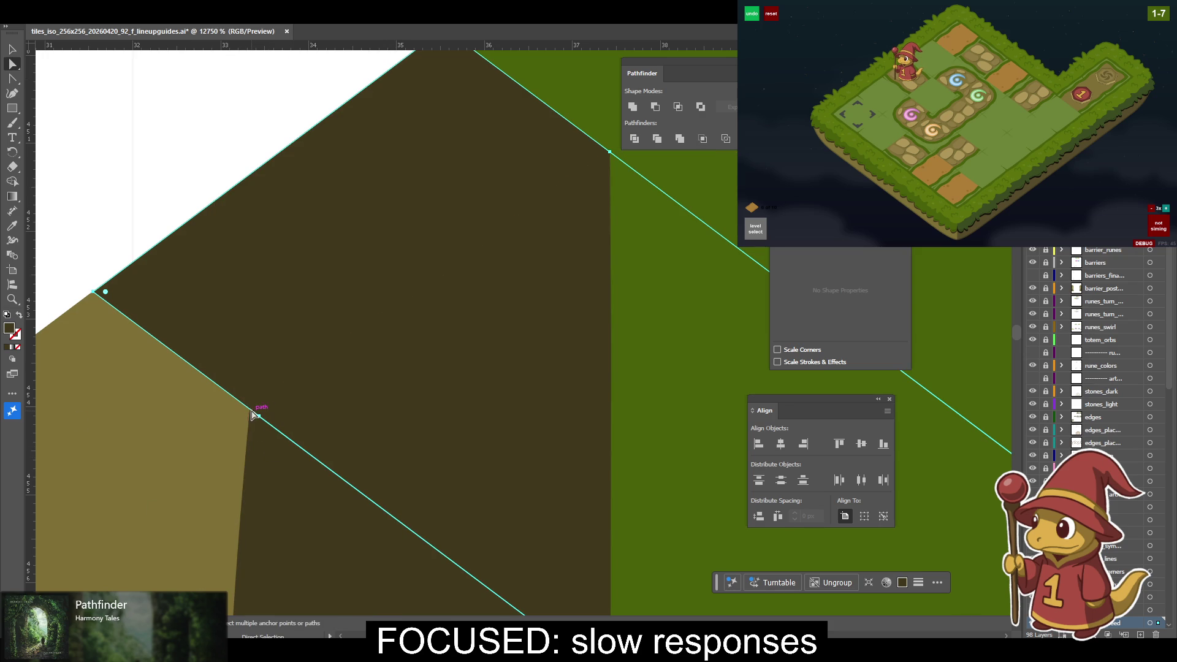
left_click_drag(251, 412, 256, 468)
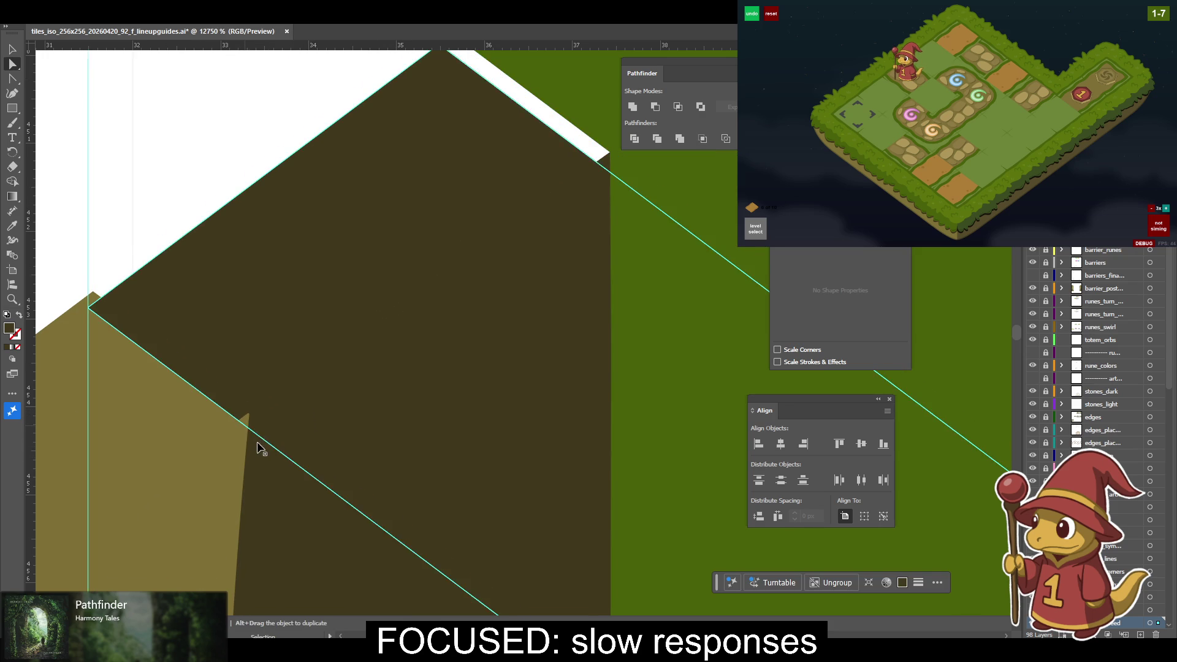
left_click_drag(250, 412, 218, 431)
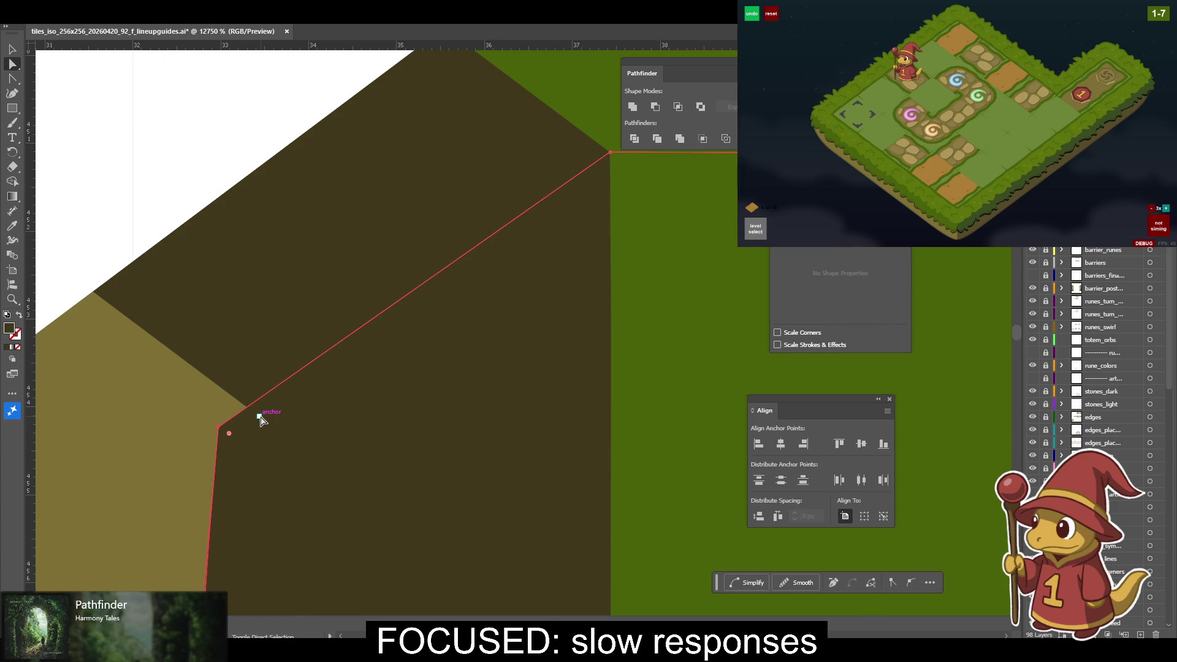
Try aligning the diagonal edge line's anchor to the dirt corner, then undo it.
left_click(274, 429)
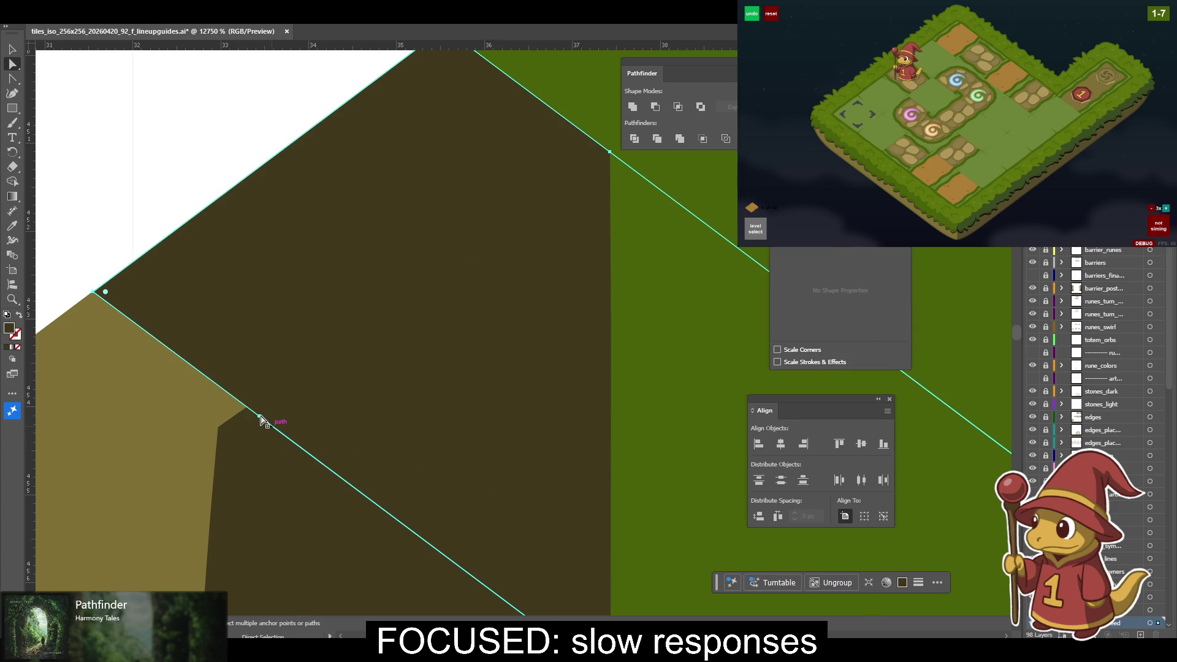
left_click(220, 430)
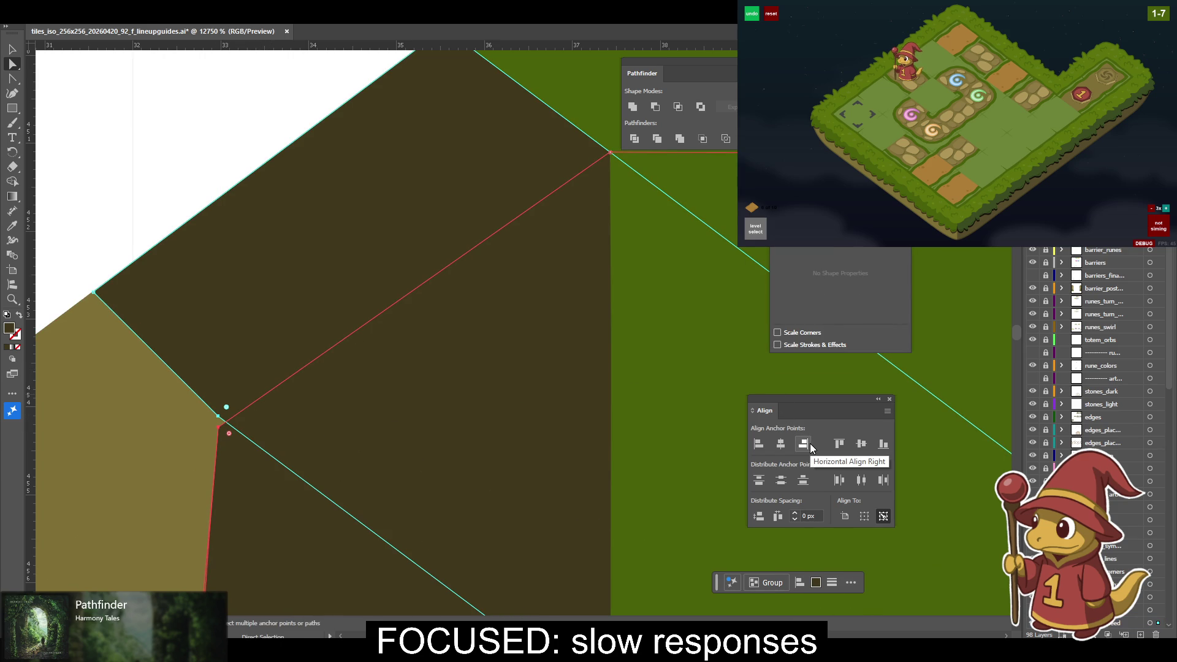
key("ctrl")
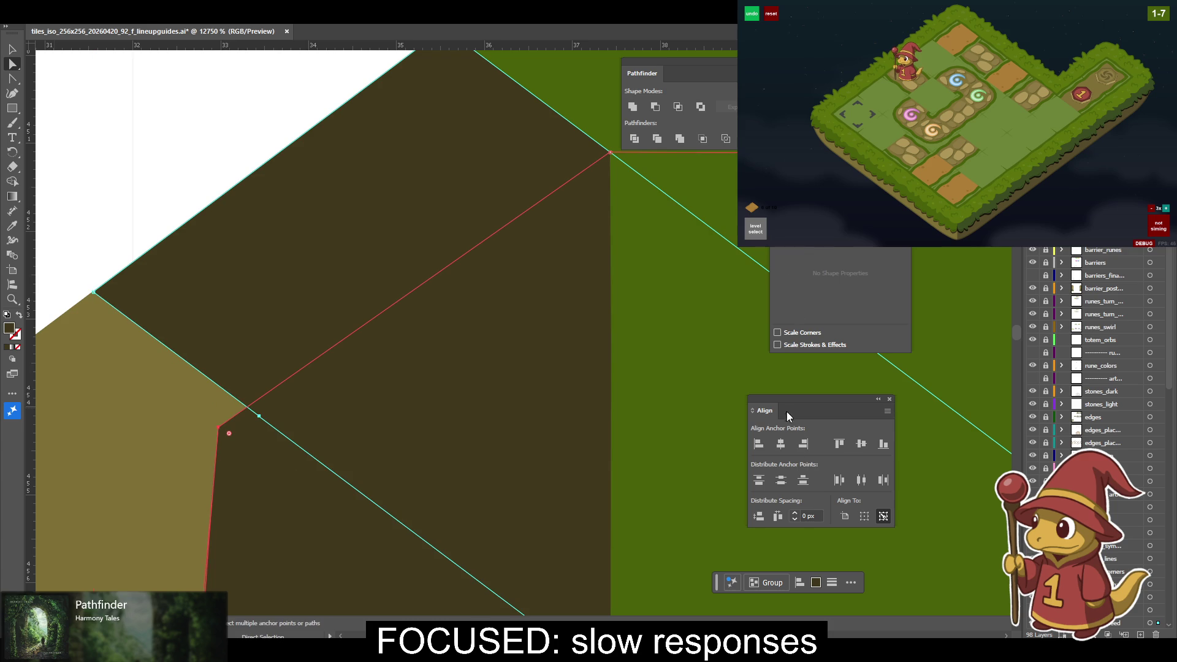
left_click(803, 444)
key("ctrl+z")
Drag the dirt corner anchor onto the red path and cyan edge intersection.
left_click_drag(219, 429, 258, 415)
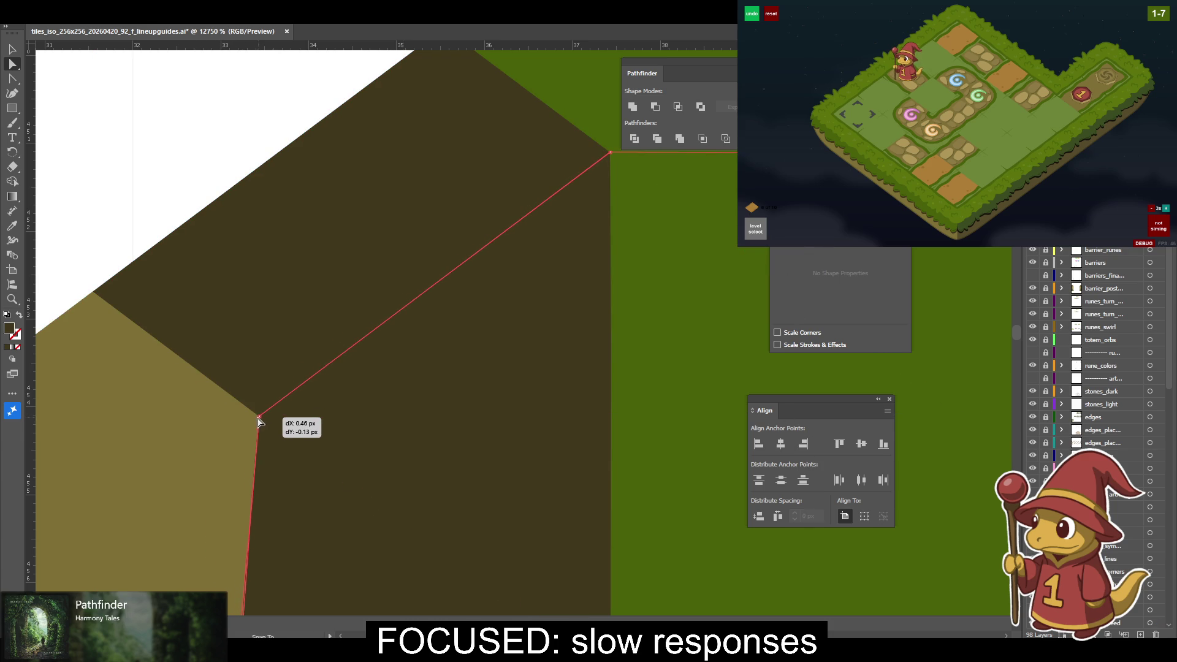
left_click_drag(256, 417, 261, 414)
left_click(256, 416)
scroll(359, 404, "down", 2)
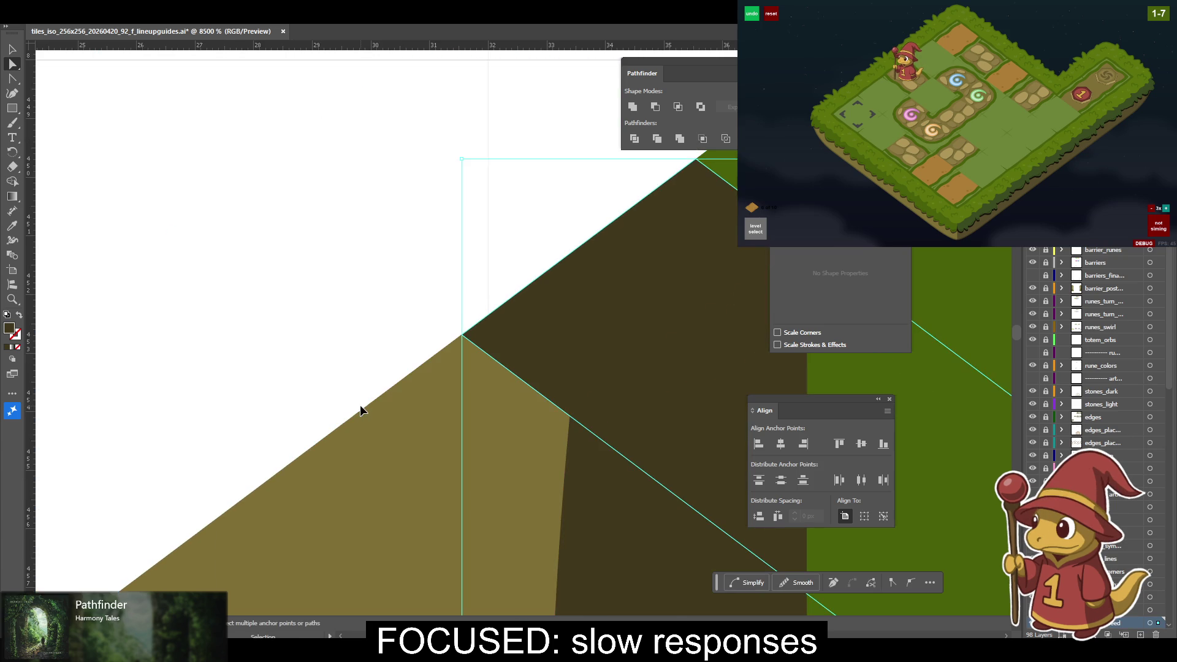
Zoom in to 34000% and slide the dirt corner anchor along the cyan edge line.
key("ctrl+equal")
key("ctrl+equal")
left_click_drag(467, 302, 245, 280)
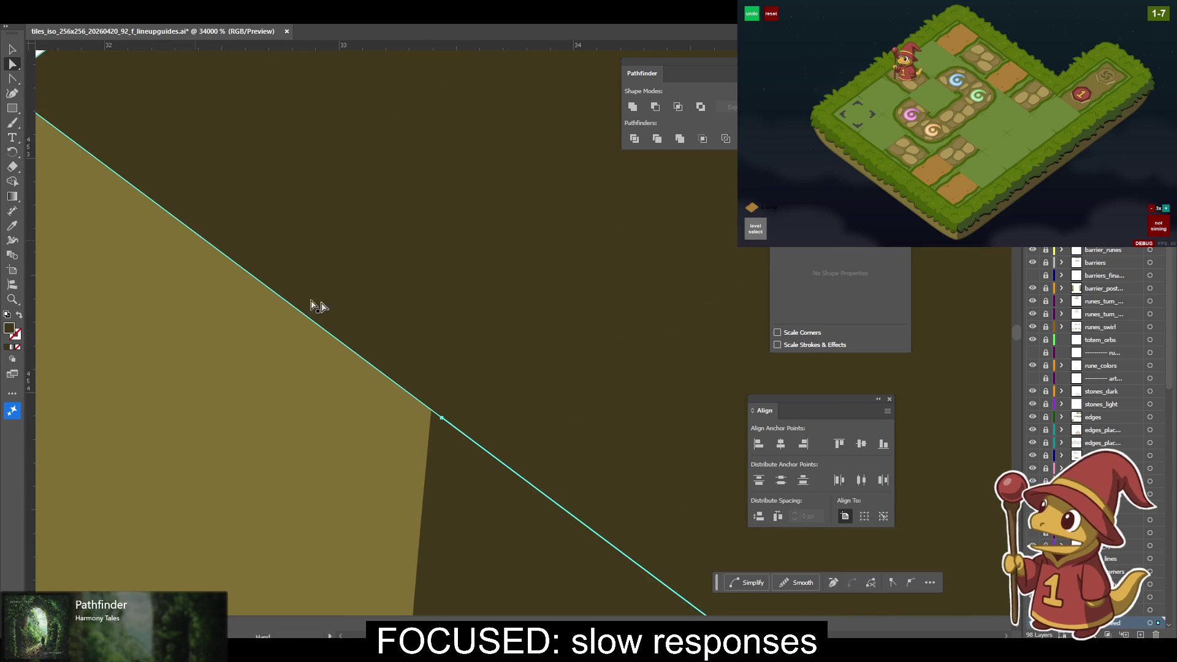
mouse_move(432, 415)
left_mouse_down()
mouse_move(434, 435)
mouse_move(445, 425)
left_mouse_up()
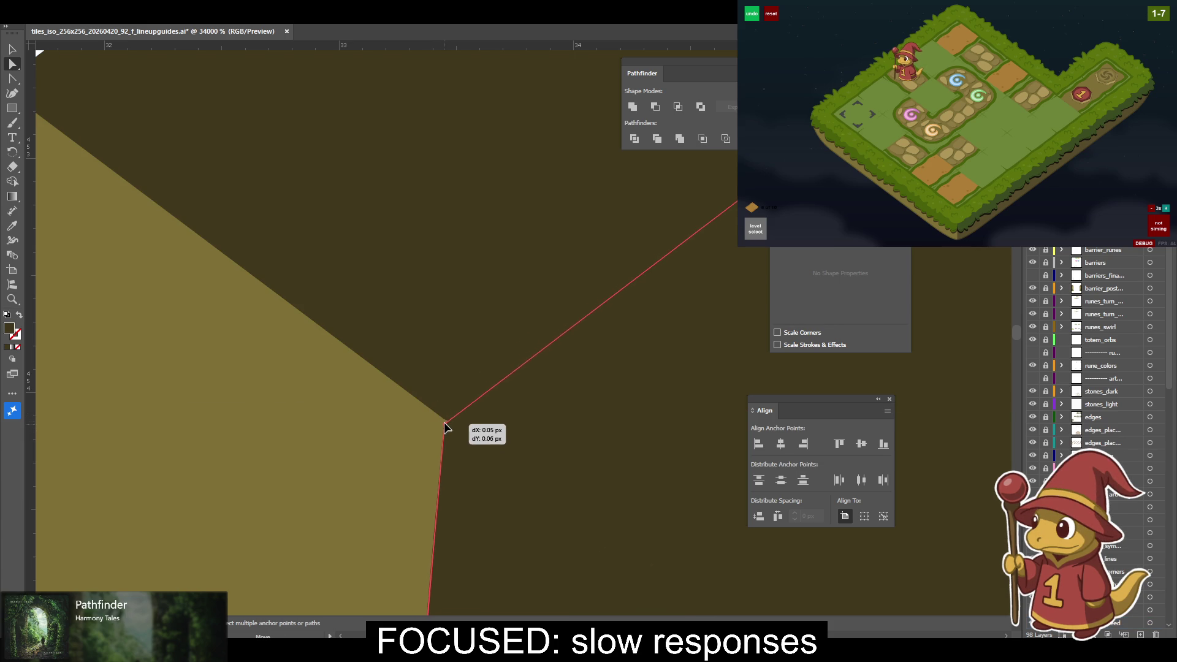
left_click_drag(445, 429, 450, 423)
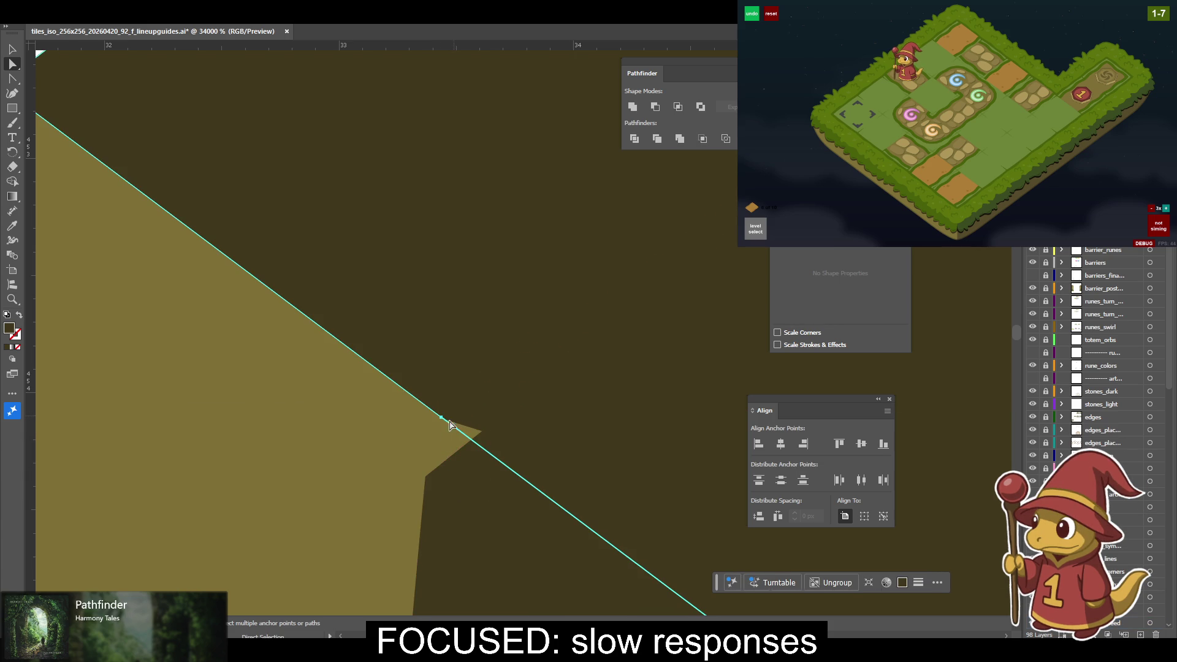
Move the lower corner anchor up onto the edge, then zoom out and select the grass tile outline.
left_click(448, 427)
mouse_move(427, 480)
left_mouse_down()
mouse_move(441, 418)
mouse_move(442, 429)
left_mouse_up()
scroll(442, 425, "down", 5)
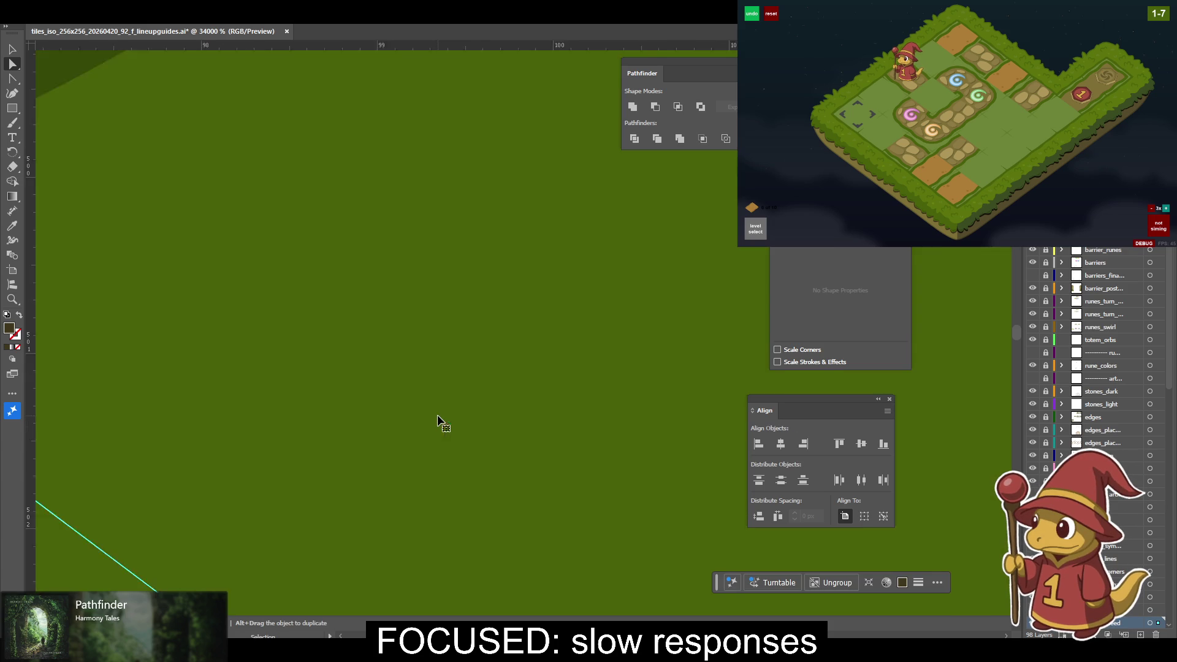
scroll(437, 416, "down", 2)
scroll(437, 415, "down", 2)
scroll(437, 416, "down", 1)
scroll(437, 416, "down", 1)
scroll(438, 416, "up", 1)
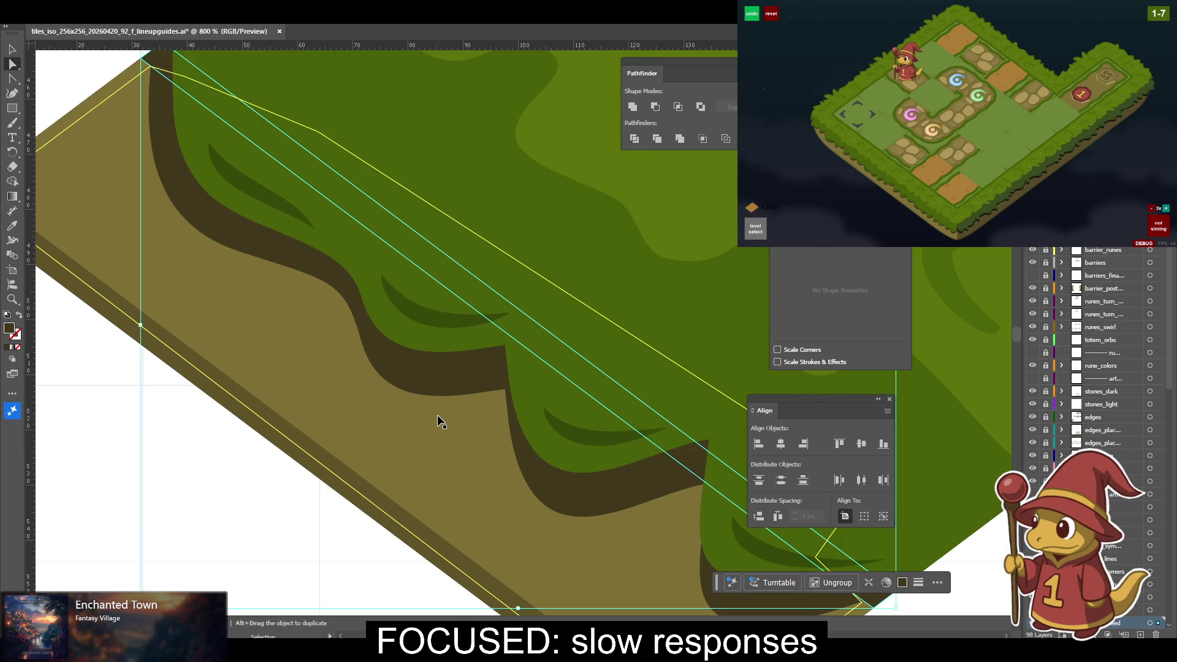
left_click(515, 396)
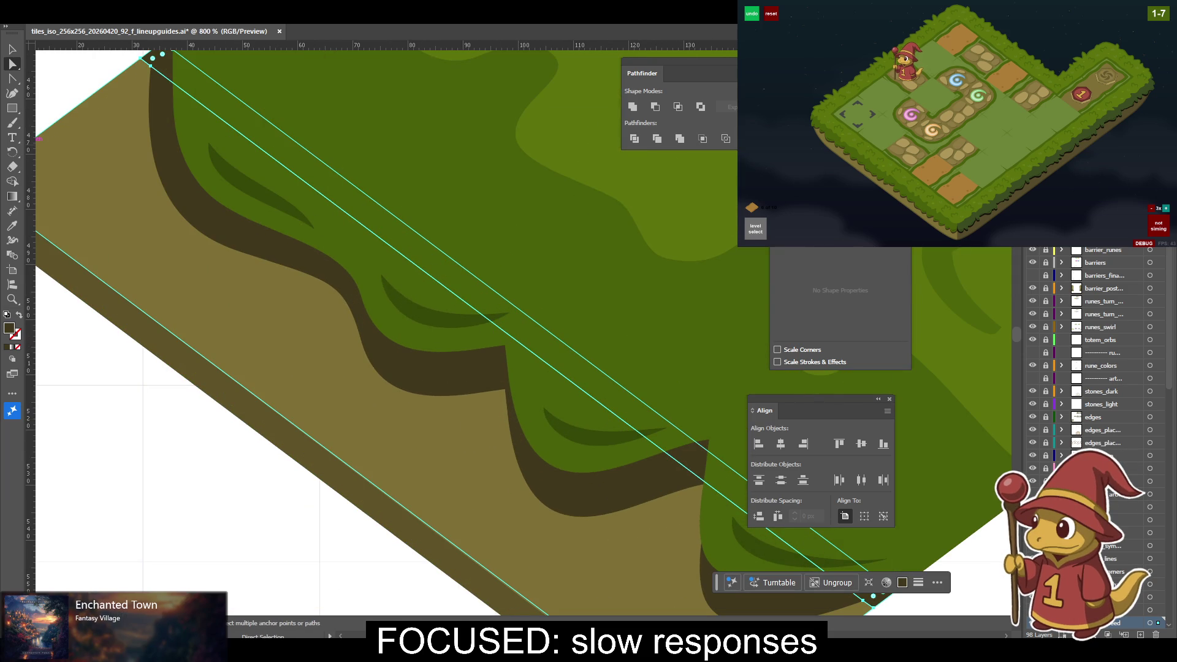